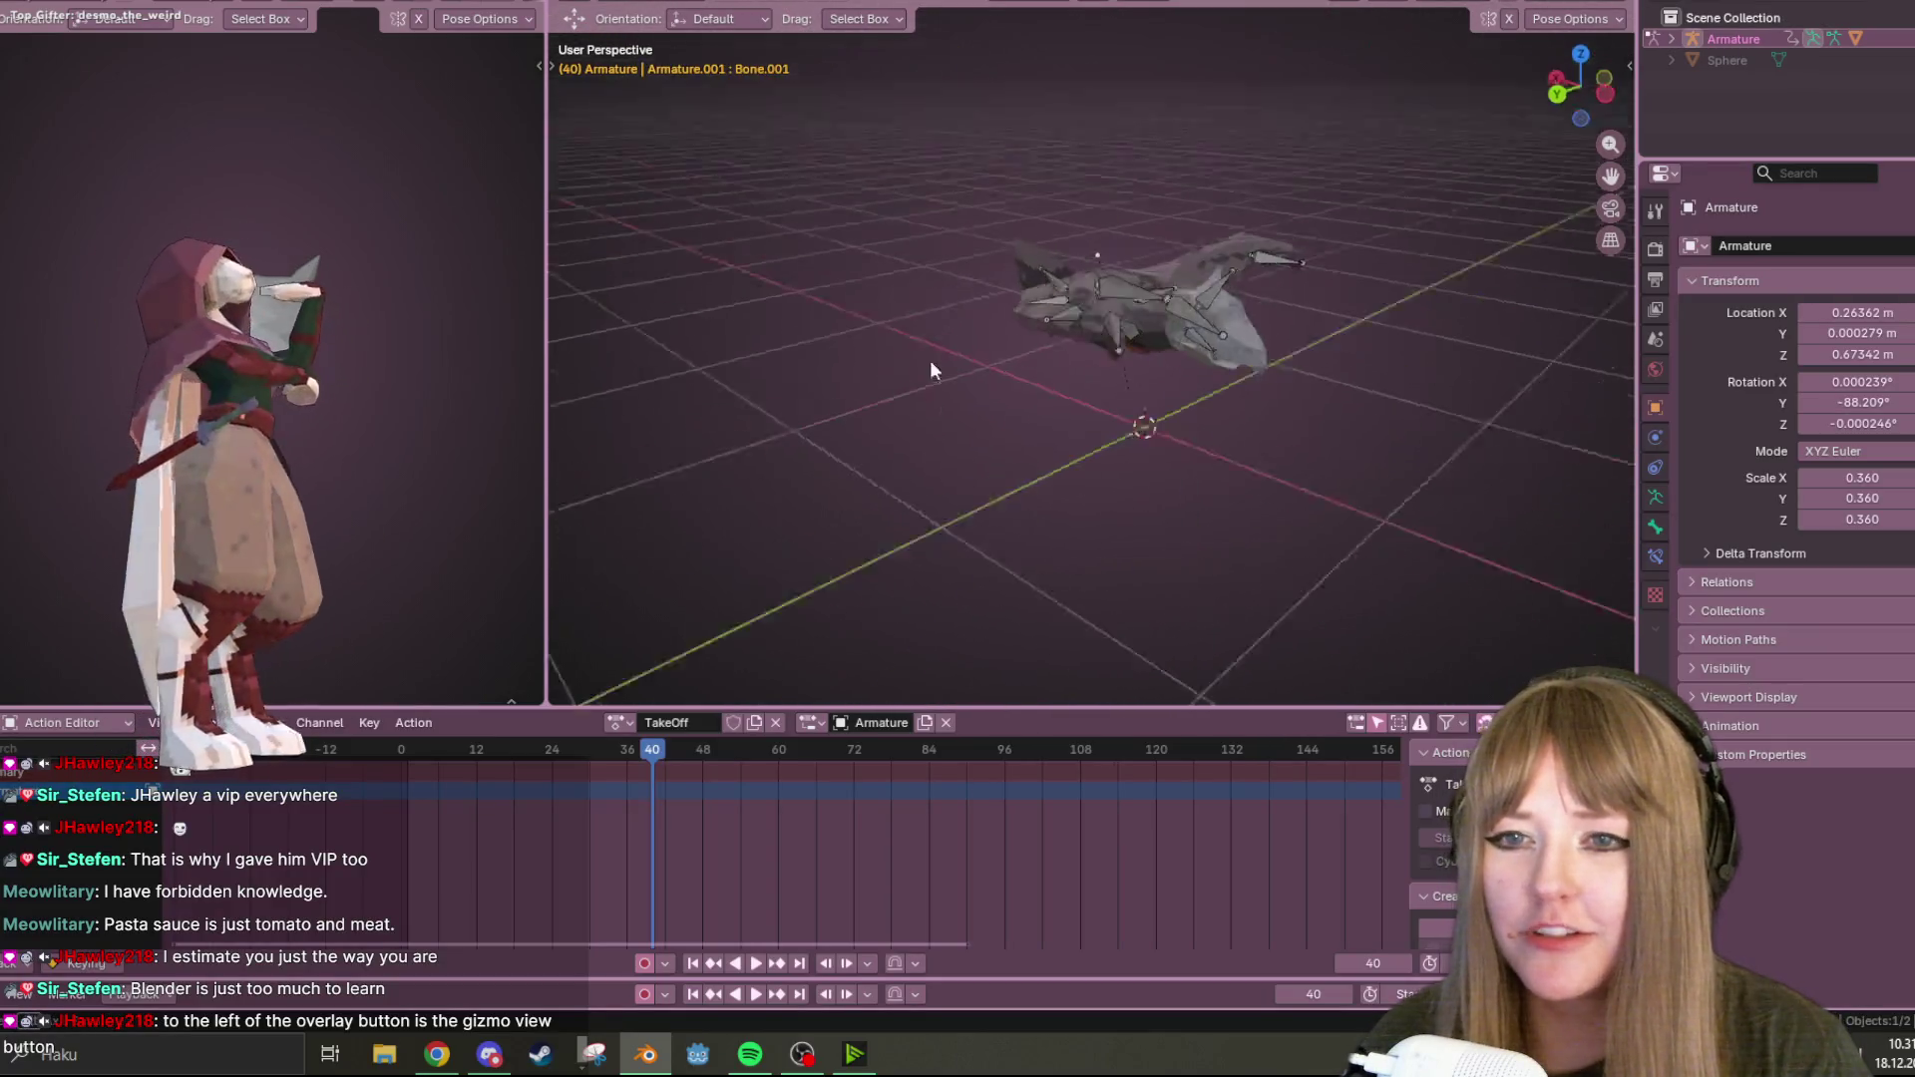
Zoom and orbit onto the bat armature at frame 40, then bring up the viewport shading and overlay menus.
scroll(1097, 259, "up", 5)
middle_click_drag(1277, 237, 1243, 273)
scroll(1251, 272, "down", 5)
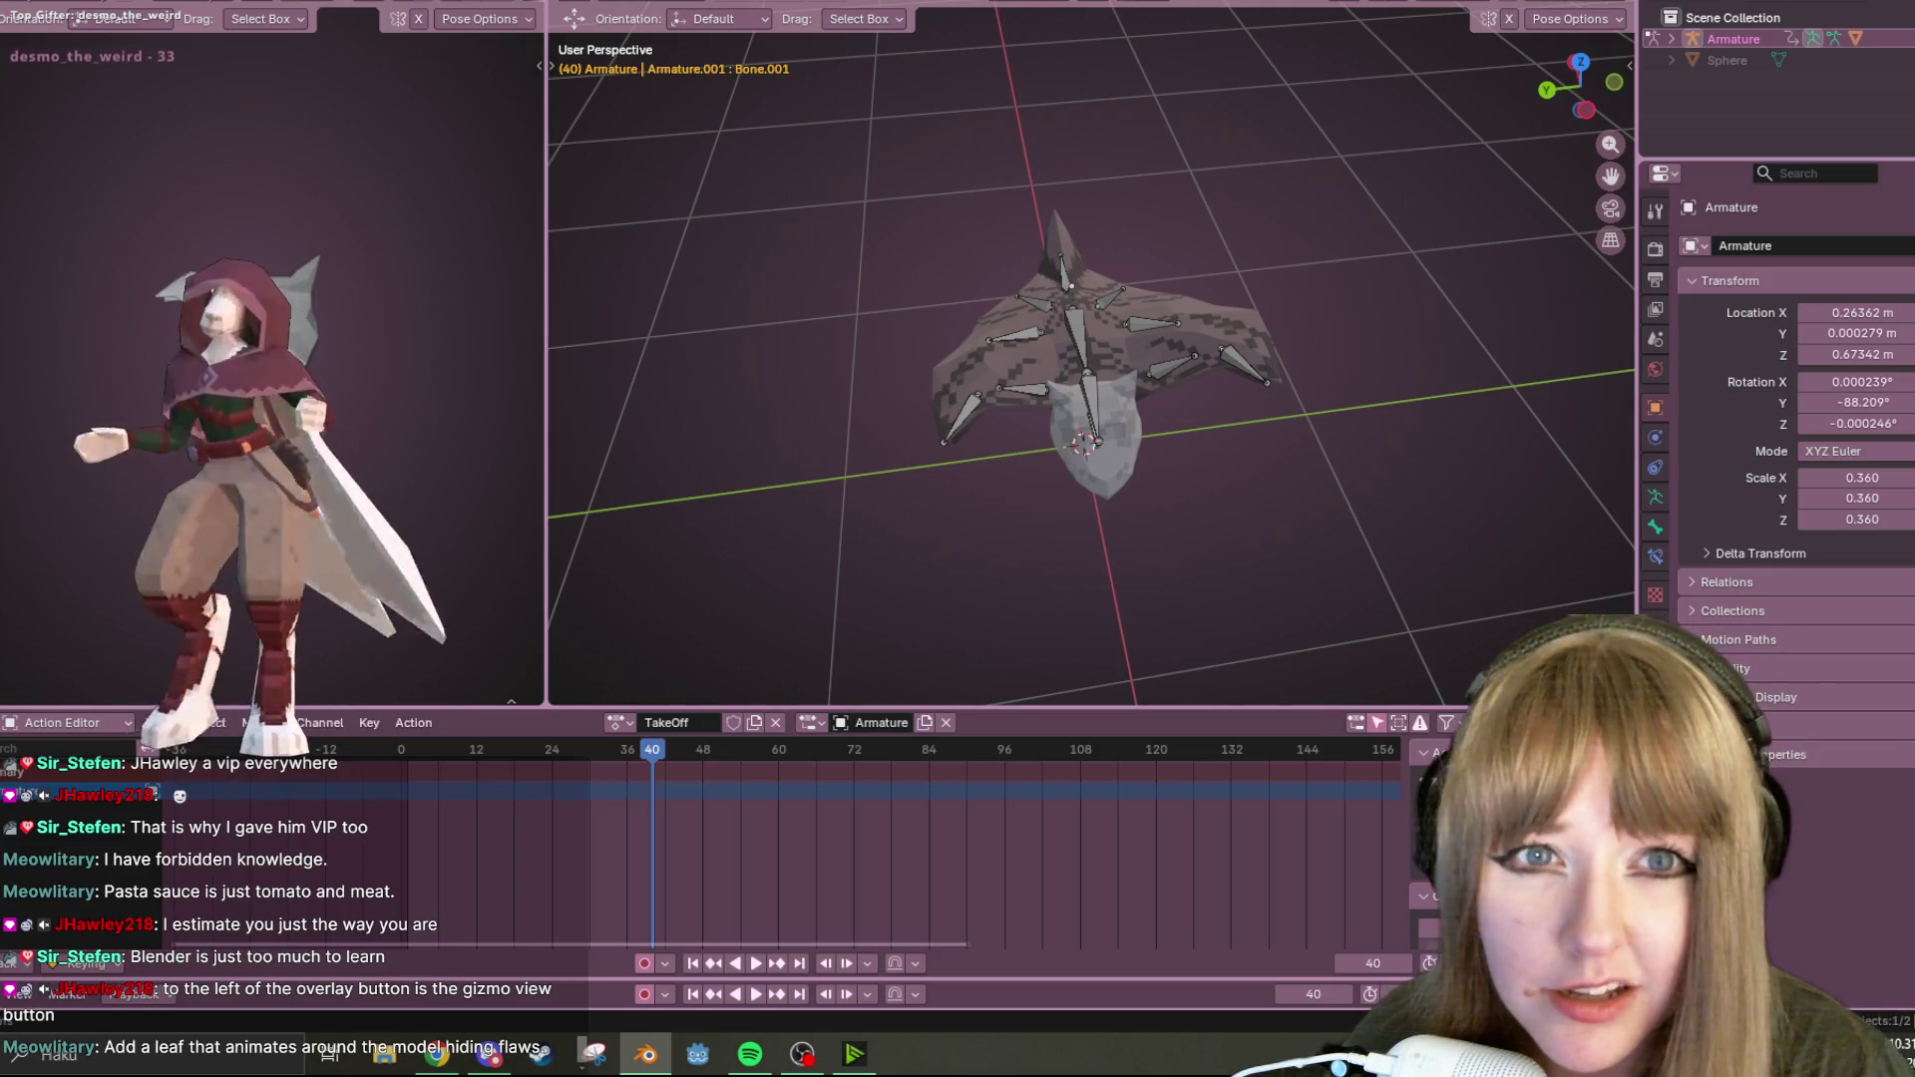
left_click(1617, 4)
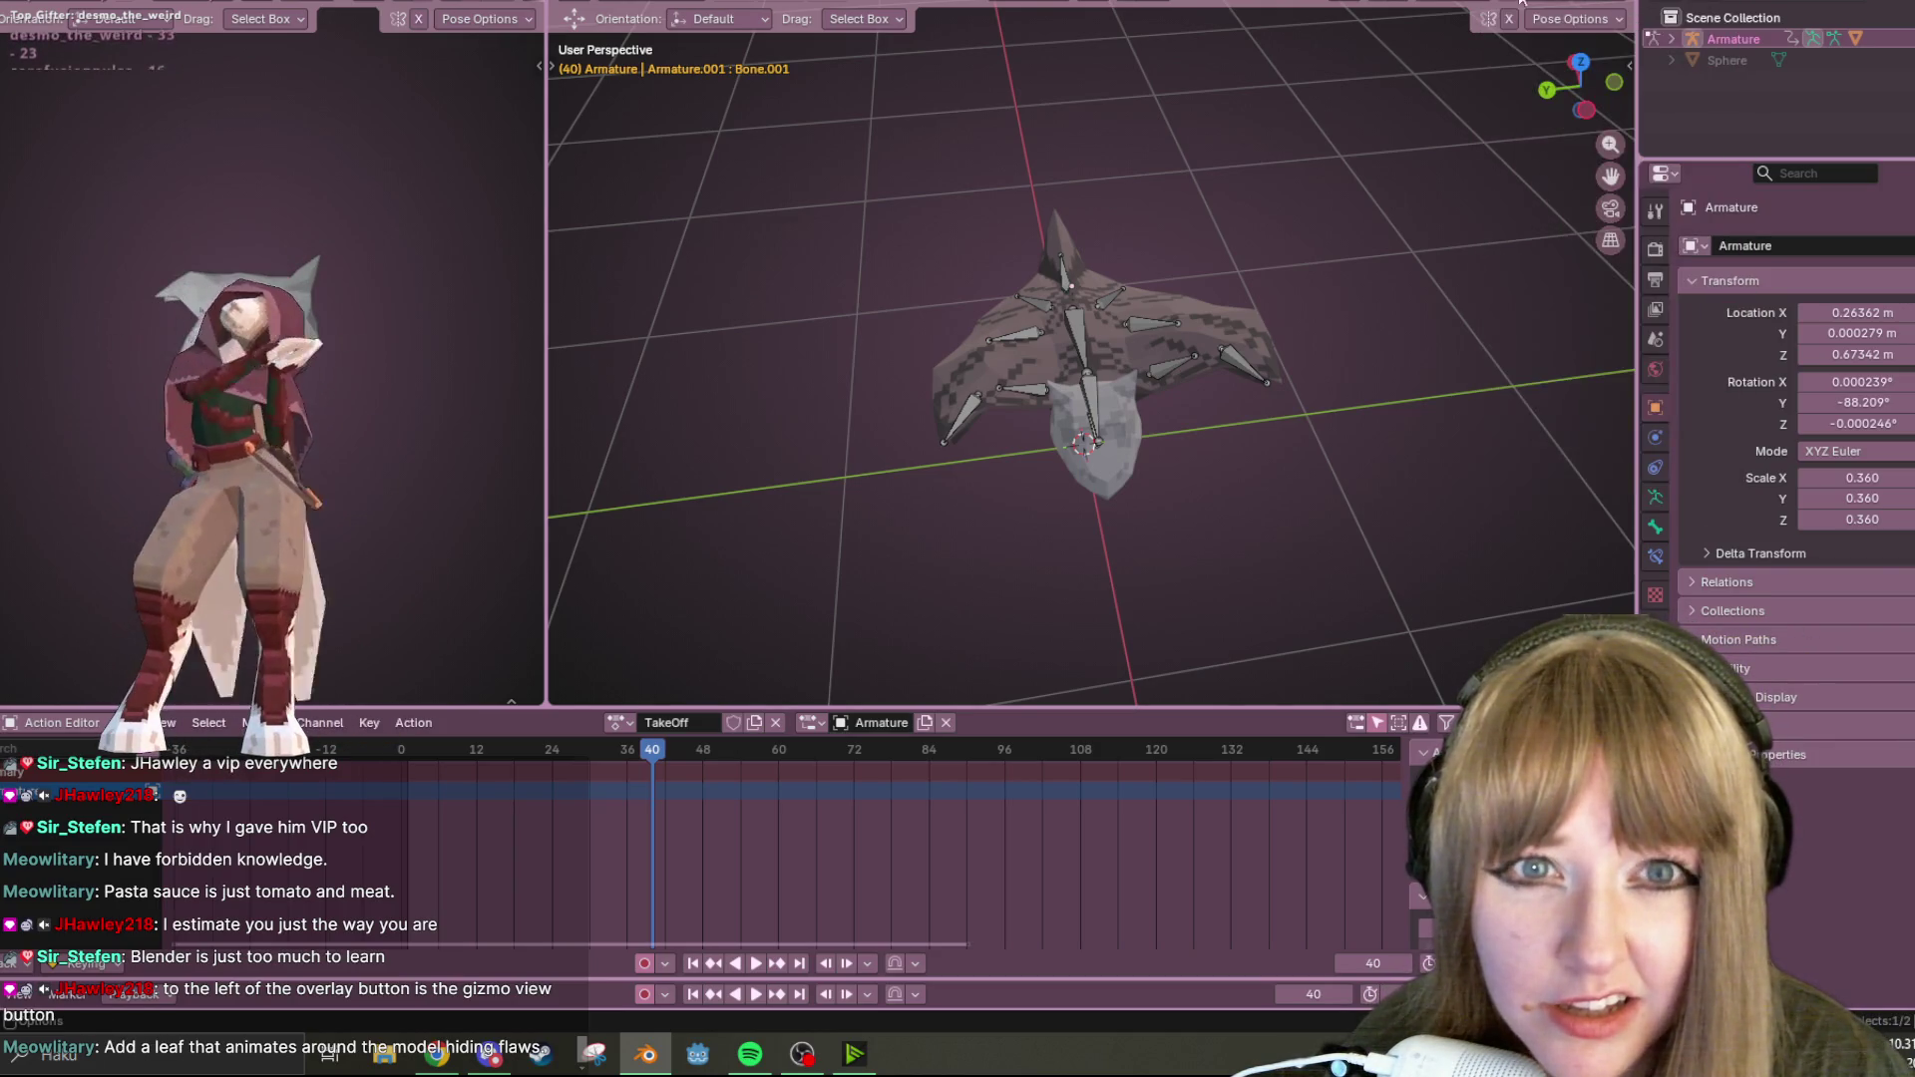
left_click(1442, 2)
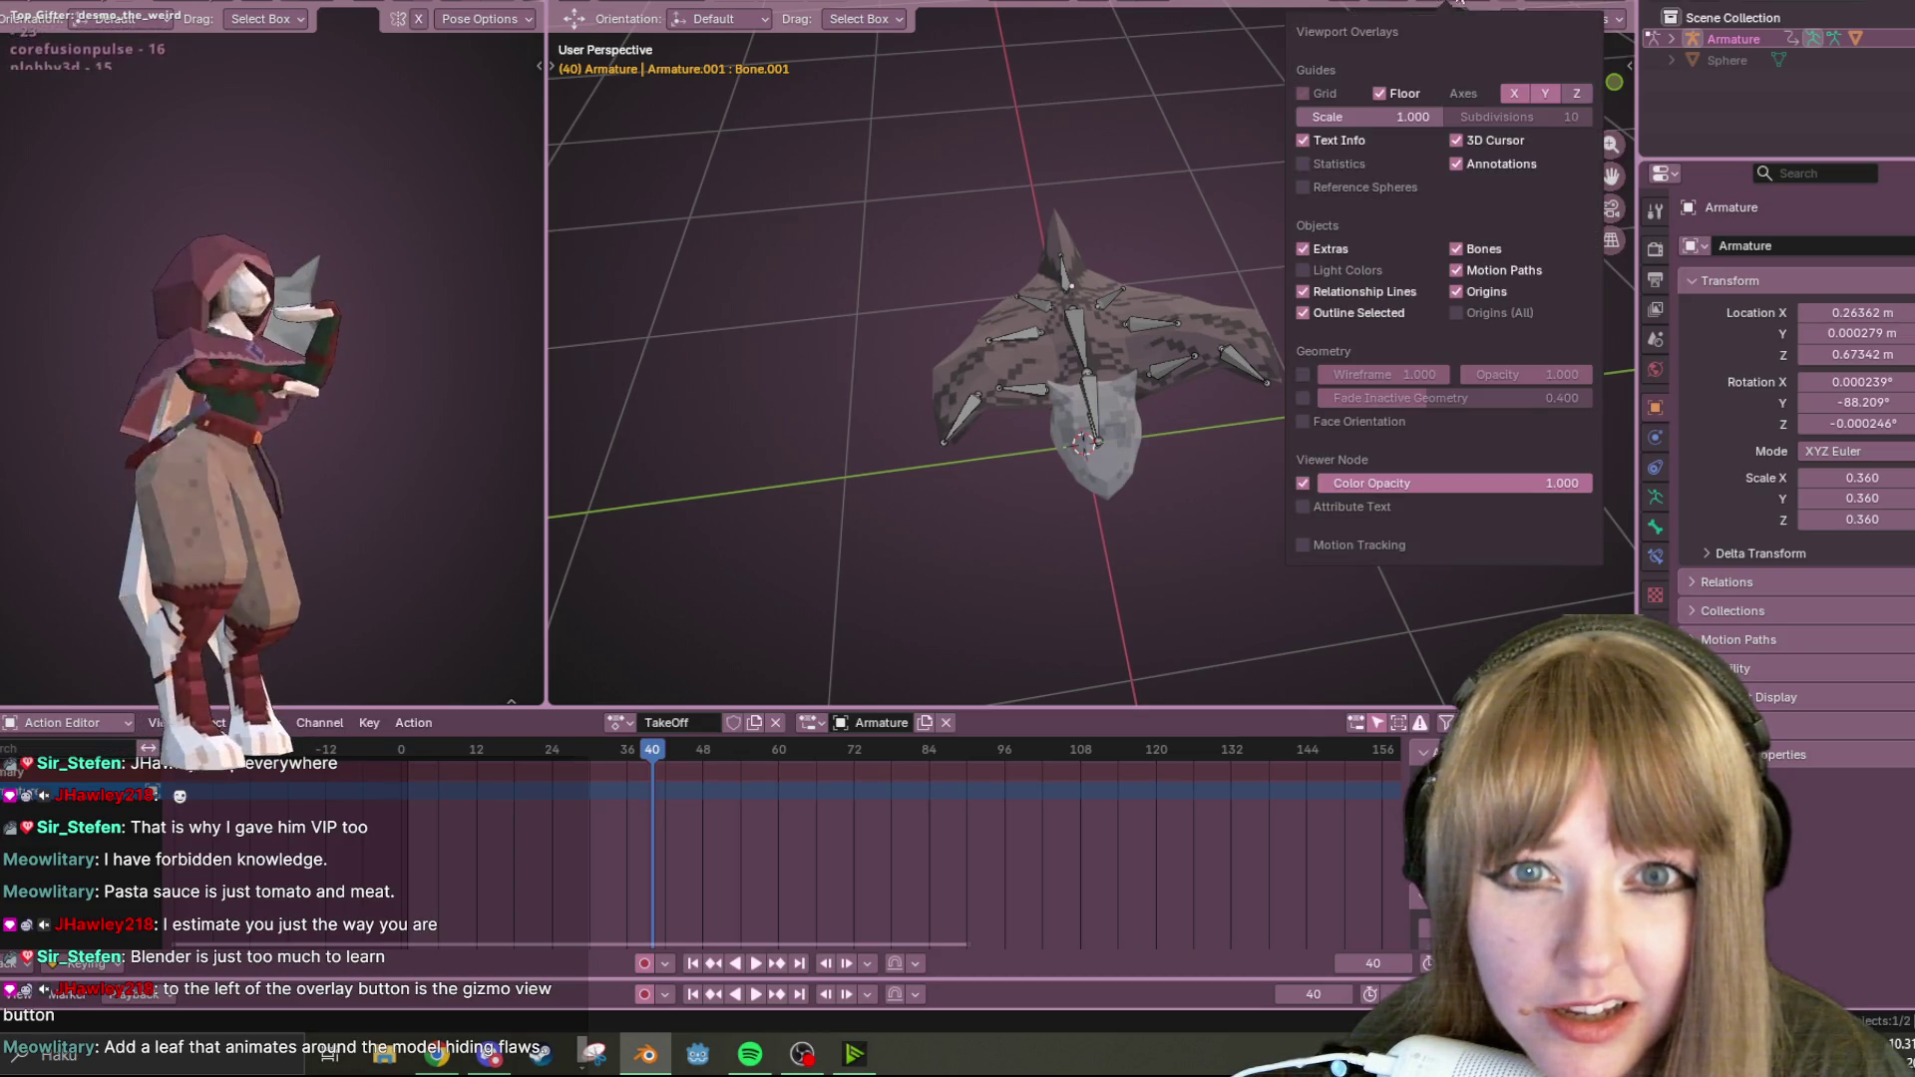
Select Bone.006 and turn off the Active Tools and Active Modifier gizmos, keeping Default orientation.
left_click(1442, 3)
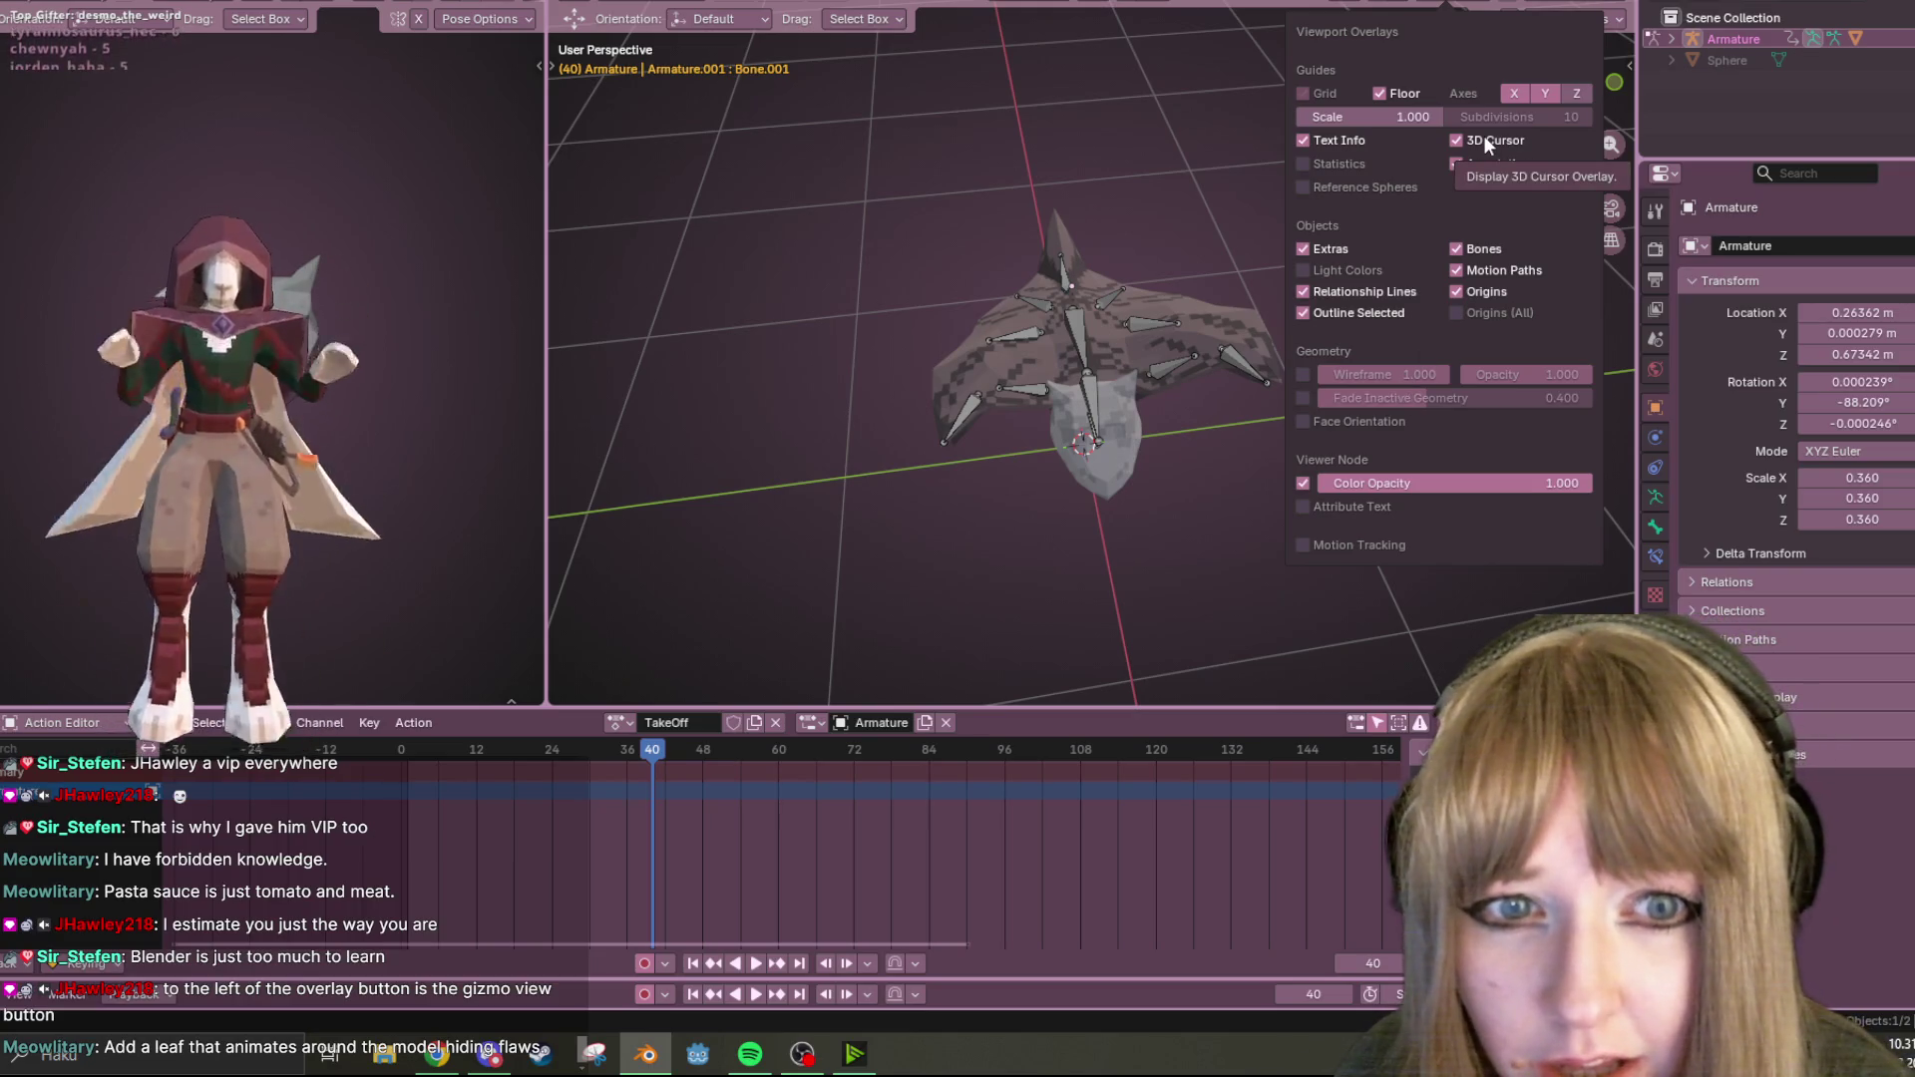
left_click(1237, 359)
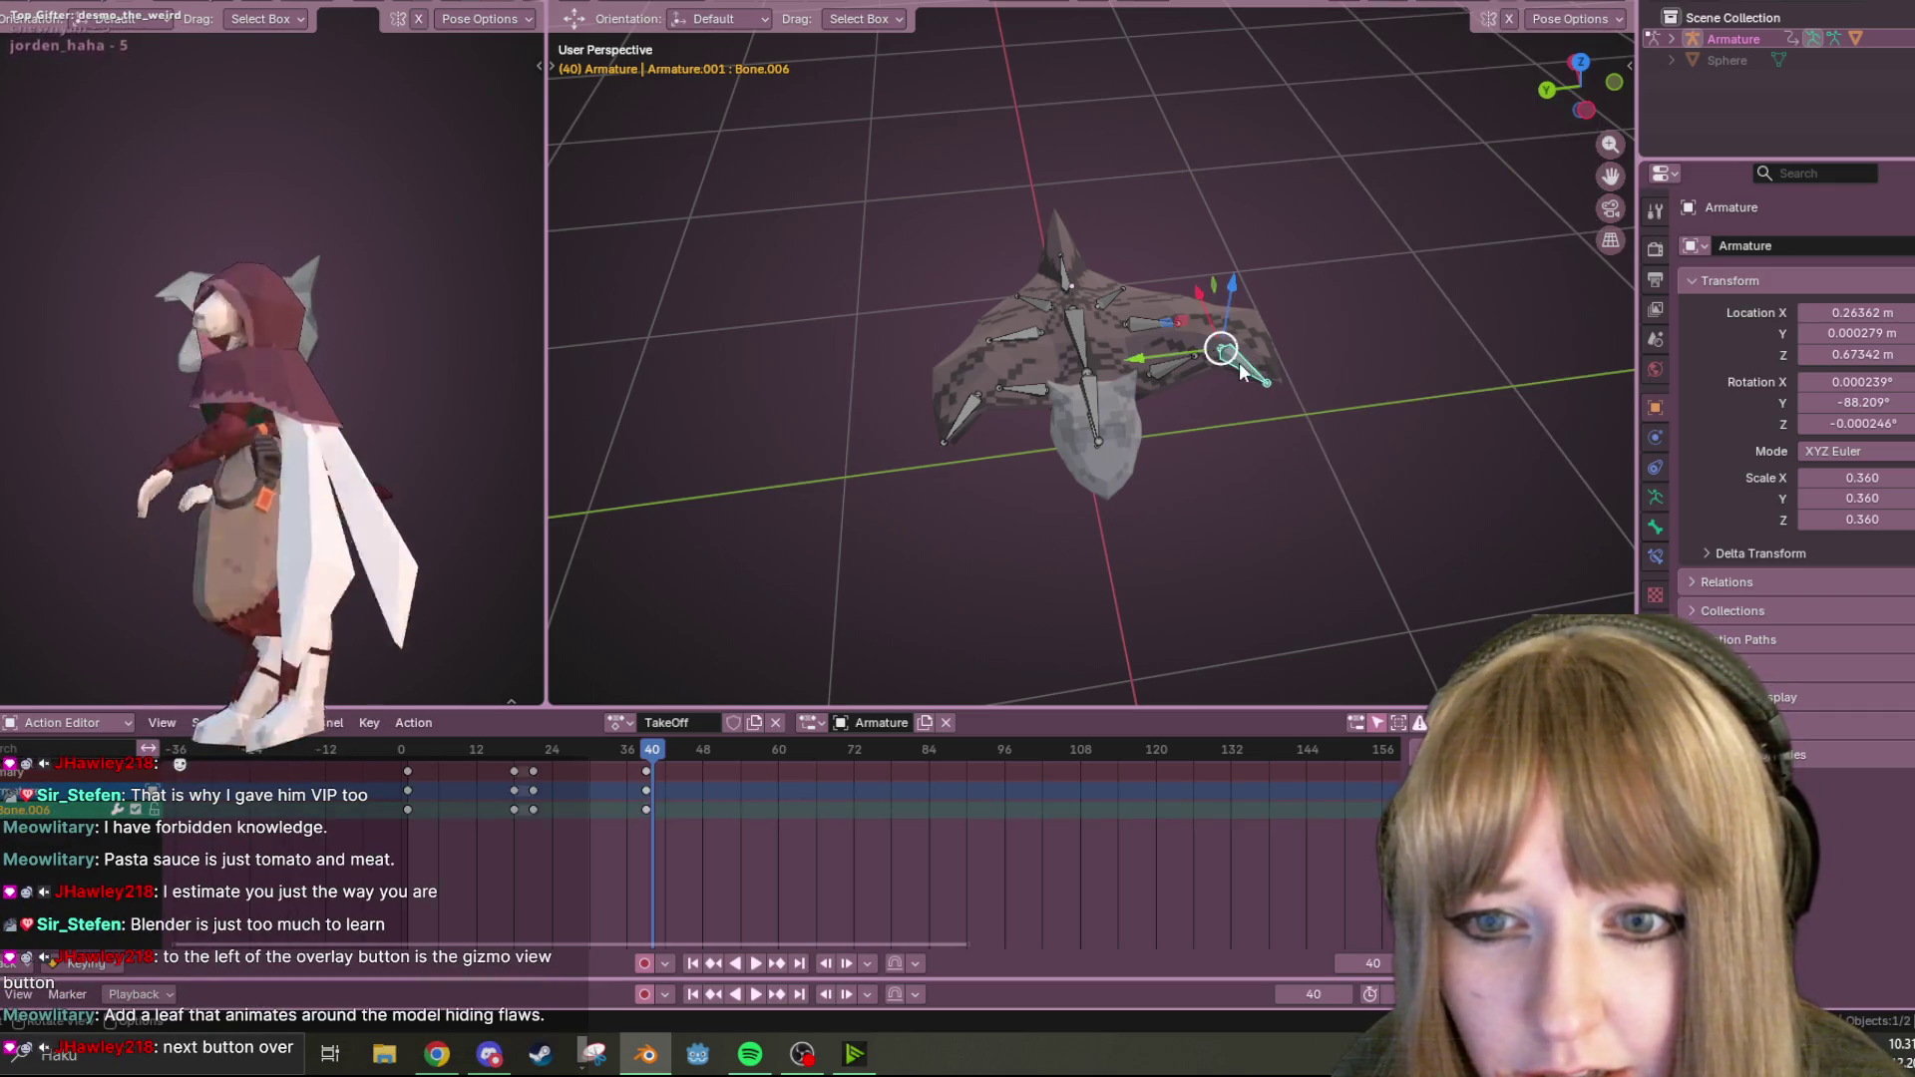
left_click(1442, 4)
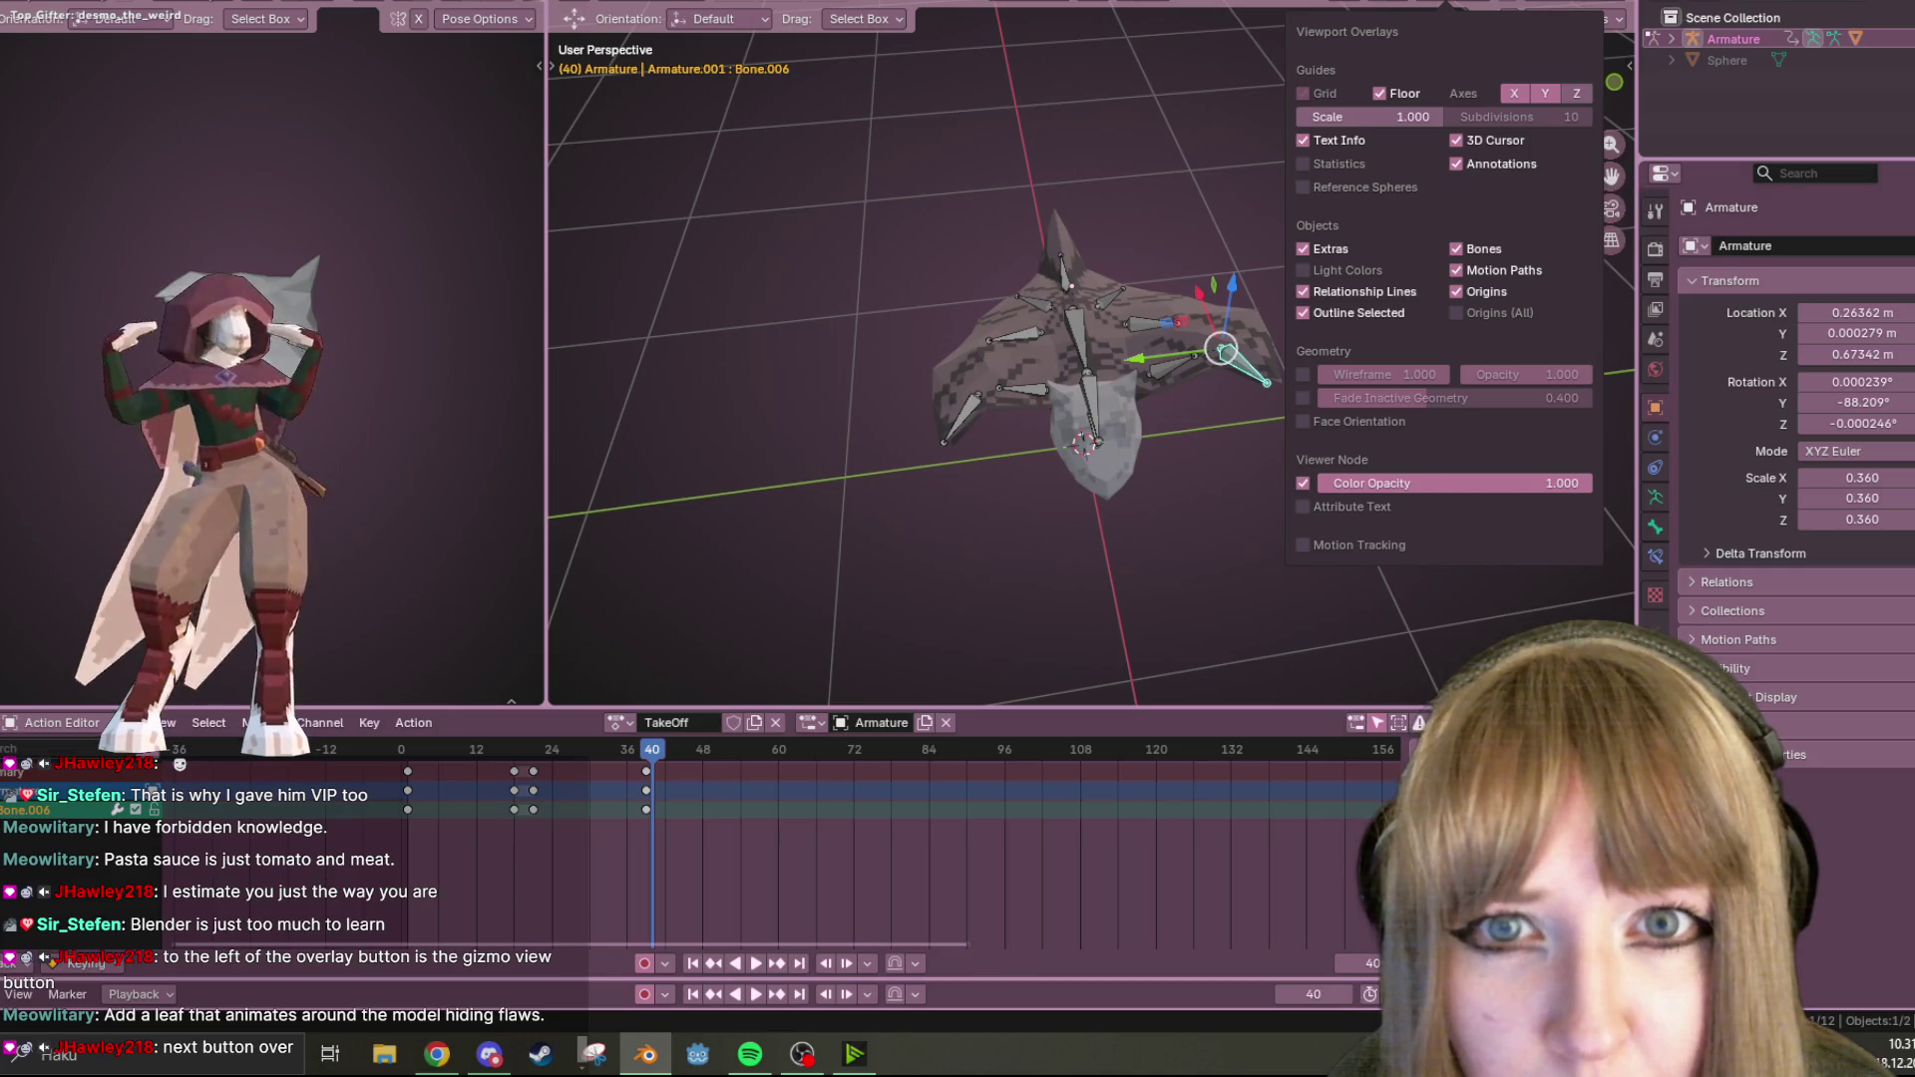
left_click(1401, 6)
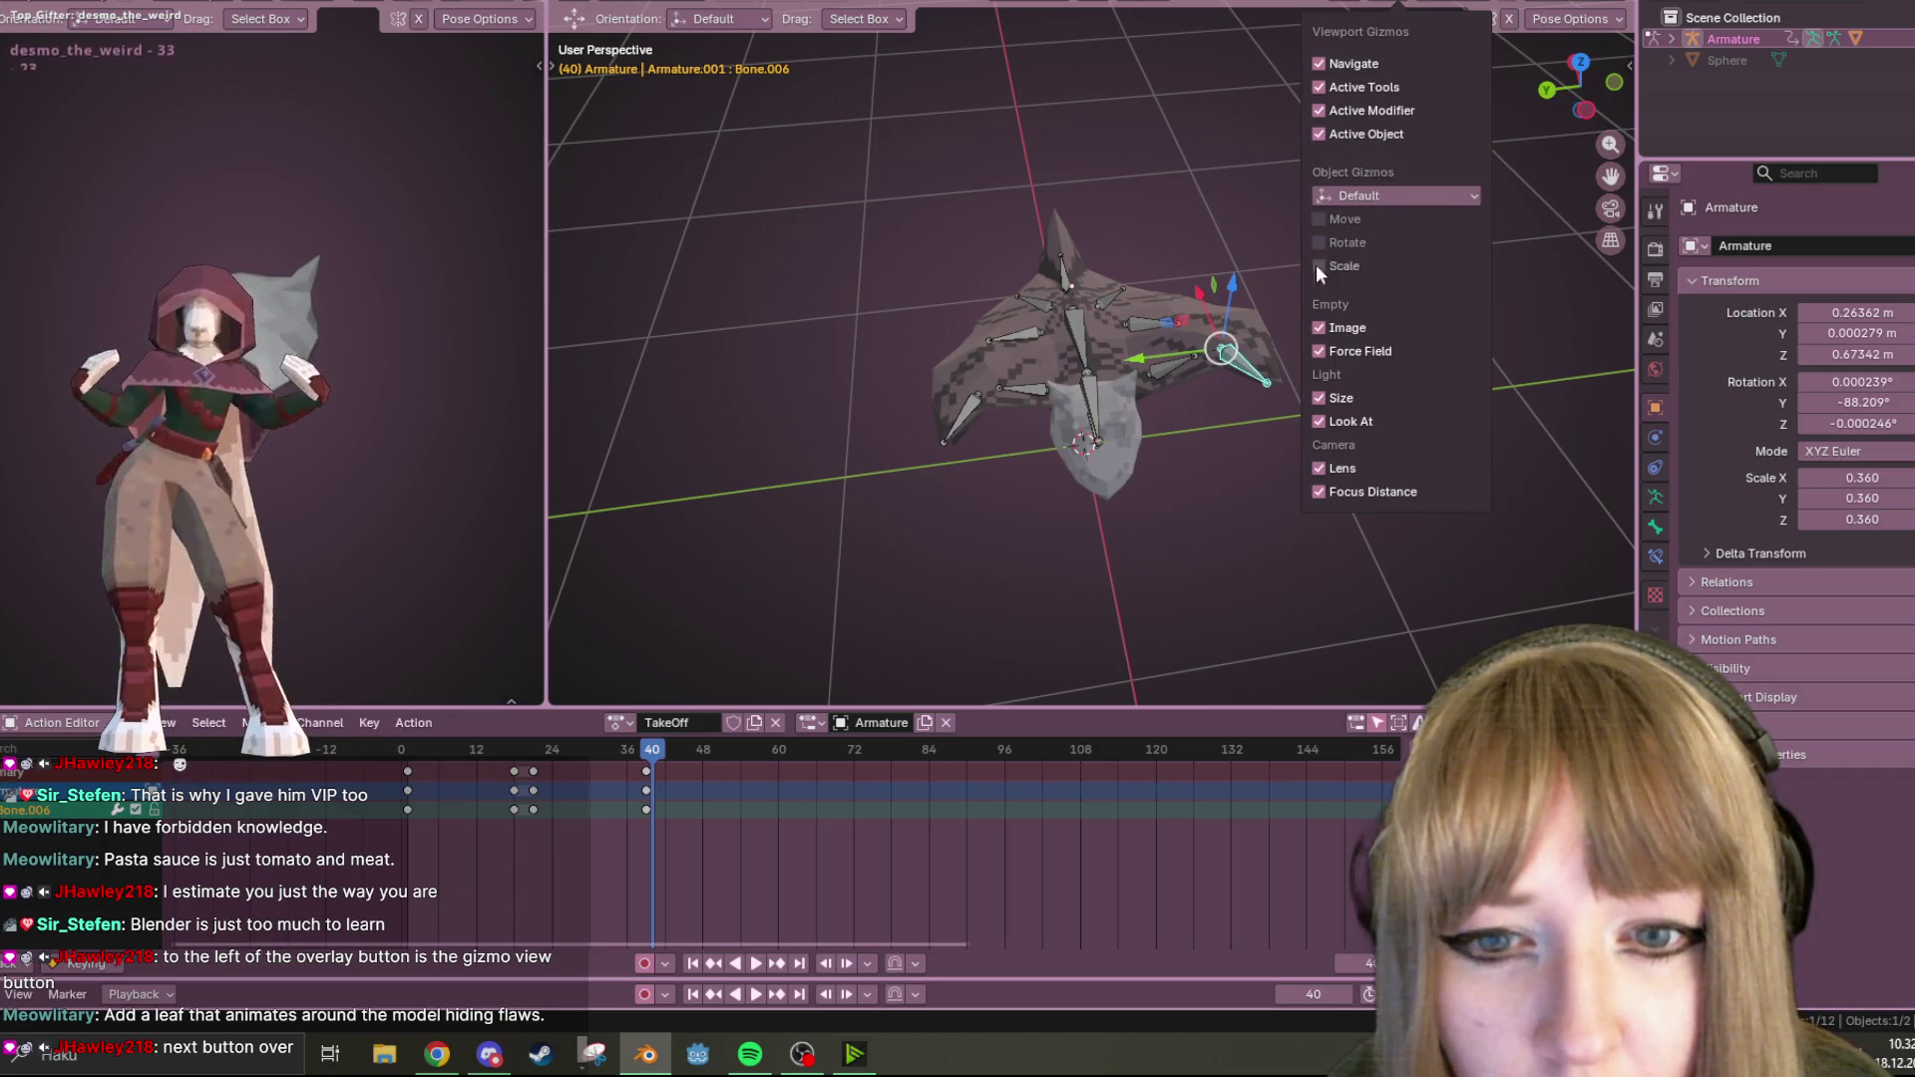
left_click(1414, 201)
left_click(1415, 201)
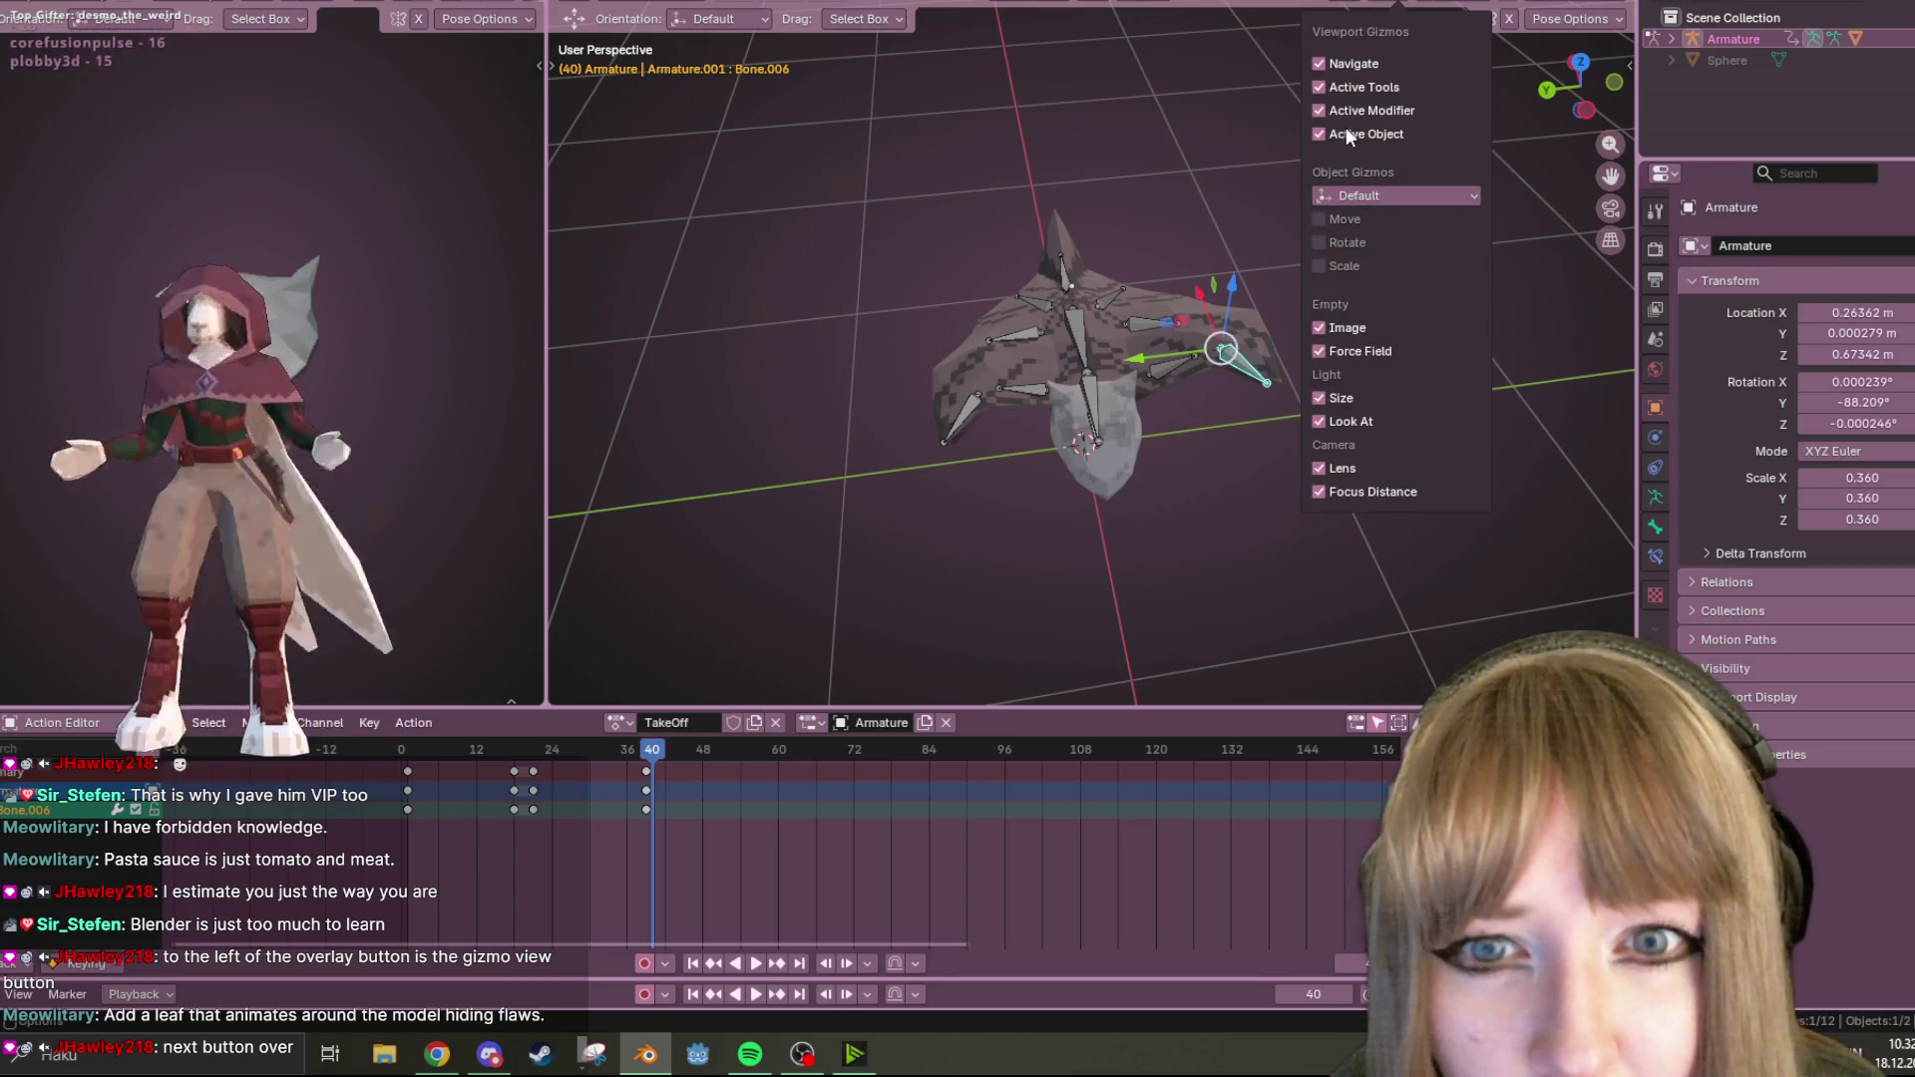
left_click_drag(1344, 110, 1358, 86)
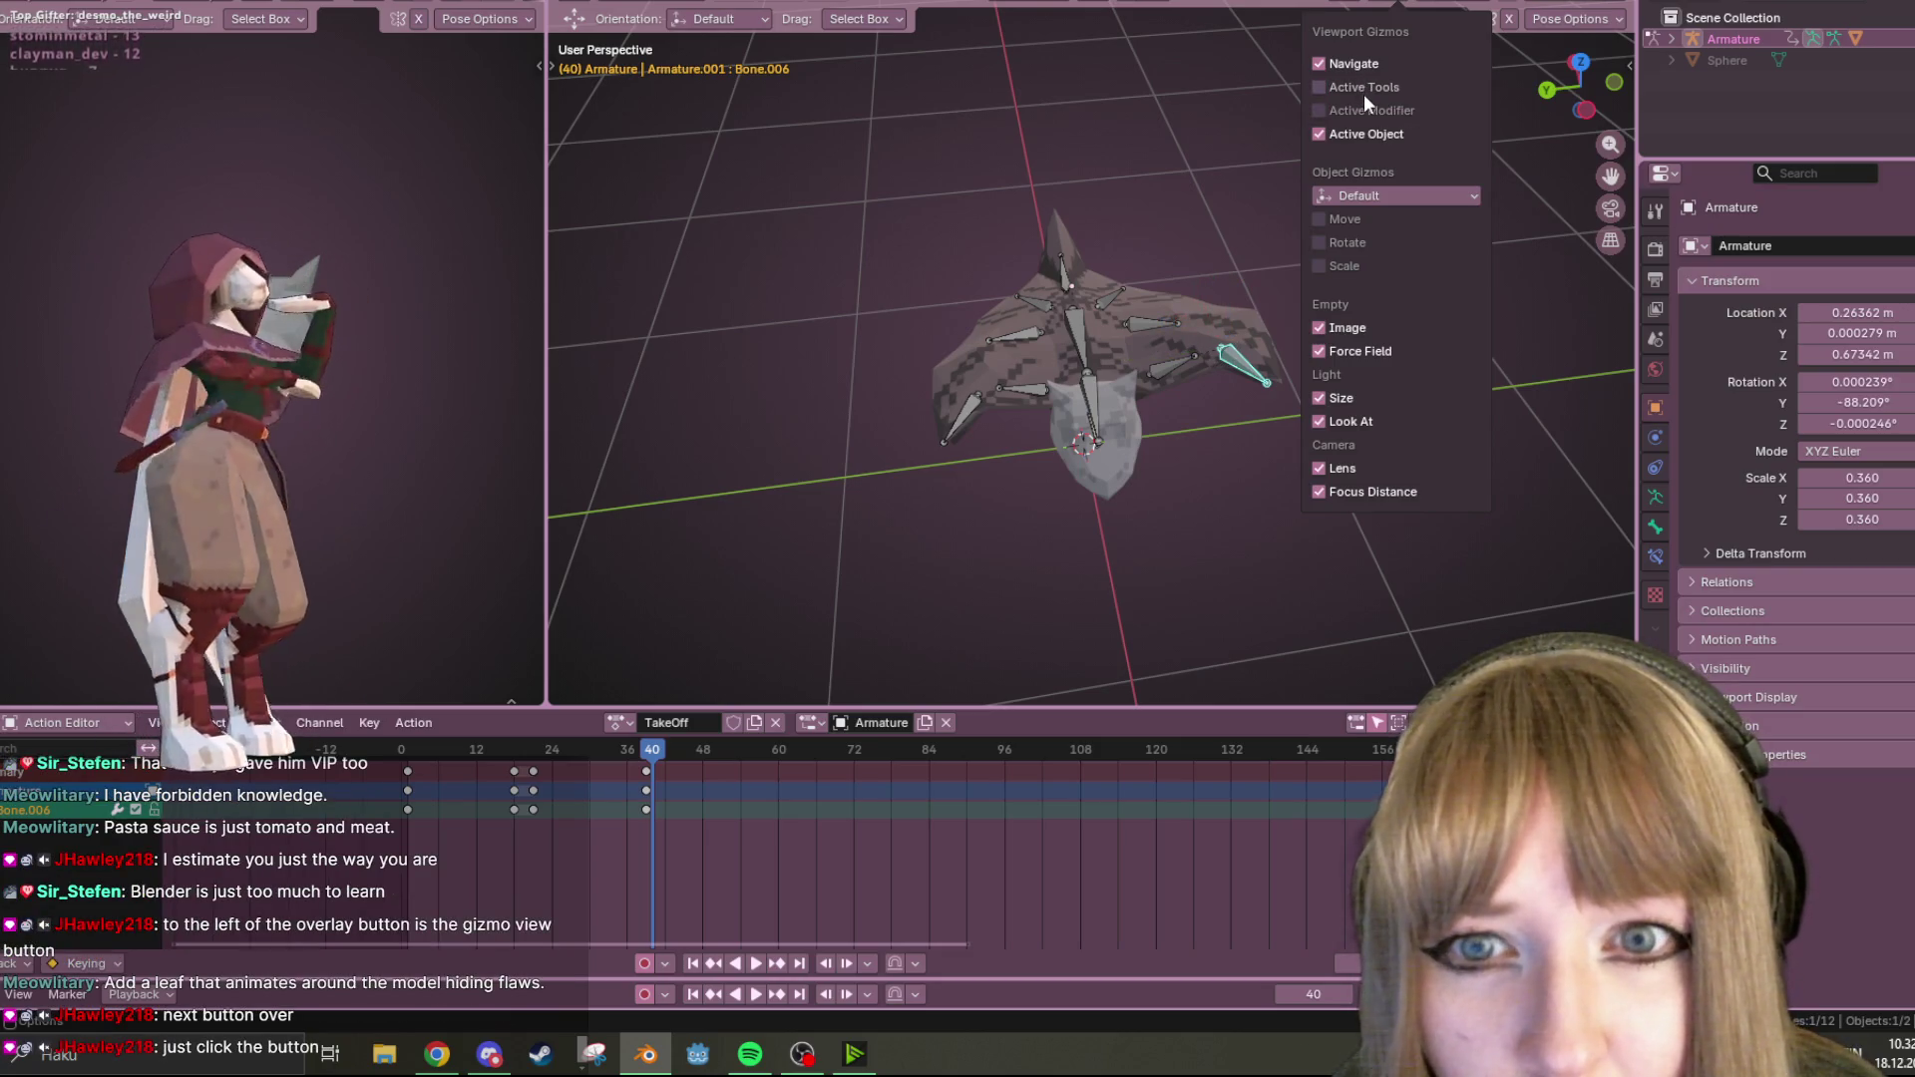
left_click(1432, 35)
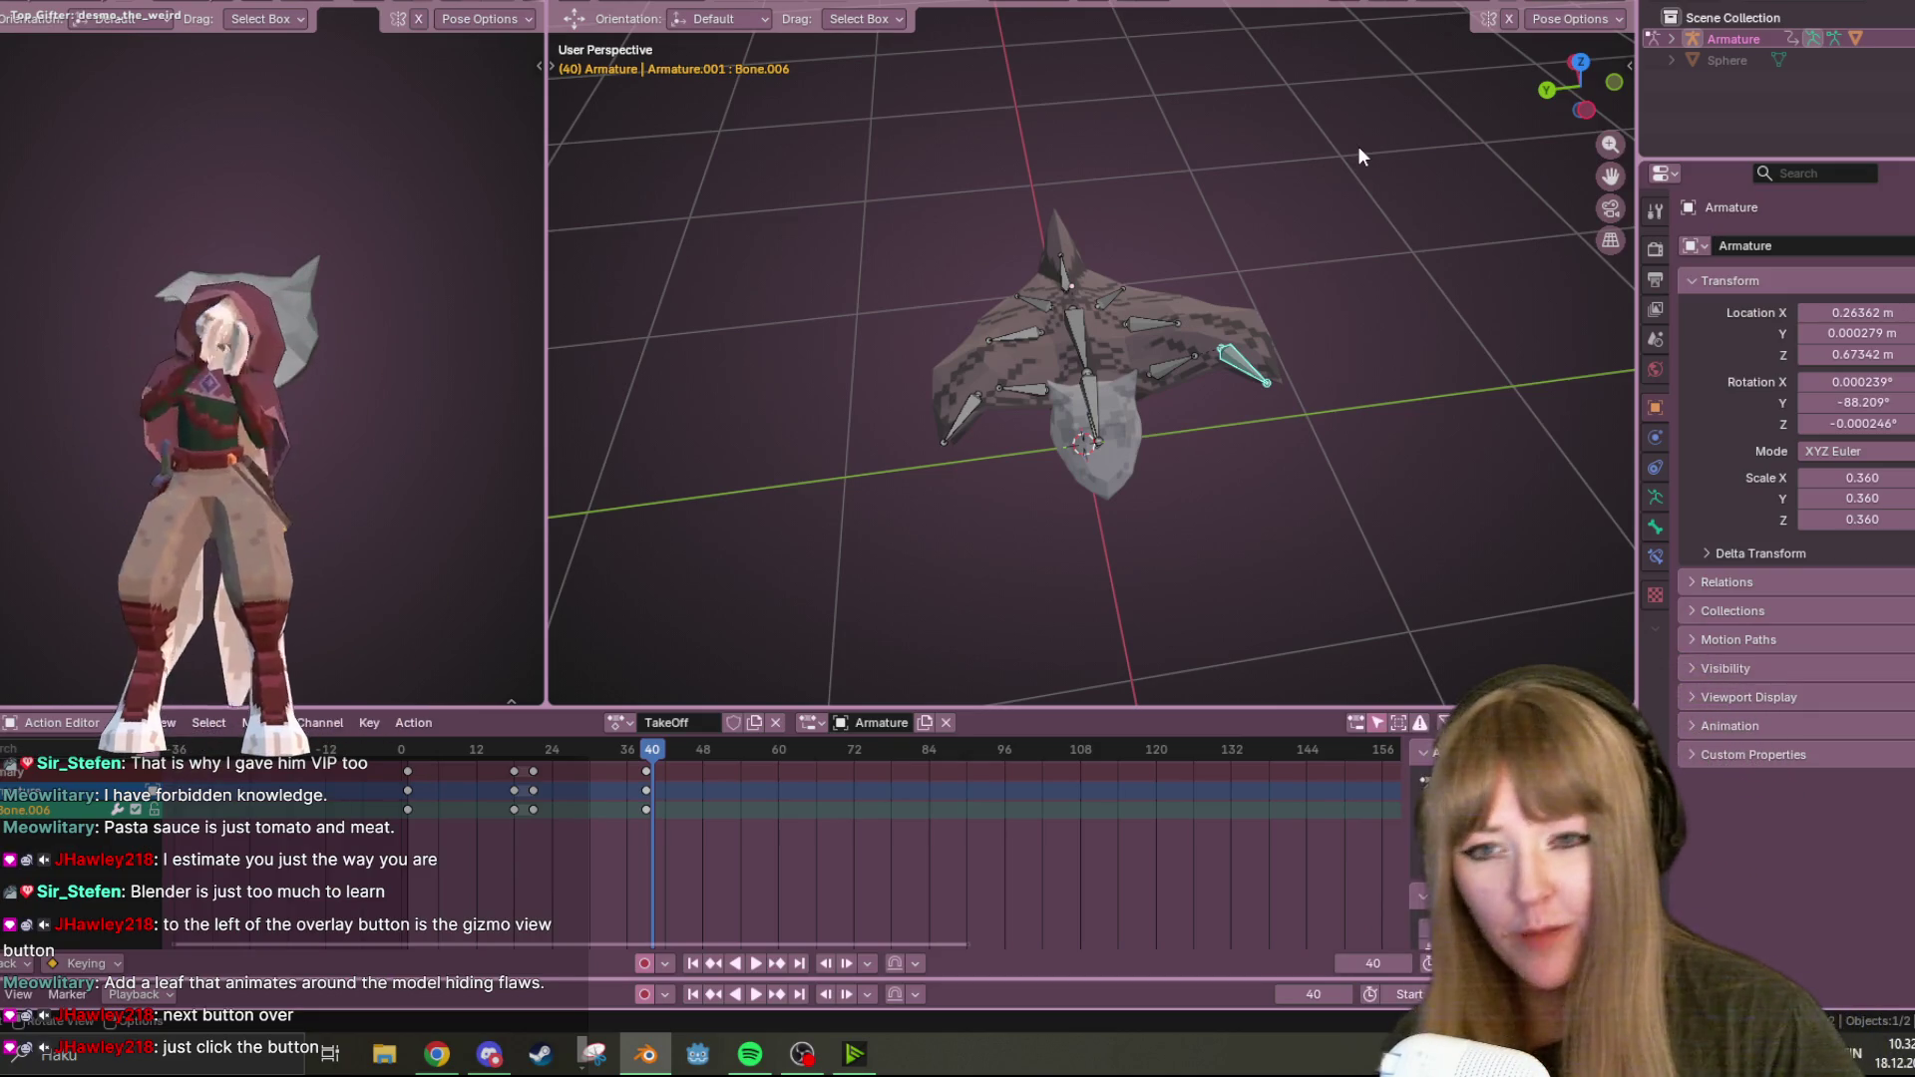
View the bat from Left Orthographic, framed on the armature.
scroll(1385, 265, "down", 1)
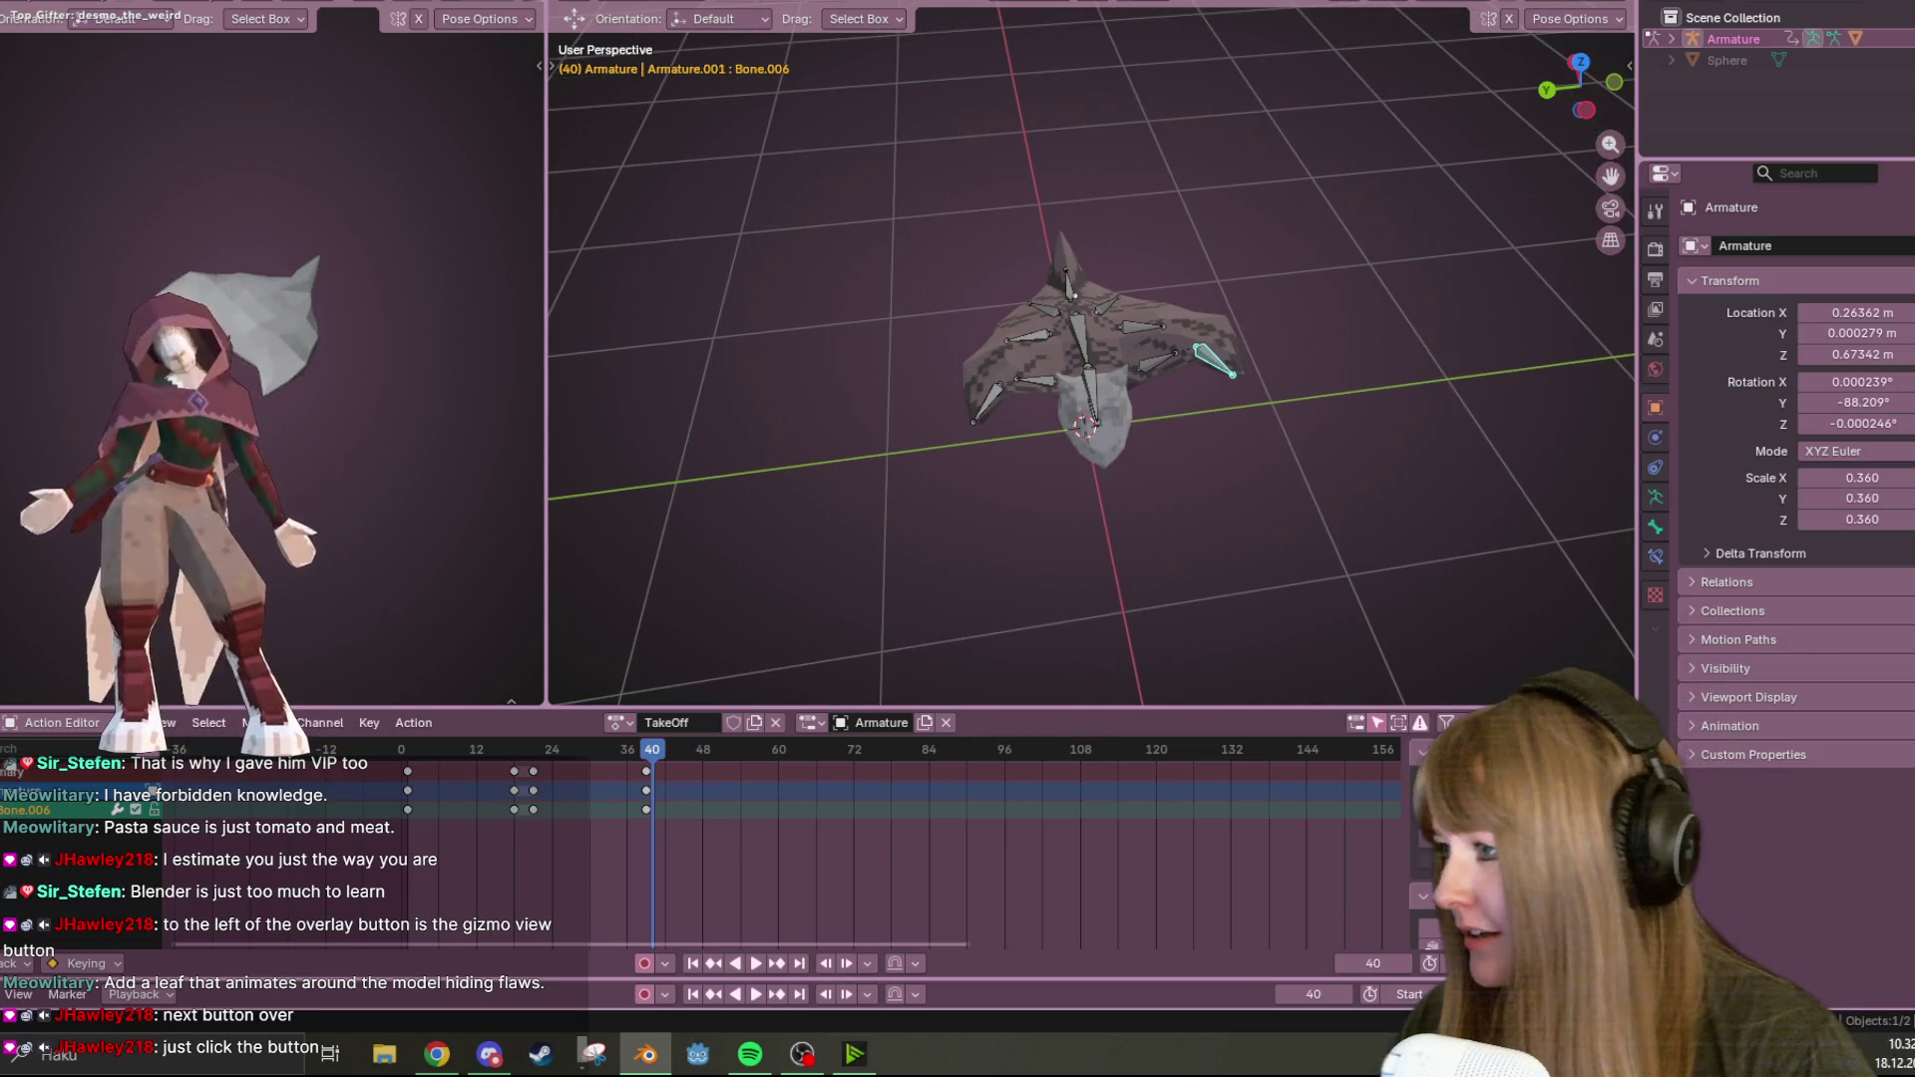
key("alt+Tab")
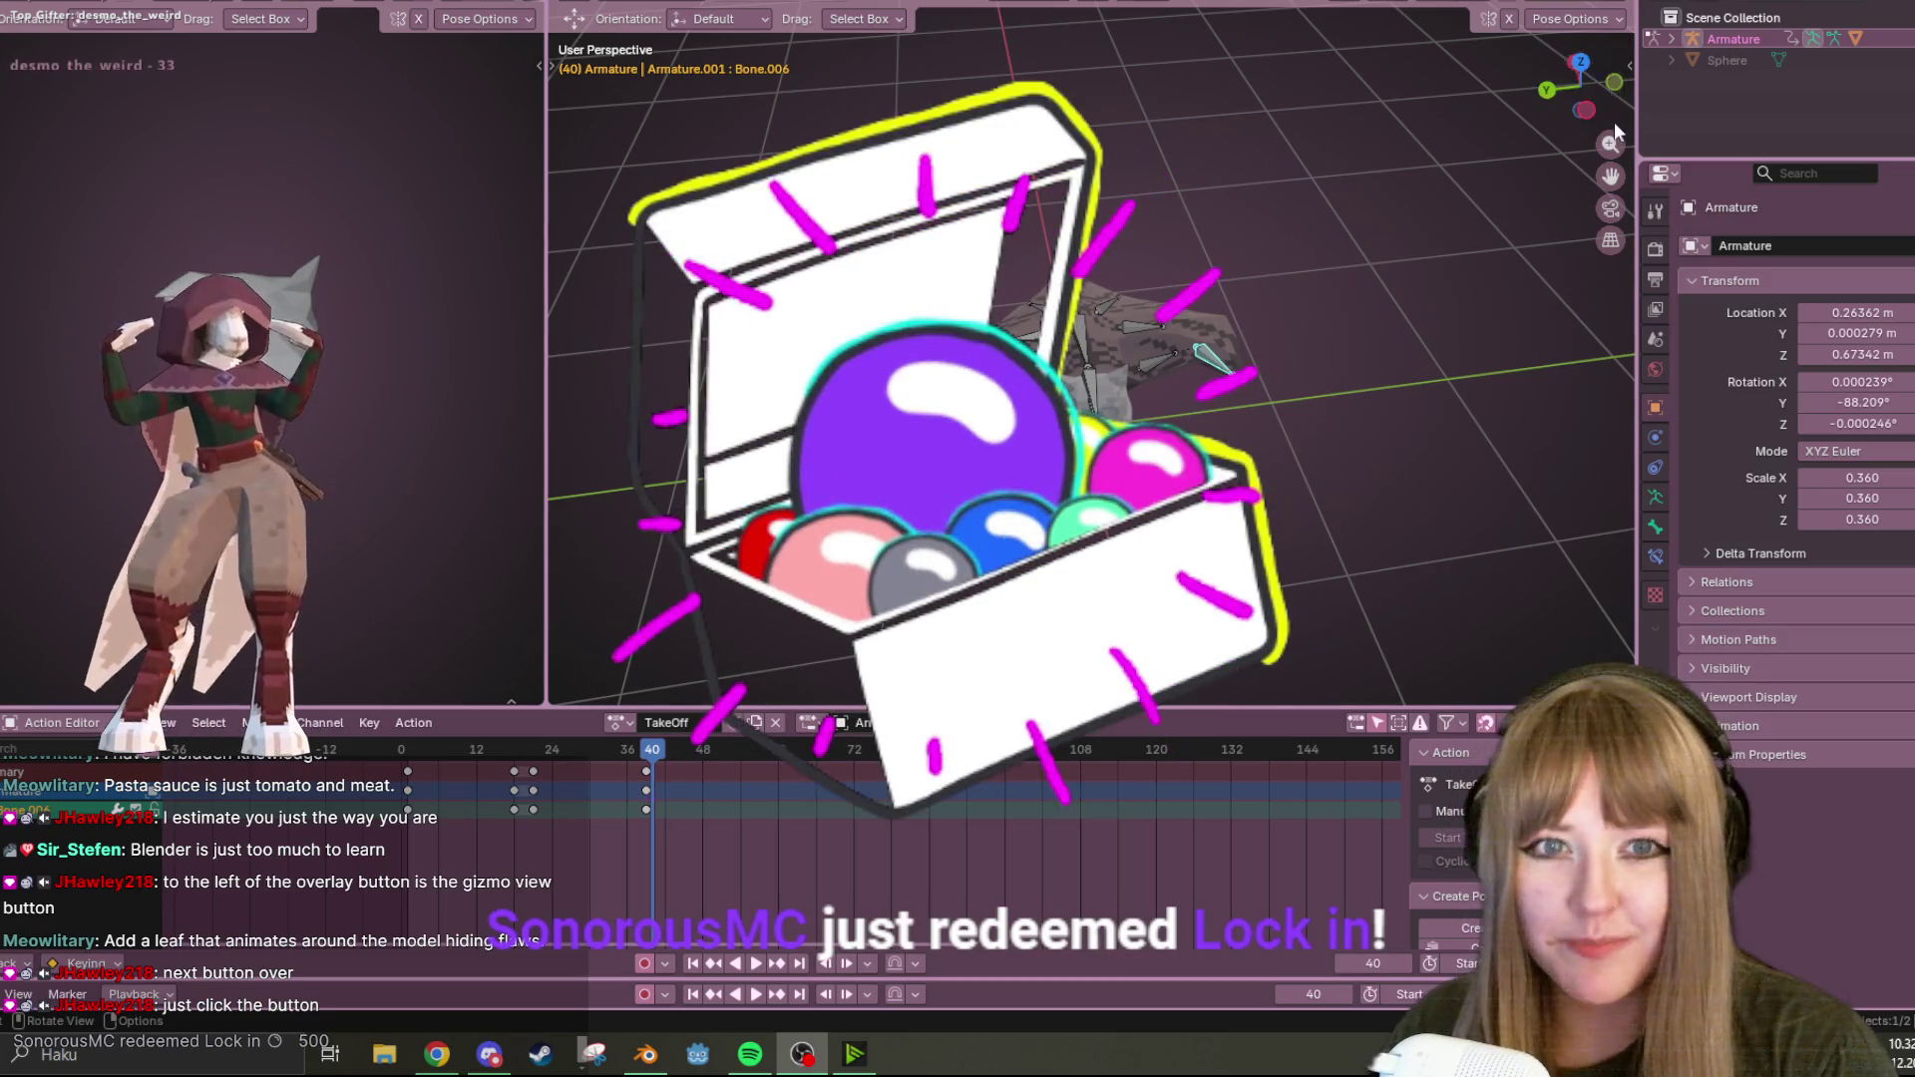
left_click(1584, 110)
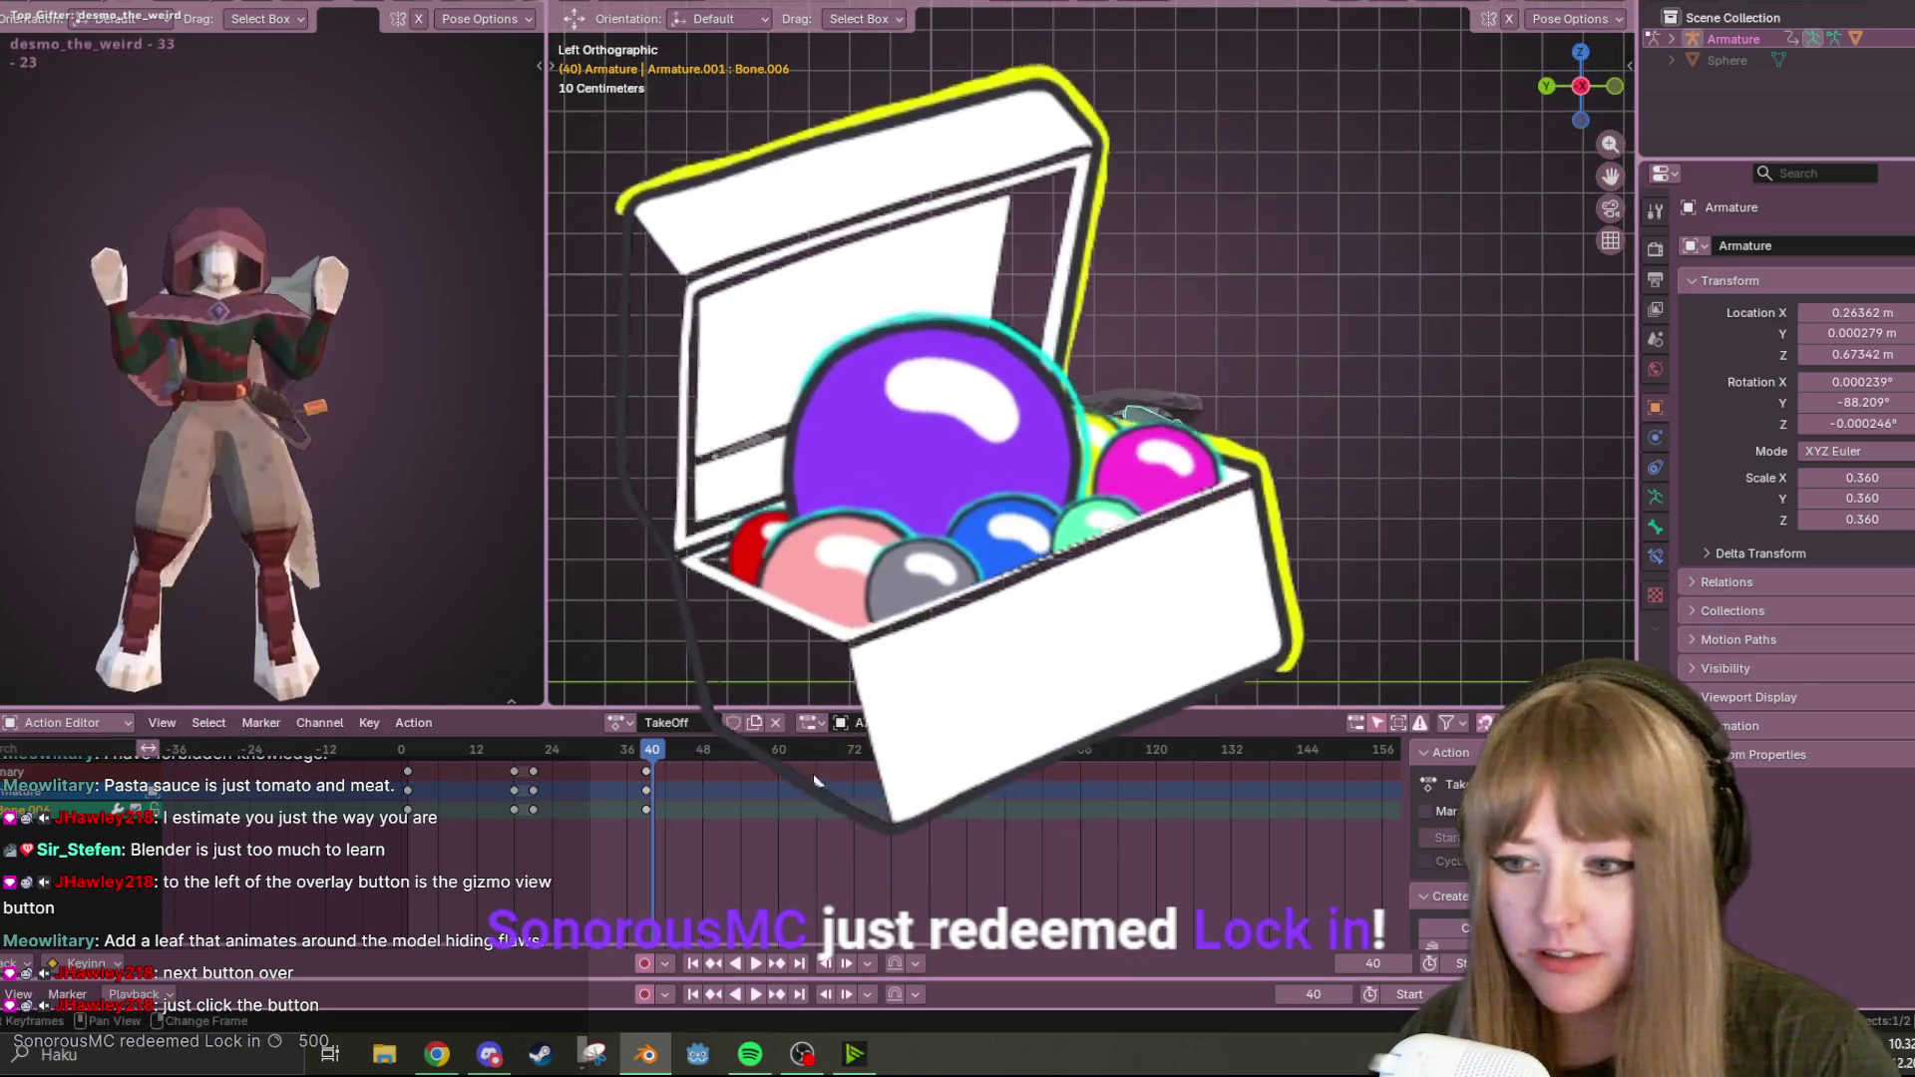
key("Home")
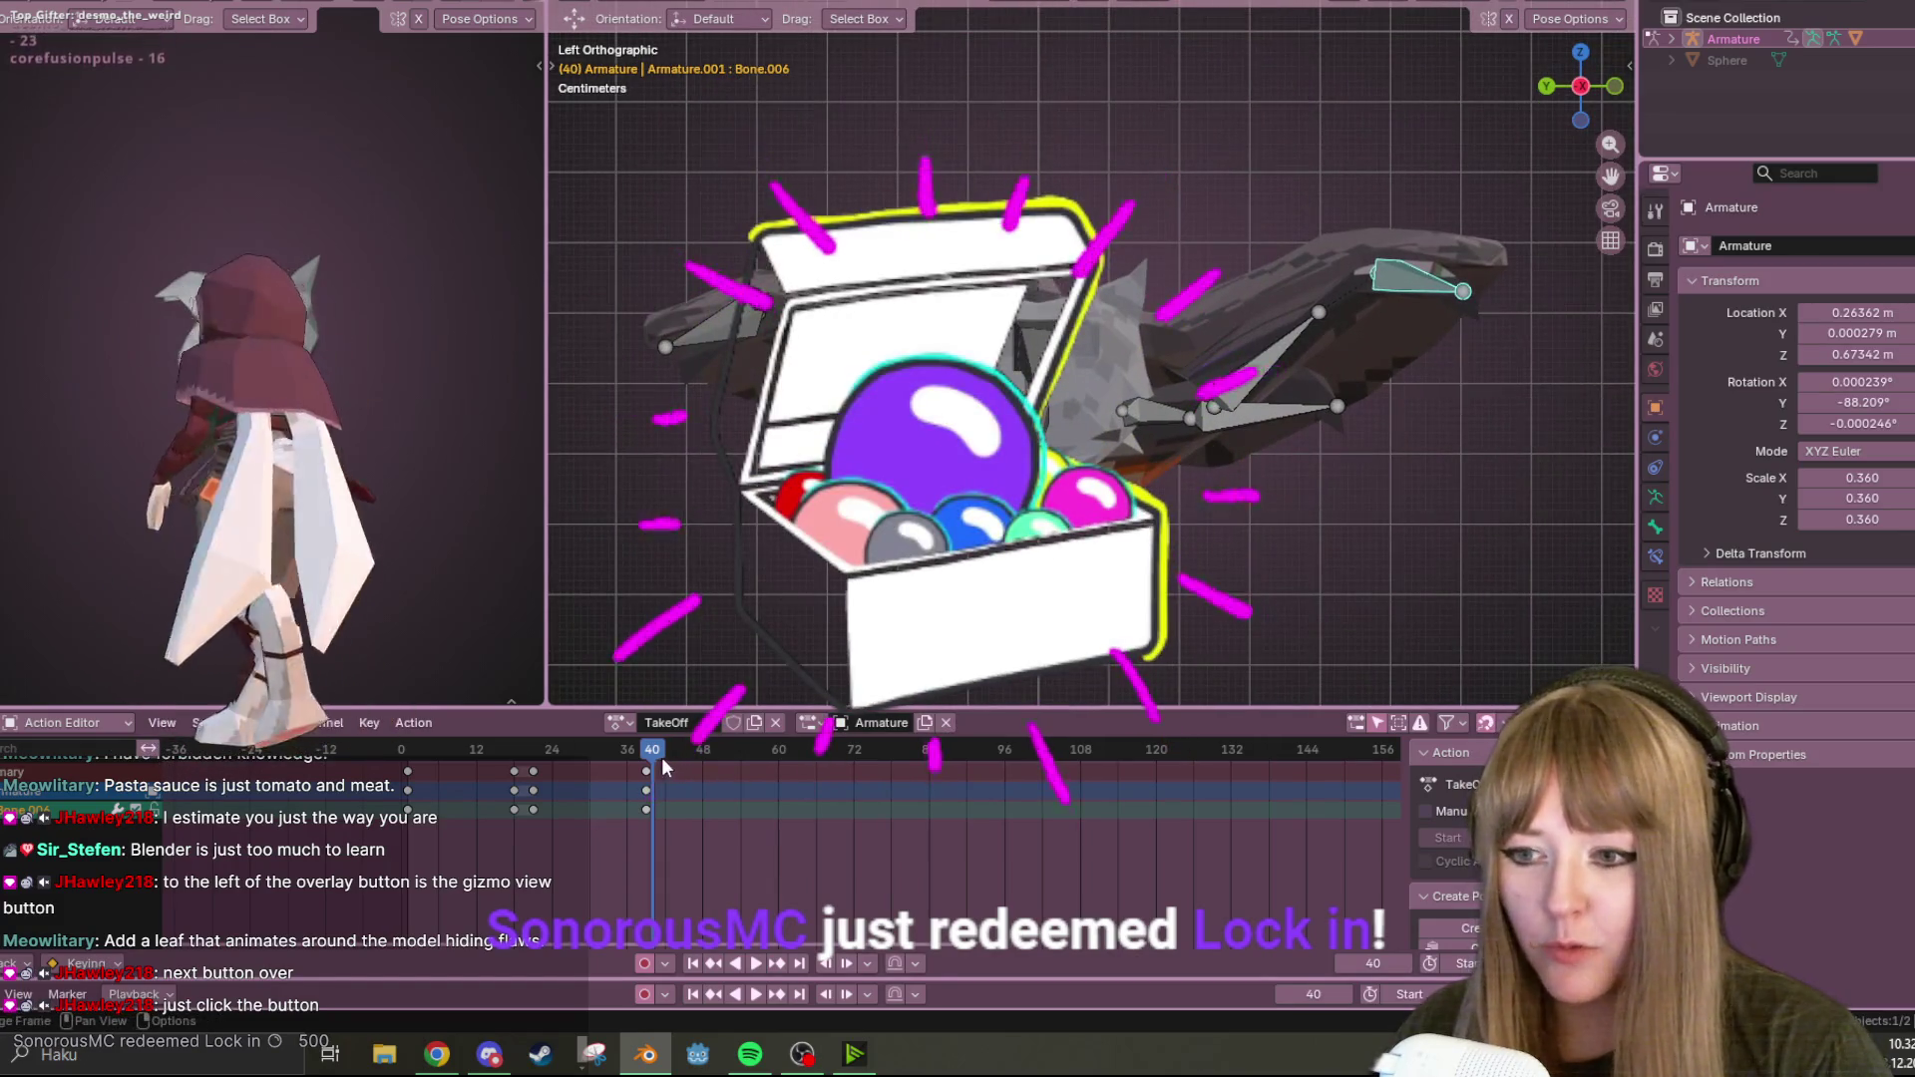
Play TakeOff from the first frame, stop at frame 53, and select all the bones.
key("shift+Left")
key("space")
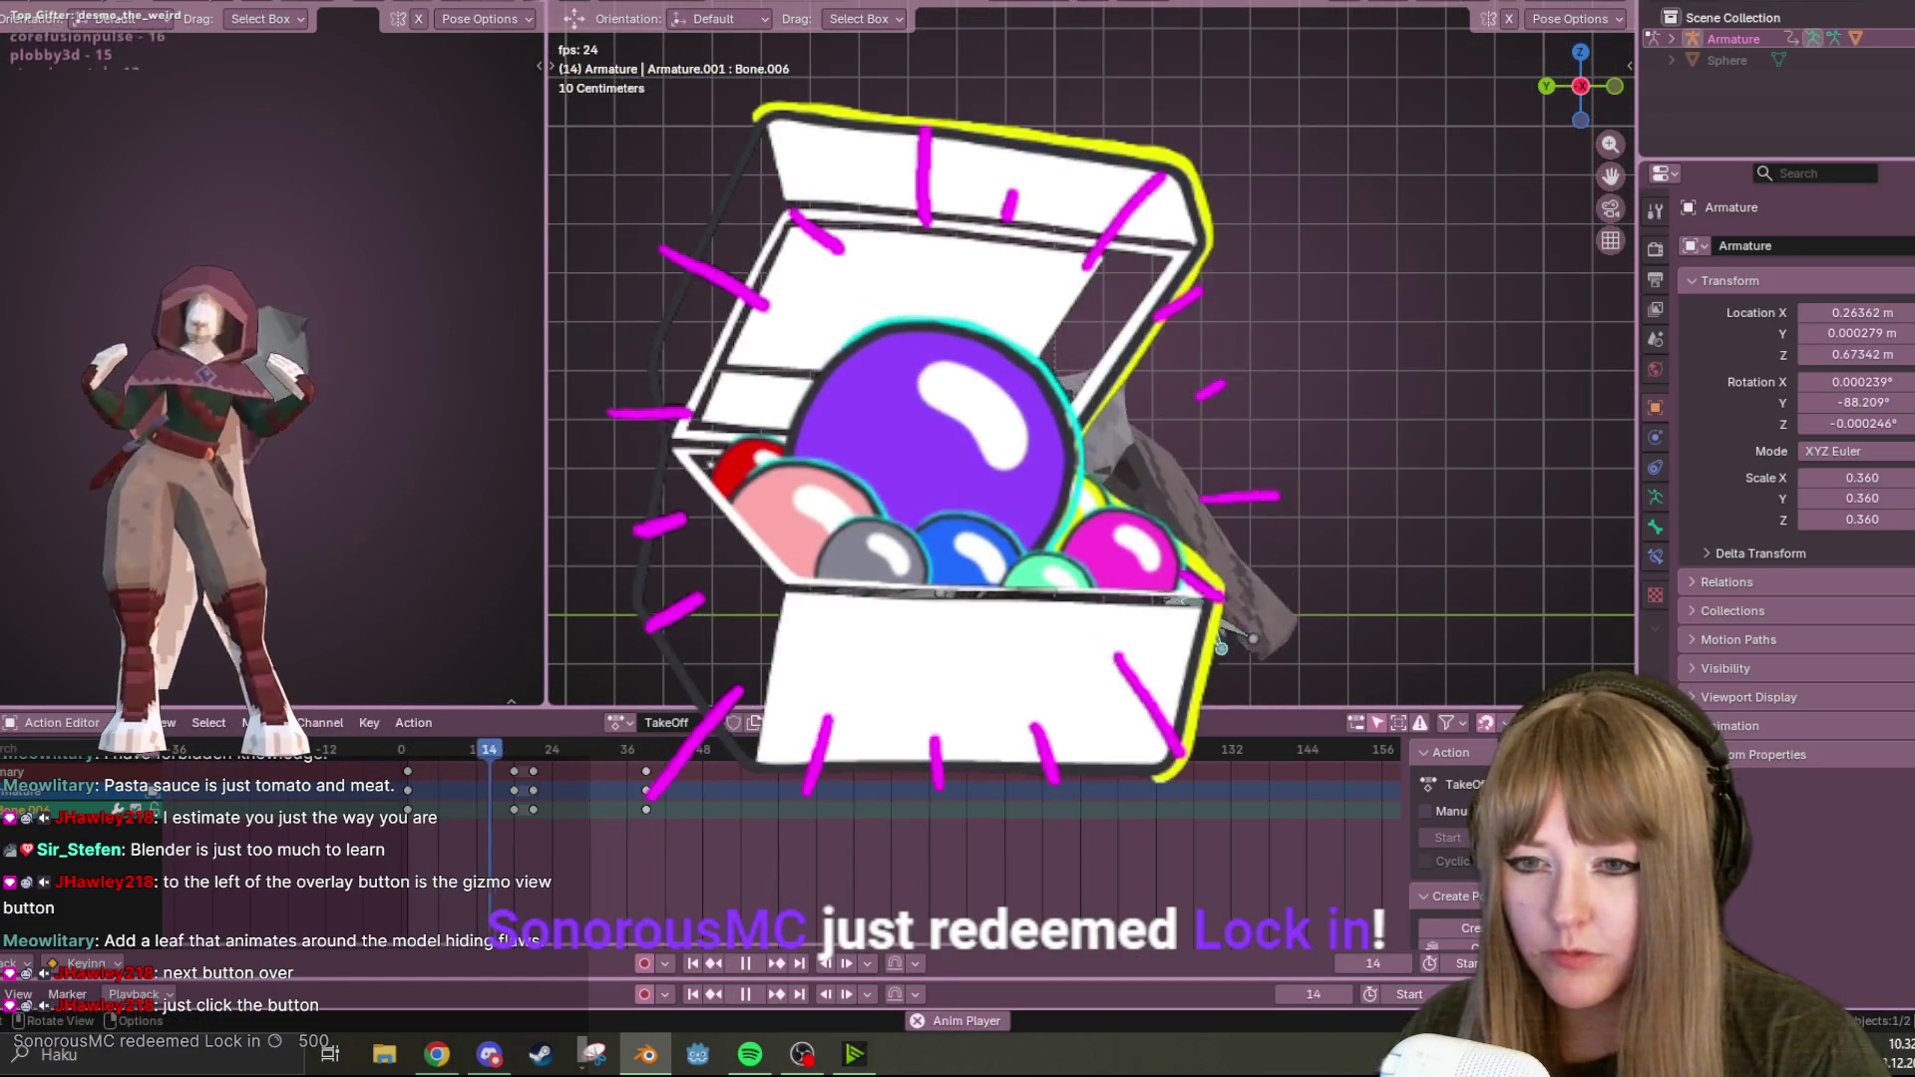
key("space")
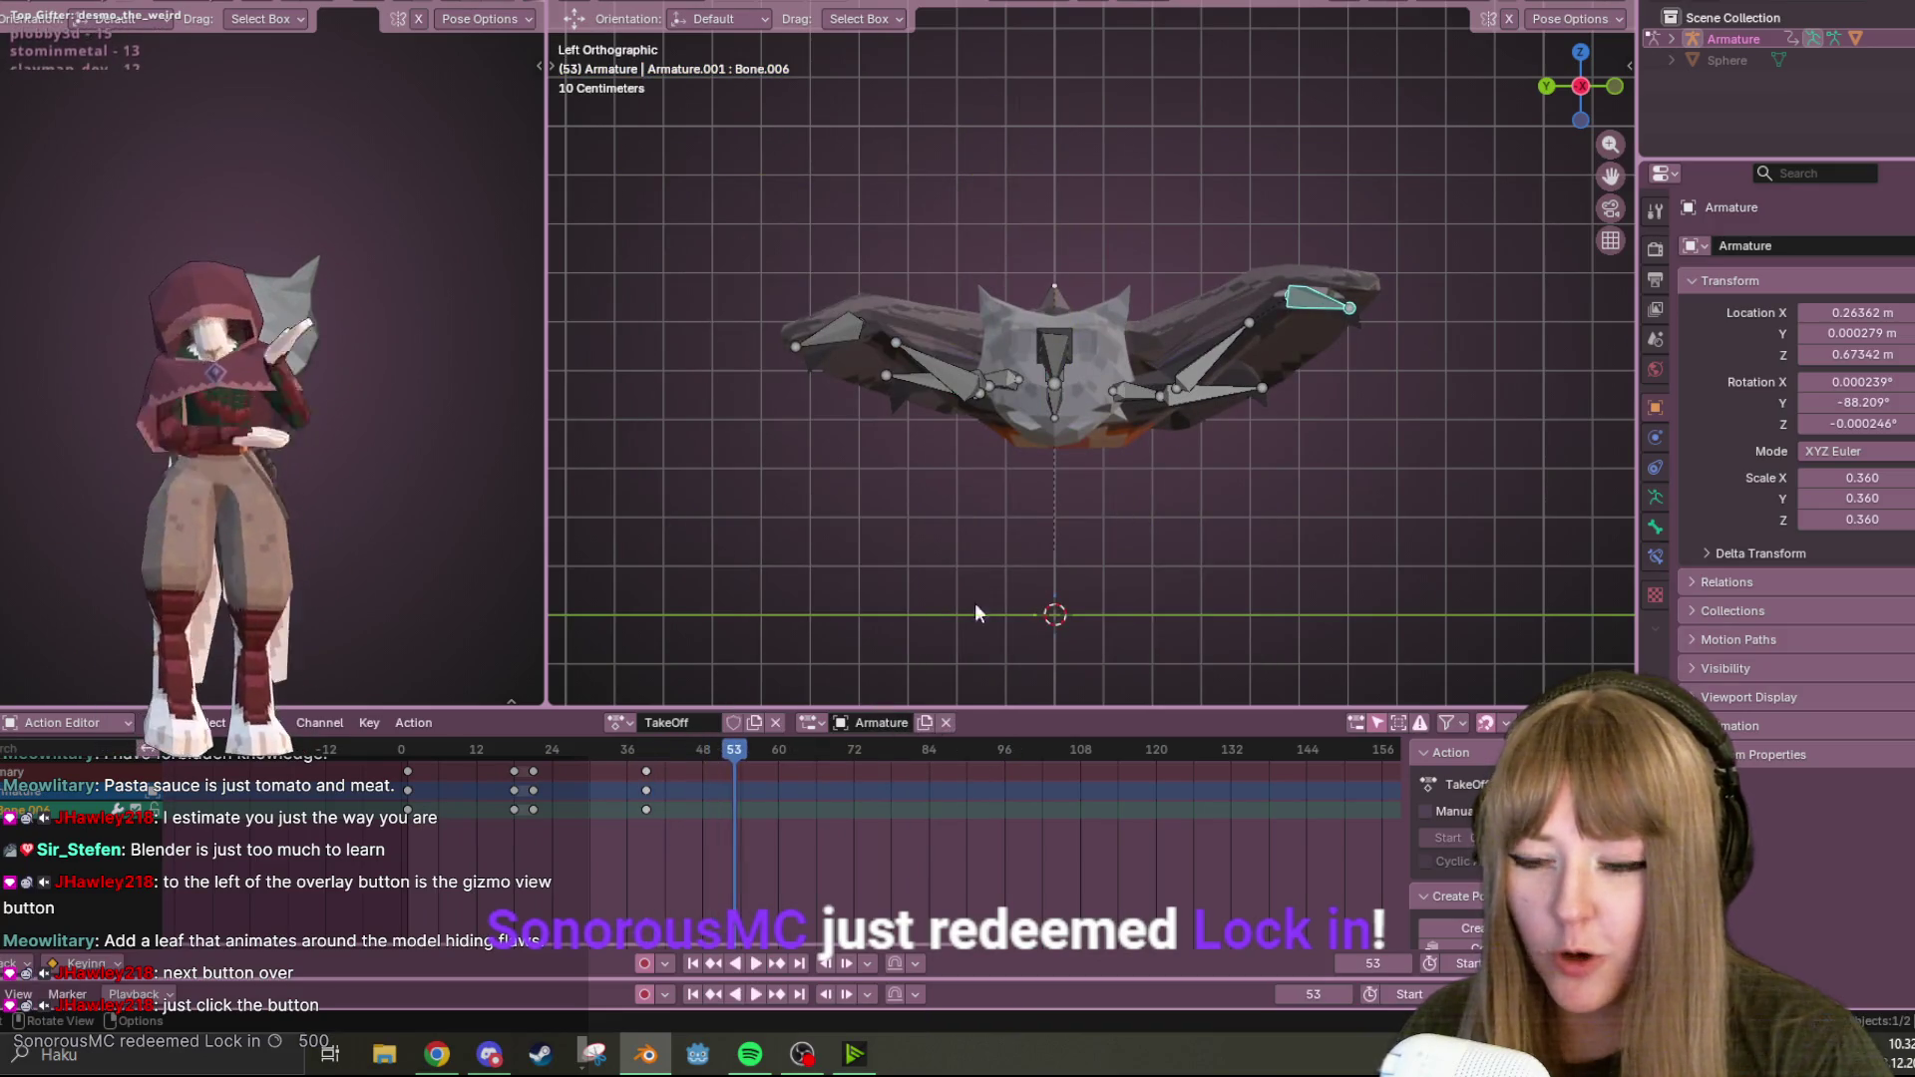
mouse_move(1095, 583)
middle_mouse_down()
mouse_move(1344, 409)
mouse_move(1146, 433)
mouse_move(1311, 345)
mouse_move(1097, 468)
middle_mouse_up()
key("a")
left_click(641, 773)
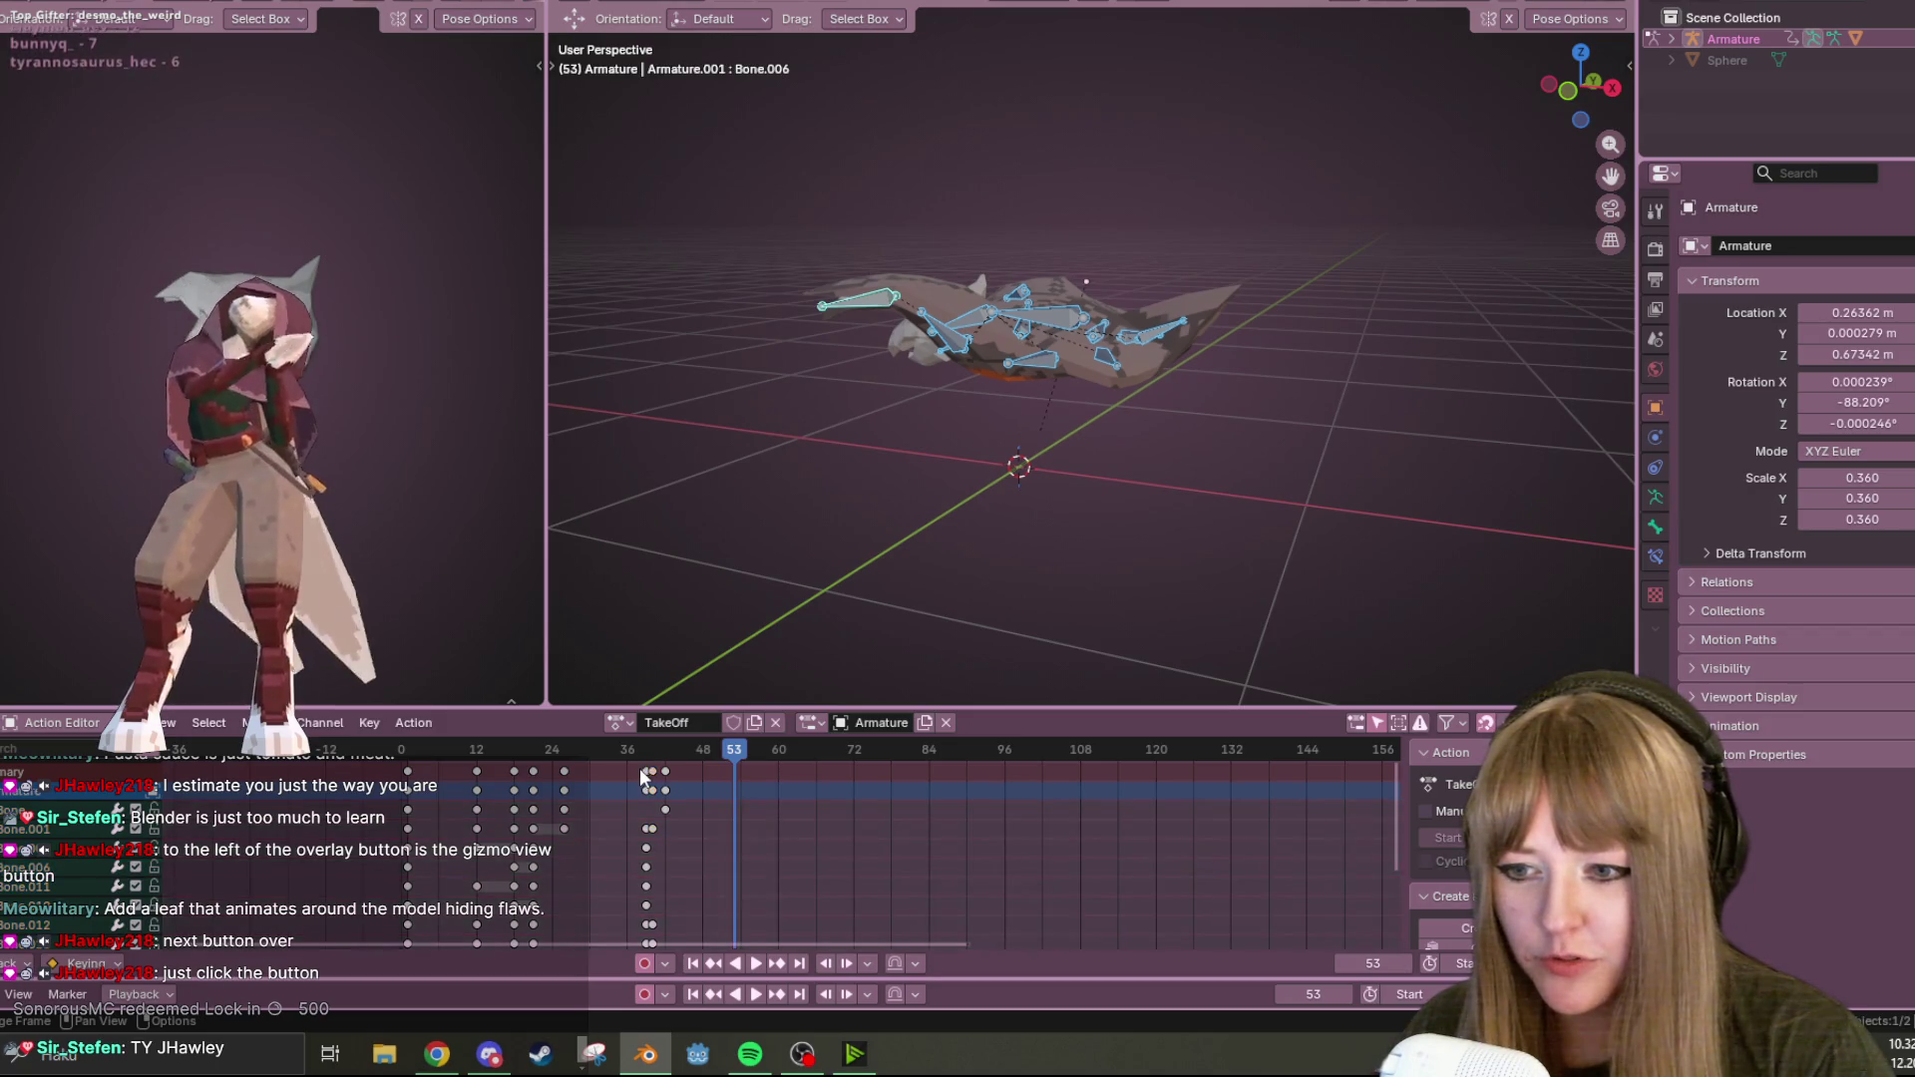
Replay TakeOff from frame 39 while orbiting the view to a higher angle.
left_click(642, 750)
key("space")
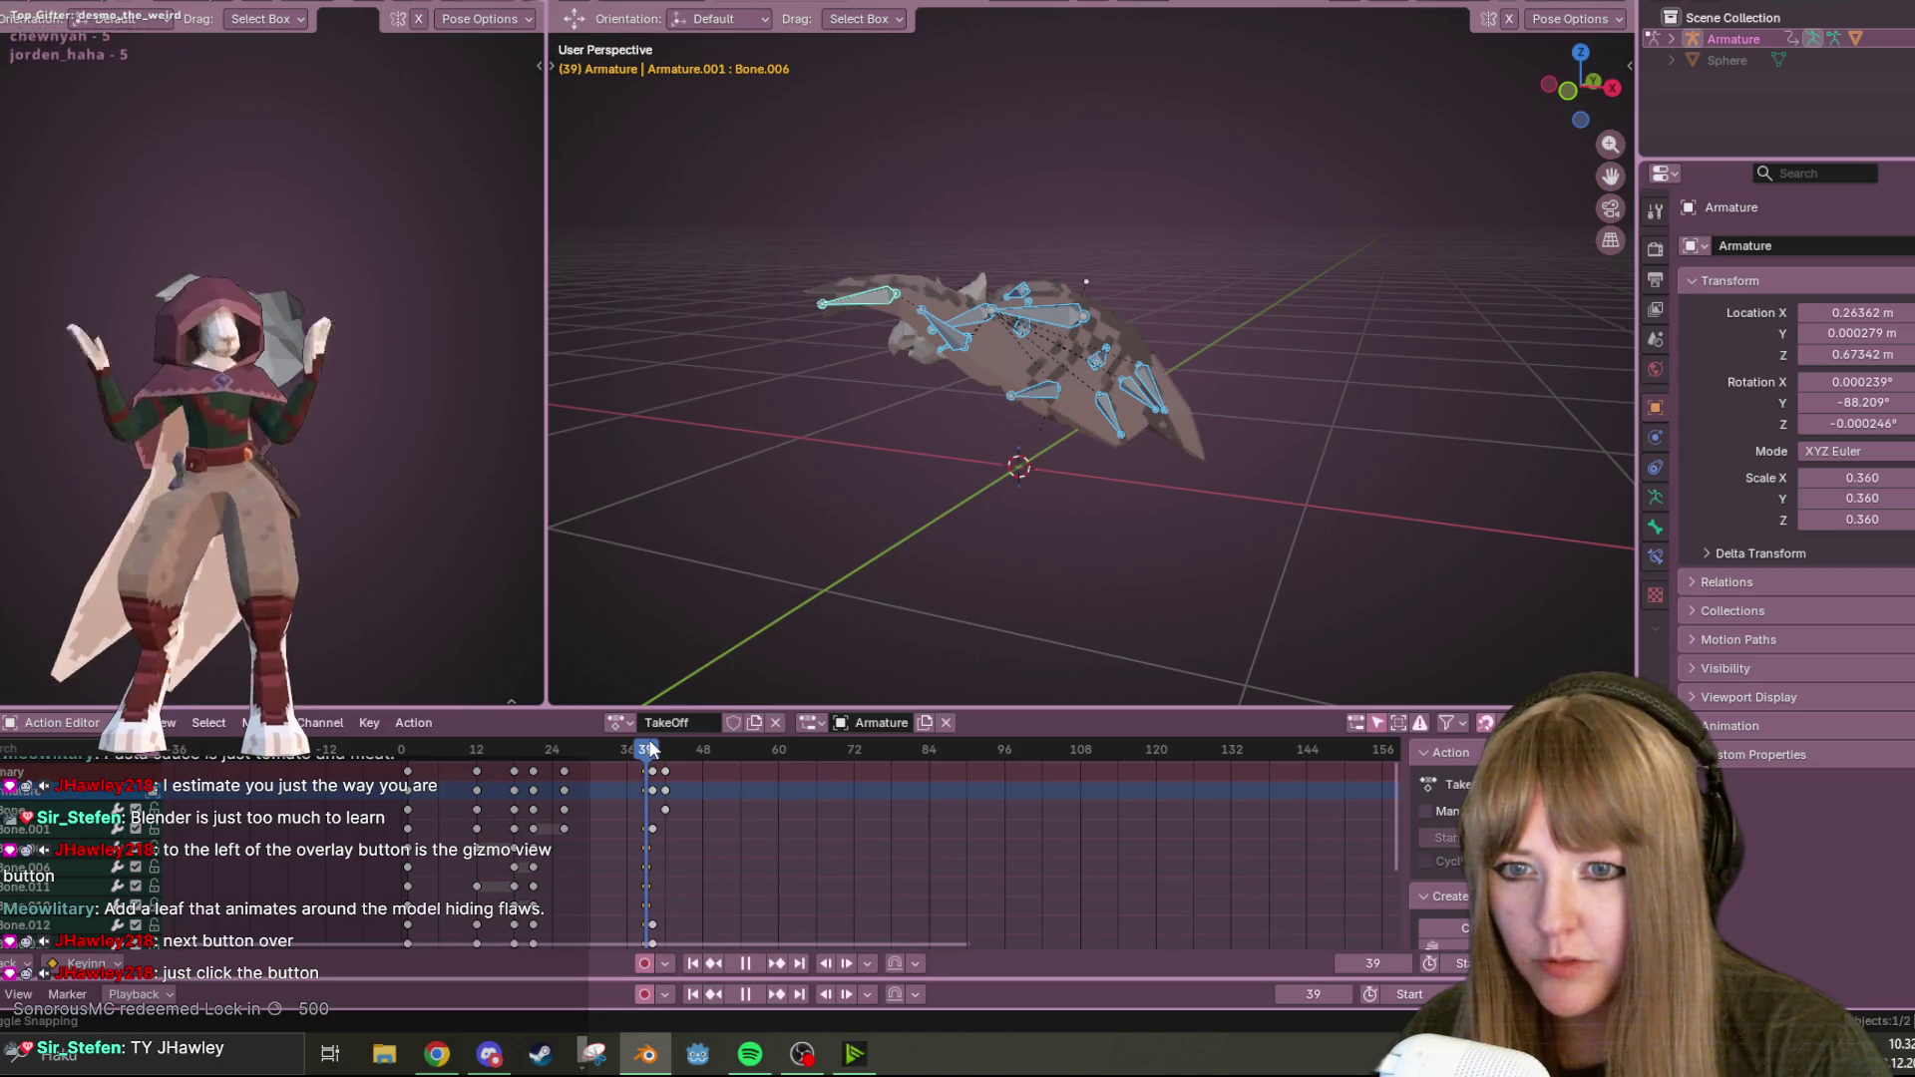
key("Escape")
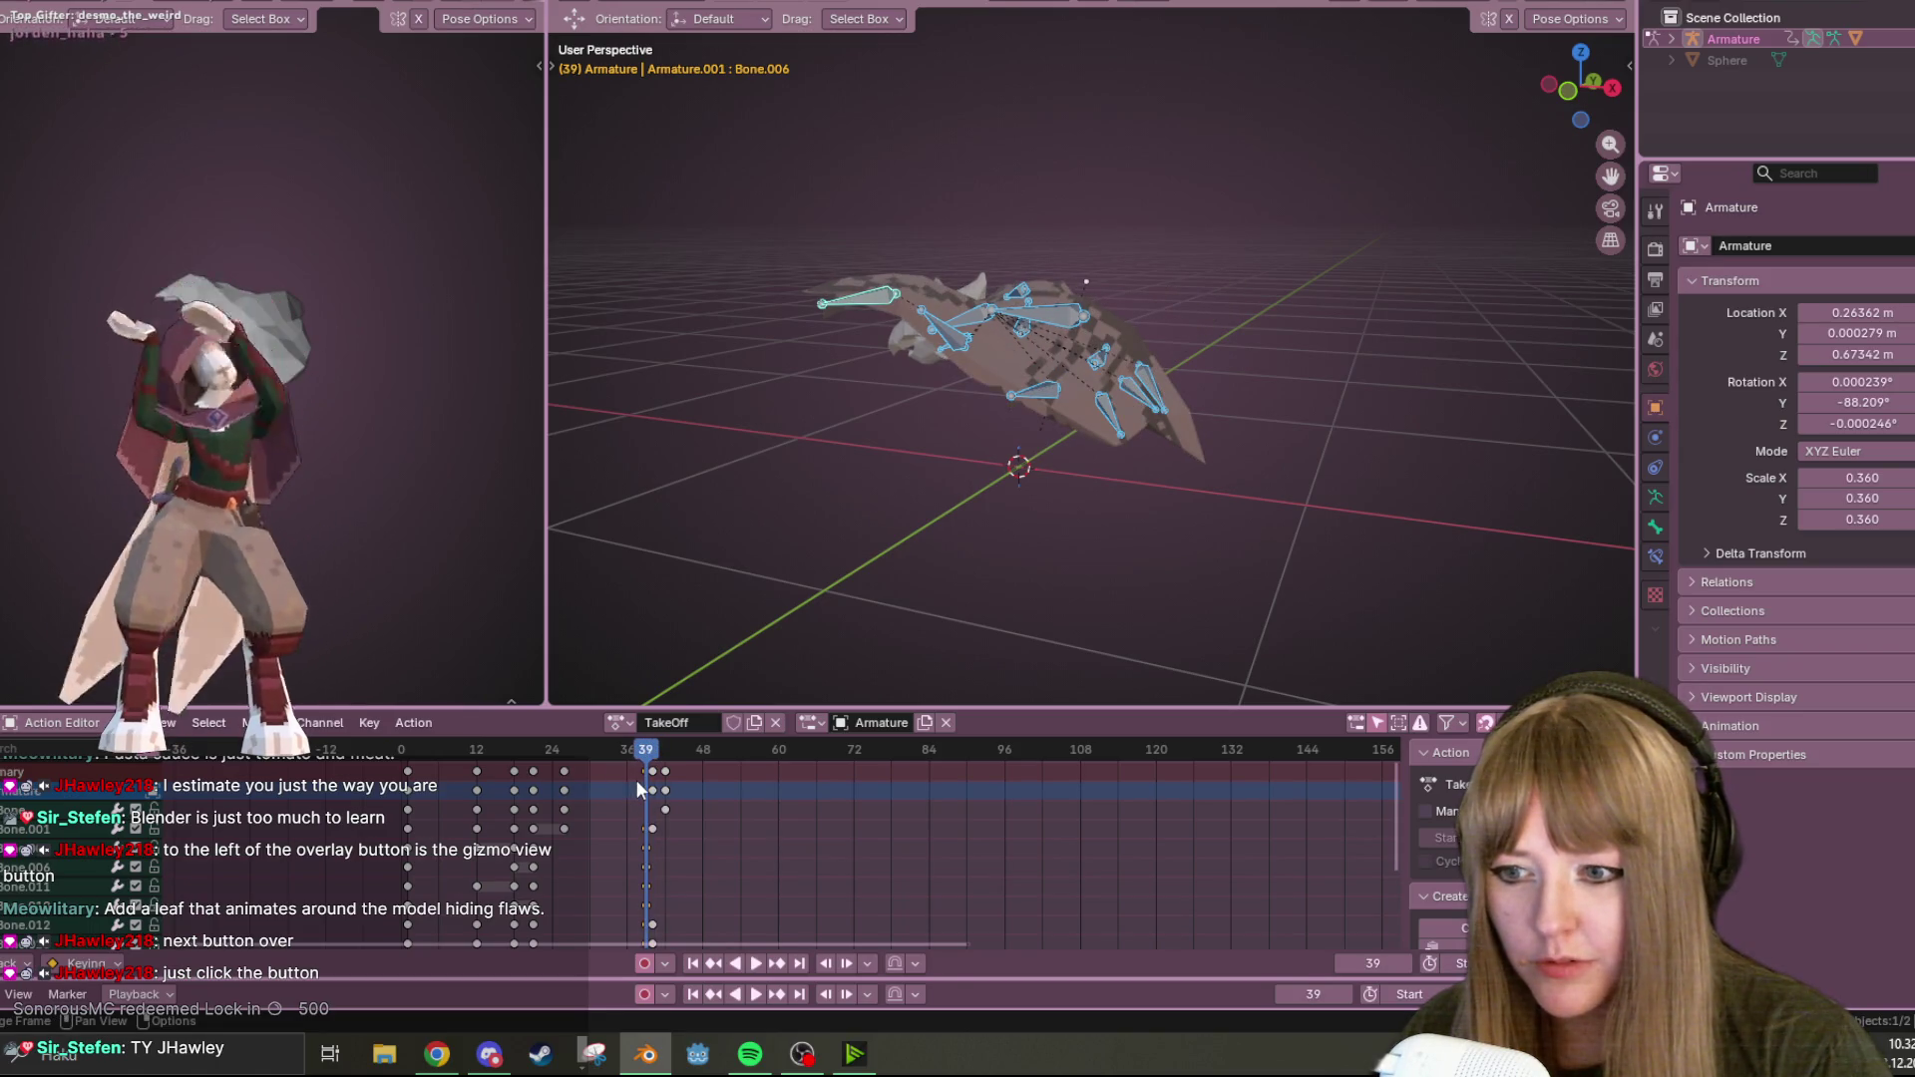
key("space")
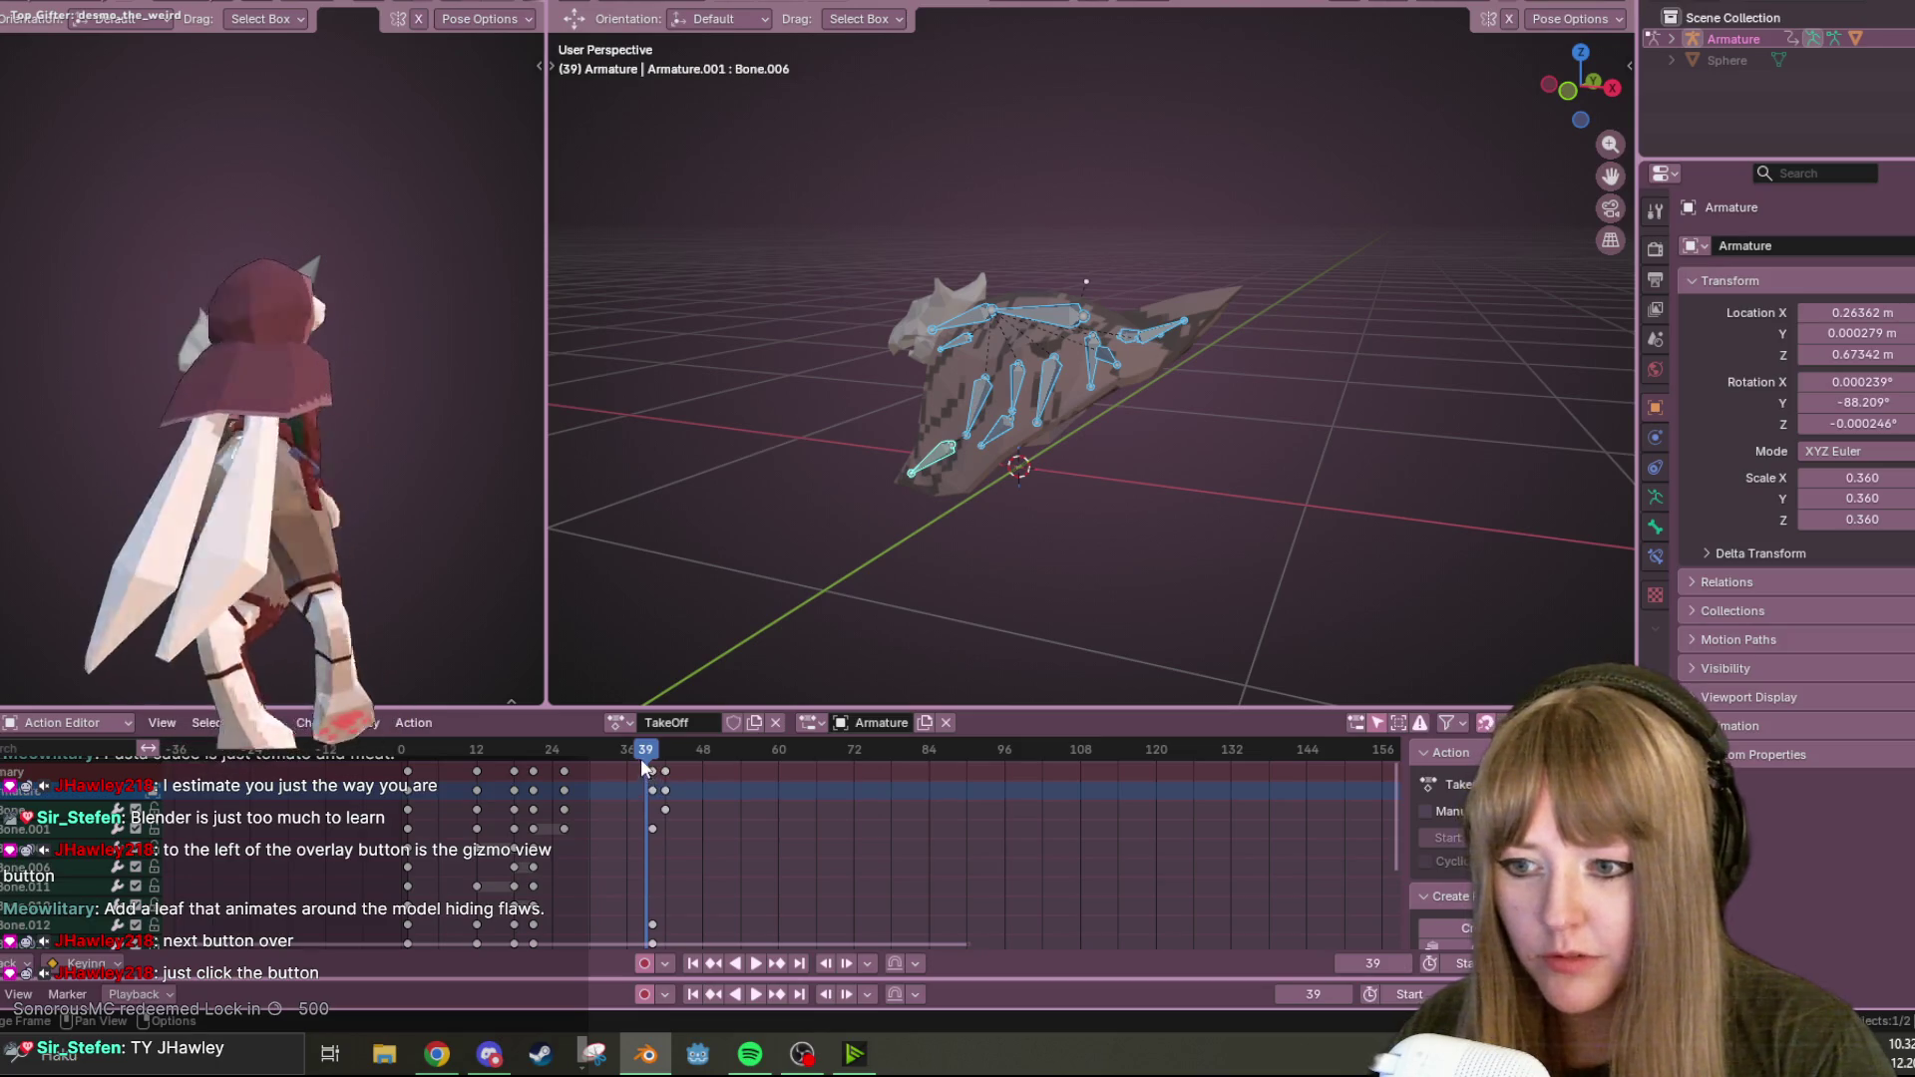
left_click(563, 749)
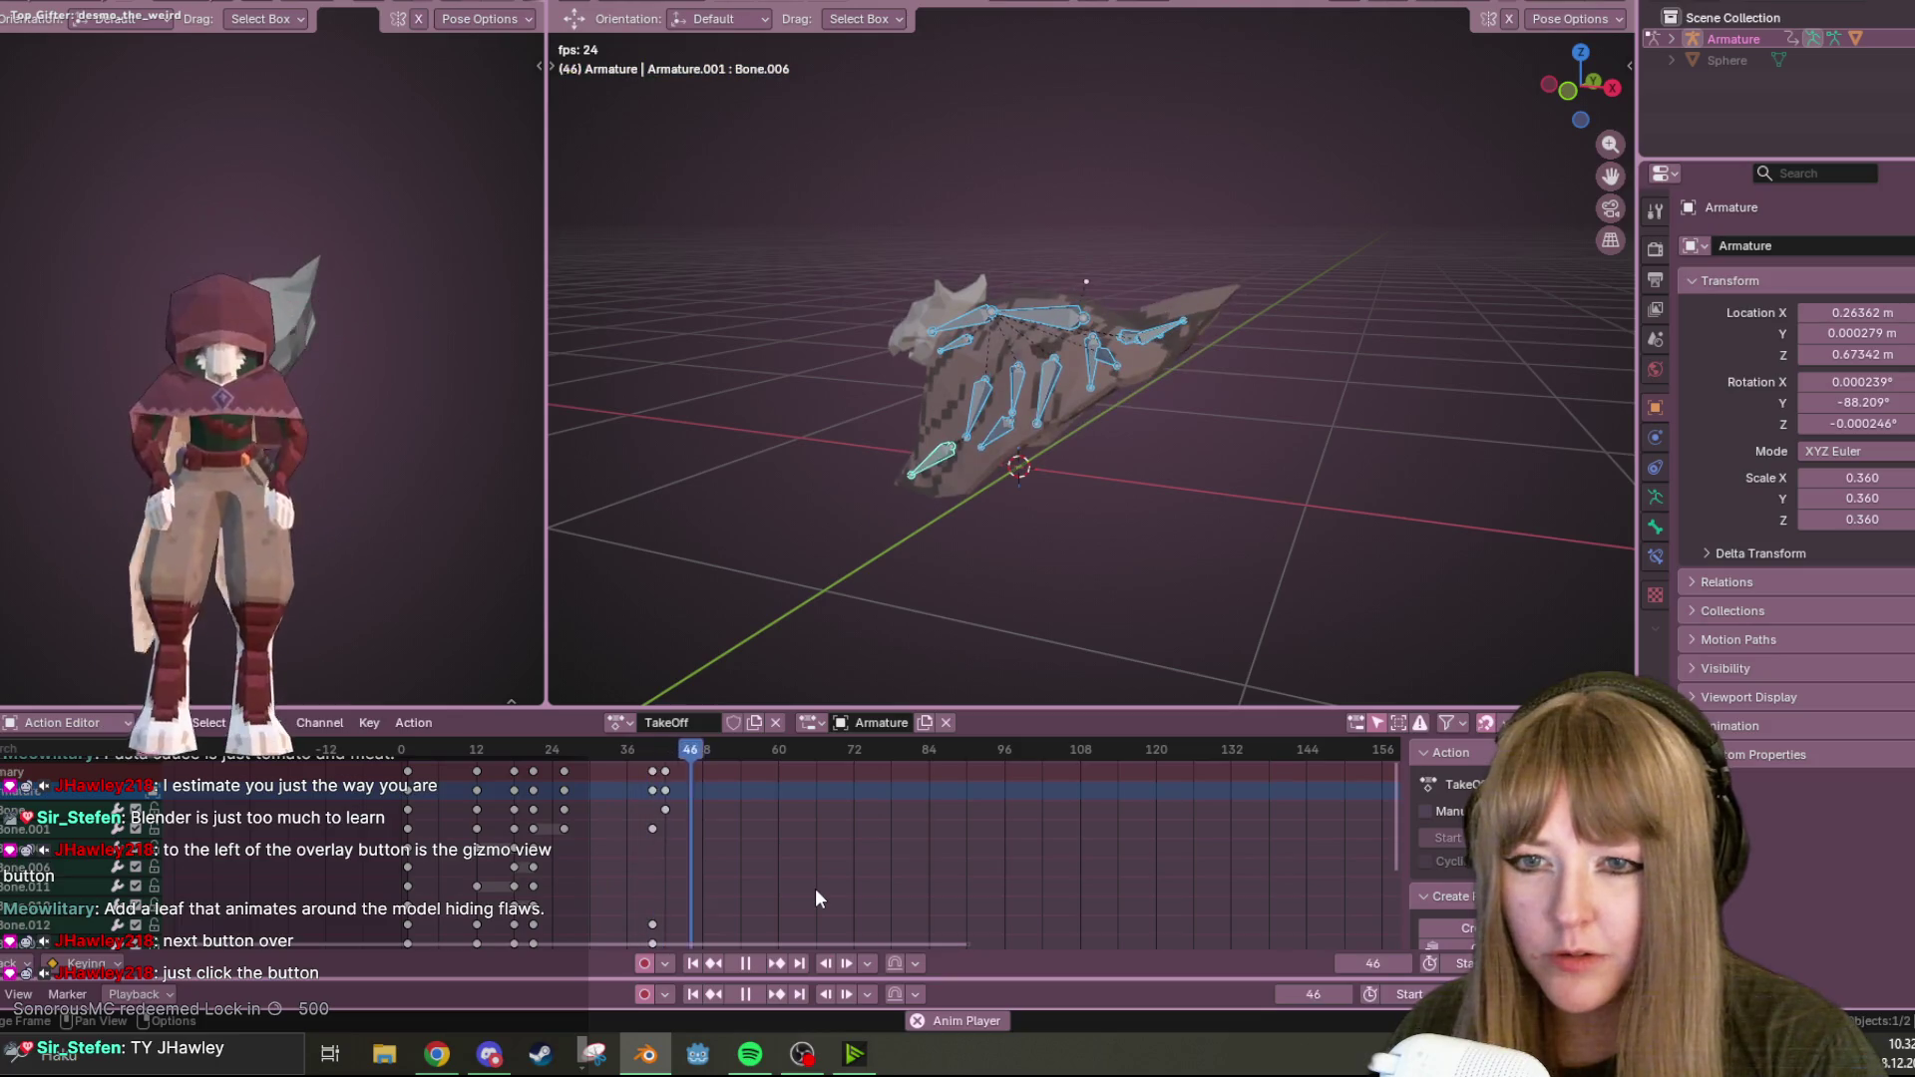
mouse_move(1057, 469)
middle_mouse_down()
mouse_move(1068, 448)
mouse_move(894, 547)
middle_mouse_up()
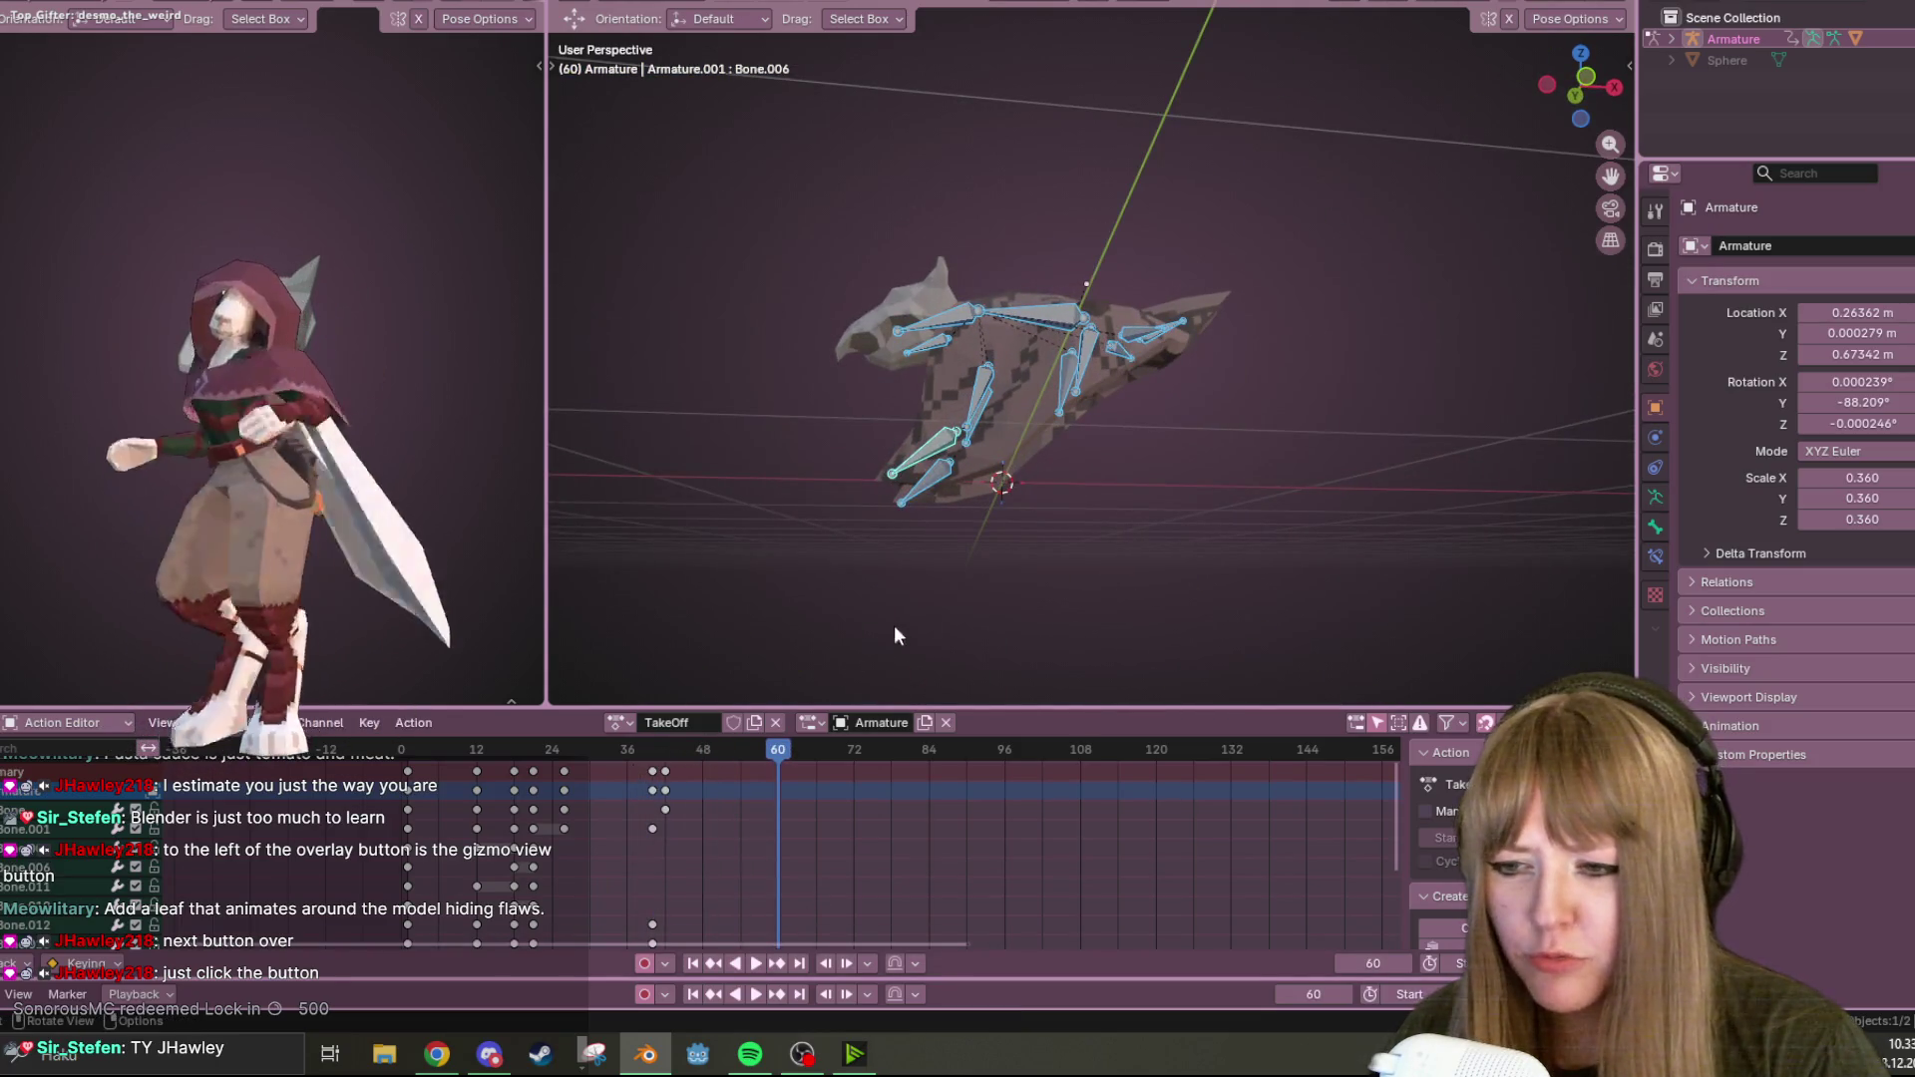
key("Escape")
scroll(1031, 589, "down", 14, "alt")
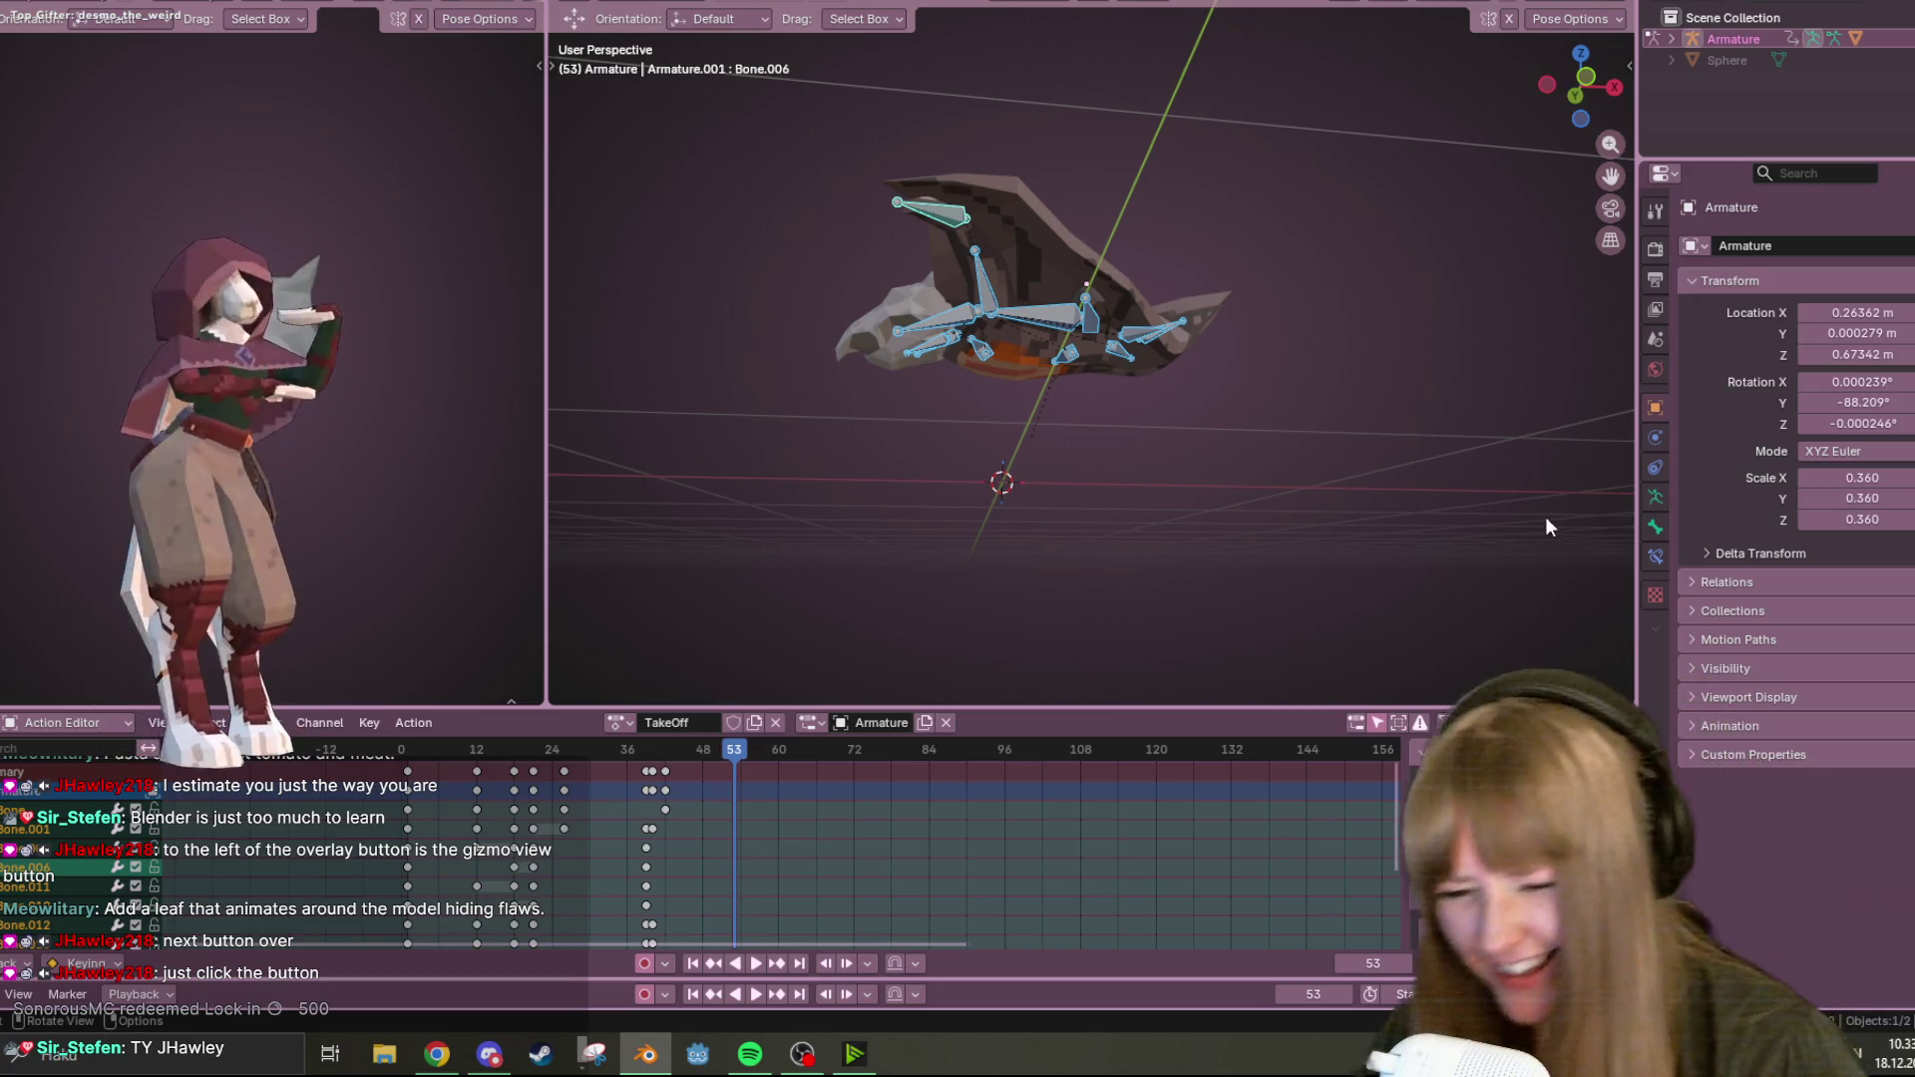
mouse_move(1462, 283)
middle_mouse_down()
mouse_move(1289, 351)
mouse_move(817, 678)
middle_mouse_up()
Box-select the keyframes near frame 38, replay the action, and scrub back to frame 39.
mouse_move(710, 766)
left_mouse_down()
mouse_move(599, 782)
mouse_move(658, 787)
left_mouse_up()
key("space")
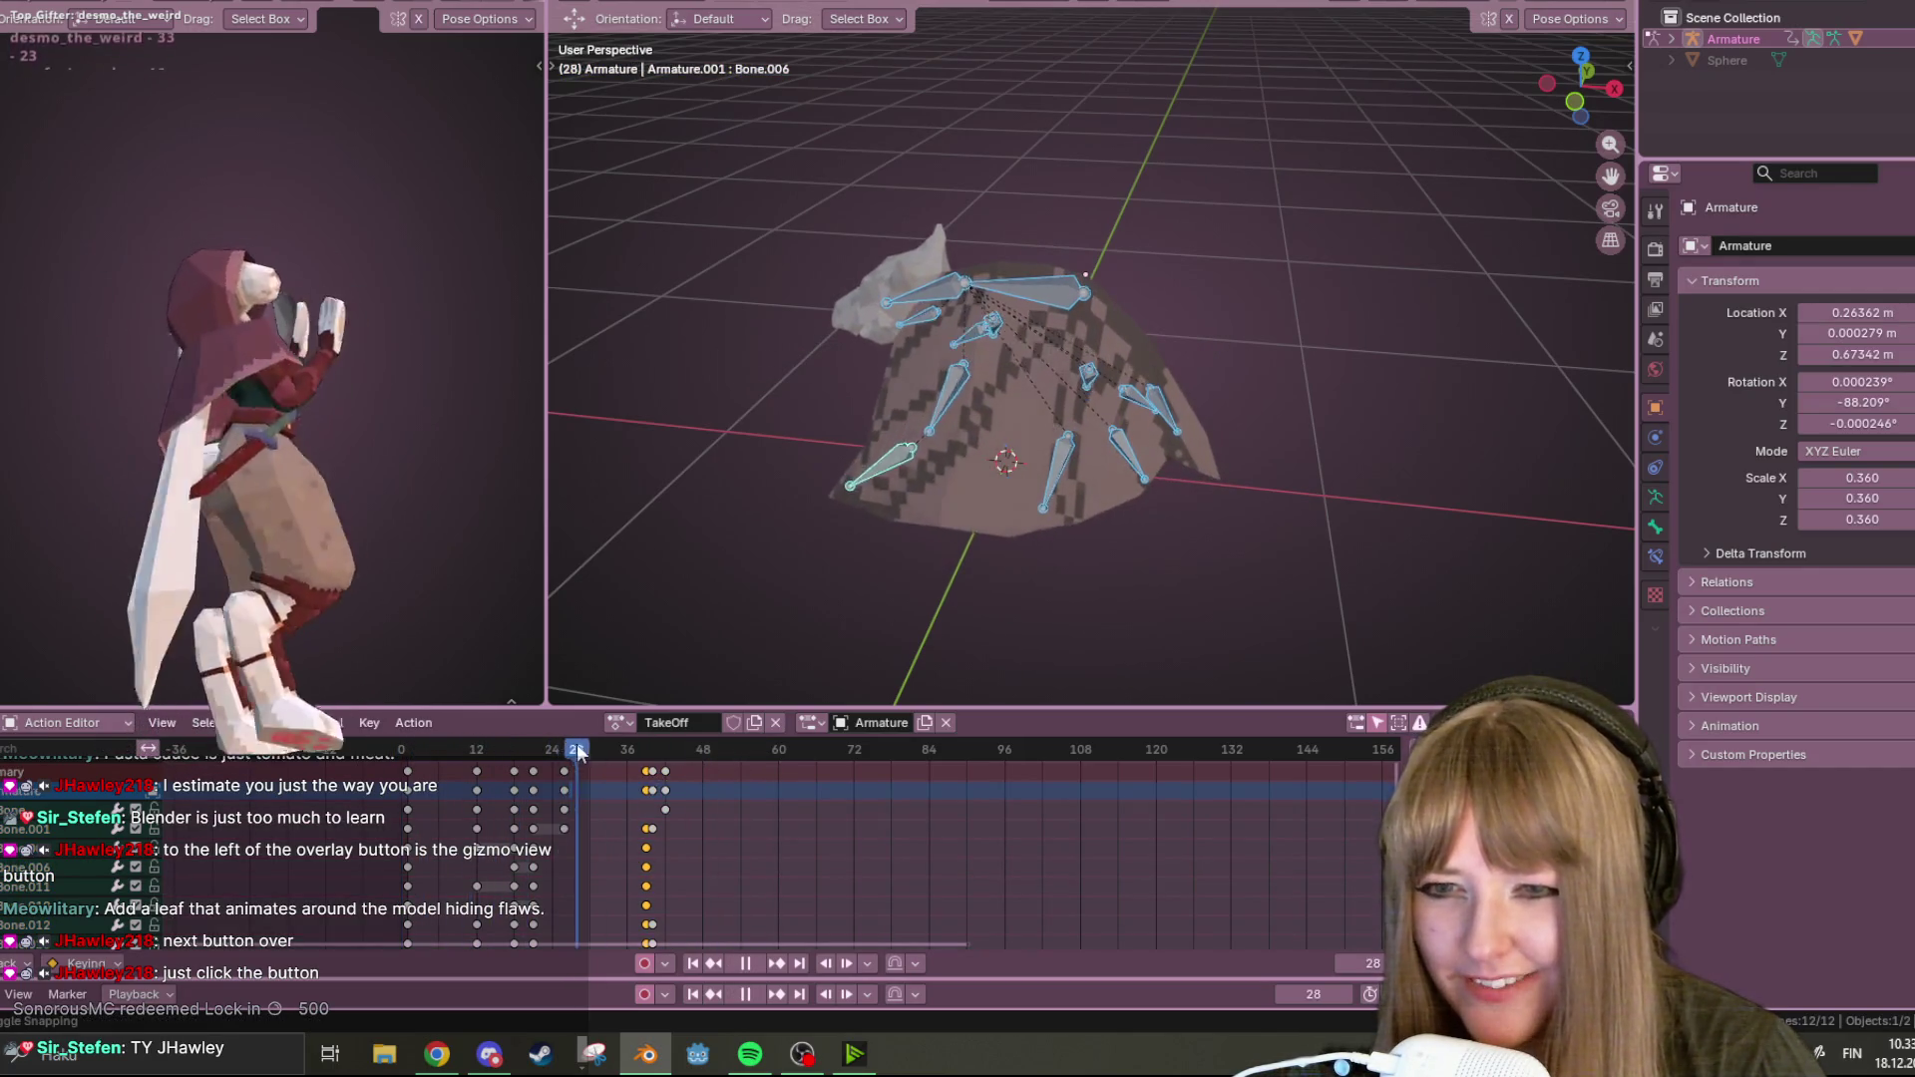
left_click_drag(614, 750, 646, 719)
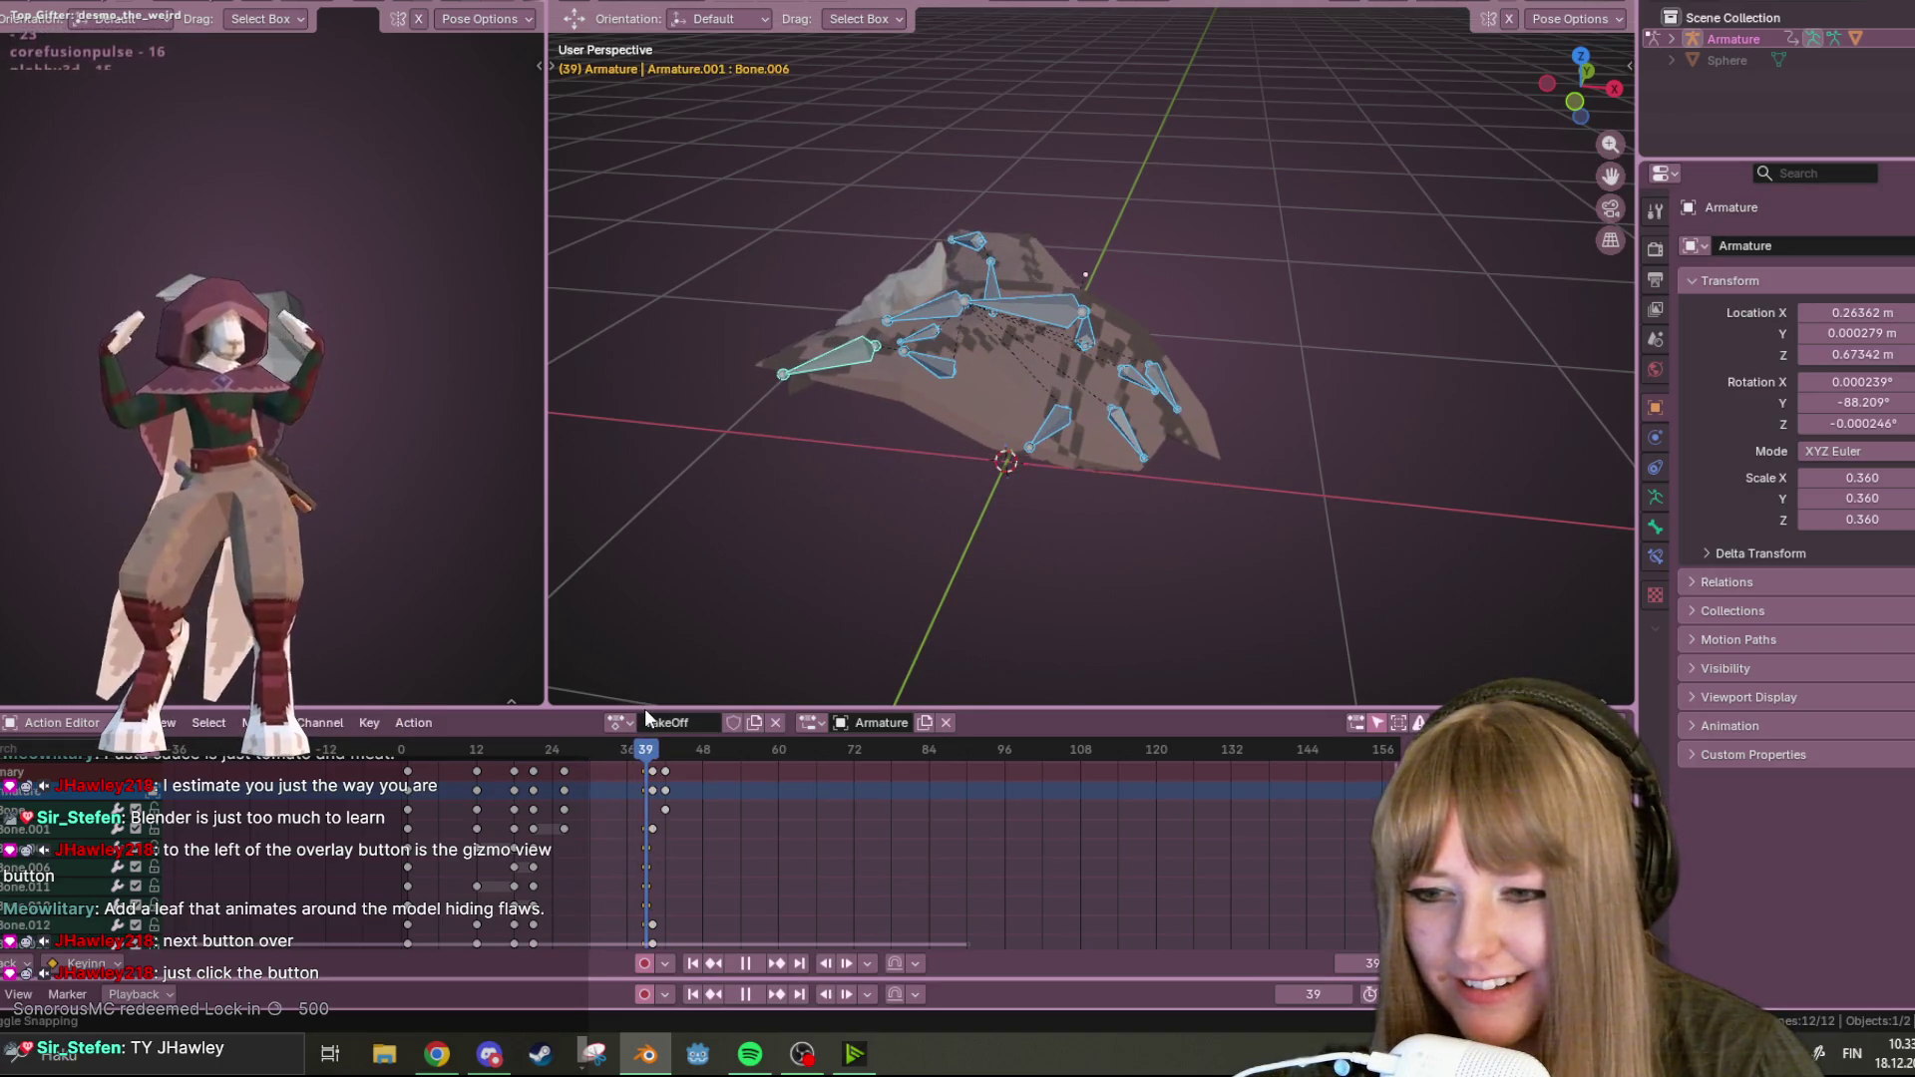
key("space")
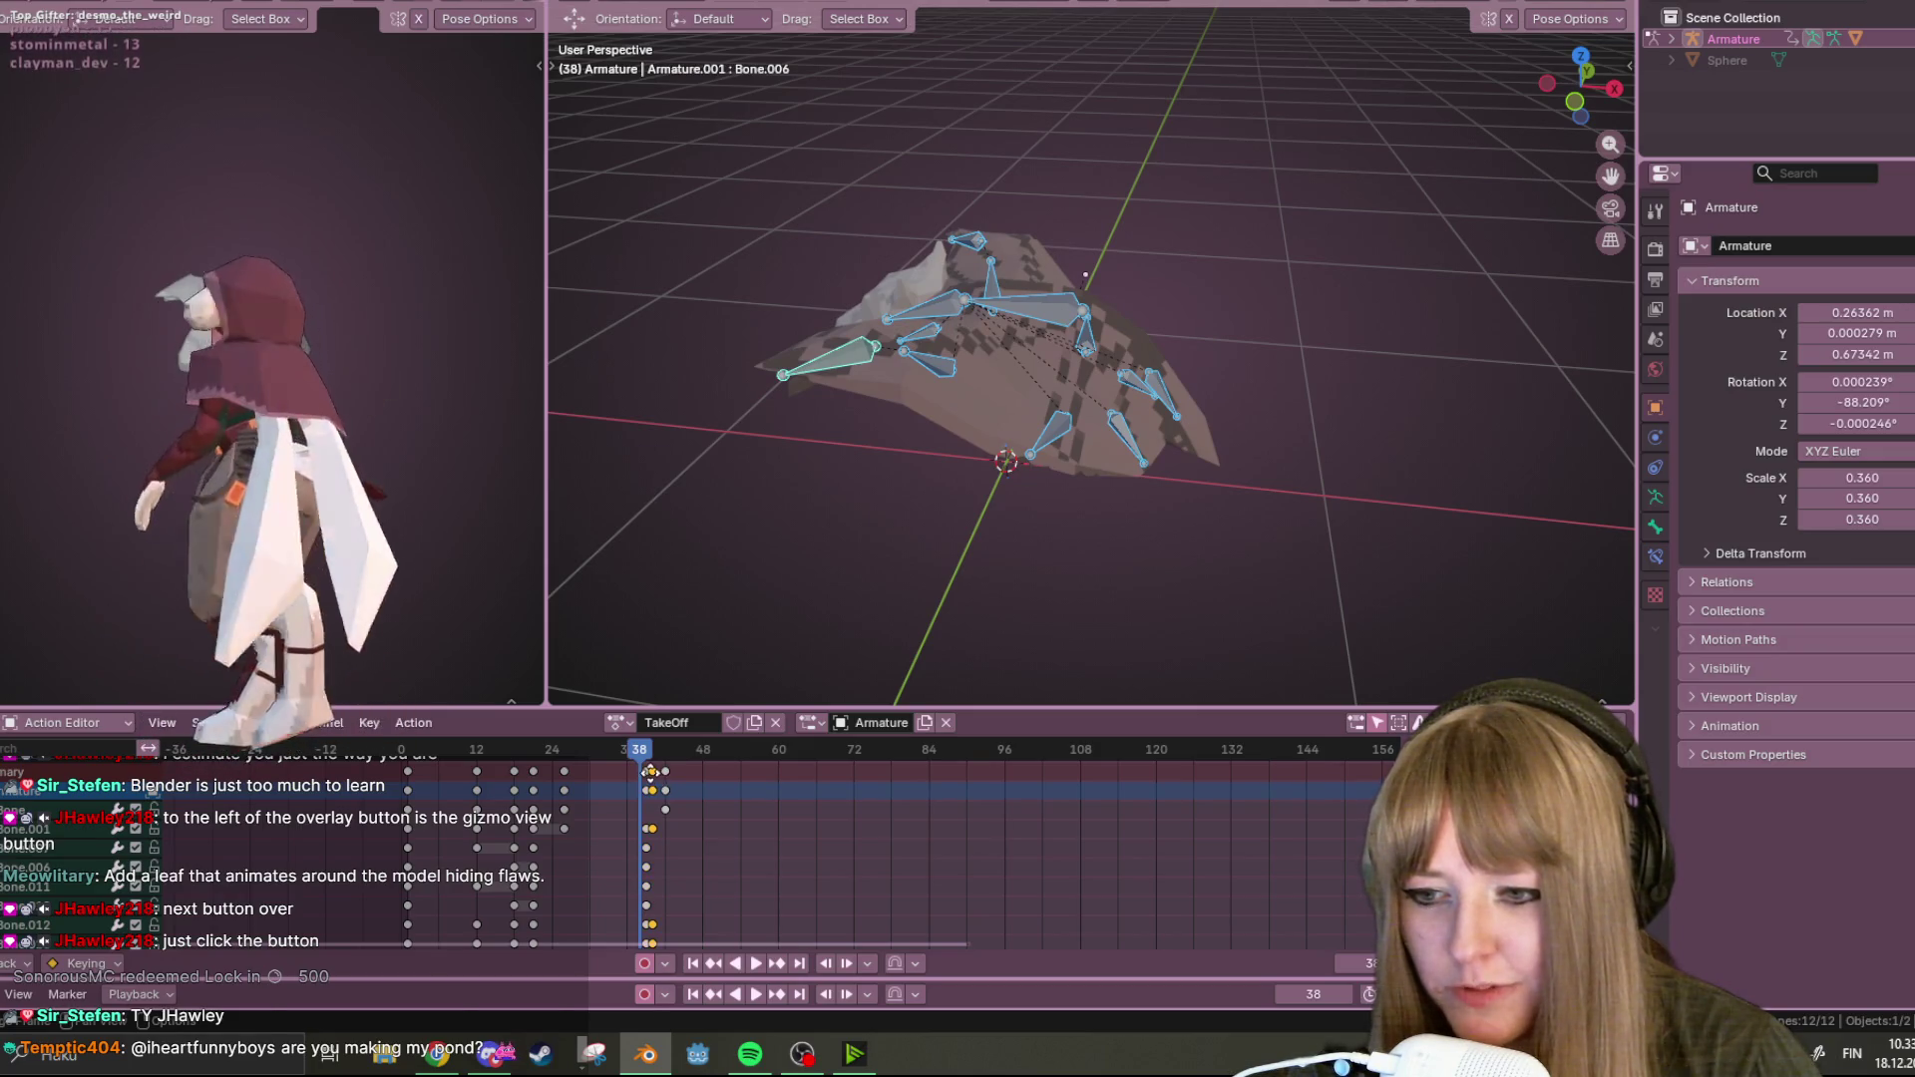
scroll(564, 841, "down", 15, "alt")
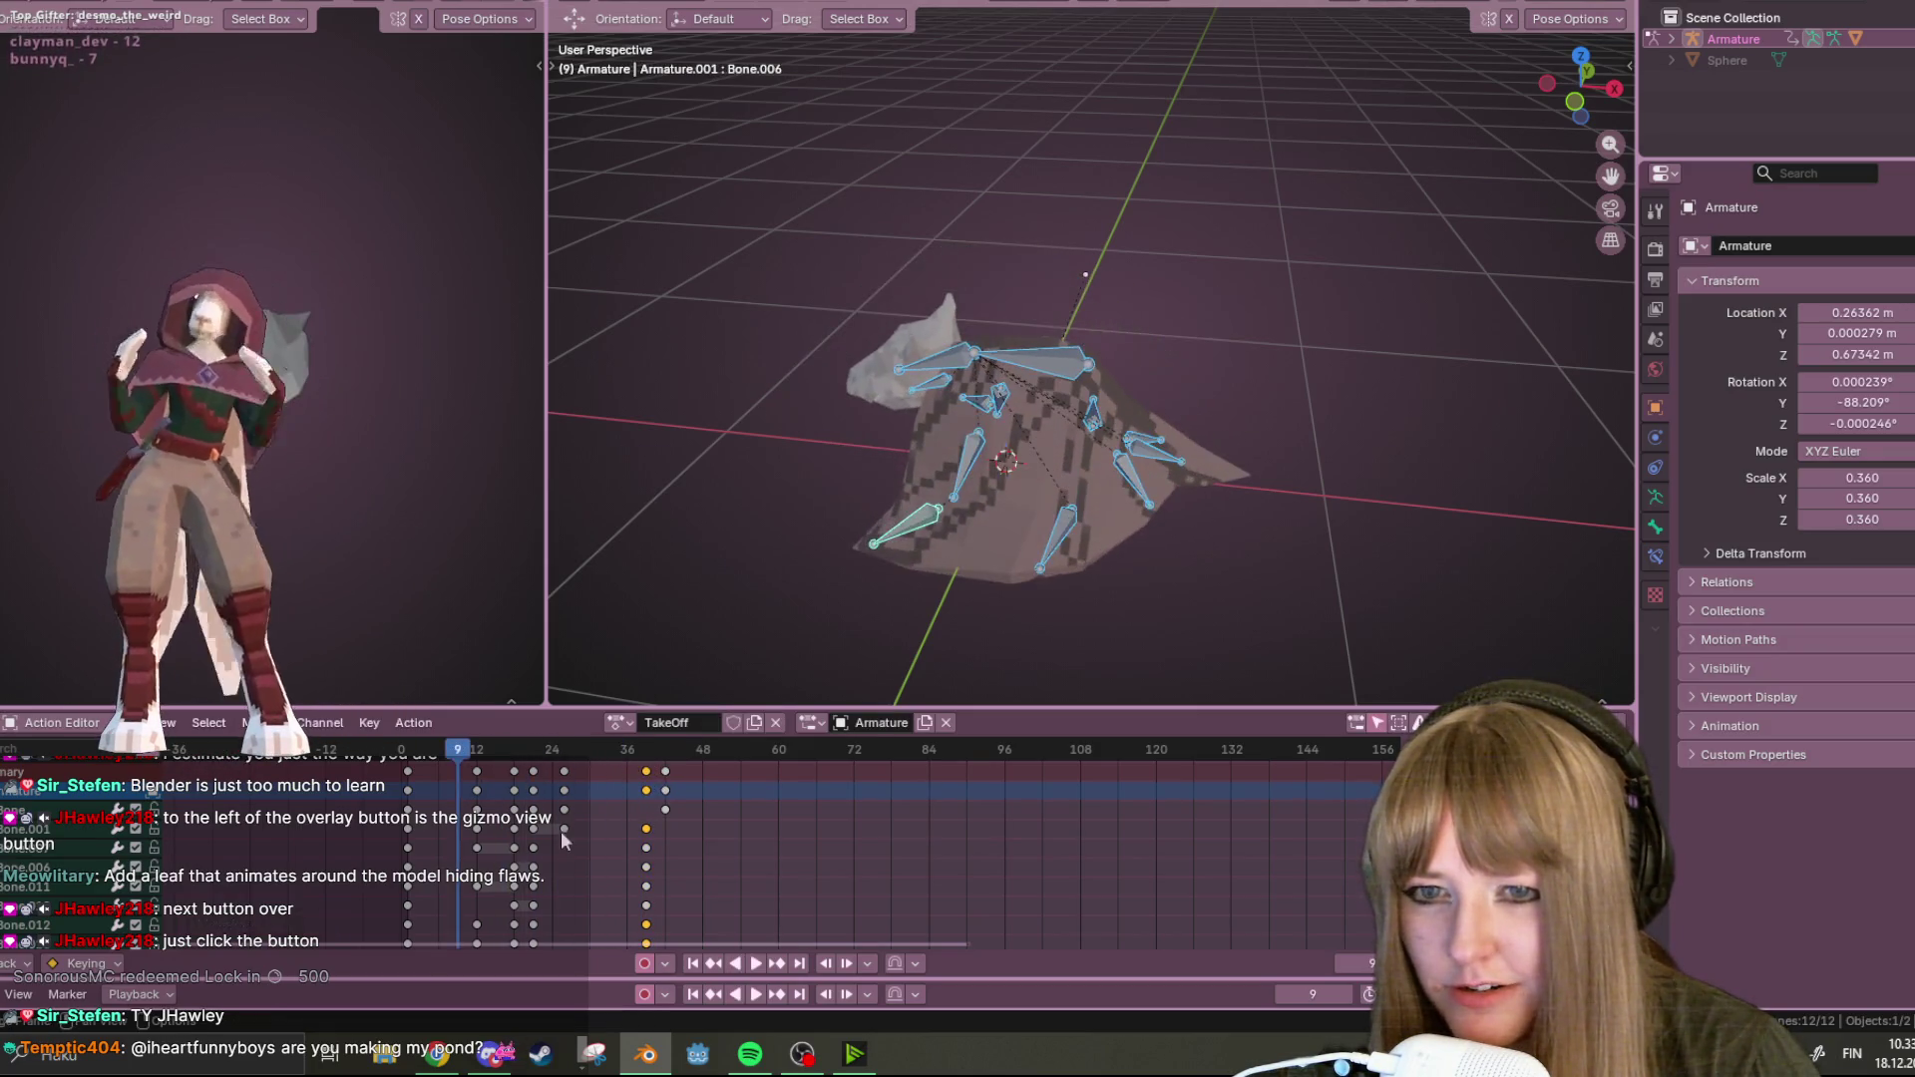
left_click(755, 964)
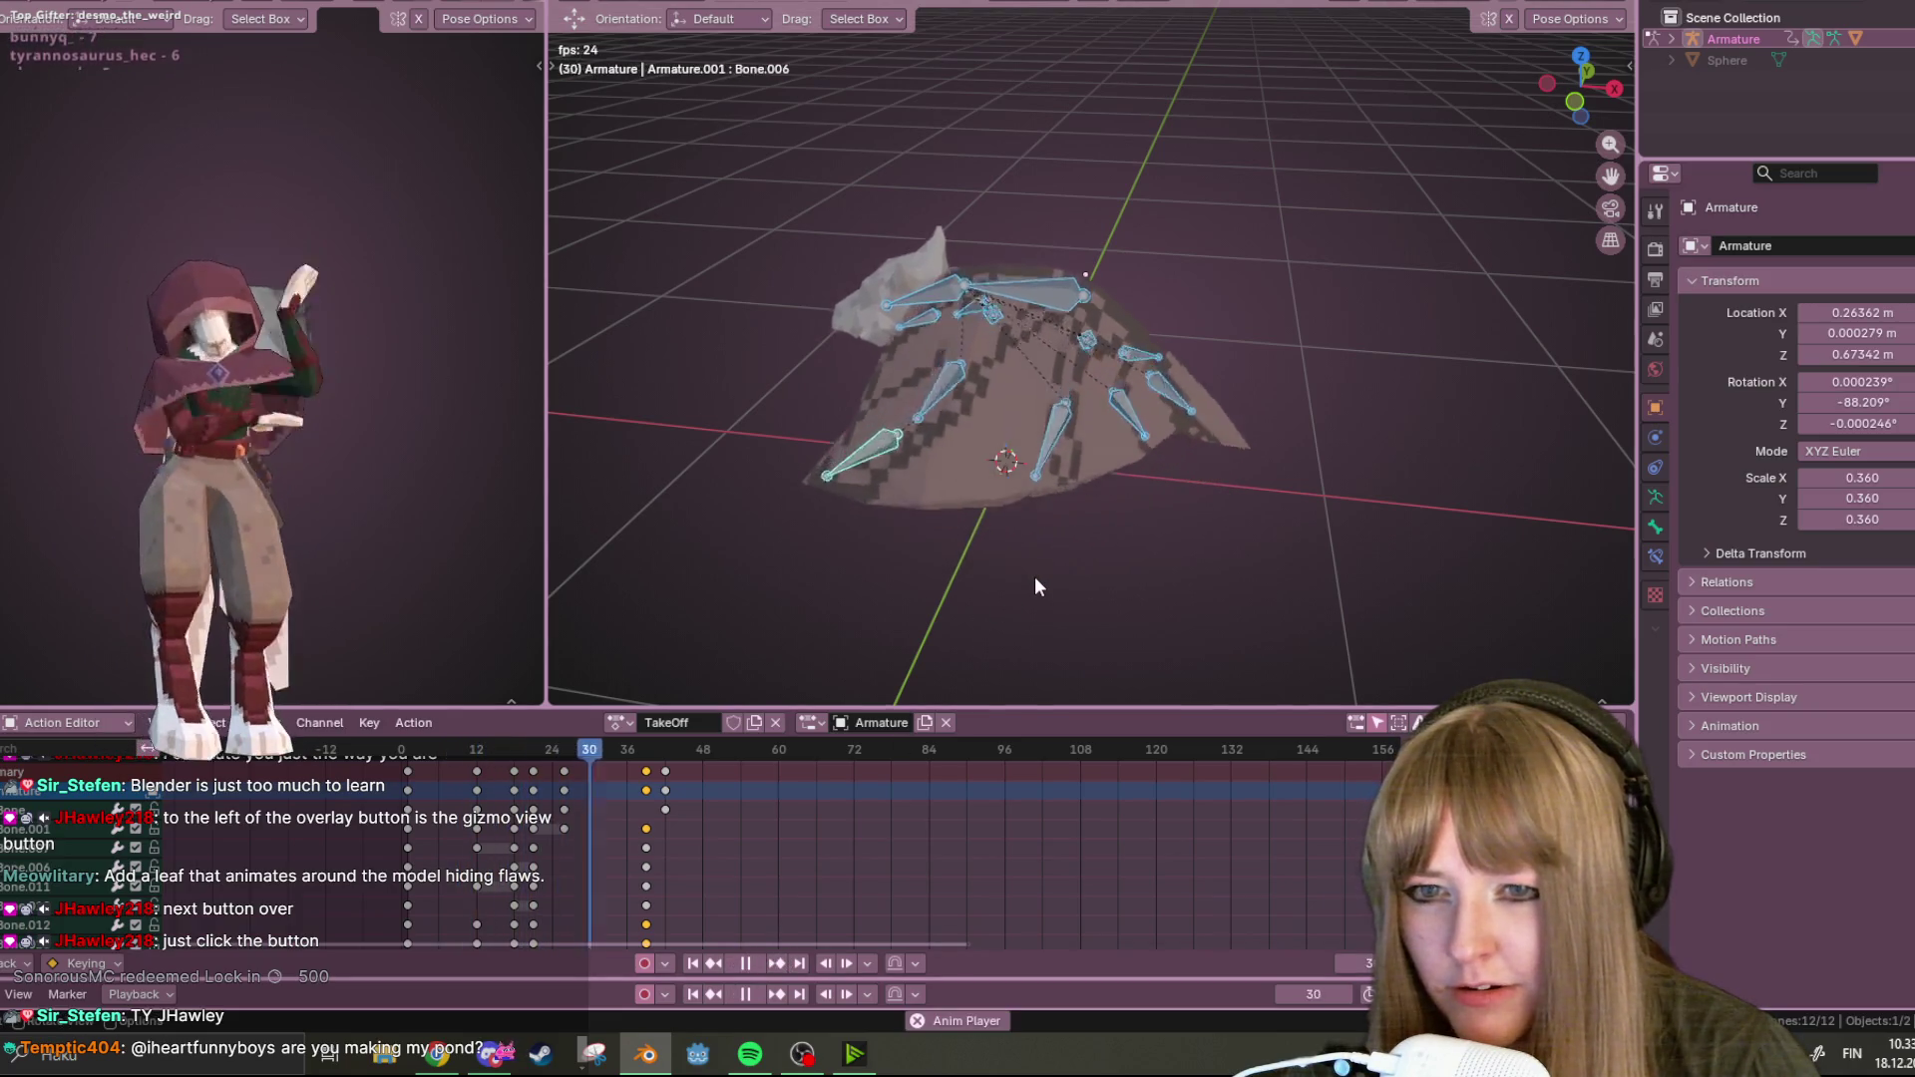
left_click(758, 966)
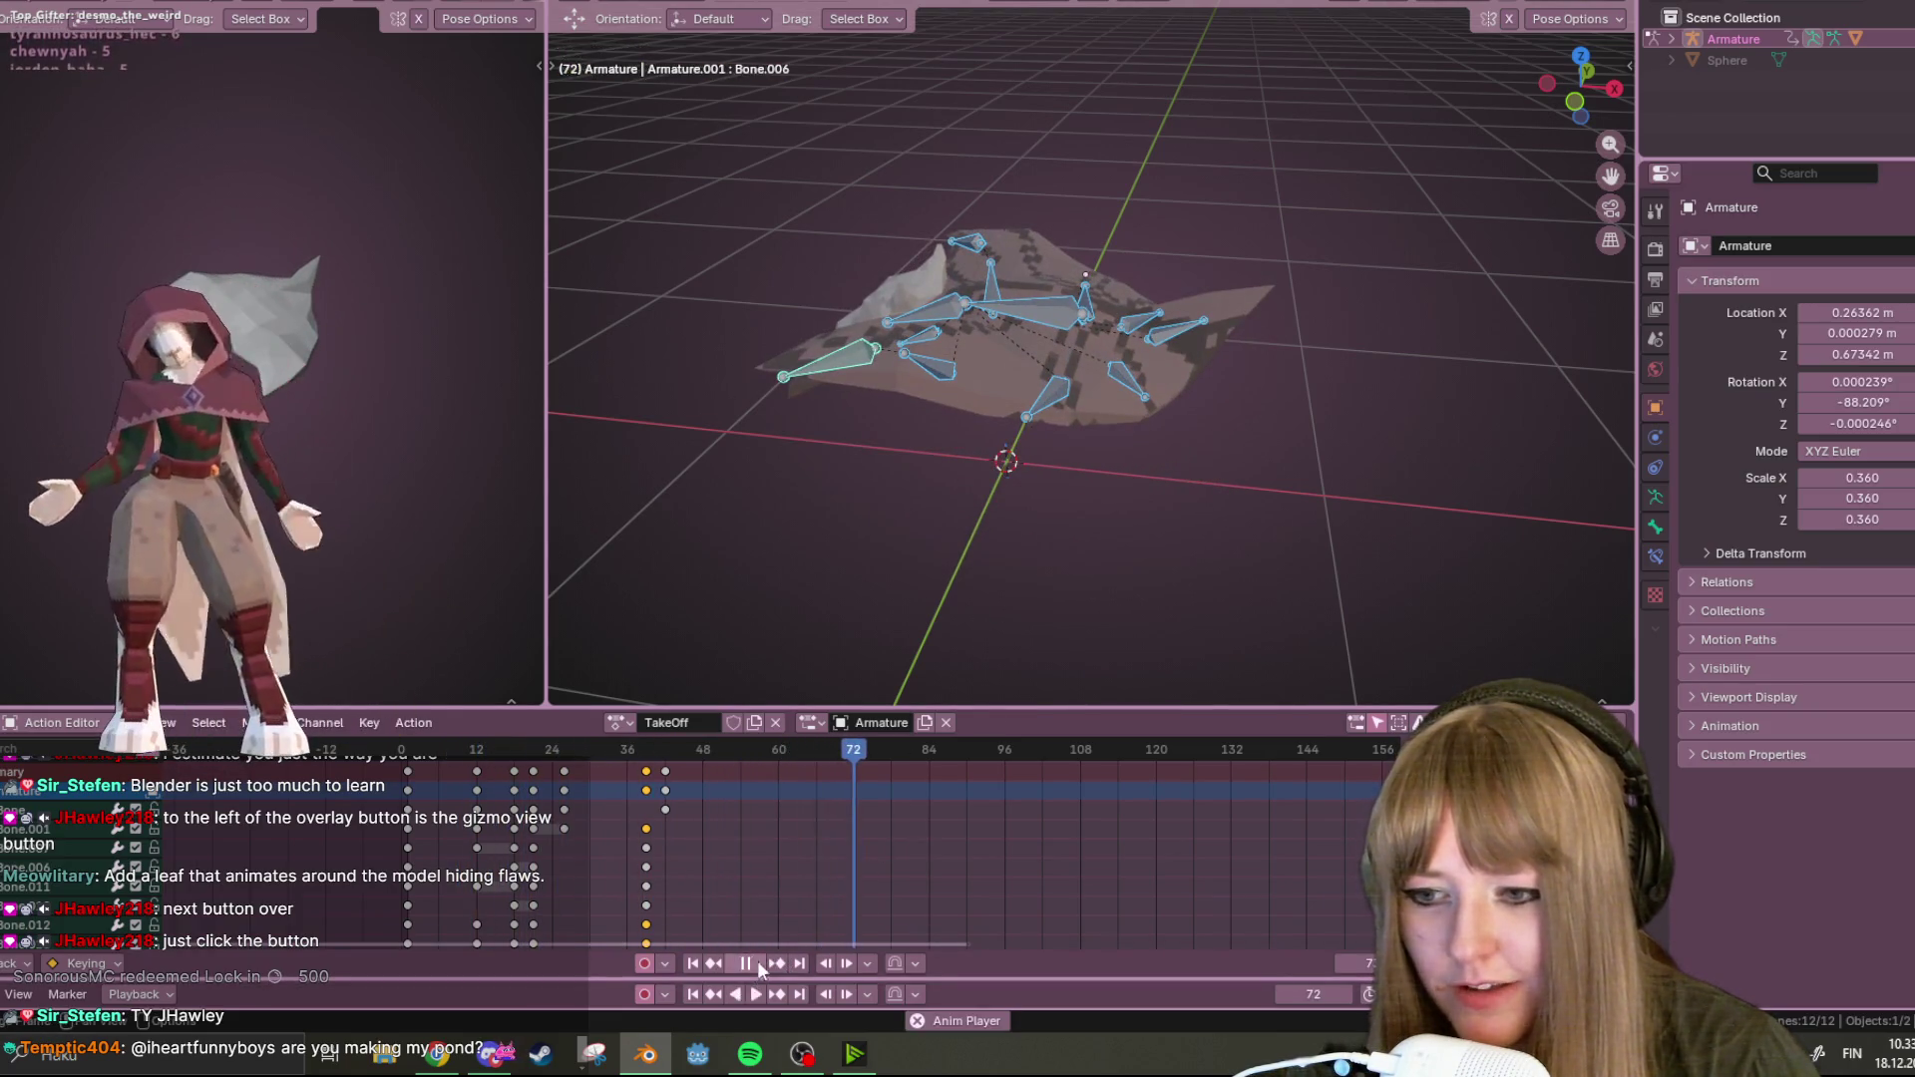
left_click(758, 966)
left_click_drag(1077, 764, 646, 759)
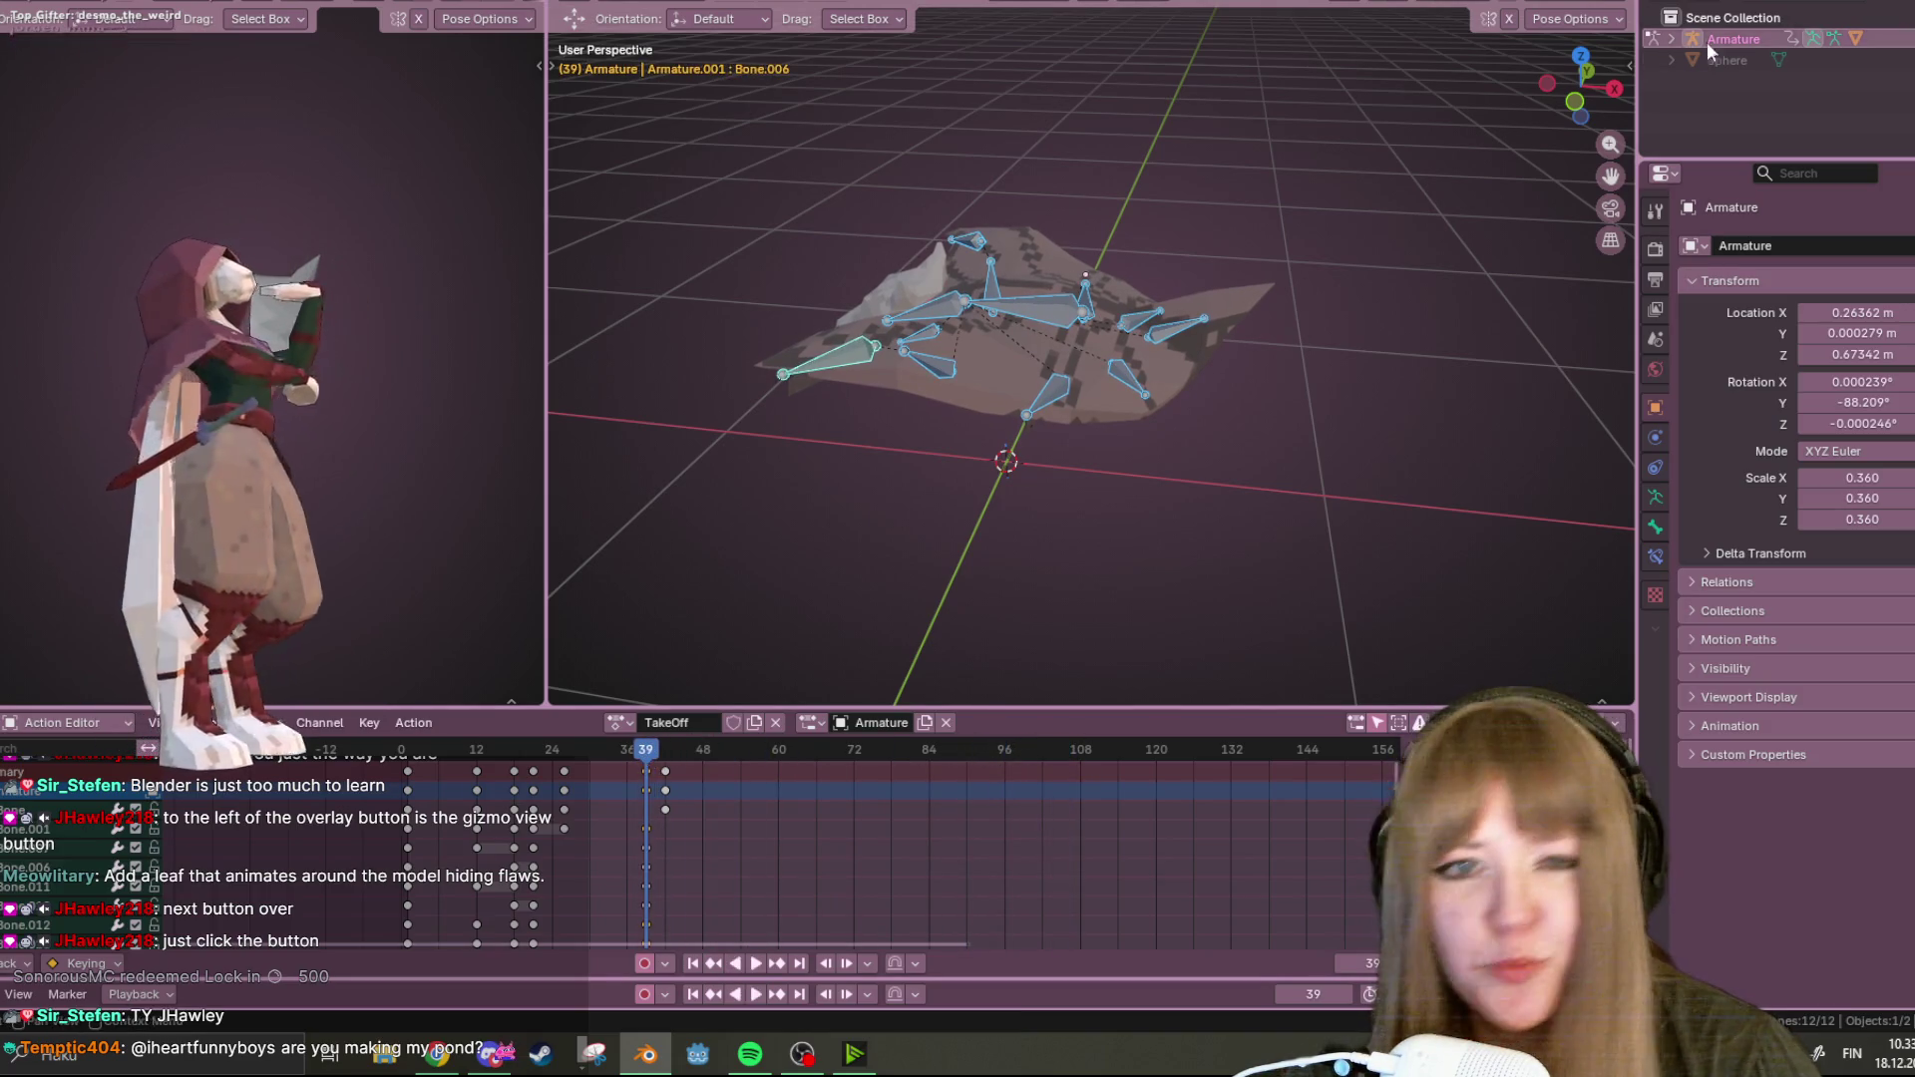
In front view, move the frame-42 key column later to frame 44.
left_click(1574, 102)
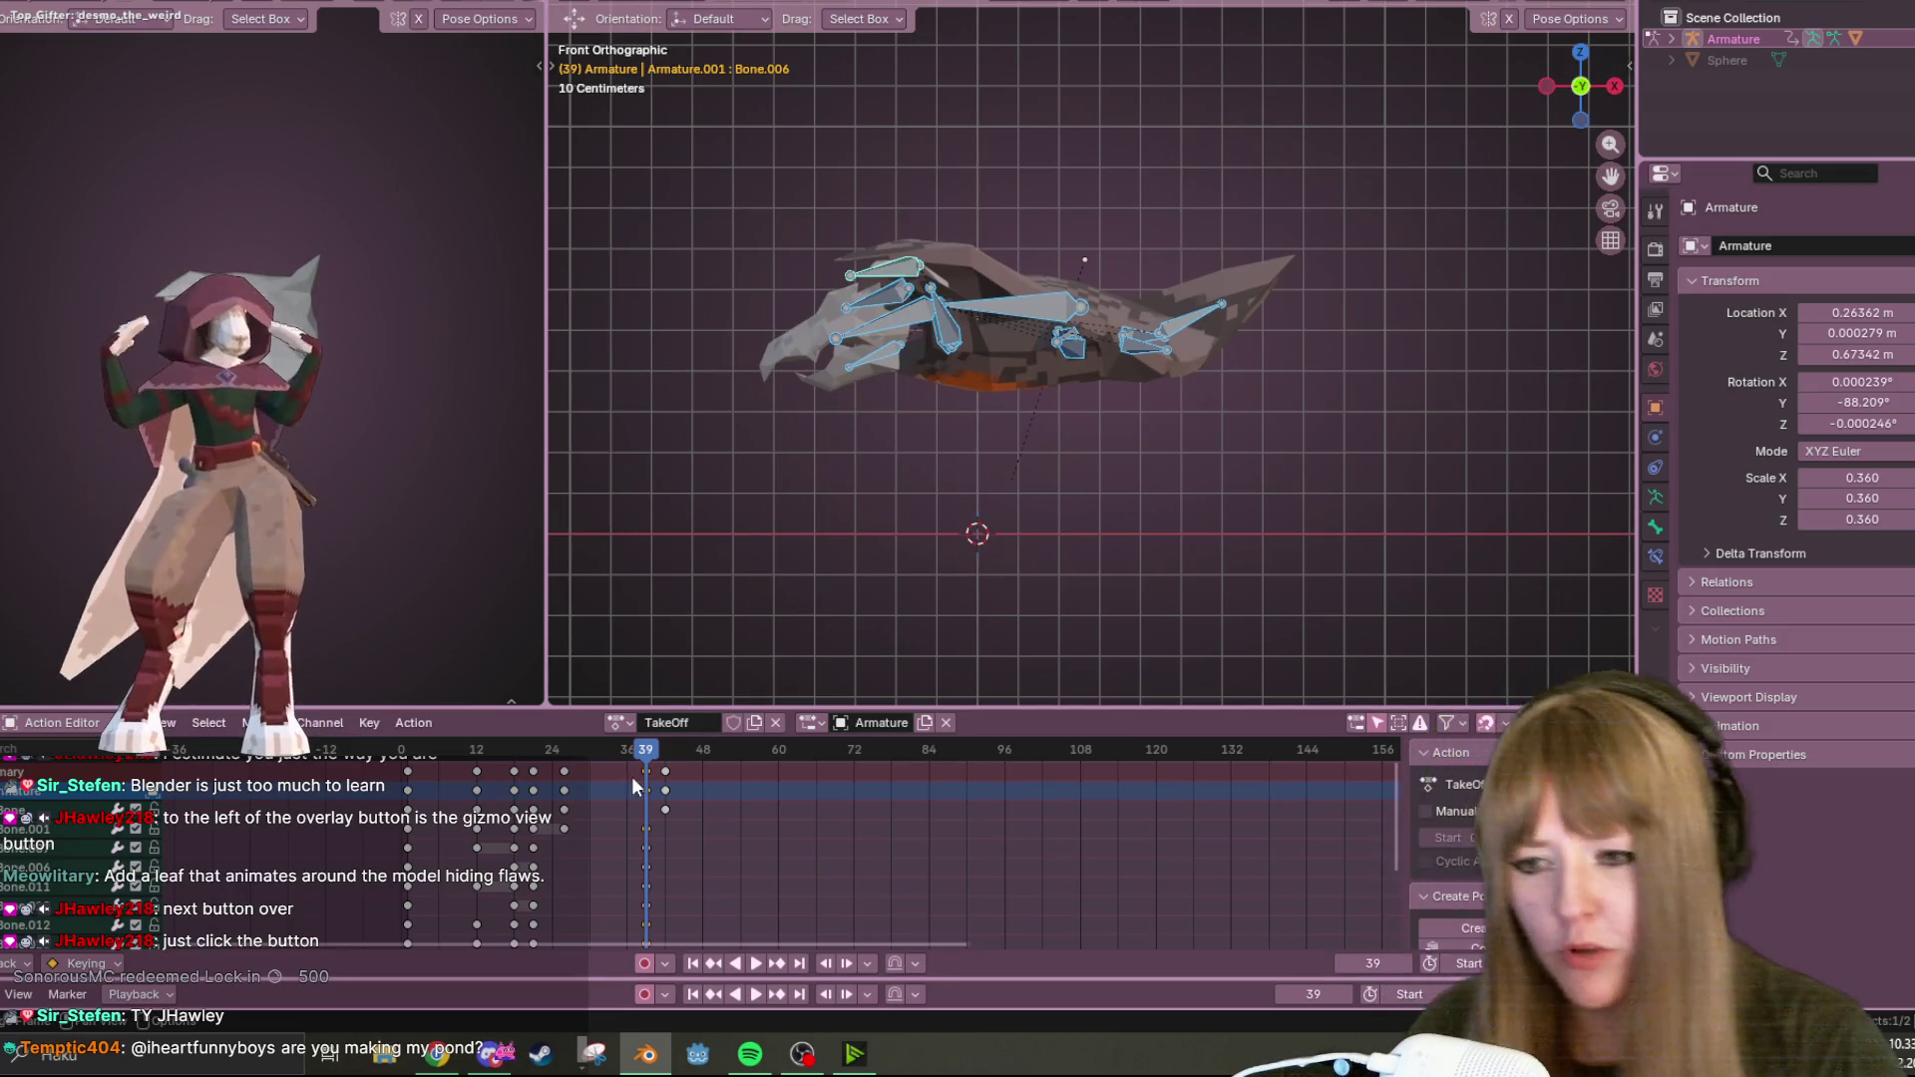
key("Left")
left_click(667, 790, "alt")
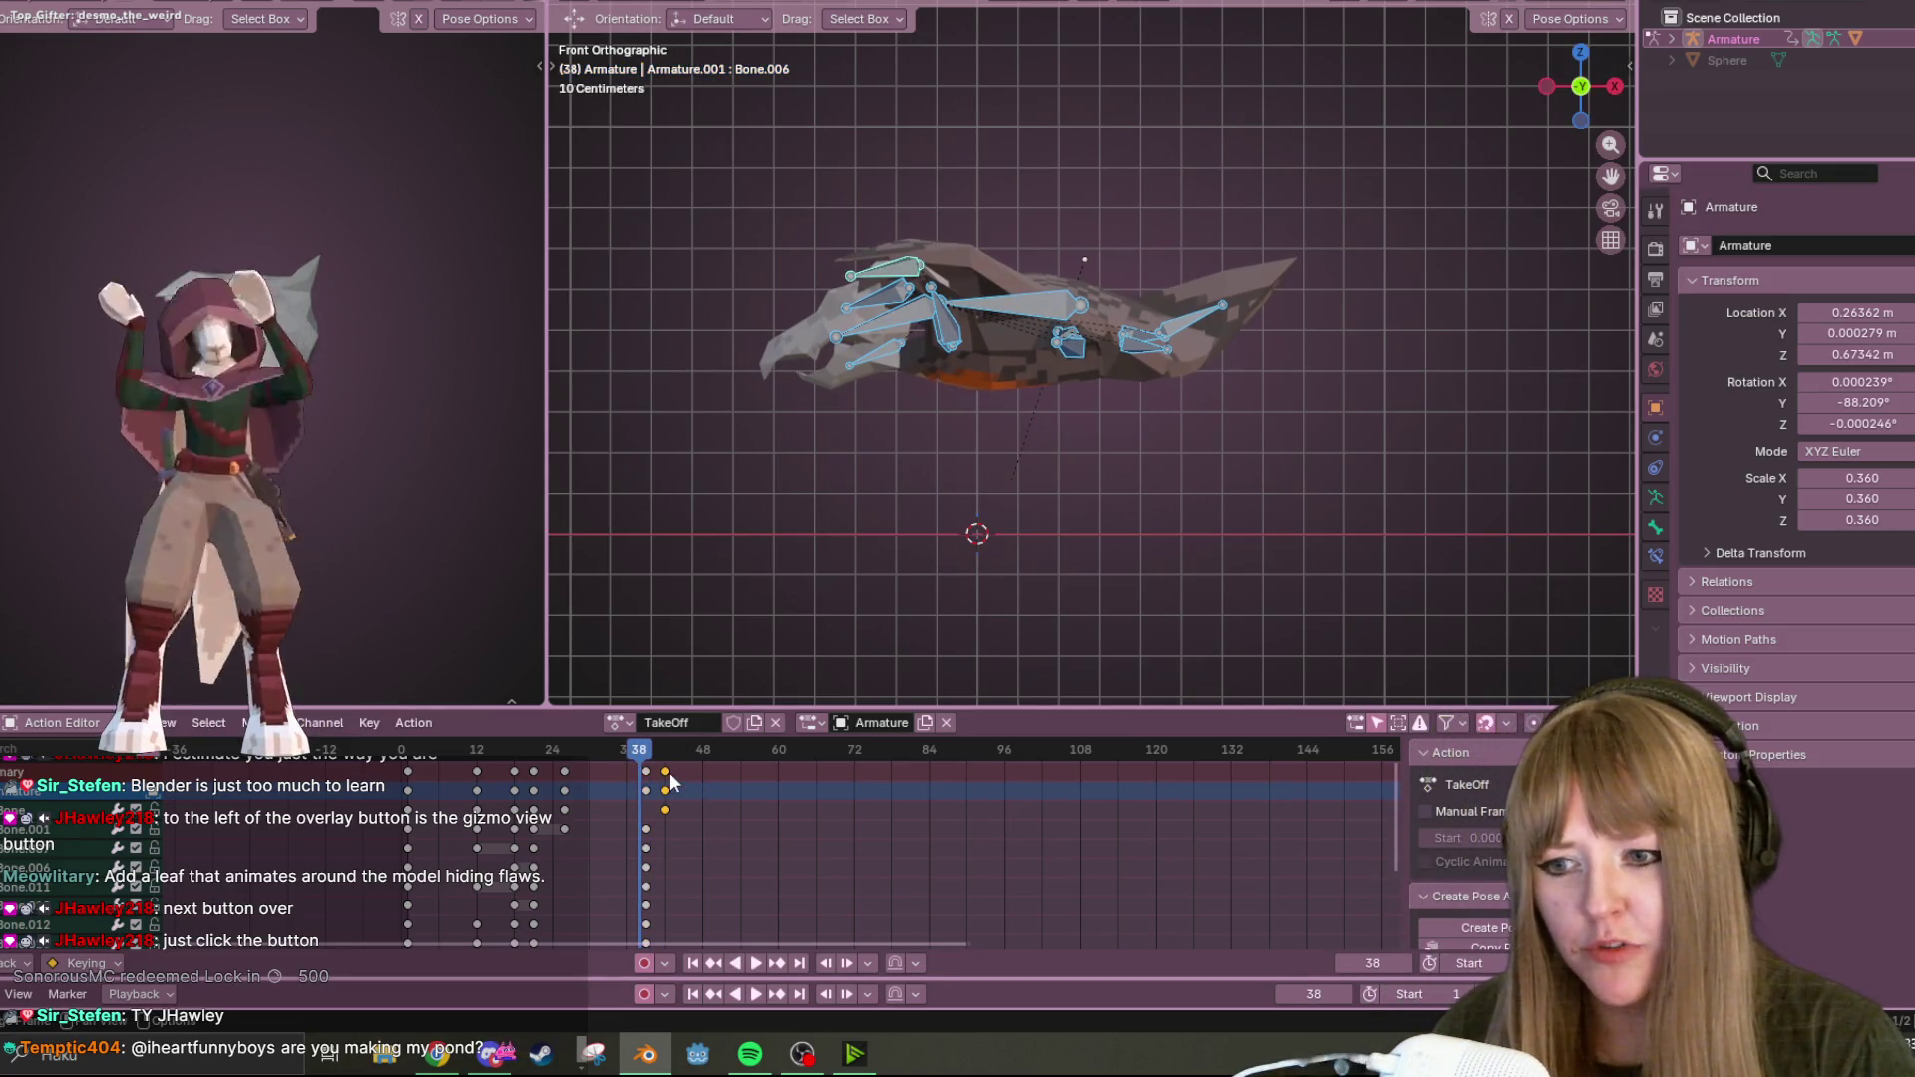
left_click(1008, 302)
key("space")
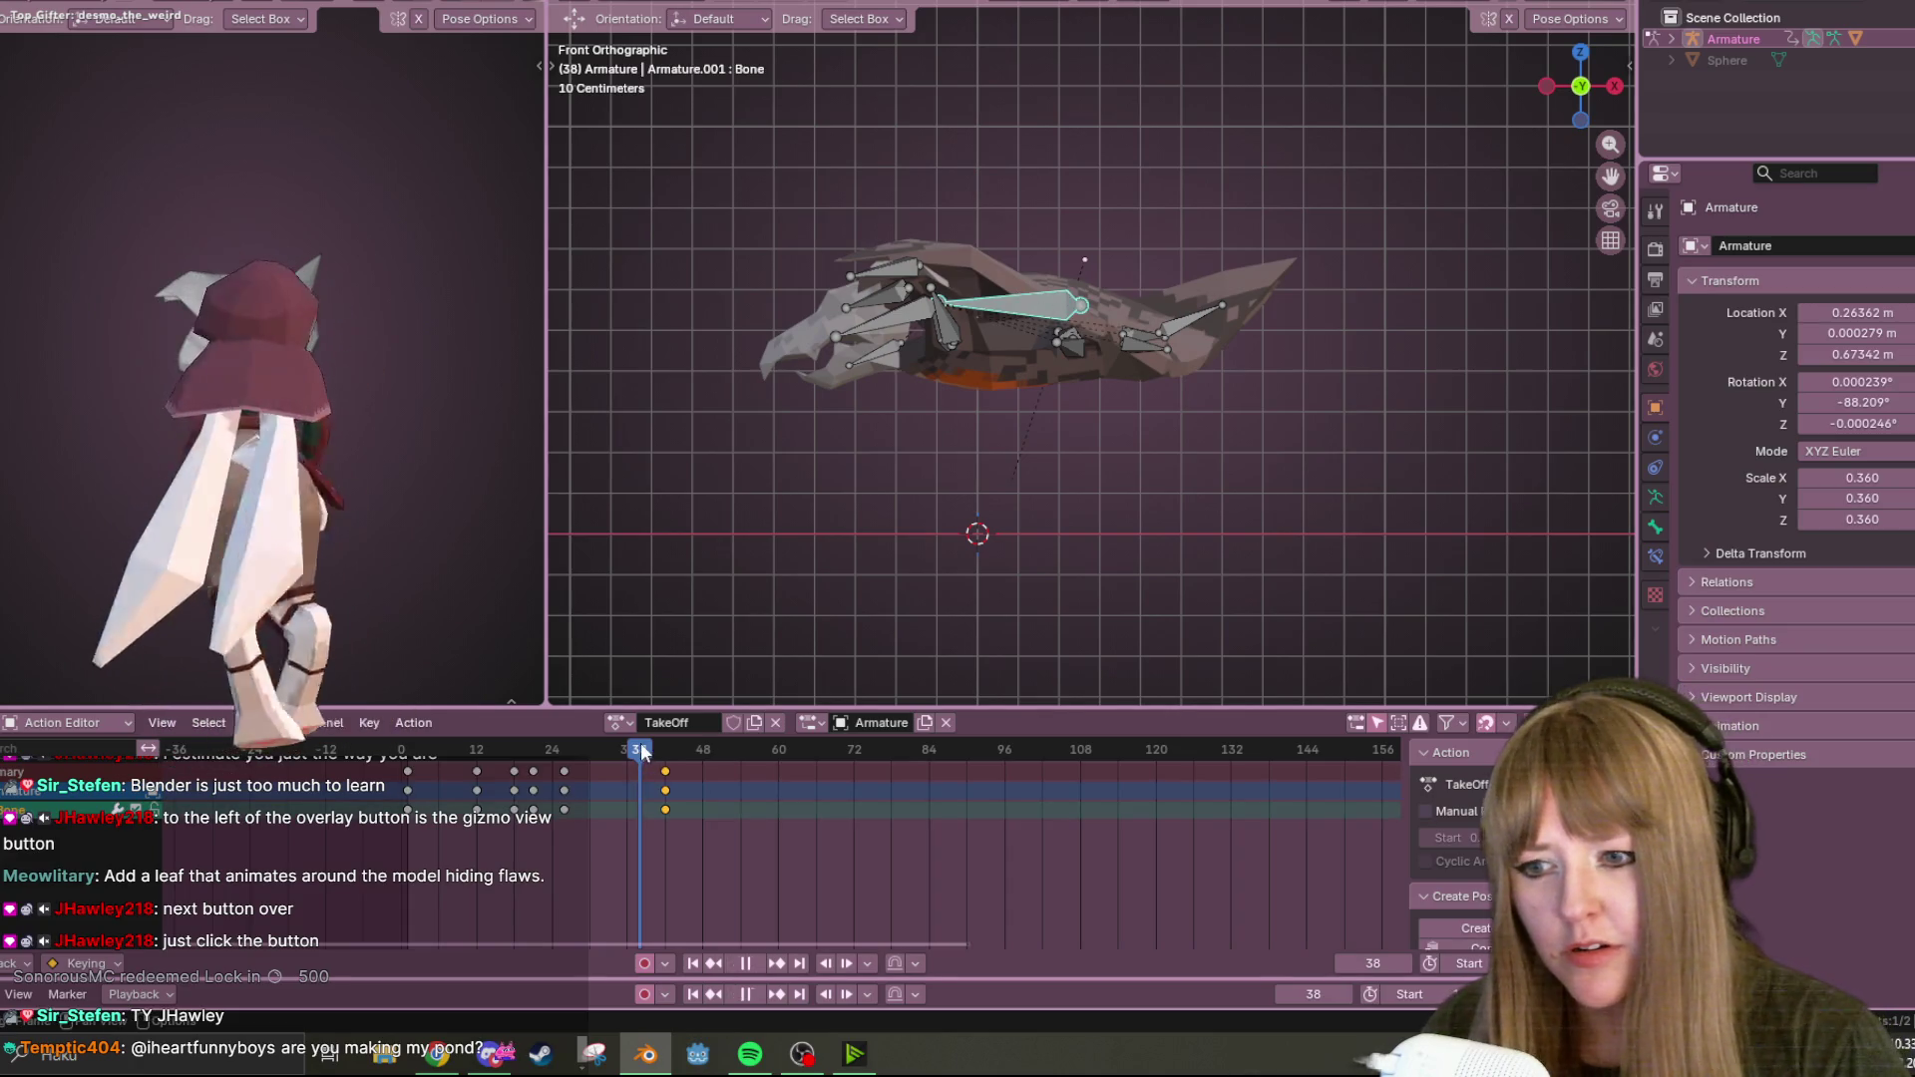
key("space")
left_click_drag(640, 742, 664, 739)
key("g")
left_click(687, 771)
Re-pose the long wing bone at frame 42 and replay the animation to check it.
key("g")
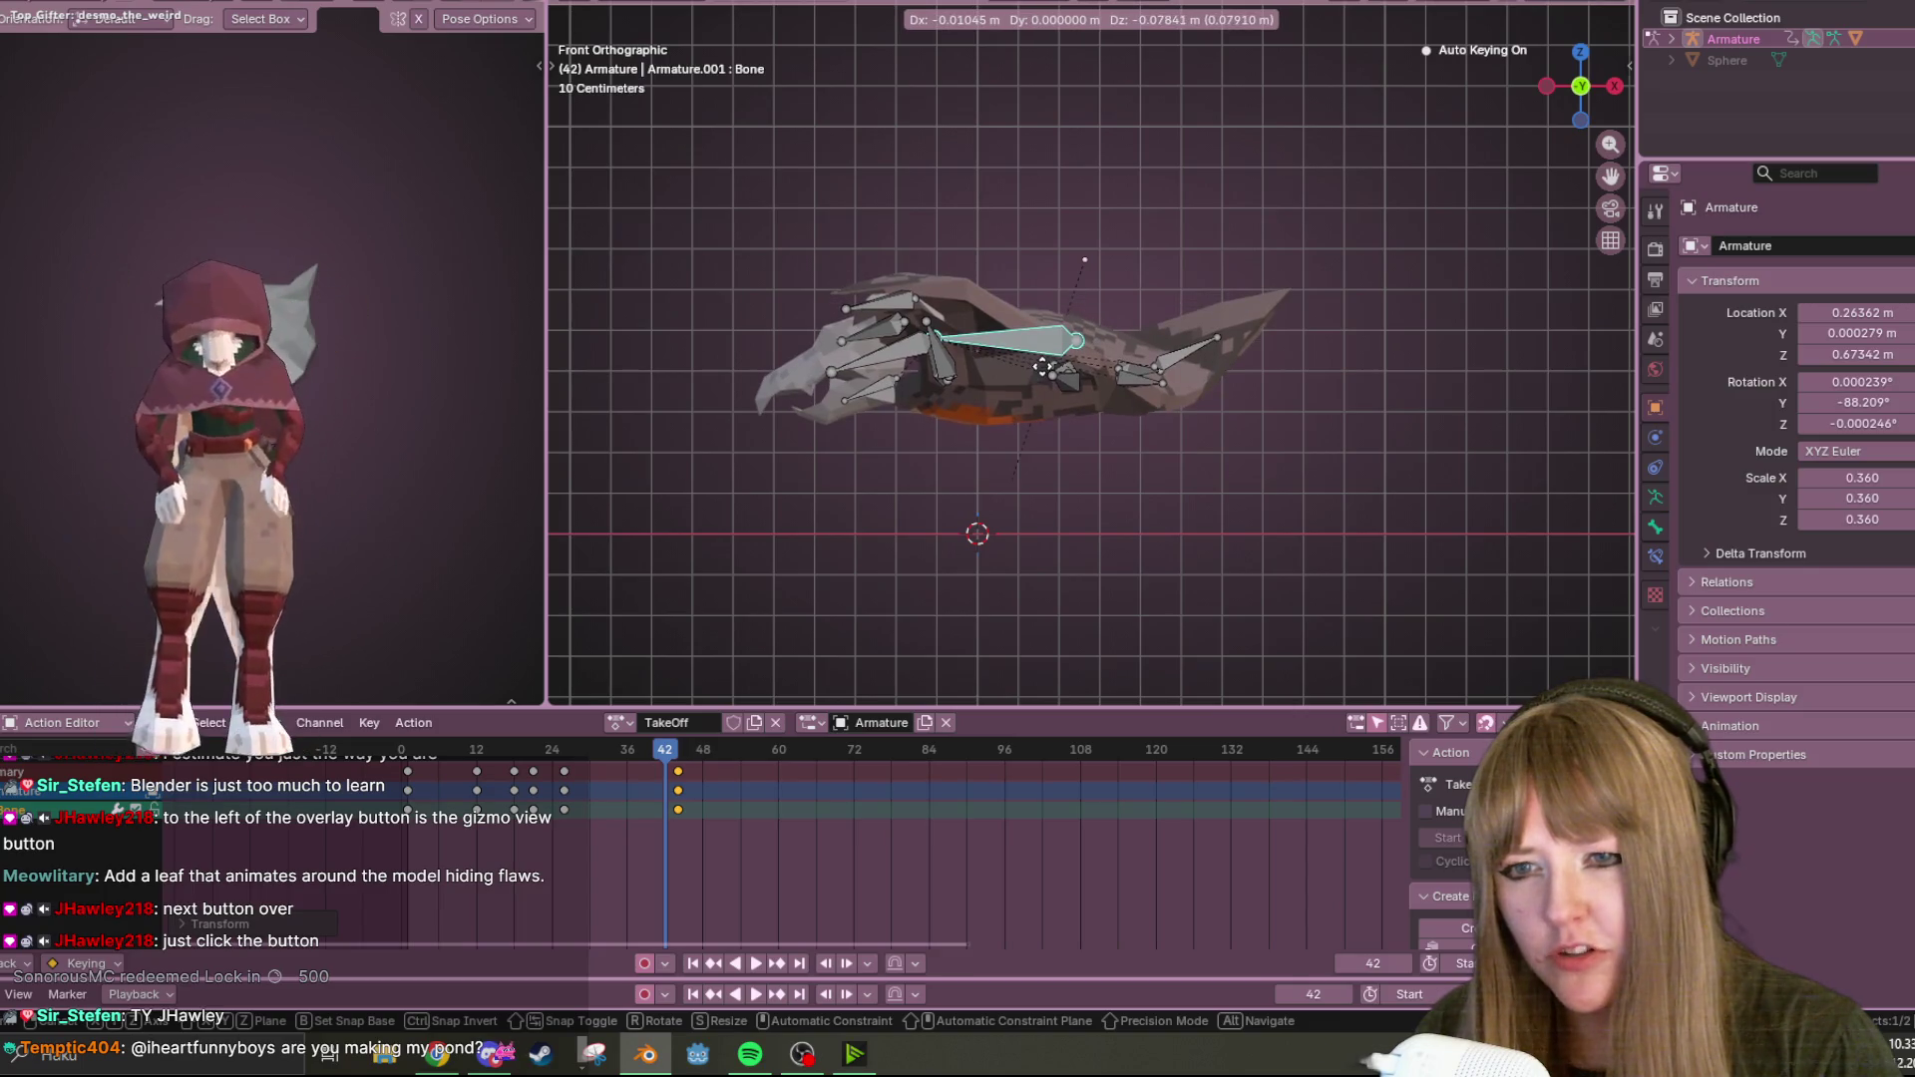
left_click(1042, 367)
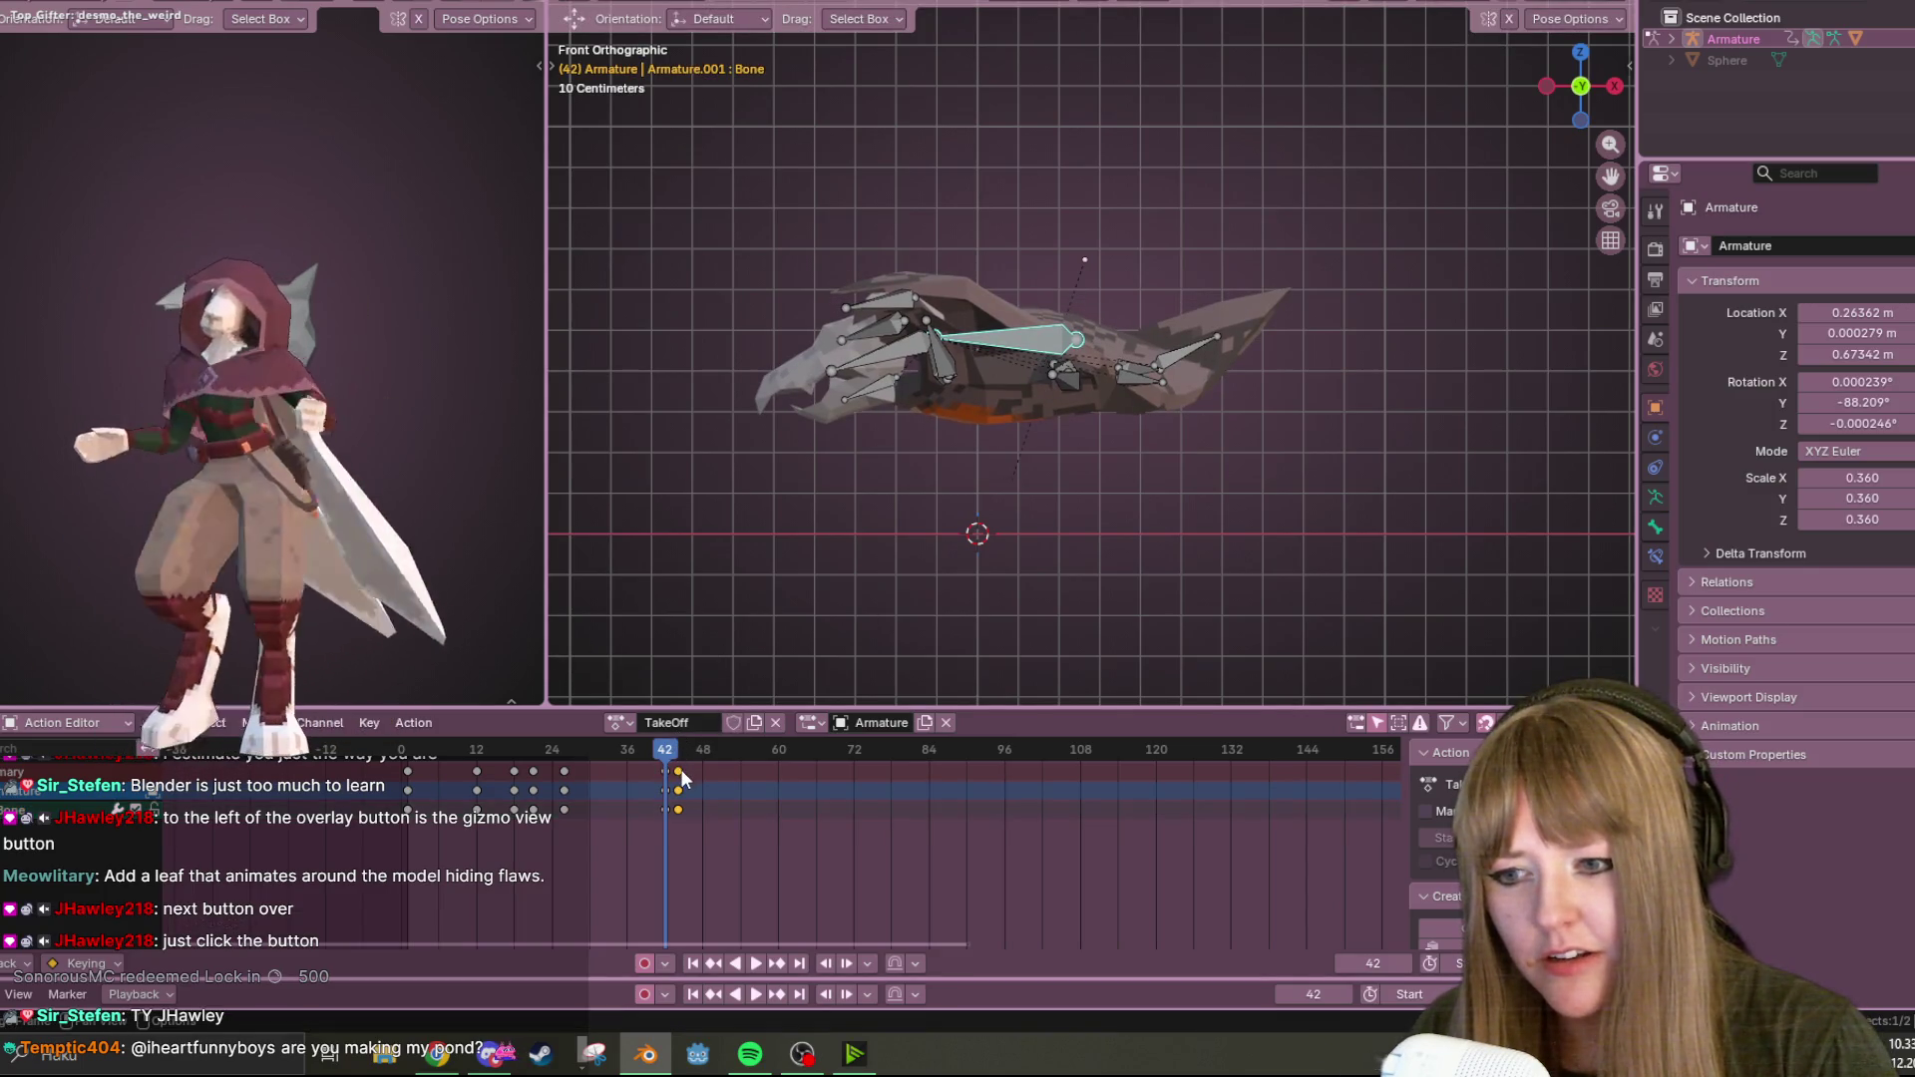
key("space")
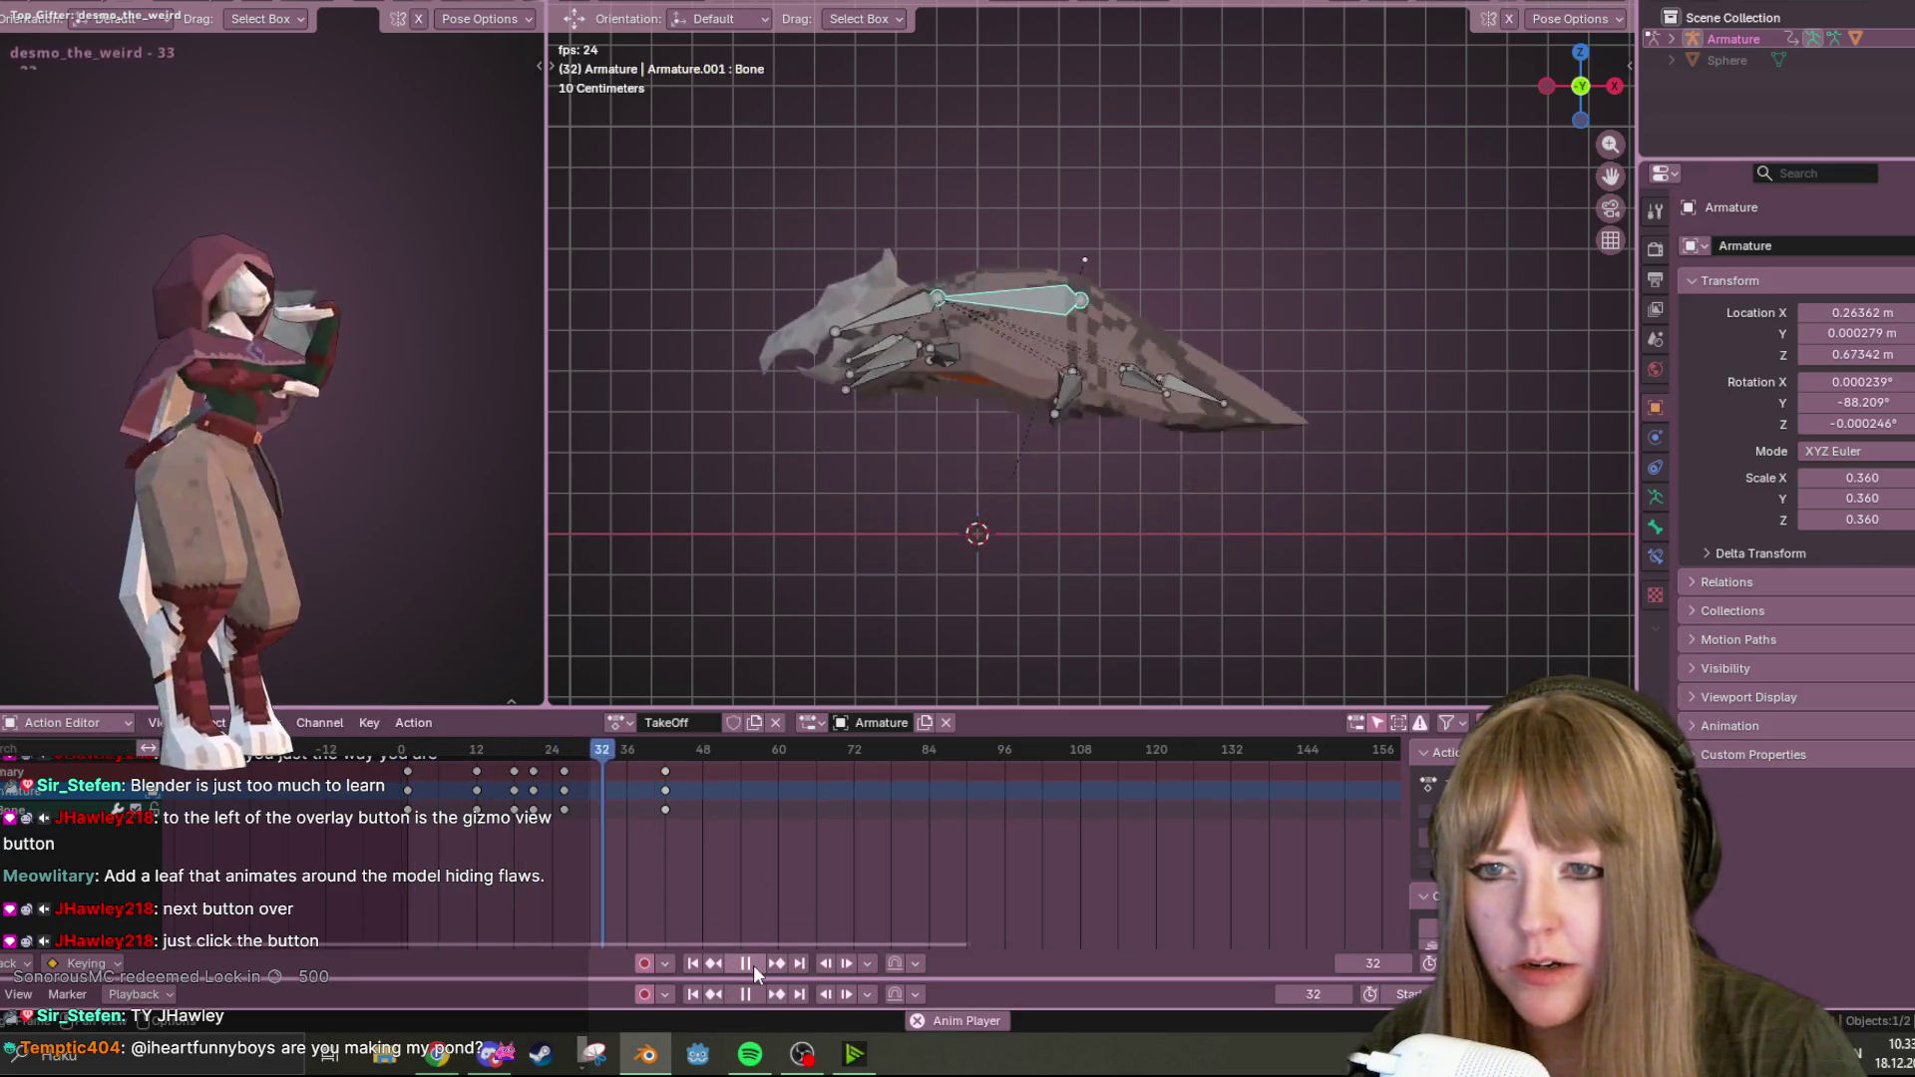
left_click(751, 966)
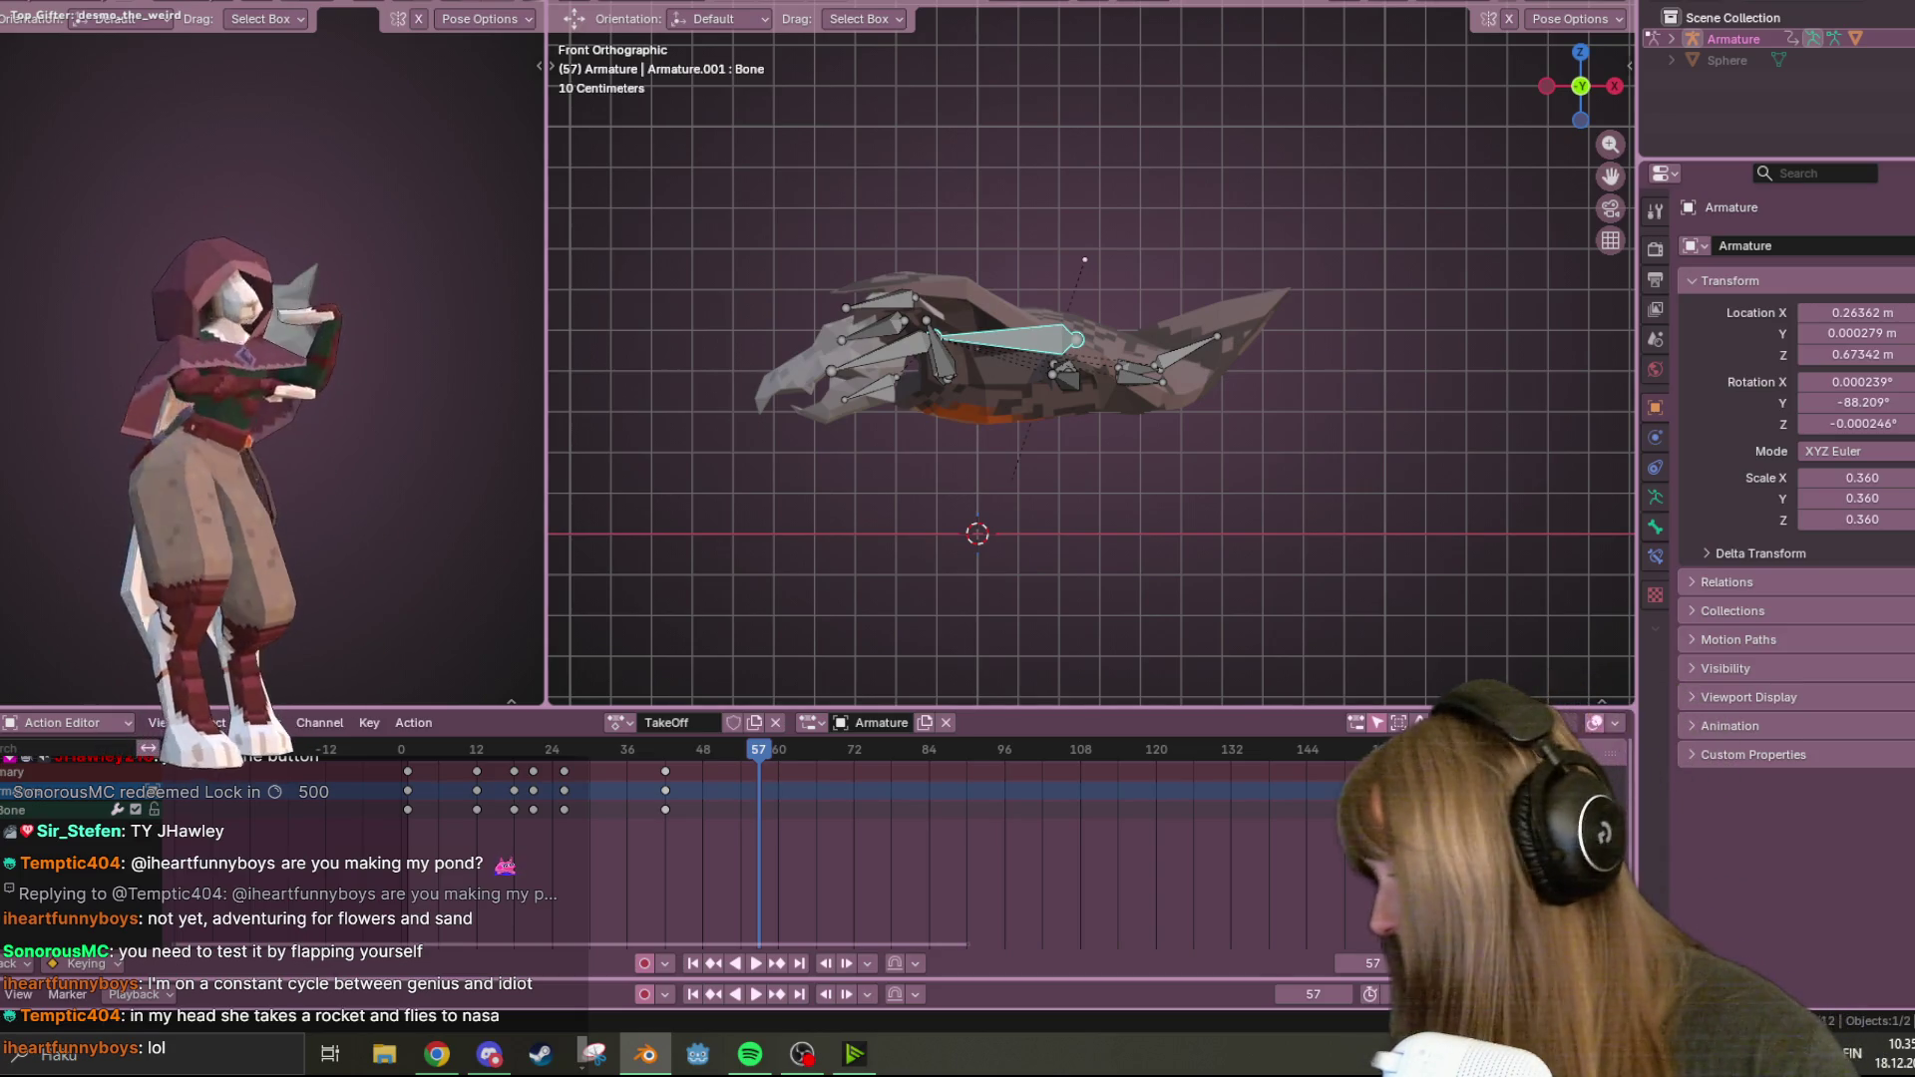
key("alt+Tab")
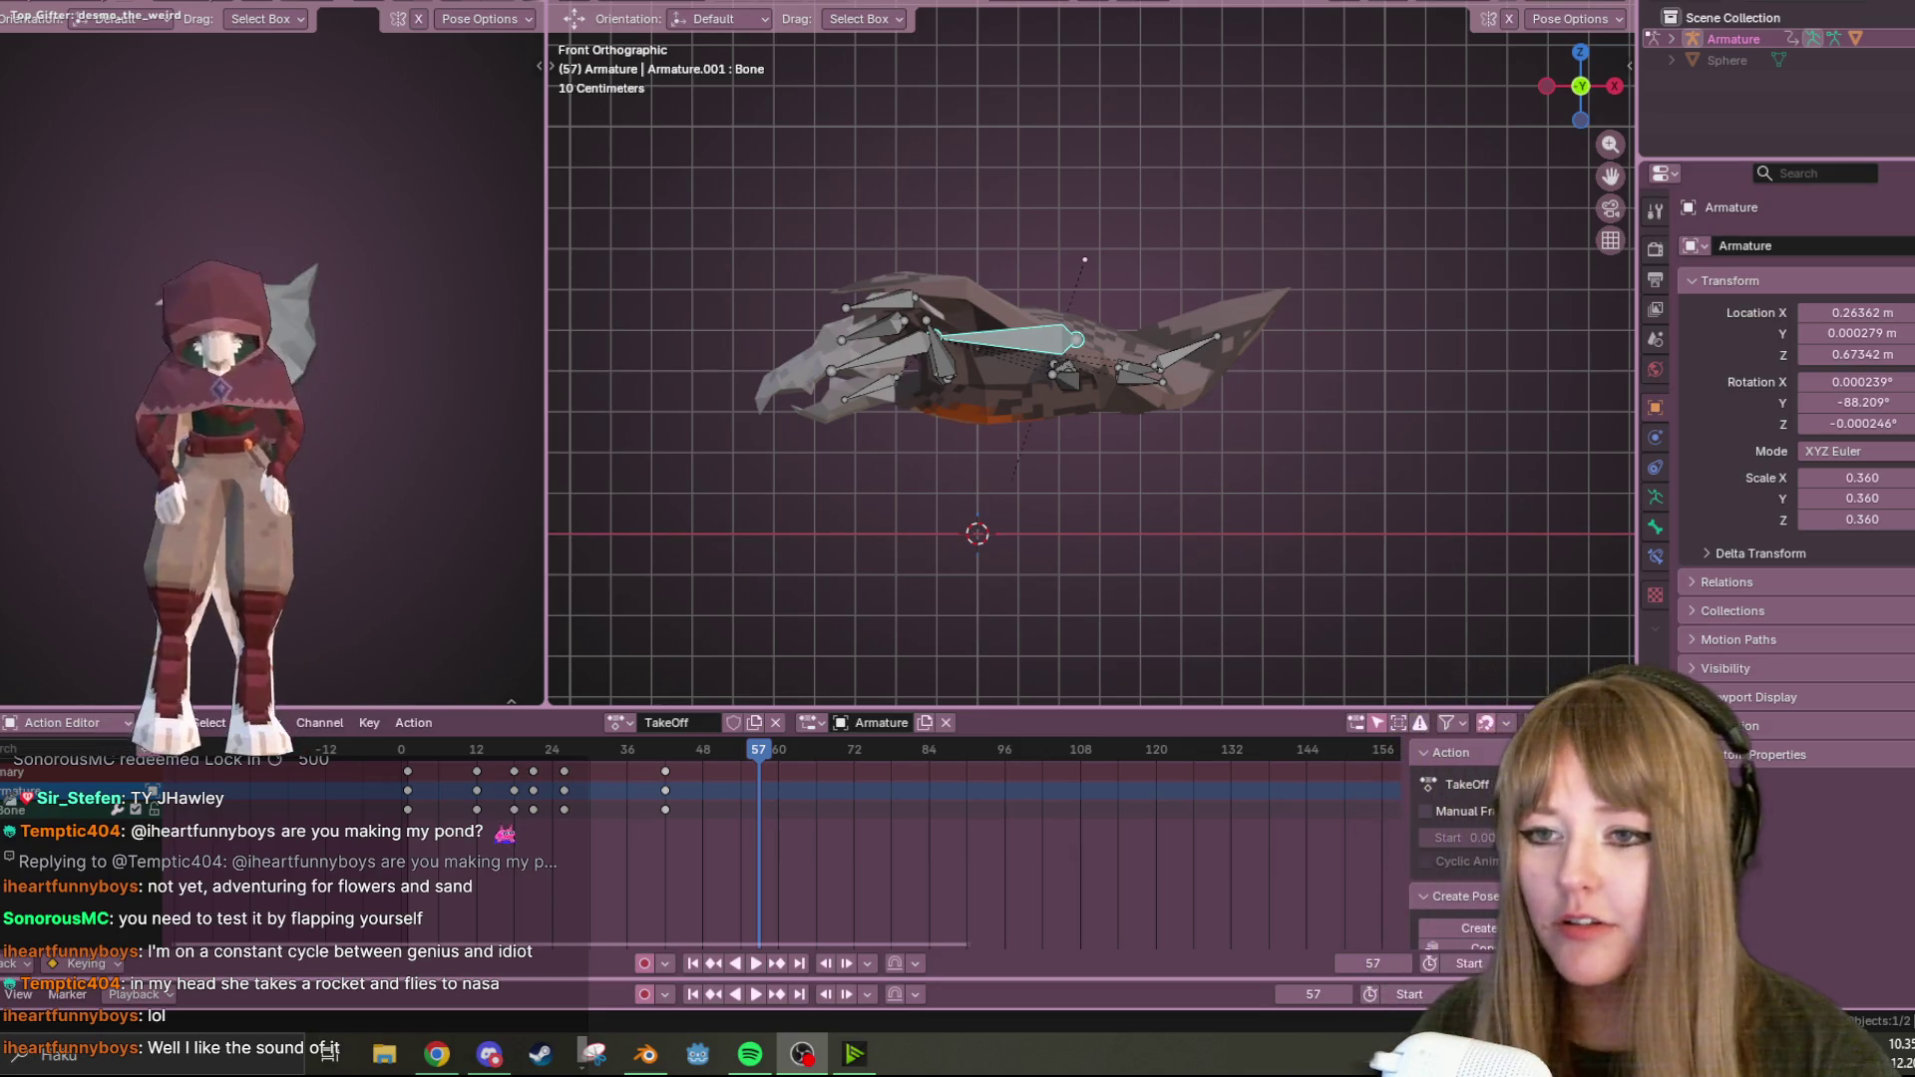
Replay TakeOff while orbiting into perspective, stop at frame 148, and open the action list.
key("space")
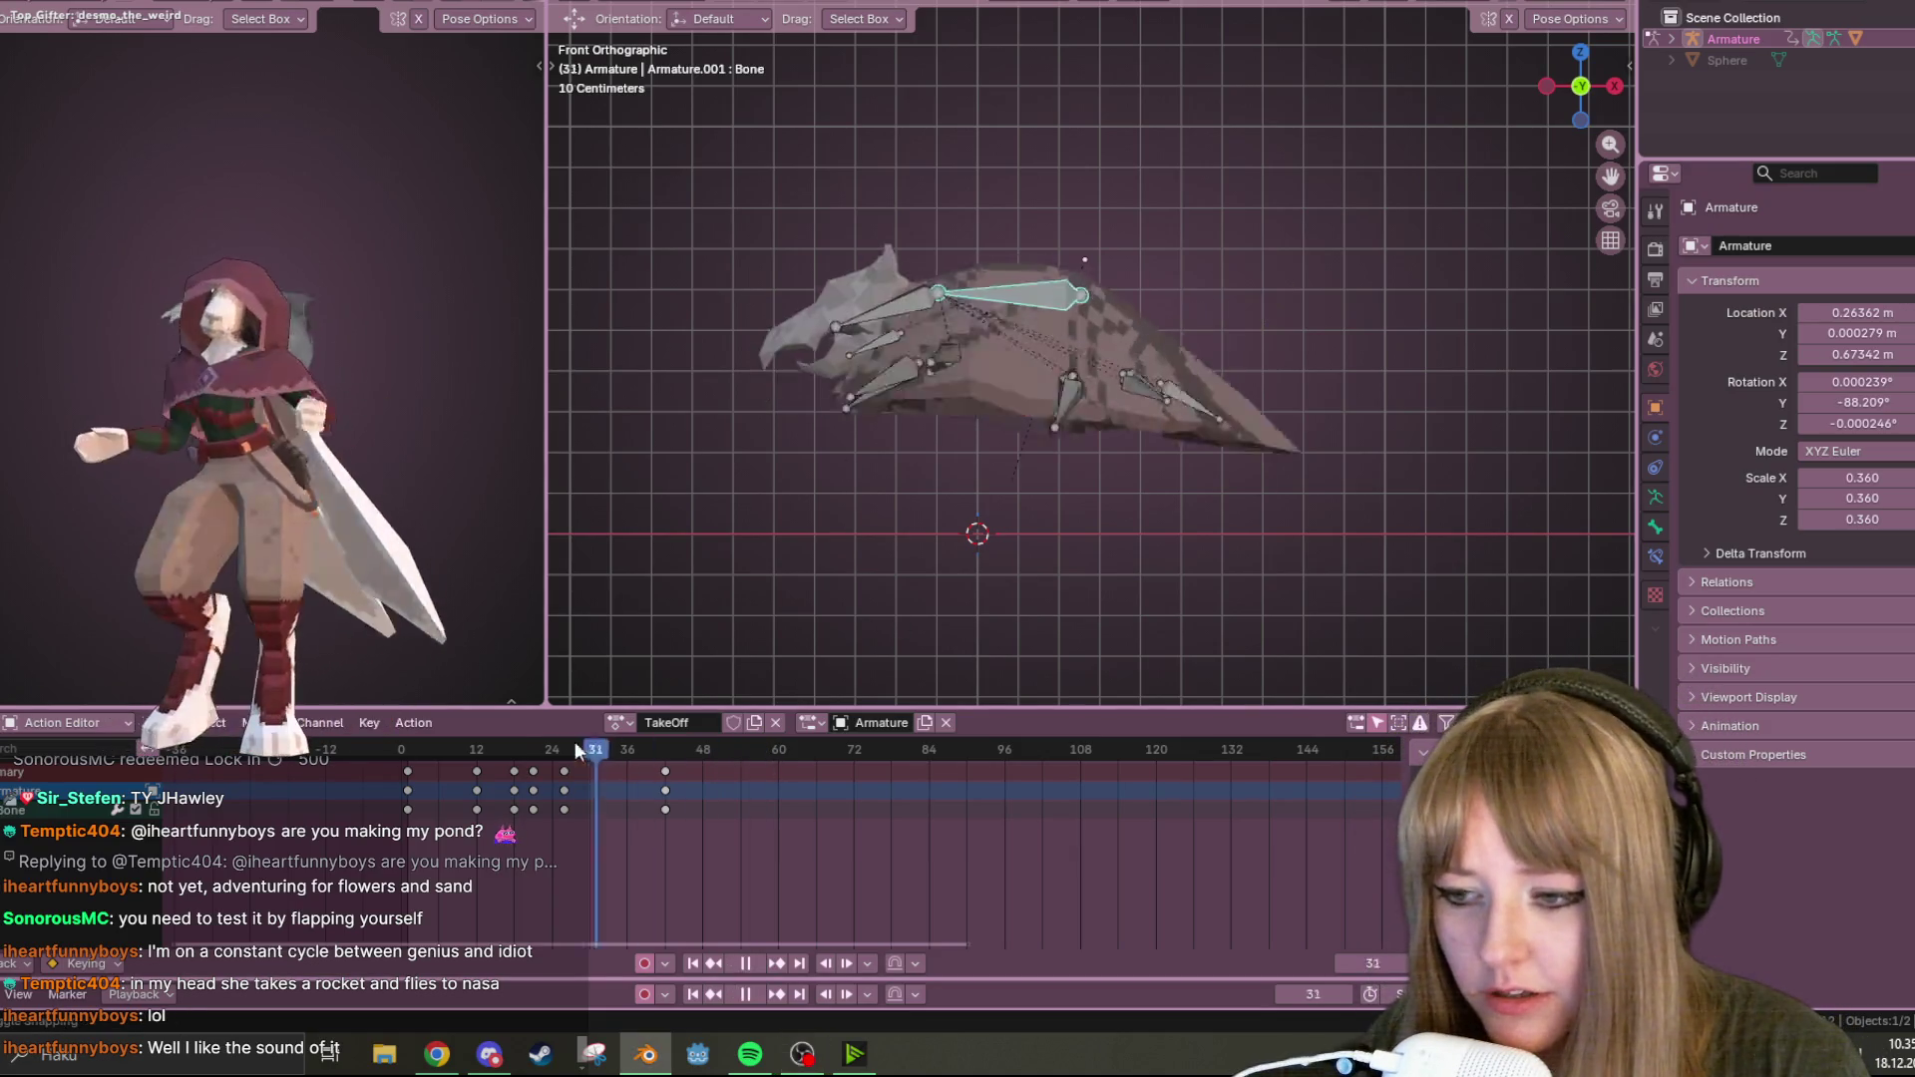
left_click_drag(516, 748, 663, 736)
key("space")
mouse_move(733, 584)
middle_mouse_down()
mouse_move(1026, 447)
mouse_move(818, 524)
middle_mouse_up()
key("space")
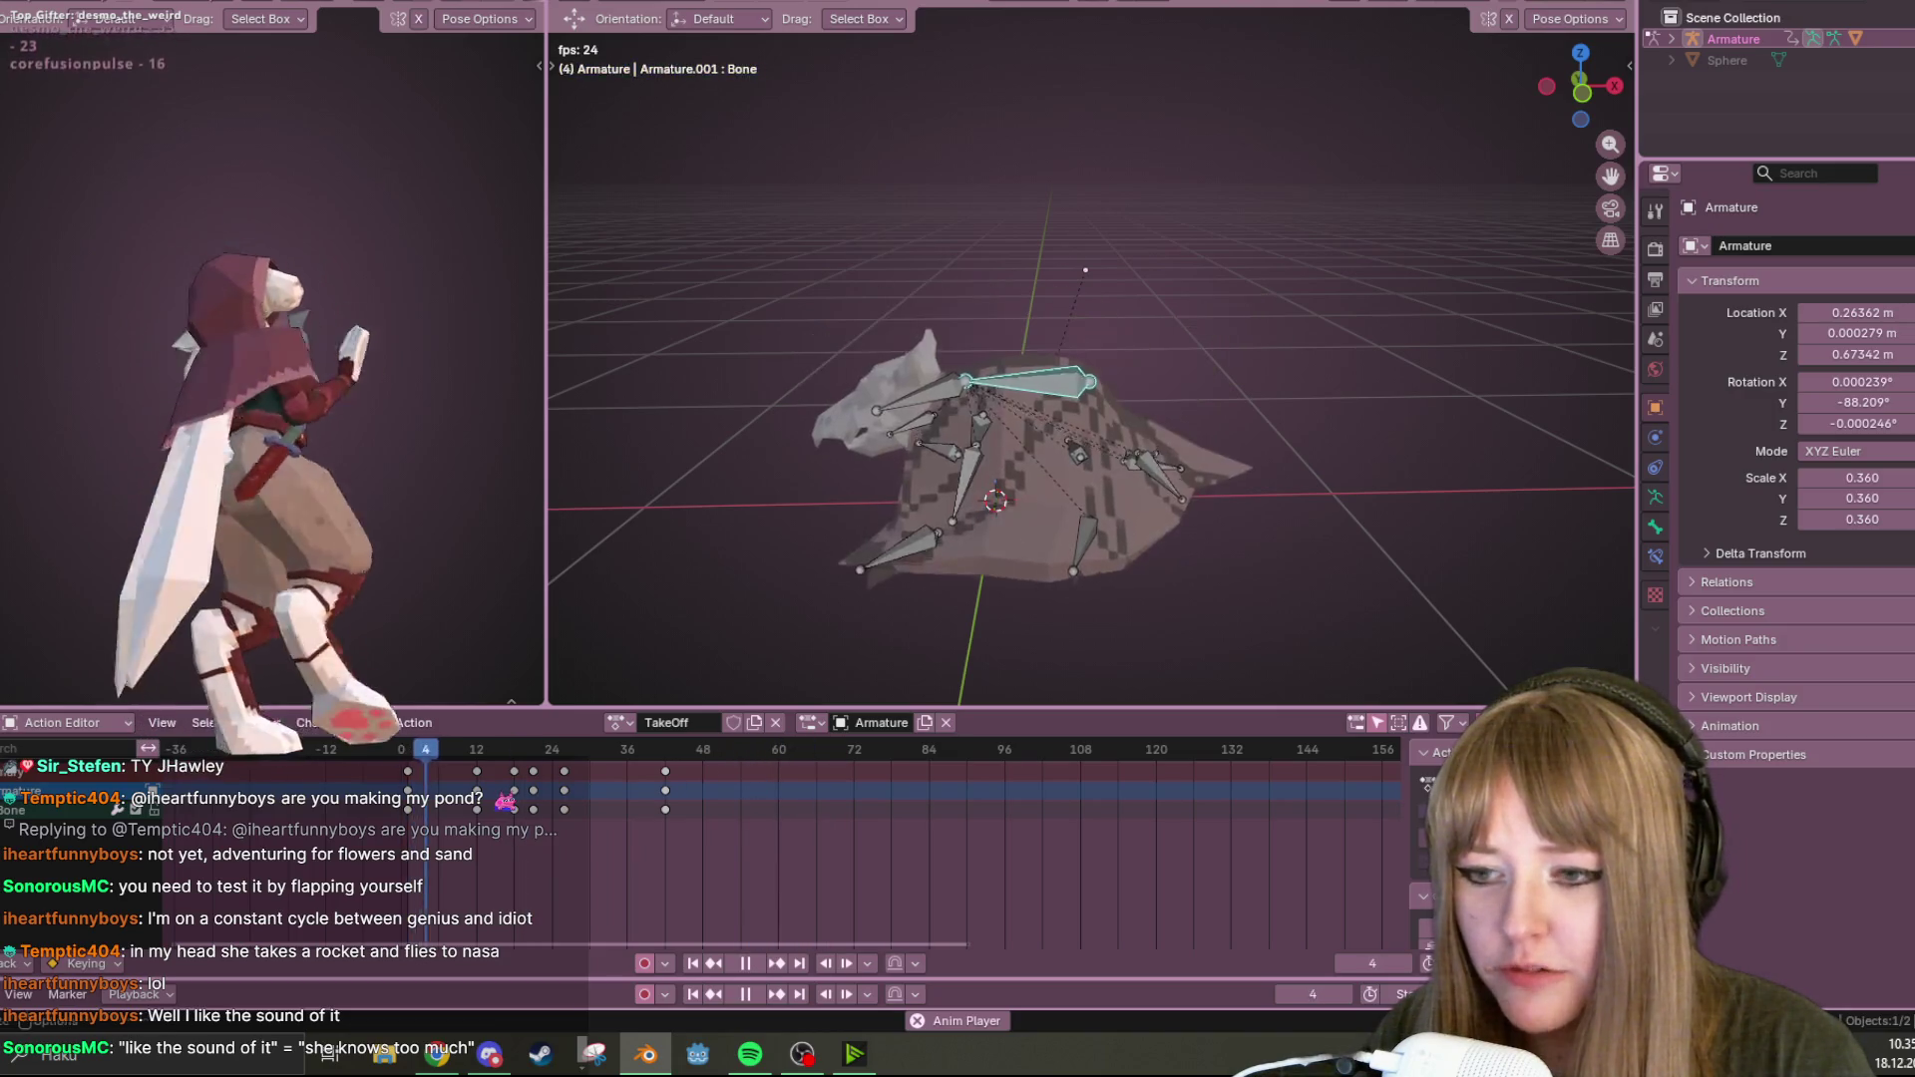
mouse_move(686, 531)
middle_mouse_down()
mouse_move(1301, 375)
mouse_move(1324, 482)
mouse_move(1349, 325)
middle_mouse_up()
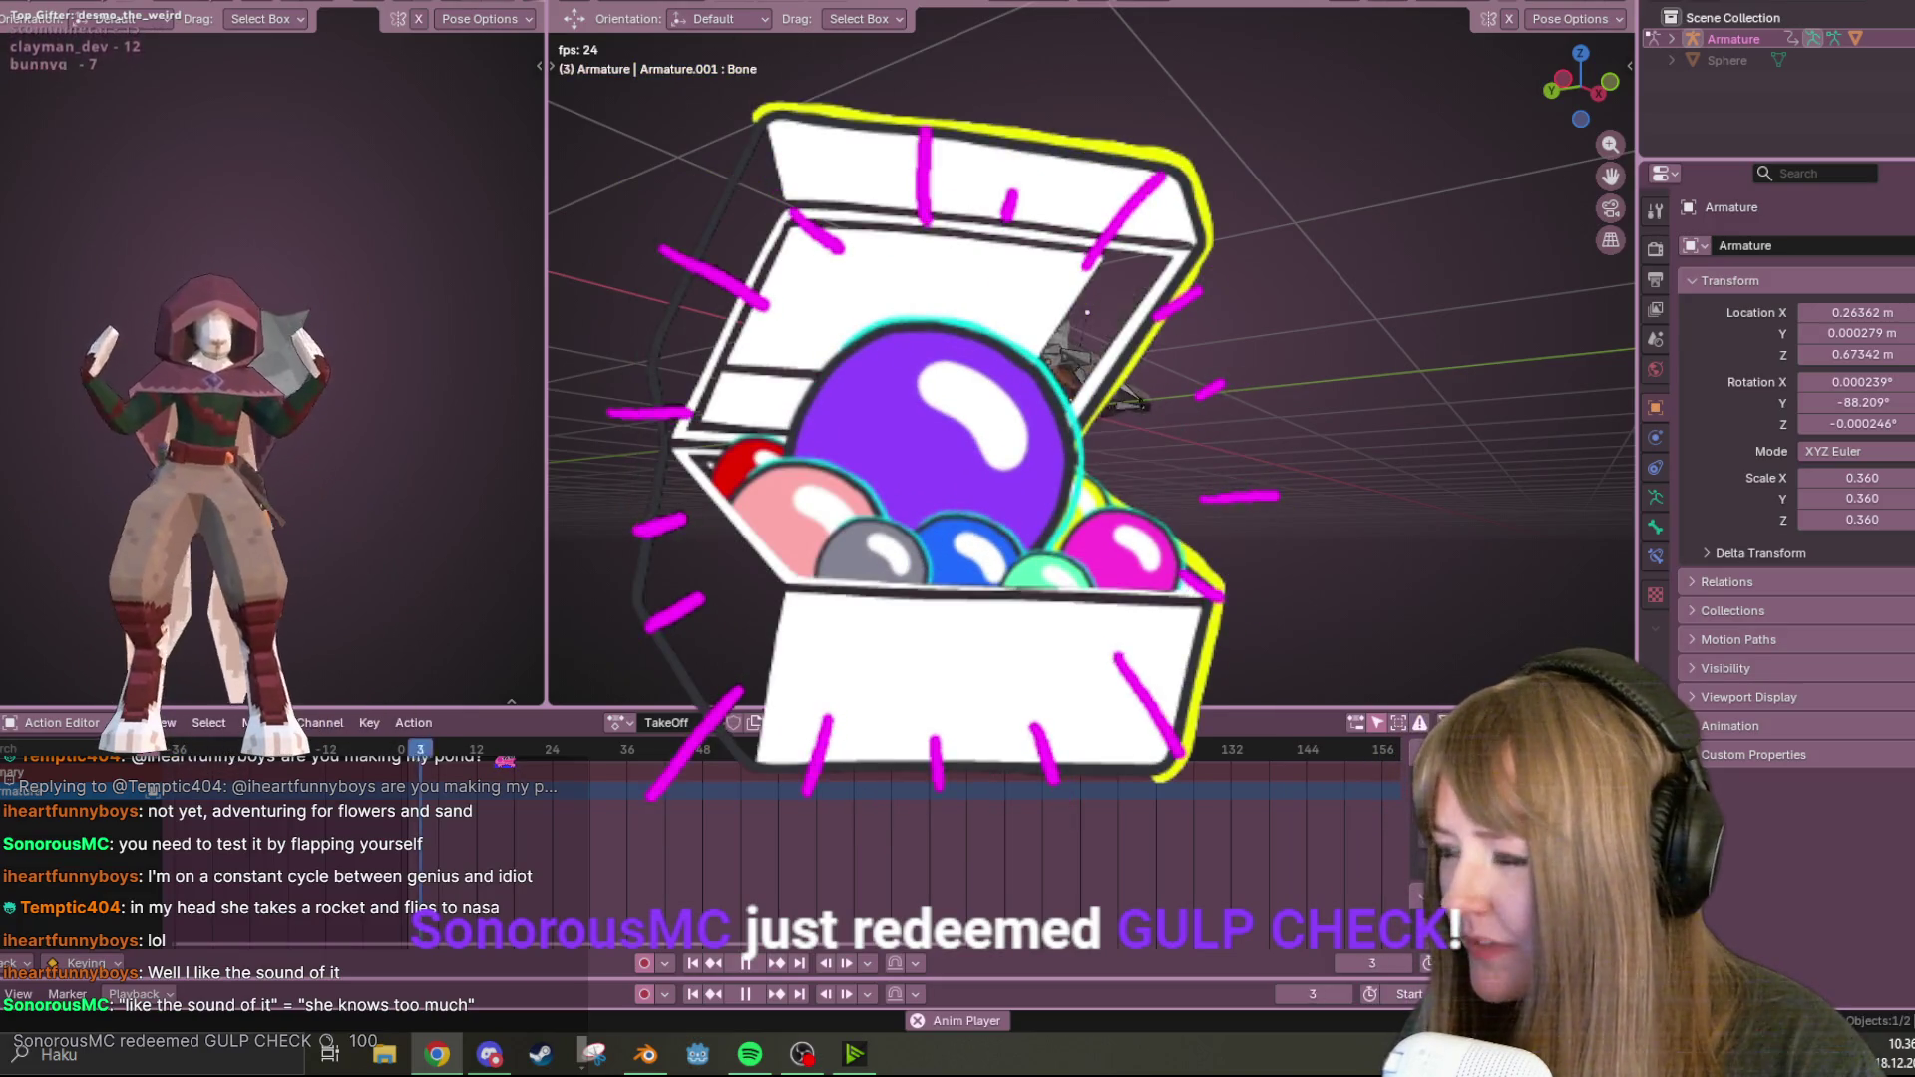
mouse_move(1158, 457)
middle_mouse_down()
mouse_move(1179, 439)
mouse_move(1217, 469)
middle_mouse_up()
middle_click_drag(947, 659, 1101, 483)
middle_click_drag(1285, 448, 751, 917)
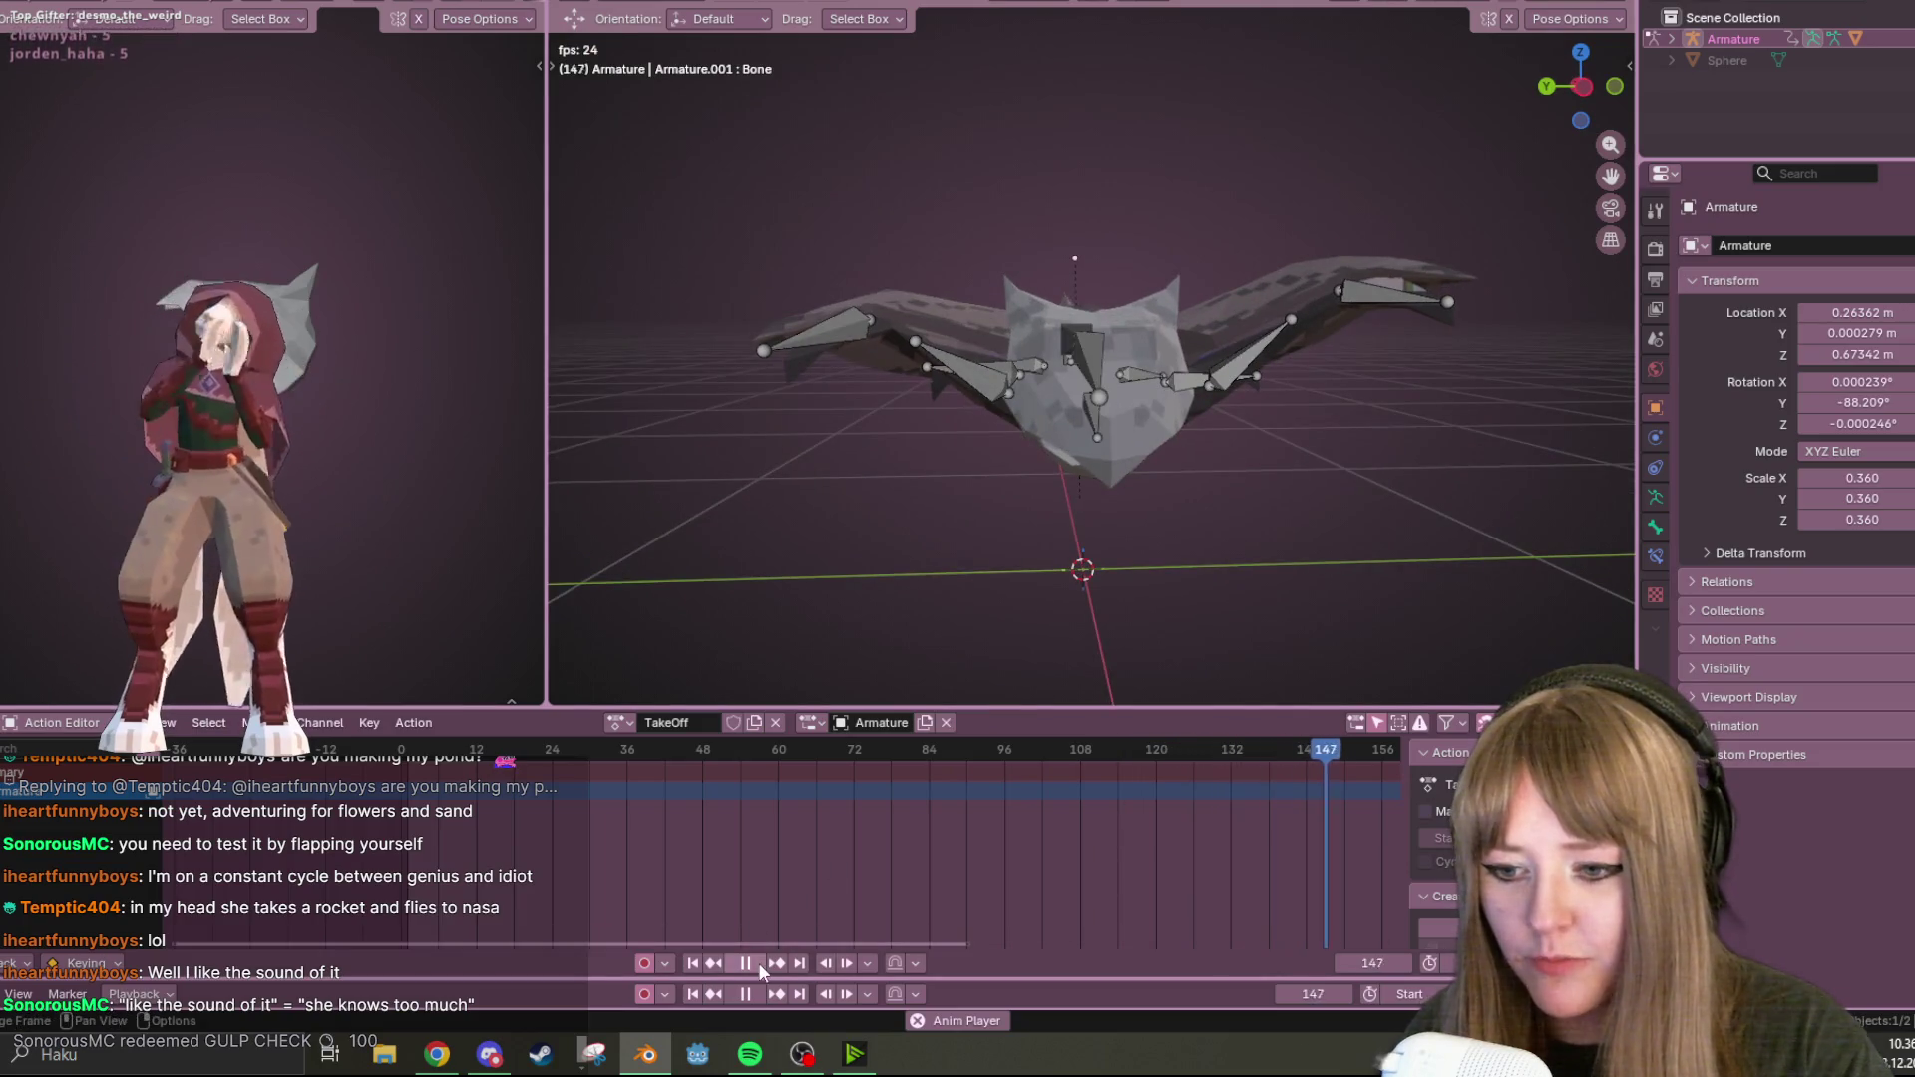
left_click(747, 963)
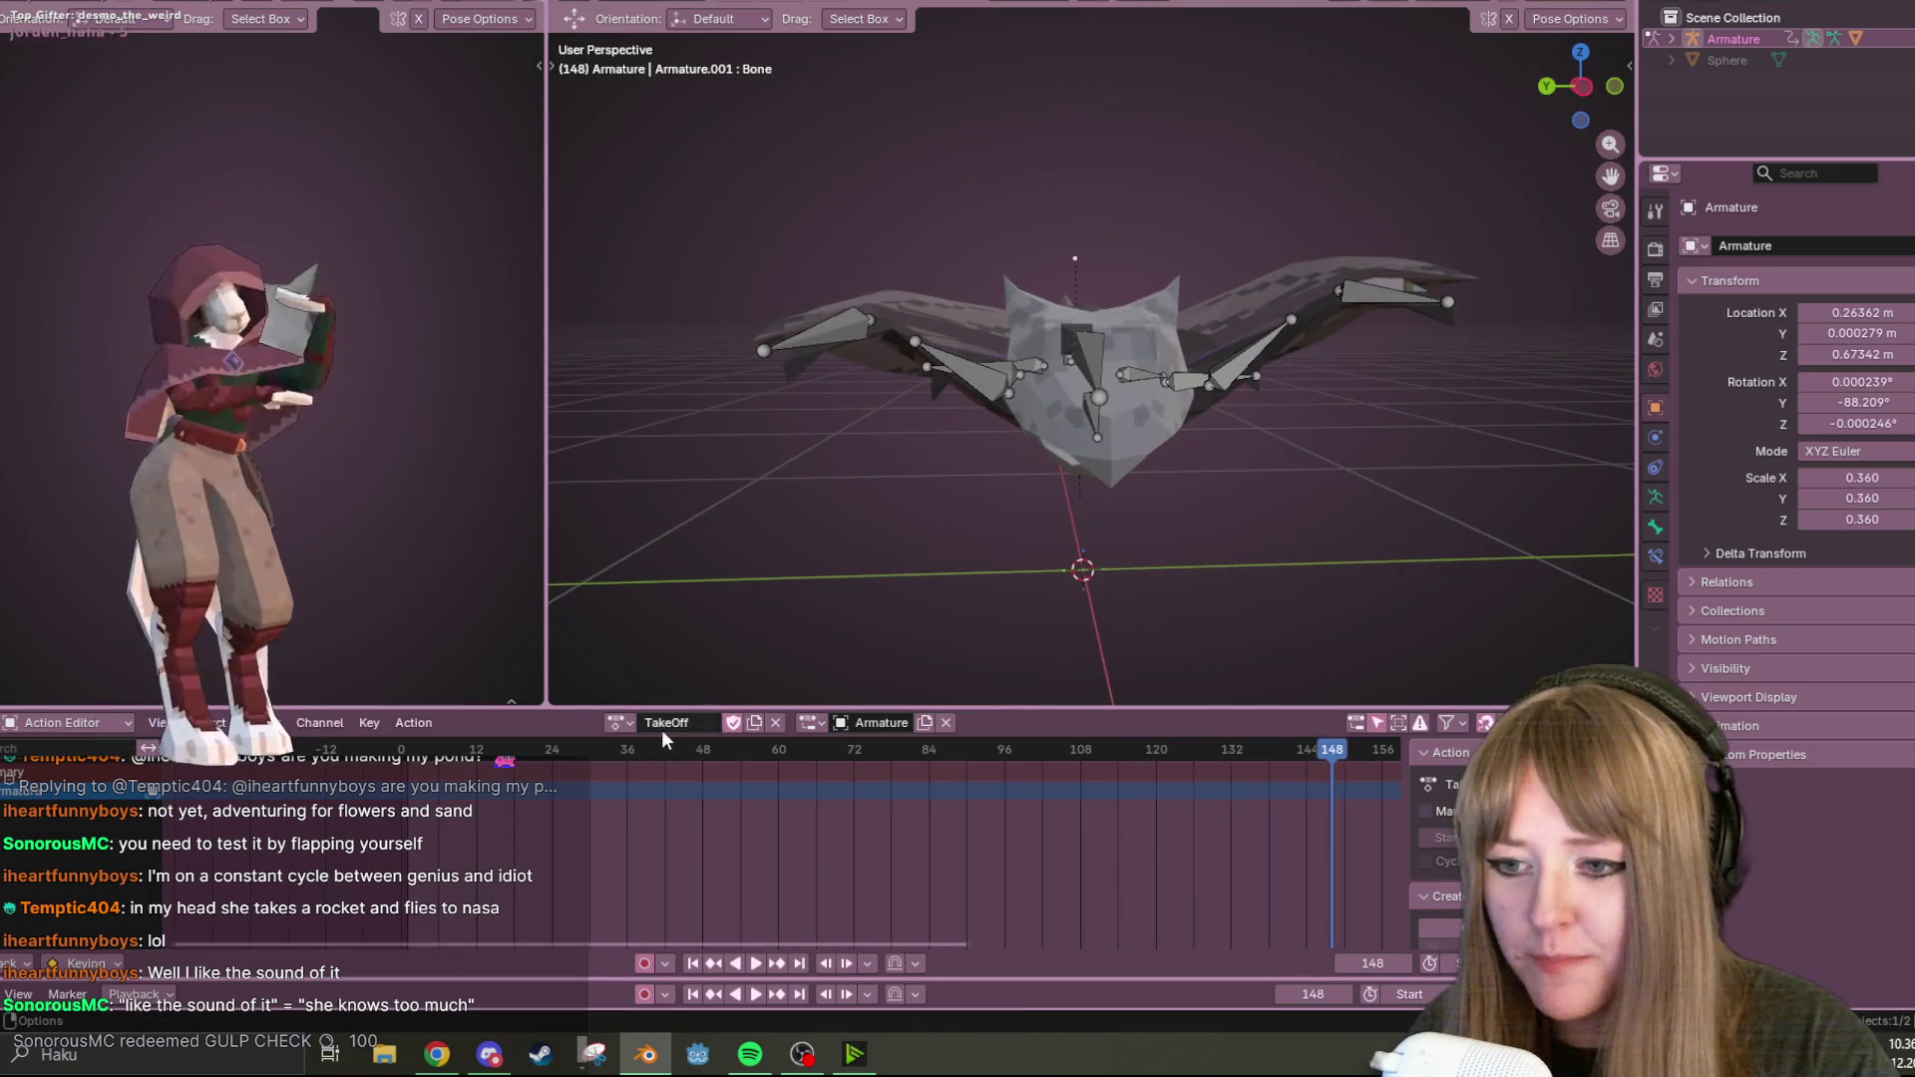
left_click(618, 724)
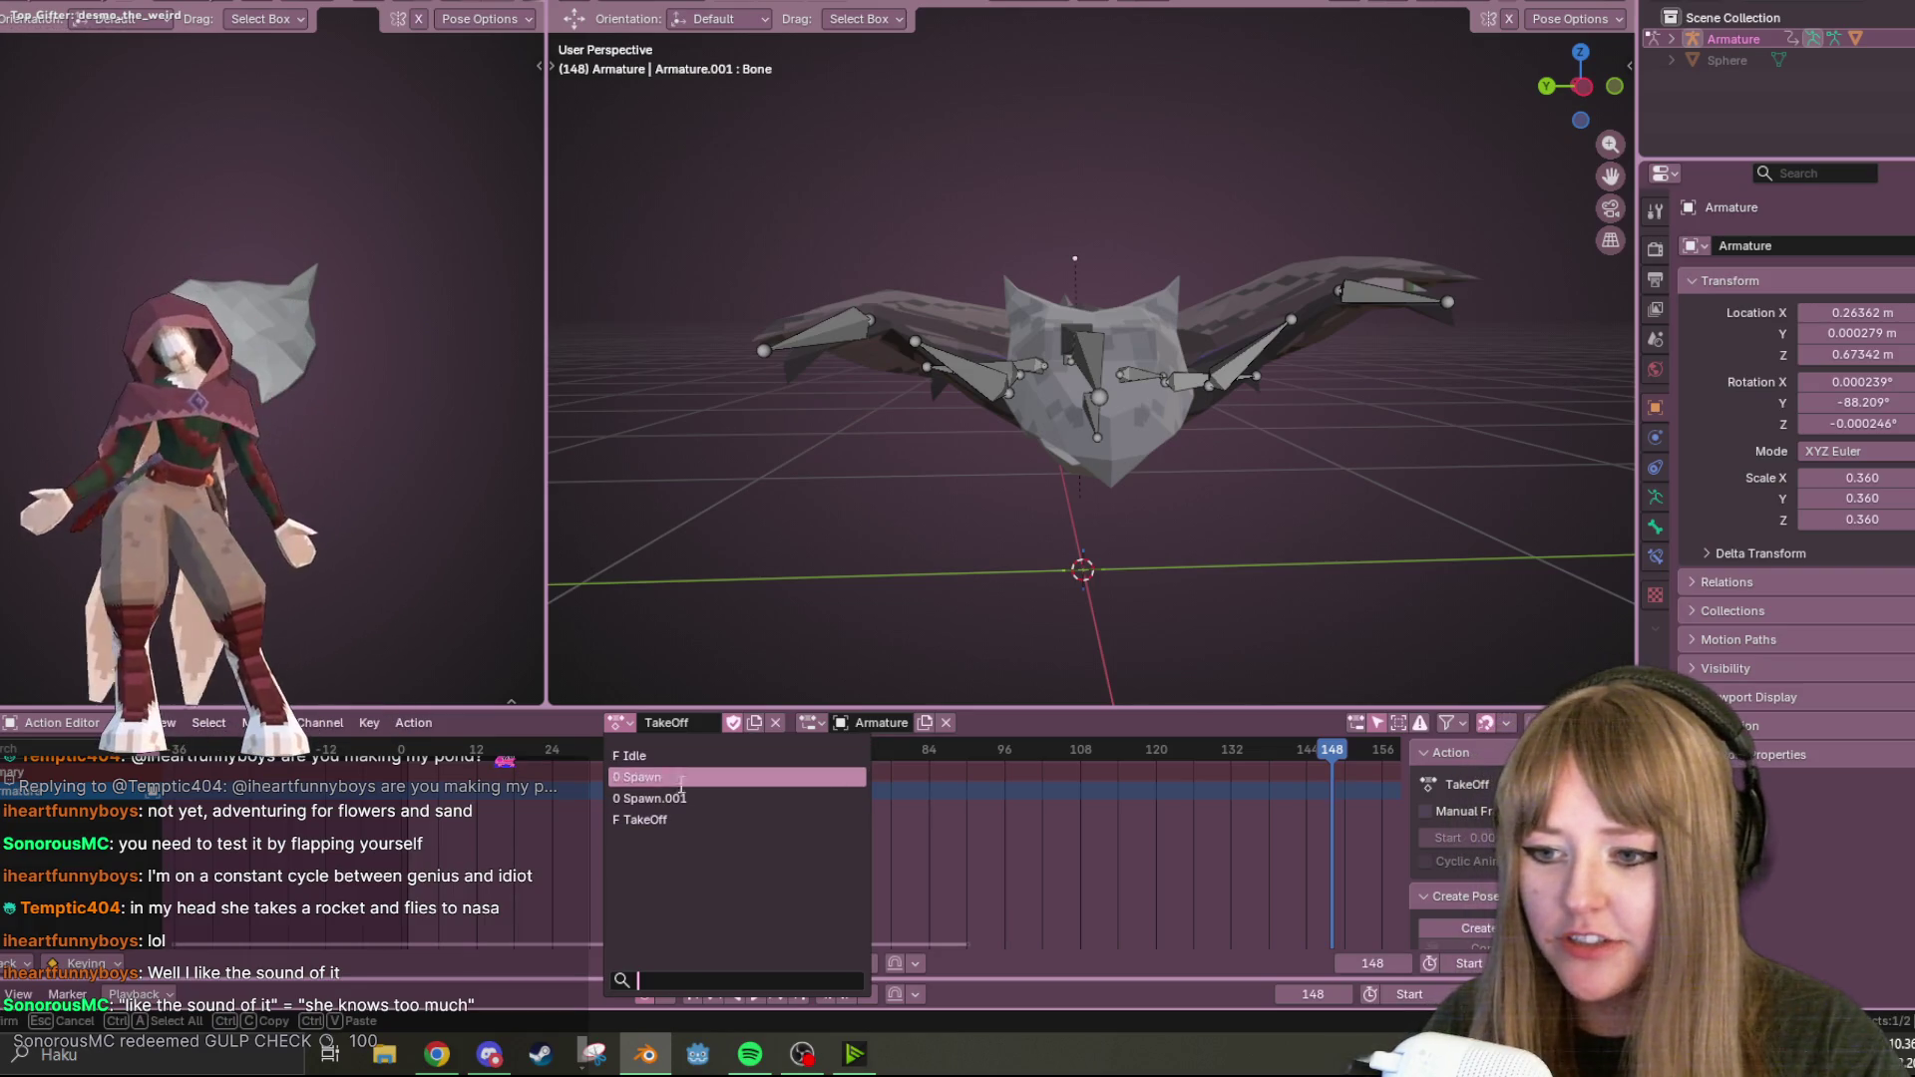
Dismiss the action list and replay TakeOff in a loop while orbiting to a side angle.
key("space")
mouse_move(875, 626)
middle_mouse_down()
mouse_move(1450, 363)
mouse_move(1354, 319)
mouse_move(1199, 361)
mouse_move(1117, 494)
mouse_move(1109, 449)
mouse_move(1003, 428)
mouse_move(1164, 290)
middle_mouse_up()
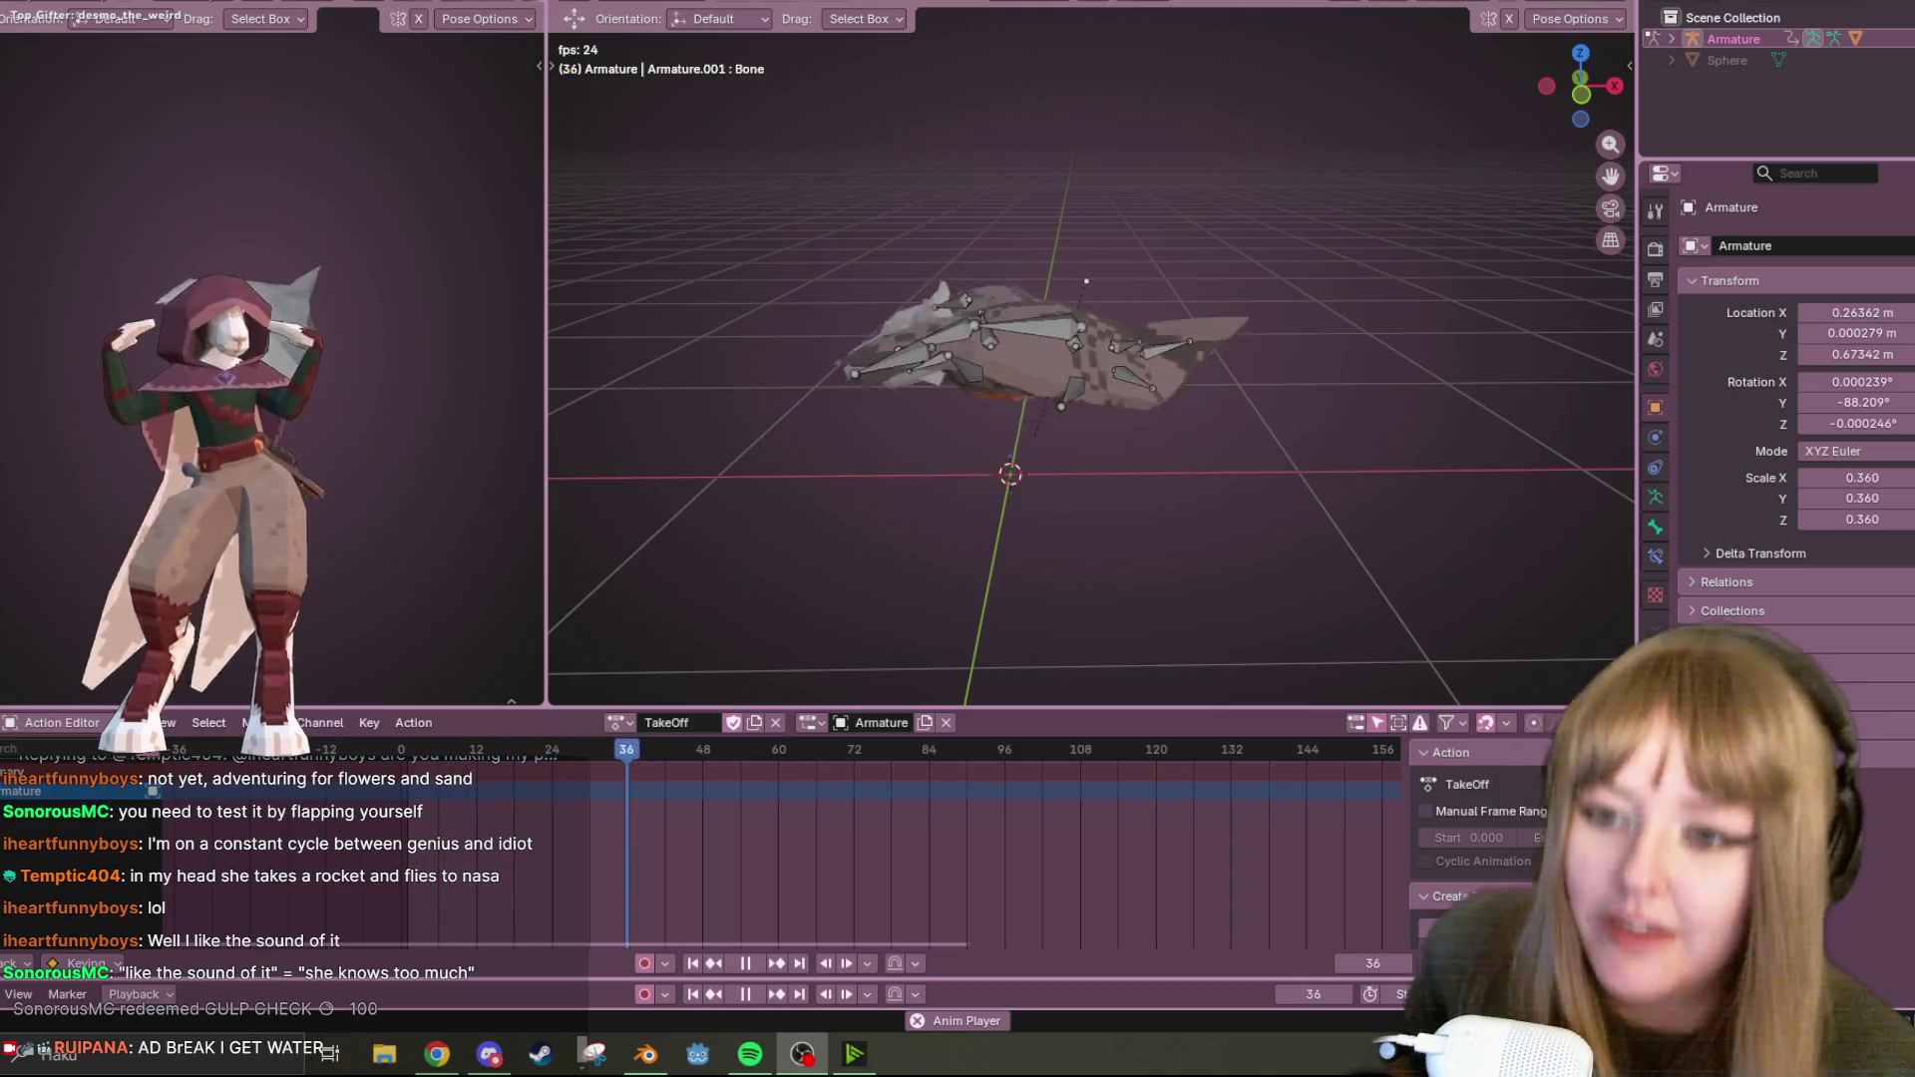
Orbit to a top-down view of the bat and pause TakeOff at frame 161.
middle_click_drag(199, 419, 379, 419)
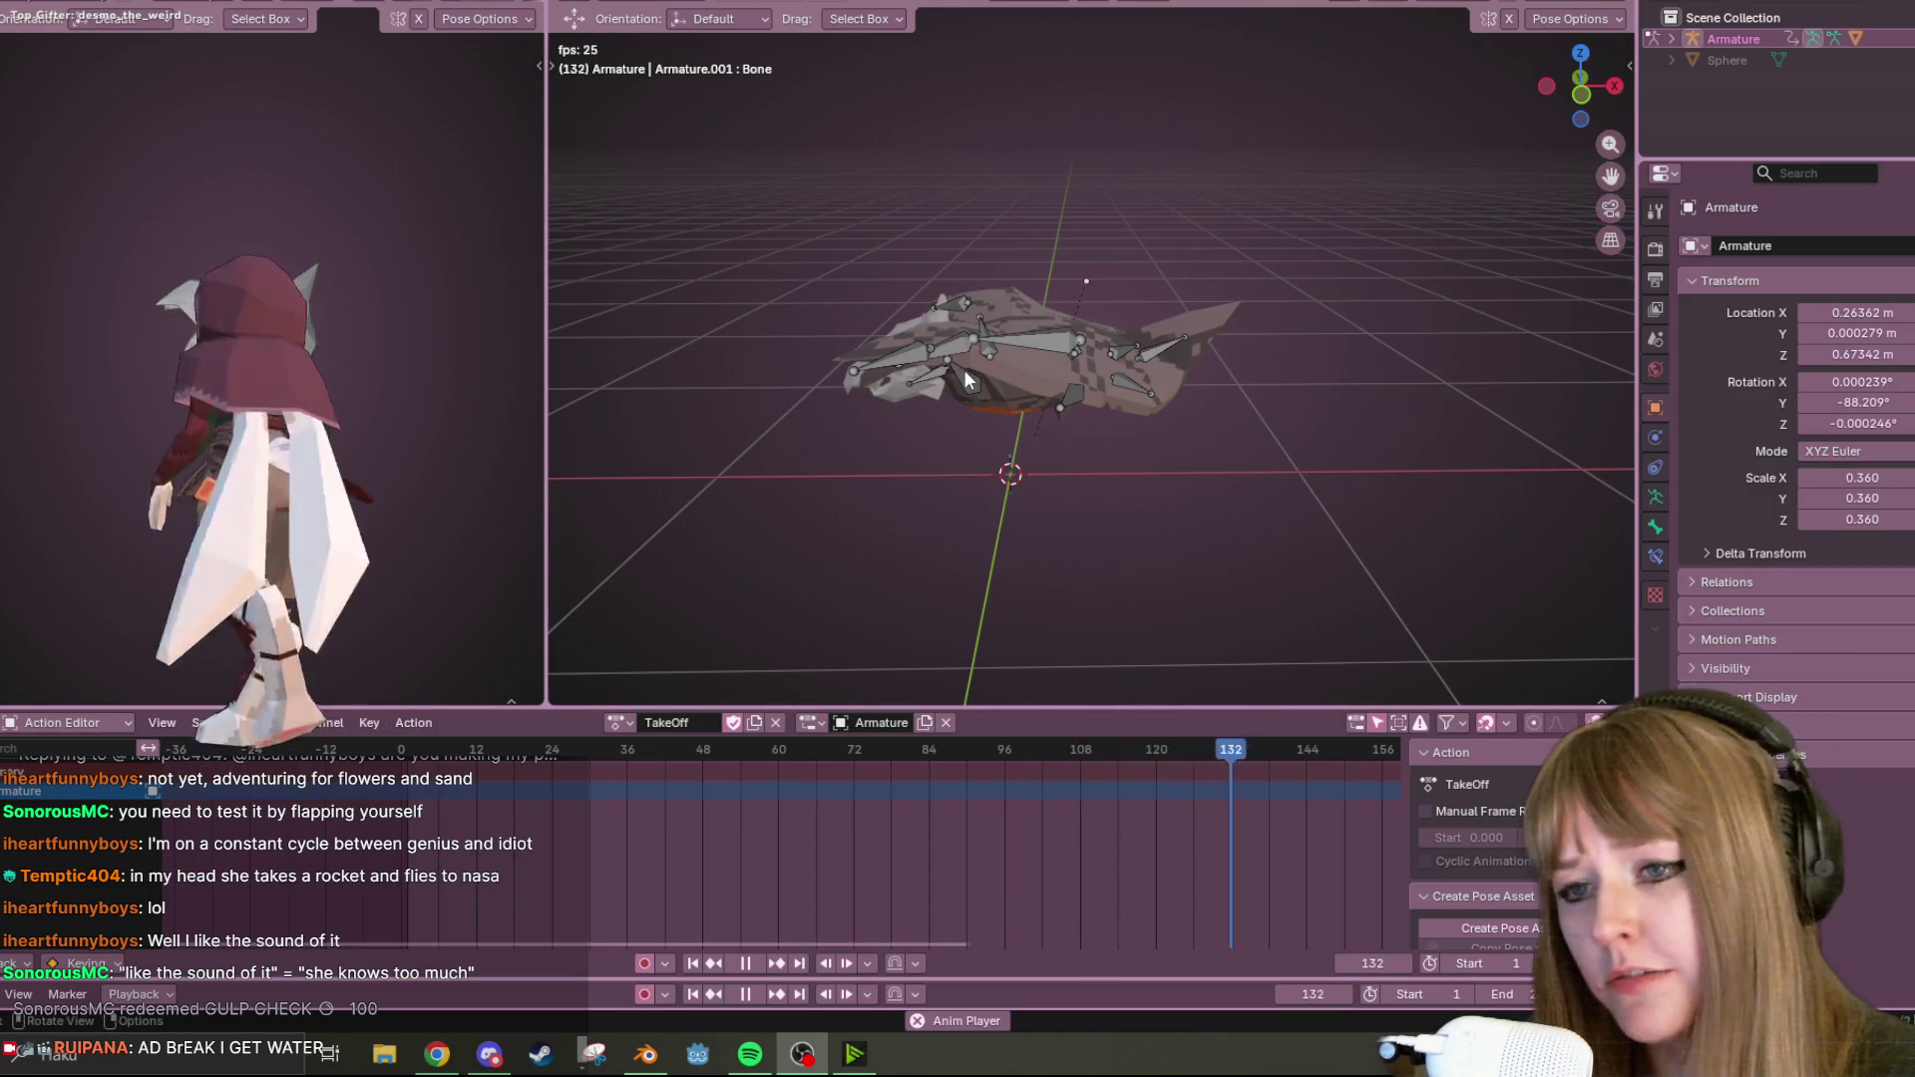
middle_click_drag(966, 379, 858, 618)
left_click(745, 964)
mouse_move(1103, 451)
middle_mouse_down()
mouse_move(1297, 447)
mouse_move(1193, 225)
mouse_move(1097, 453)
mouse_move(1137, 448)
middle_mouse_up()
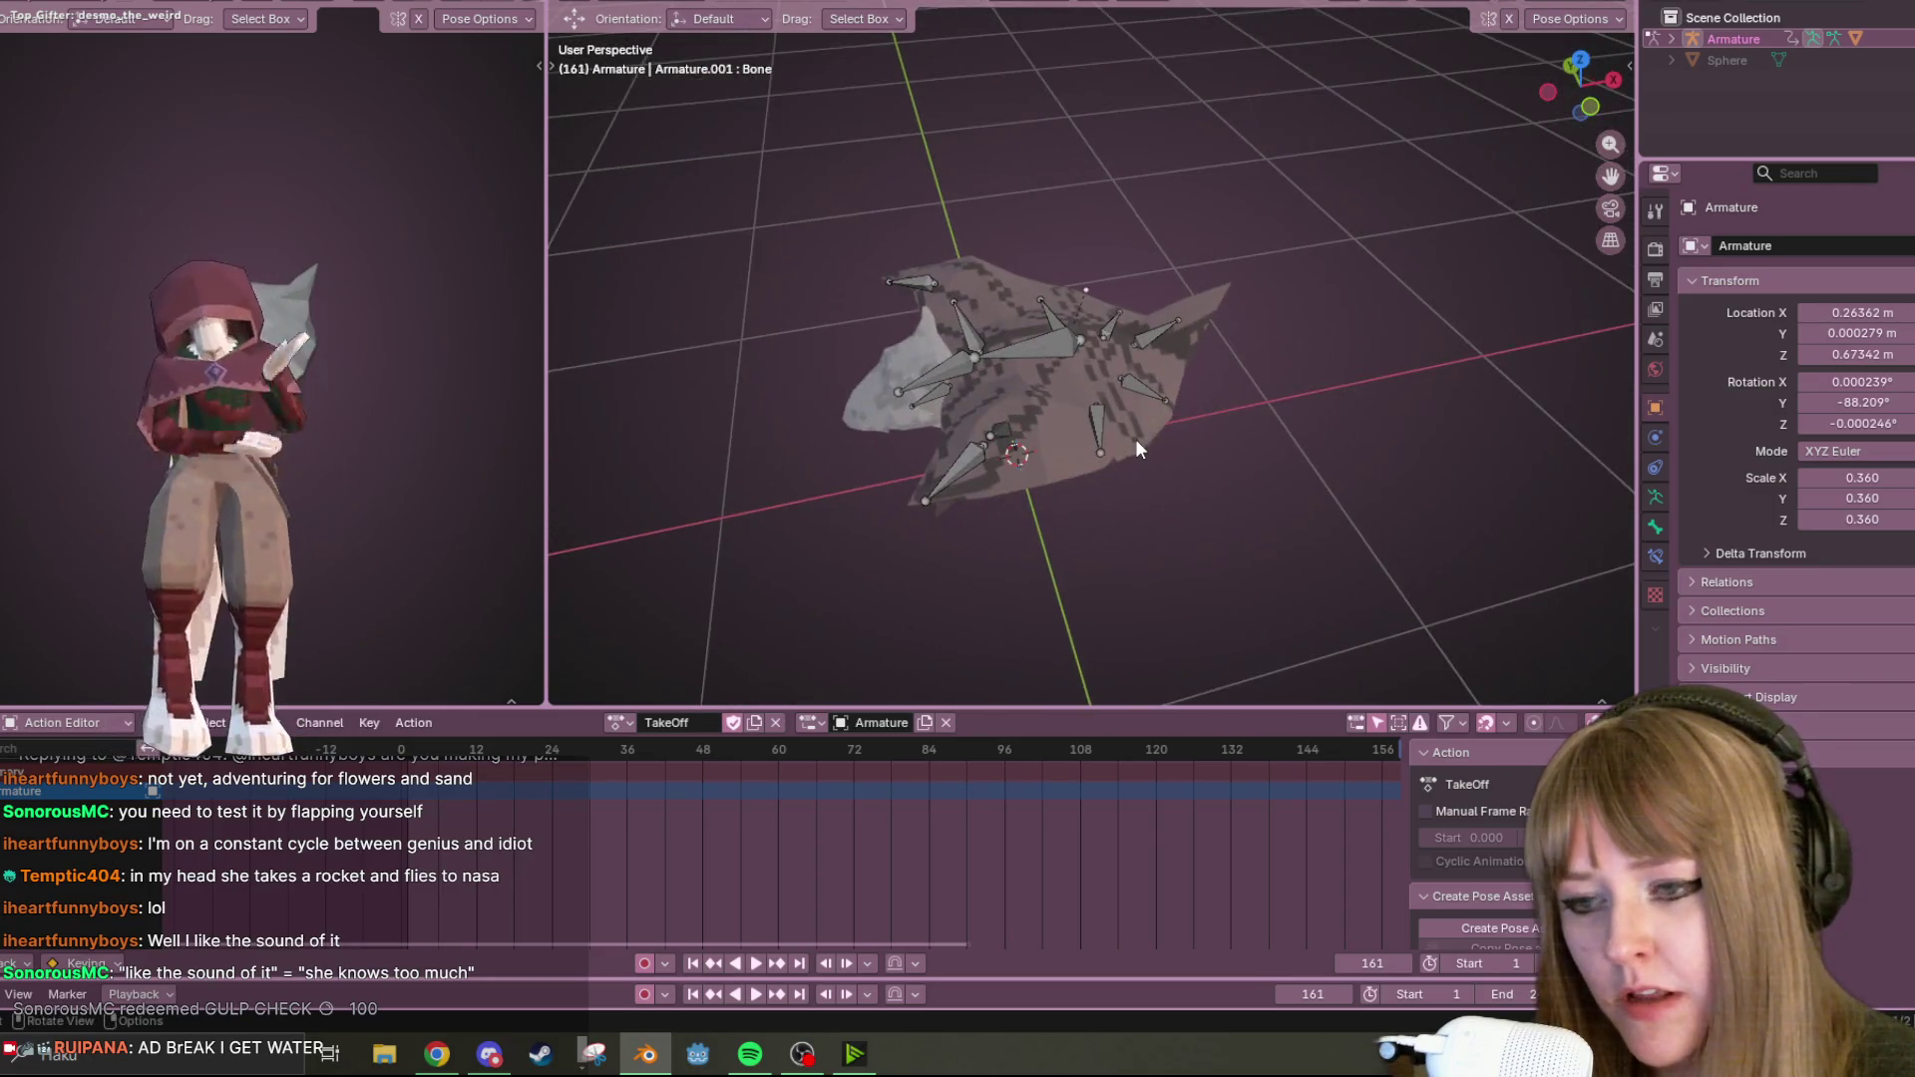
scroll(1134, 448, "down", 2)
Select all bones, switch to front orthographic view, and replay the flap from frame 0.
key("a")
key("q")
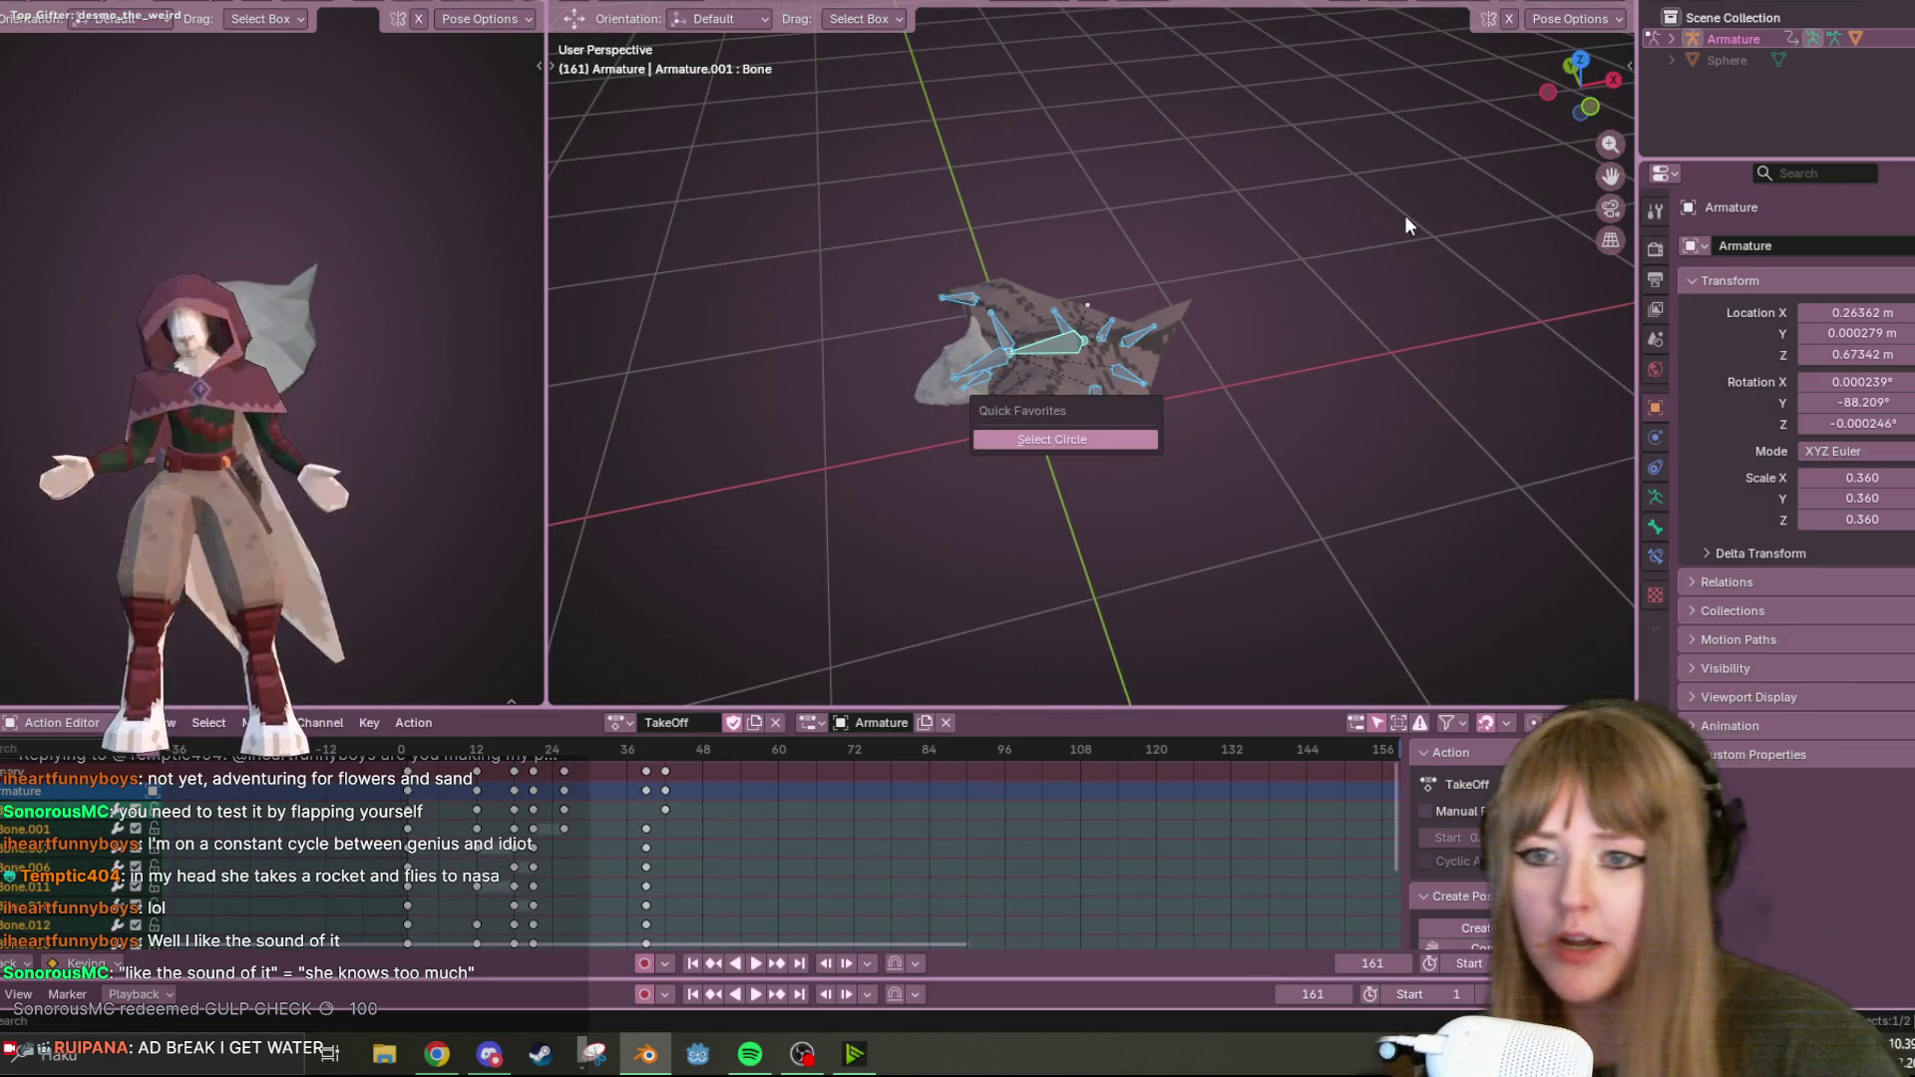
middle_click_drag(1348, 171, 937, 511, "alt")
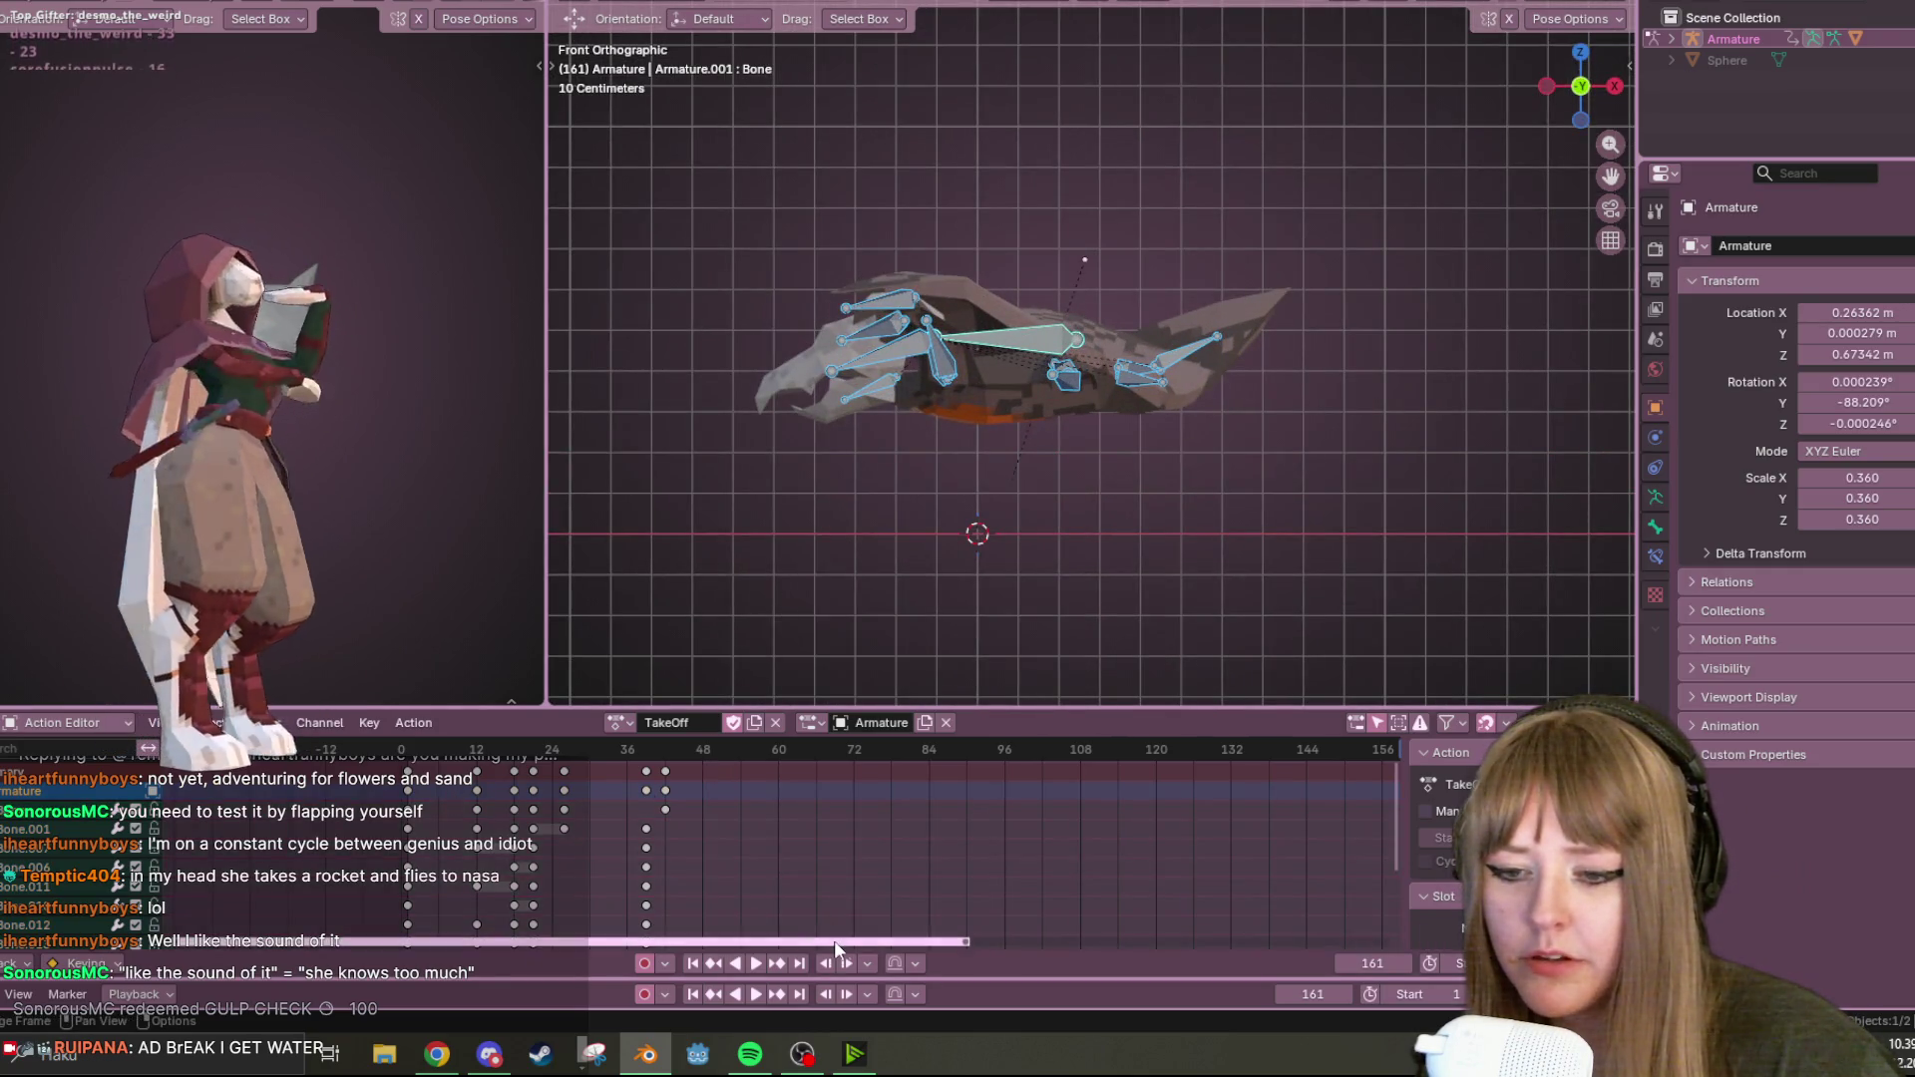
scroll(1170, 561, "down", 3)
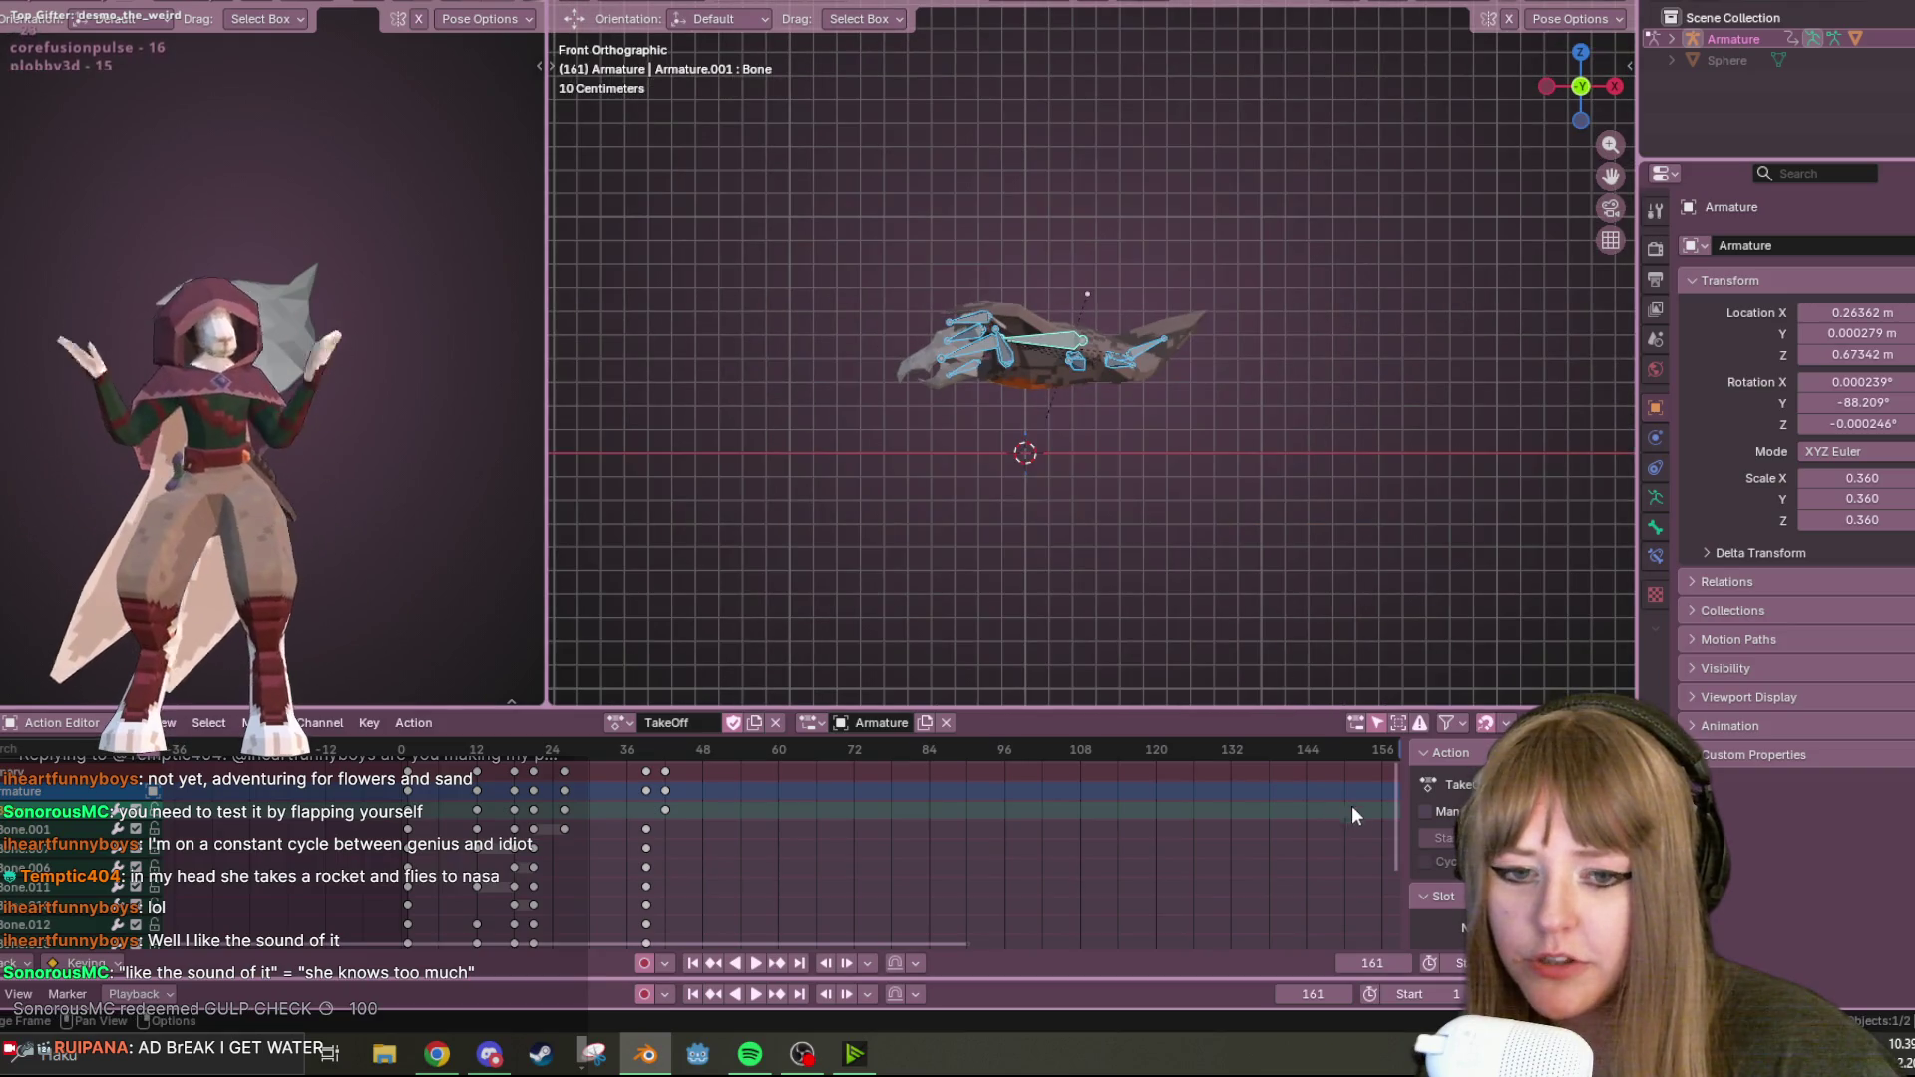
scroll(1219, 887, "down", 2)
key("space")
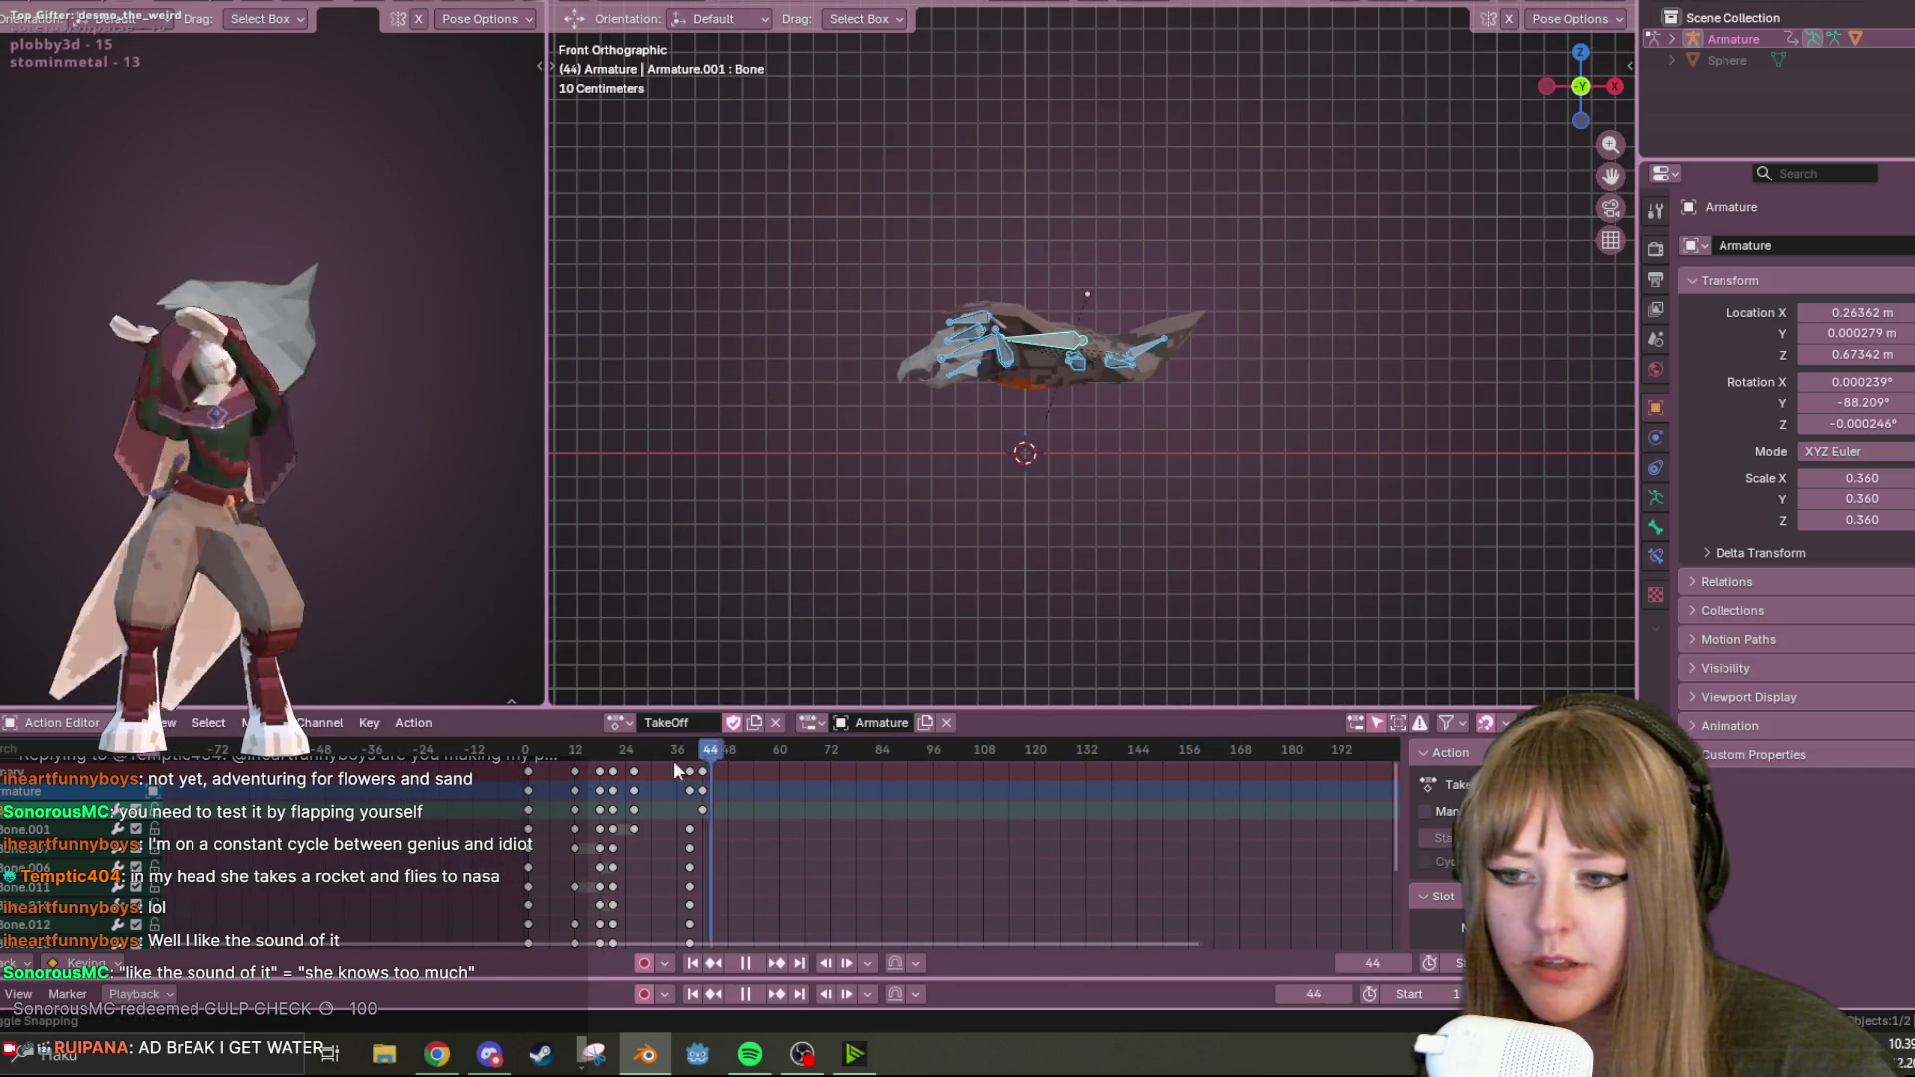
key("Escape")
middle_click_drag(1085, 453, 1130, 278, "shift")
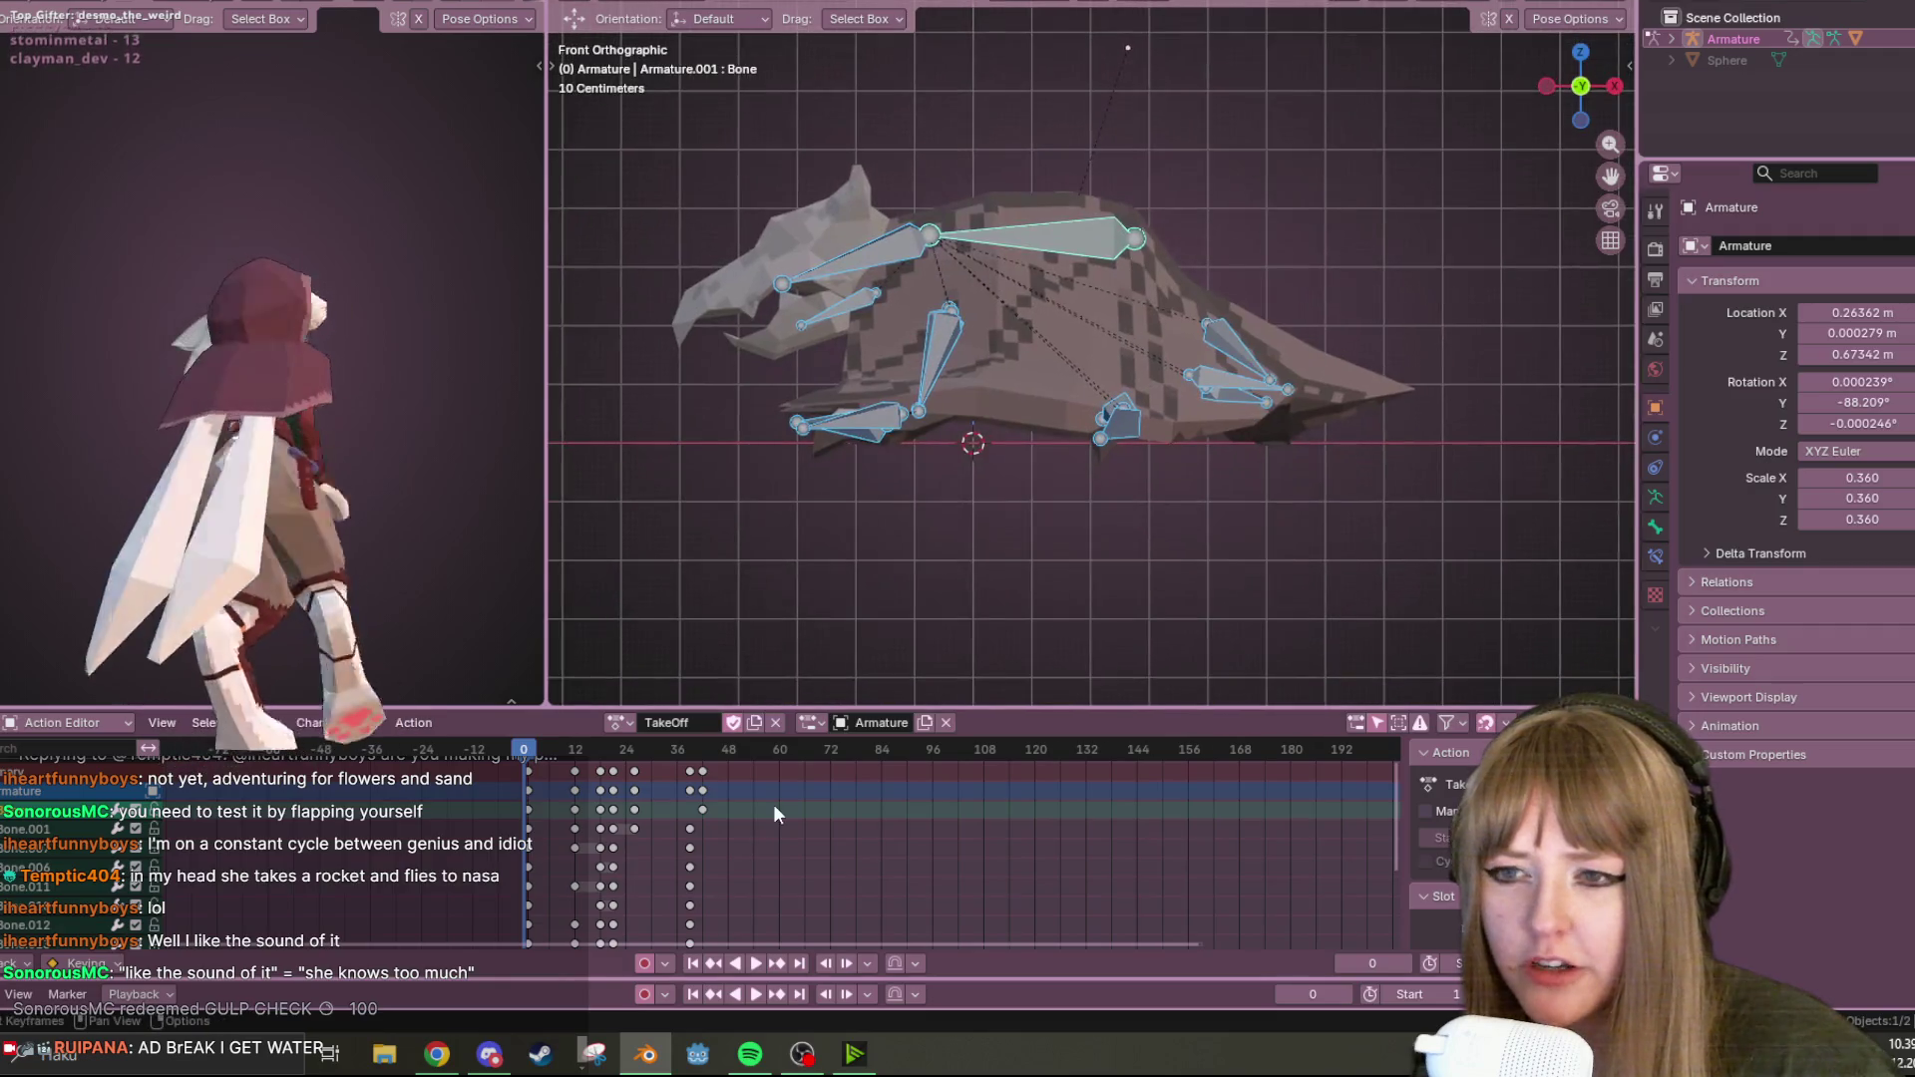
key("space")
Shift the frame-22 keyframe column later and play the retimed flap.
left_click_drag(535, 761, 613, 750)
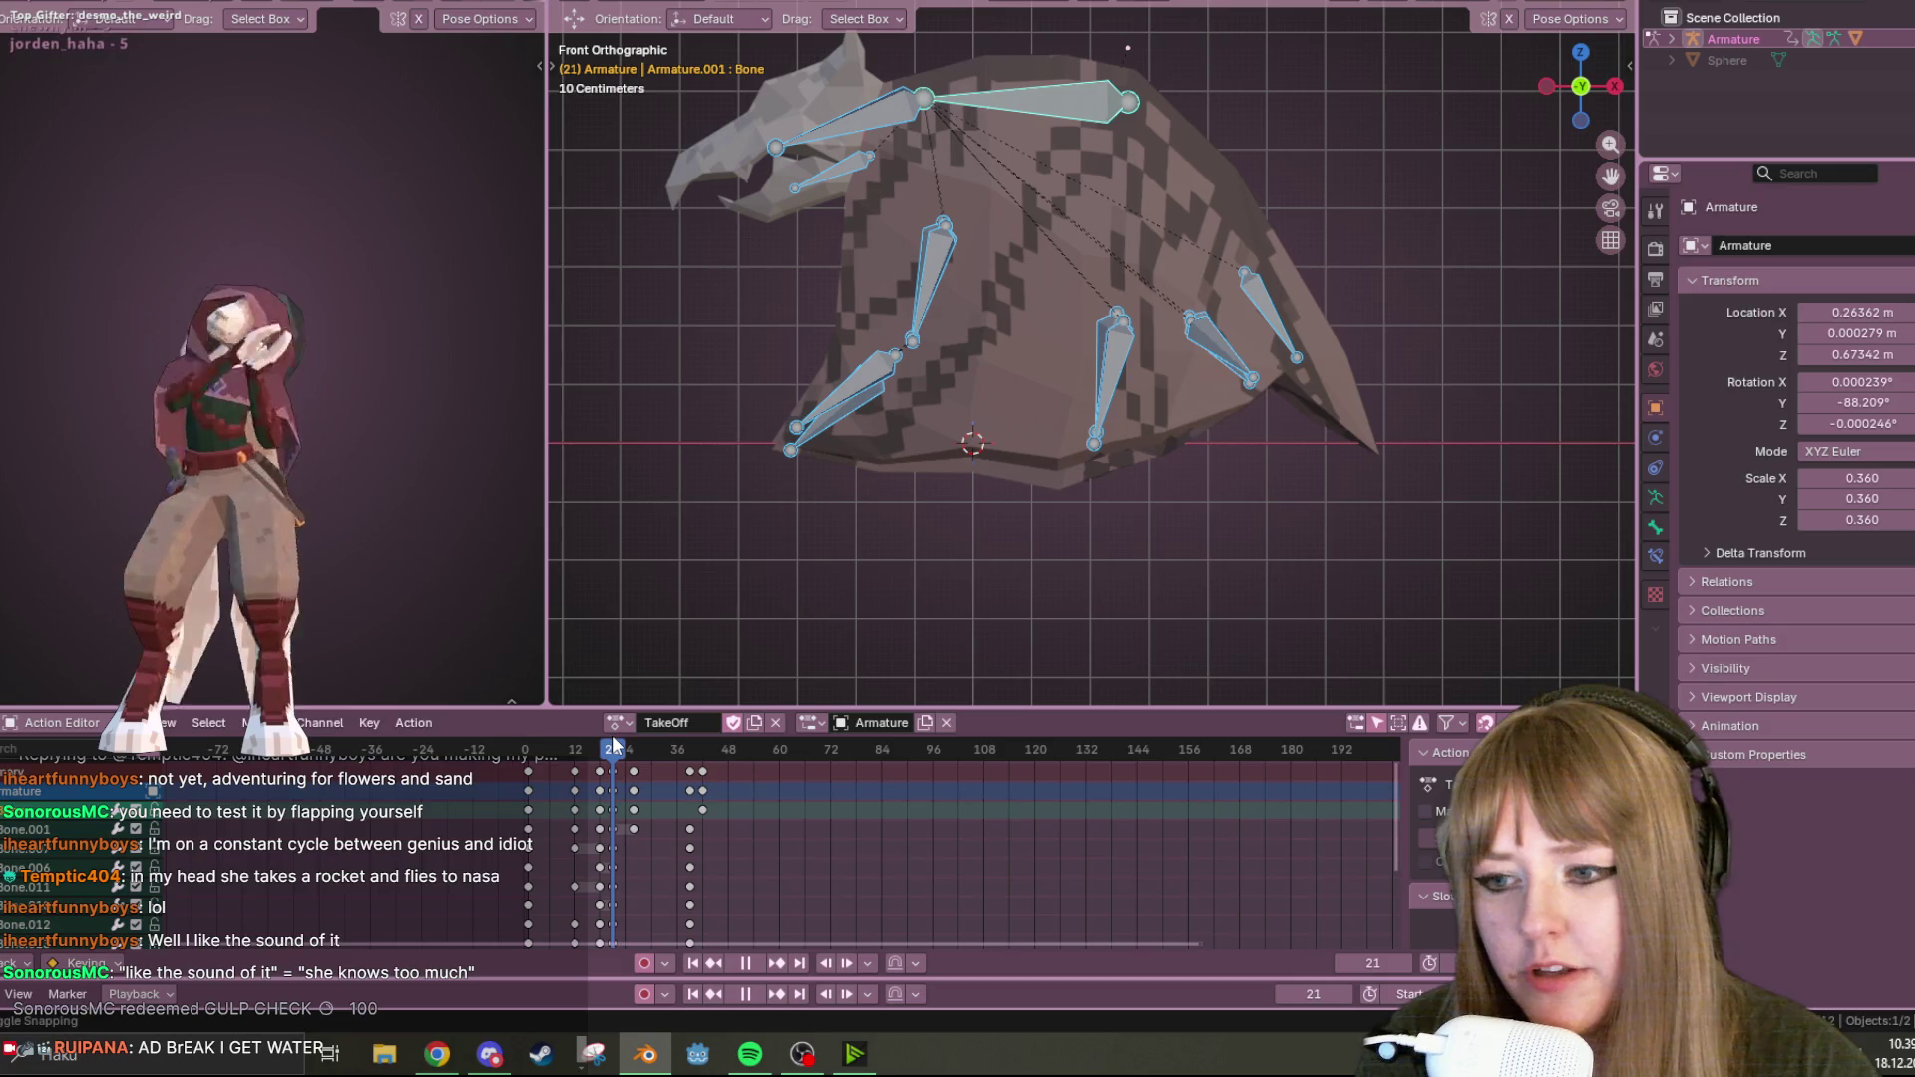
key("Left")
left_click_drag(614, 771, 725, 778)
key("ctrl+z")
key("ctrl+z")
key("ctrl+z")
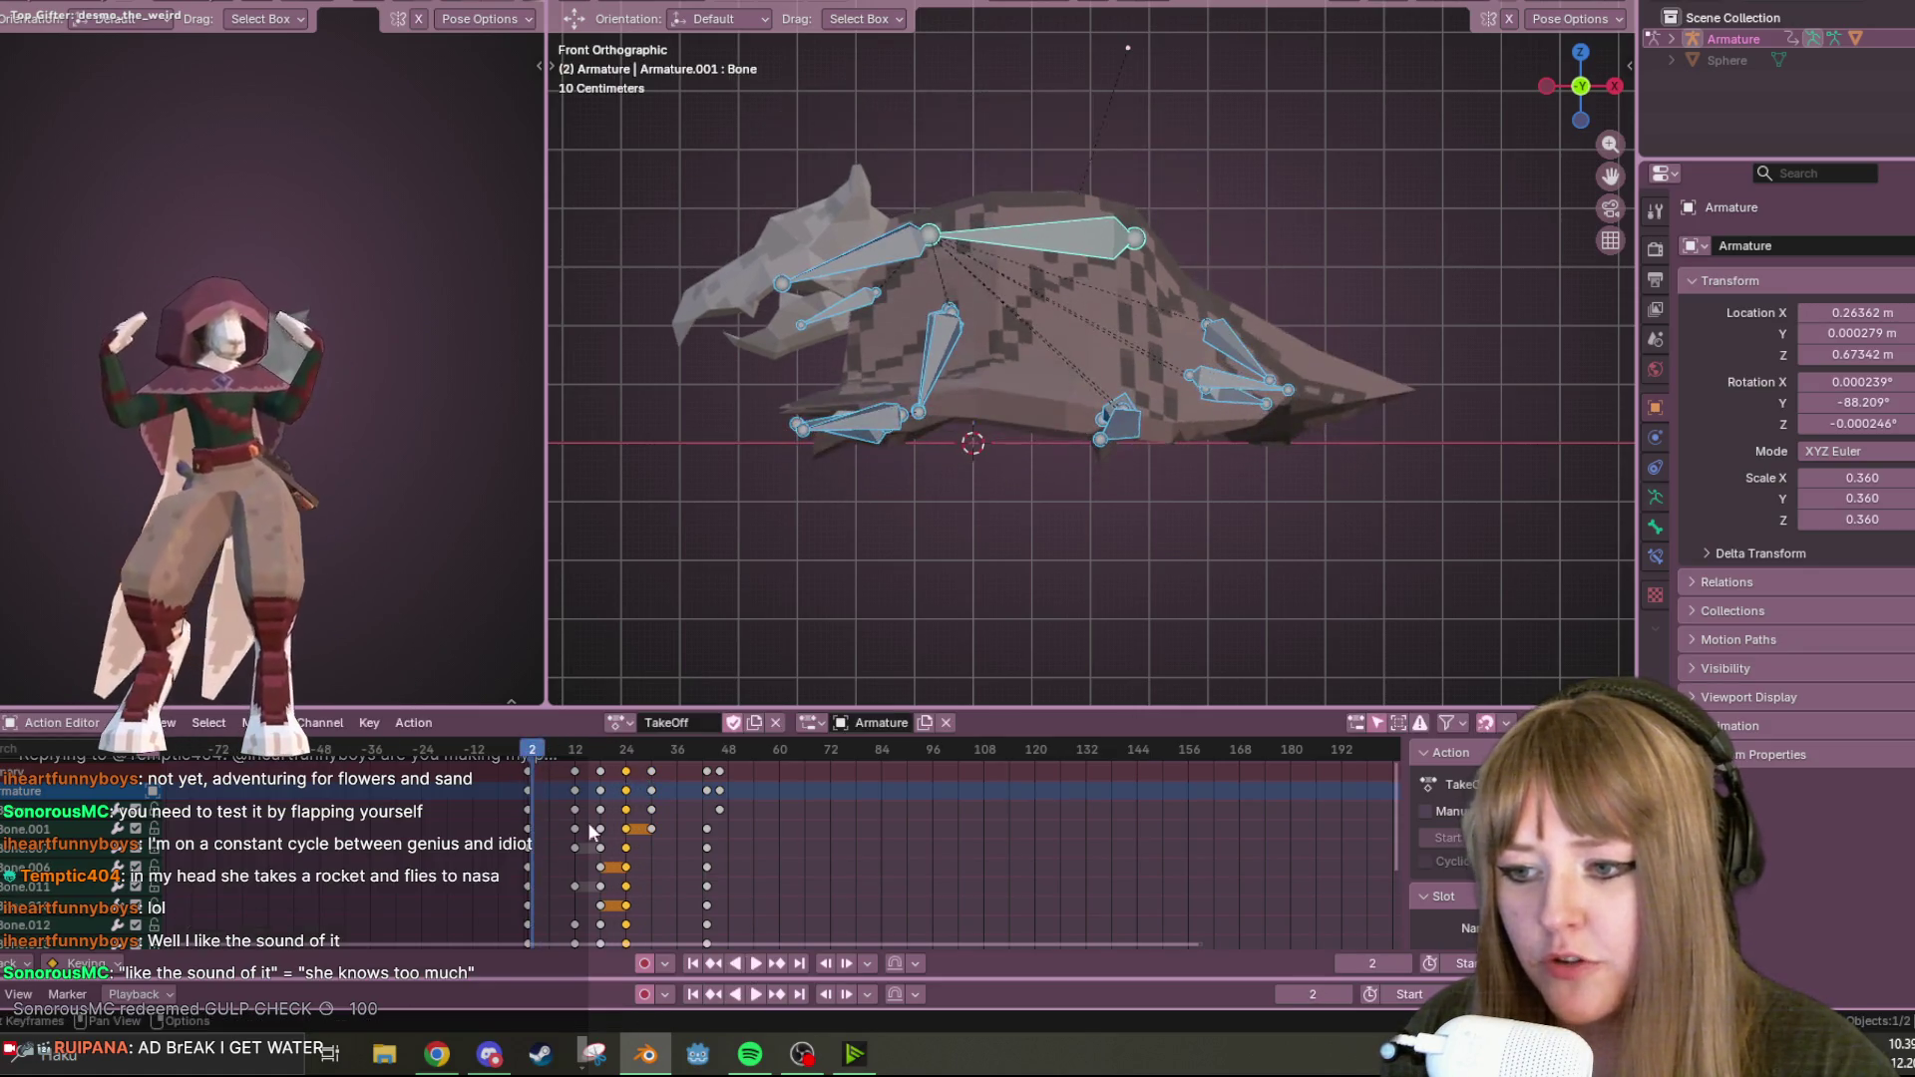
left_click(756, 964)
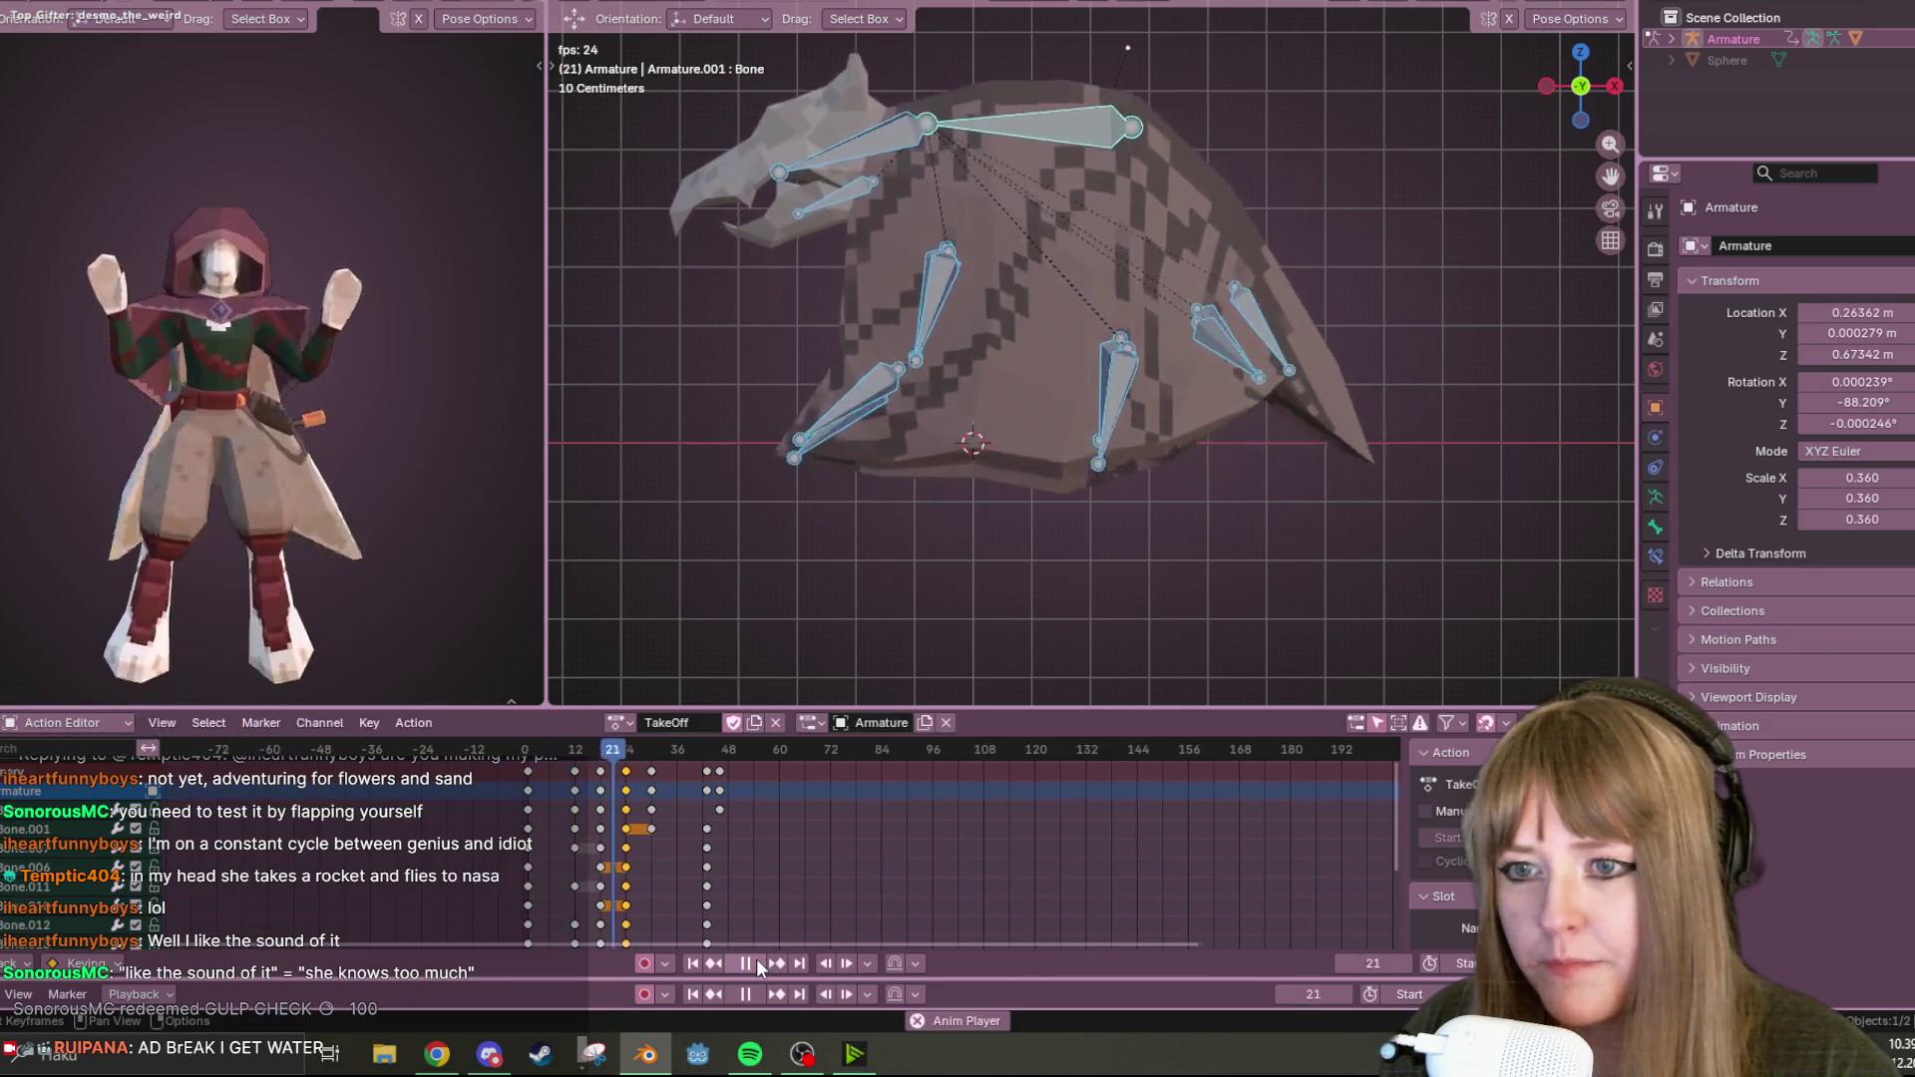
Orbit into perspective and replay TakeOff, stopping at frame 82.
left_click(745, 965)
mouse_move(867, 479)
middle_mouse_down()
mouse_move(923, 397)
mouse_move(1111, 453)
mouse_move(1048, 519)
middle_mouse_up()
left_click_drag(812, 745, 523, 748)
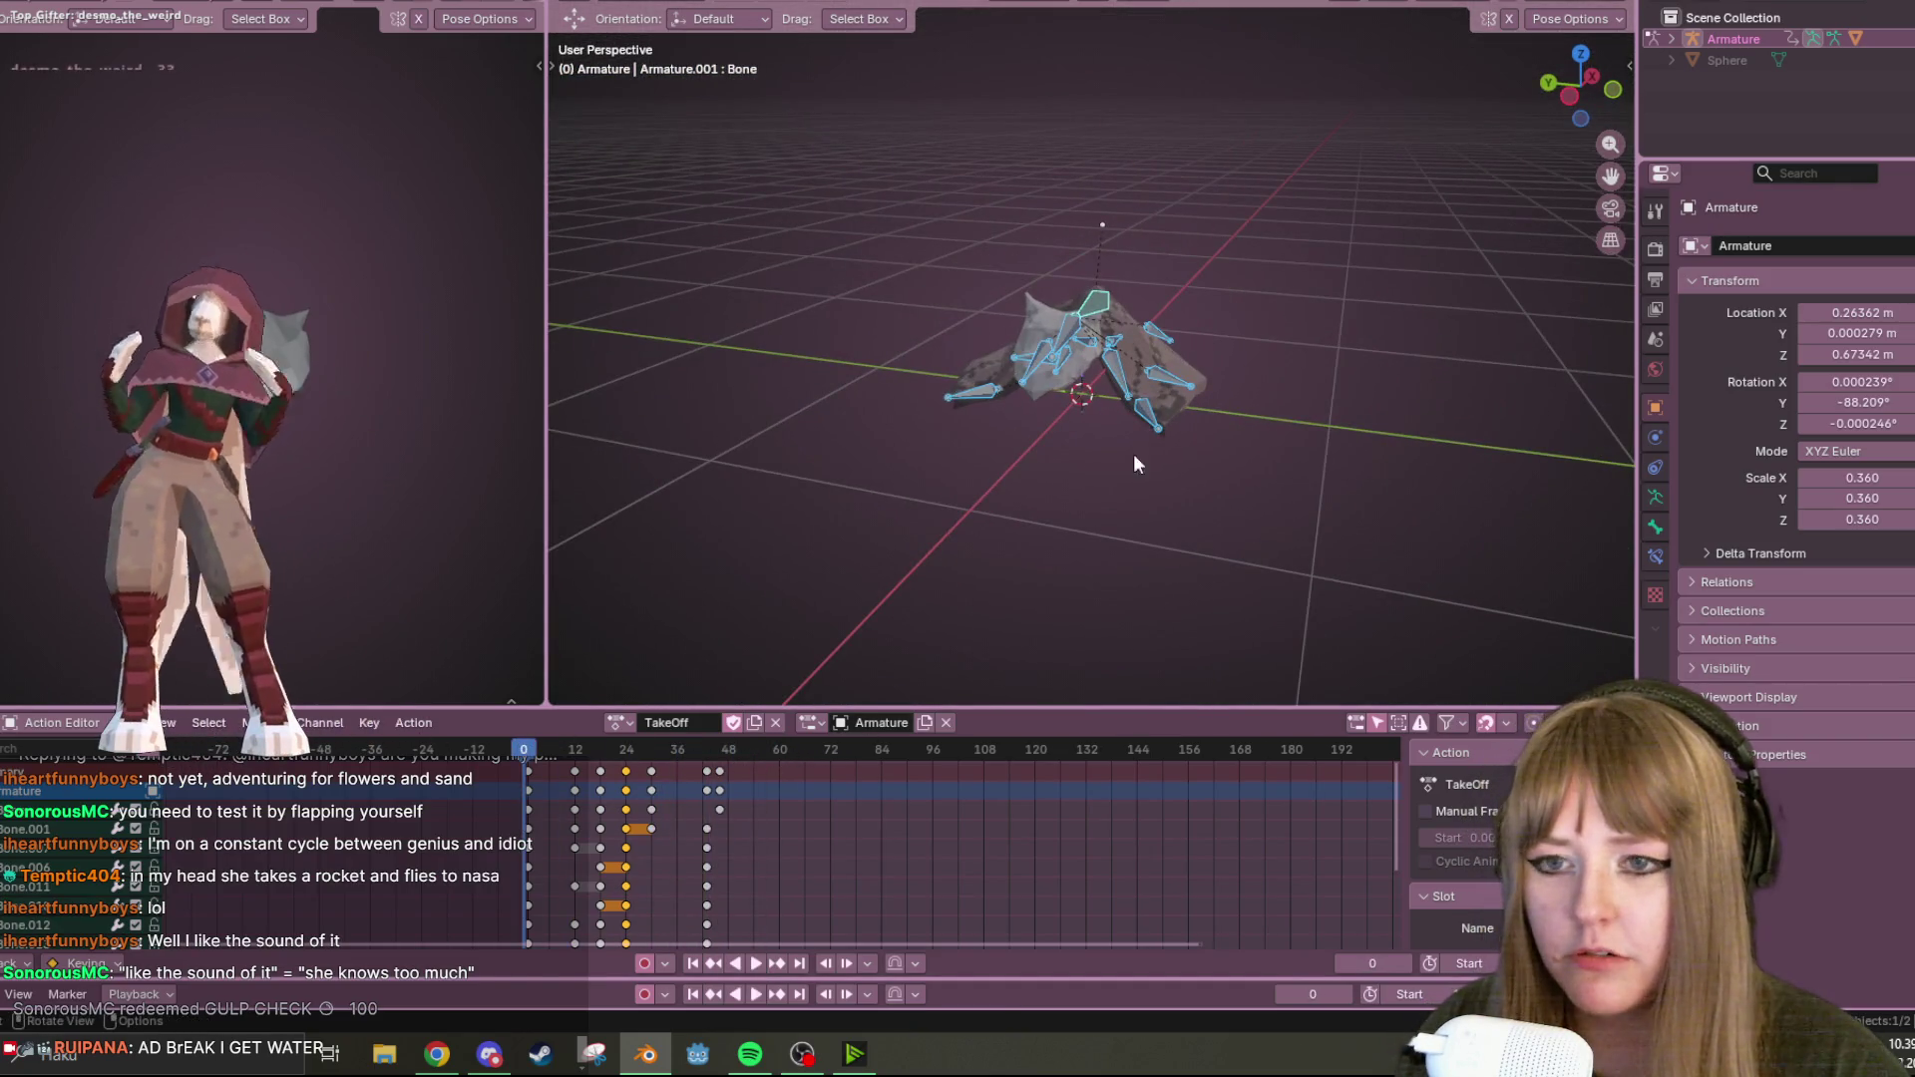
key("space")
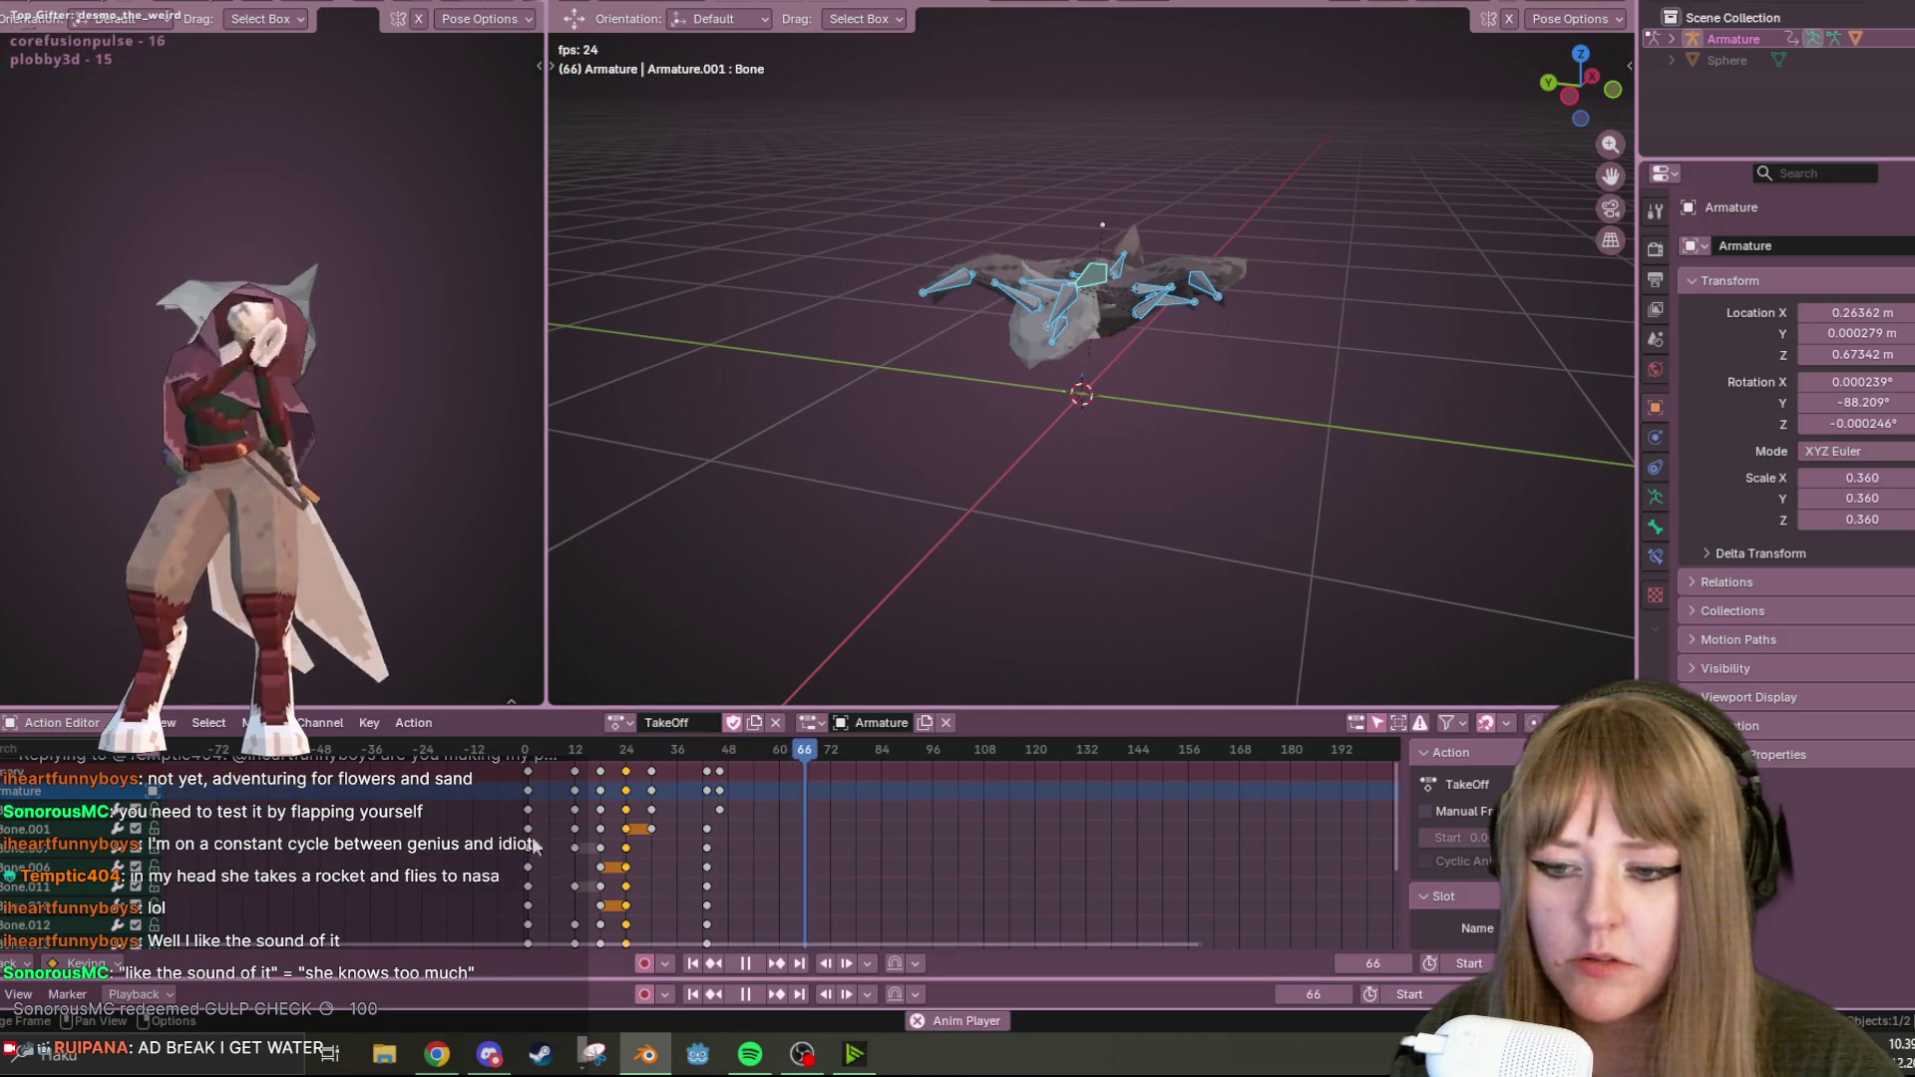
key("space")
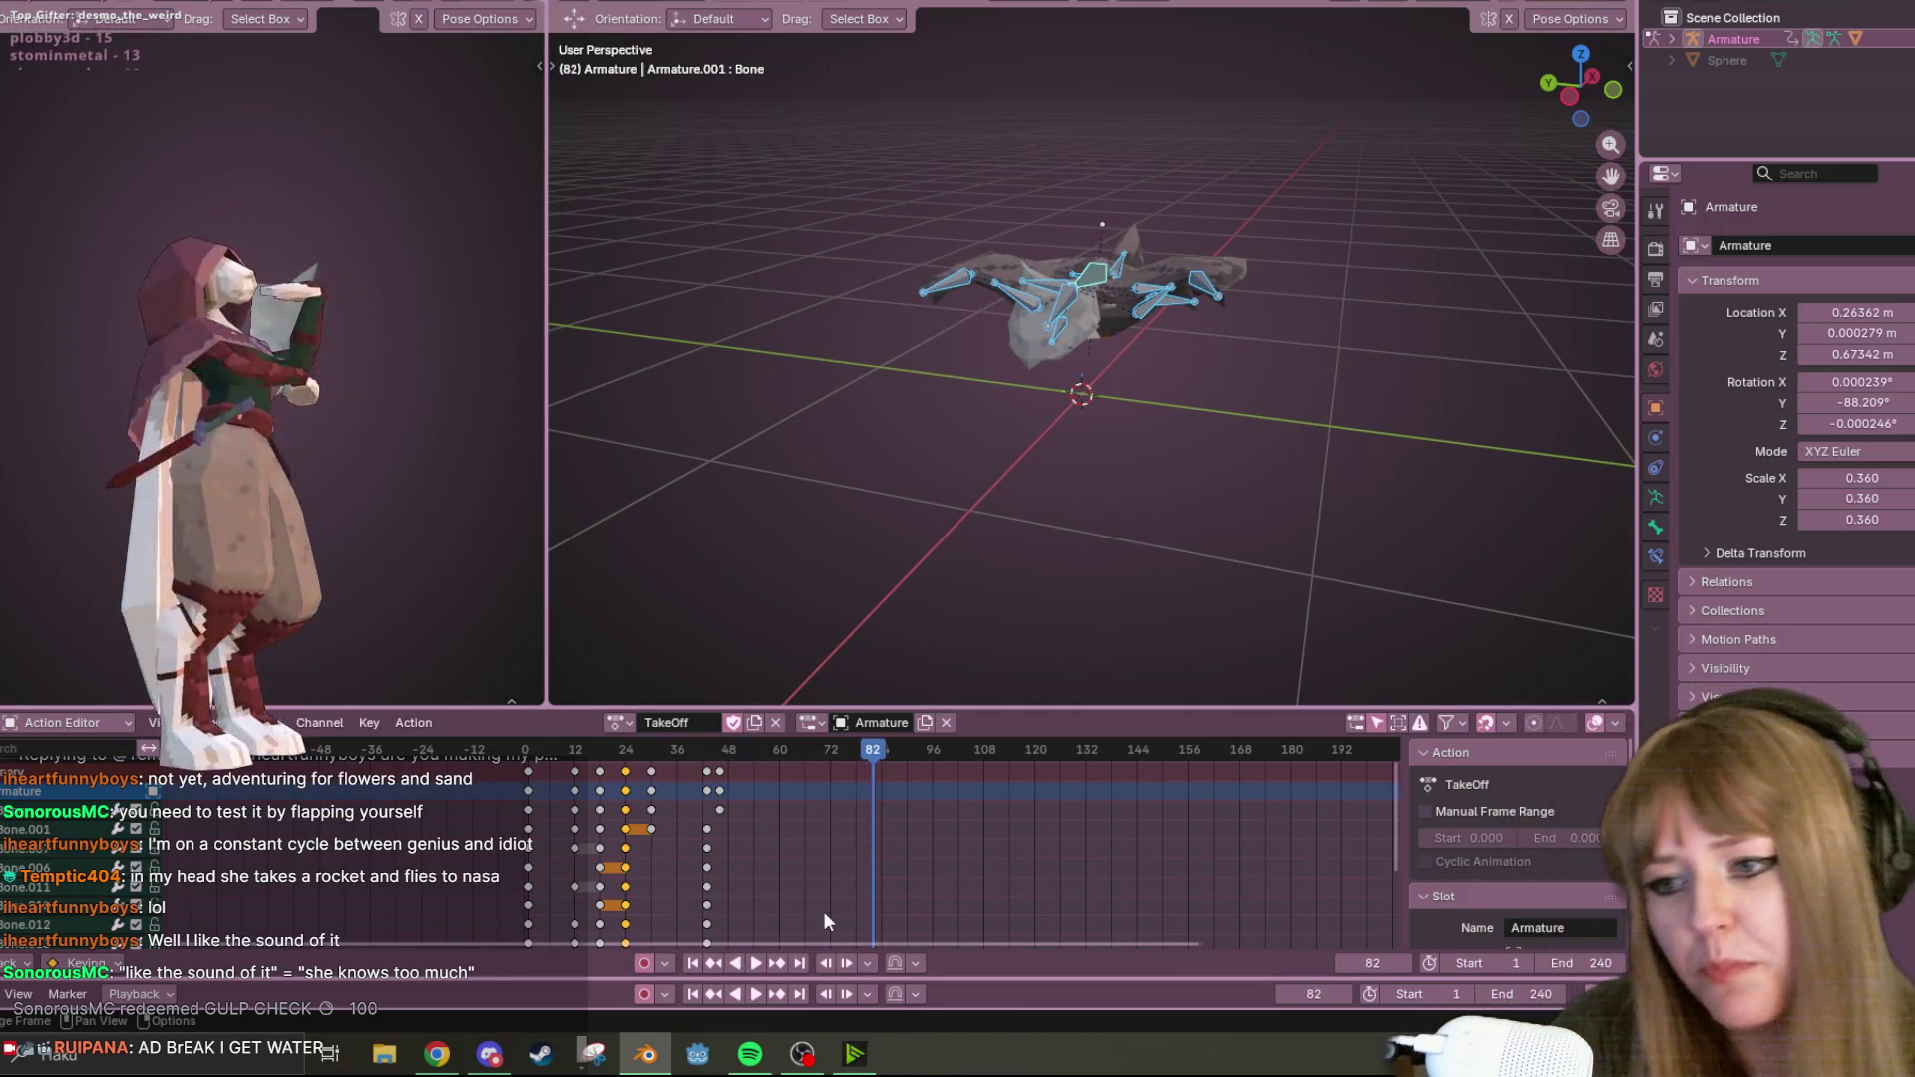
Select the frame 47/48 keys and settle them at frame 48.
left_click(707, 772)
left_click(720, 774, "shift")
left_click_drag(720, 780, 769, 781)
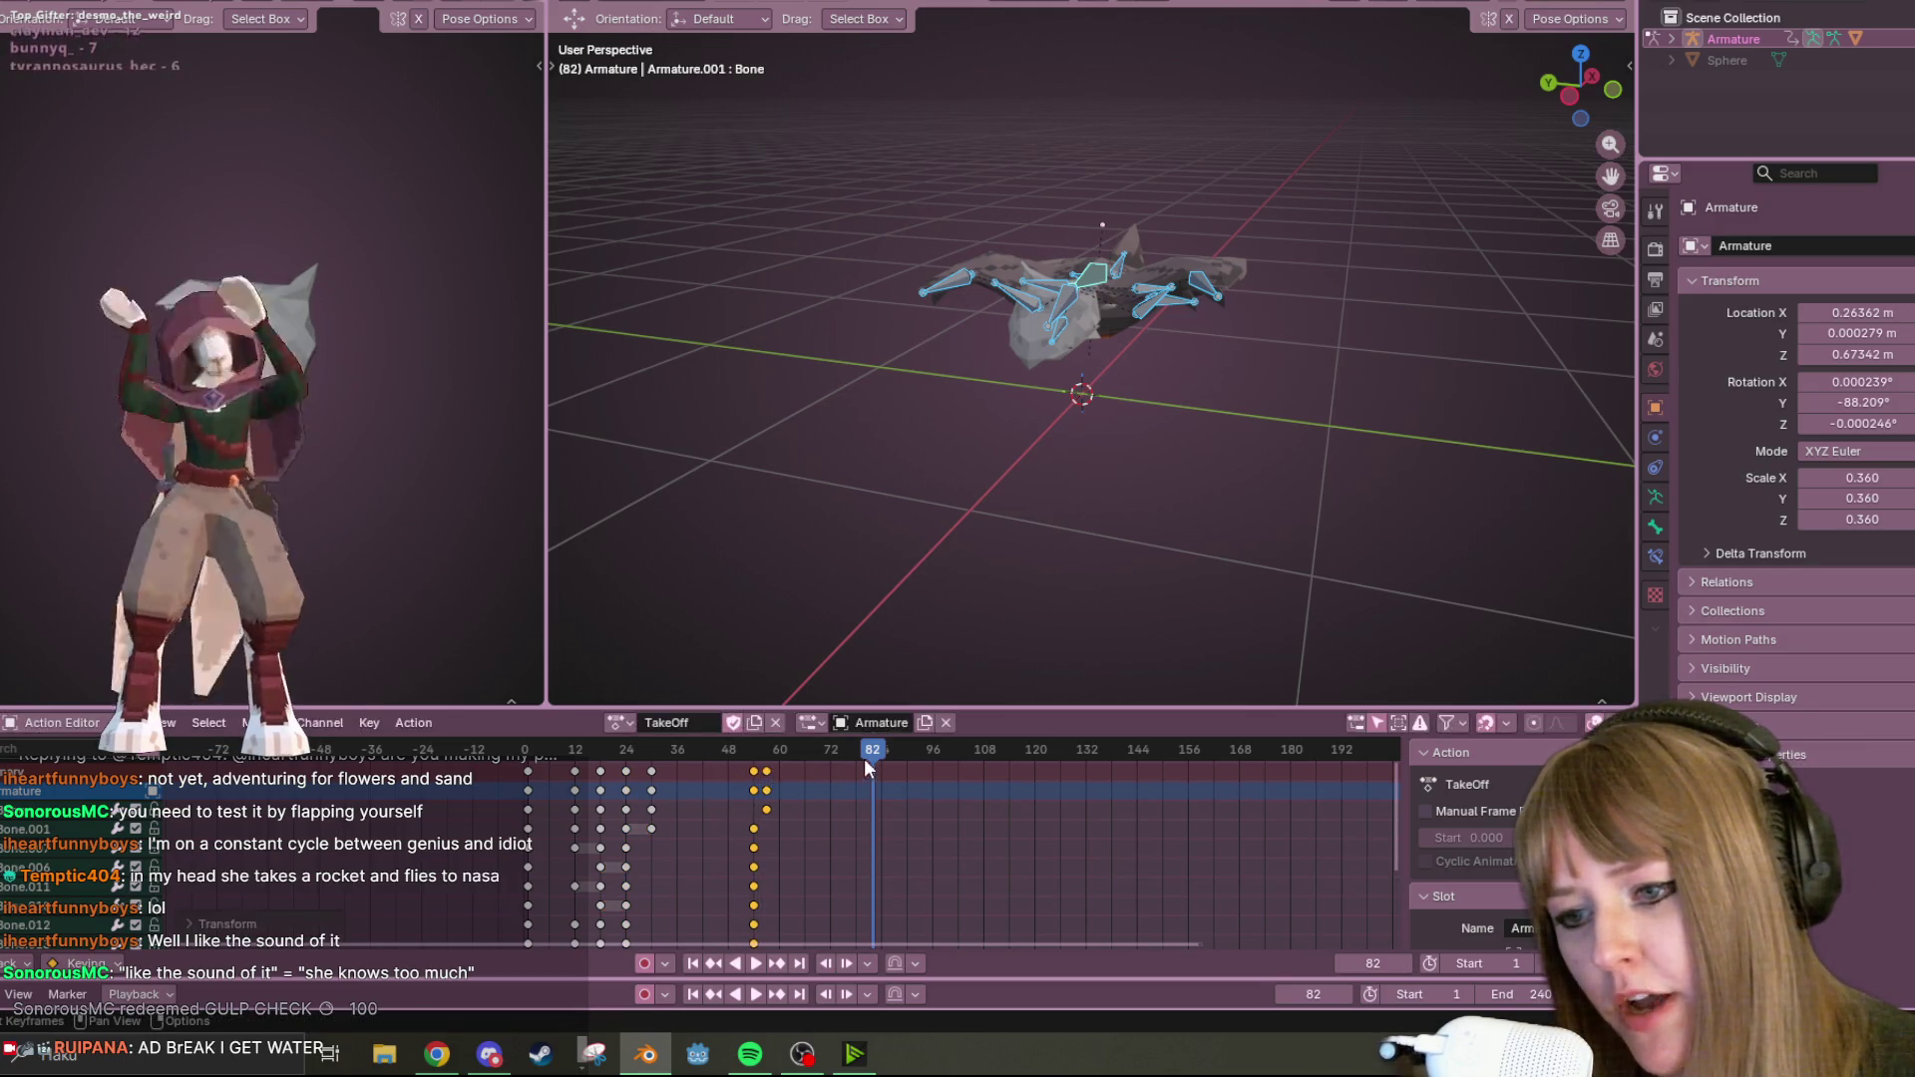
key("space")
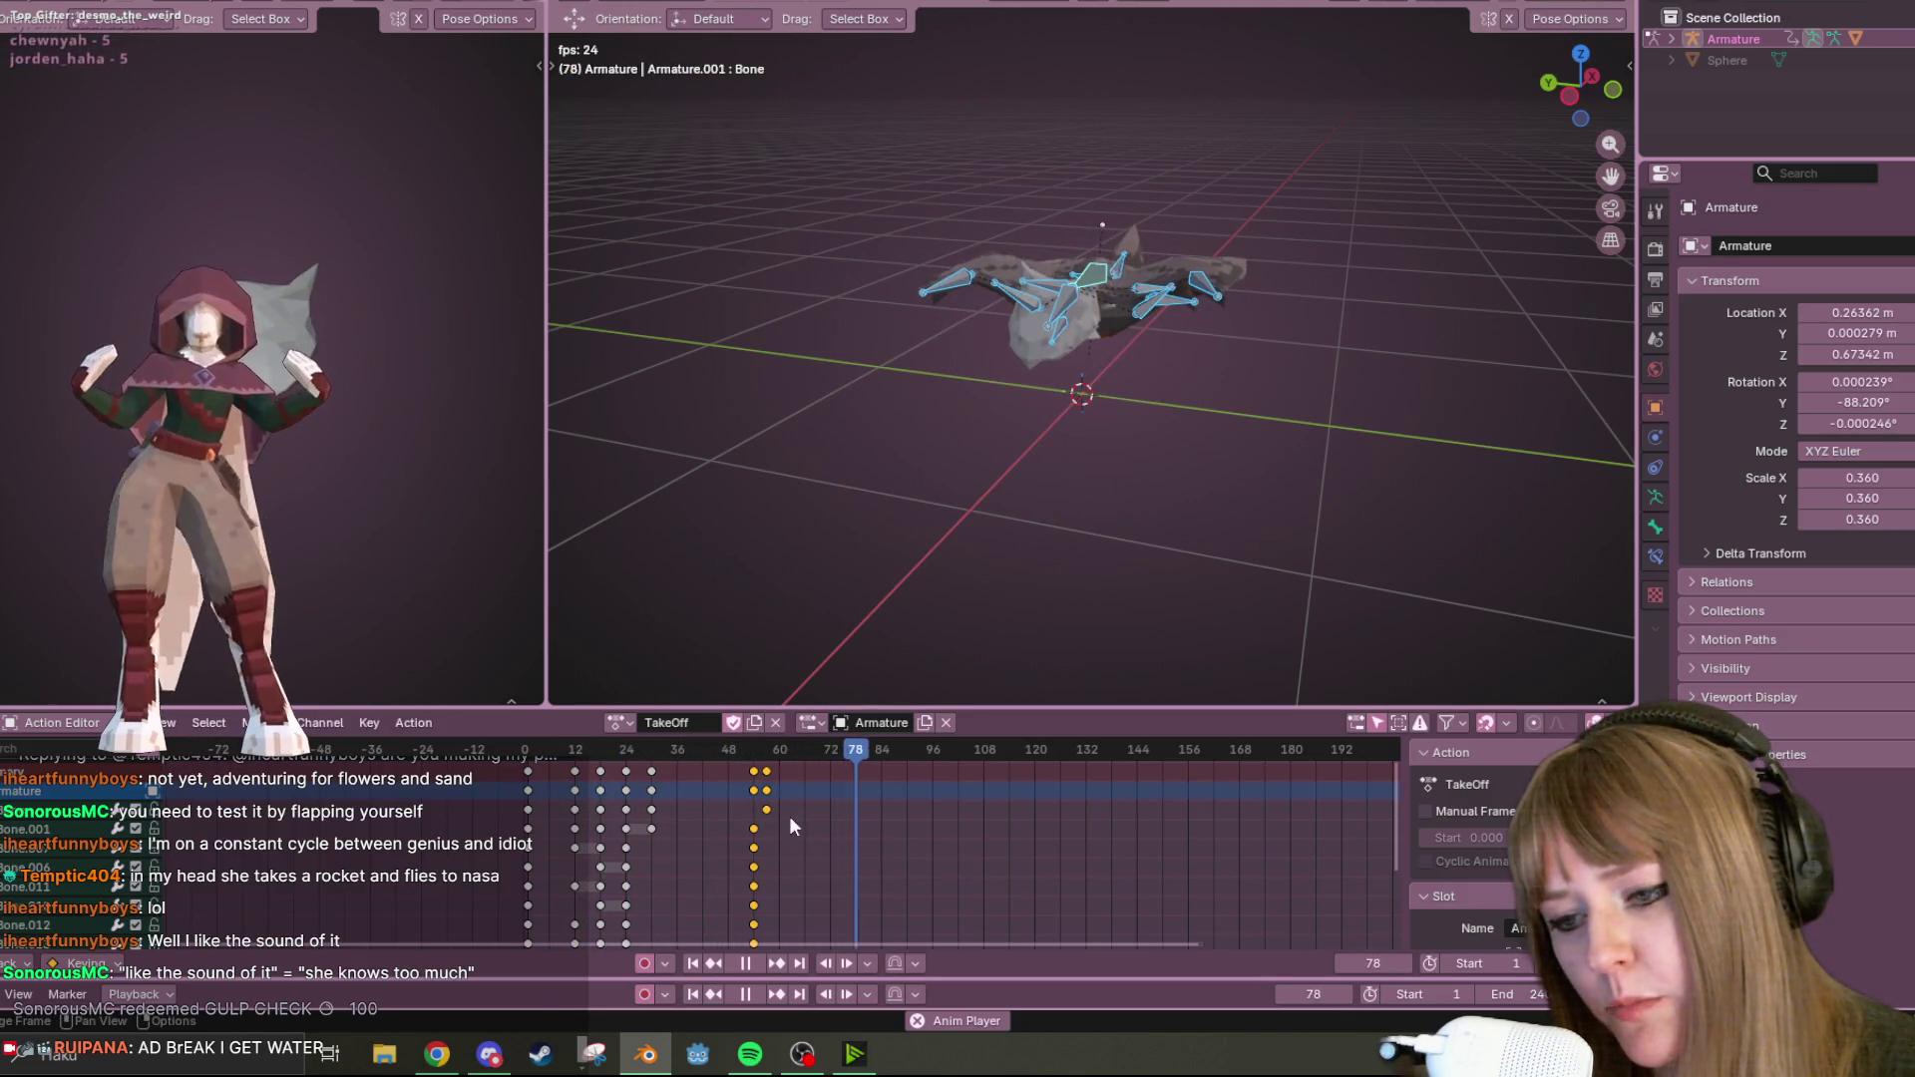
key("g")
left_click(713, 771)
Replay TakeOff from the start from a higher perspective angle, then stop it.
mouse_move(1043, 752)
left_mouse_down()
mouse_move(500, 774)
mouse_move(553, 734)
left_mouse_up()
mouse_move(1032, 500)
middle_mouse_down()
mouse_move(1020, 458)
mouse_move(967, 440)
mouse_move(938, 499)
middle_mouse_up()
left_click_drag(868, 757, 520, 758)
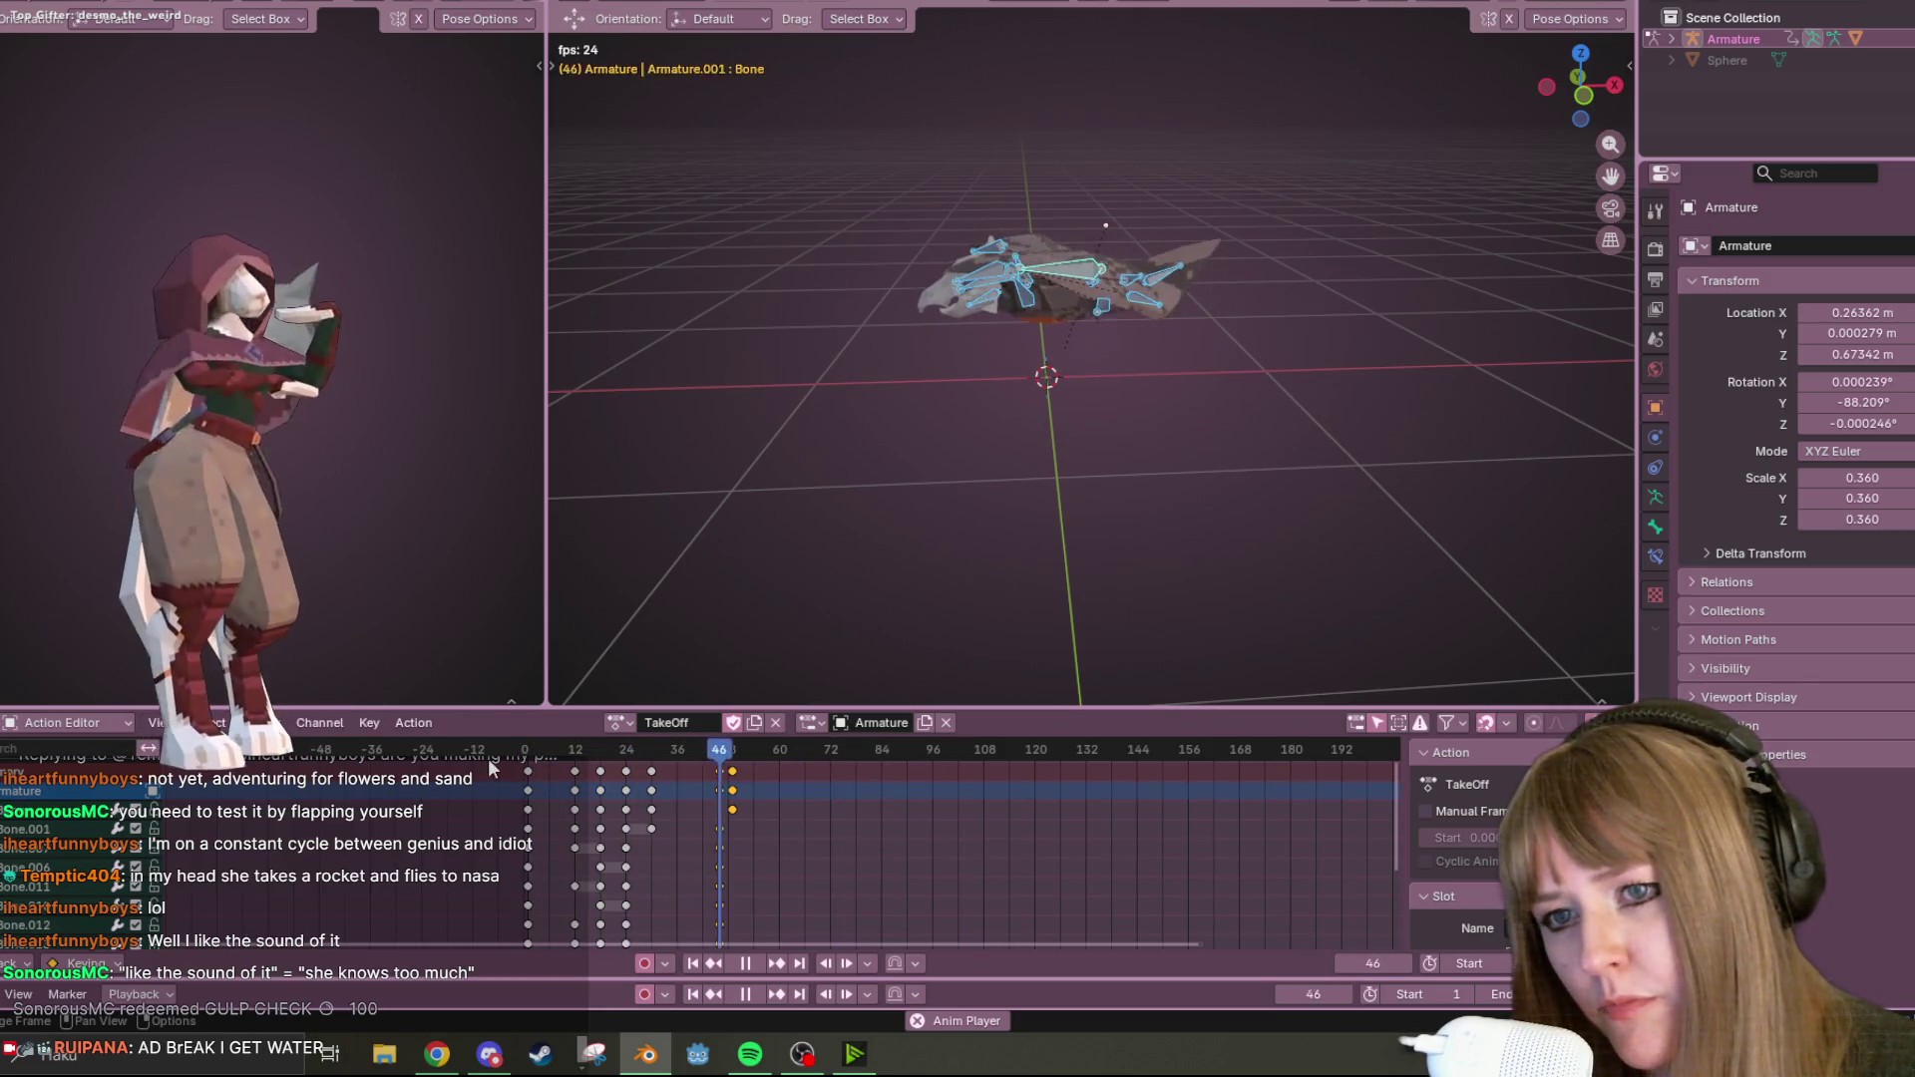
left_click_drag(819, 750, 525, 758)
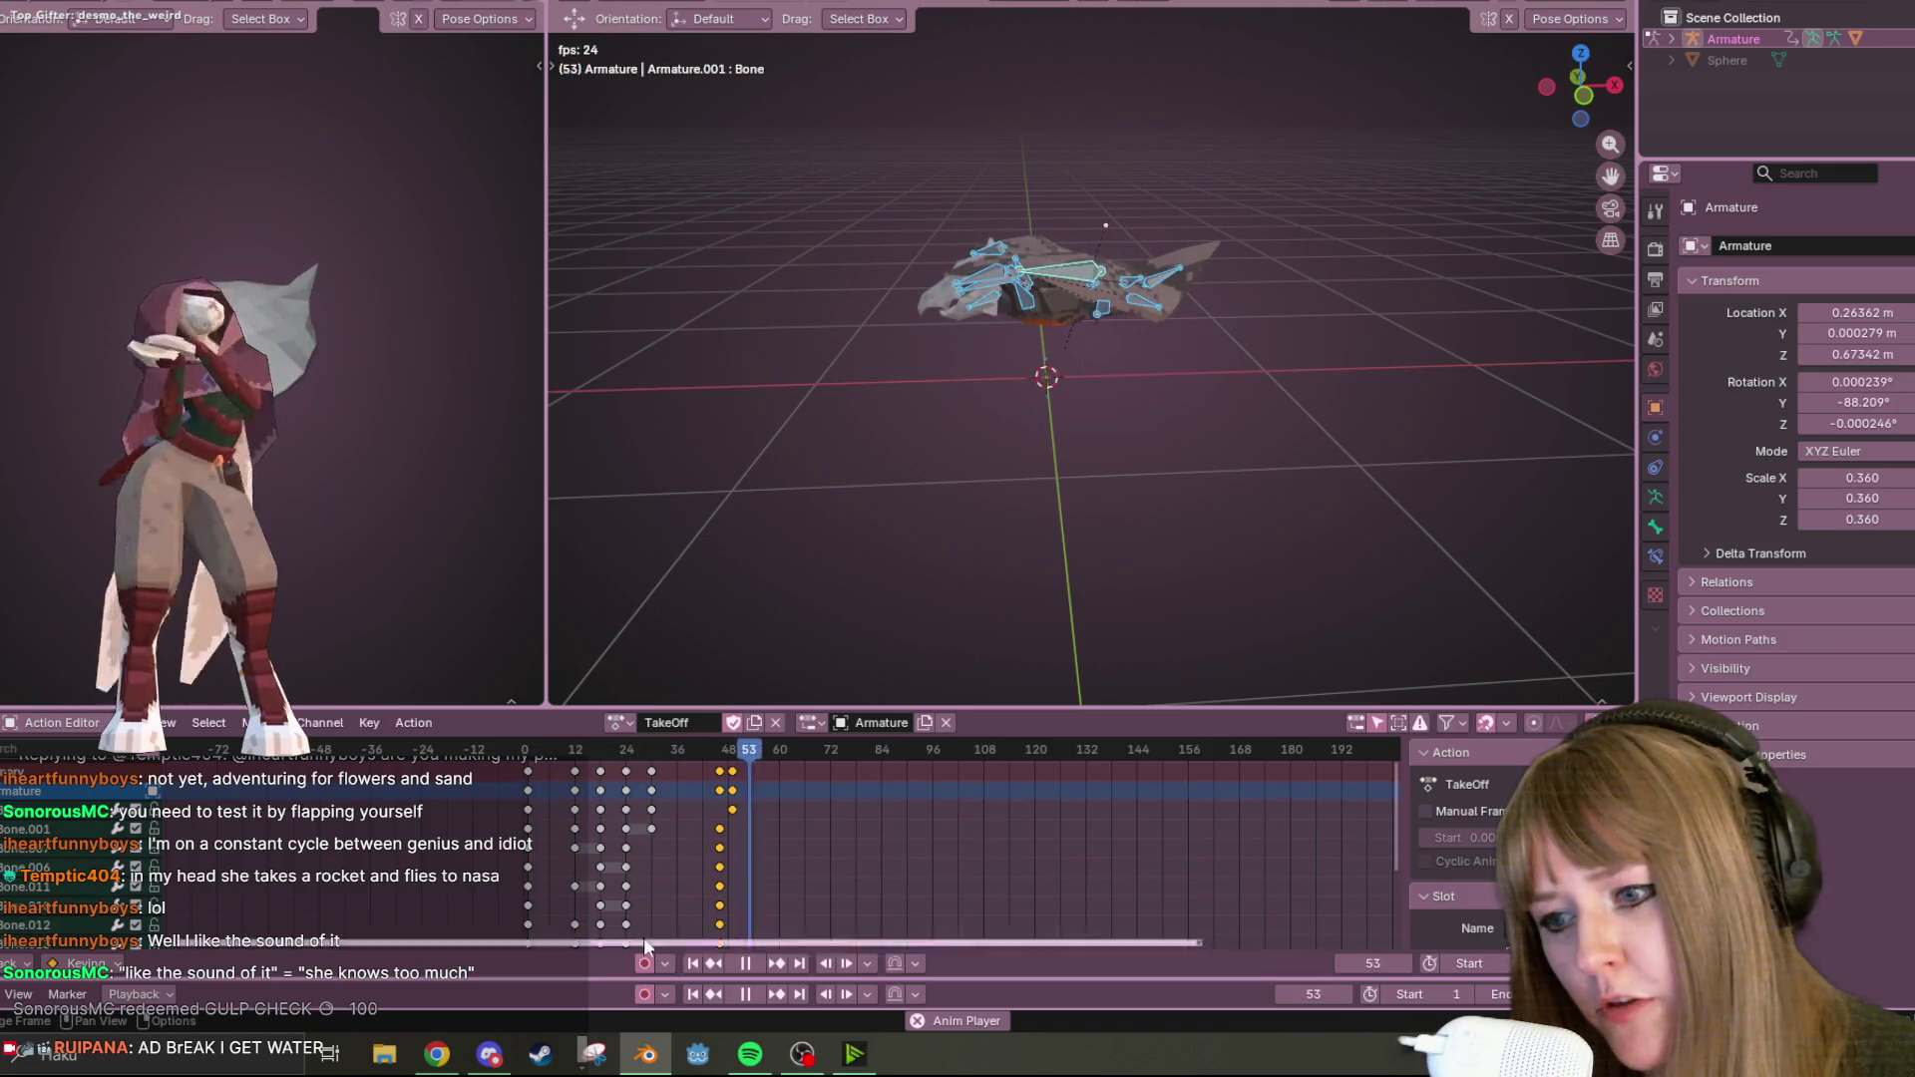
left_click(750, 963)
mouse_move(927, 419)
middle_mouse_down()
mouse_move(1225, 398)
mouse_move(1224, 427)
middle_mouse_up()
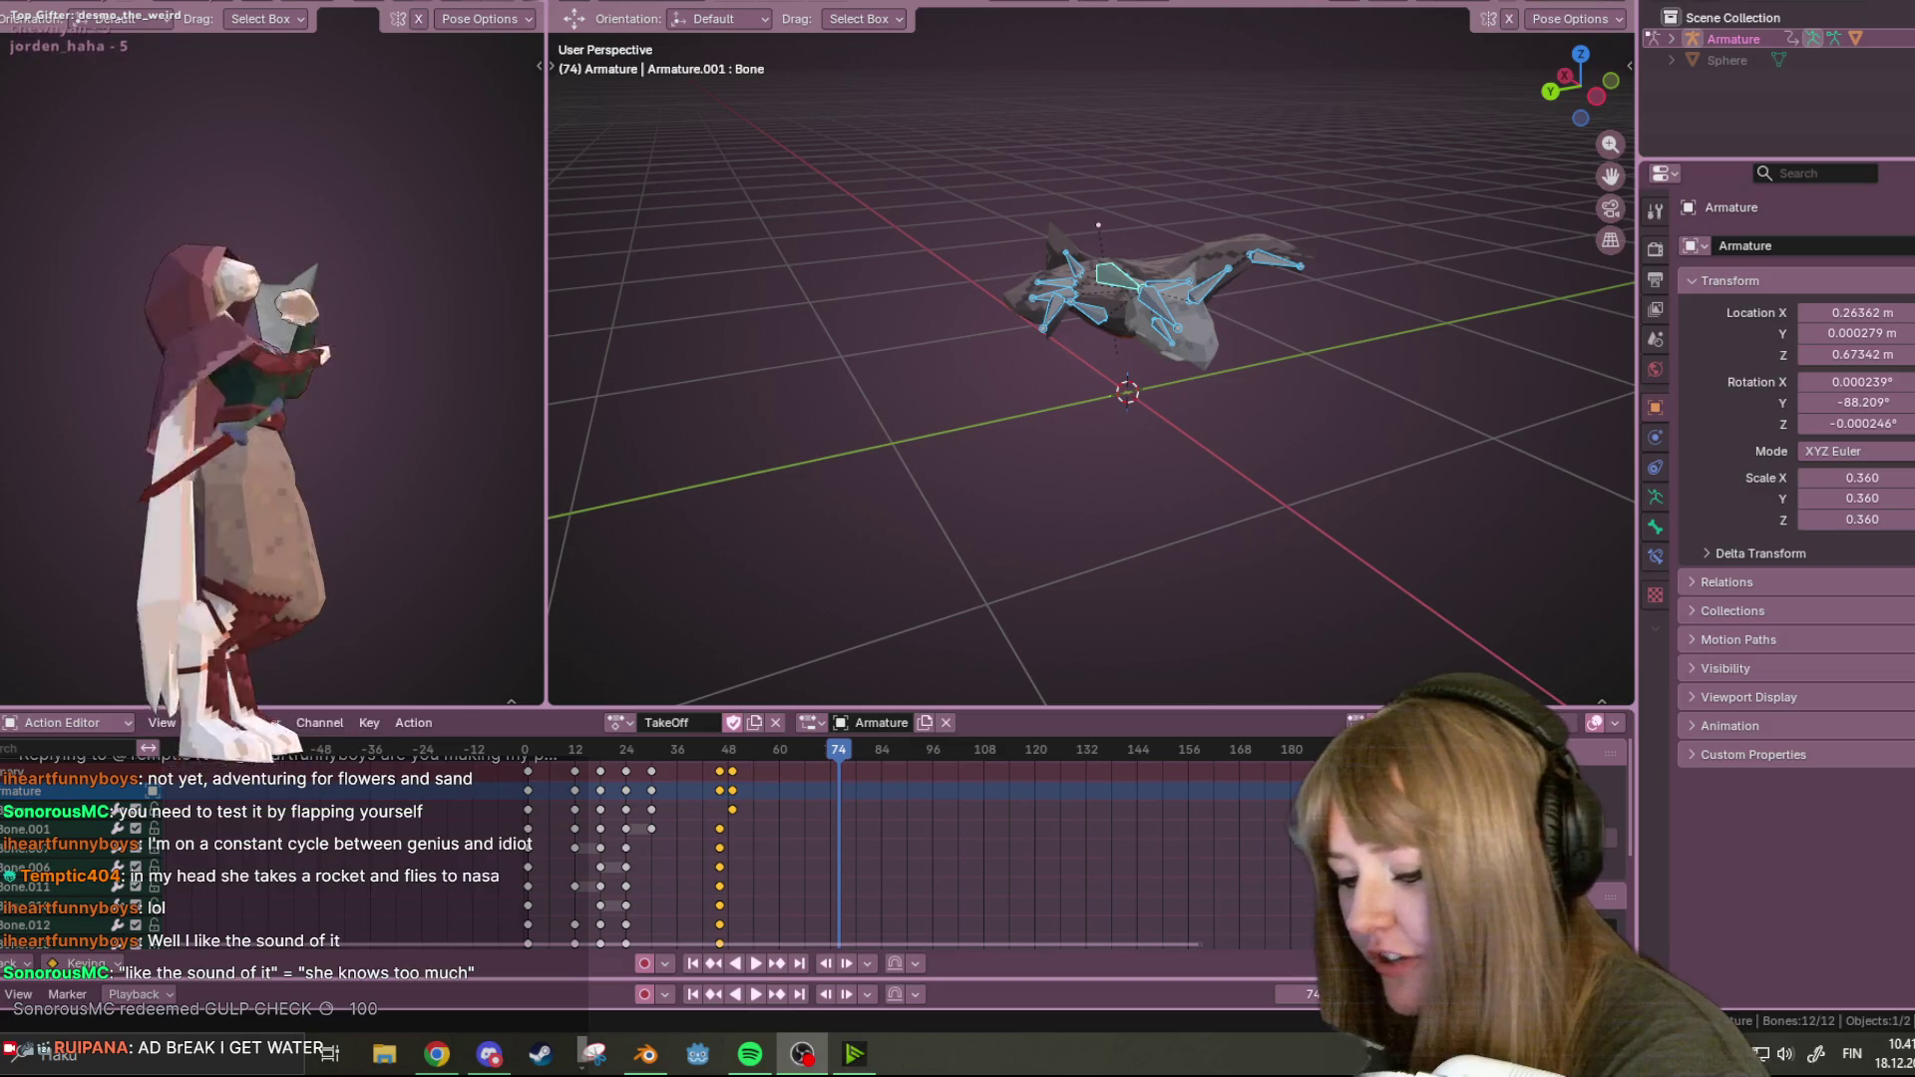
Frame the bat in an orthographic view and play TakeOff, stopping on the frame-30 wings-down pose.
scroll(1231, 223, "up", 4)
mouse_move(1231, 223)
middle_mouse_down()
mouse_move(1279, 248)
mouse_move(1271, 312)
mouse_move(884, 748)
middle_mouse_up()
left_click_drag(838, 750, 529, 750)
scroll(1156, 90, "down", 5)
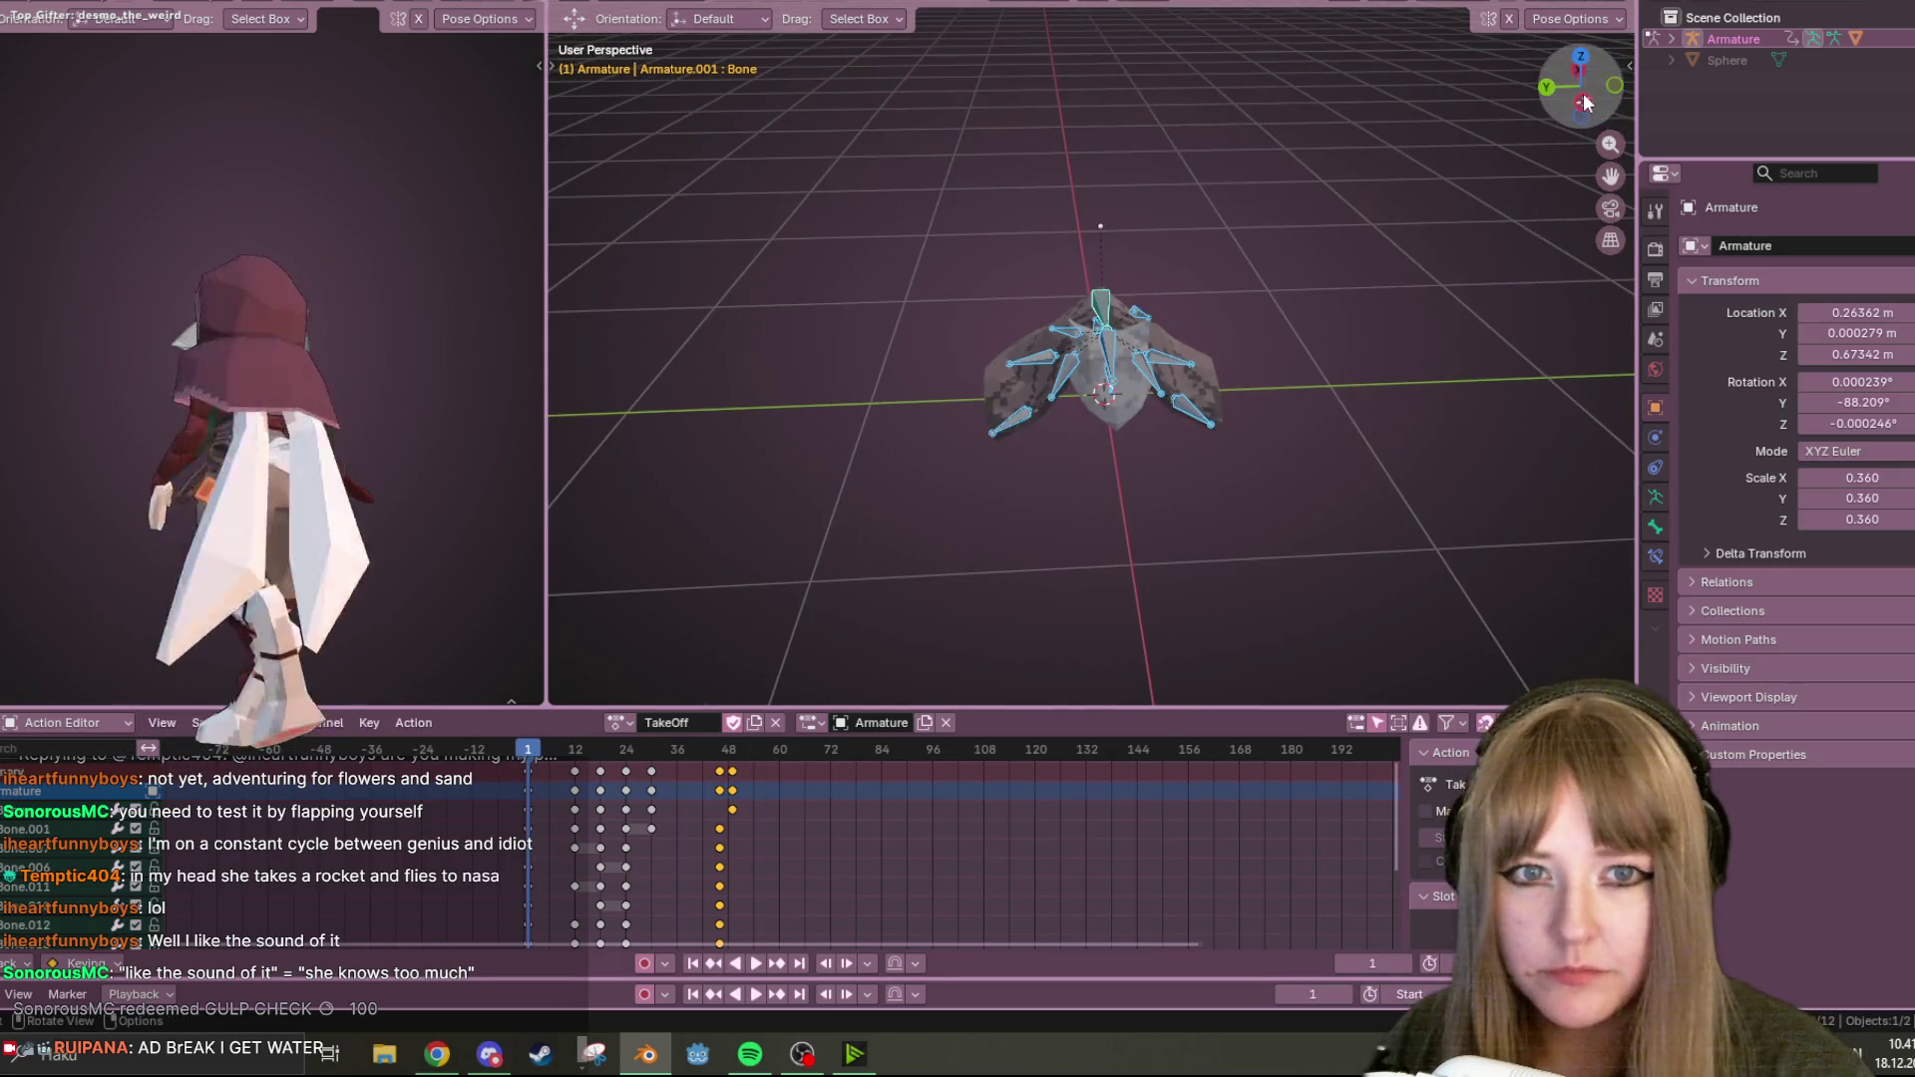
left_click(1585, 102)
scroll(1272, 279, "up", 3)
key("space")
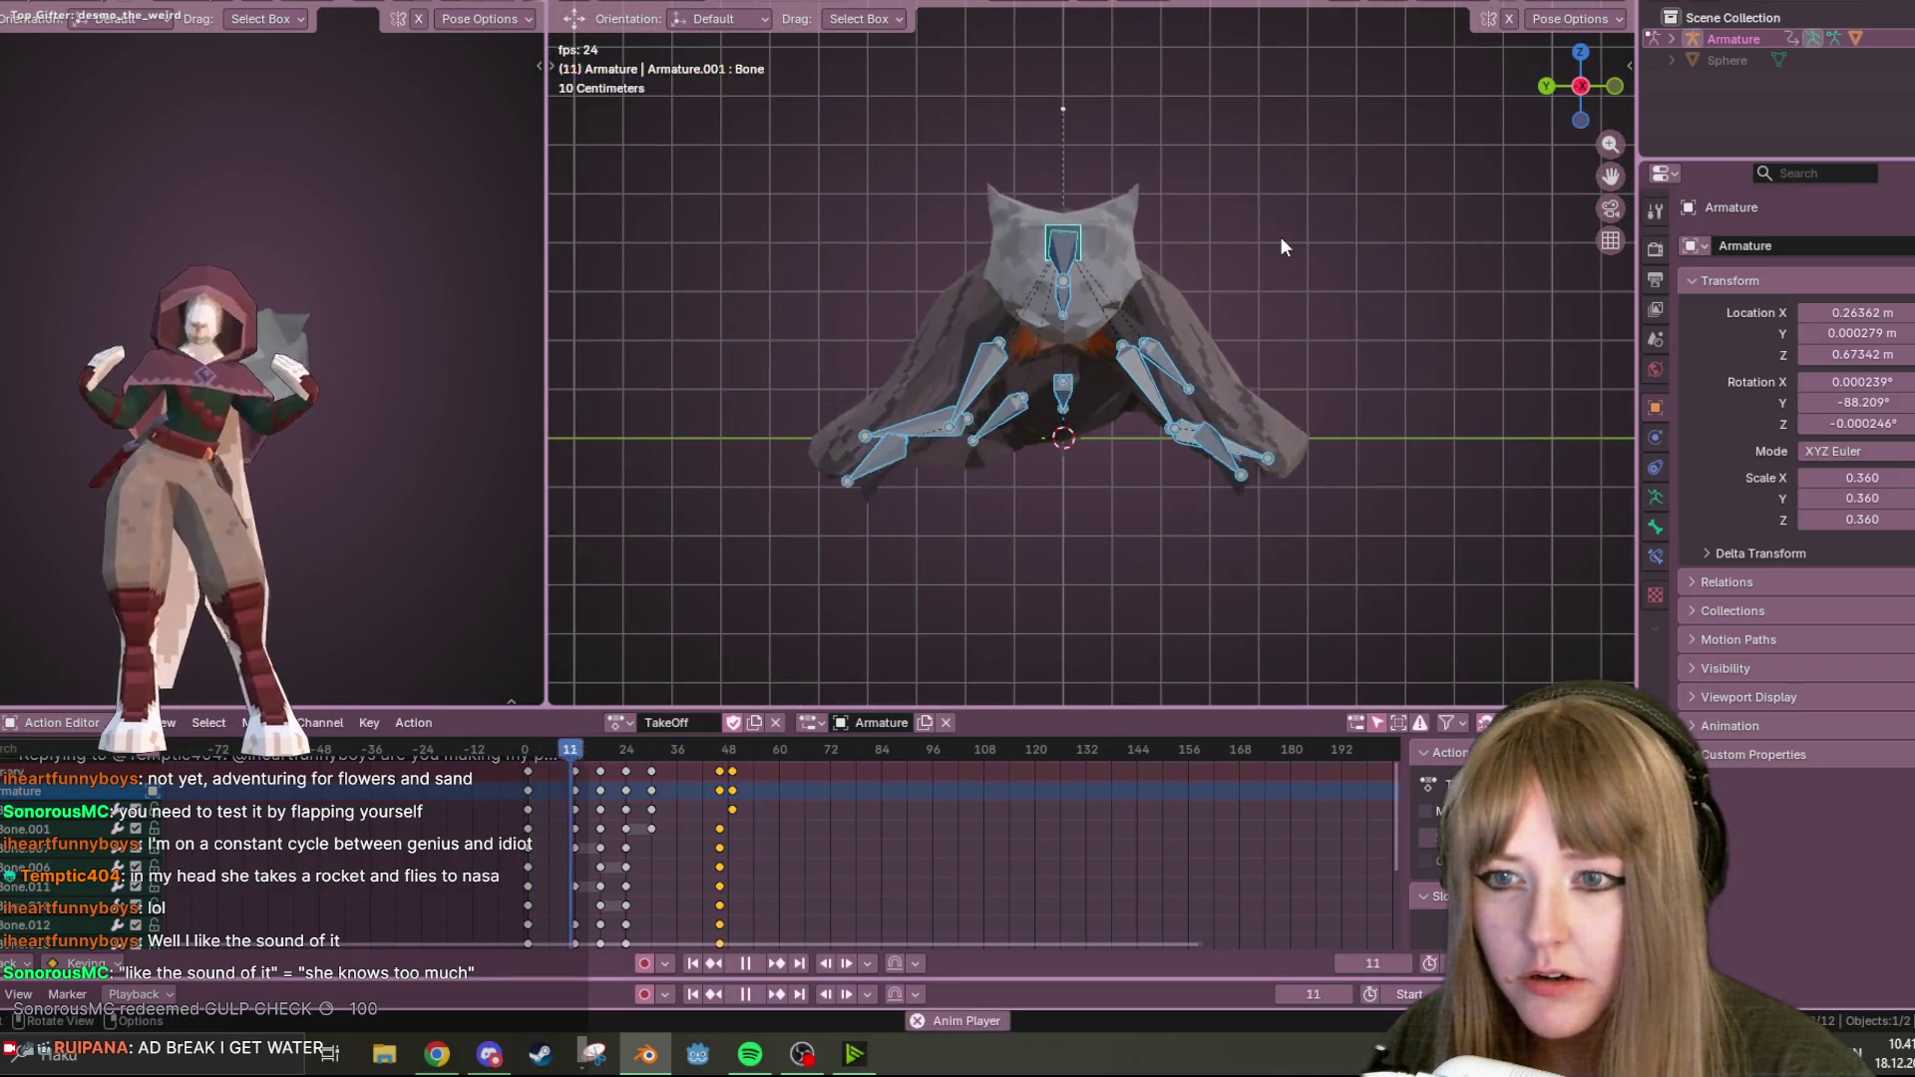
key("space")
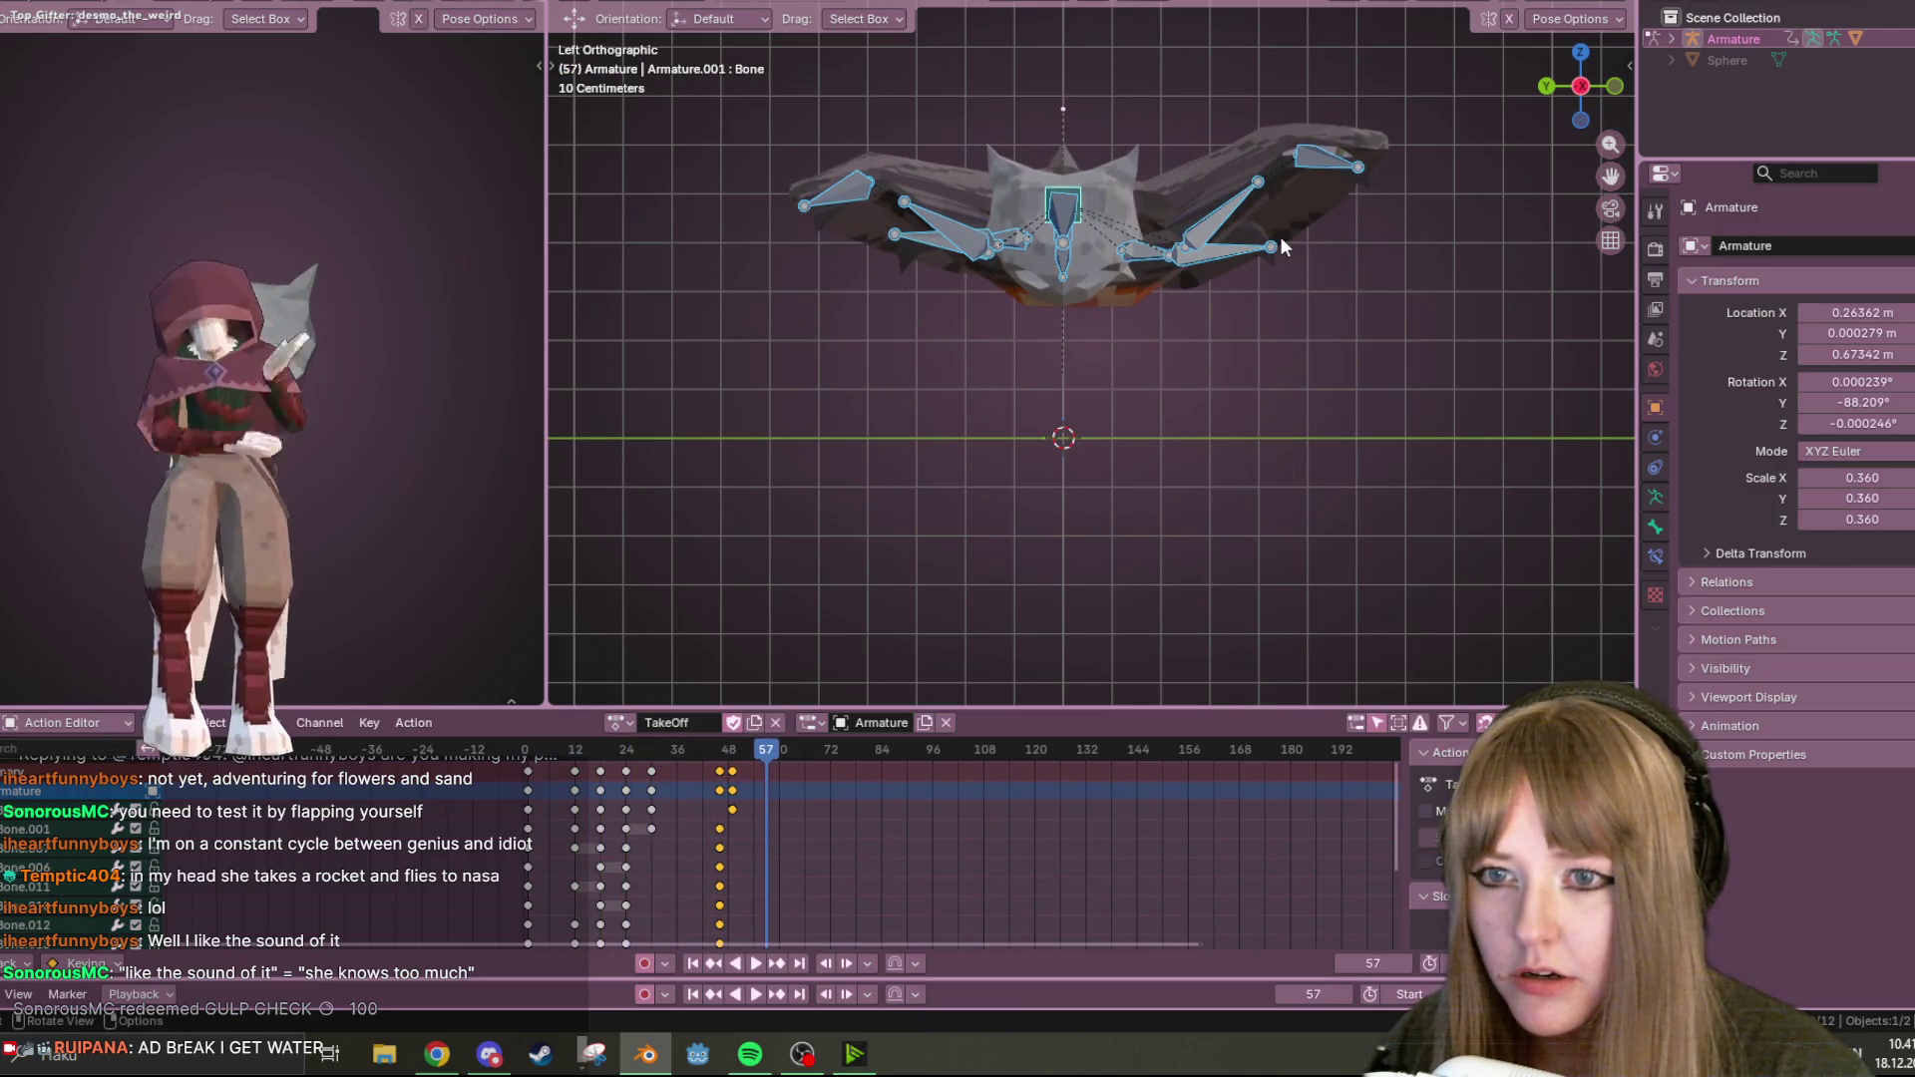
key("space")
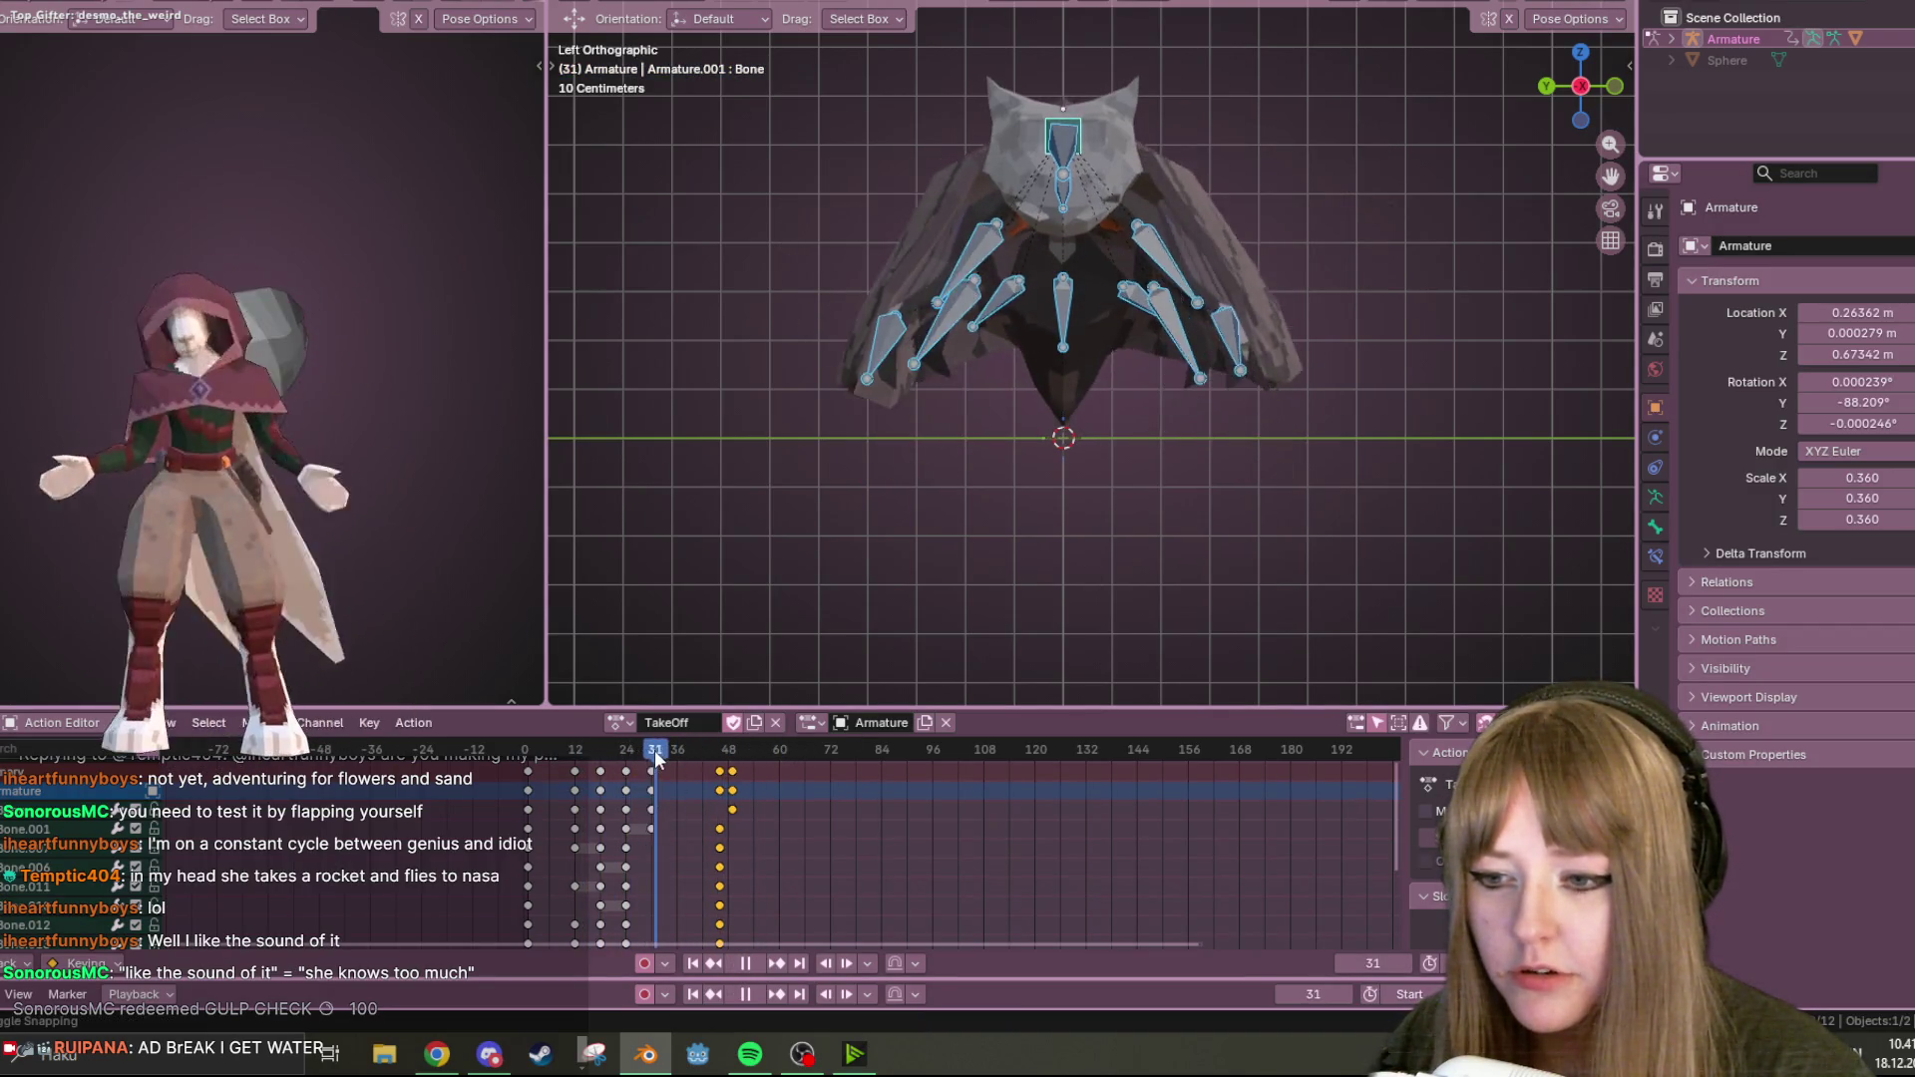
mouse_move(628, 764)
left_mouse_down()
mouse_move(666, 764)
mouse_move(631, 758)
mouse_move(654, 752)
left_mouse_up()
key("space")
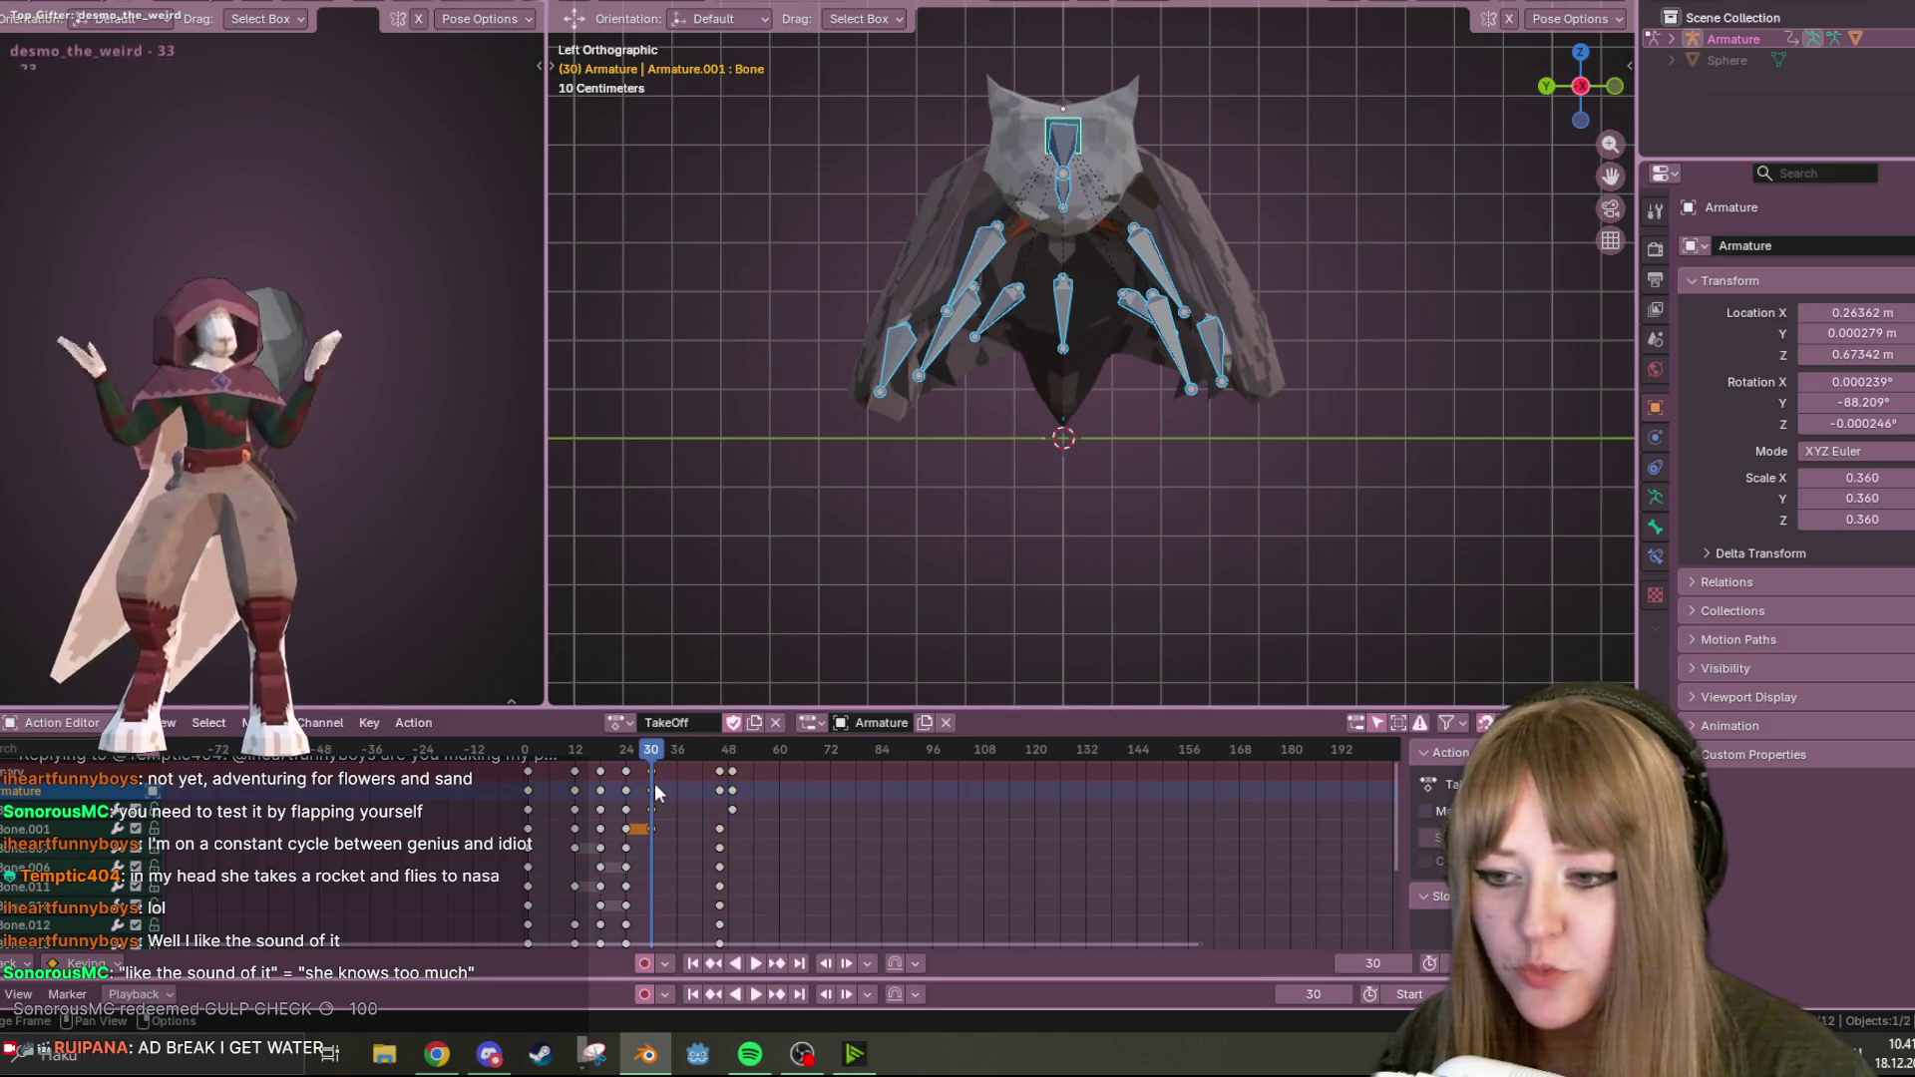
scroll(883, 449, "down", 2)
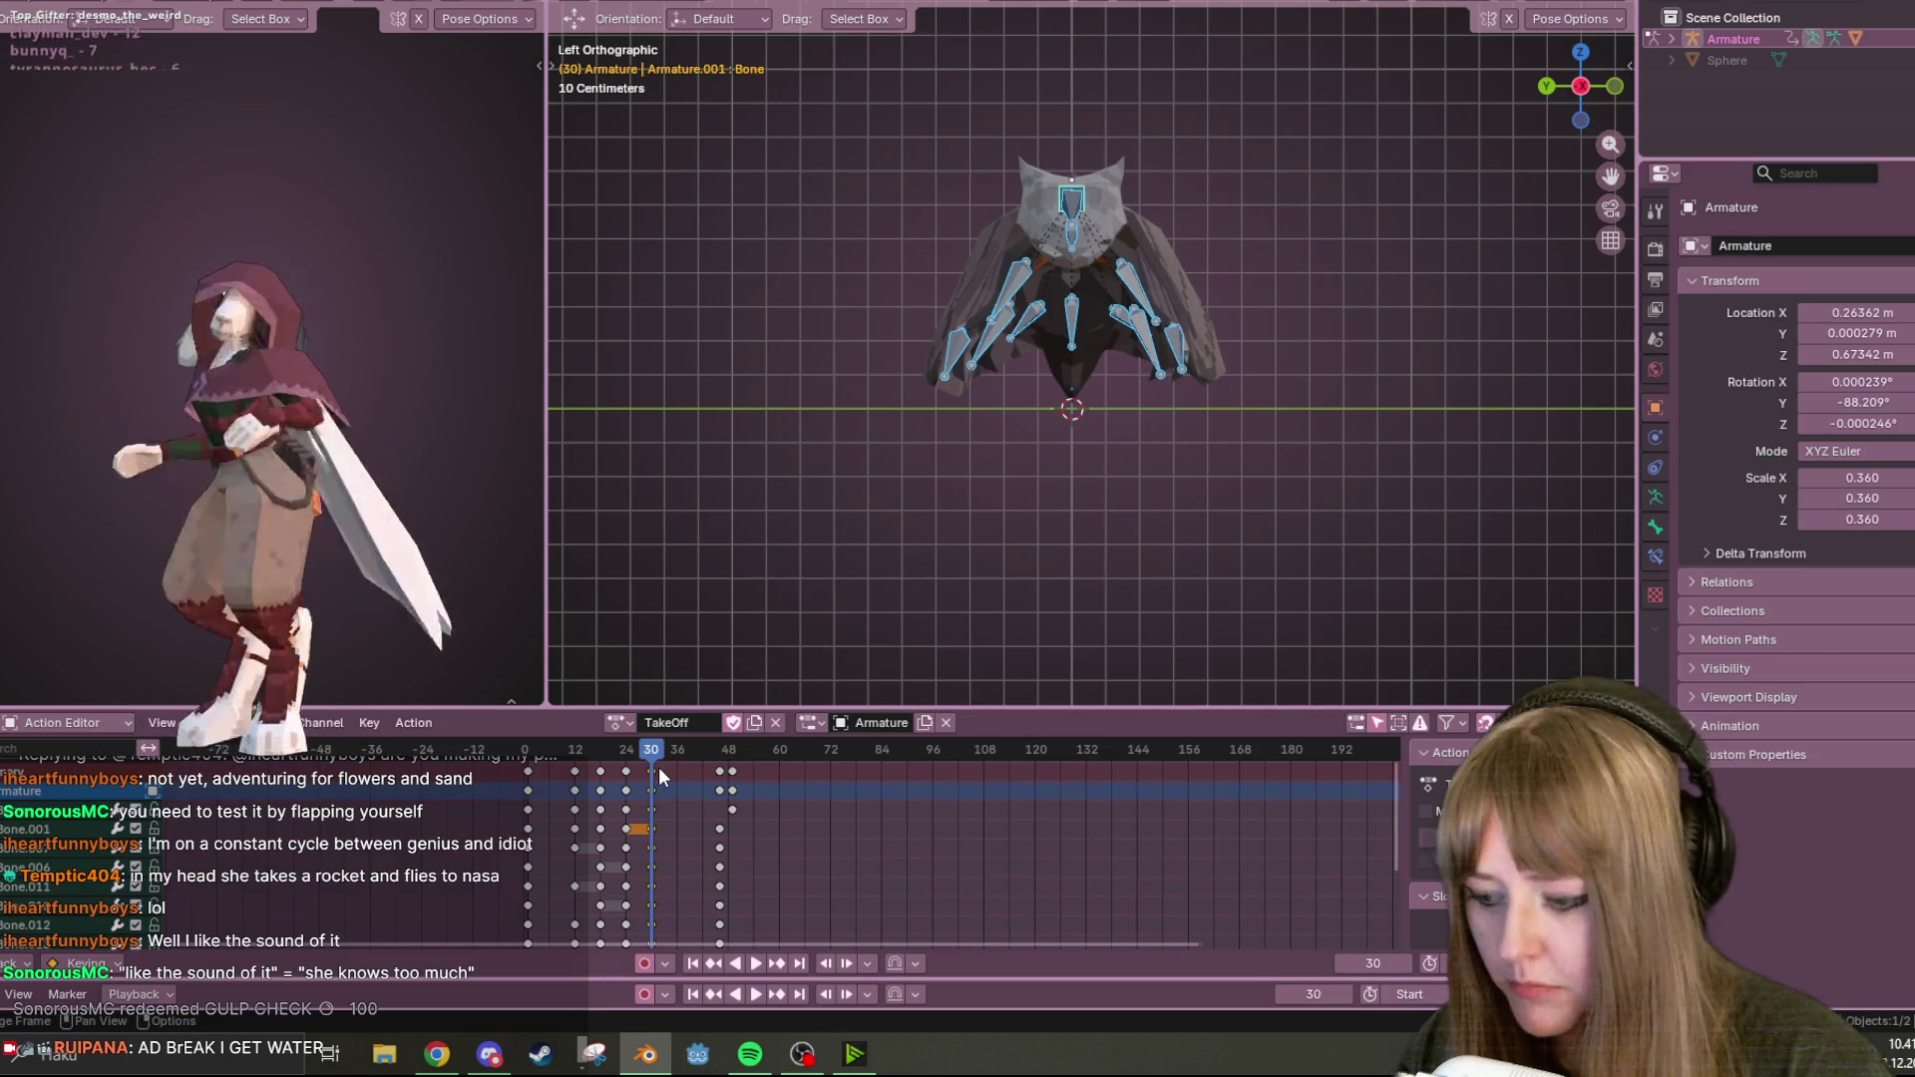
Duplicate the frame-30 wing keyframes to frame 59 and play back to check the repeated pose.
key("shift+d")
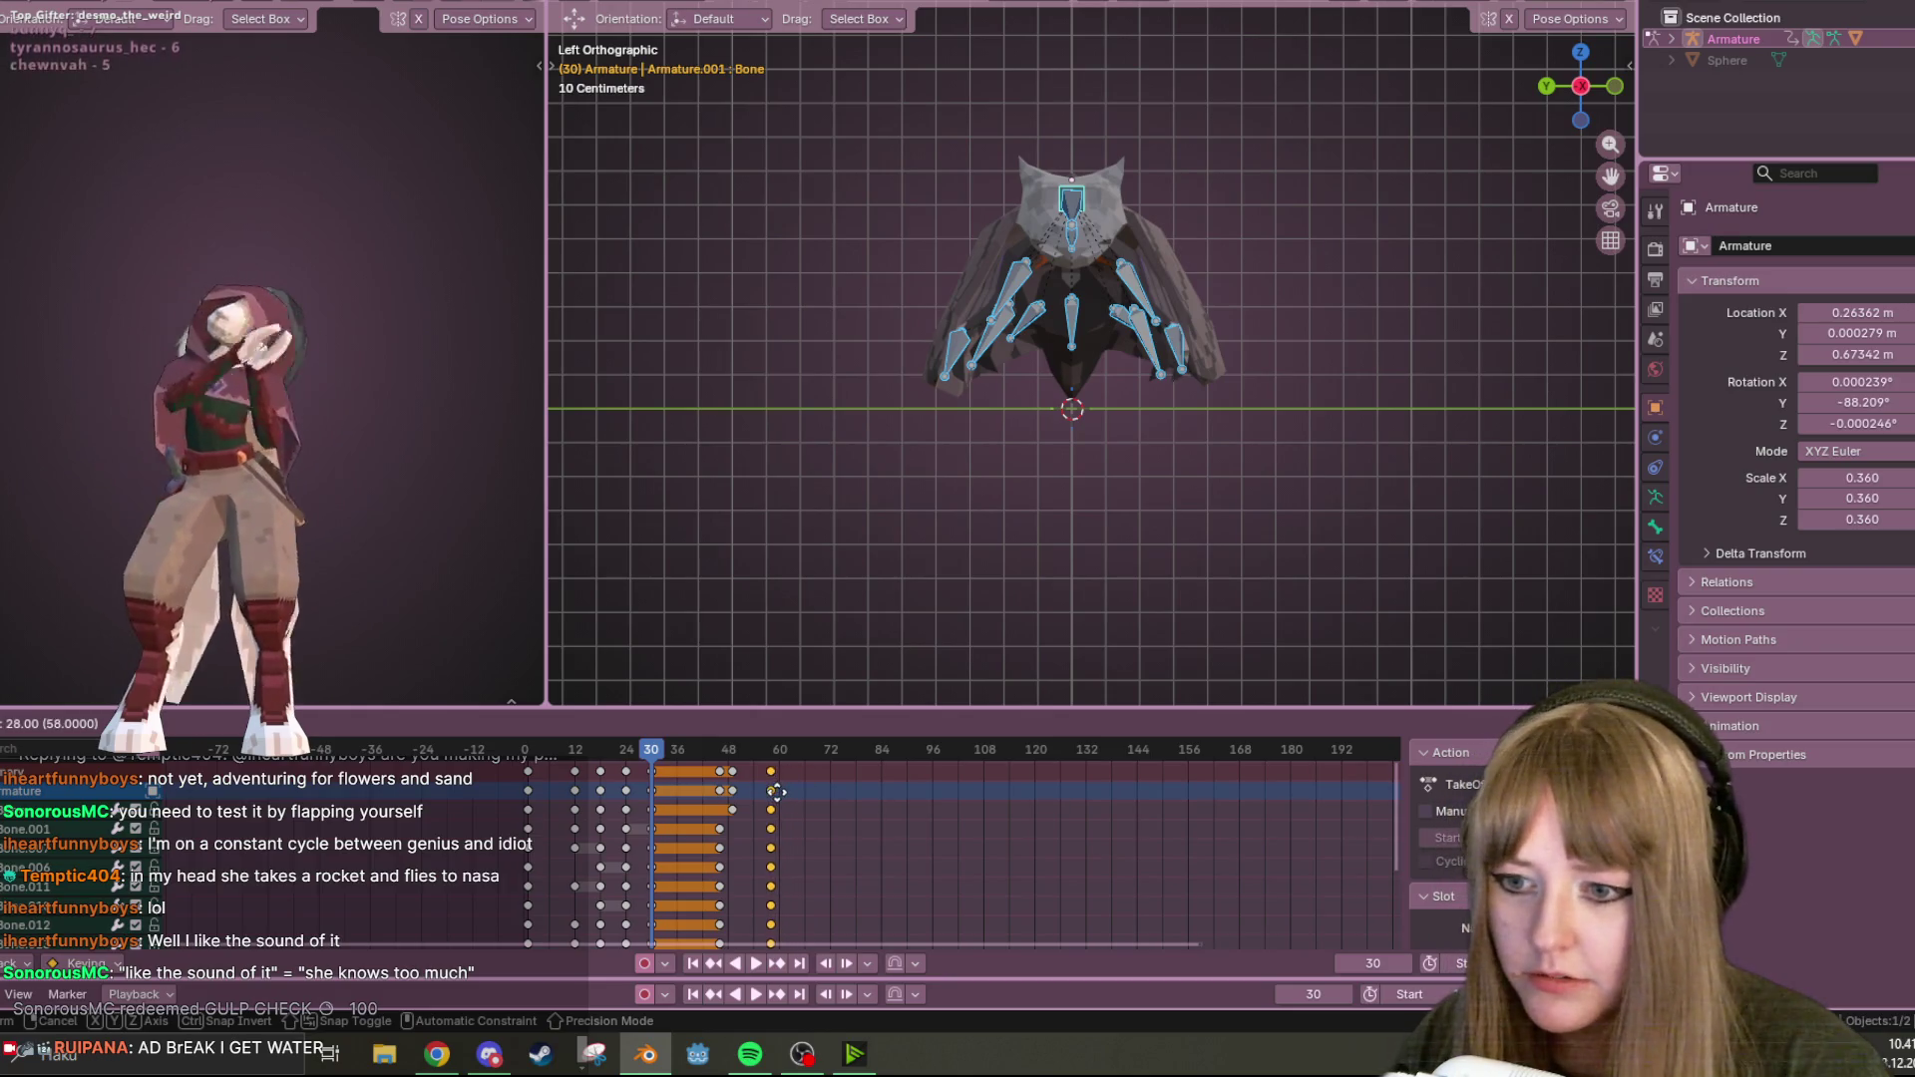
left_click(767, 791)
key("space")
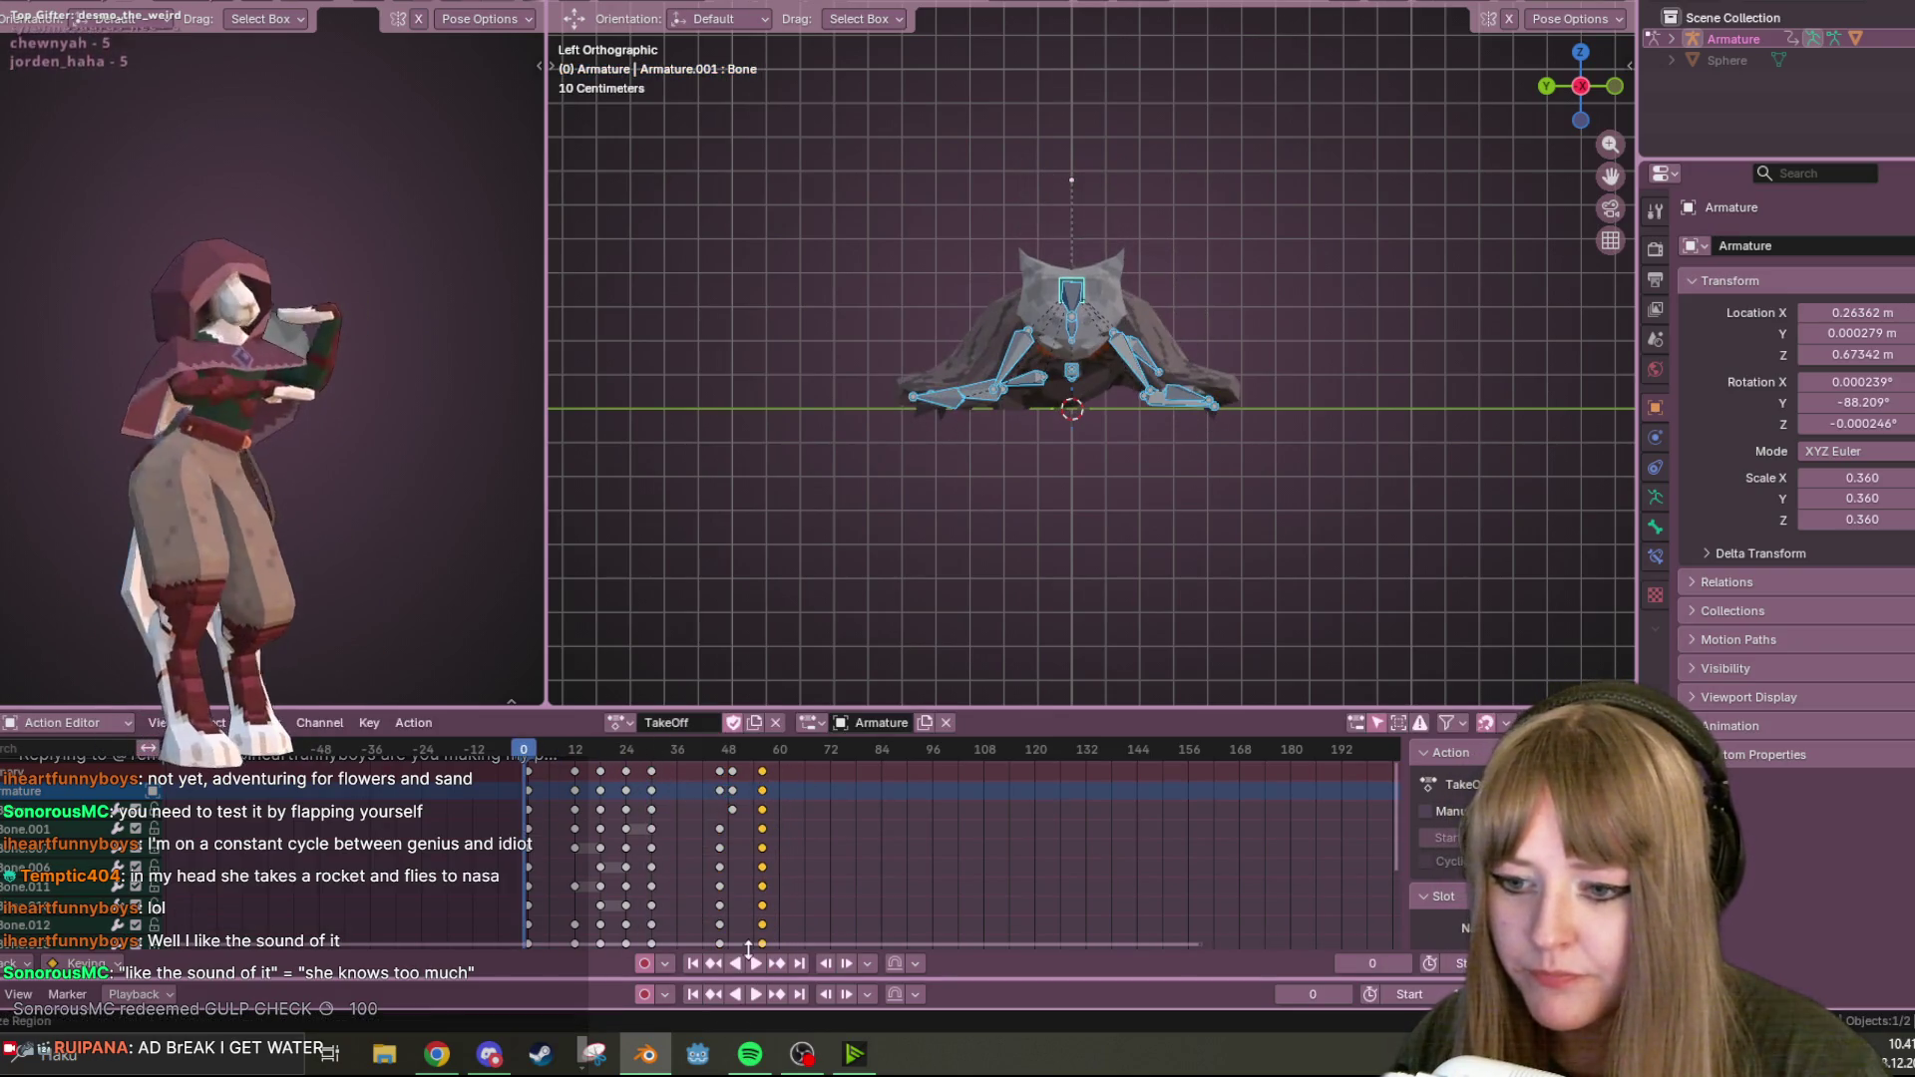
left_click(760, 963)
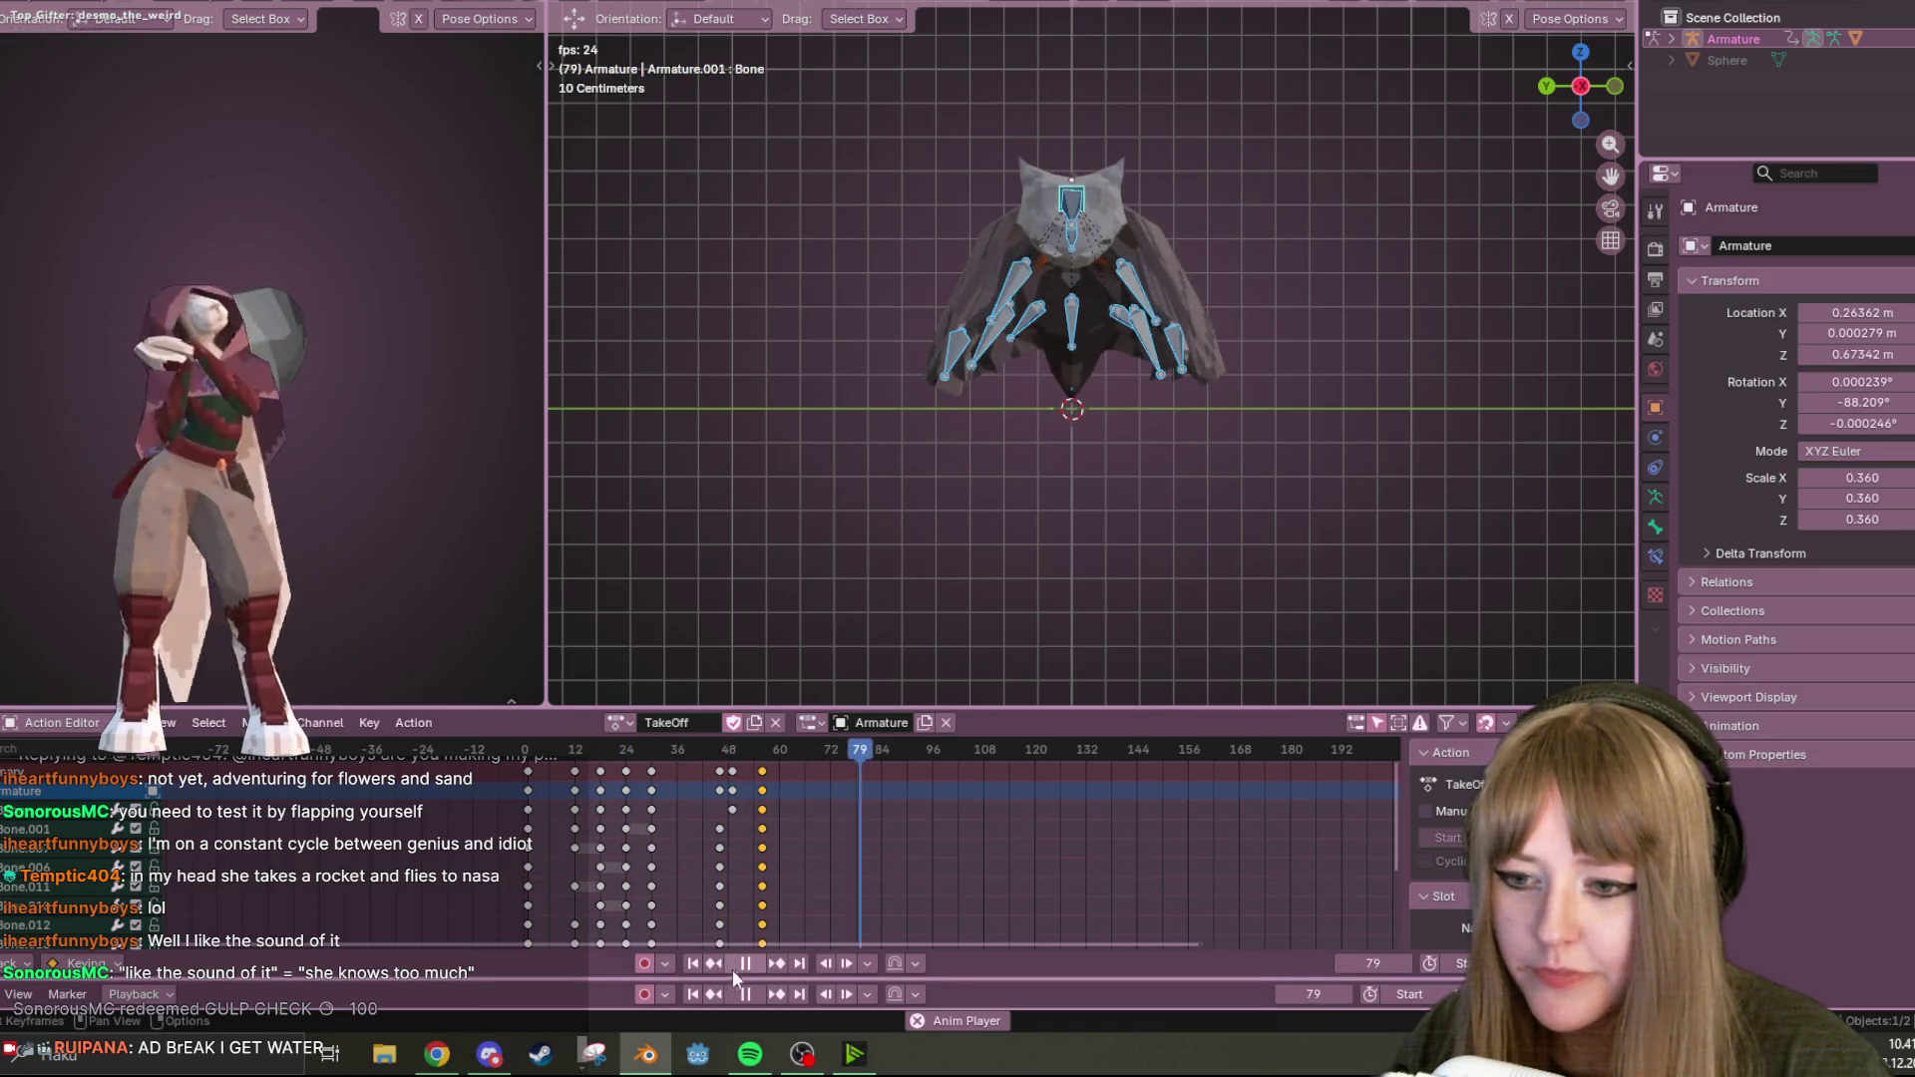
key("space")
mouse_move(965, 666)
middle_mouse_down()
mouse_move(1145, 321)
mouse_move(983, 332)
middle_mouse_up()
left_click_drag(788, 750, 644, 768)
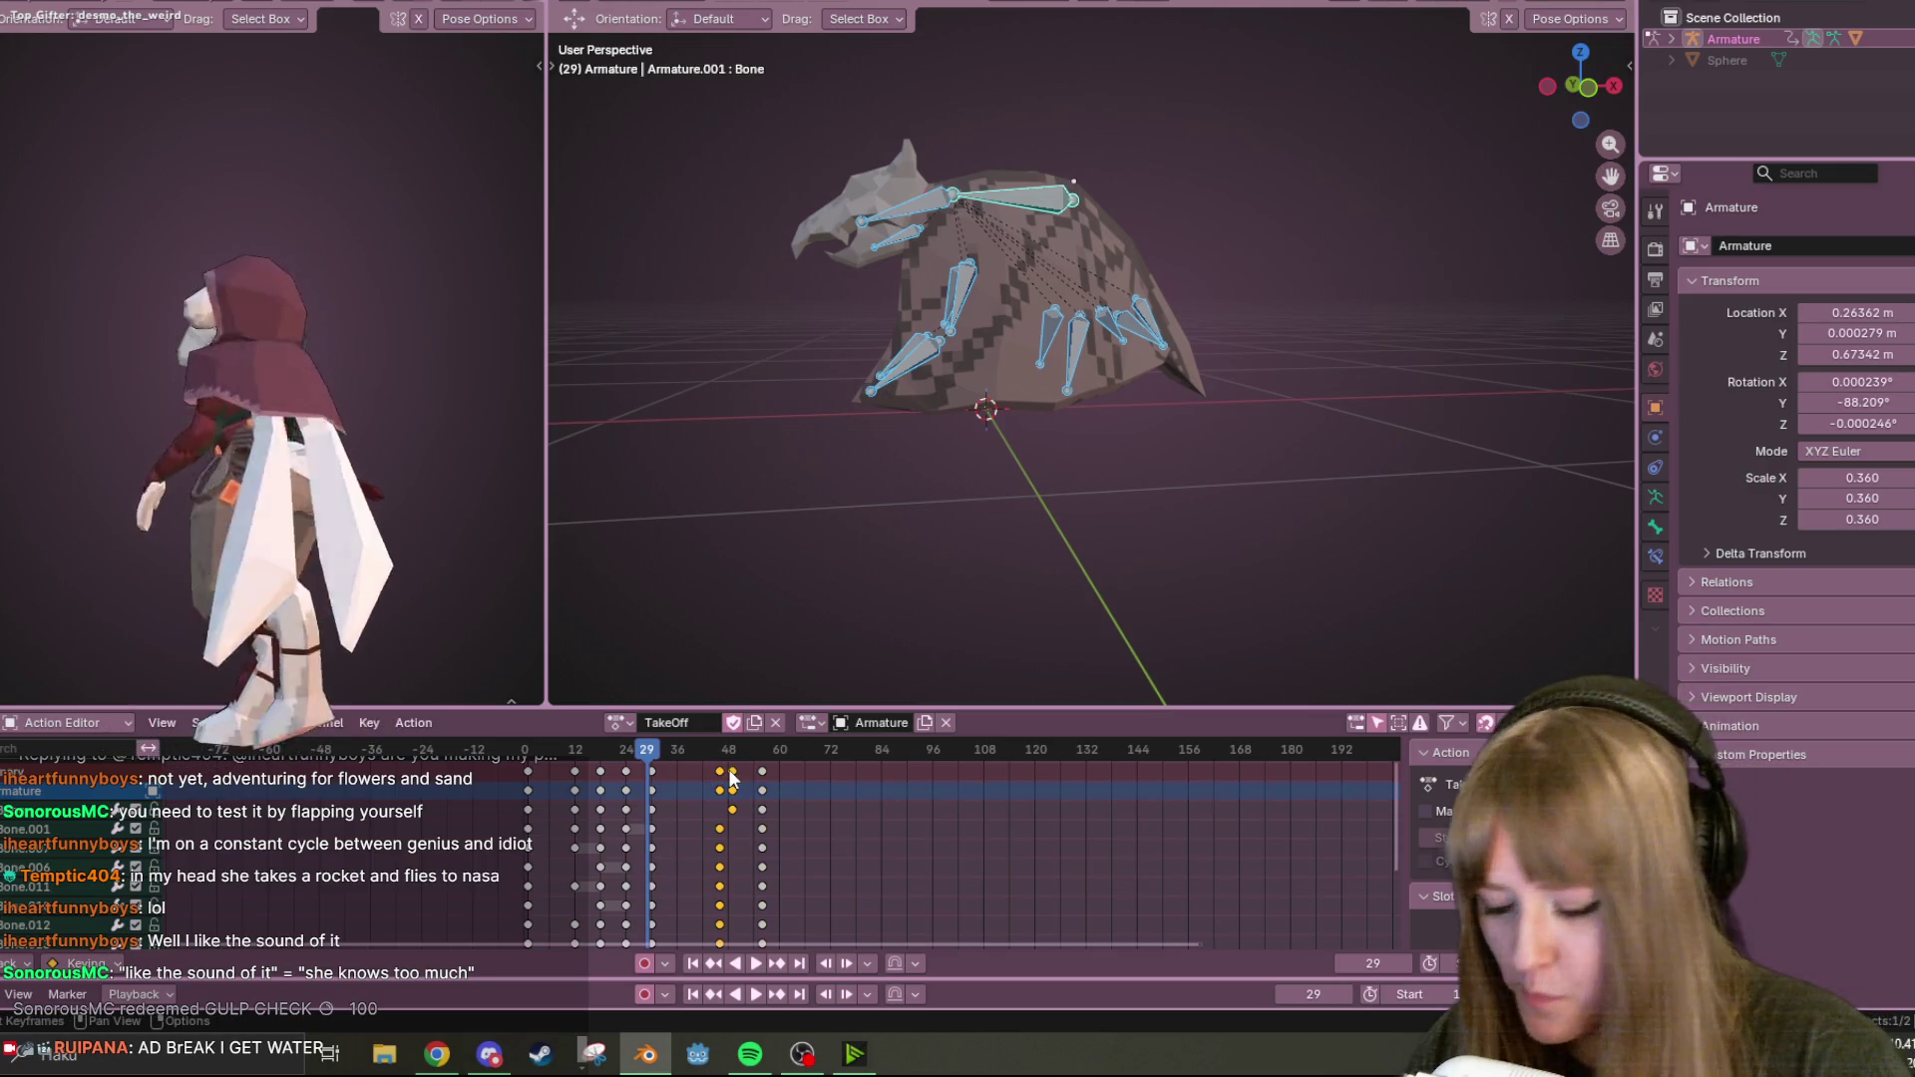
Duplicate the selected wing keyframes about 29 frames later, near frame 78, and play the extended action.
key("shift+d")
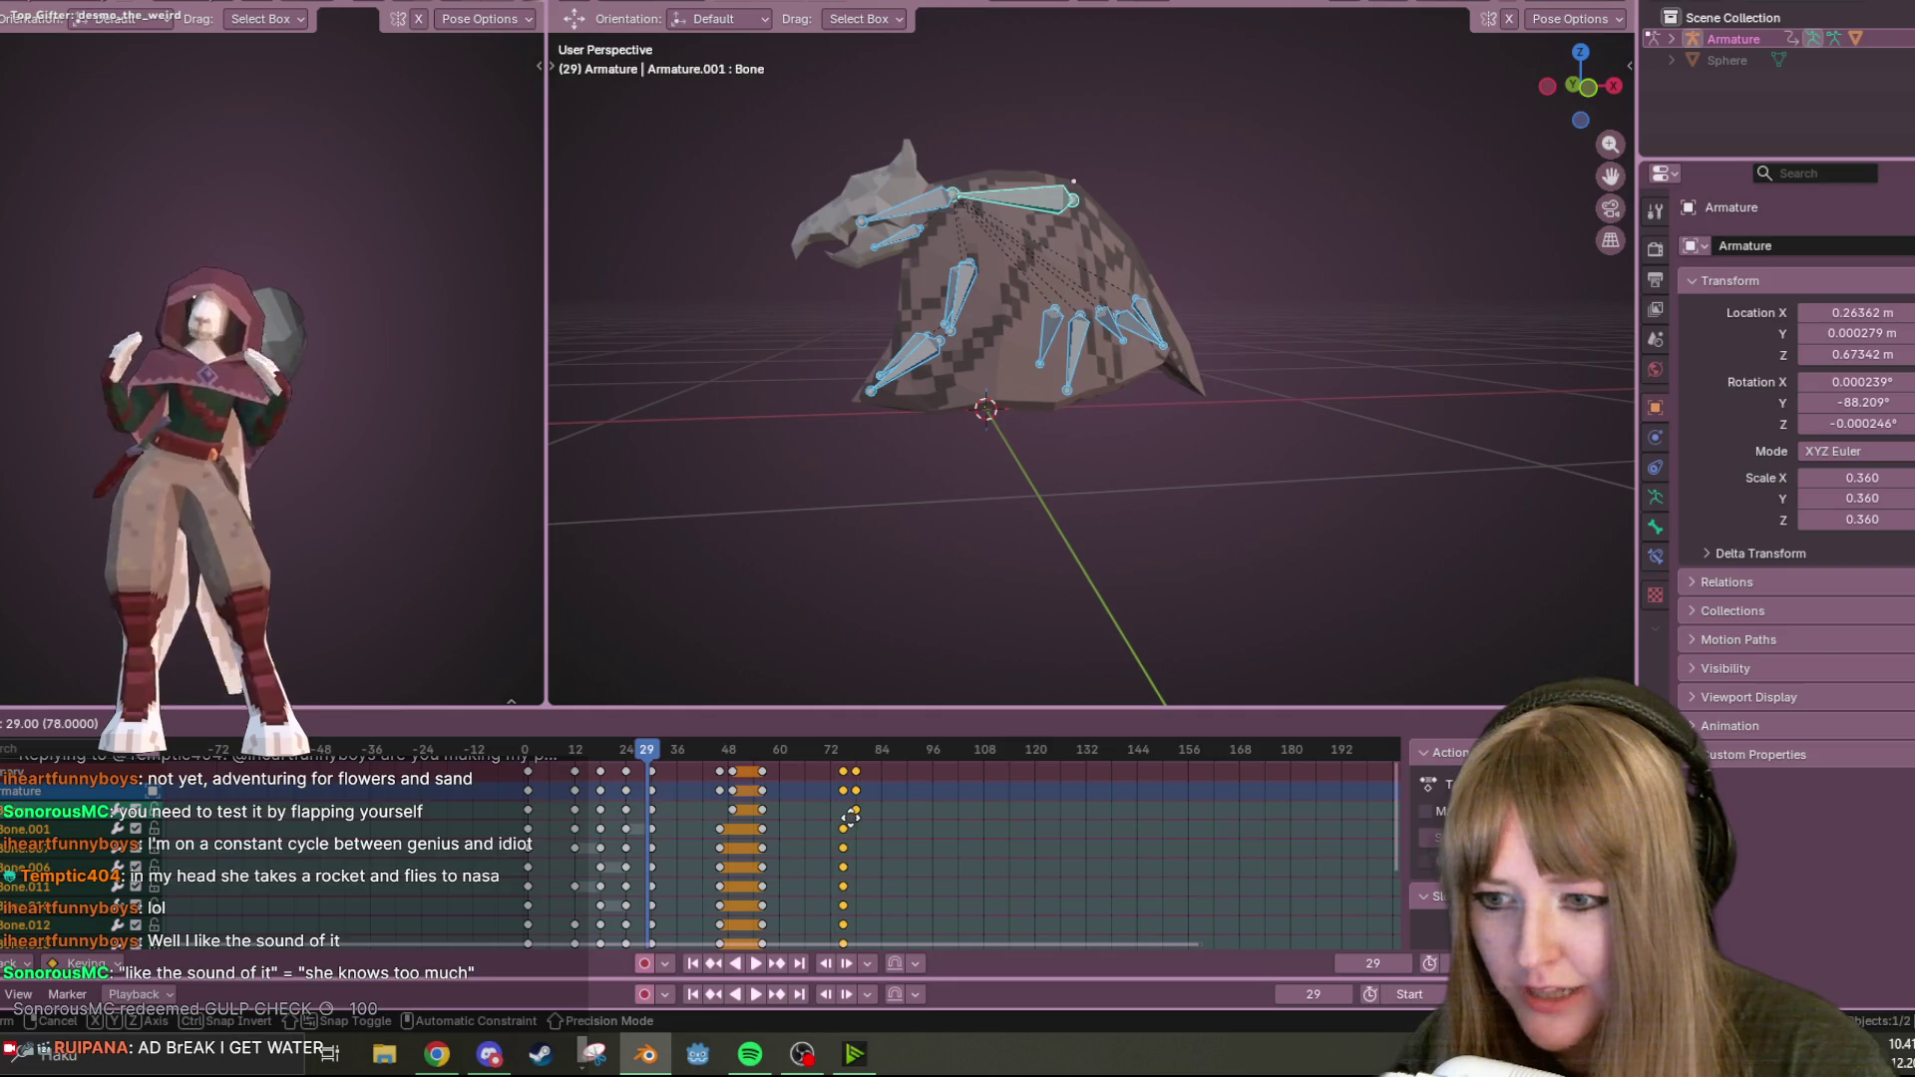
left_click(847, 819)
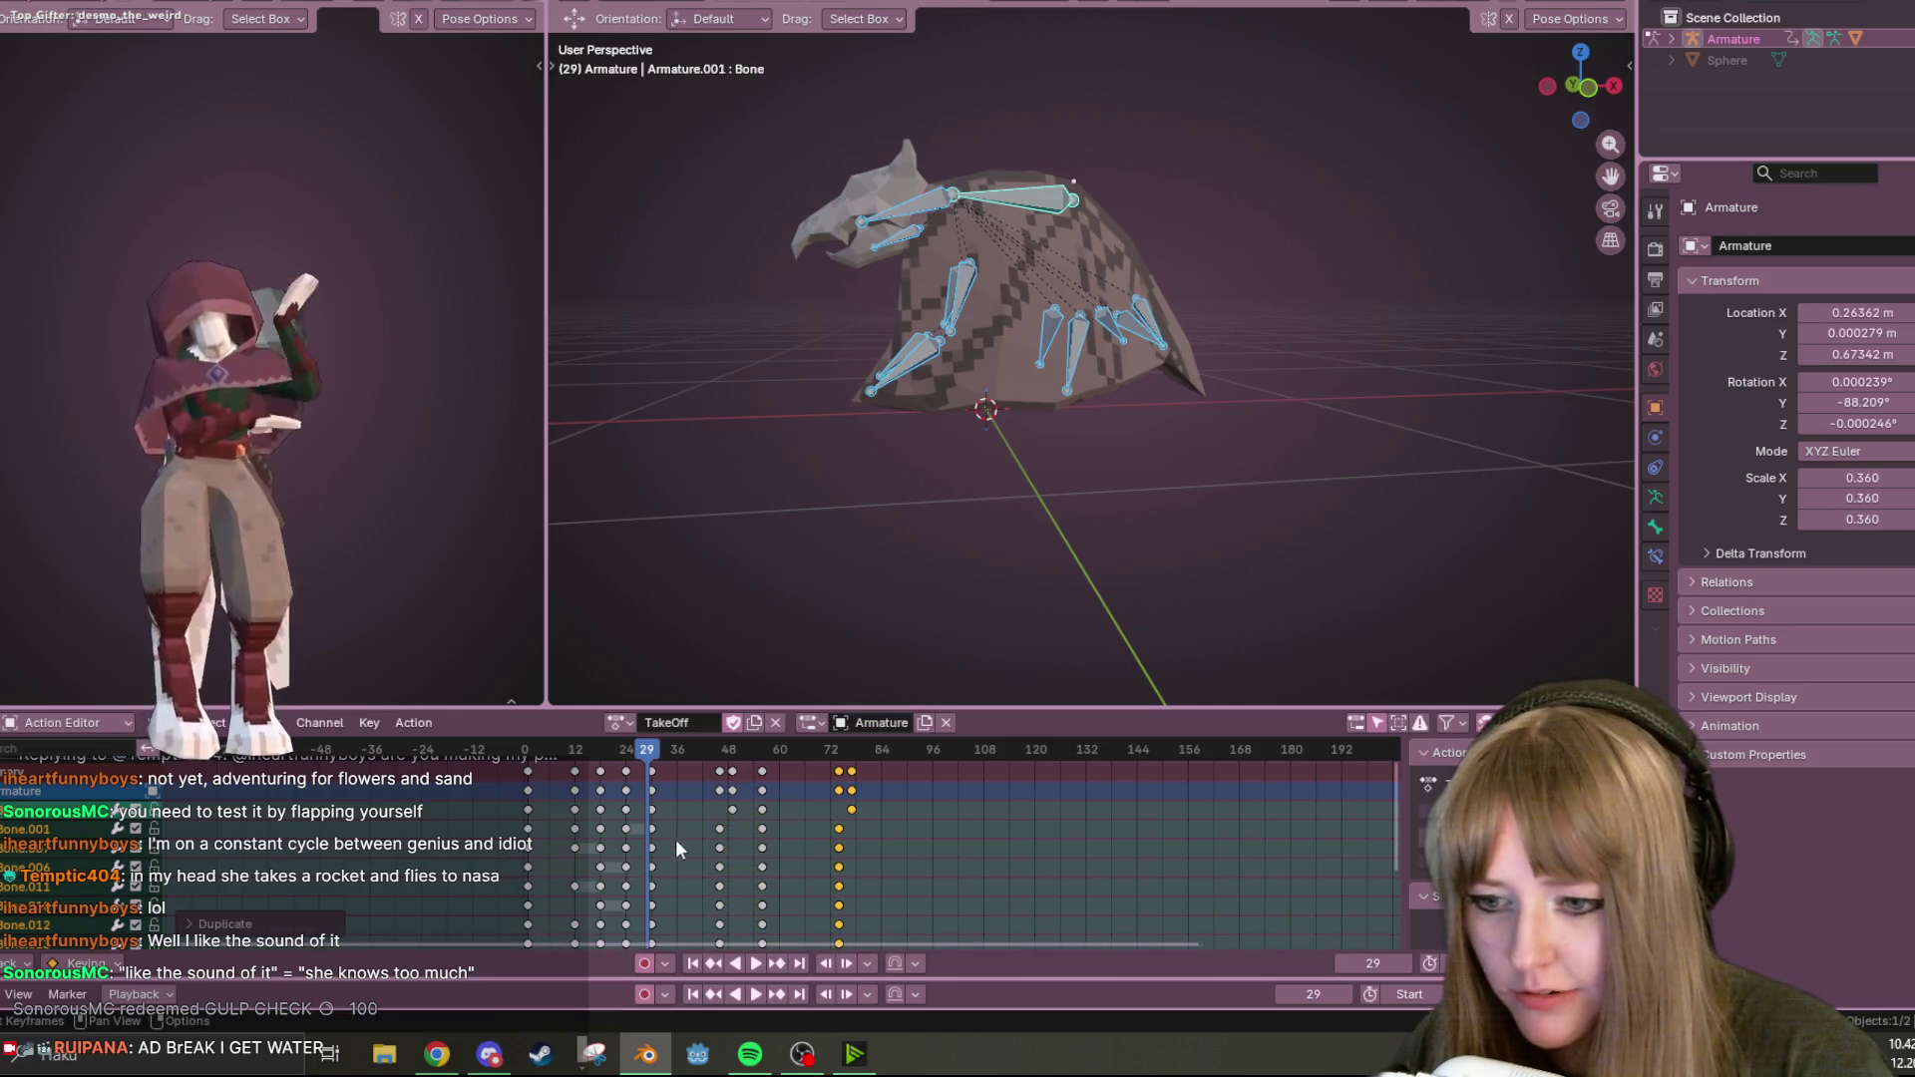
key("space")
middle_click_drag(1147, 389, 1247, 340)
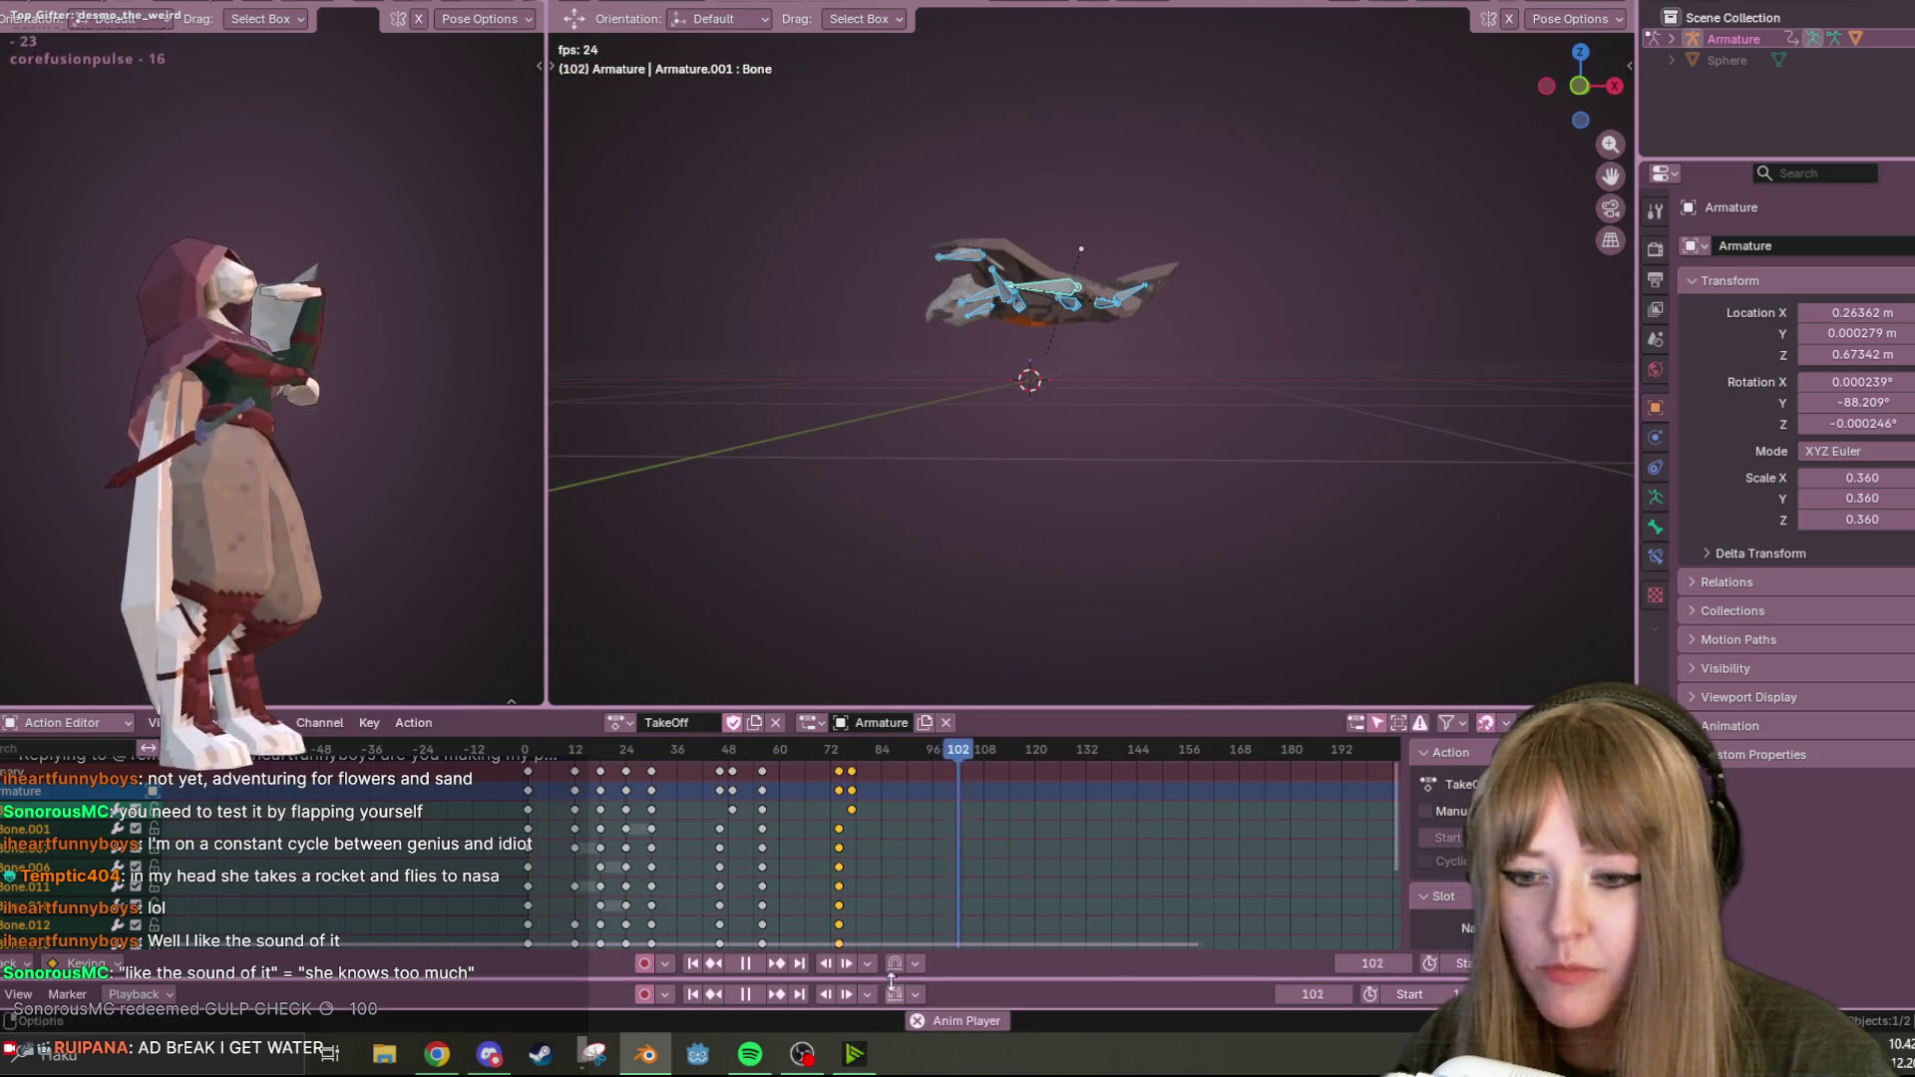
Move the later keyframe columns two frames later (frame 56 to 58) and replay the retimed animation.
left_click(745, 963)
key("g")
left_click(990, 760)
left_click_drag(762, 772, 868, 782)
key("space")
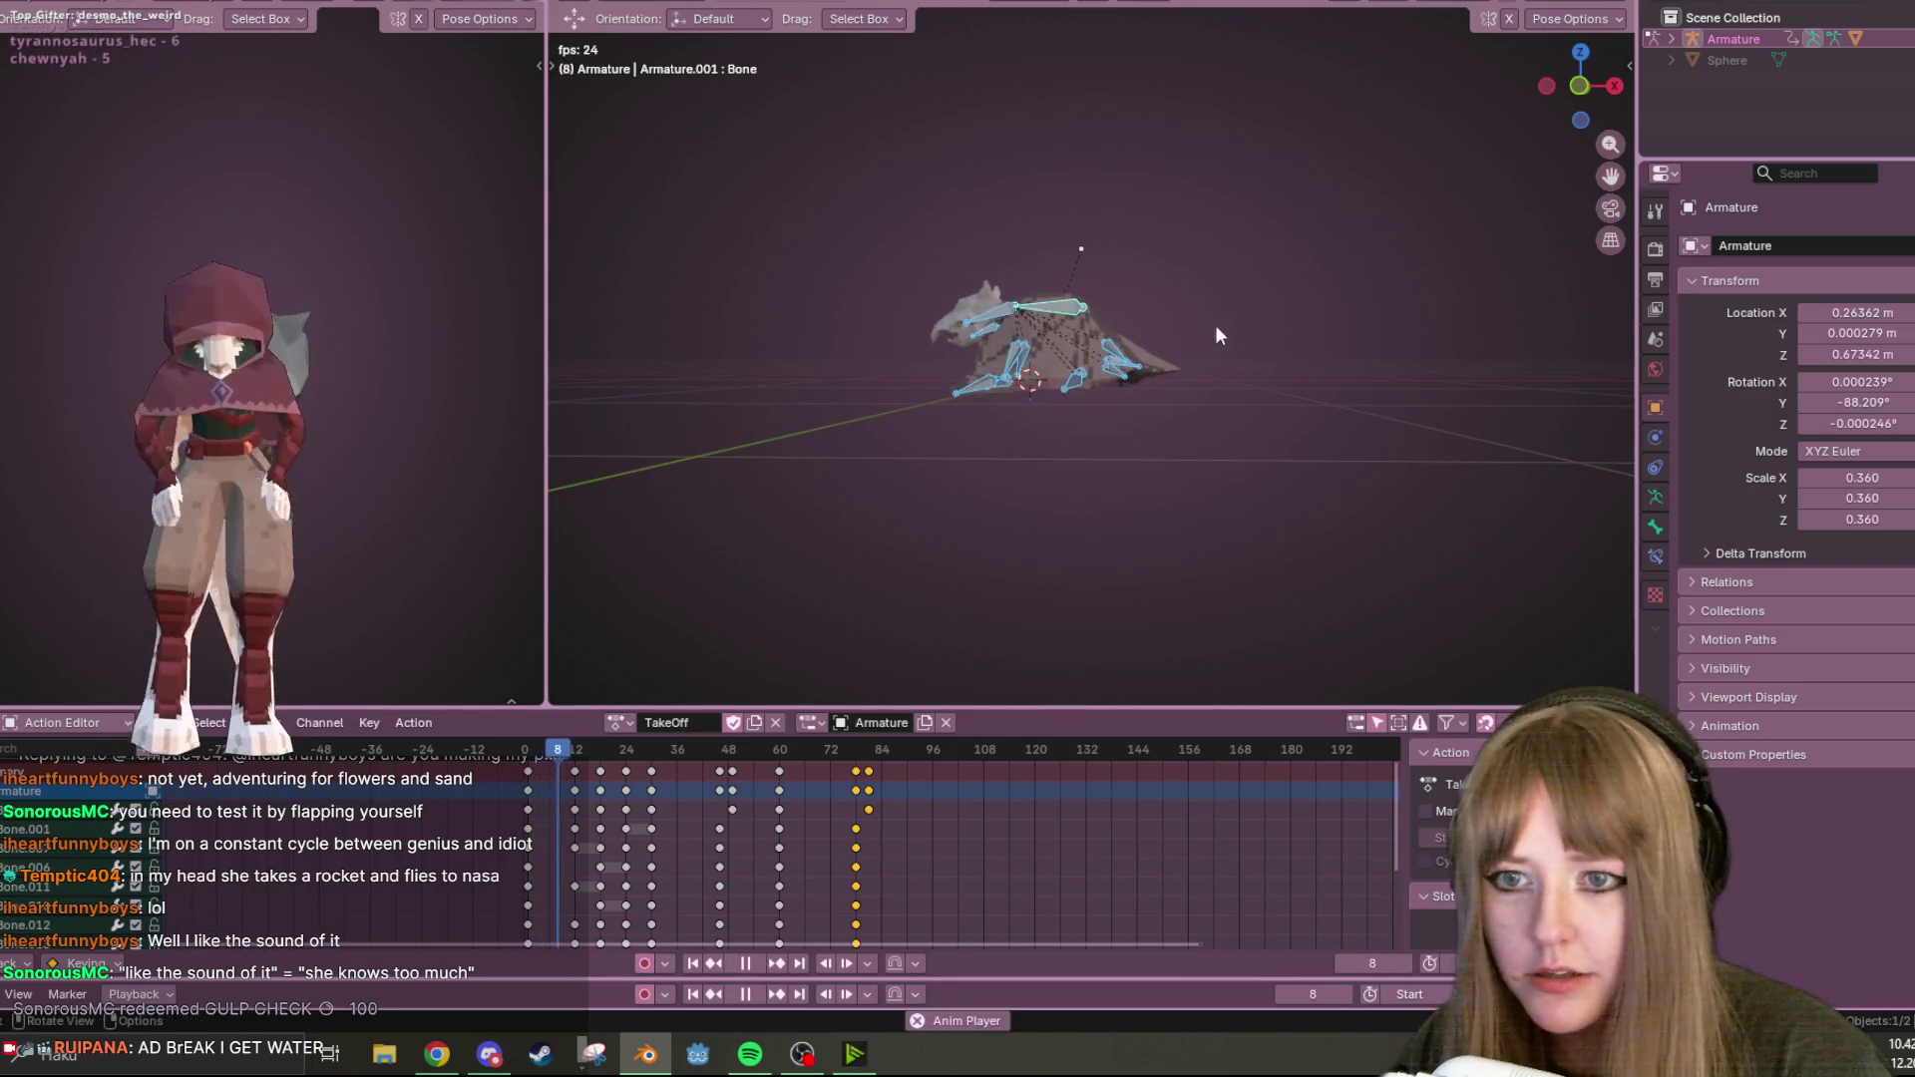
middle_click_drag(1296, 275, 1303, 285)
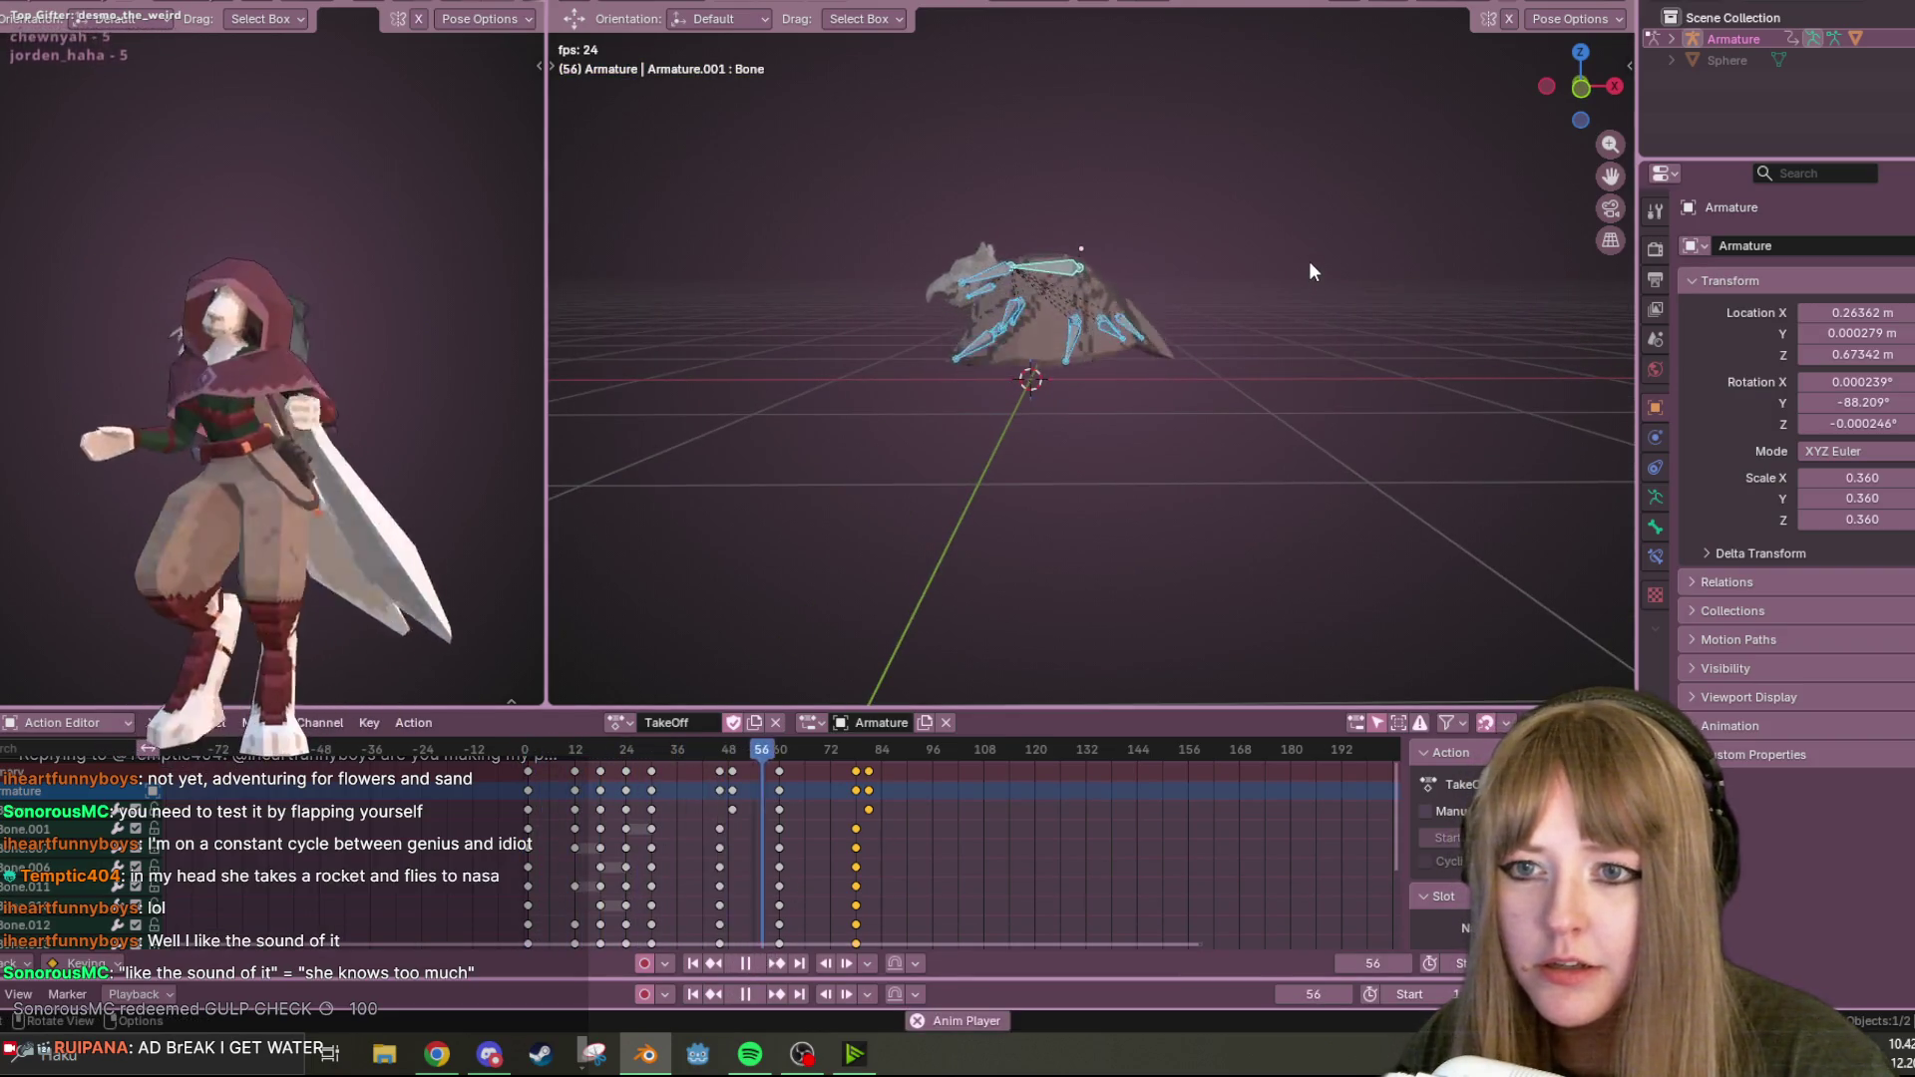
left_click(750, 964)
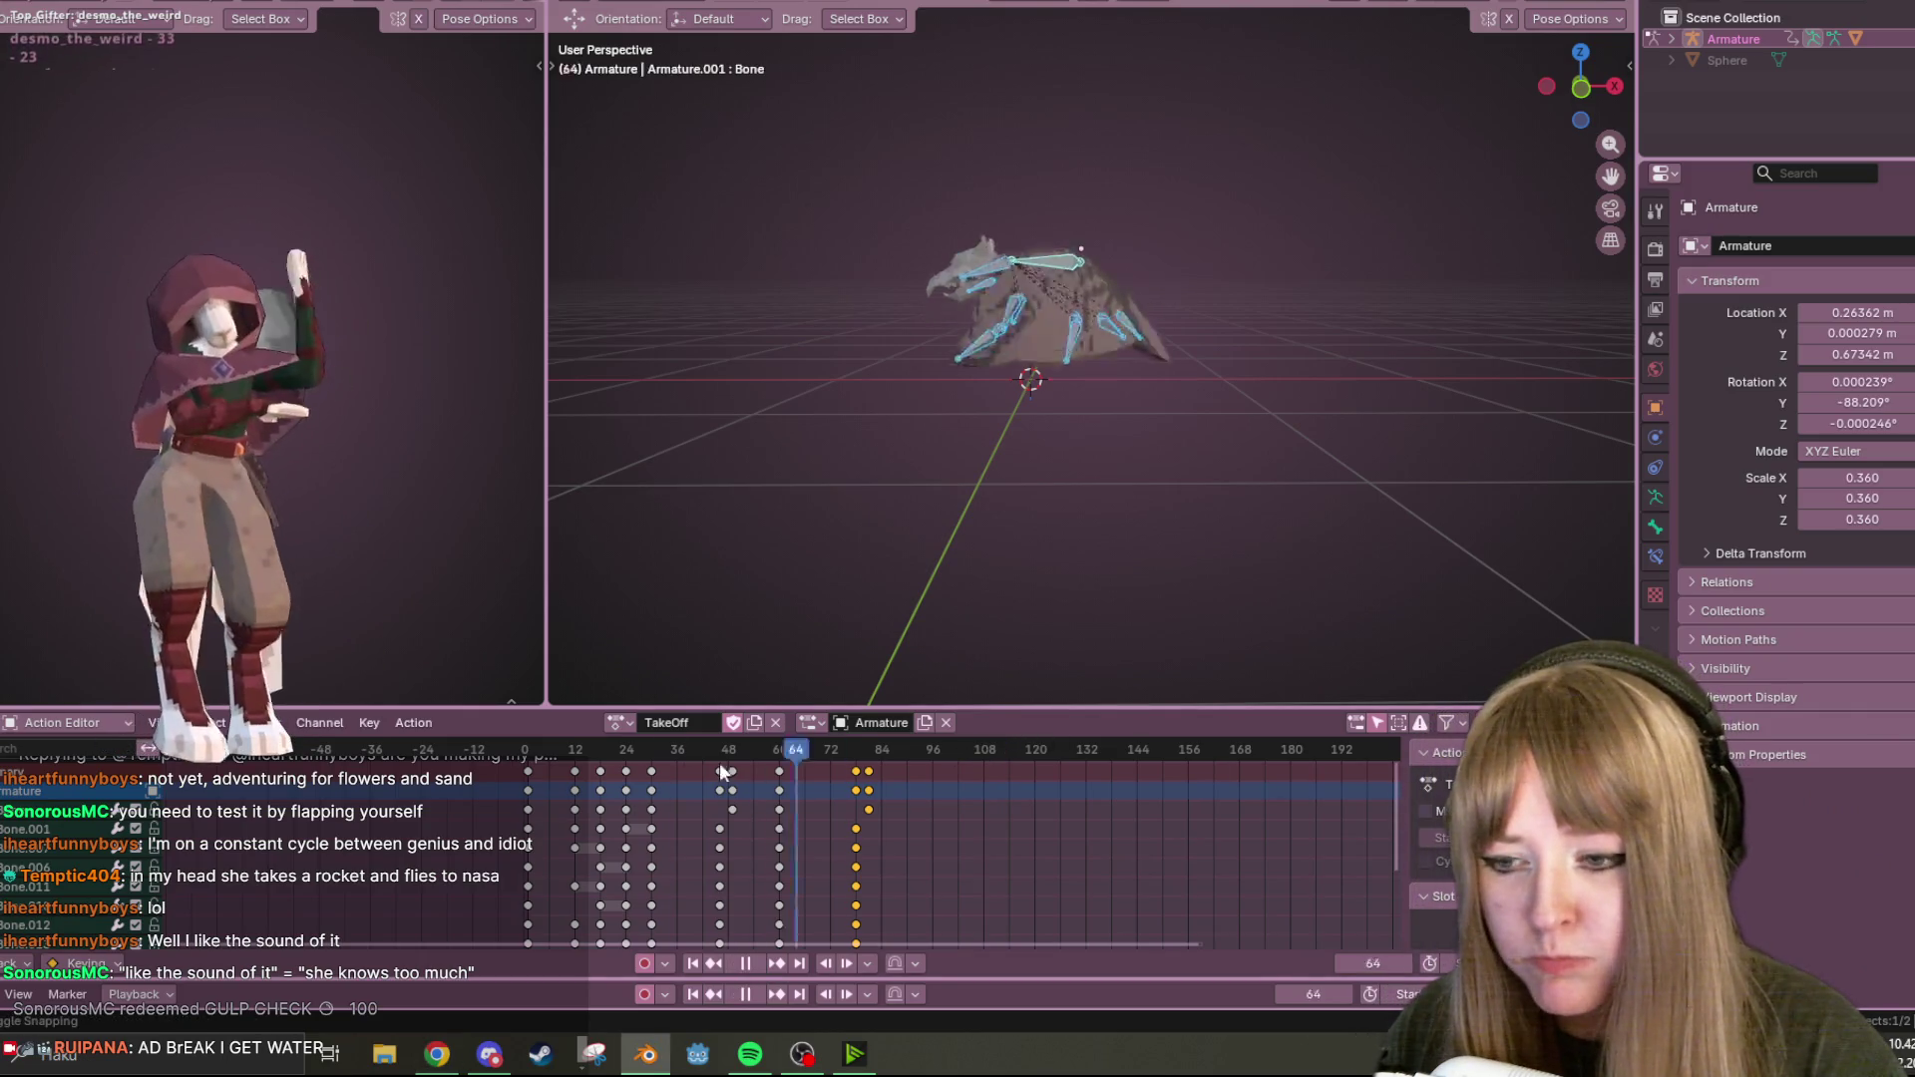
Replay TakeOff from the start, orbiting closer to the armature and scrubbing through the frame range.
left_click_drag(559, 748, 509, 748)
key("space")
scroll(1047, 350, "up", 5)
mouse_move(1107, 329)
middle_mouse_down()
mouse_move(1154, 342)
mouse_move(1201, 295)
mouse_move(1070, 627)
middle_mouse_up()
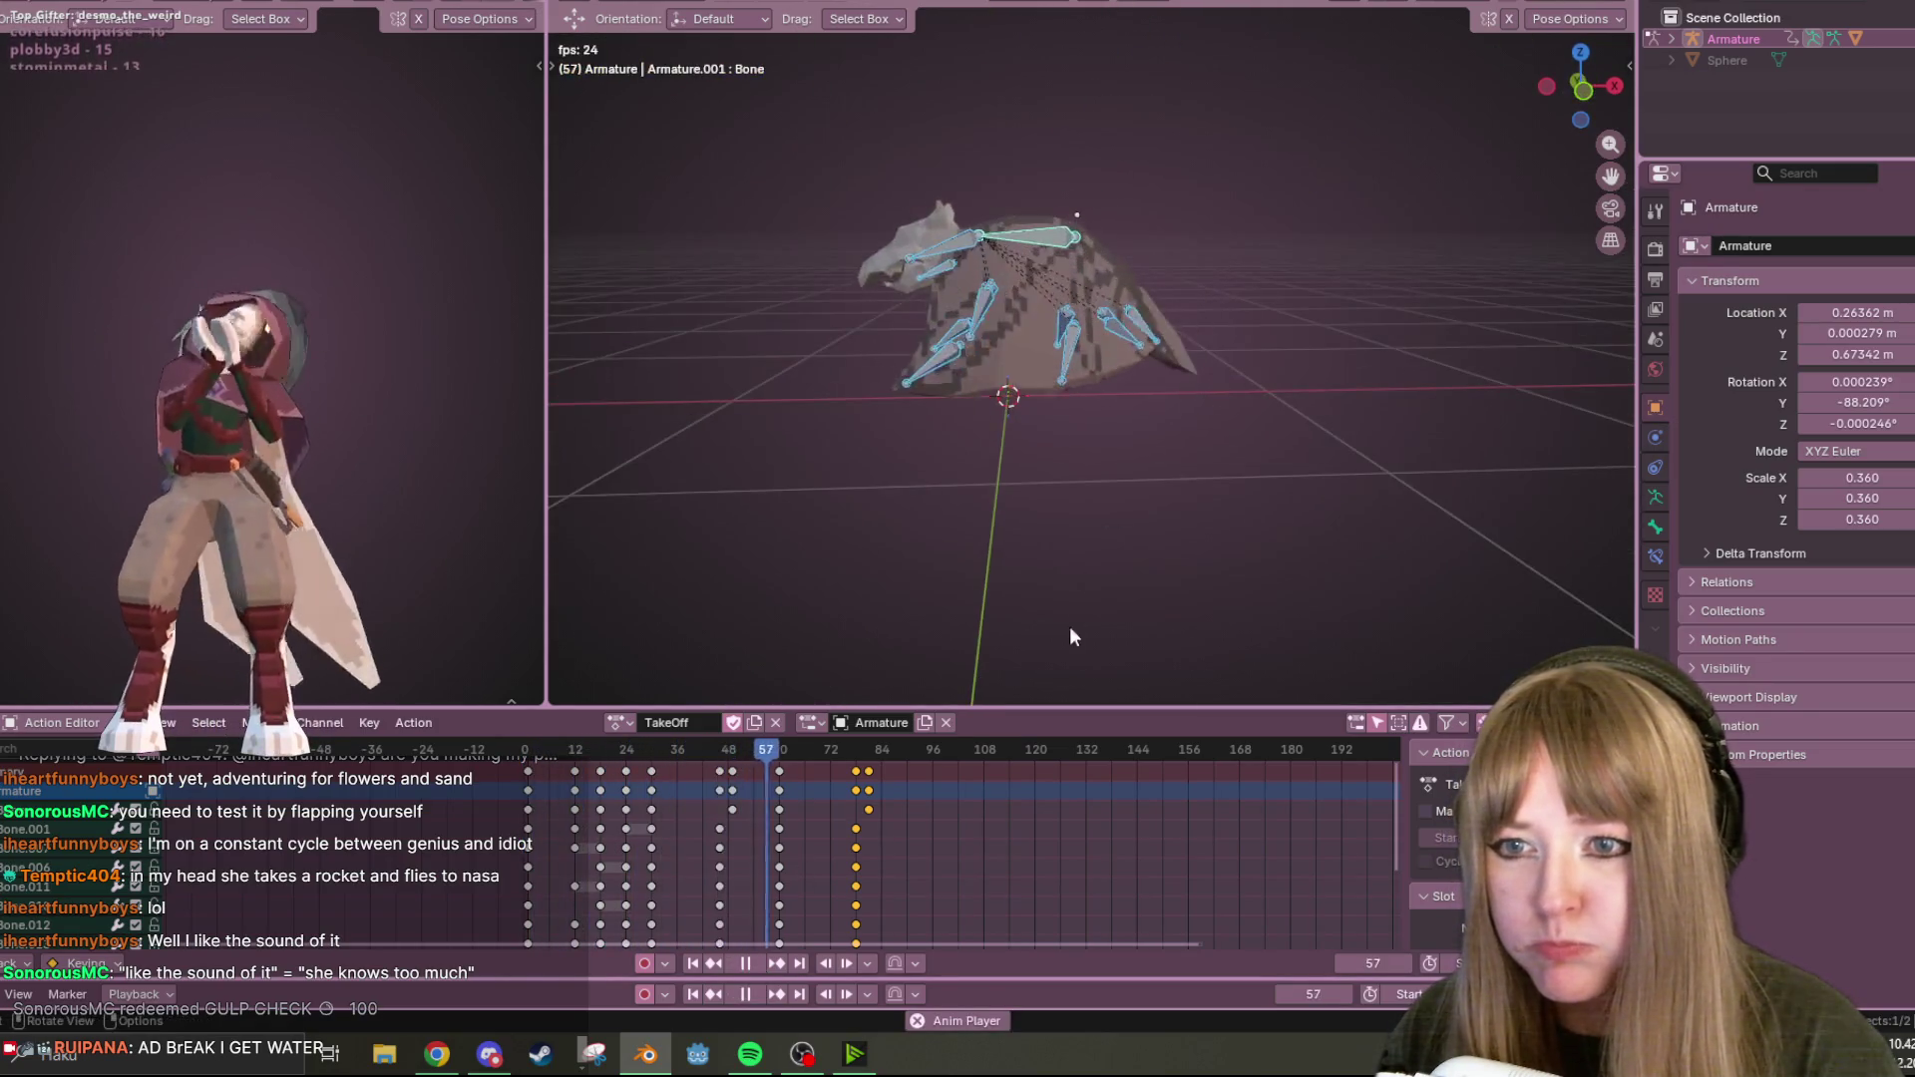
key("space")
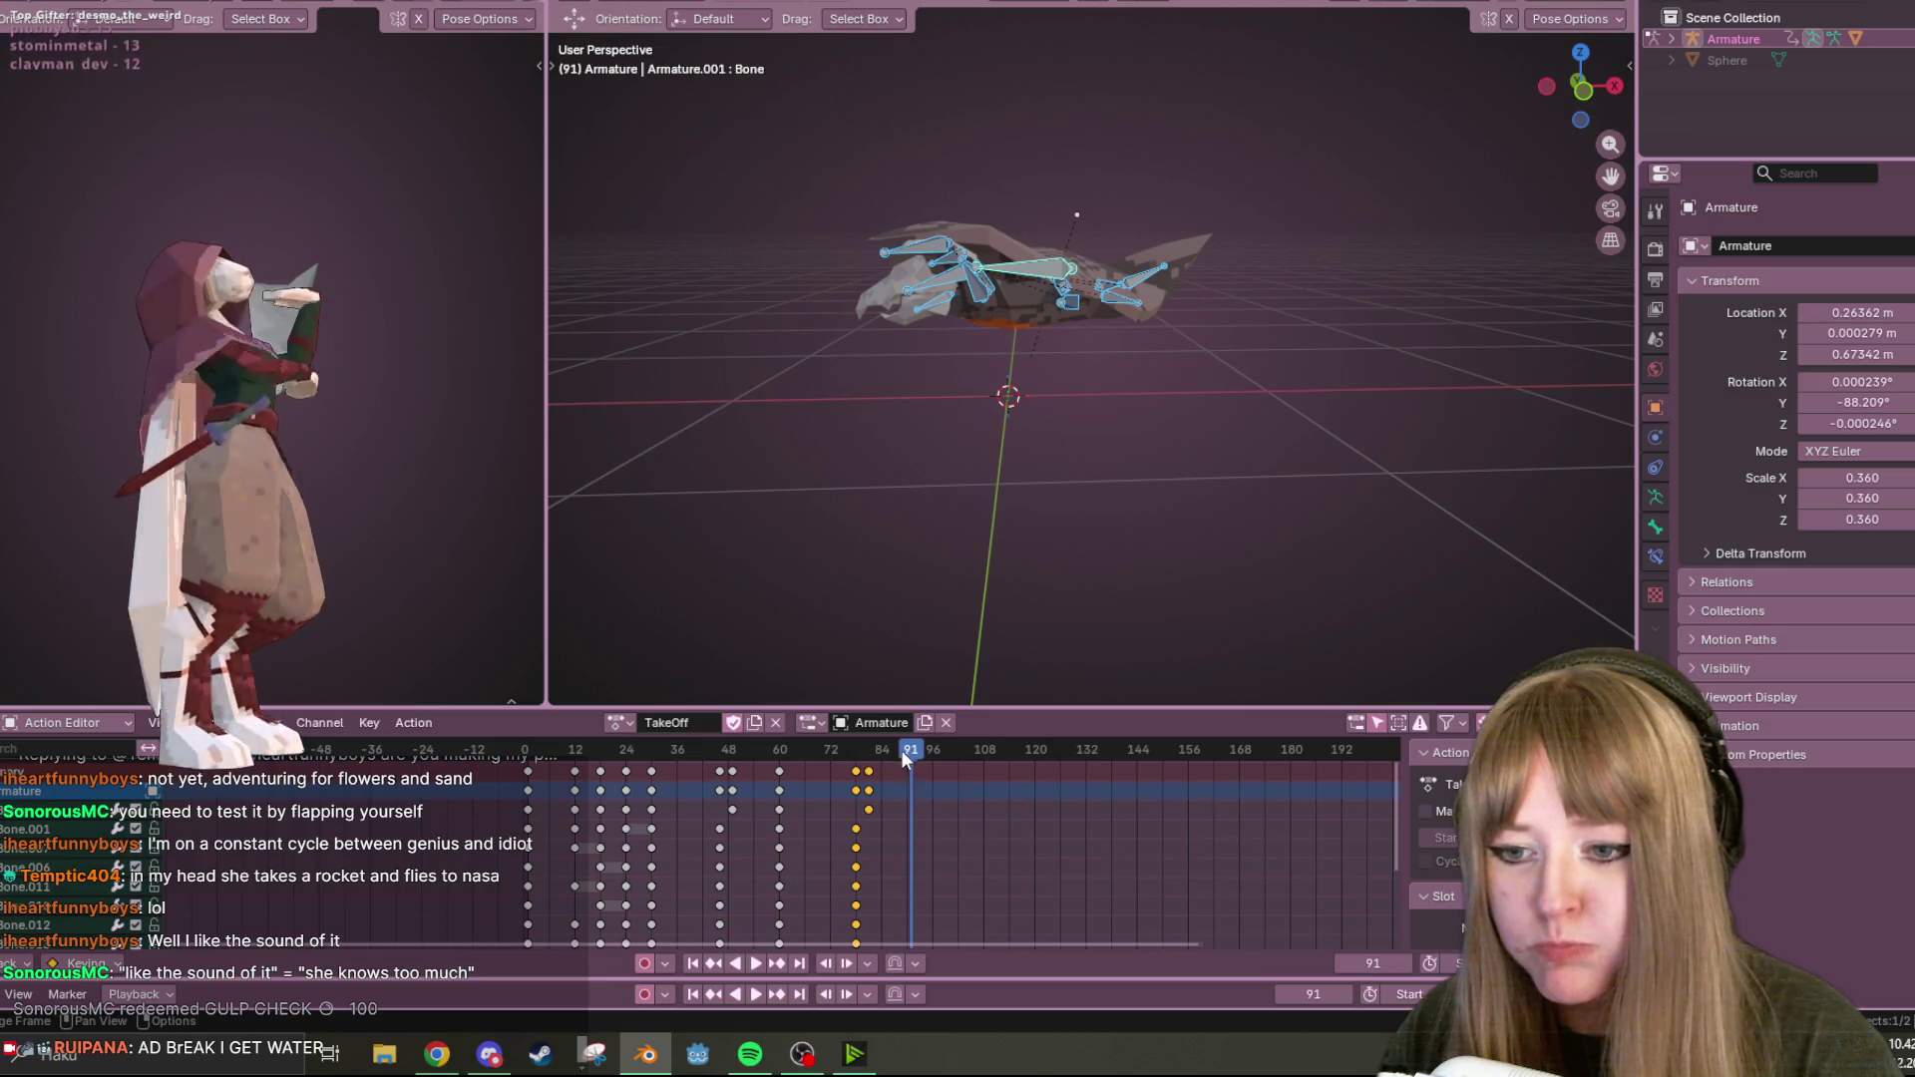
left_click_drag(900, 750, 518, 731)
mouse_move(650, 738)
left_mouse_down()
mouse_move(703, 732)
mouse_move(610, 743)
mouse_move(738, 761)
left_mouse_up()
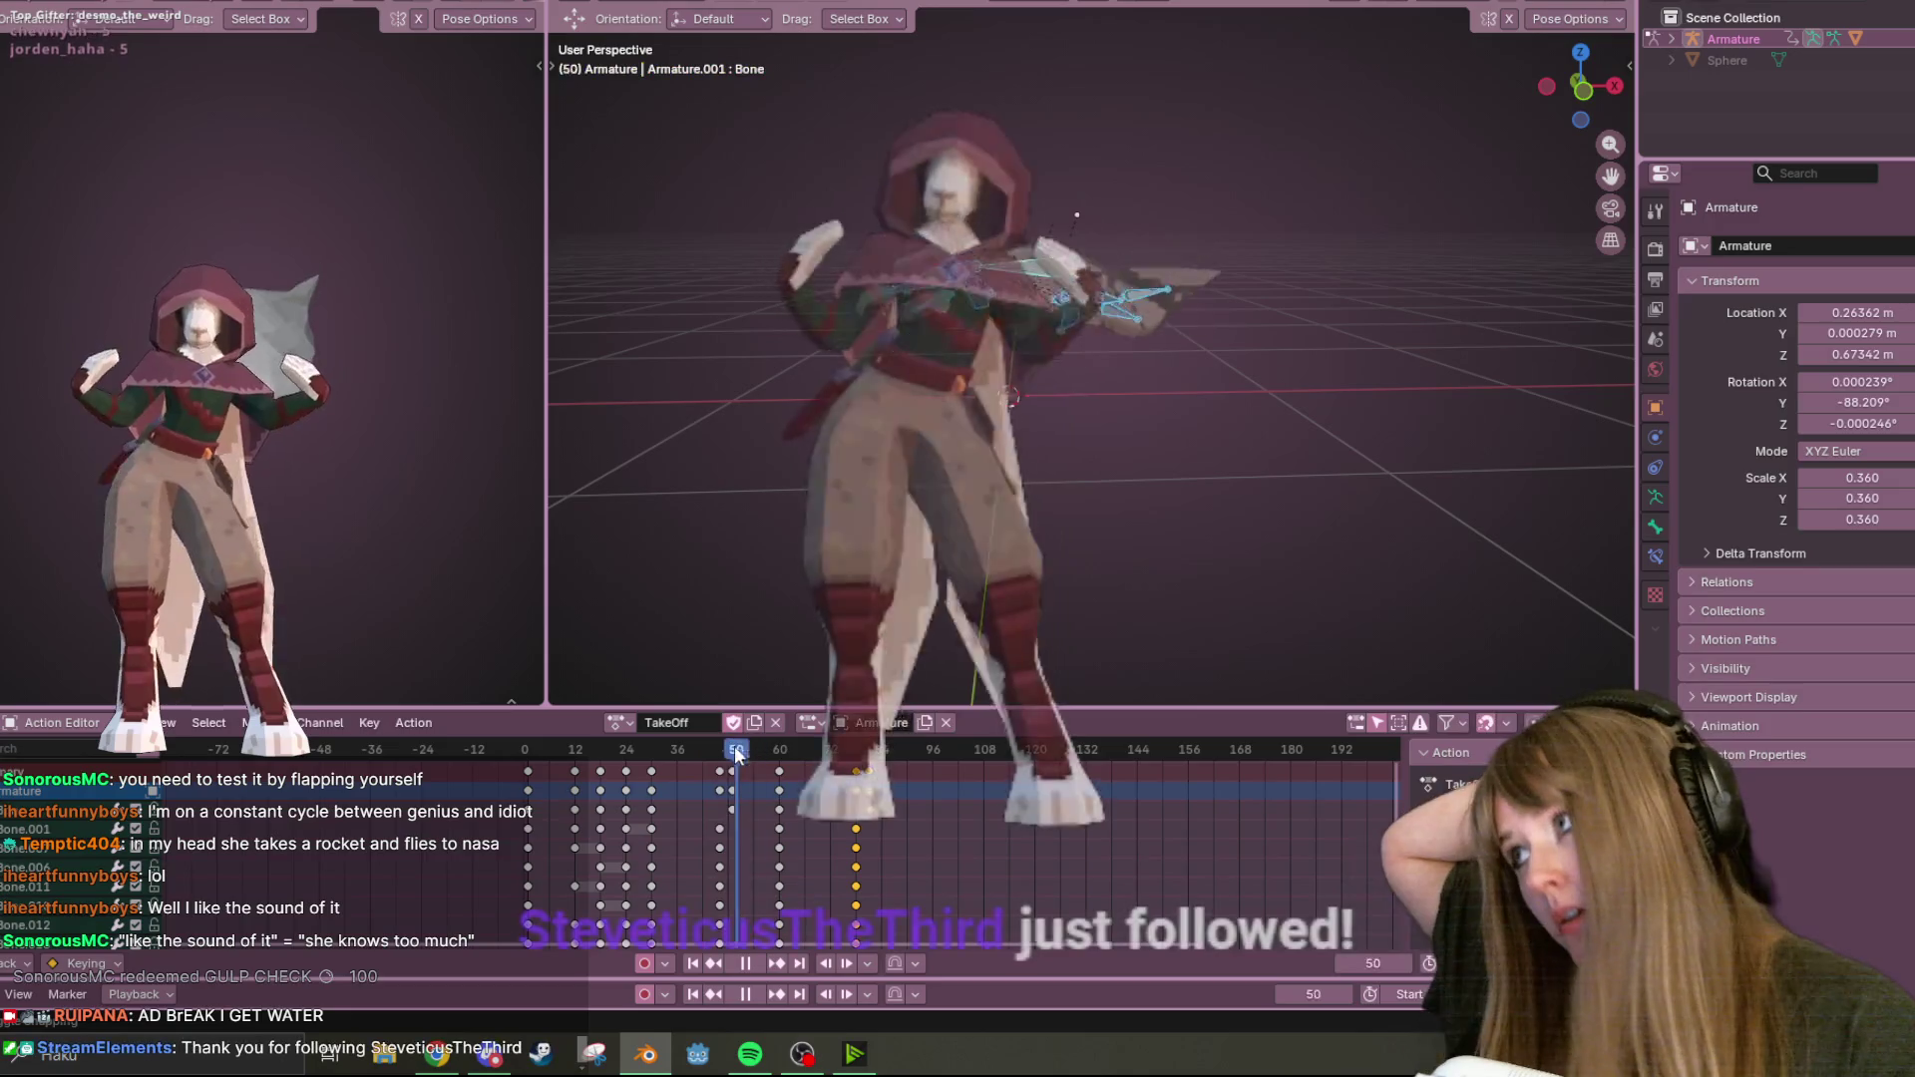
Stop playback at frame 49 and minimise Blender to show the desktop.
key("space")
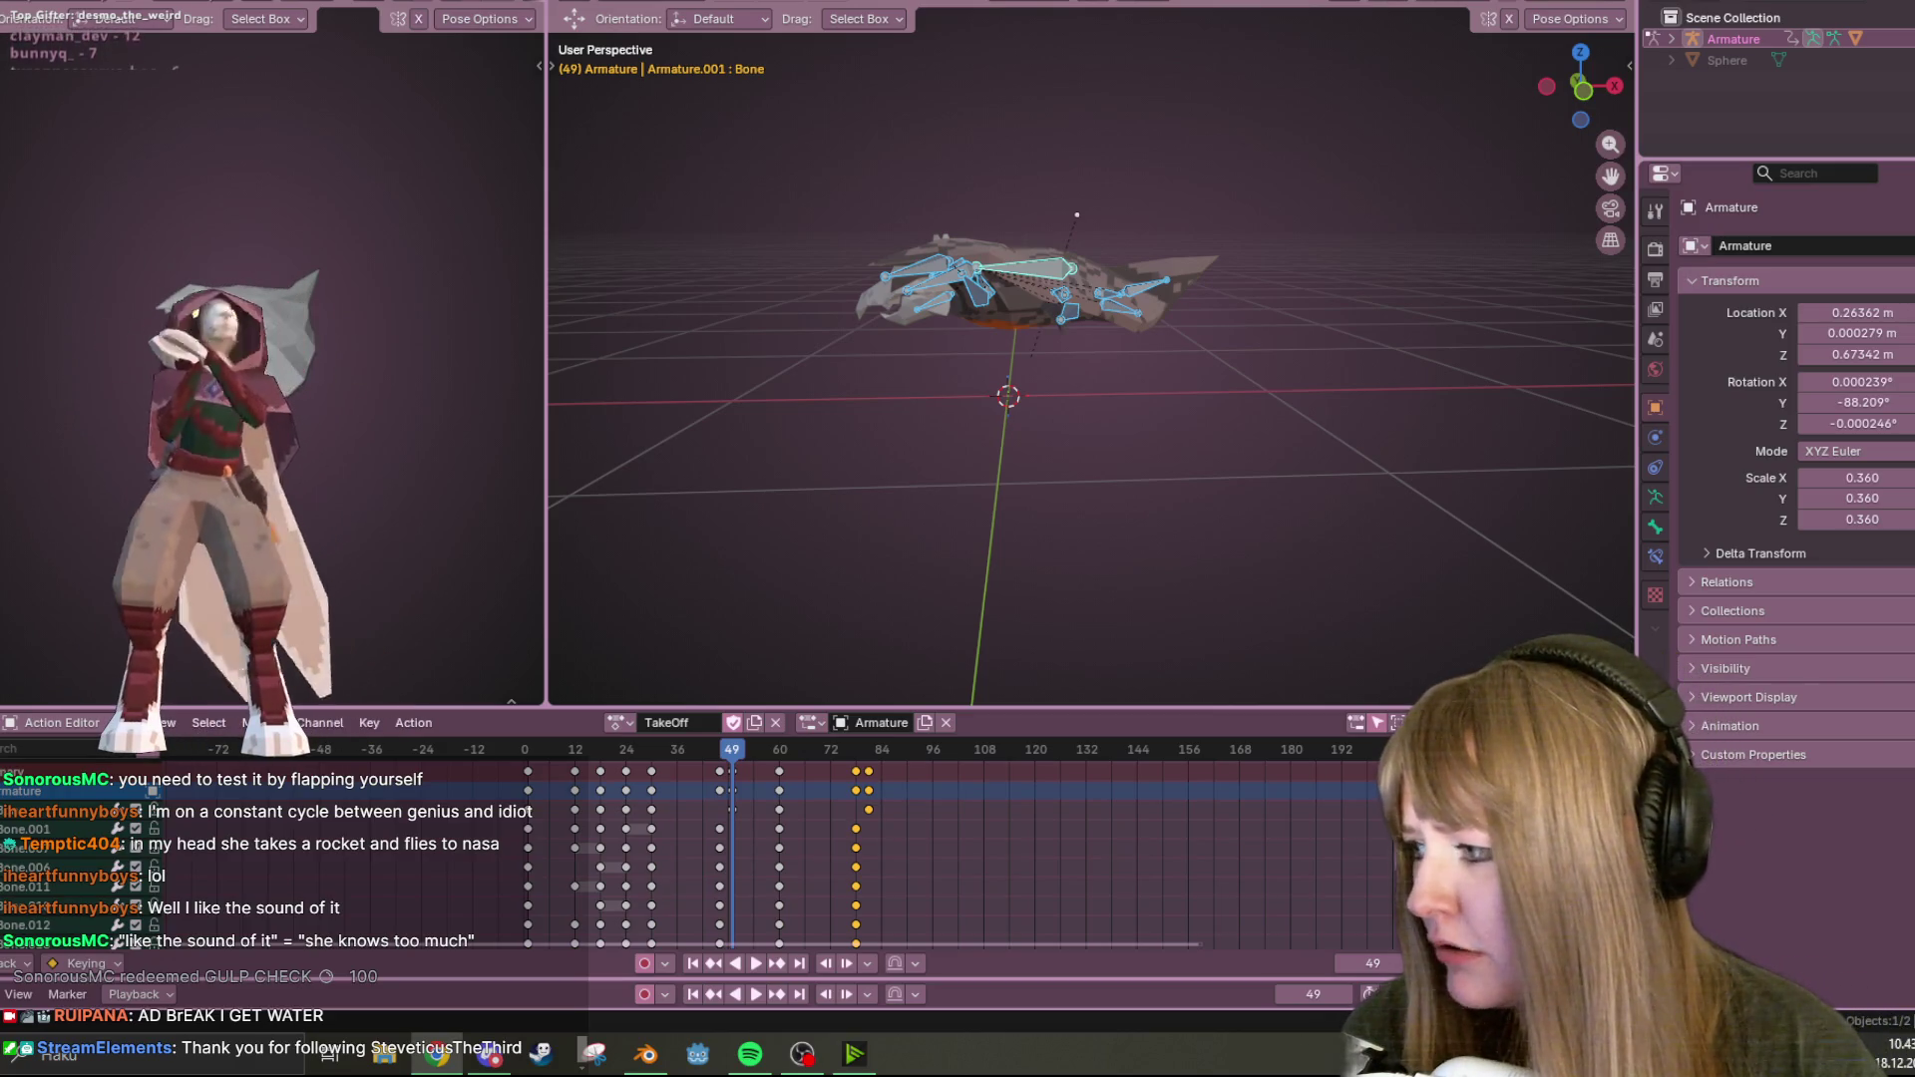
key("super+d")
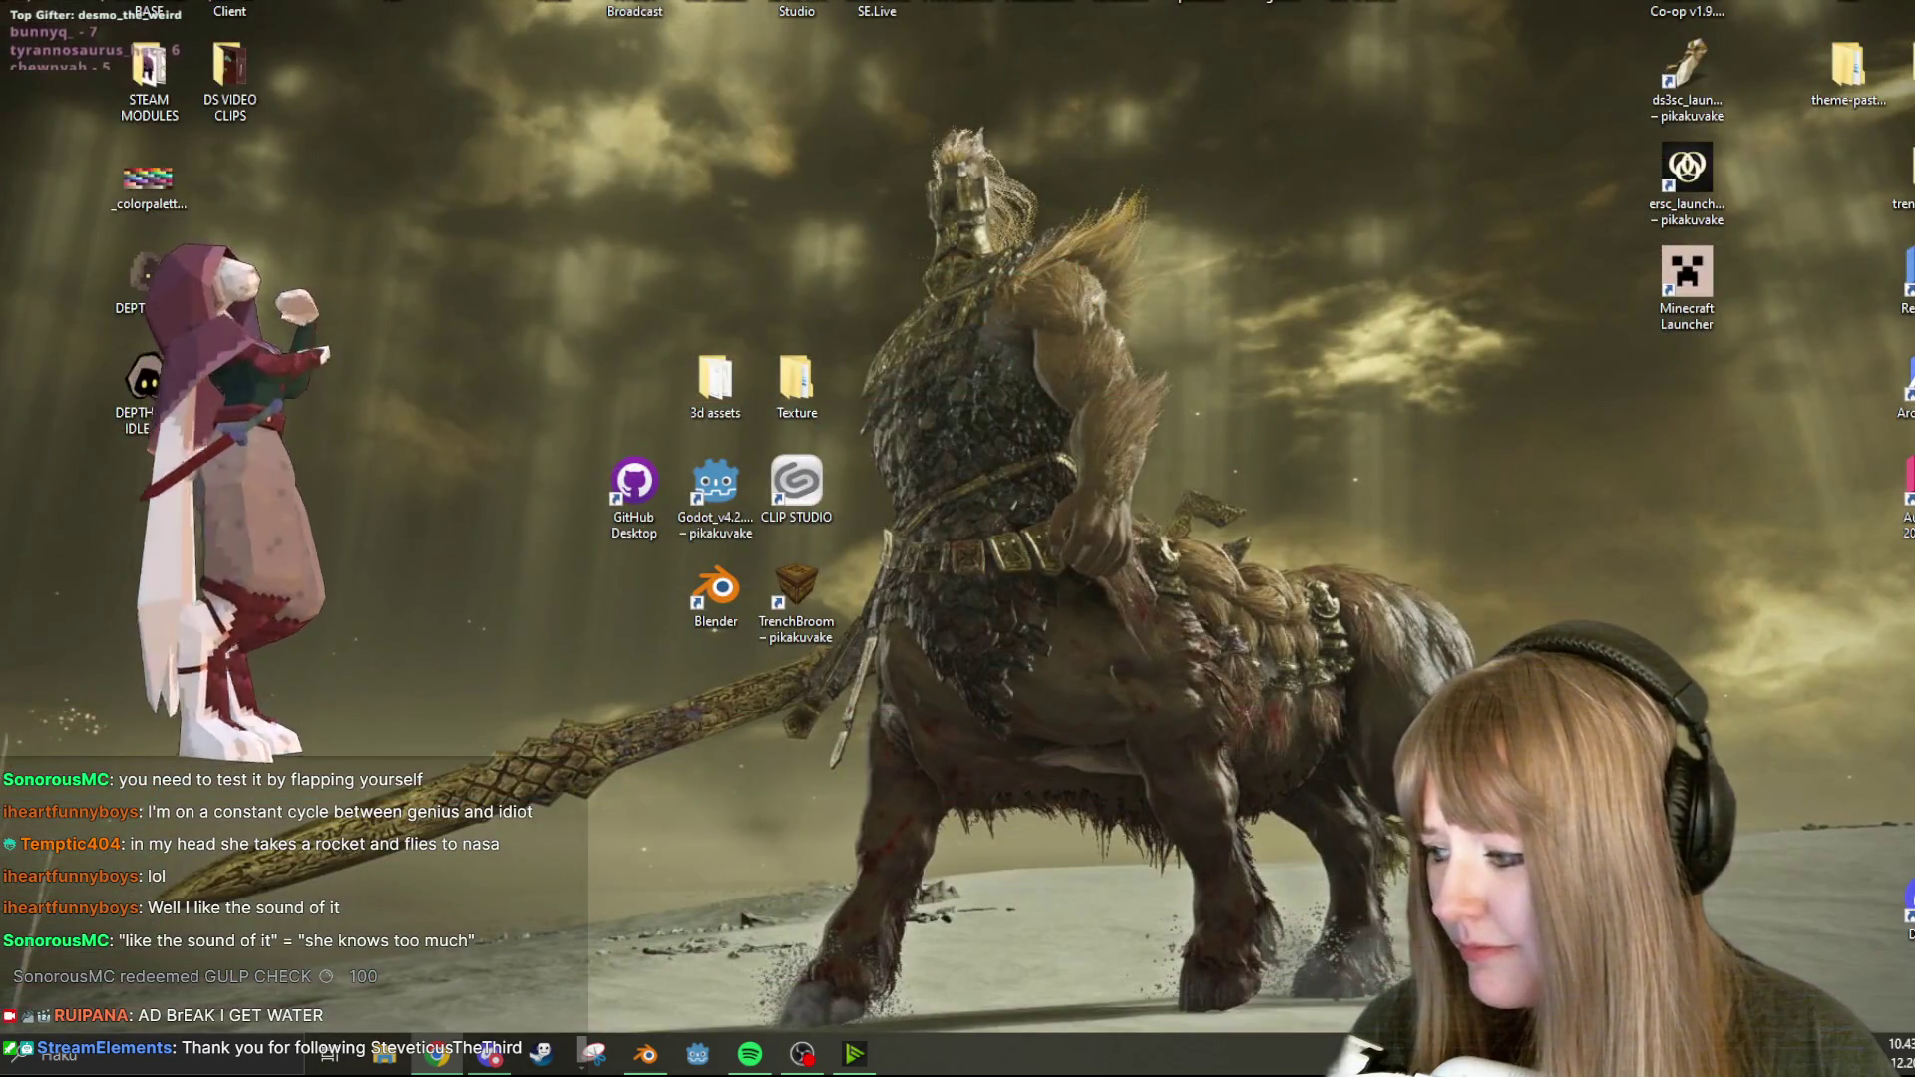
Restore the Blender window, then switch to the Chrome window showing the Twitch channel.
key("super+d")
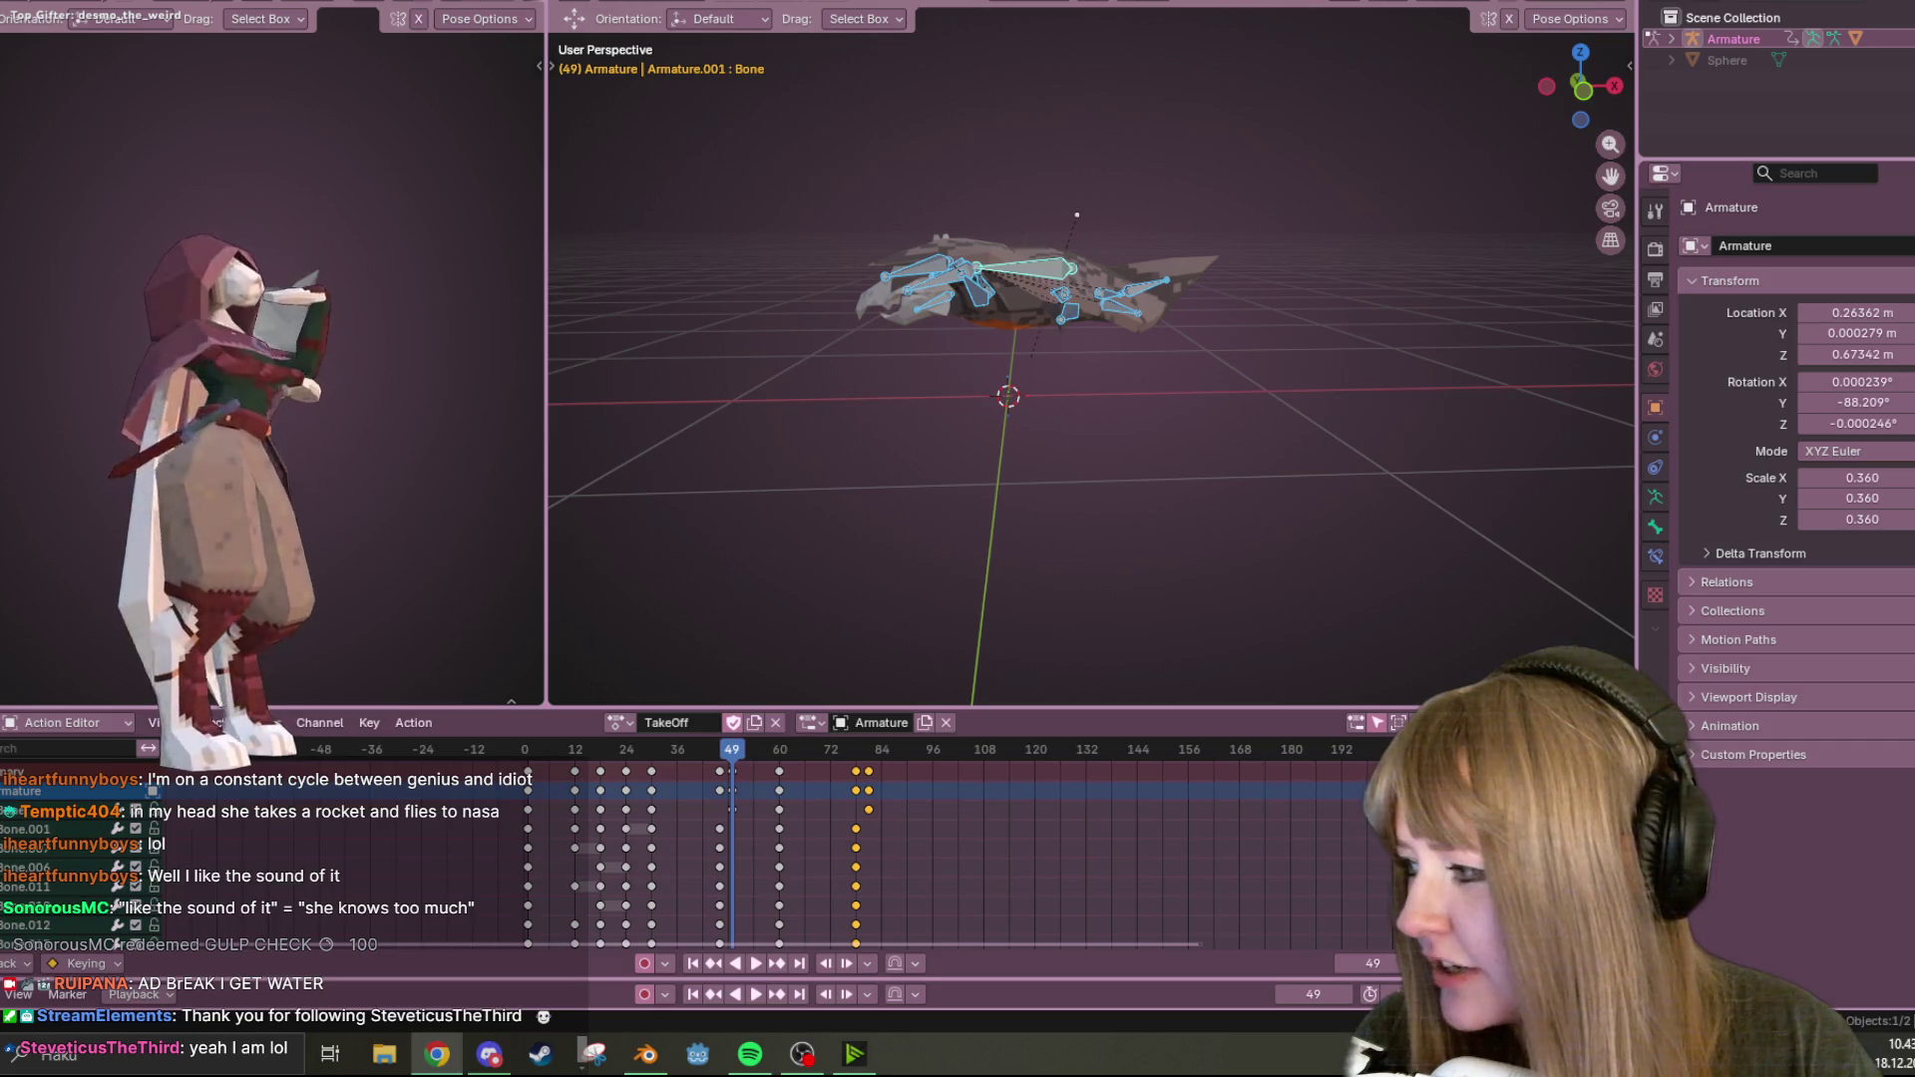
key("alt+Tab")
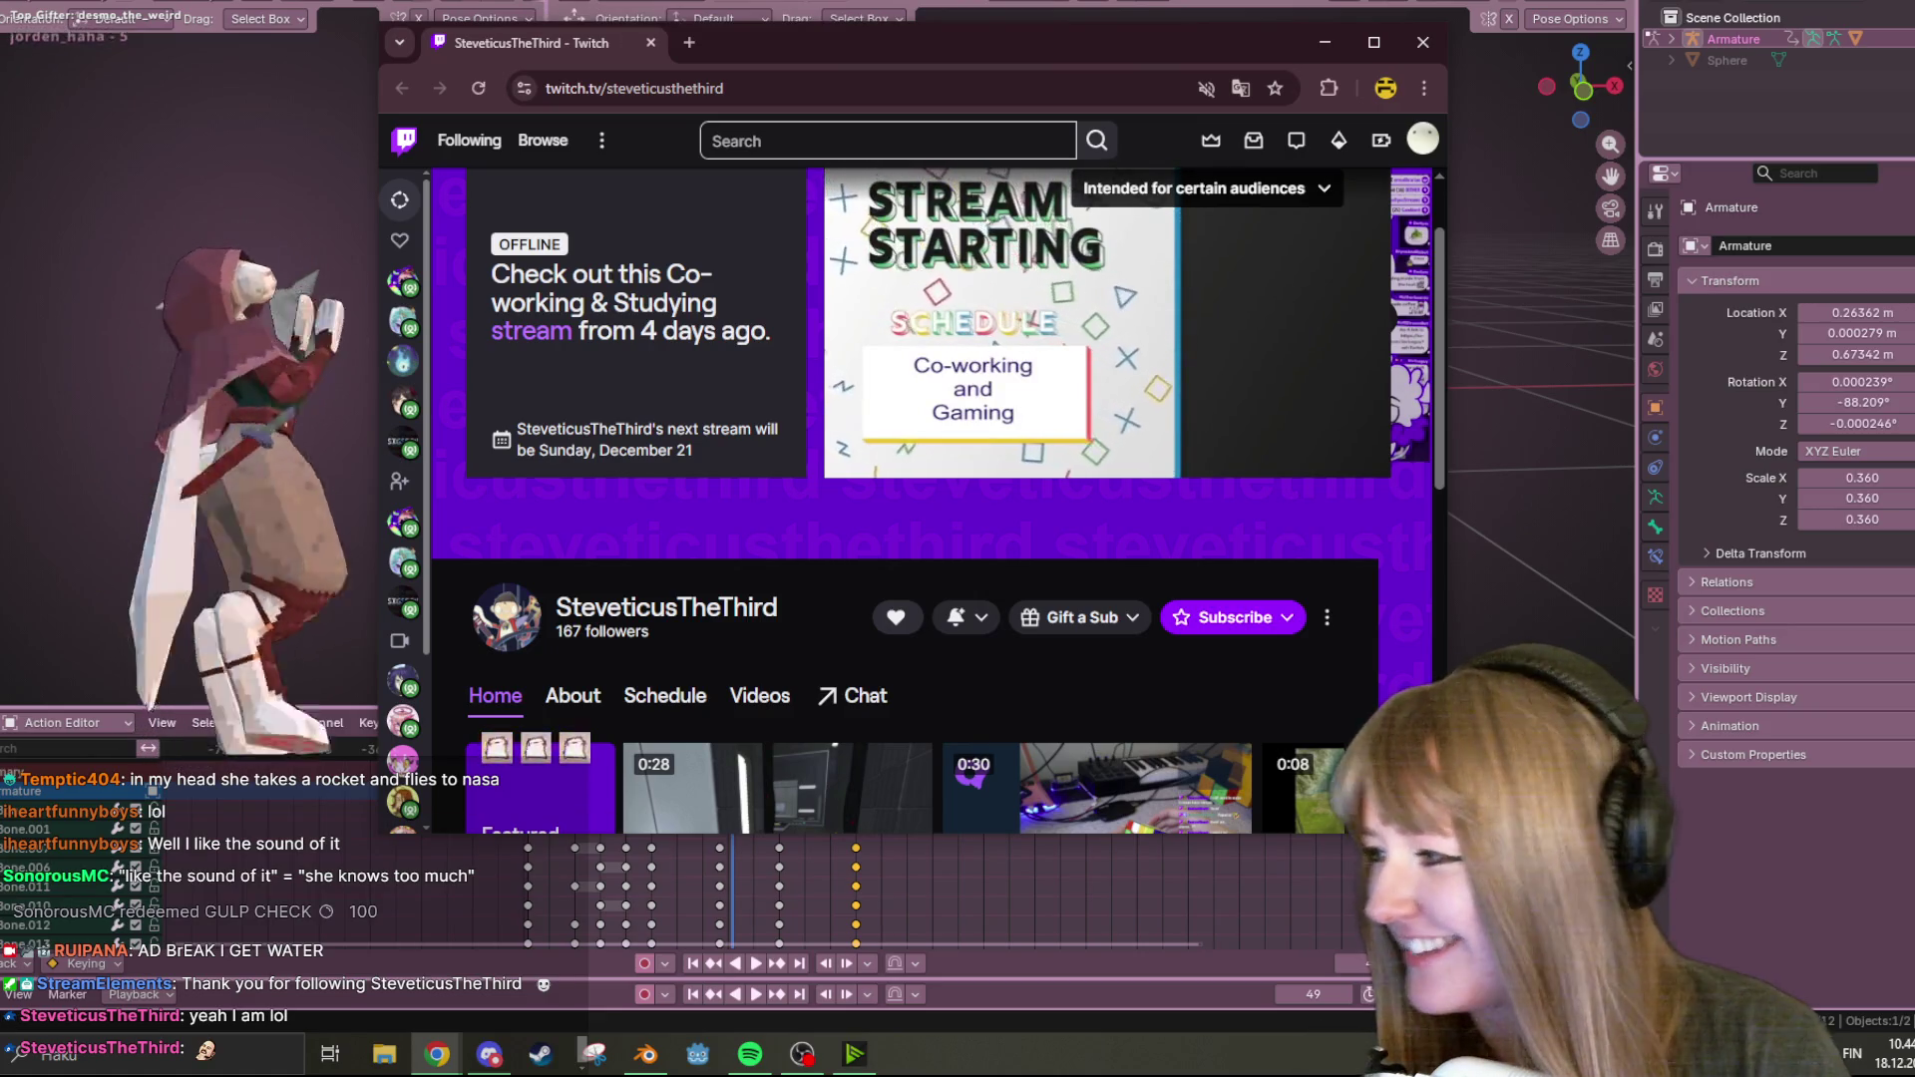
Select the channel name in the address bar, reload the Twitch page and dismiss the translation offer.
scroll(733, 403, "up", 1)
mouse_move(725, 88)
left_mouse_down()
mouse_move(606, 88)
mouse_move(603, 135)
left_mouse_up()
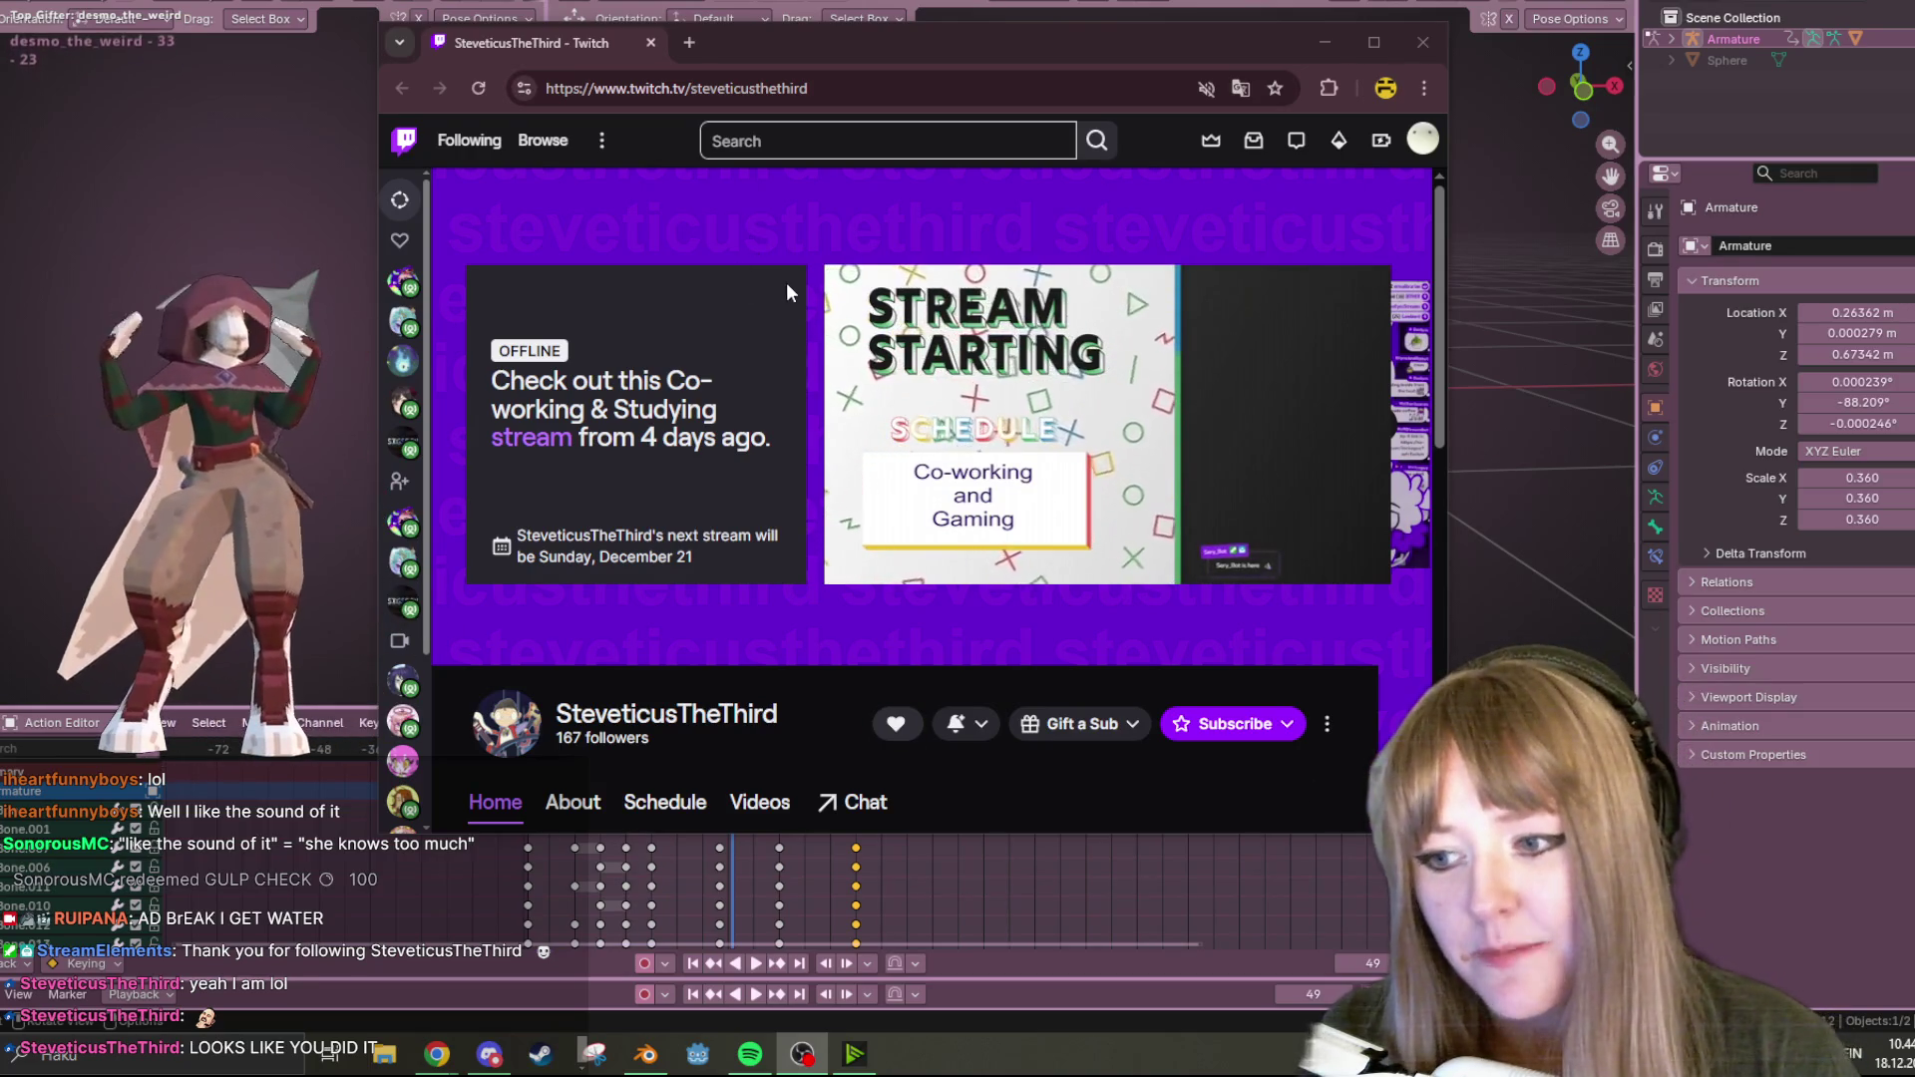
scroll(792, 285, "down", 1)
double_click(748, 87)
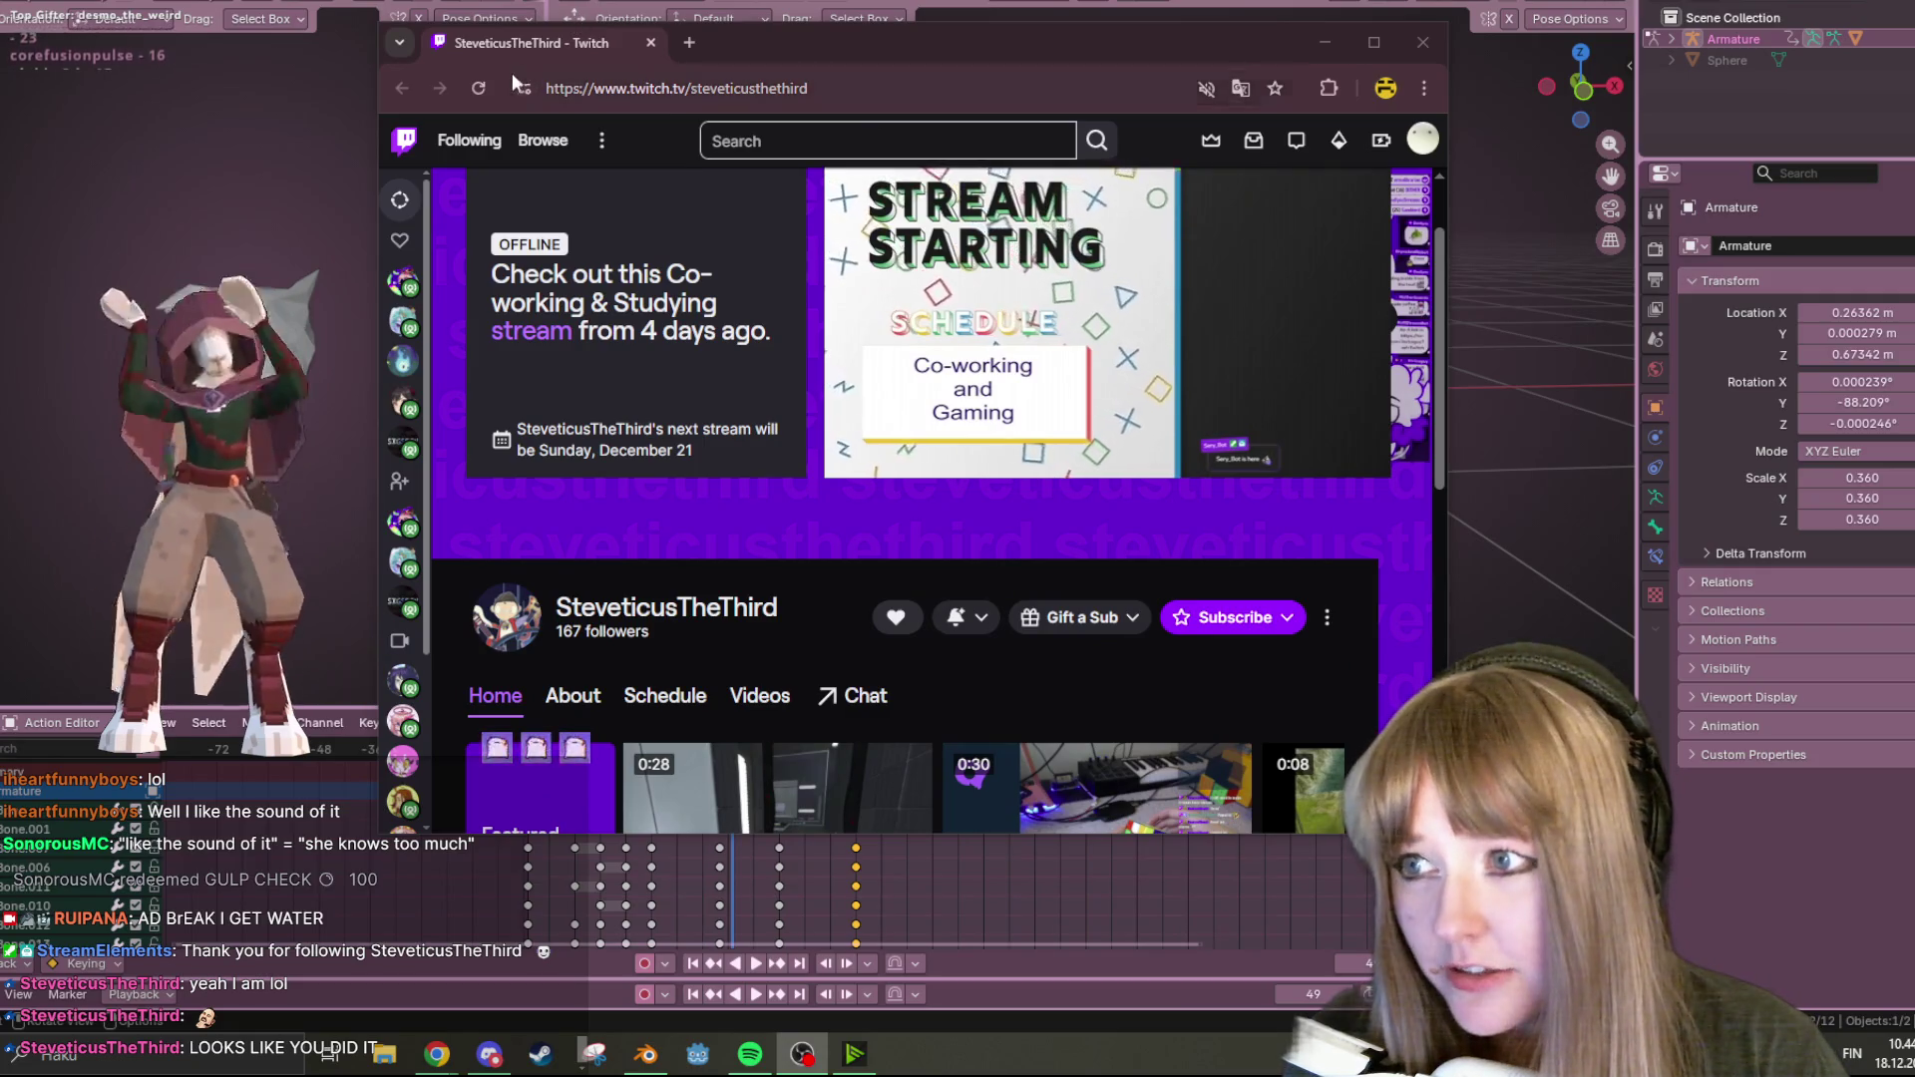
left_click(489, 86)
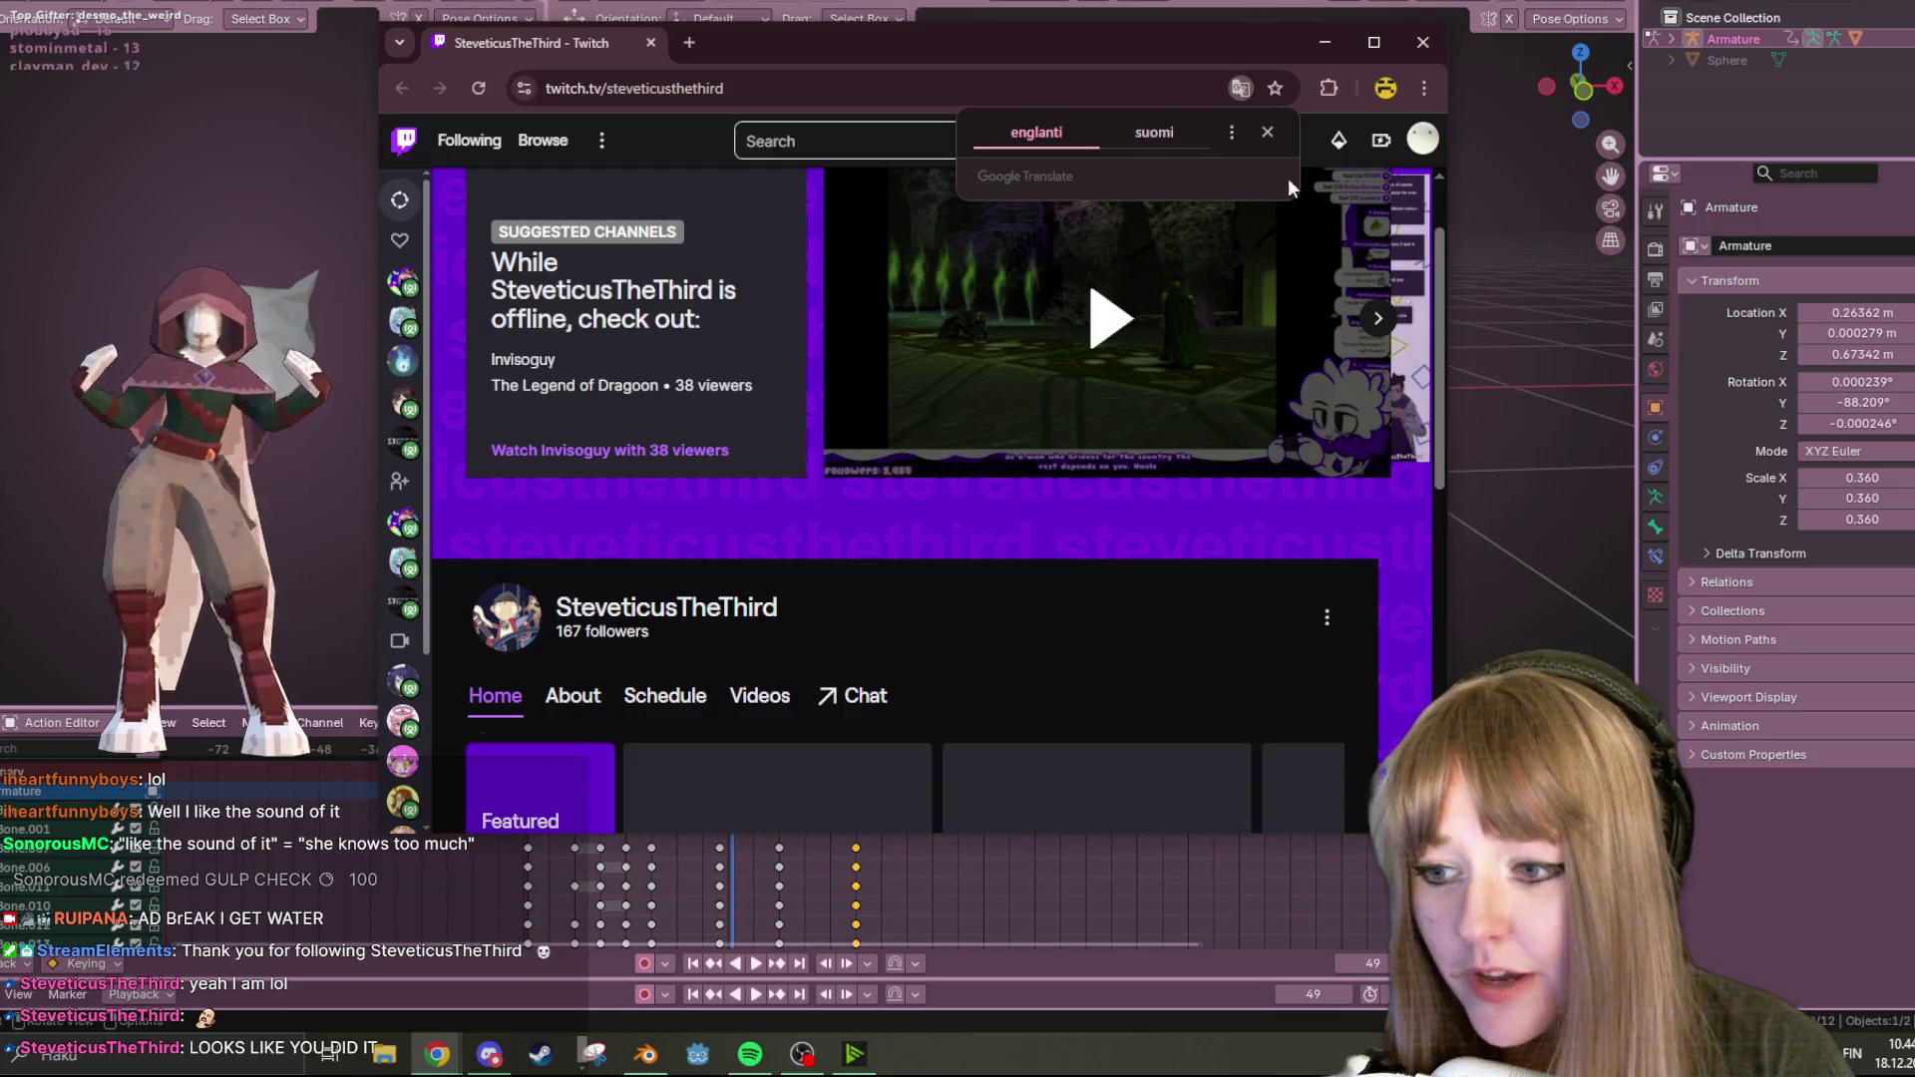
left_click(1271, 137)
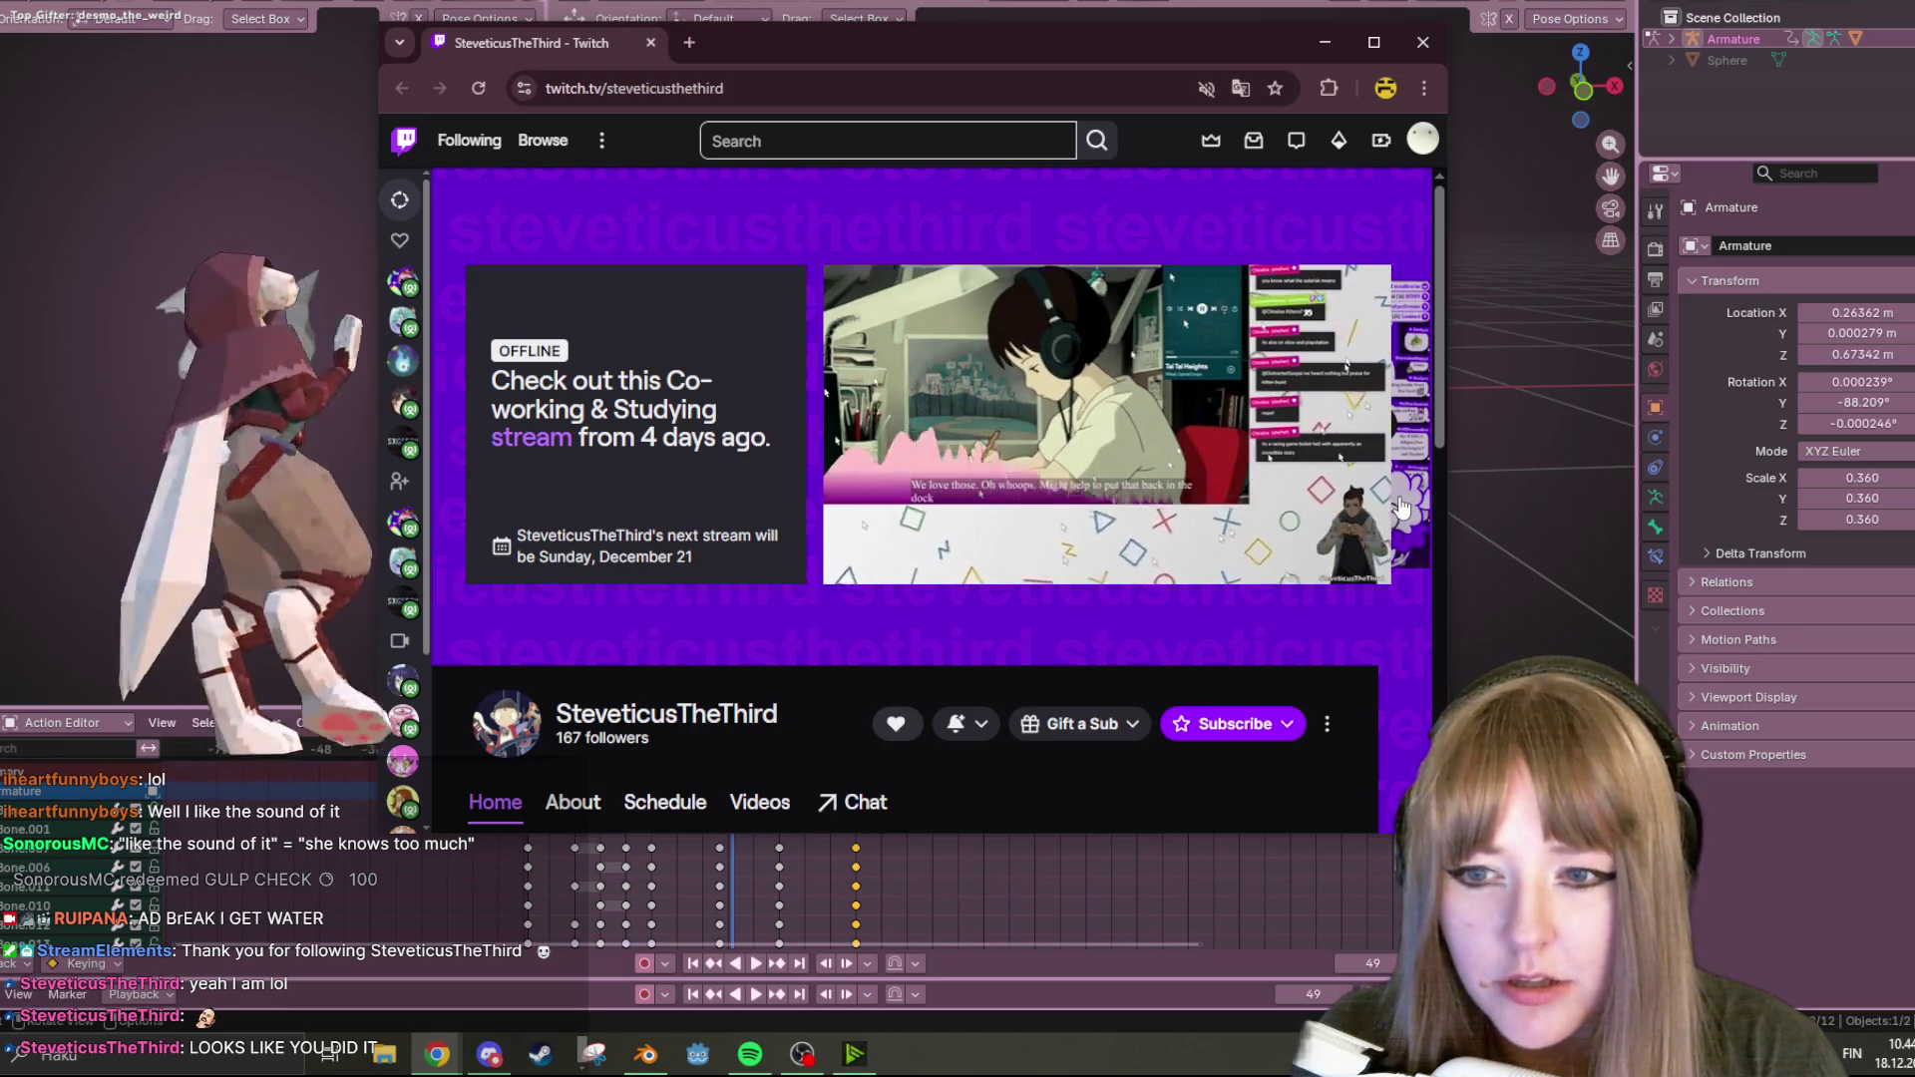
Skip ahead in the featured video, reload the page twice more until followers read 168, then close the browser.
left_click(1278, 534)
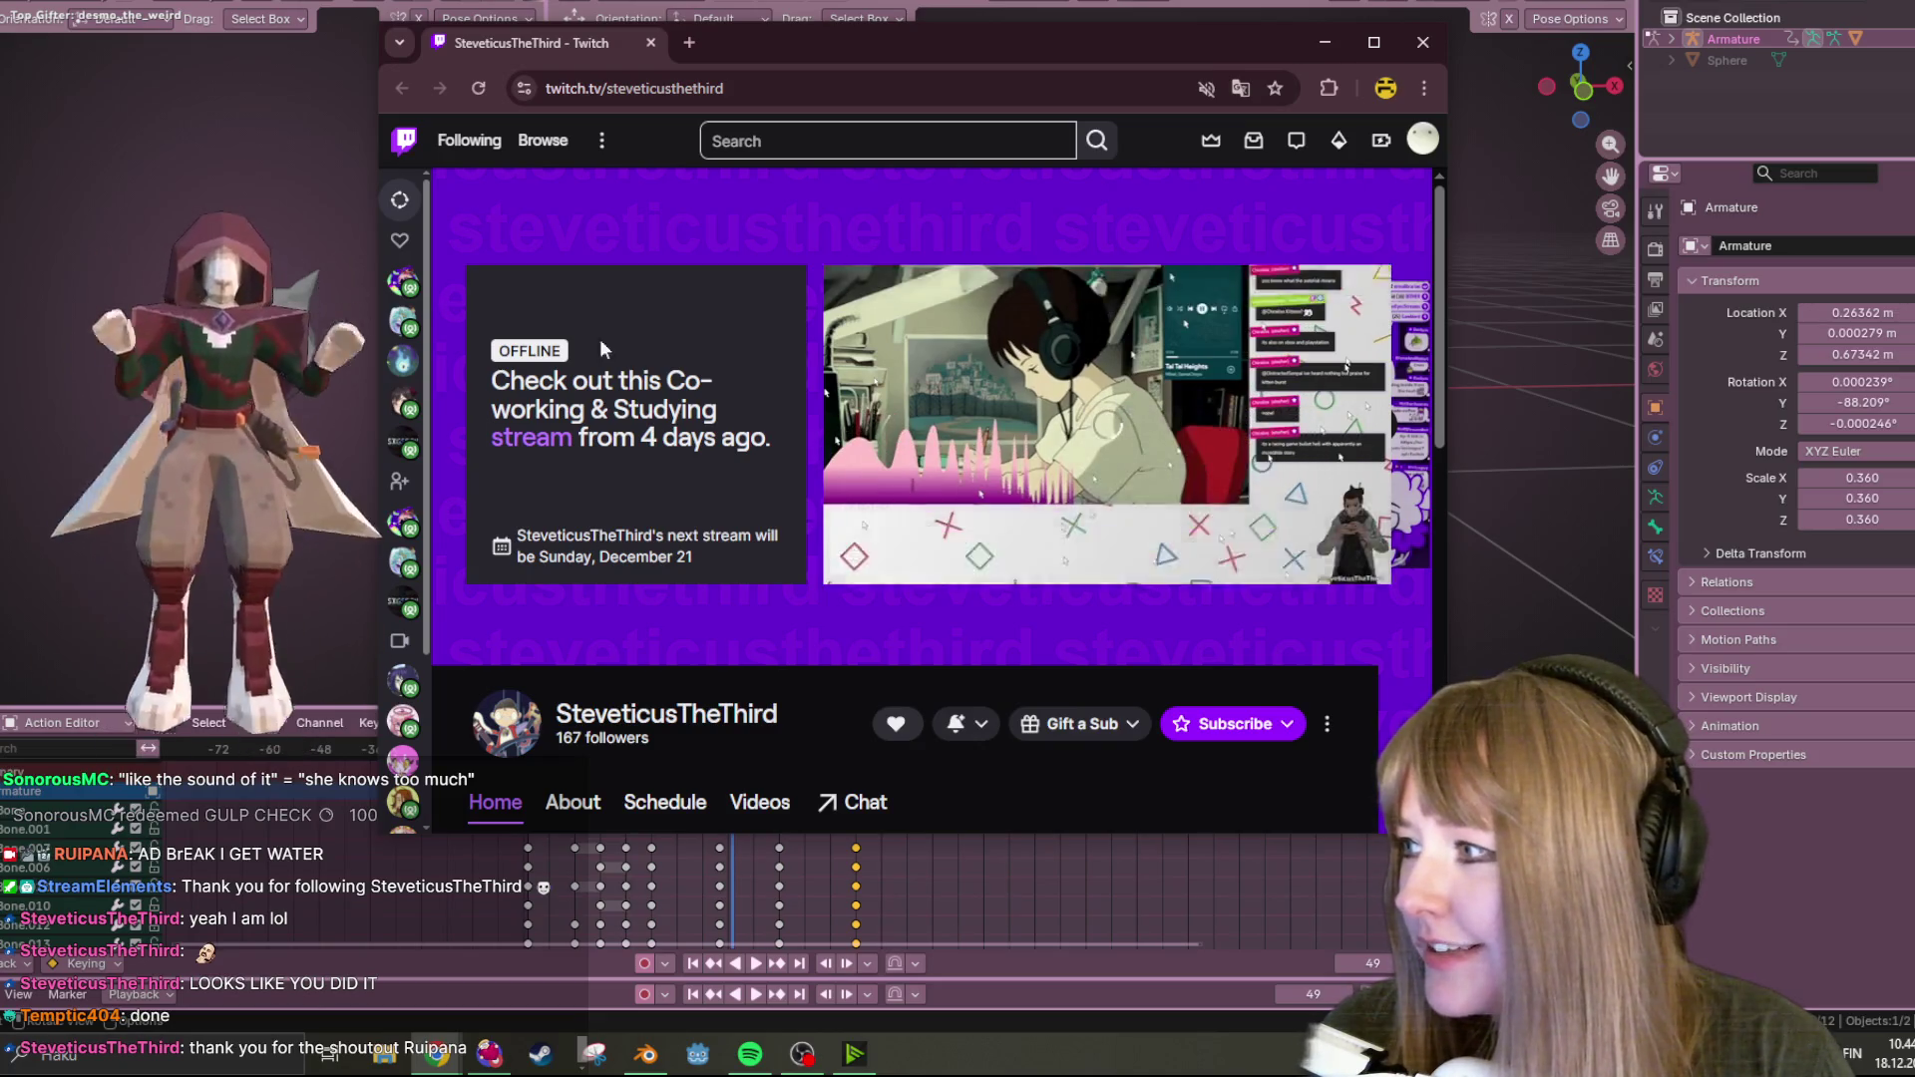
left_click(492, 80)
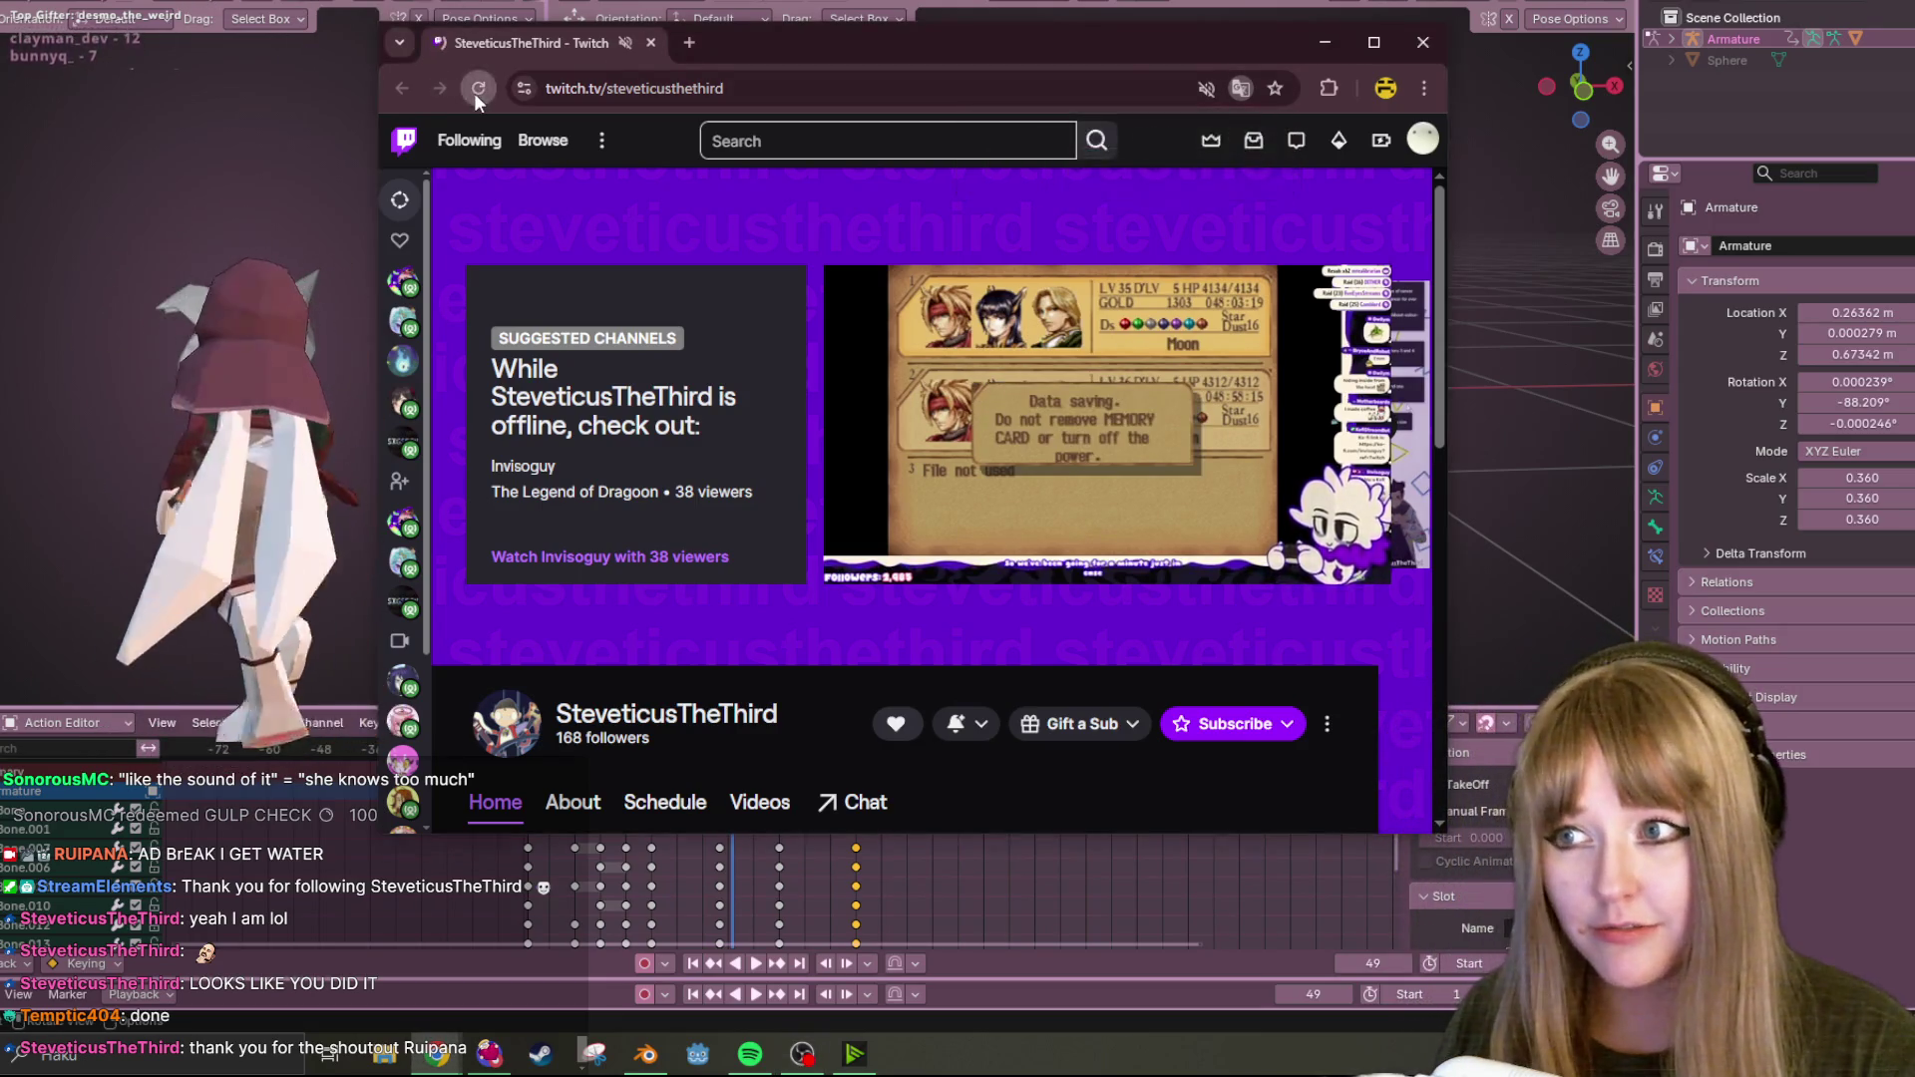
left_click(475, 93)
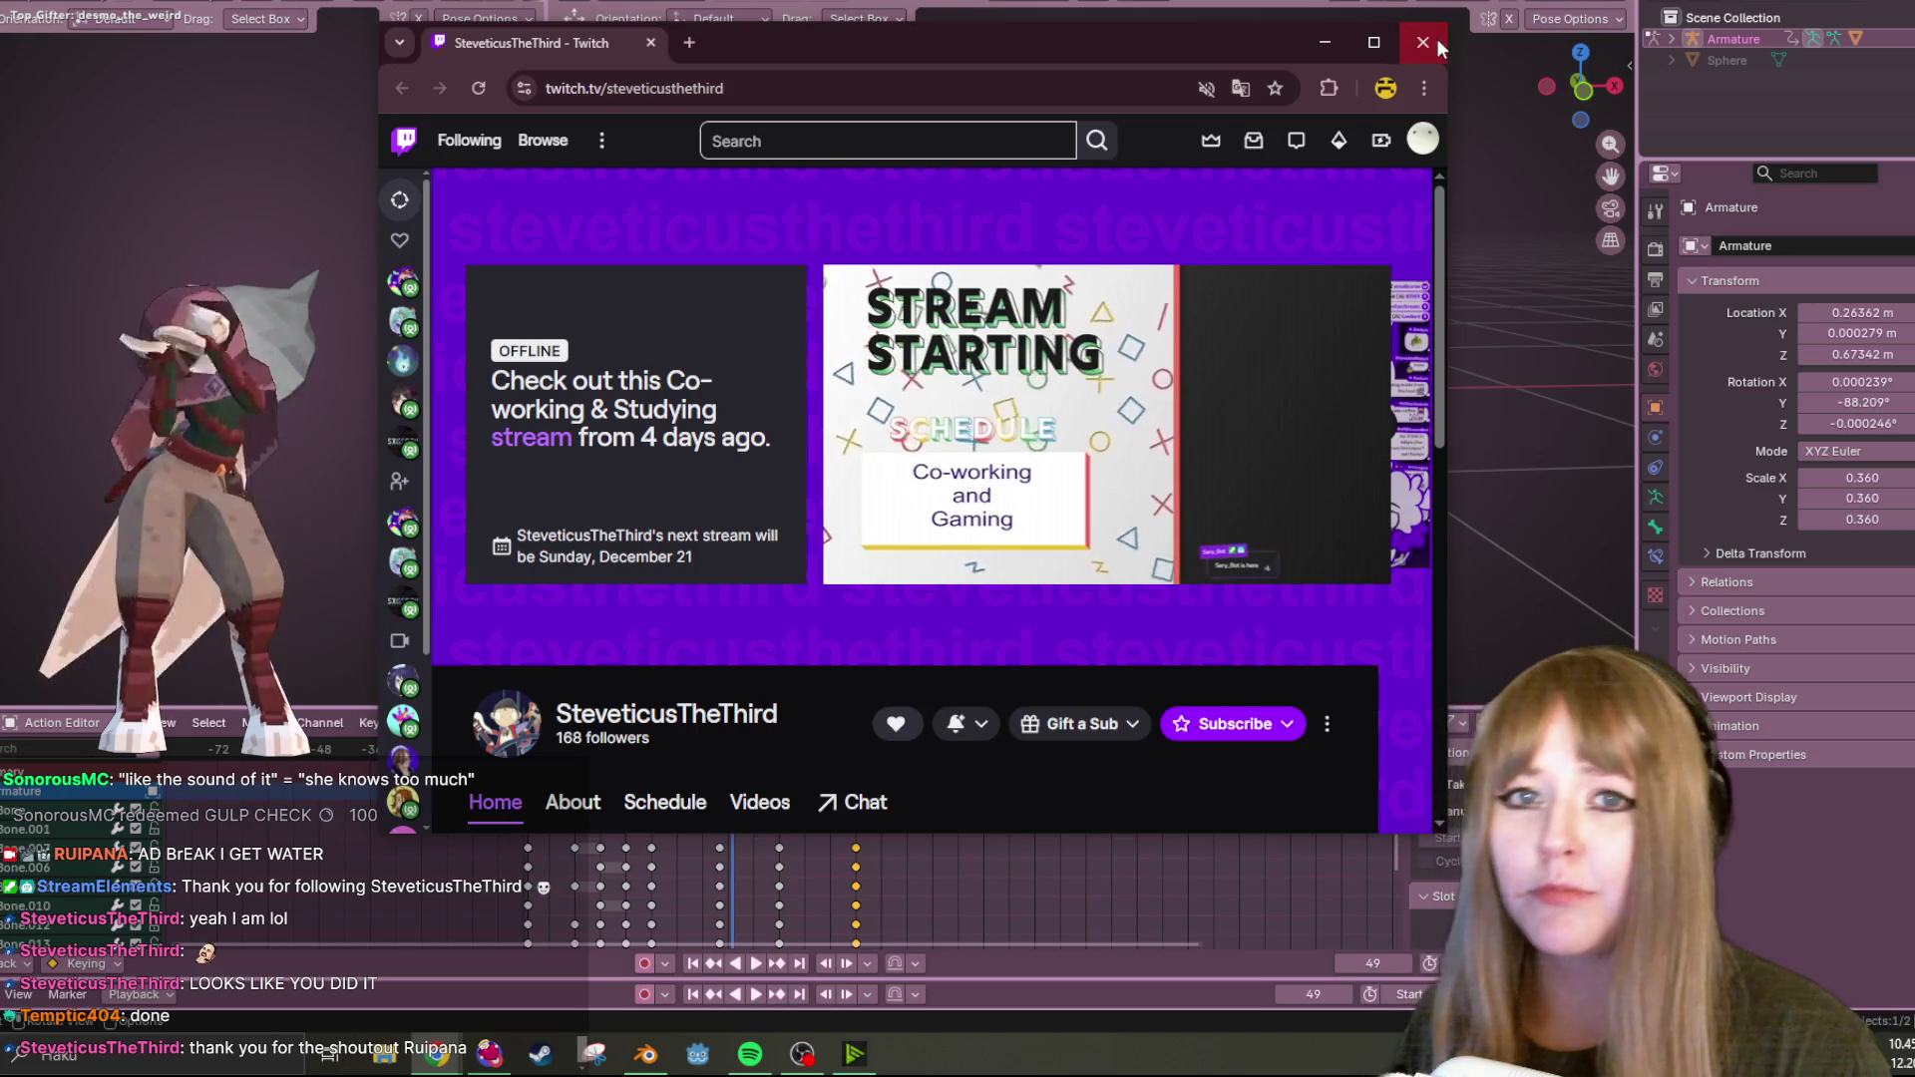
left_click(1436, 40)
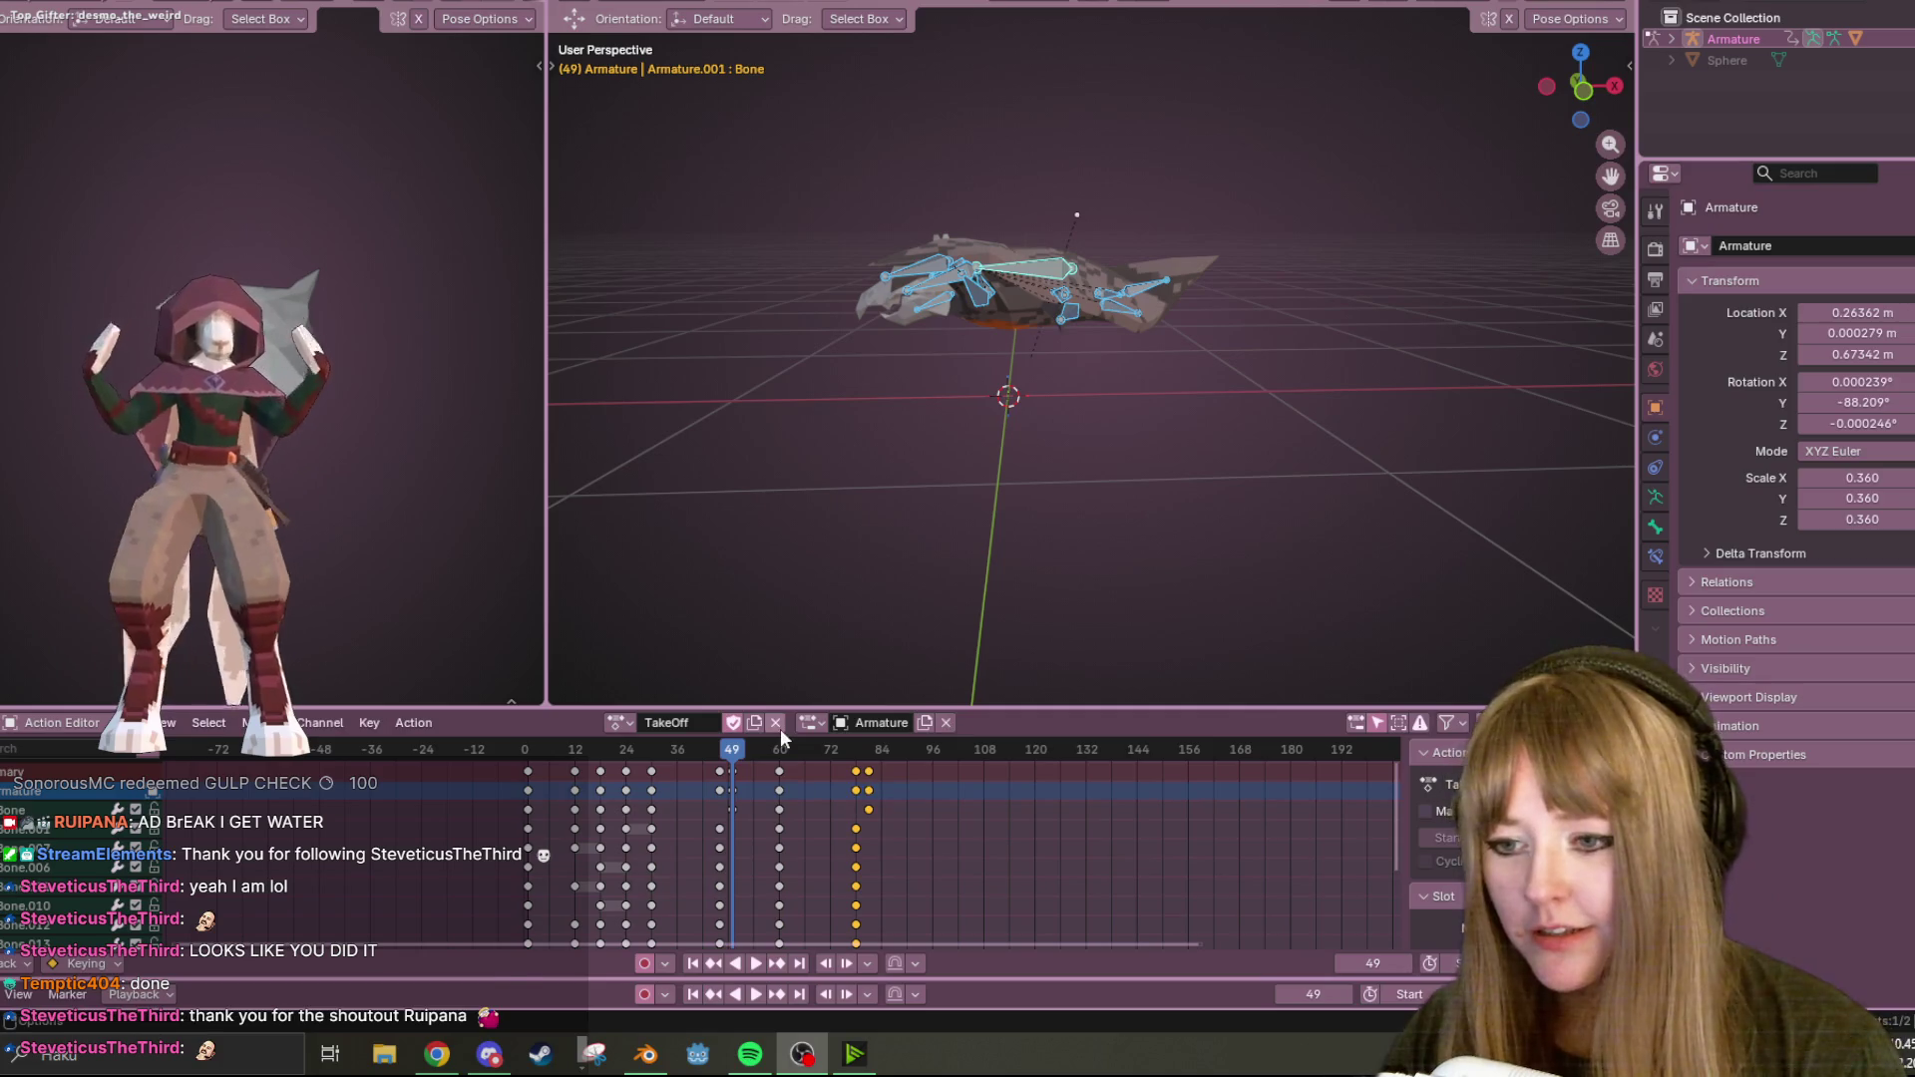
Show the action side panel, replay TakeOff from the first frame and switch to Front Orthographic view.
key("n")
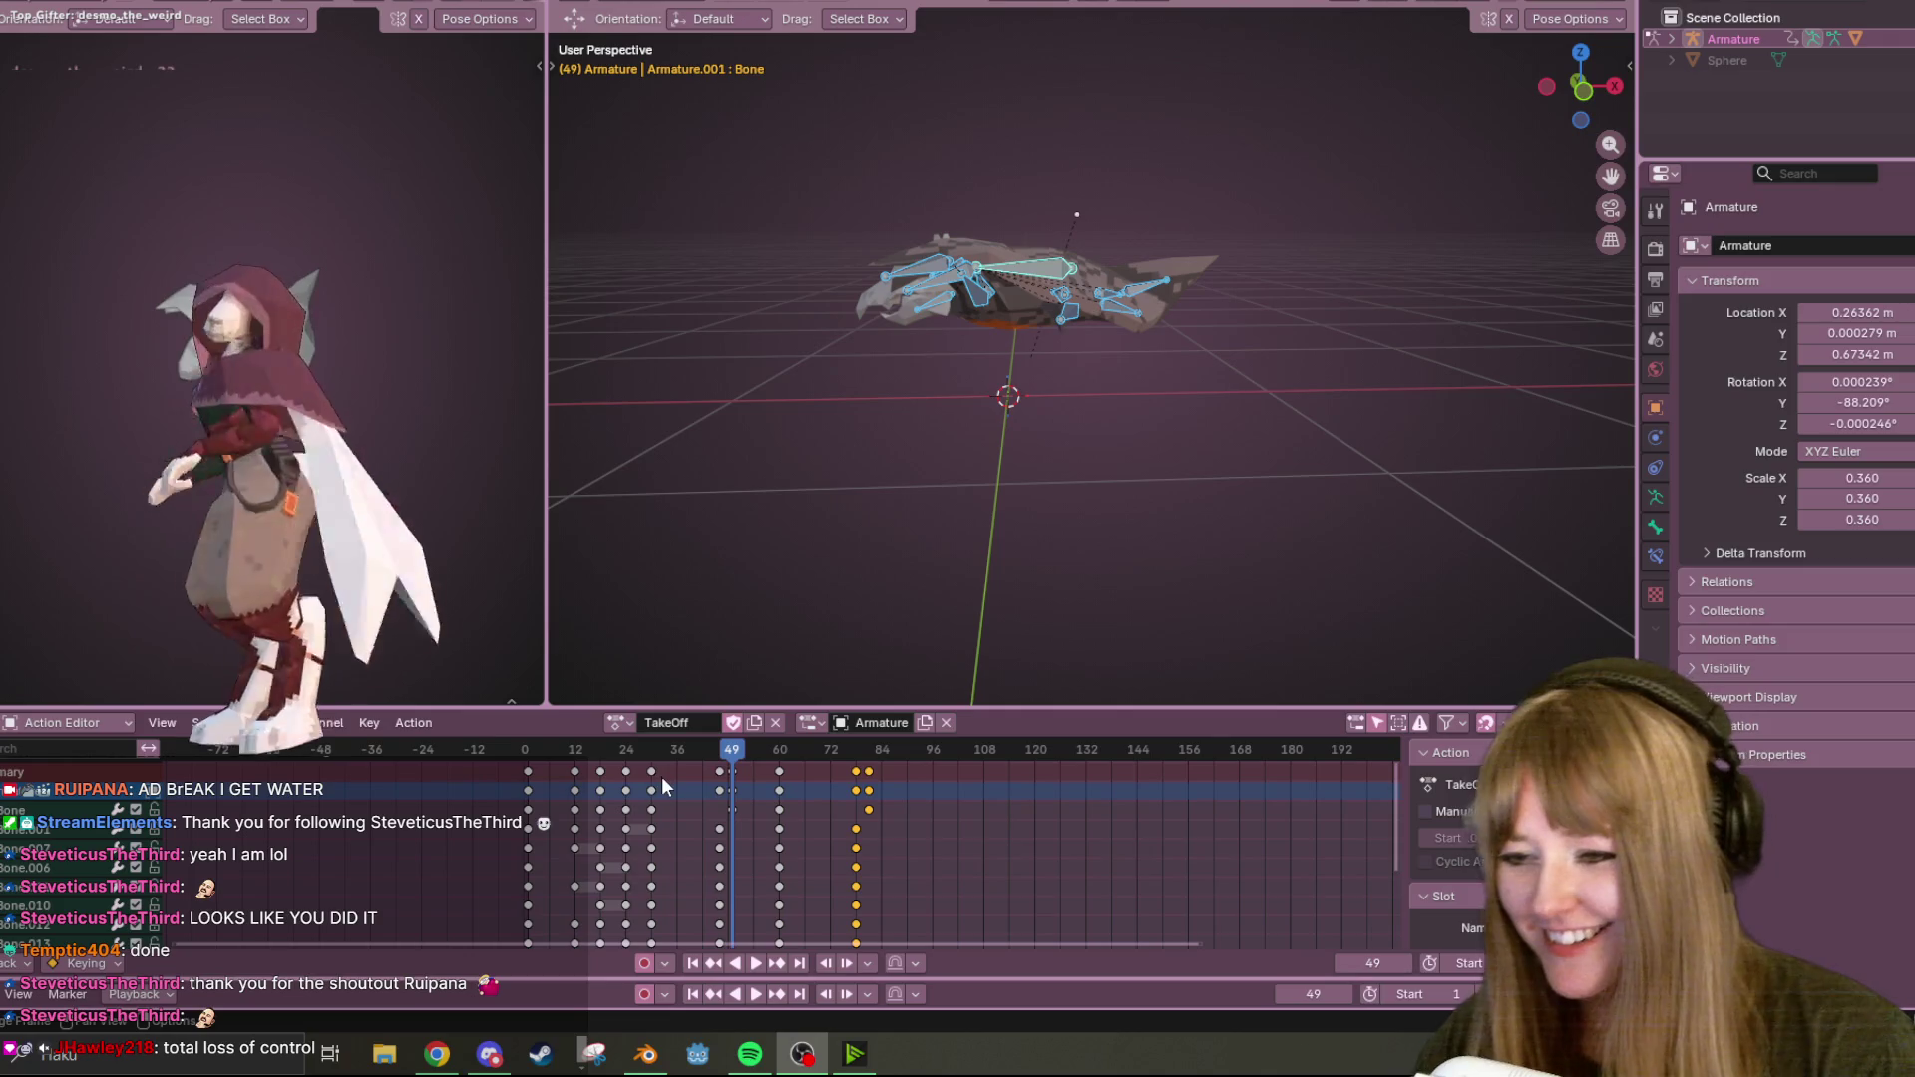
key("space")
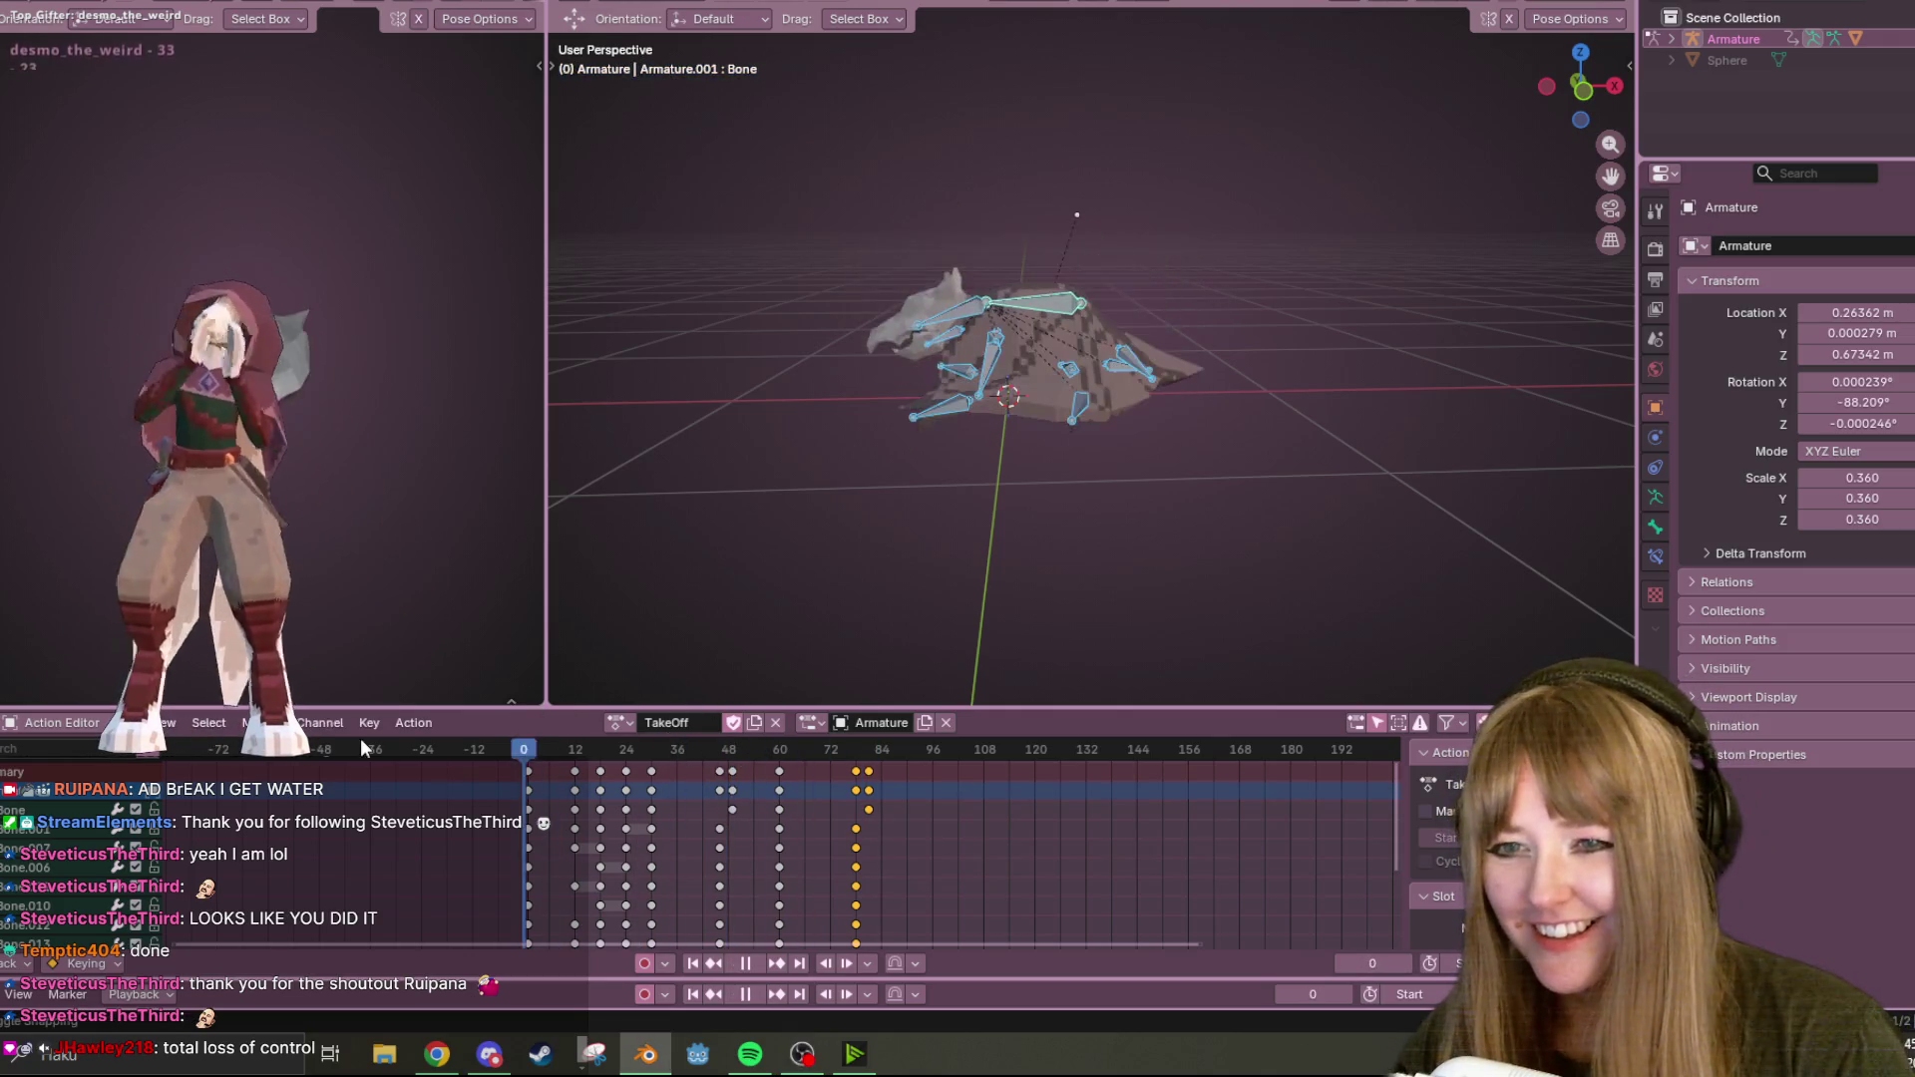
key("space")
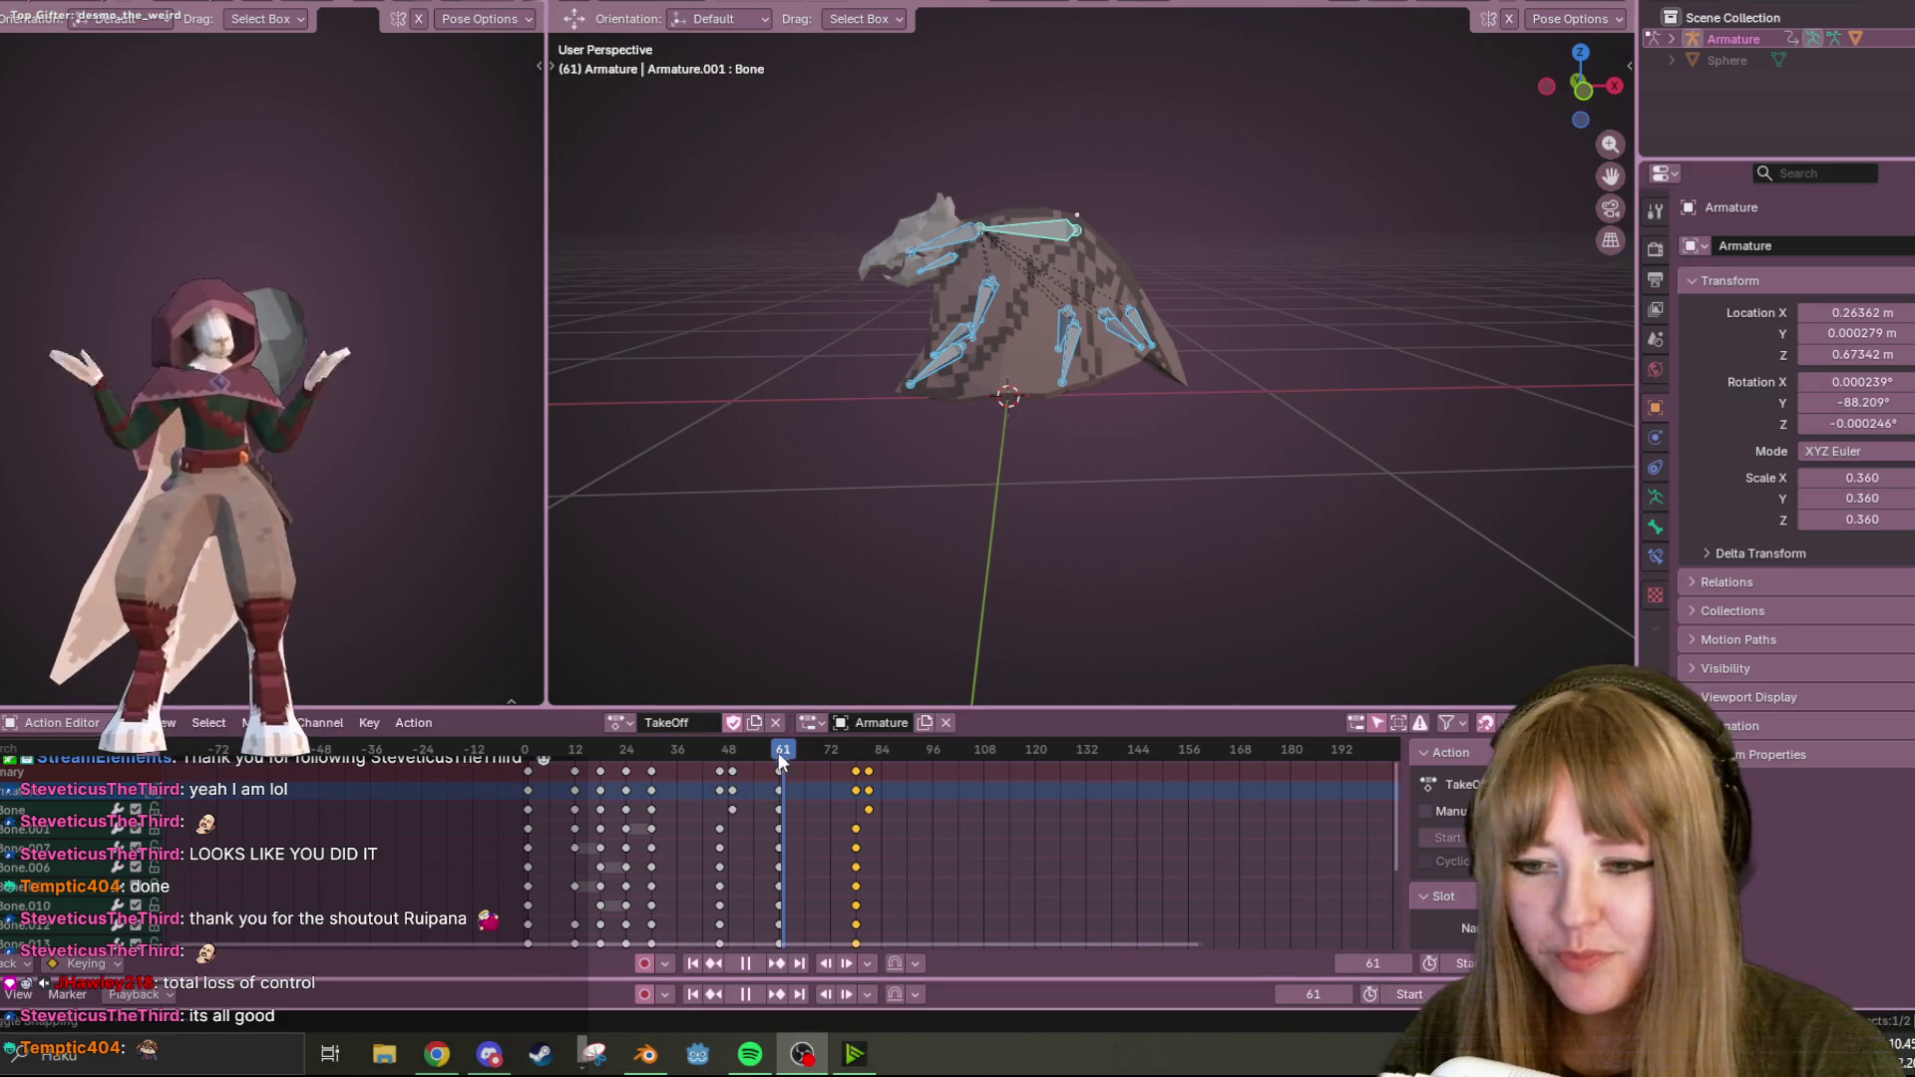
key("Escape")
left_click(755, 963)
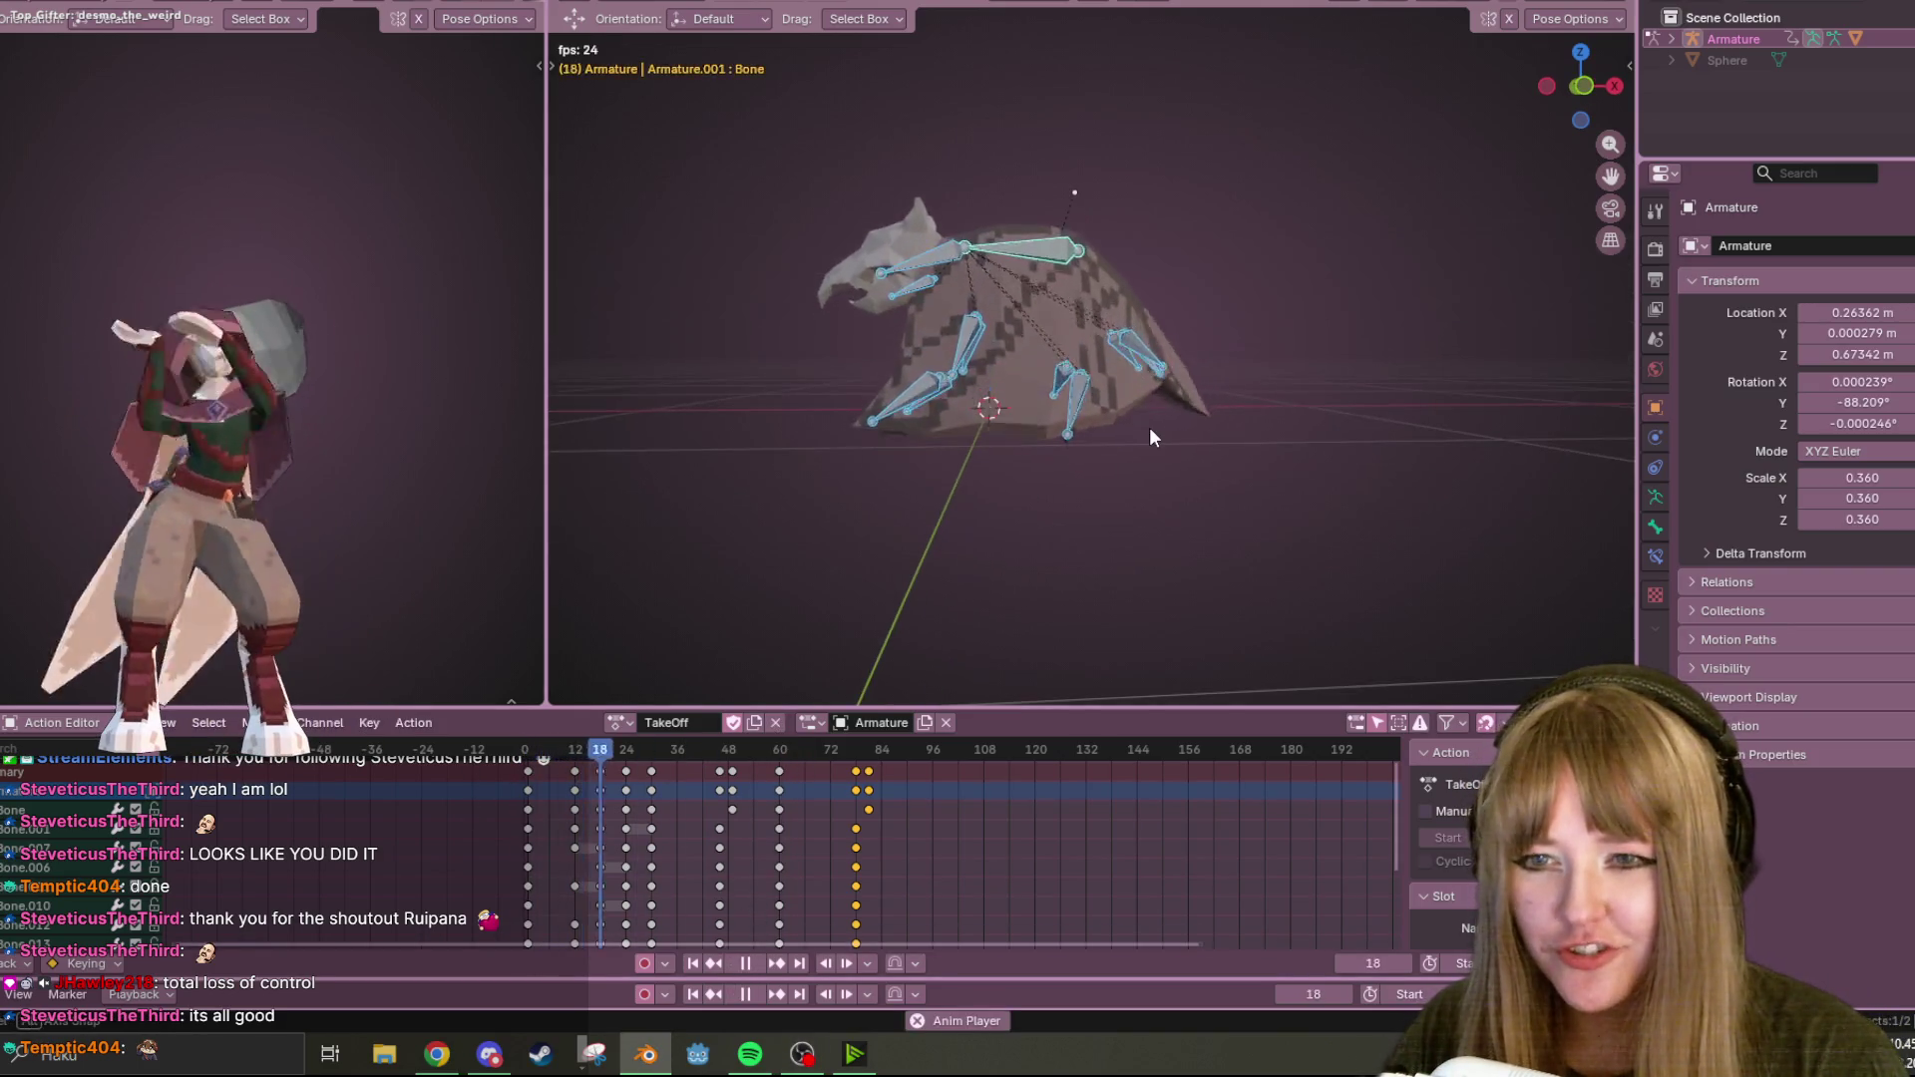
left_click(1584, 86)
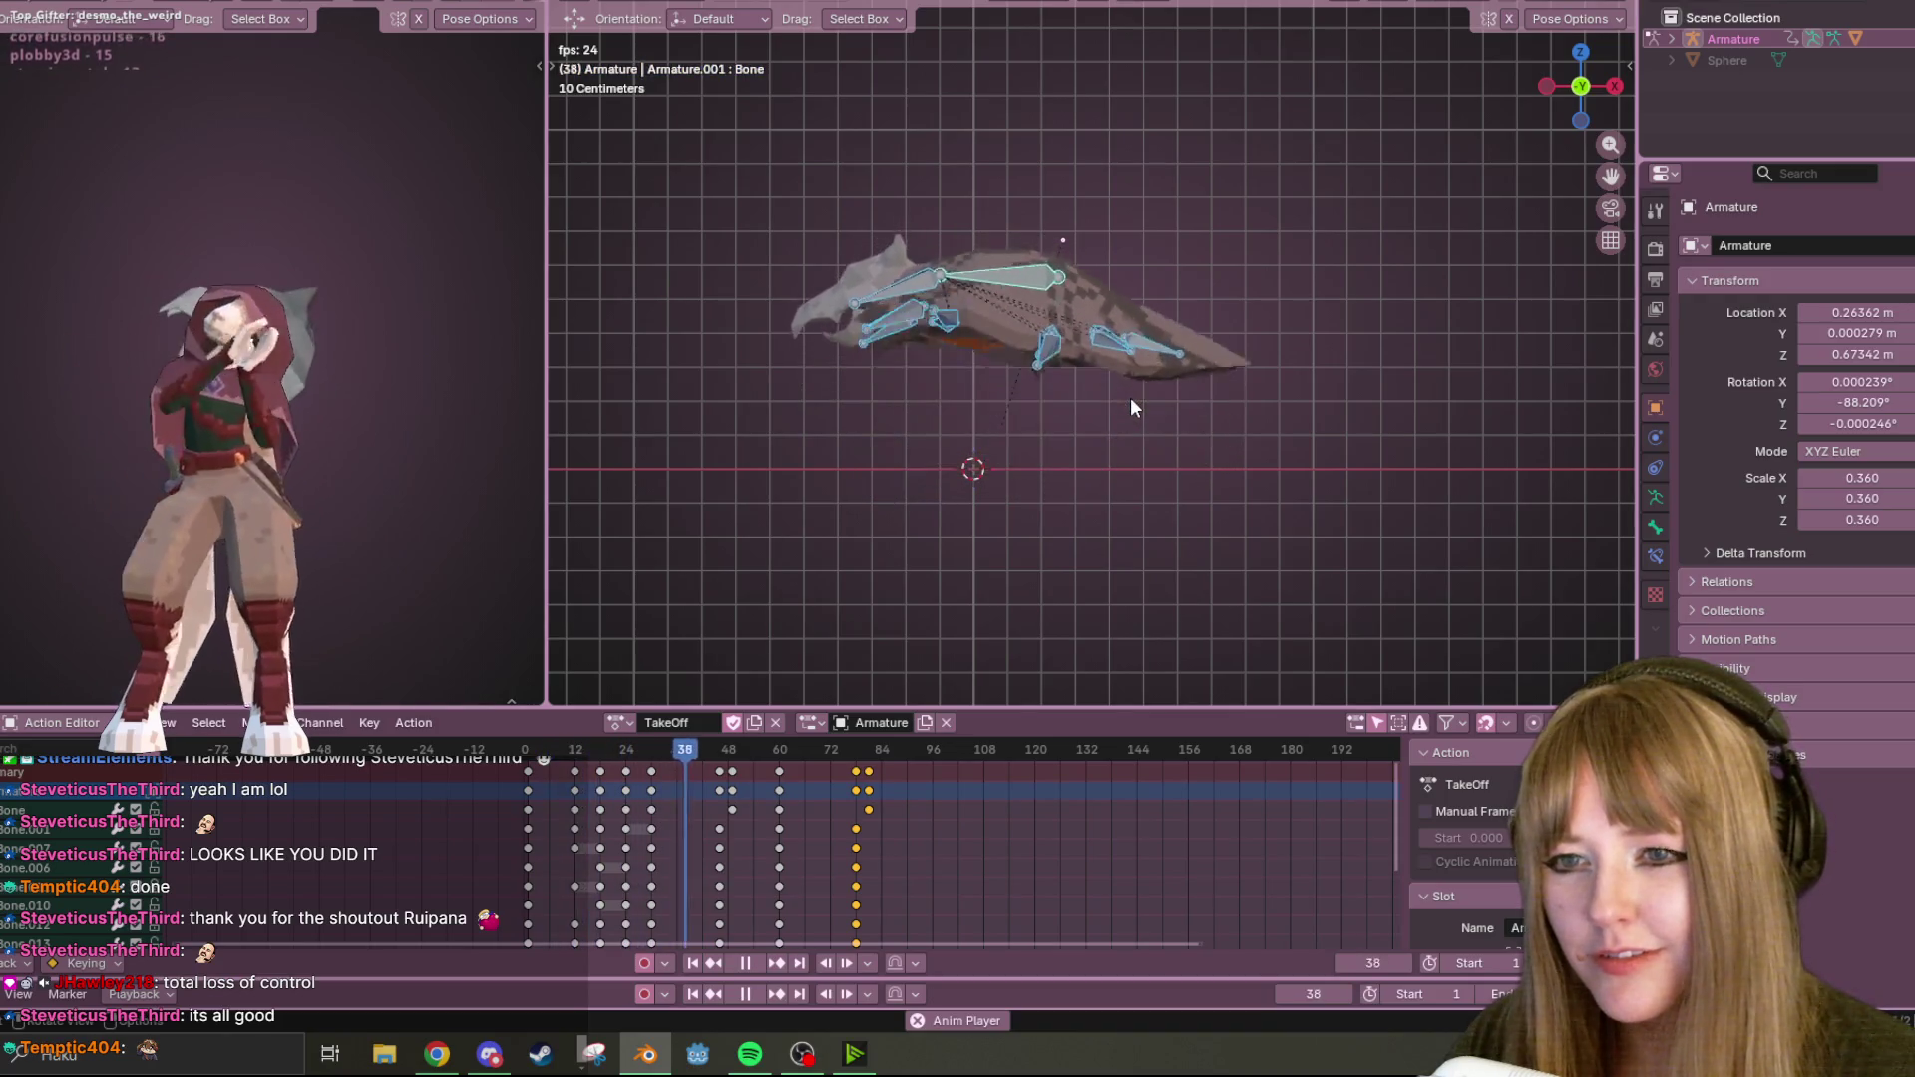
Scrub and replay TakeOff, stop on frame 21, select all its keyframes and show the side panel.
mouse_move(888, 740)
left_mouse_down()
mouse_move(524, 816)
mouse_move(666, 774)
left_mouse_up()
key("space")
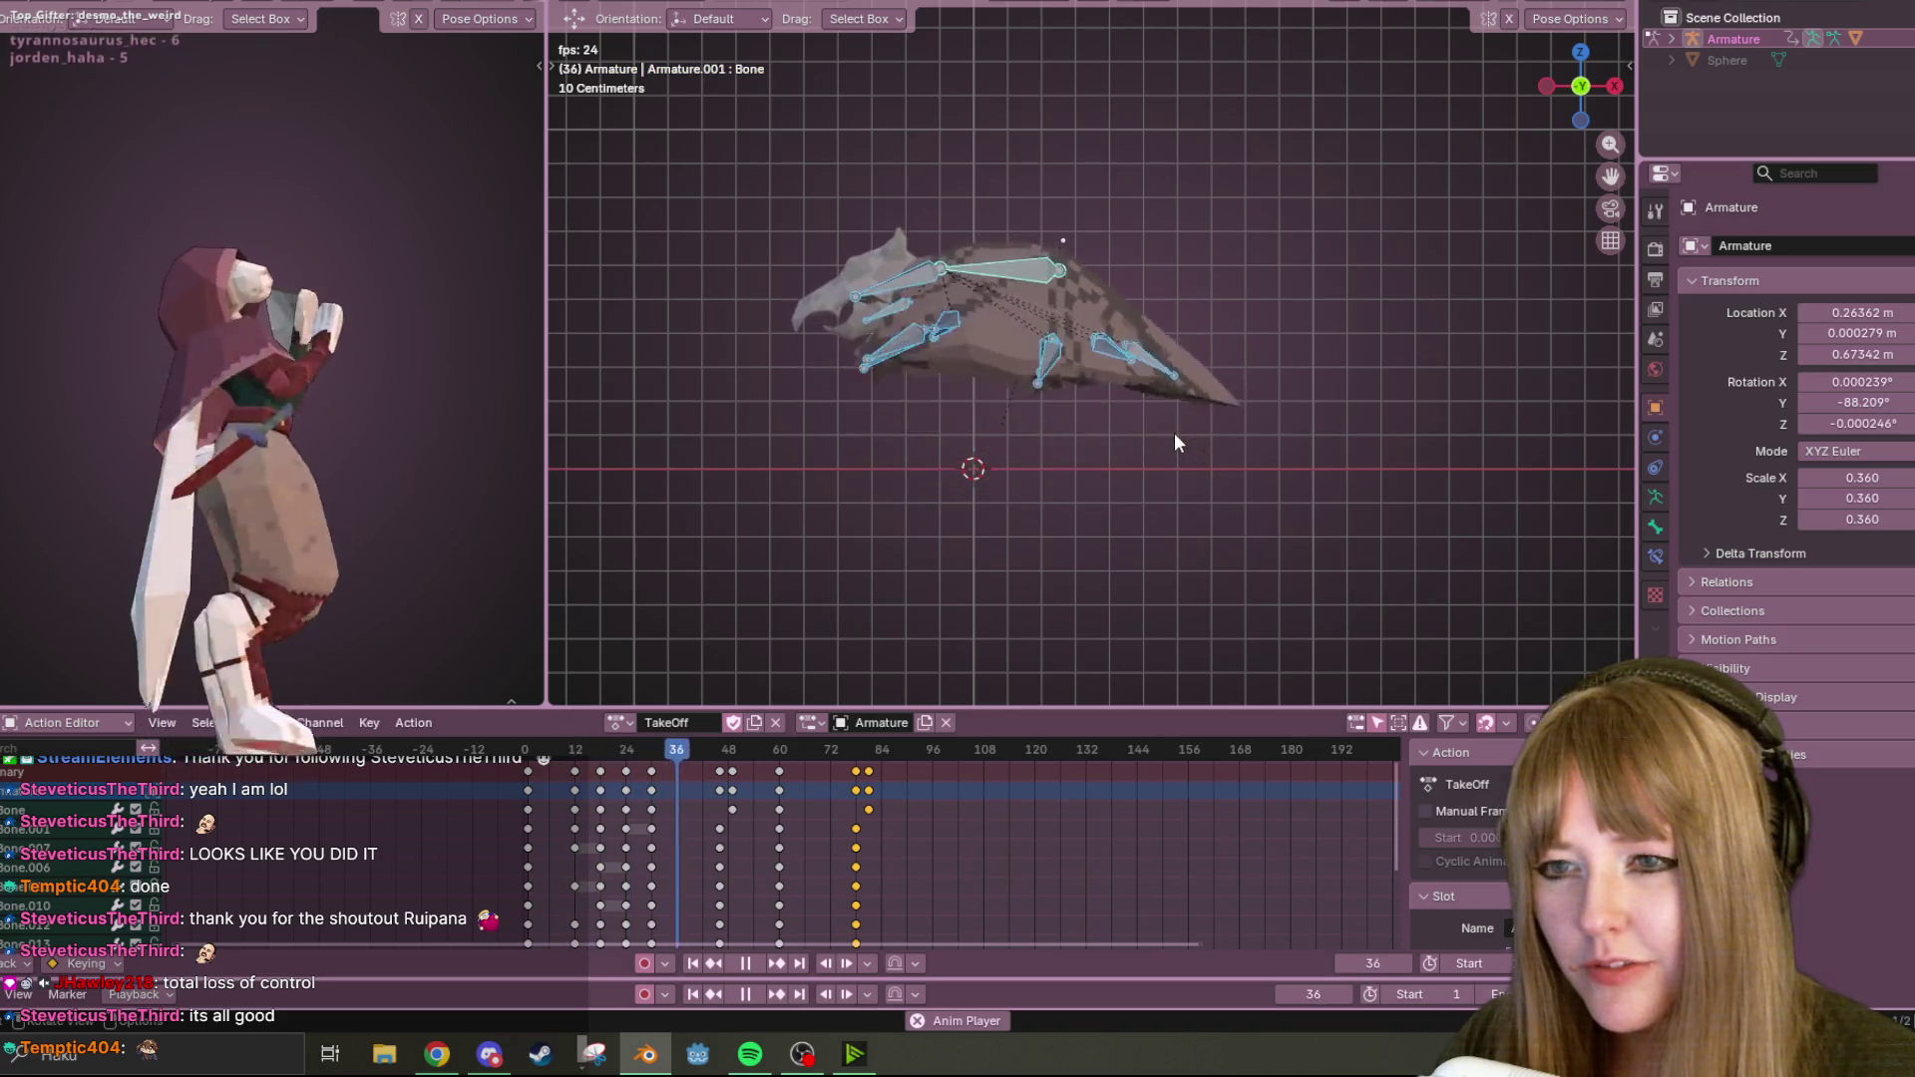
left_click(756, 963)
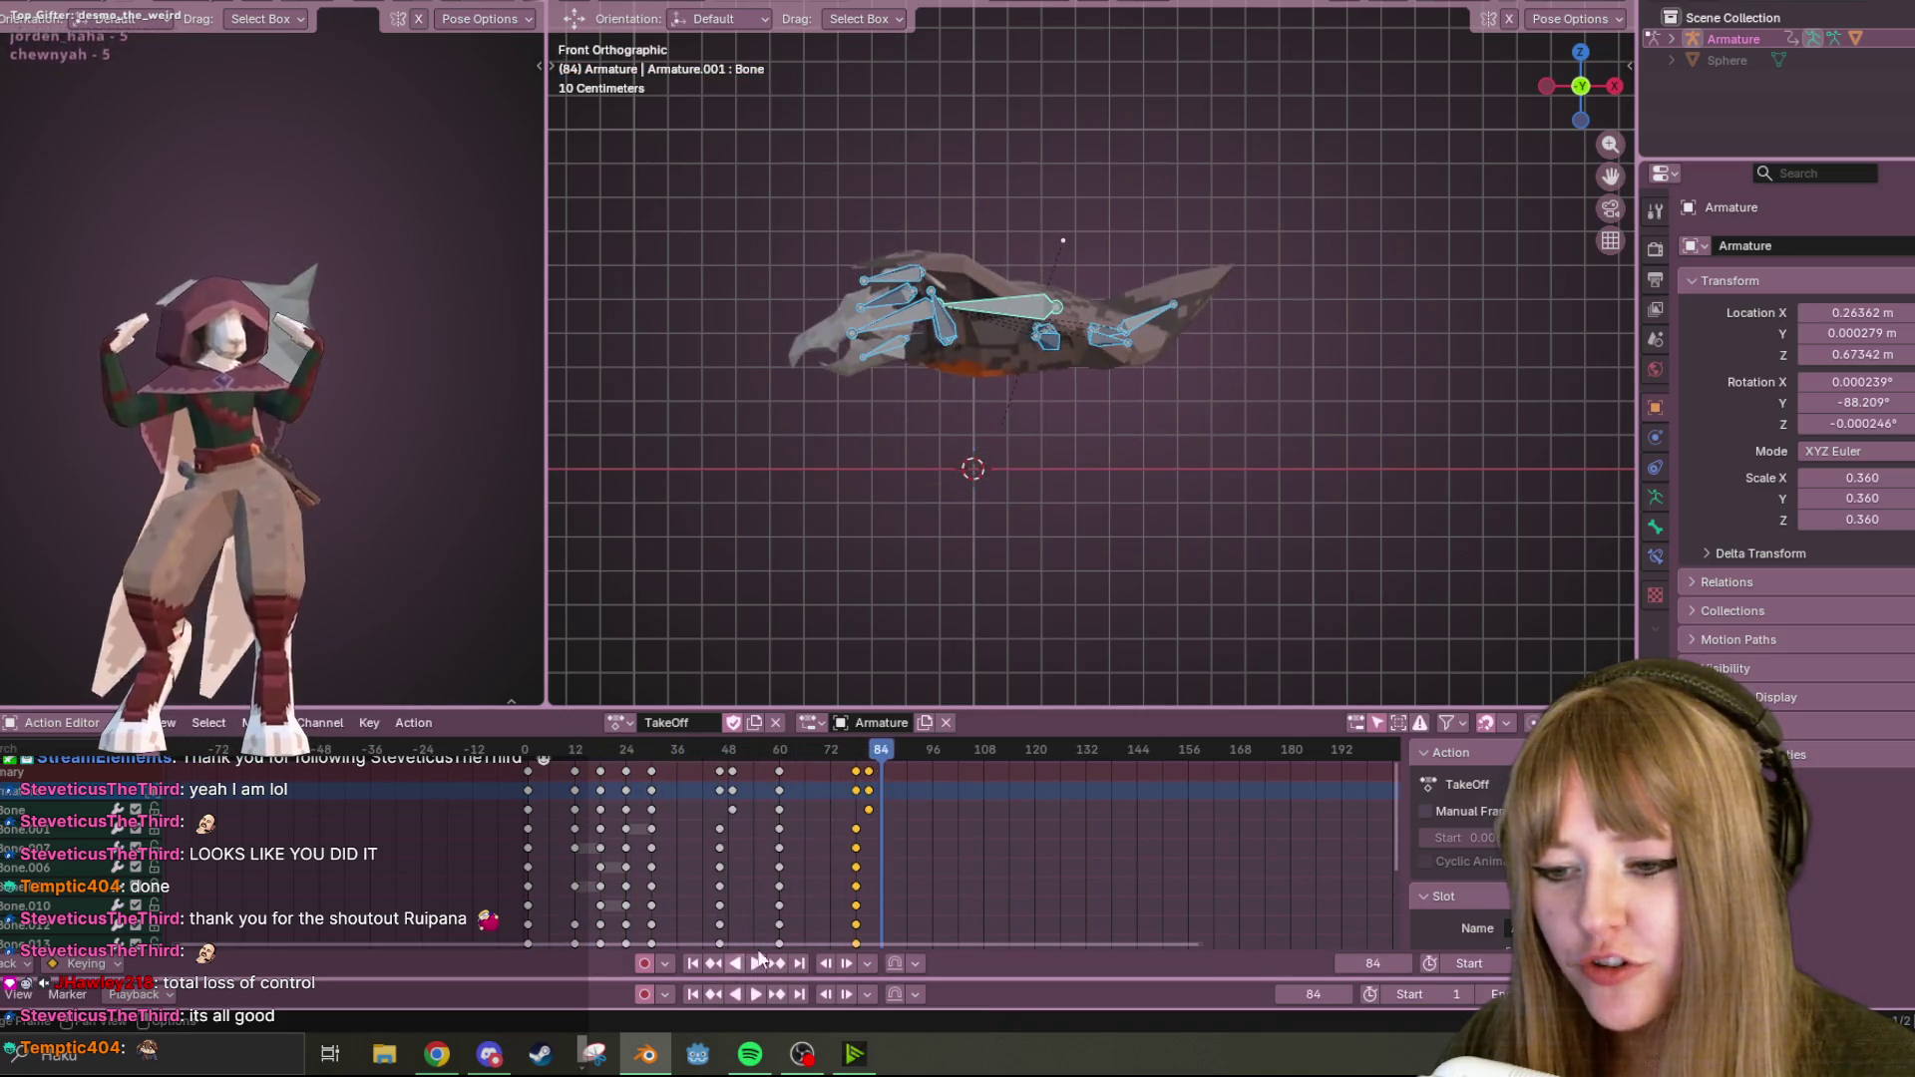
key("space")
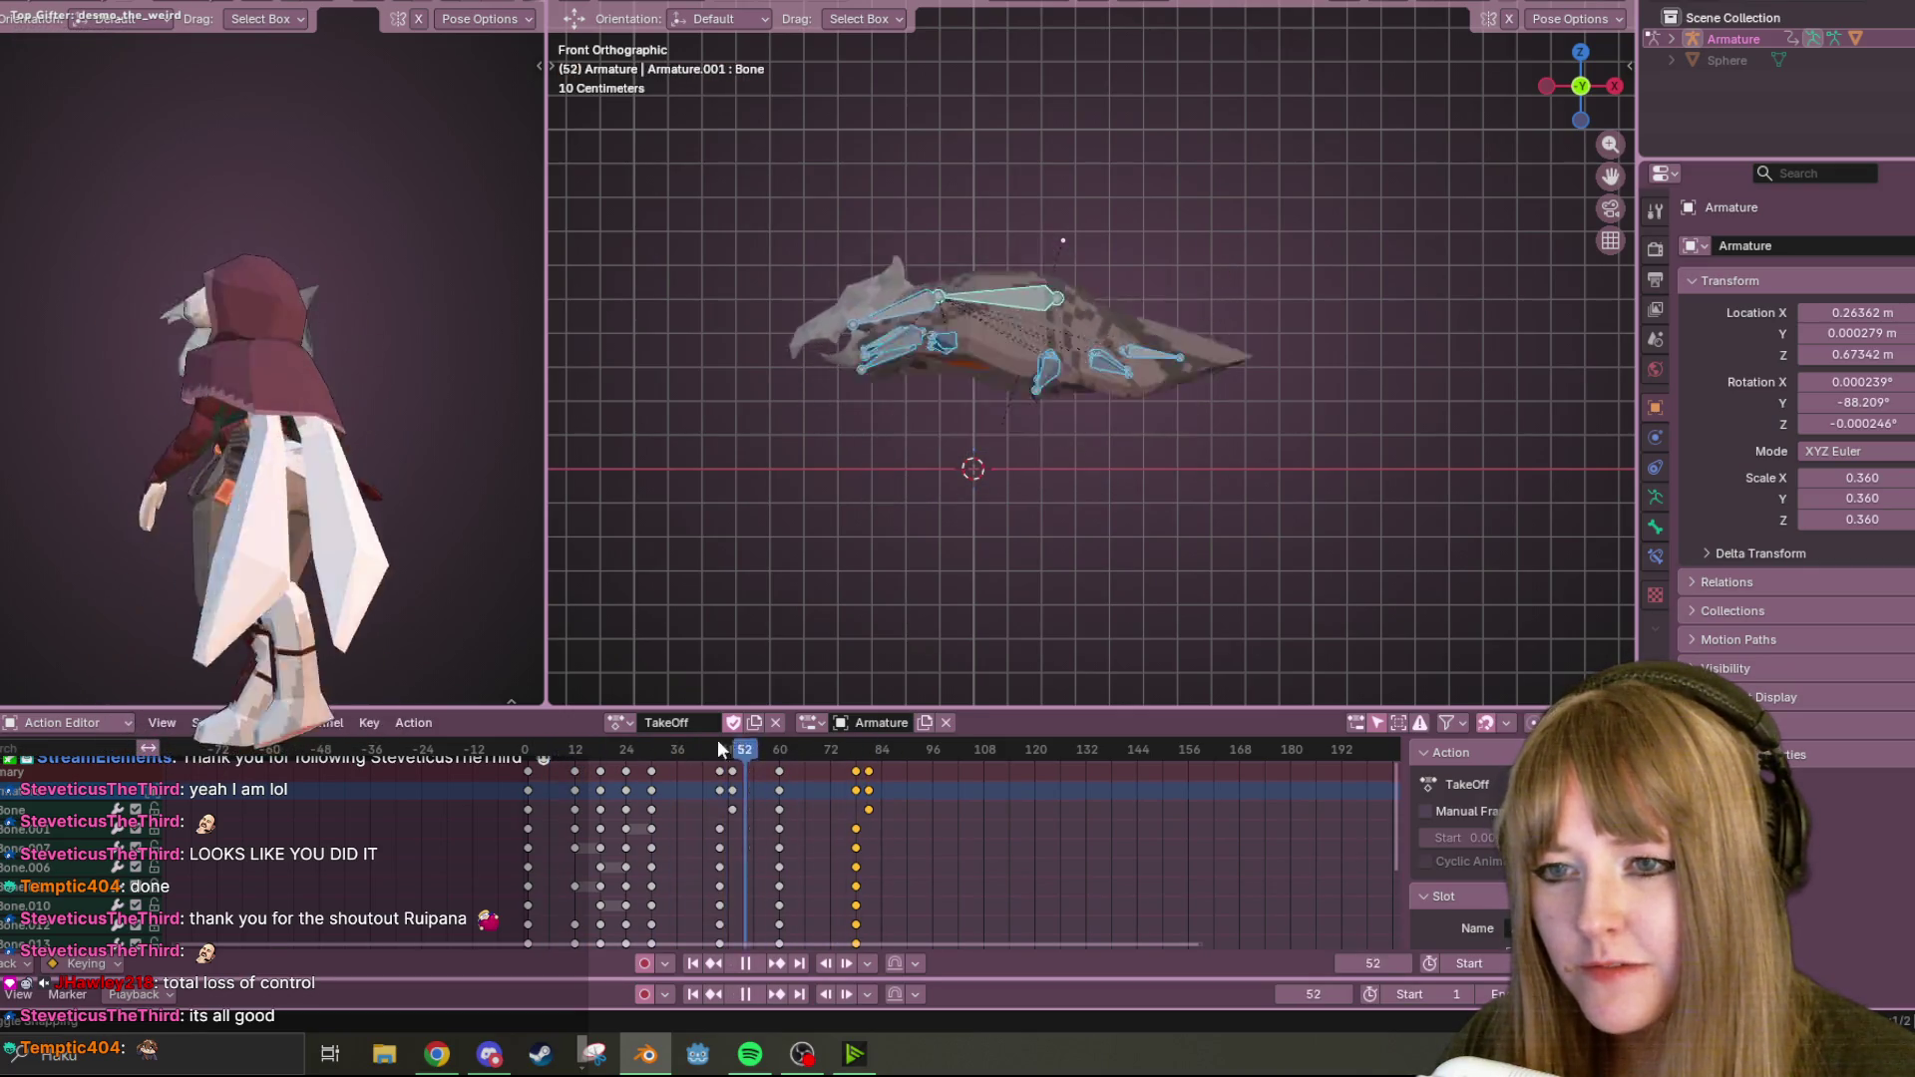
left_click(745, 965)
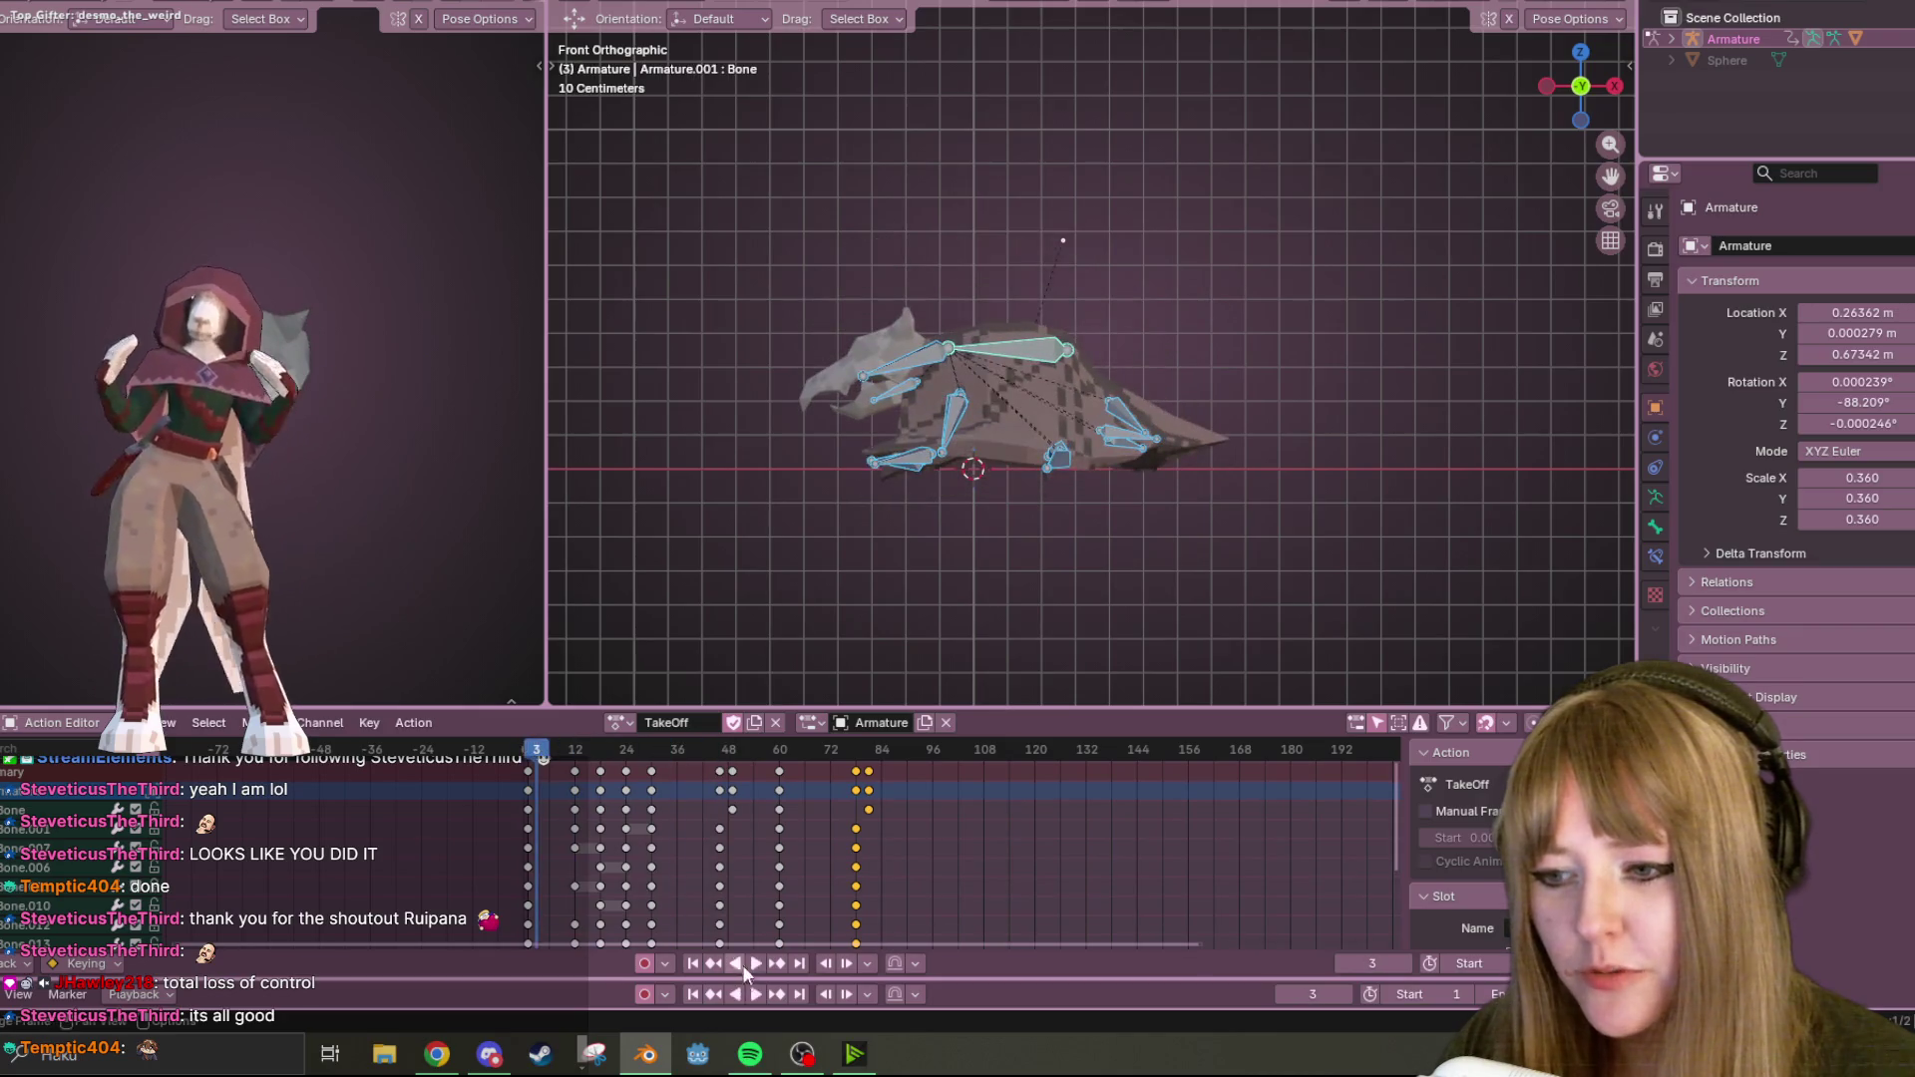
left_click(761, 954)
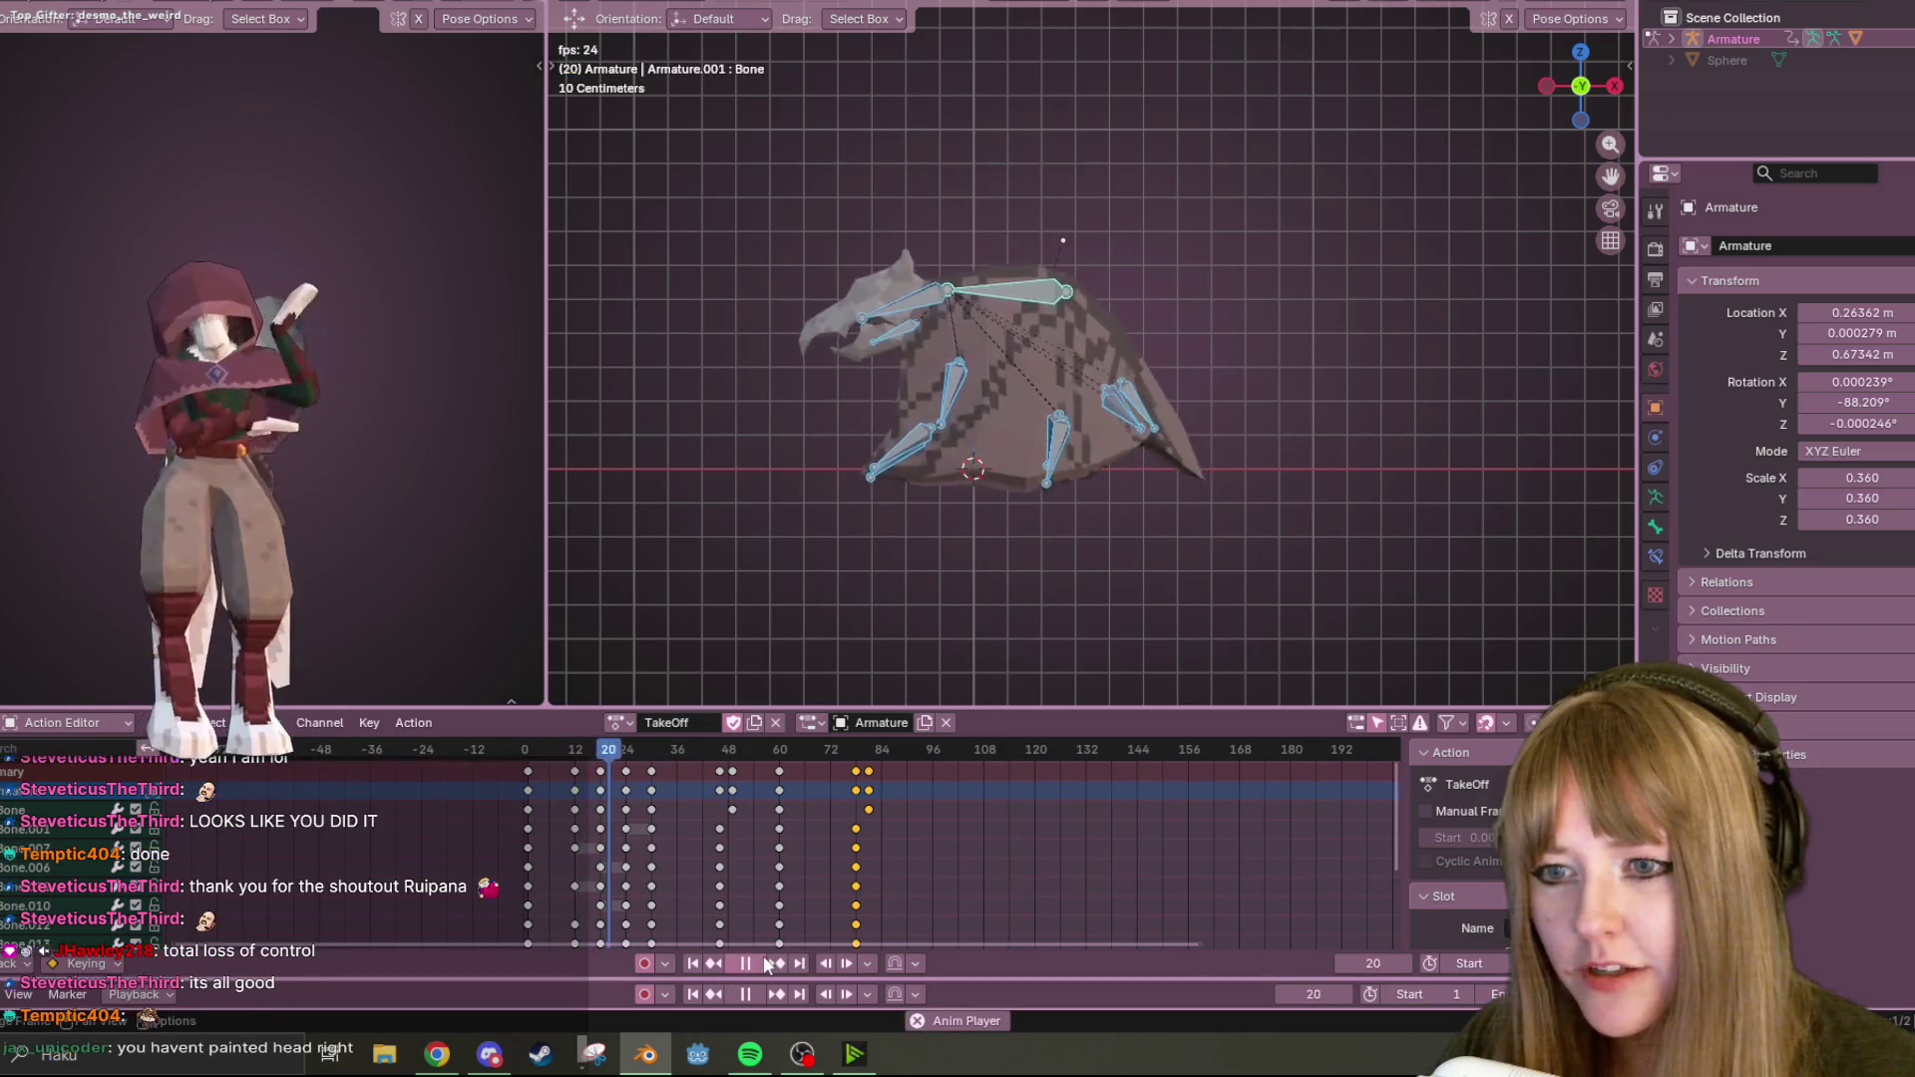
left_click(763, 955)
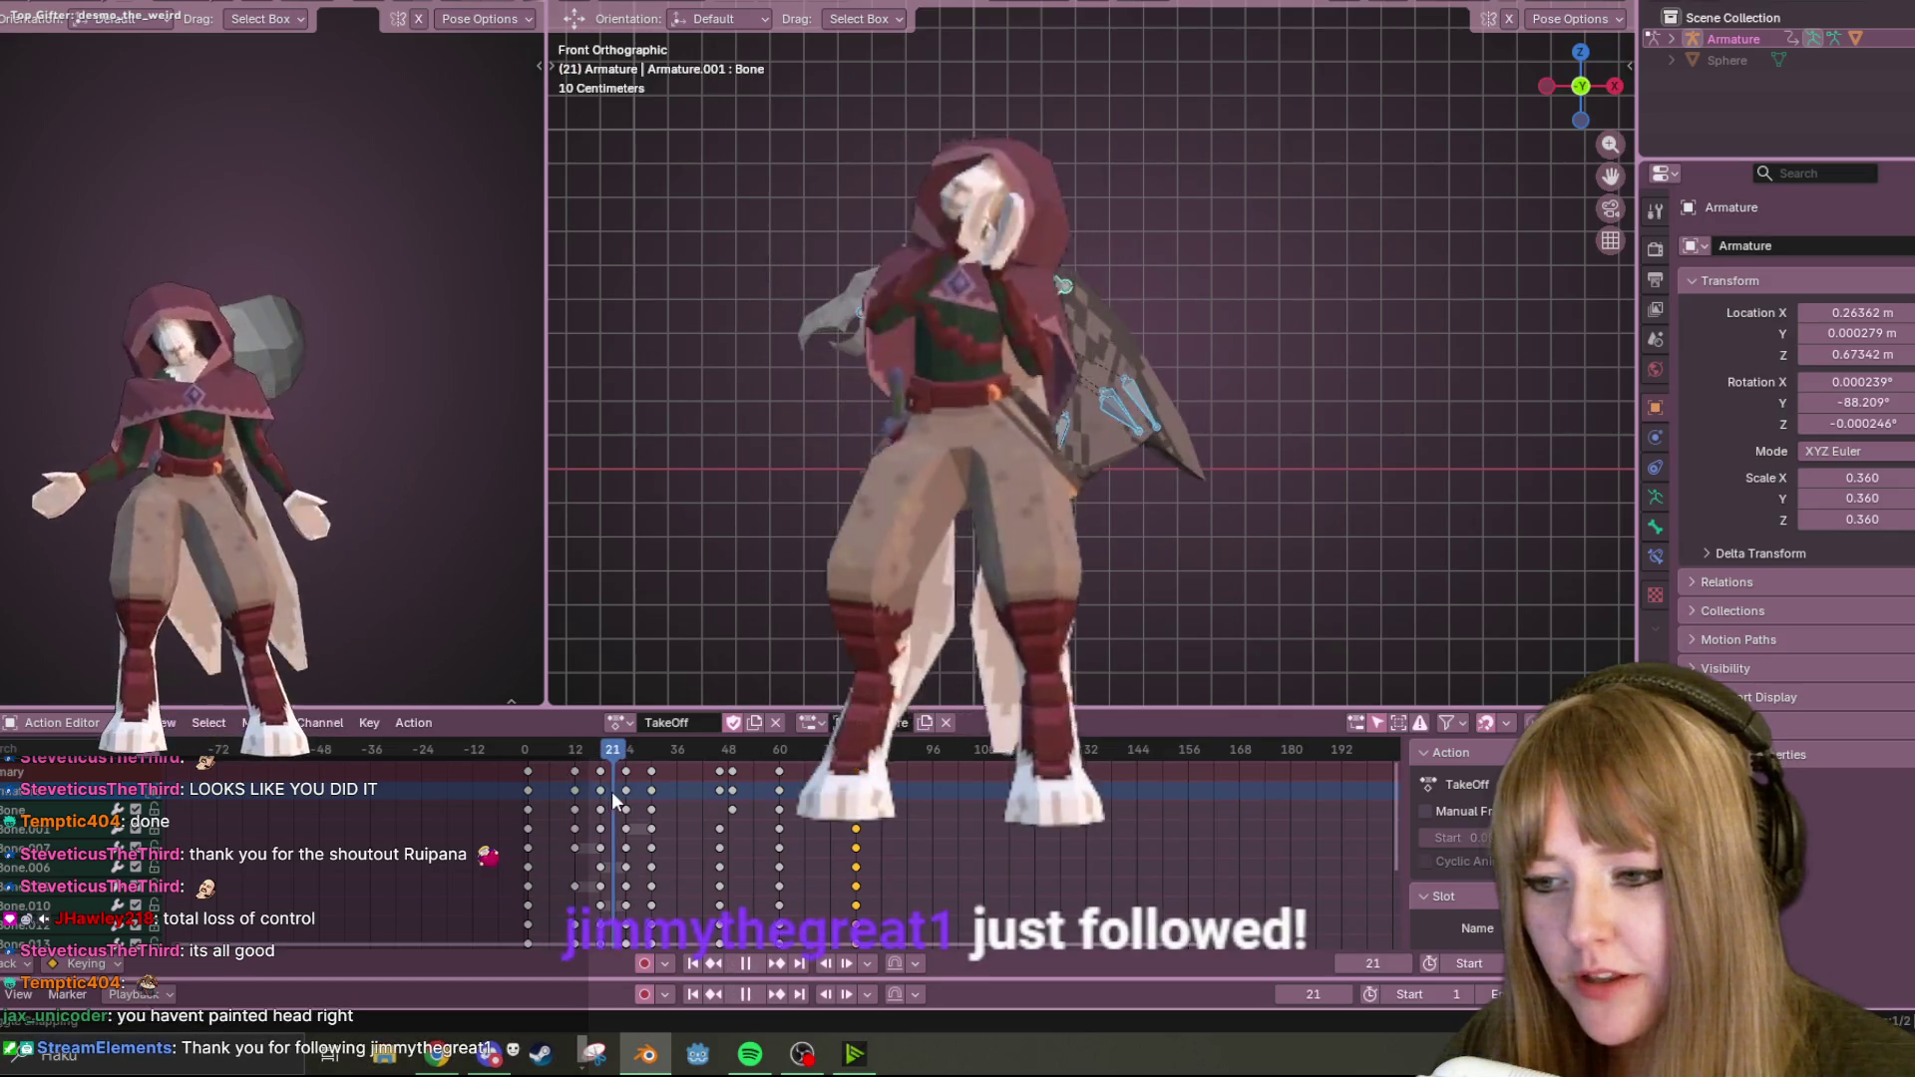
key("a")
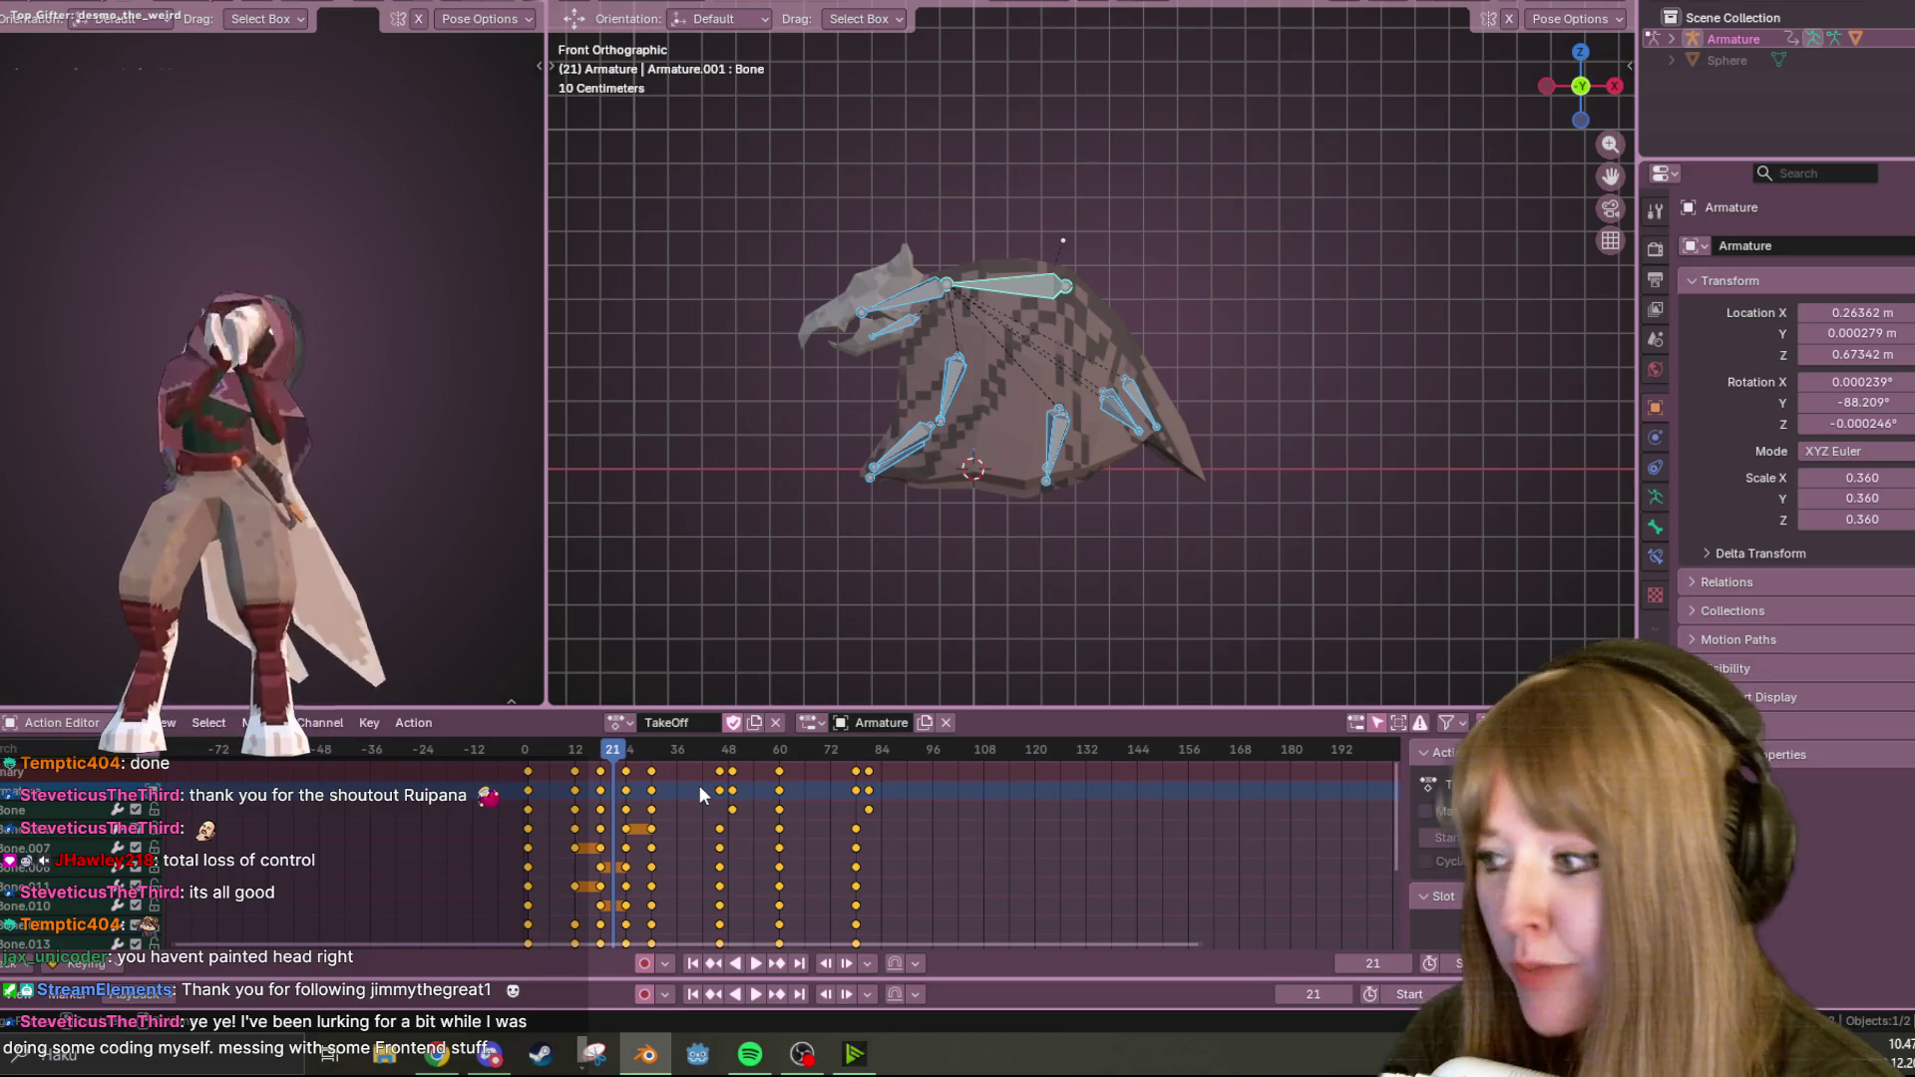
key("n")
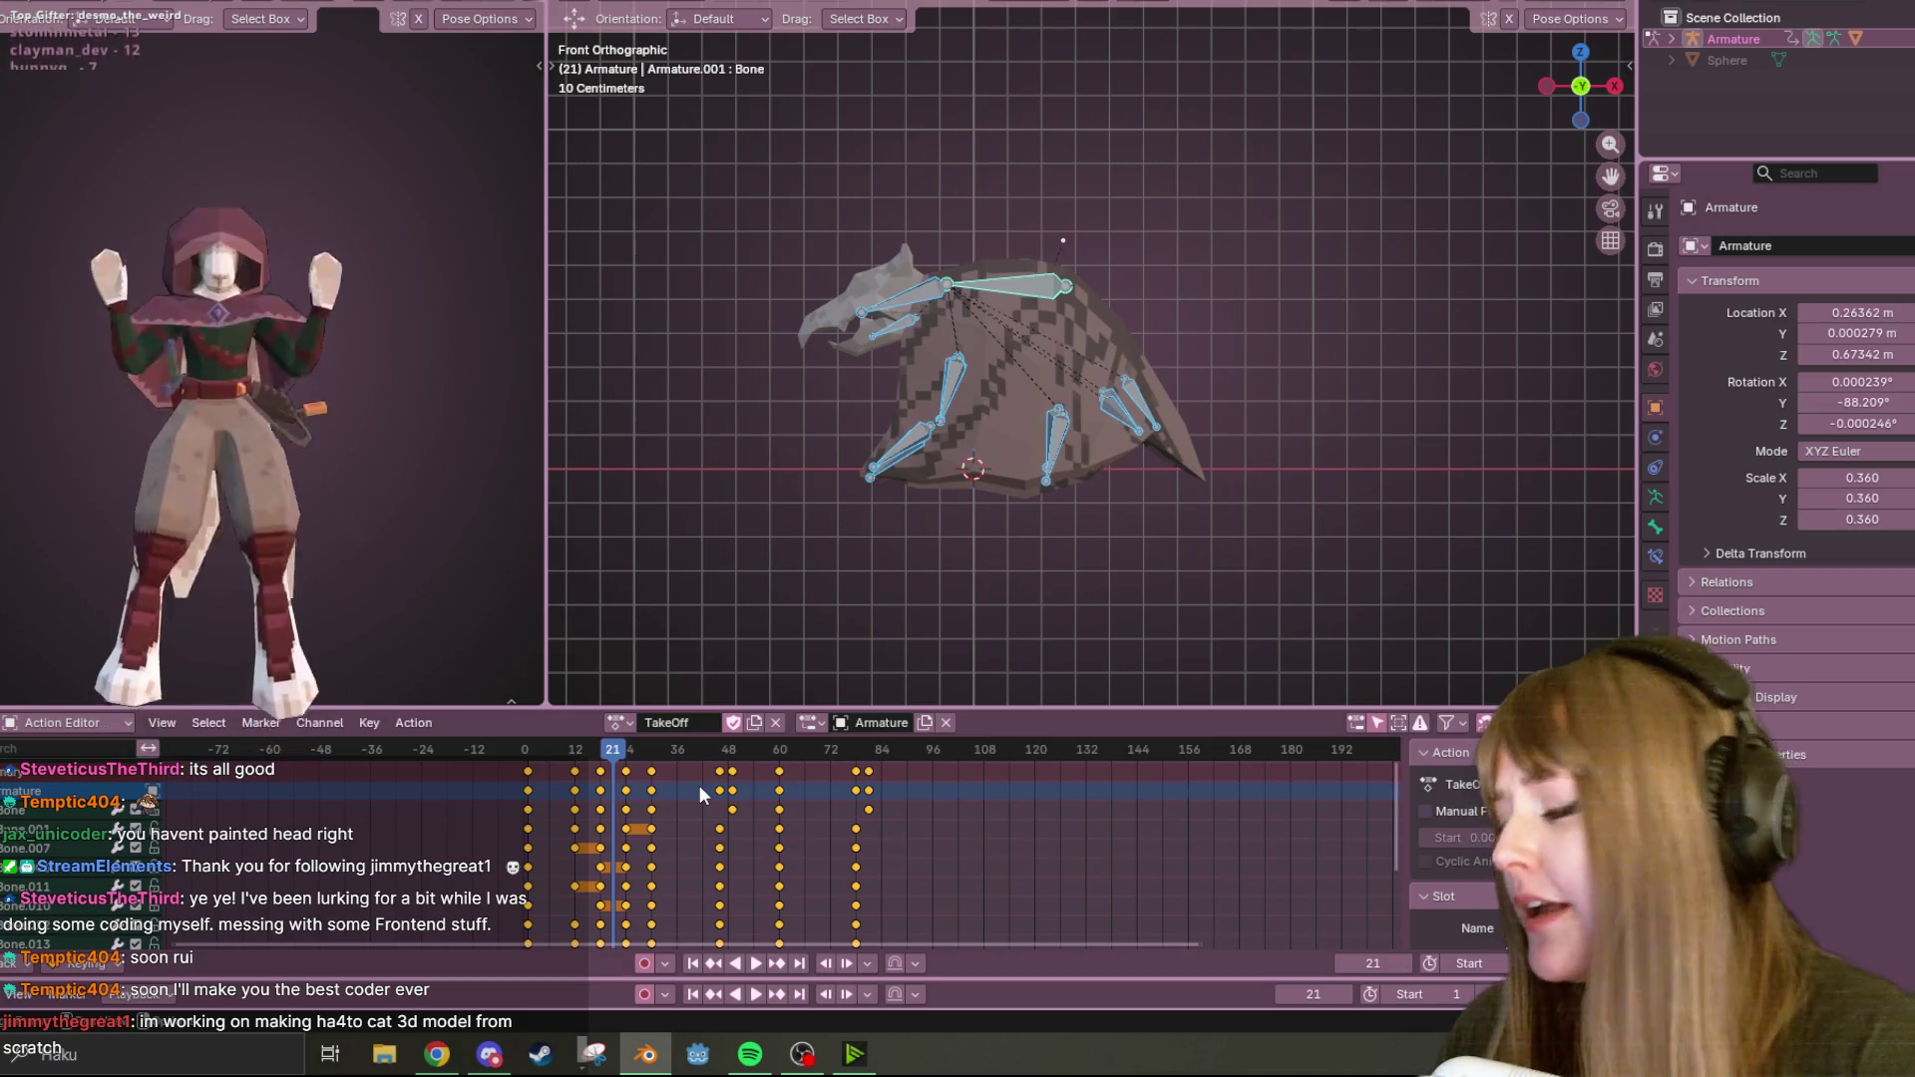
key("alt+Tab")
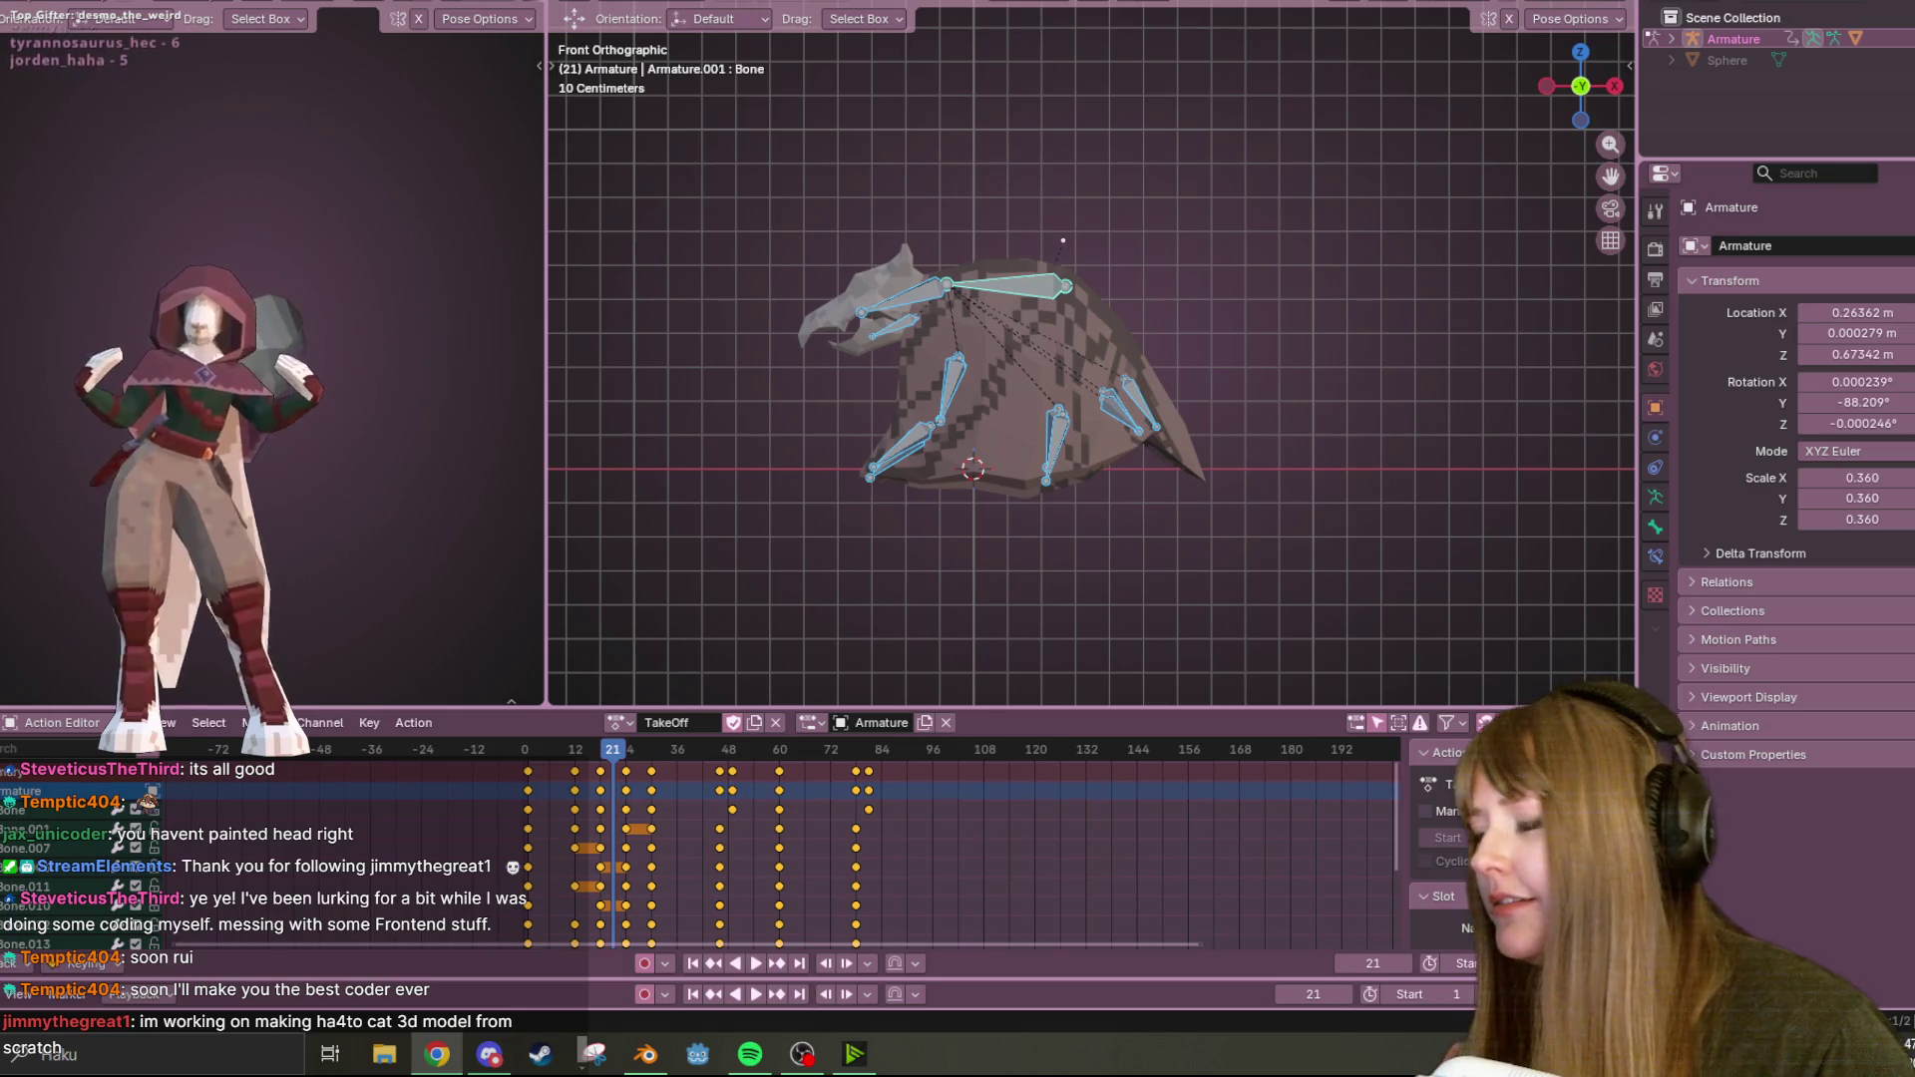
key("alt+Tab")
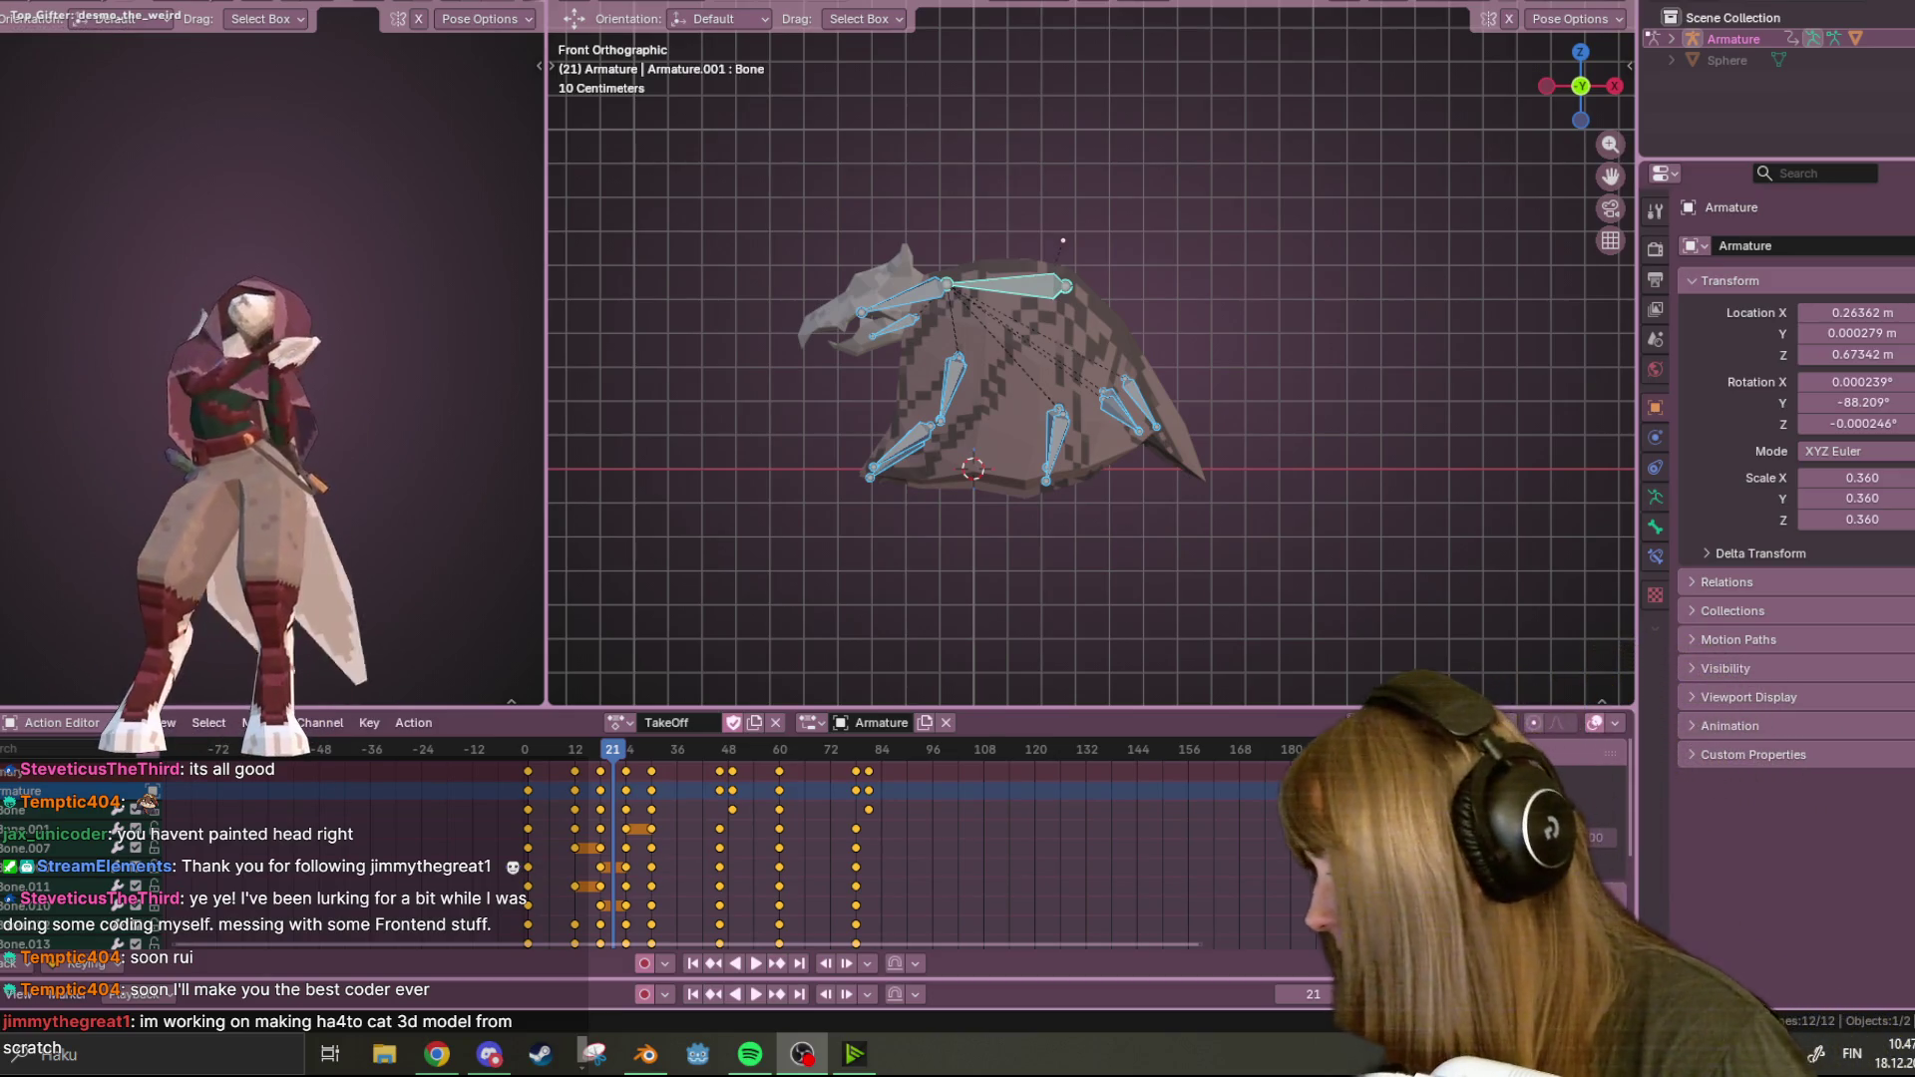
key("alt+Tab")
key("space")
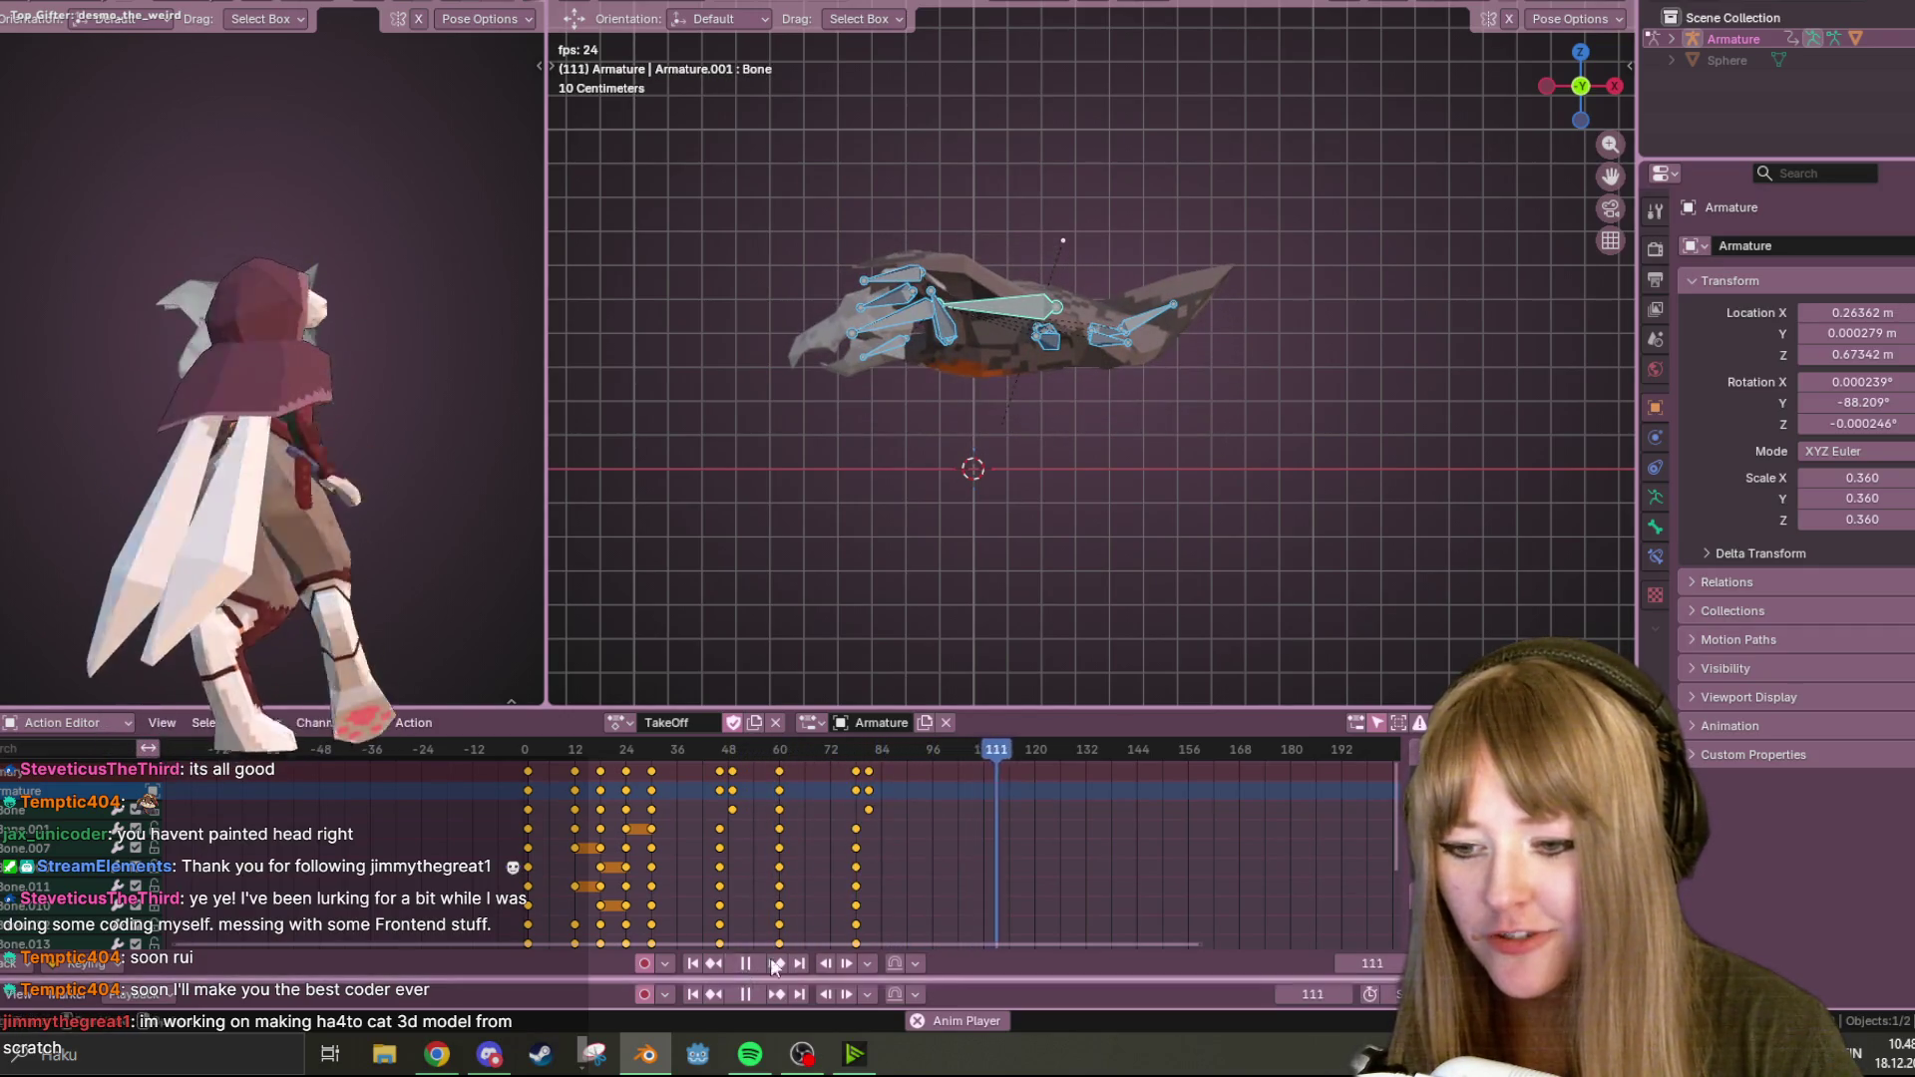
key("space")
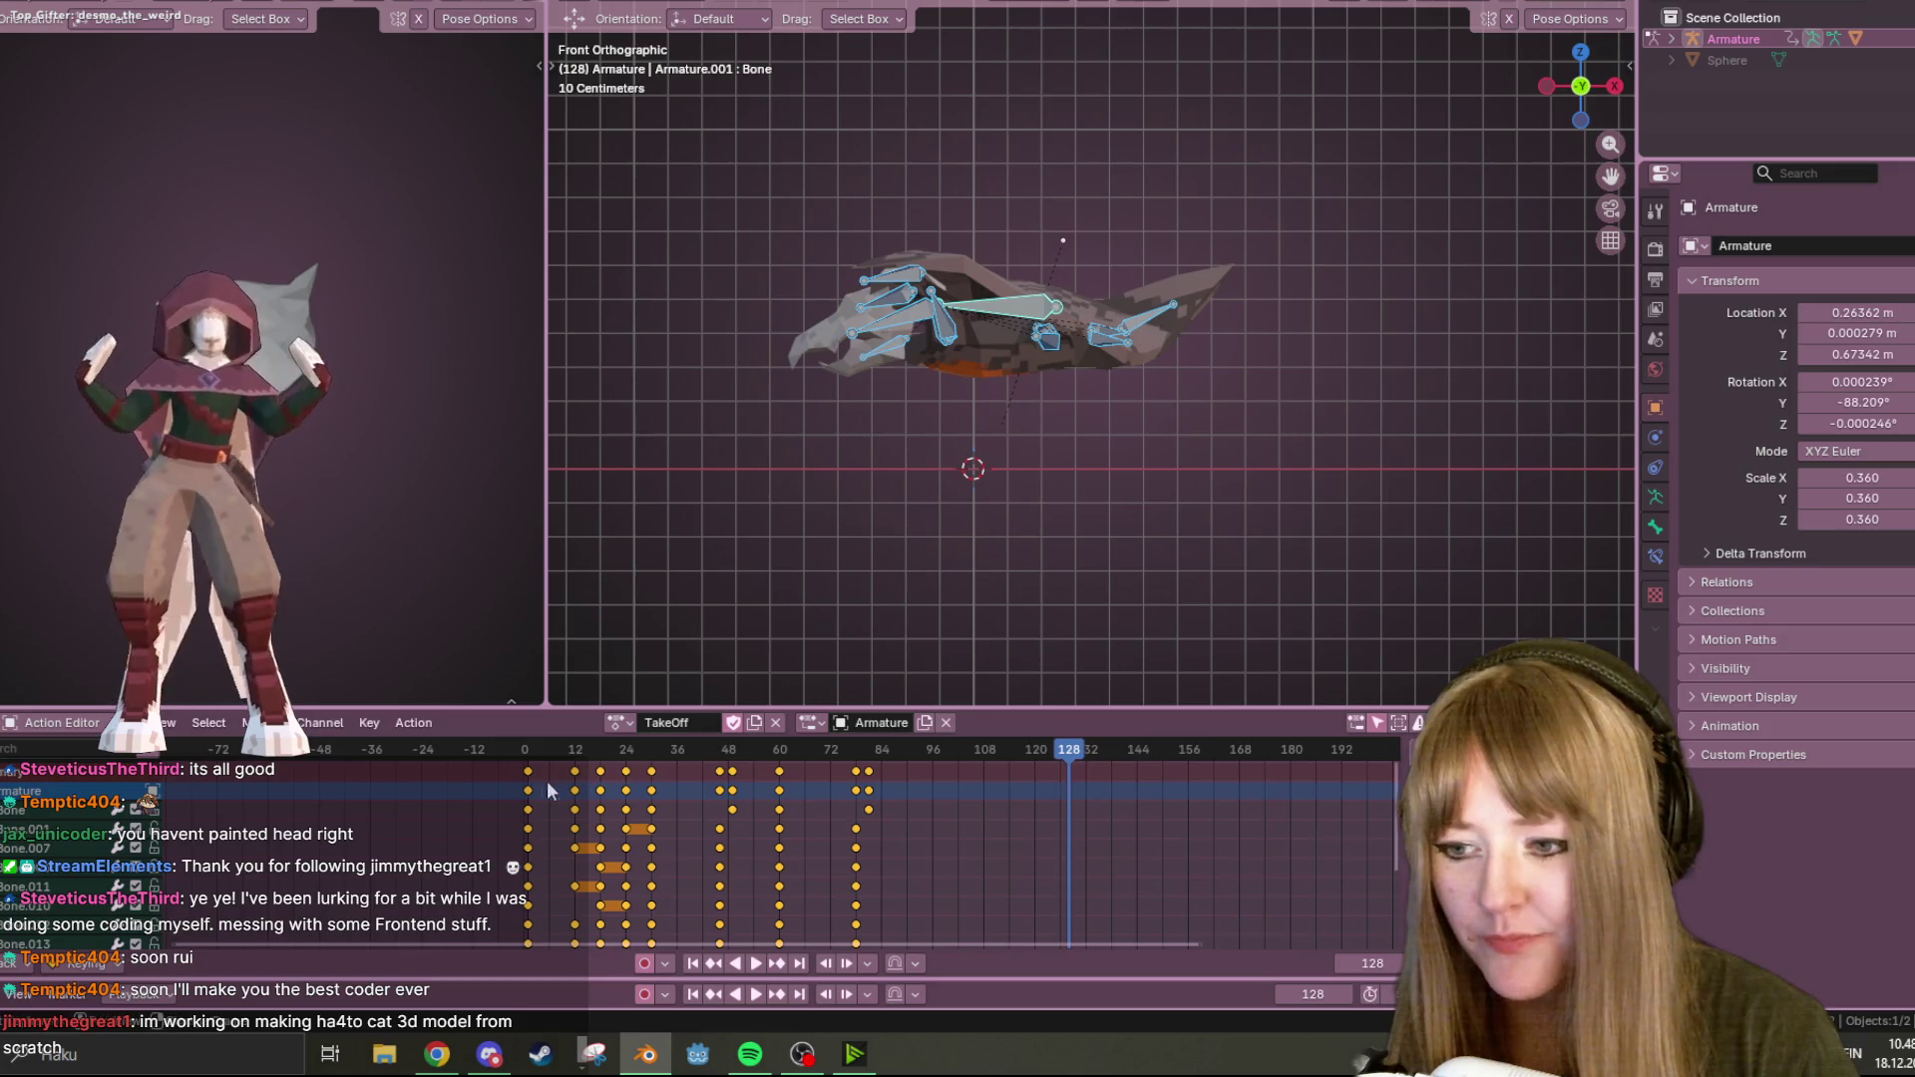
Deselect the frame-0 keys, shift the remaining TakeOff keyframes about 5 frames earlier, then replay.
left_click_drag(548, 791, 513, 947, "ctrl")
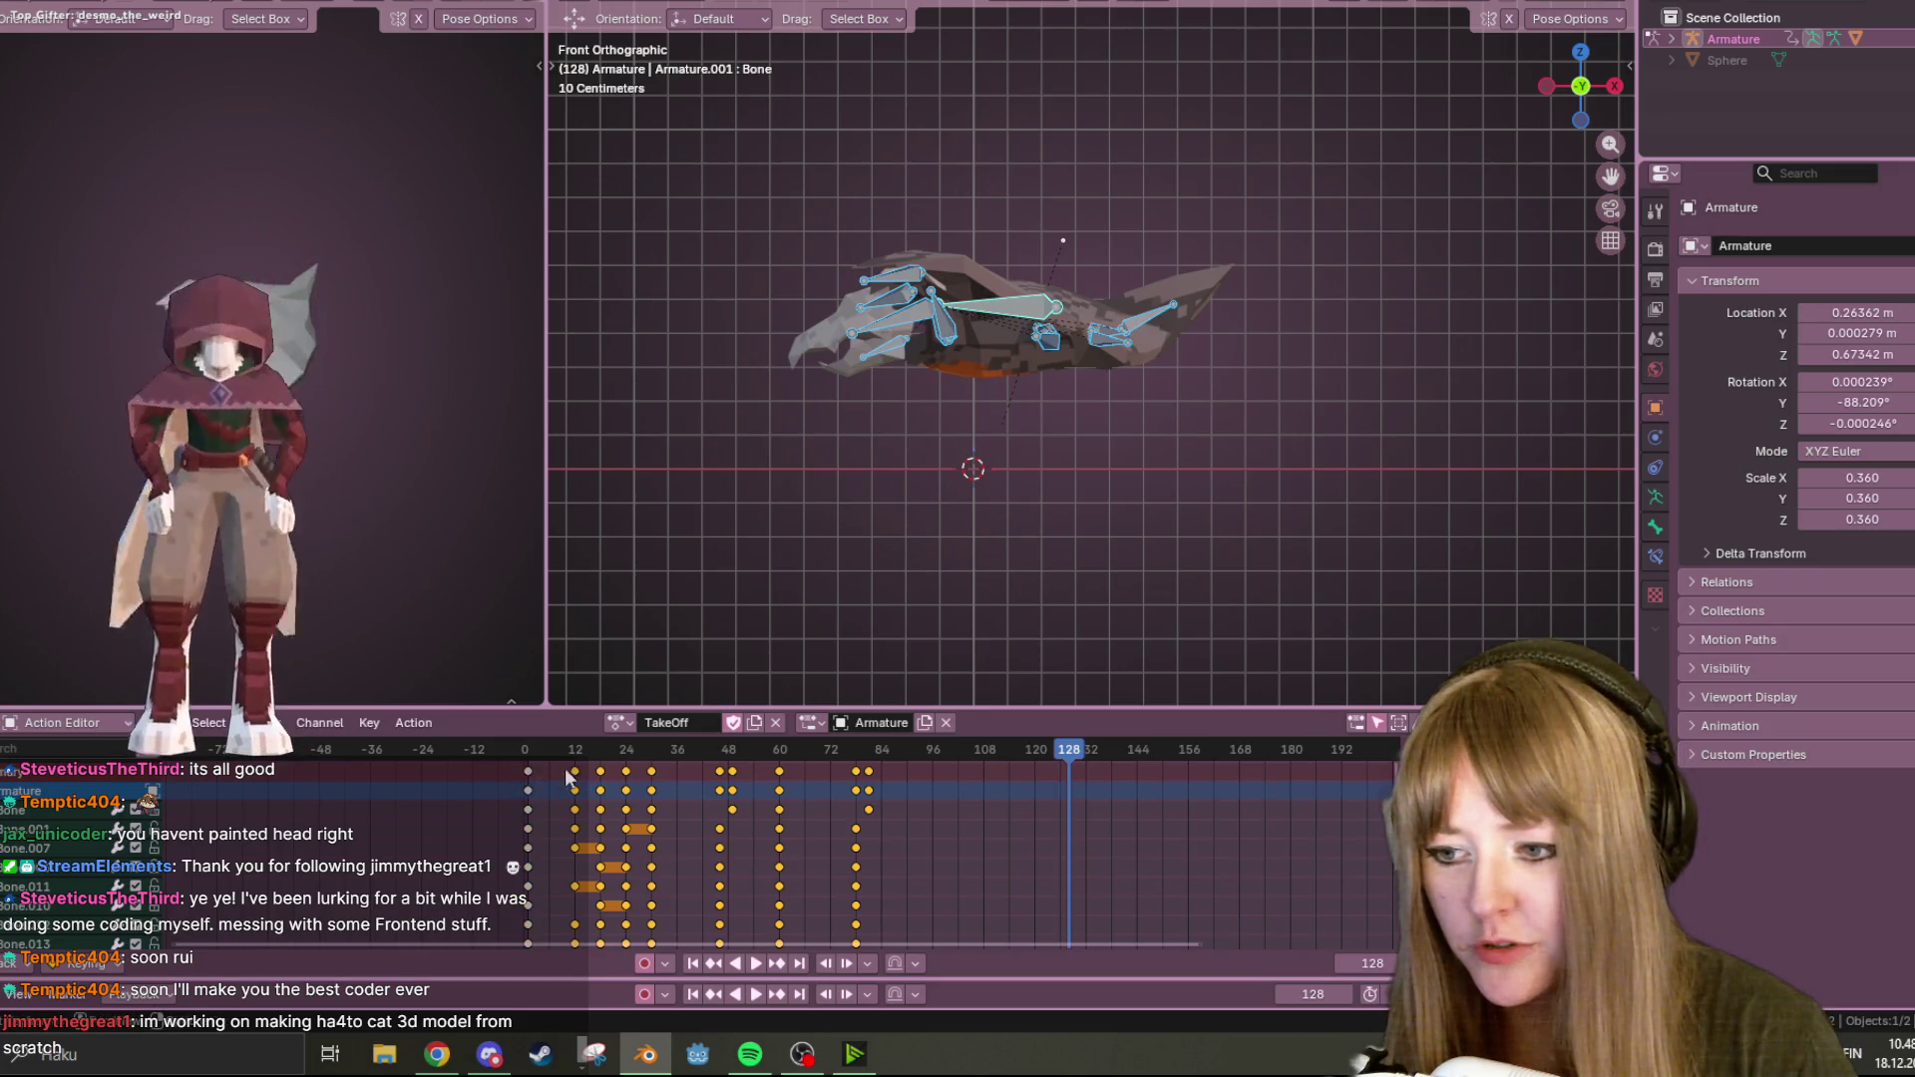
key("g")
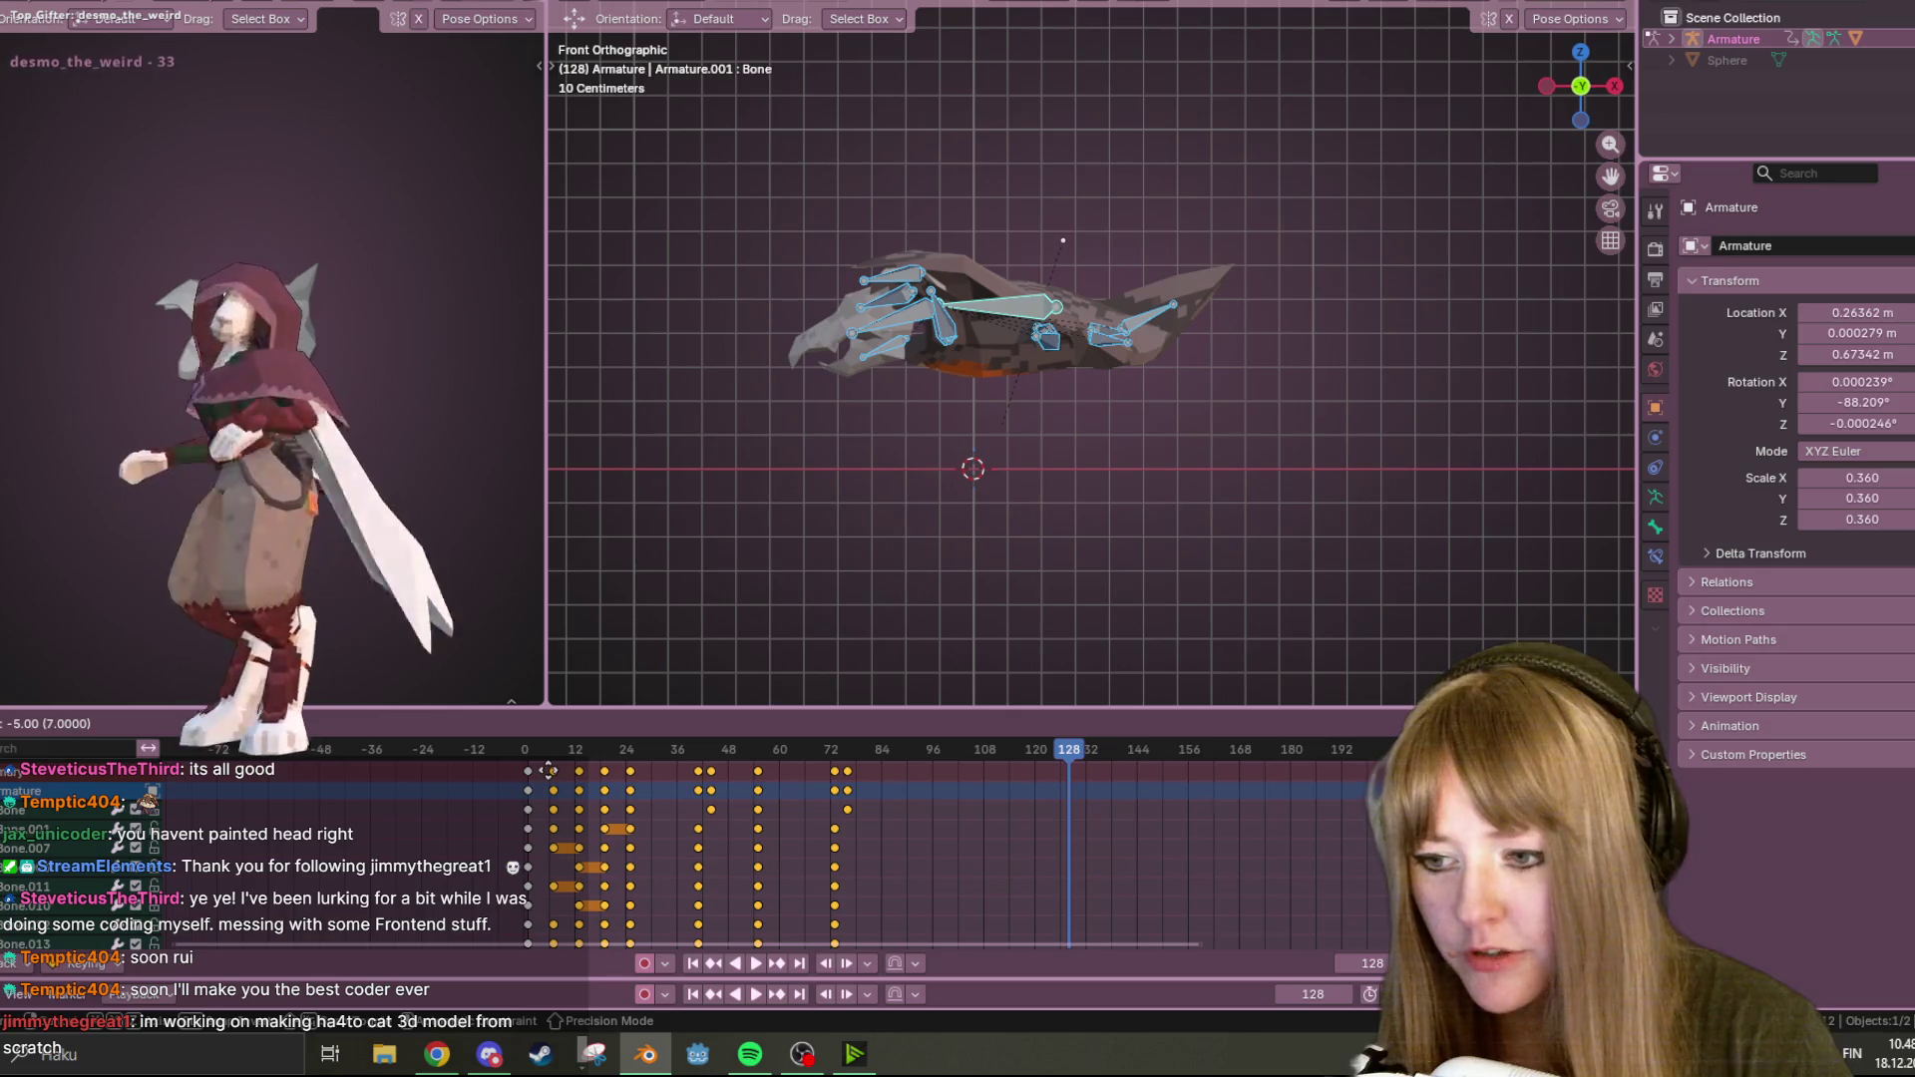
left_click(547, 769)
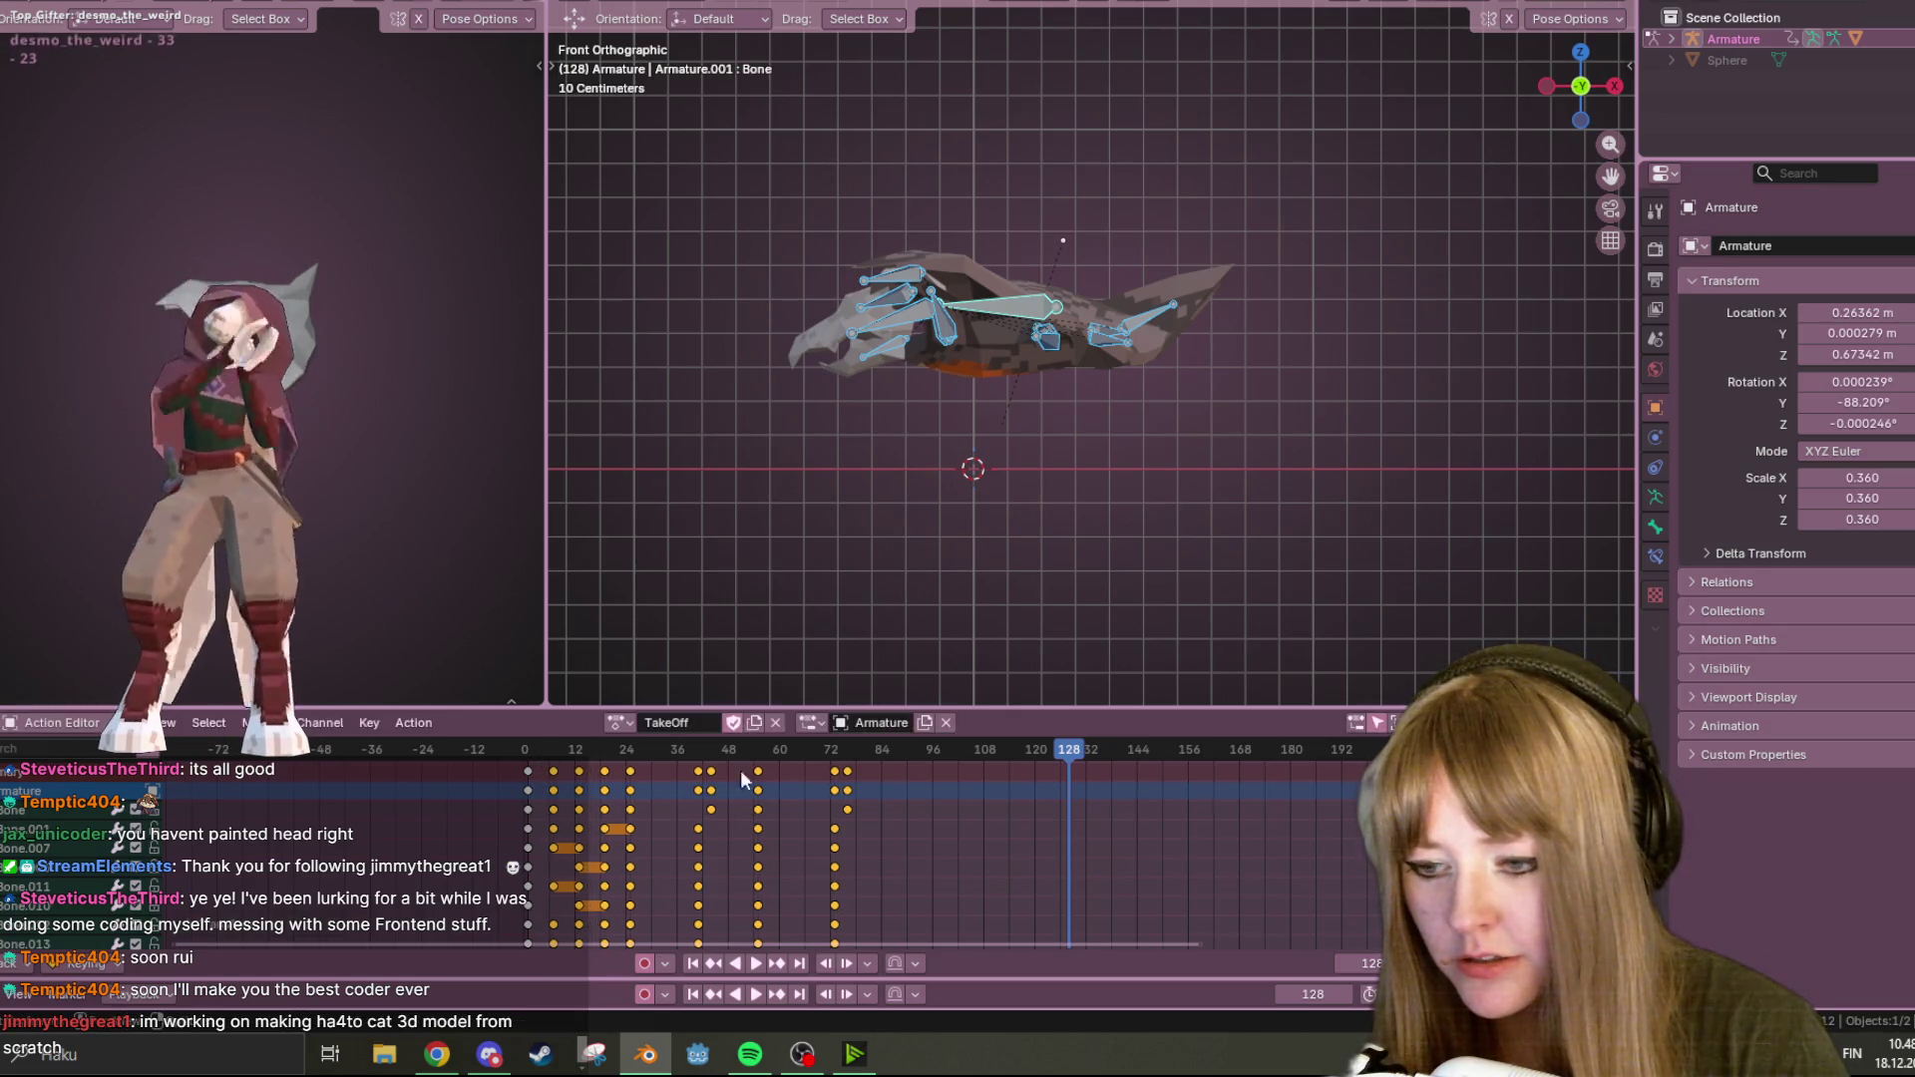
key("shift+Left")
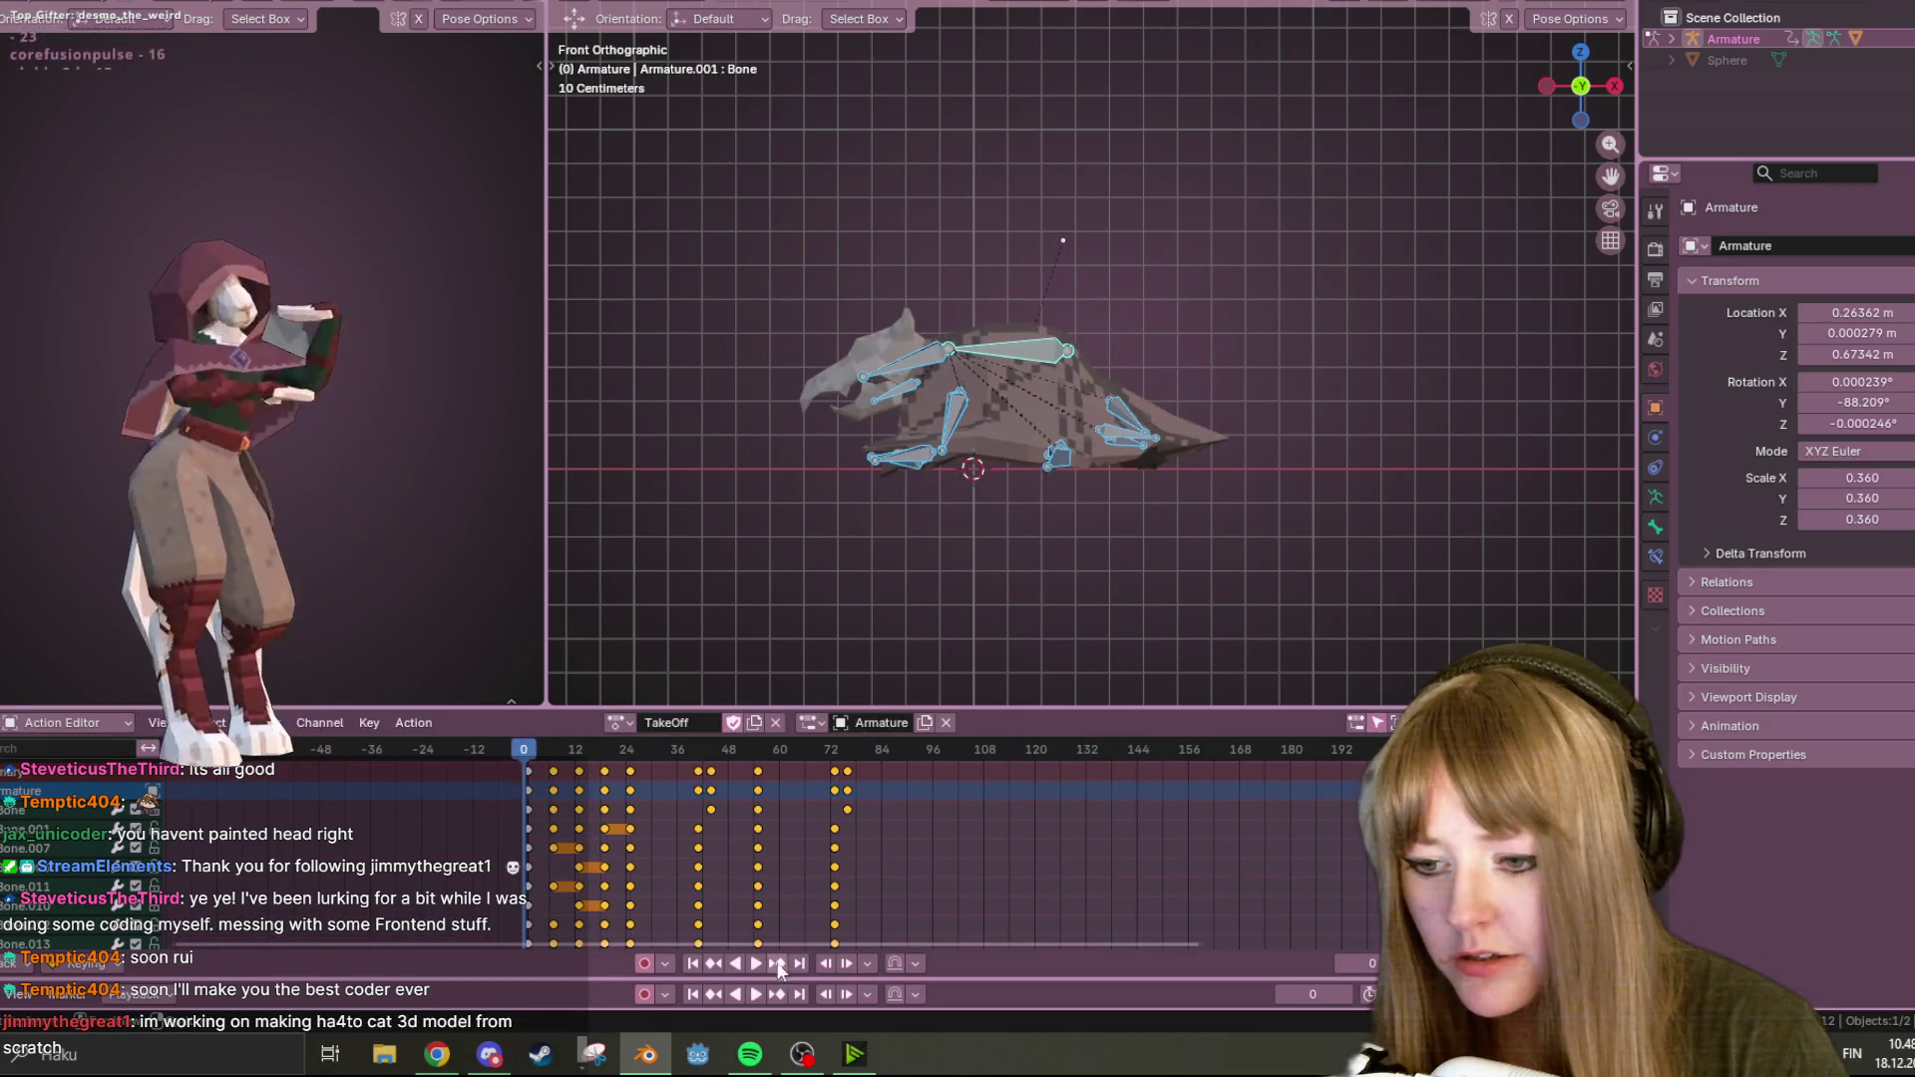
left_click(758, 962)
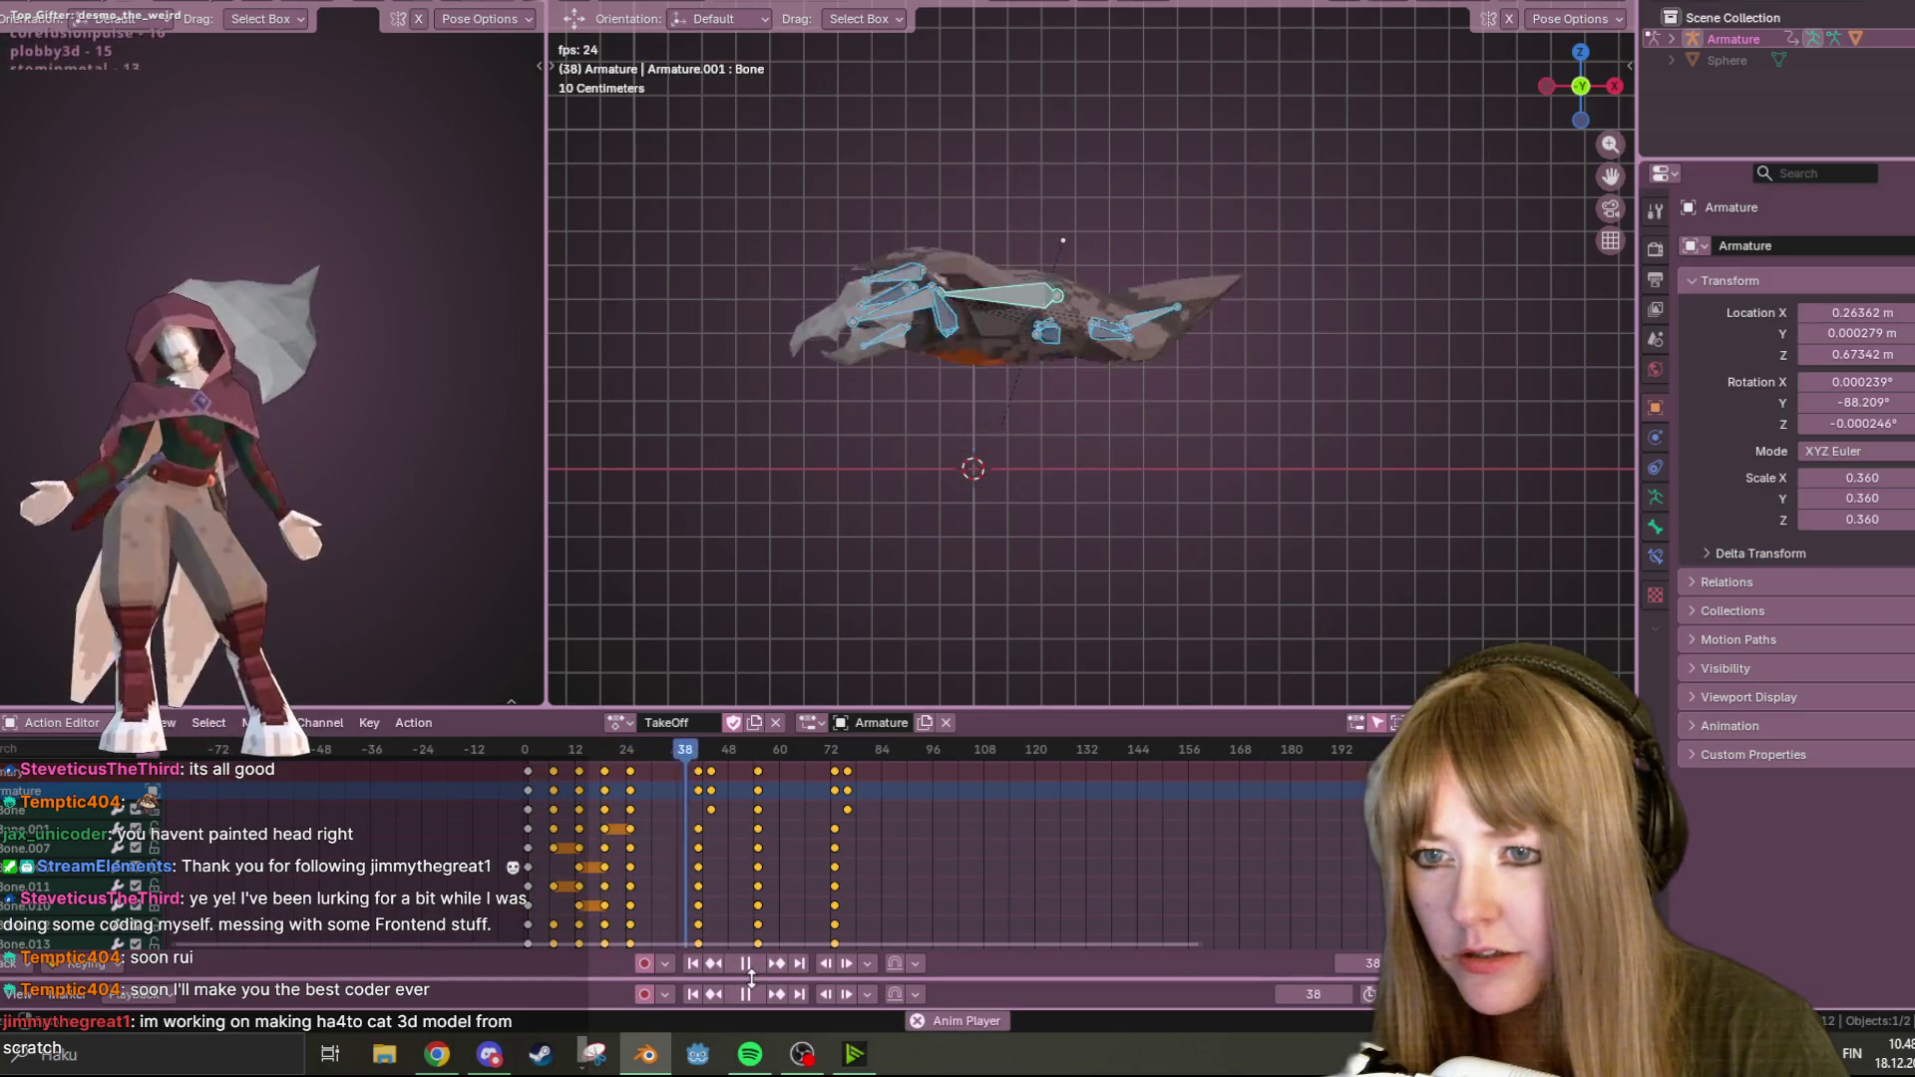
left_click(869, 757)
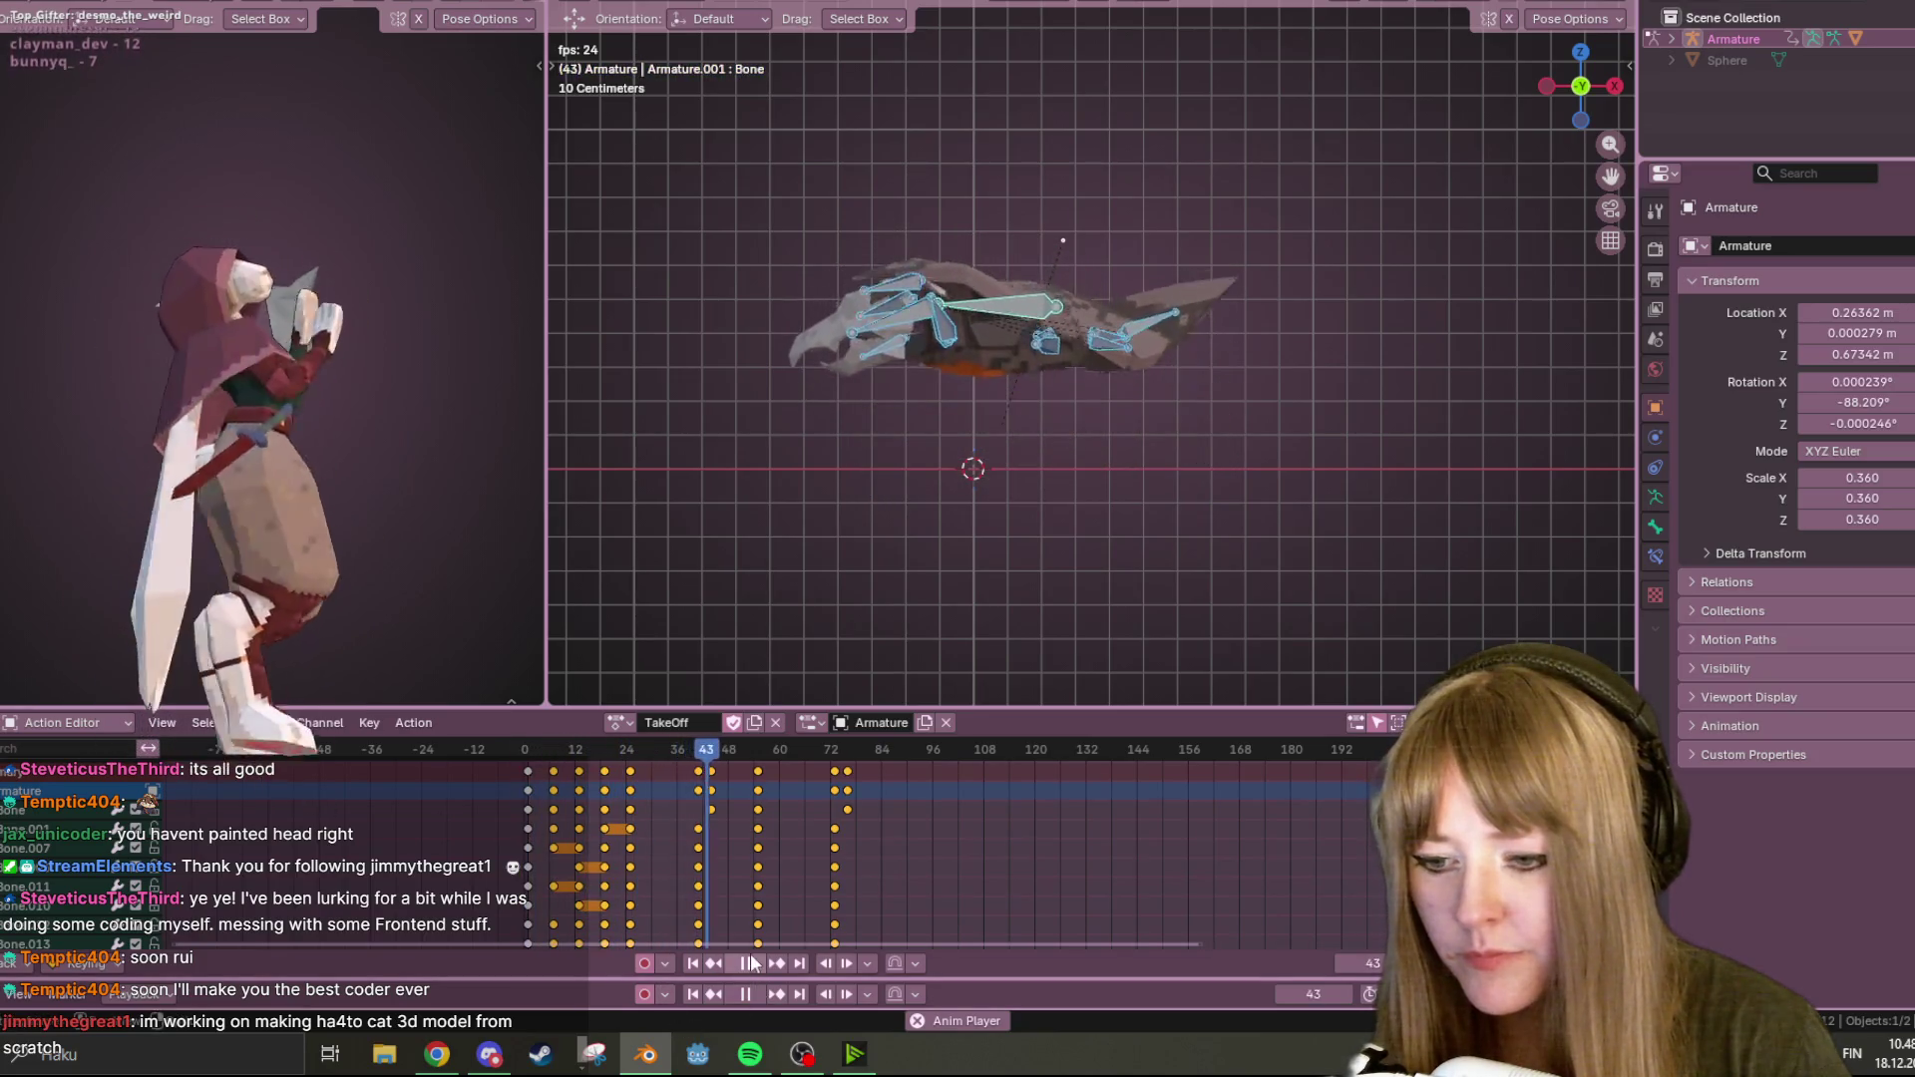
Shift the selected keyframes a further 2 frames earlier and replay, stopping at frame 37.
mouse_move(524, 757)
left_mouse_down()
mouse_move(586, 758)
mouse_move(524, 775)
left_mouse_up()
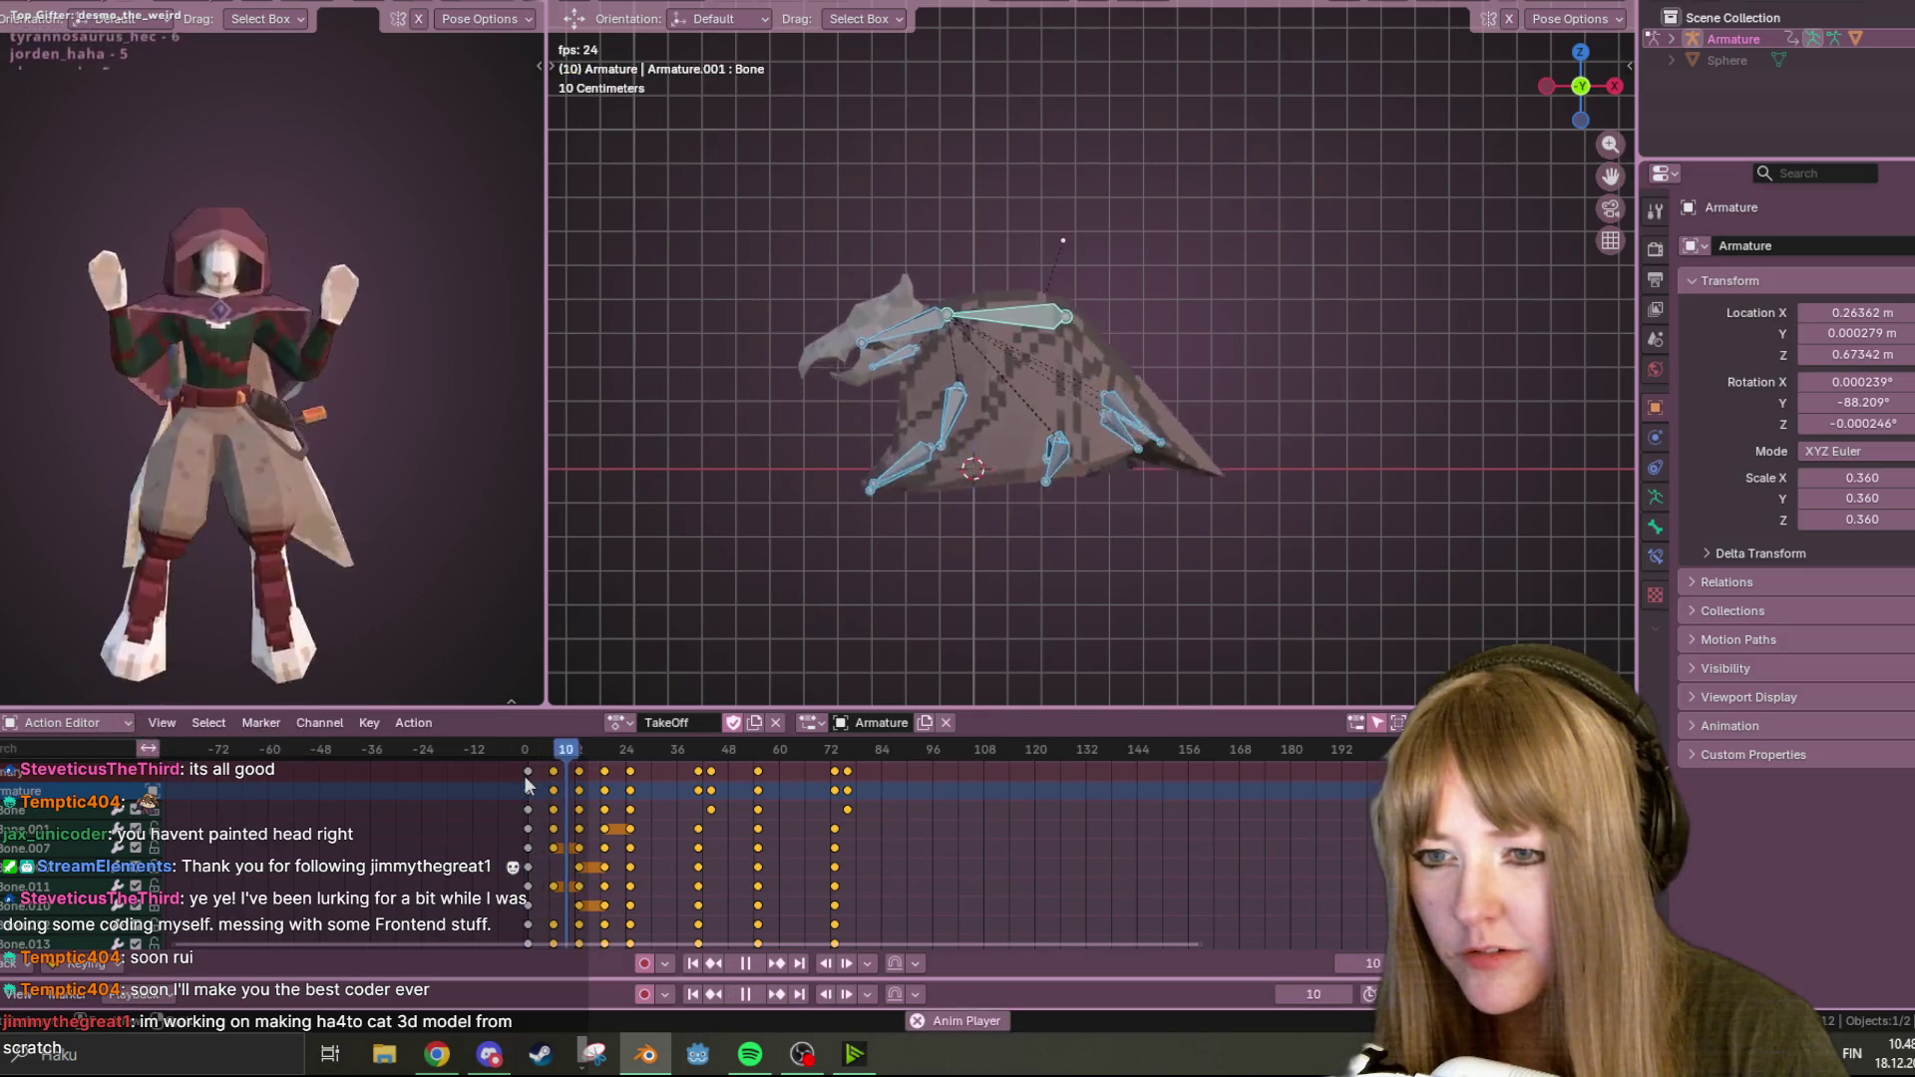
left_click(743, 959)
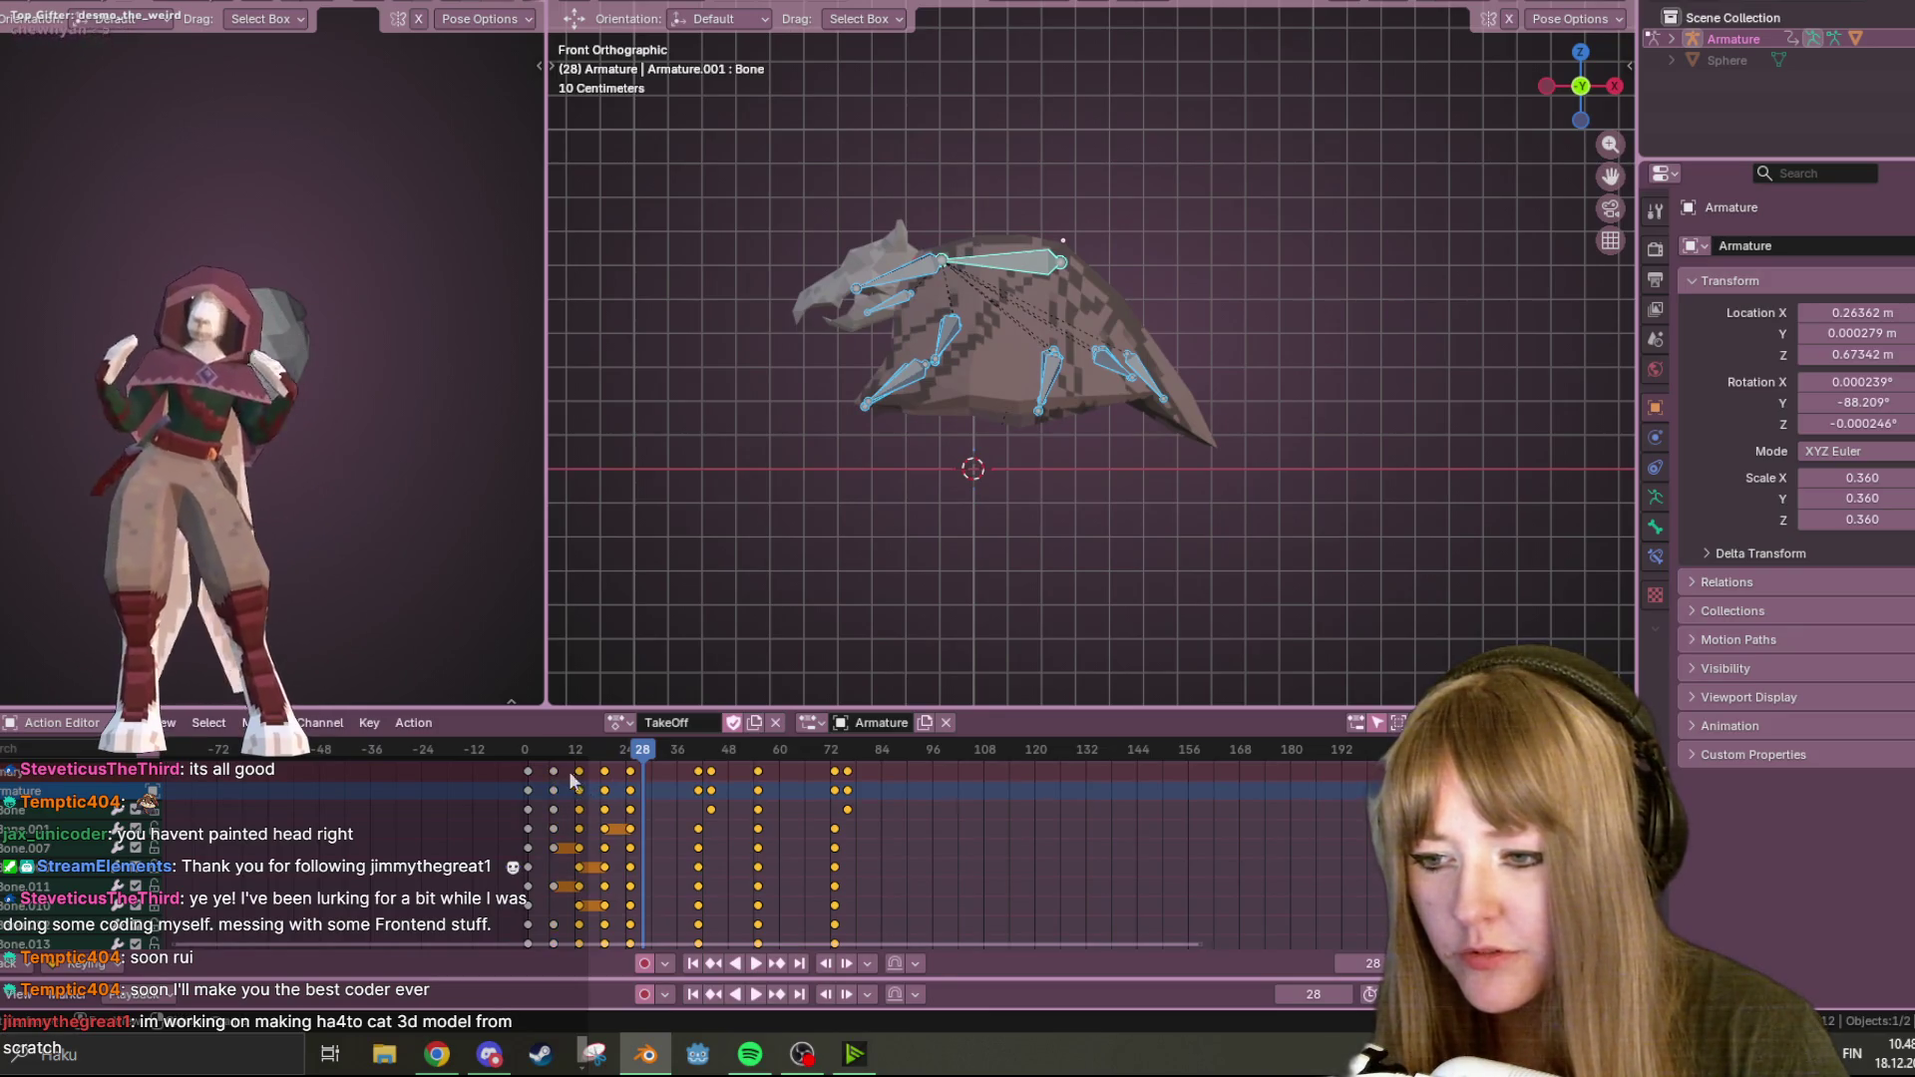
key("g")
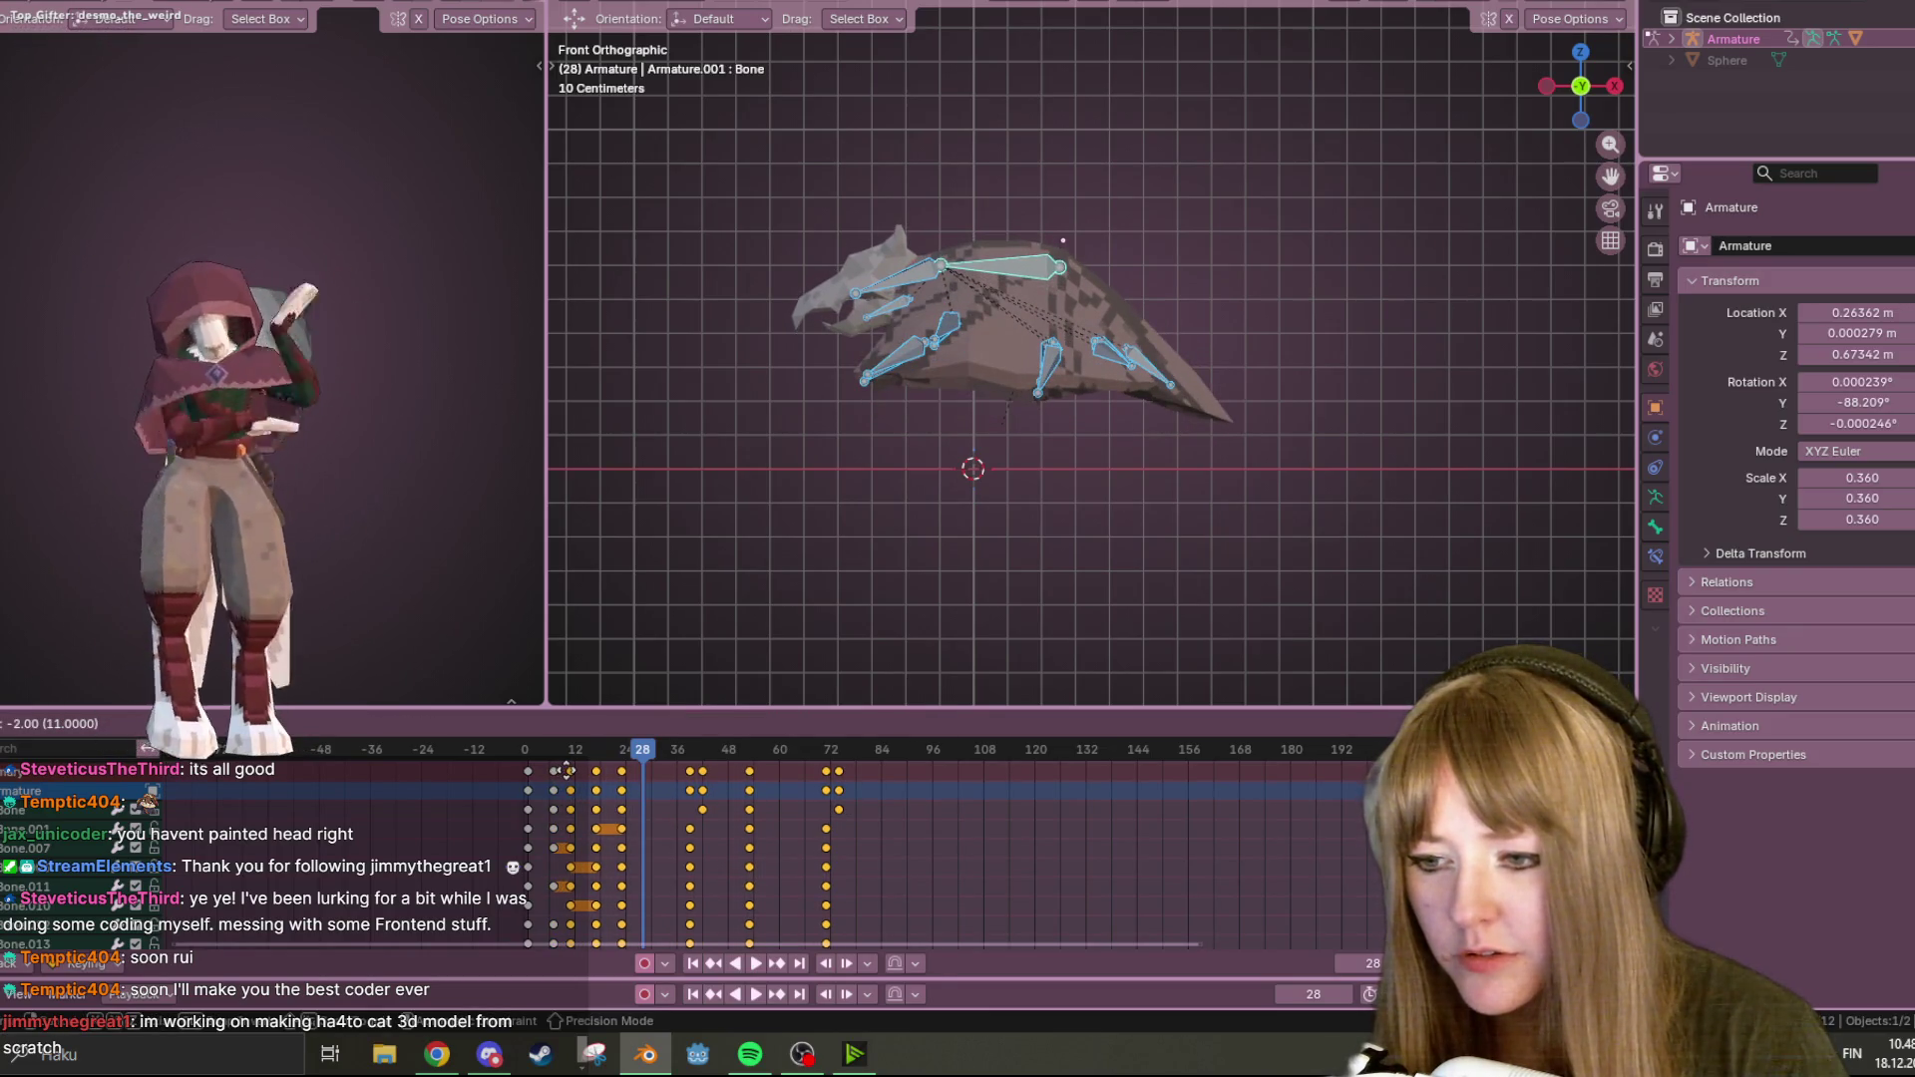
key("Return")
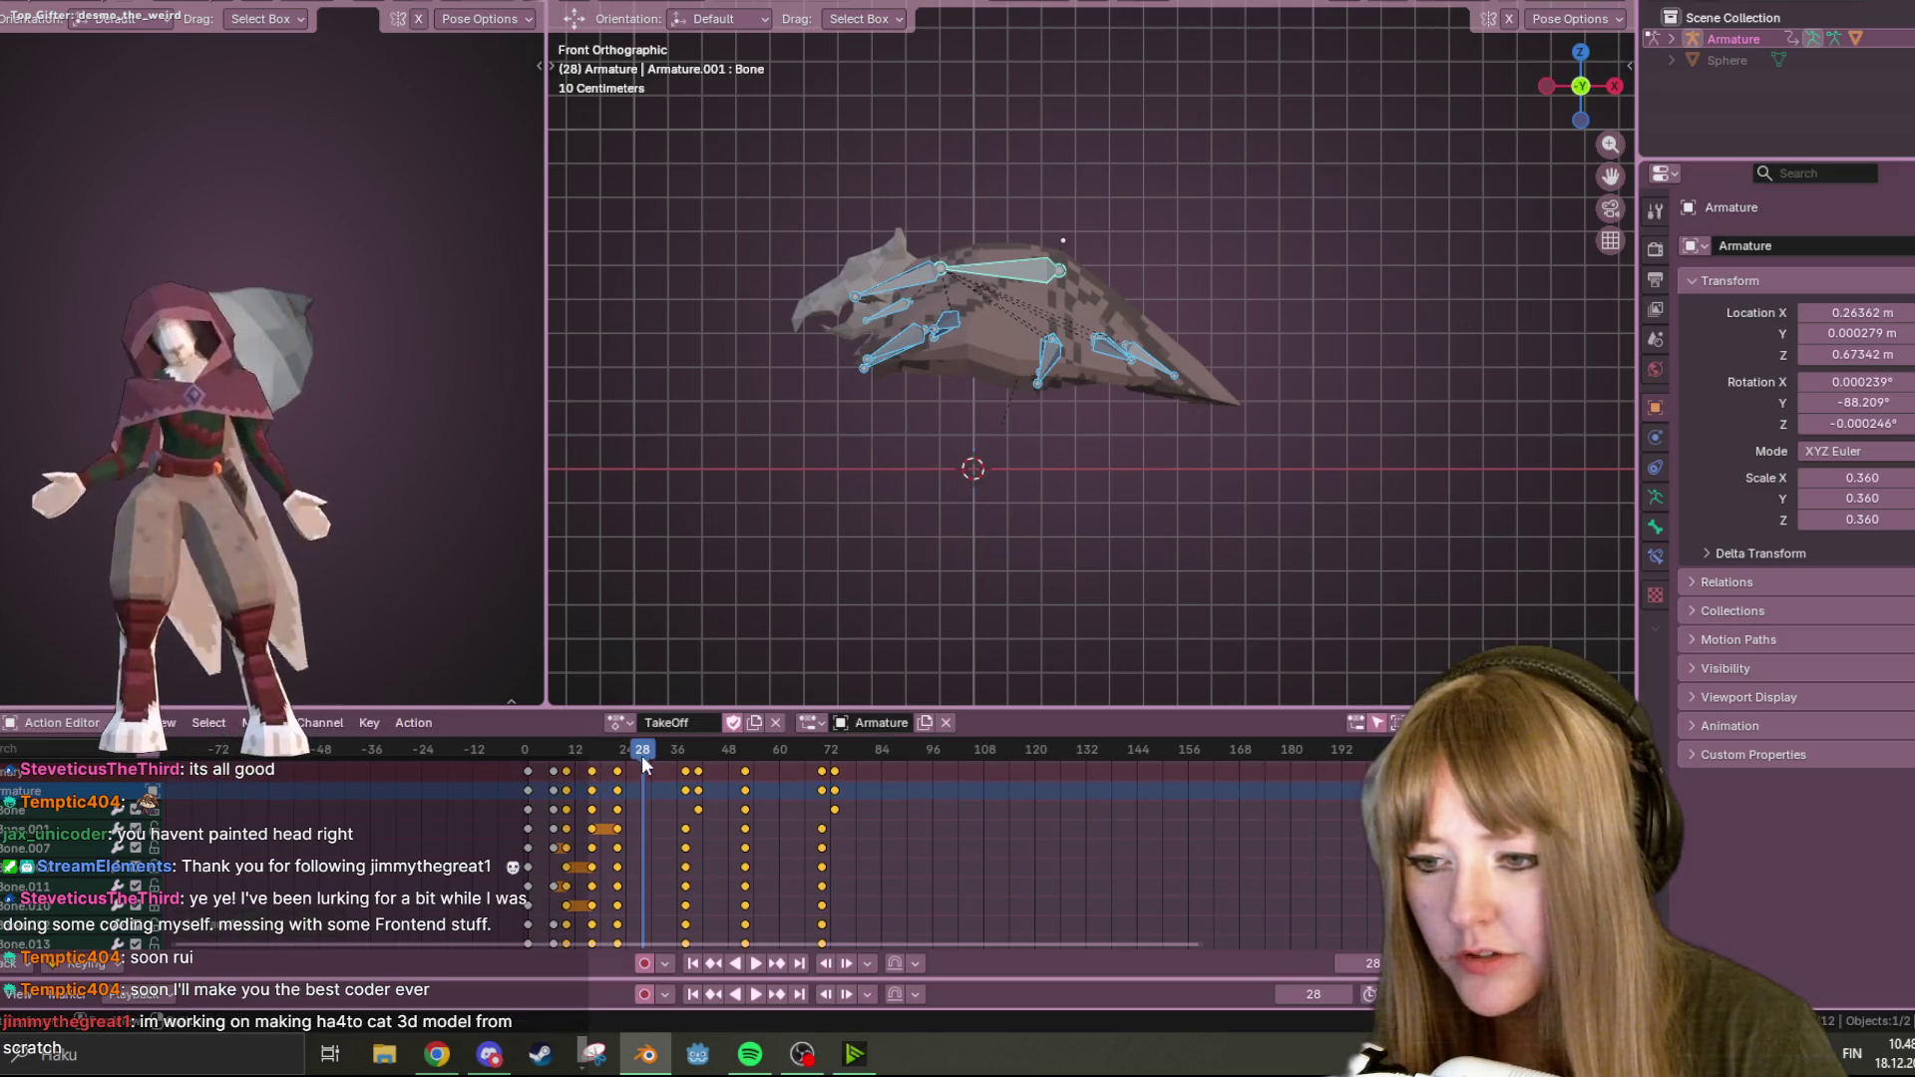
left_click(755, 963)
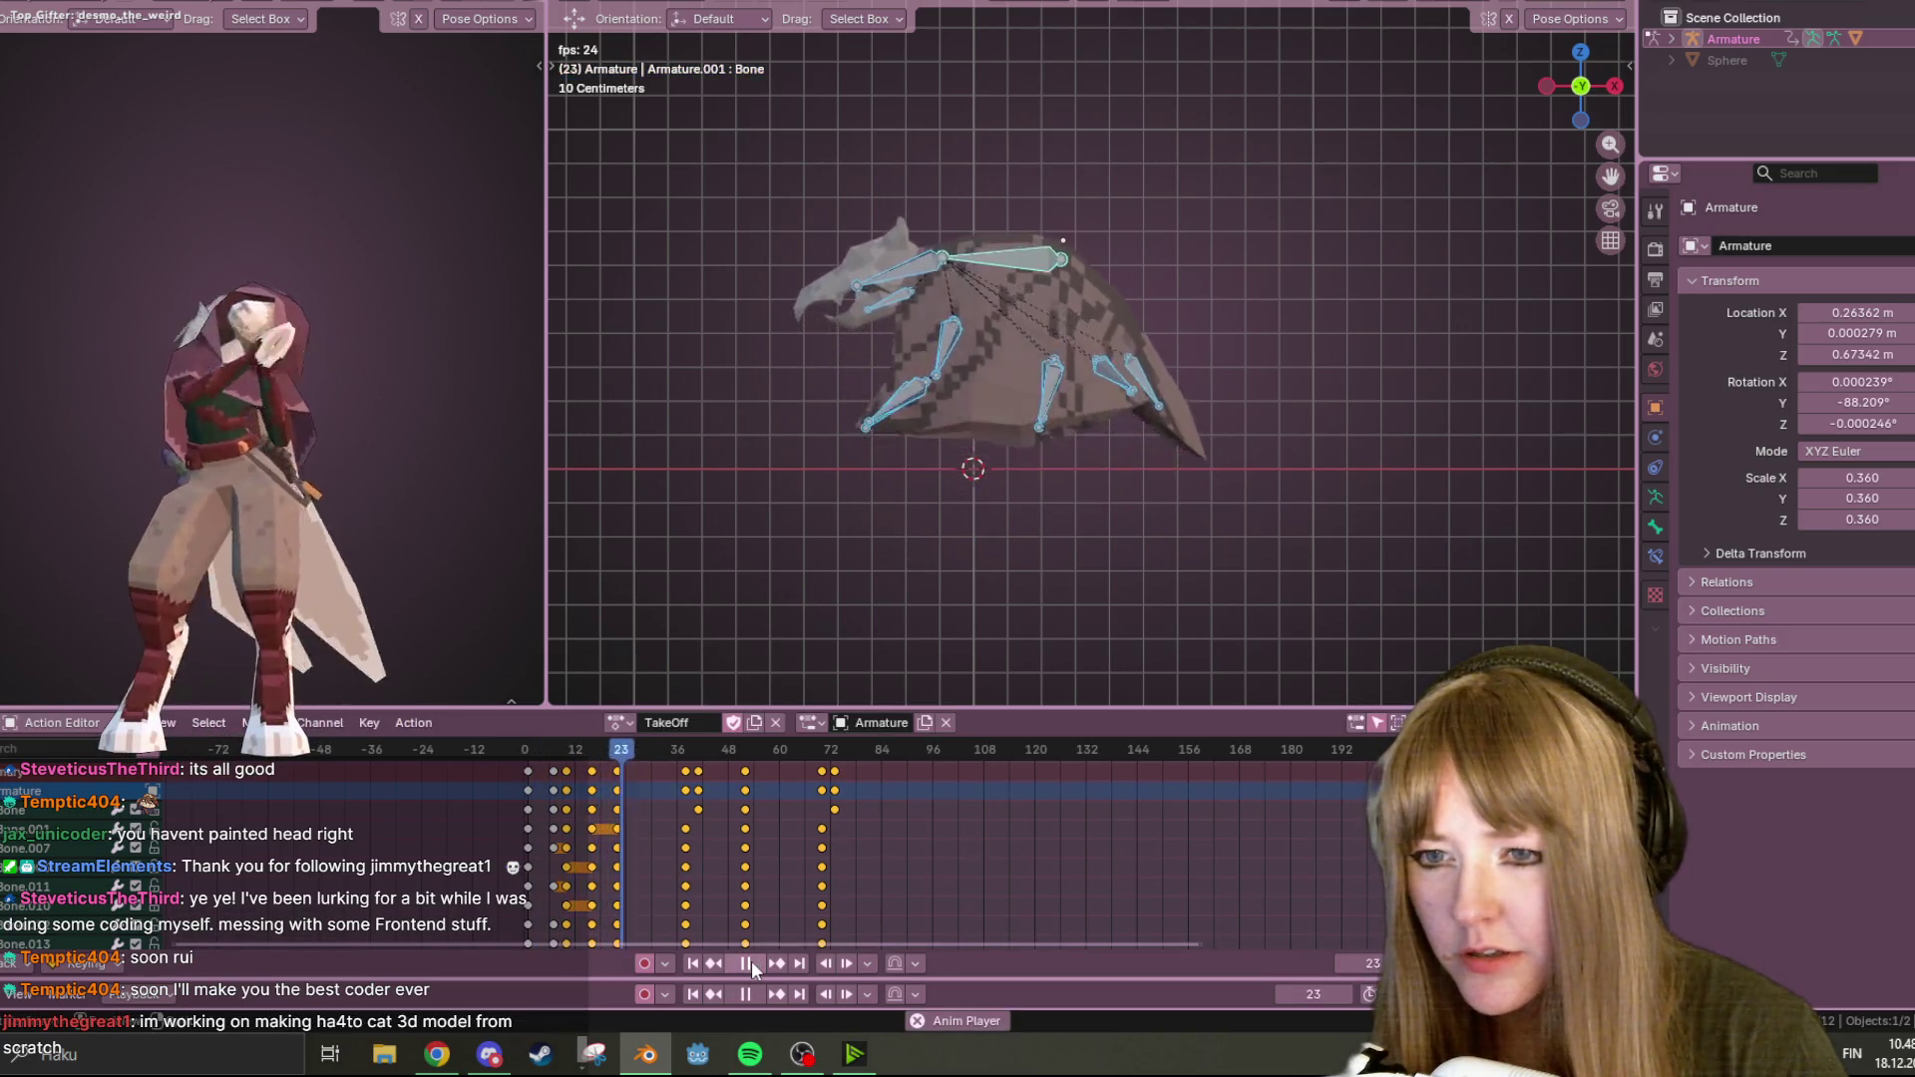
left_click(751, 963)
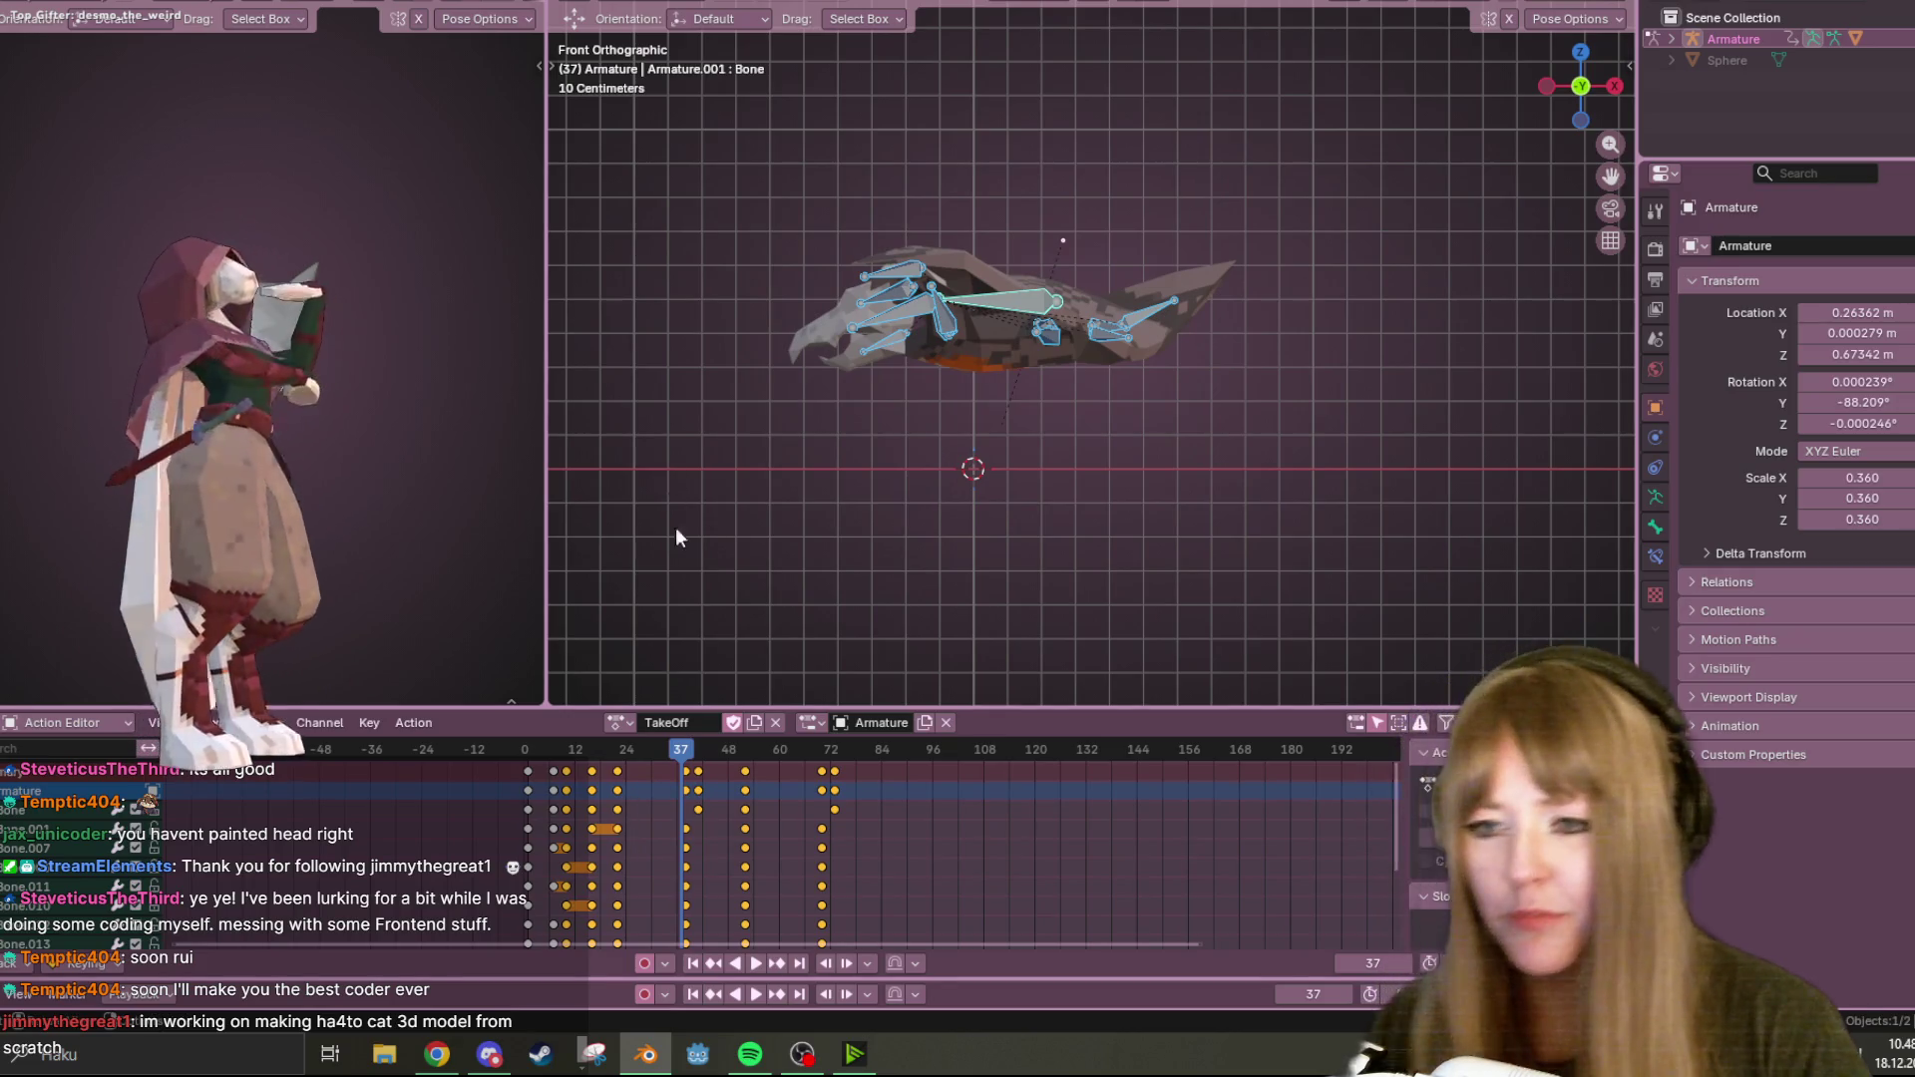
With the side panel shown, drag the selected keyframes about 2 frames earlier and replay to frame 32.
key("n")
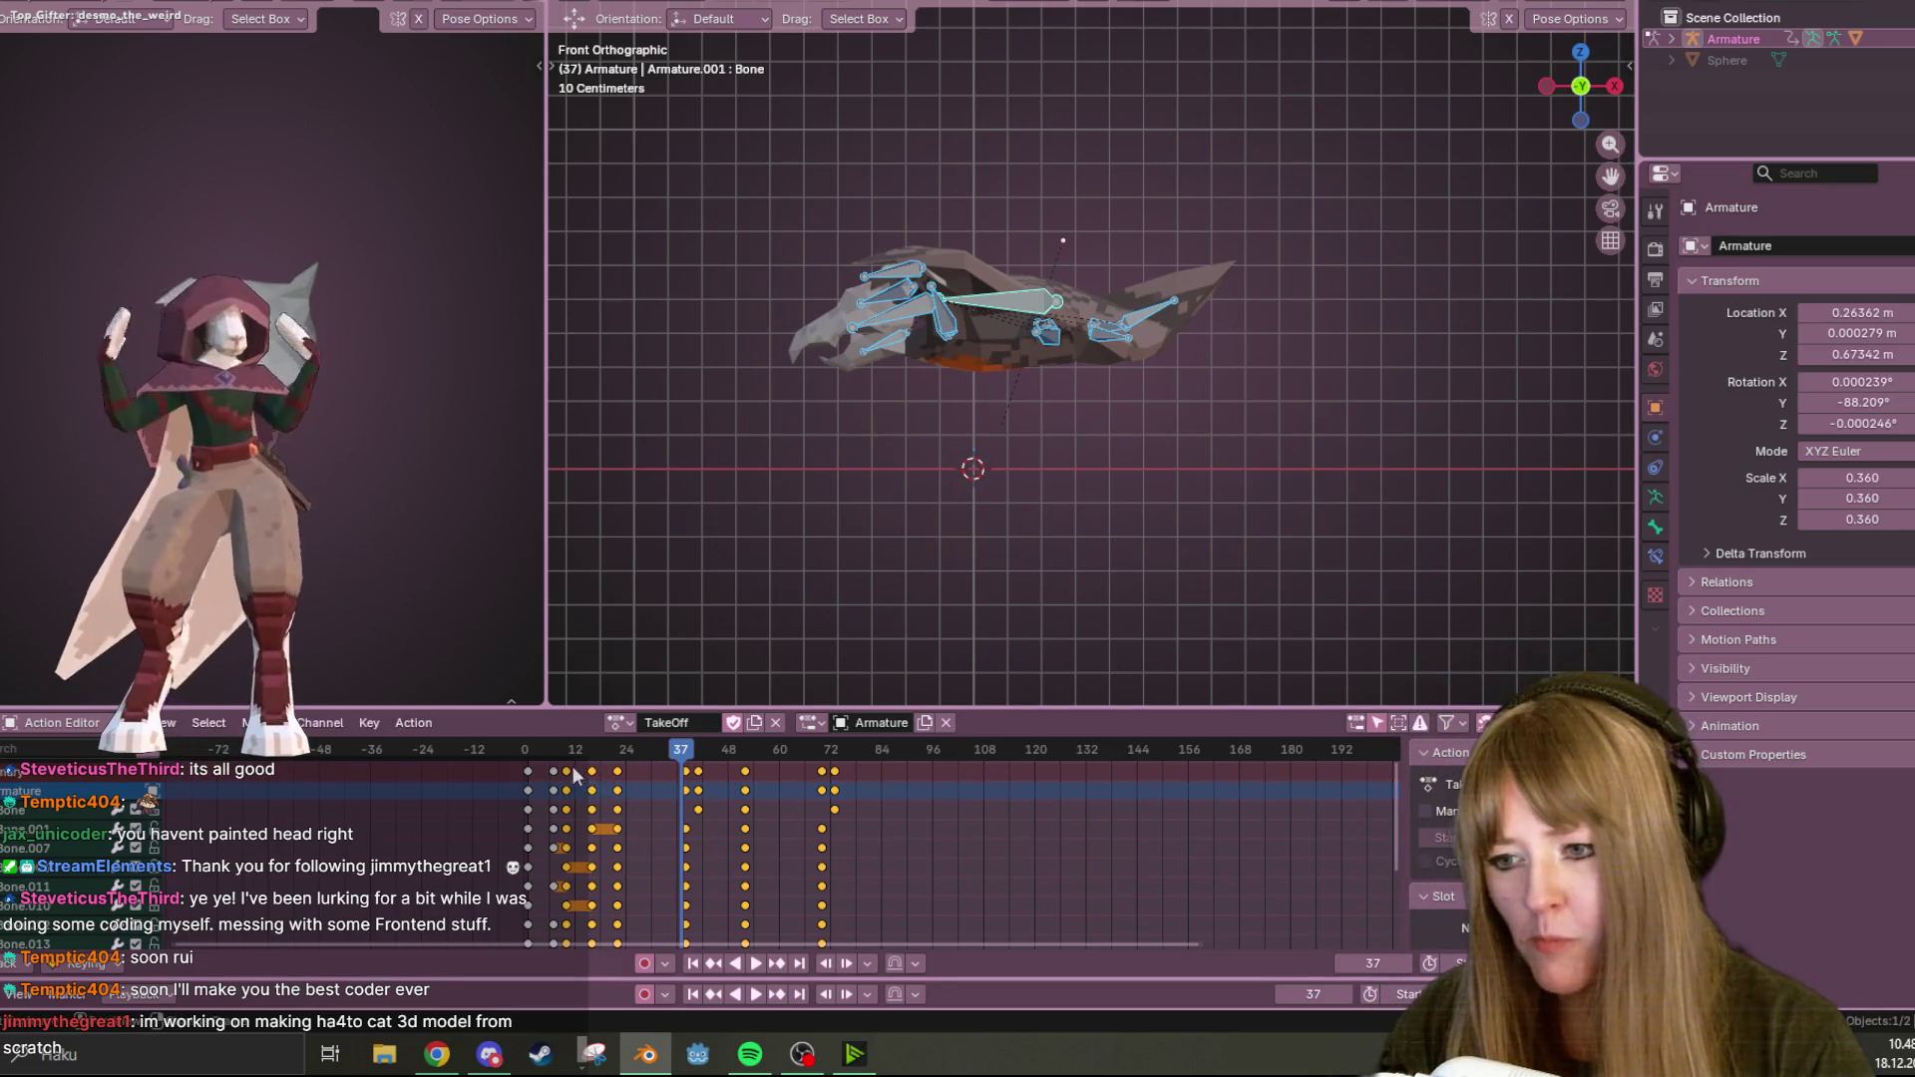
left_click_drag(594, 779, 584, 781)
key("shift+Left")
key("space")
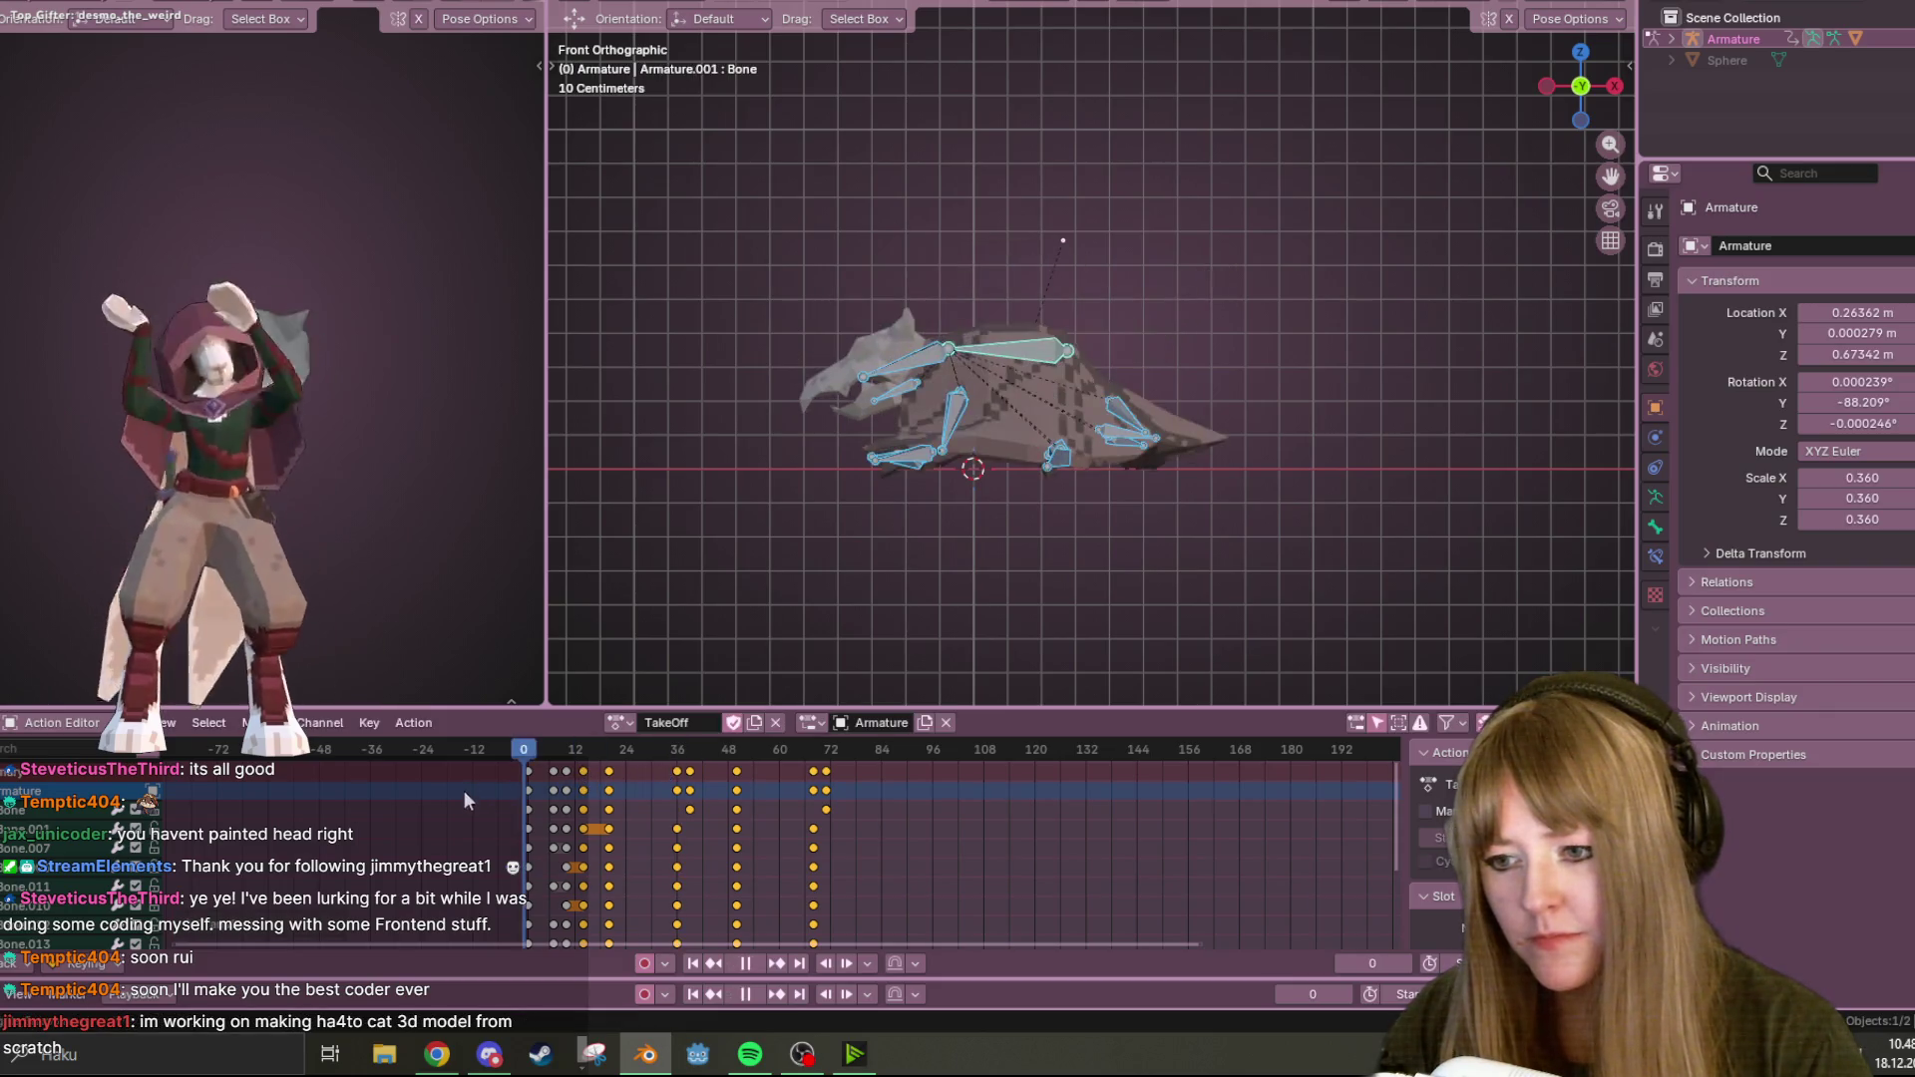
left_click(757, 961)
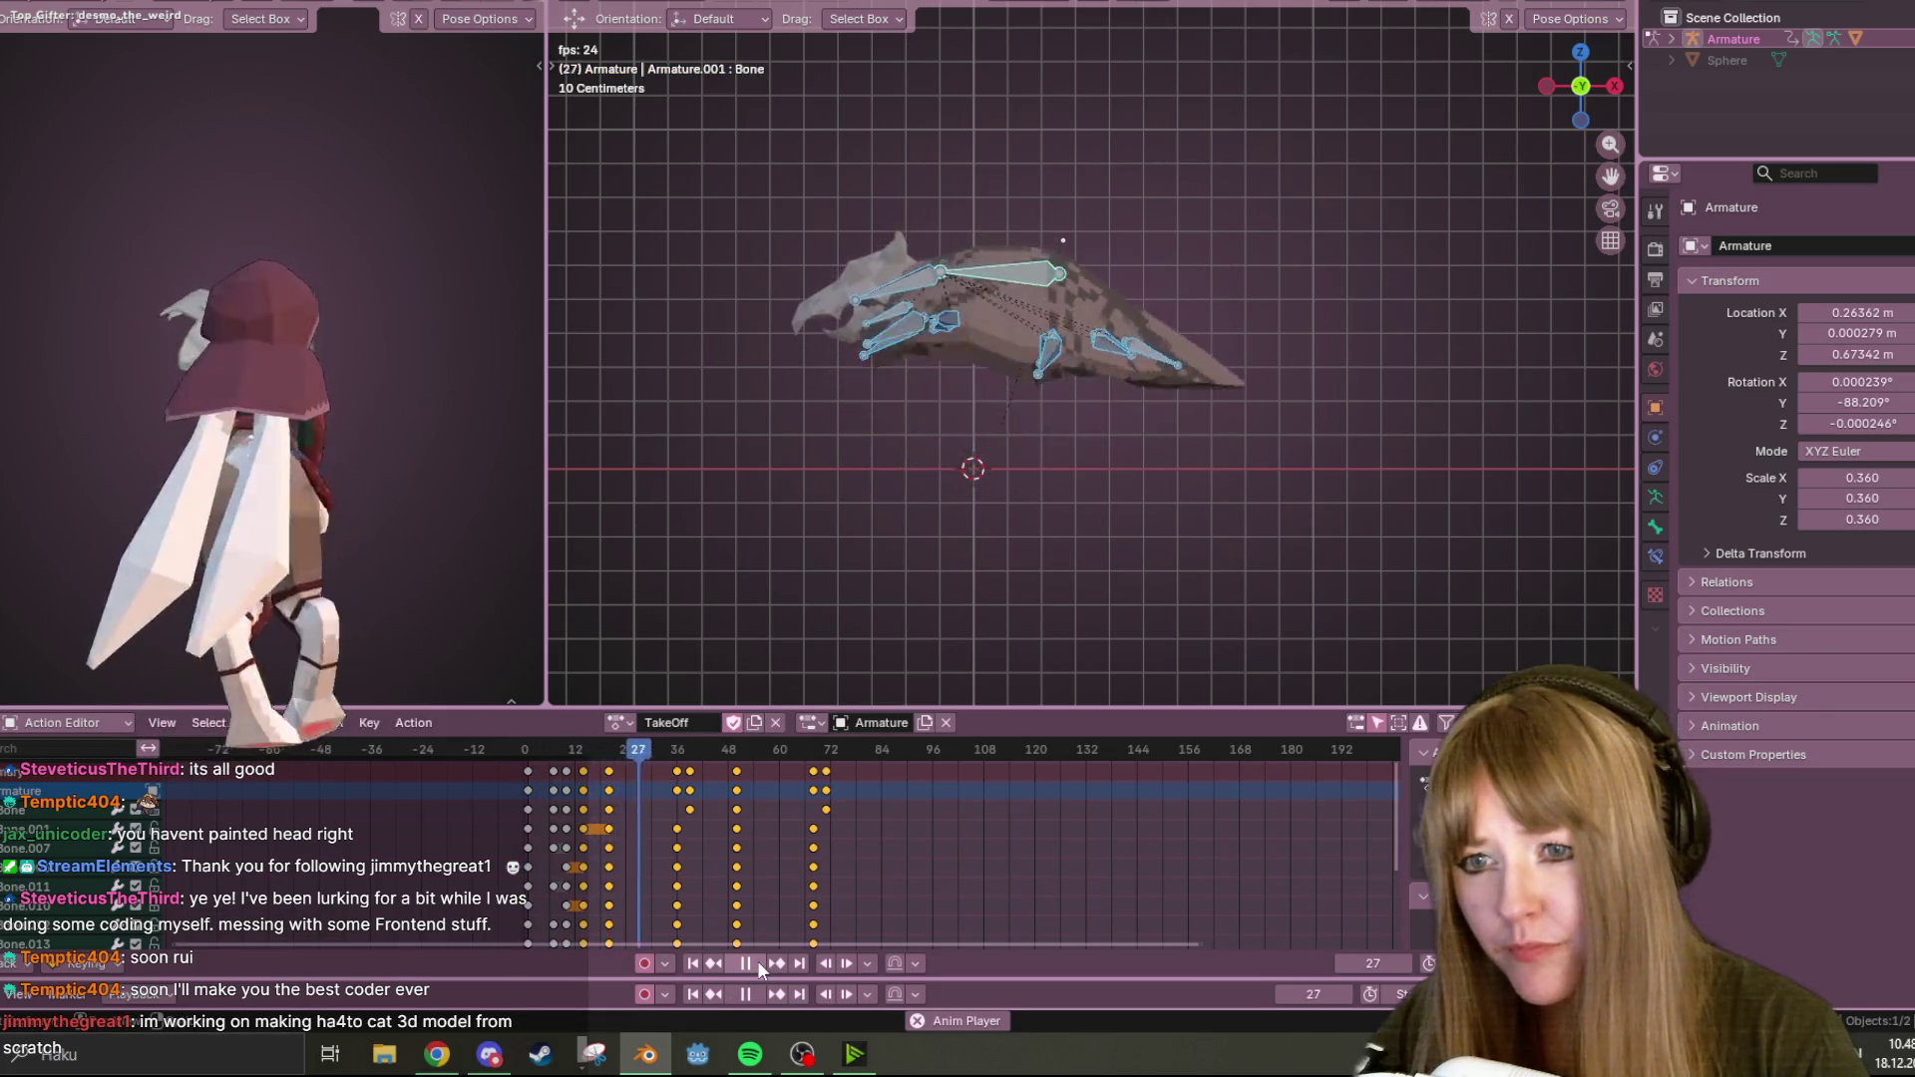
left_click(757, 961)
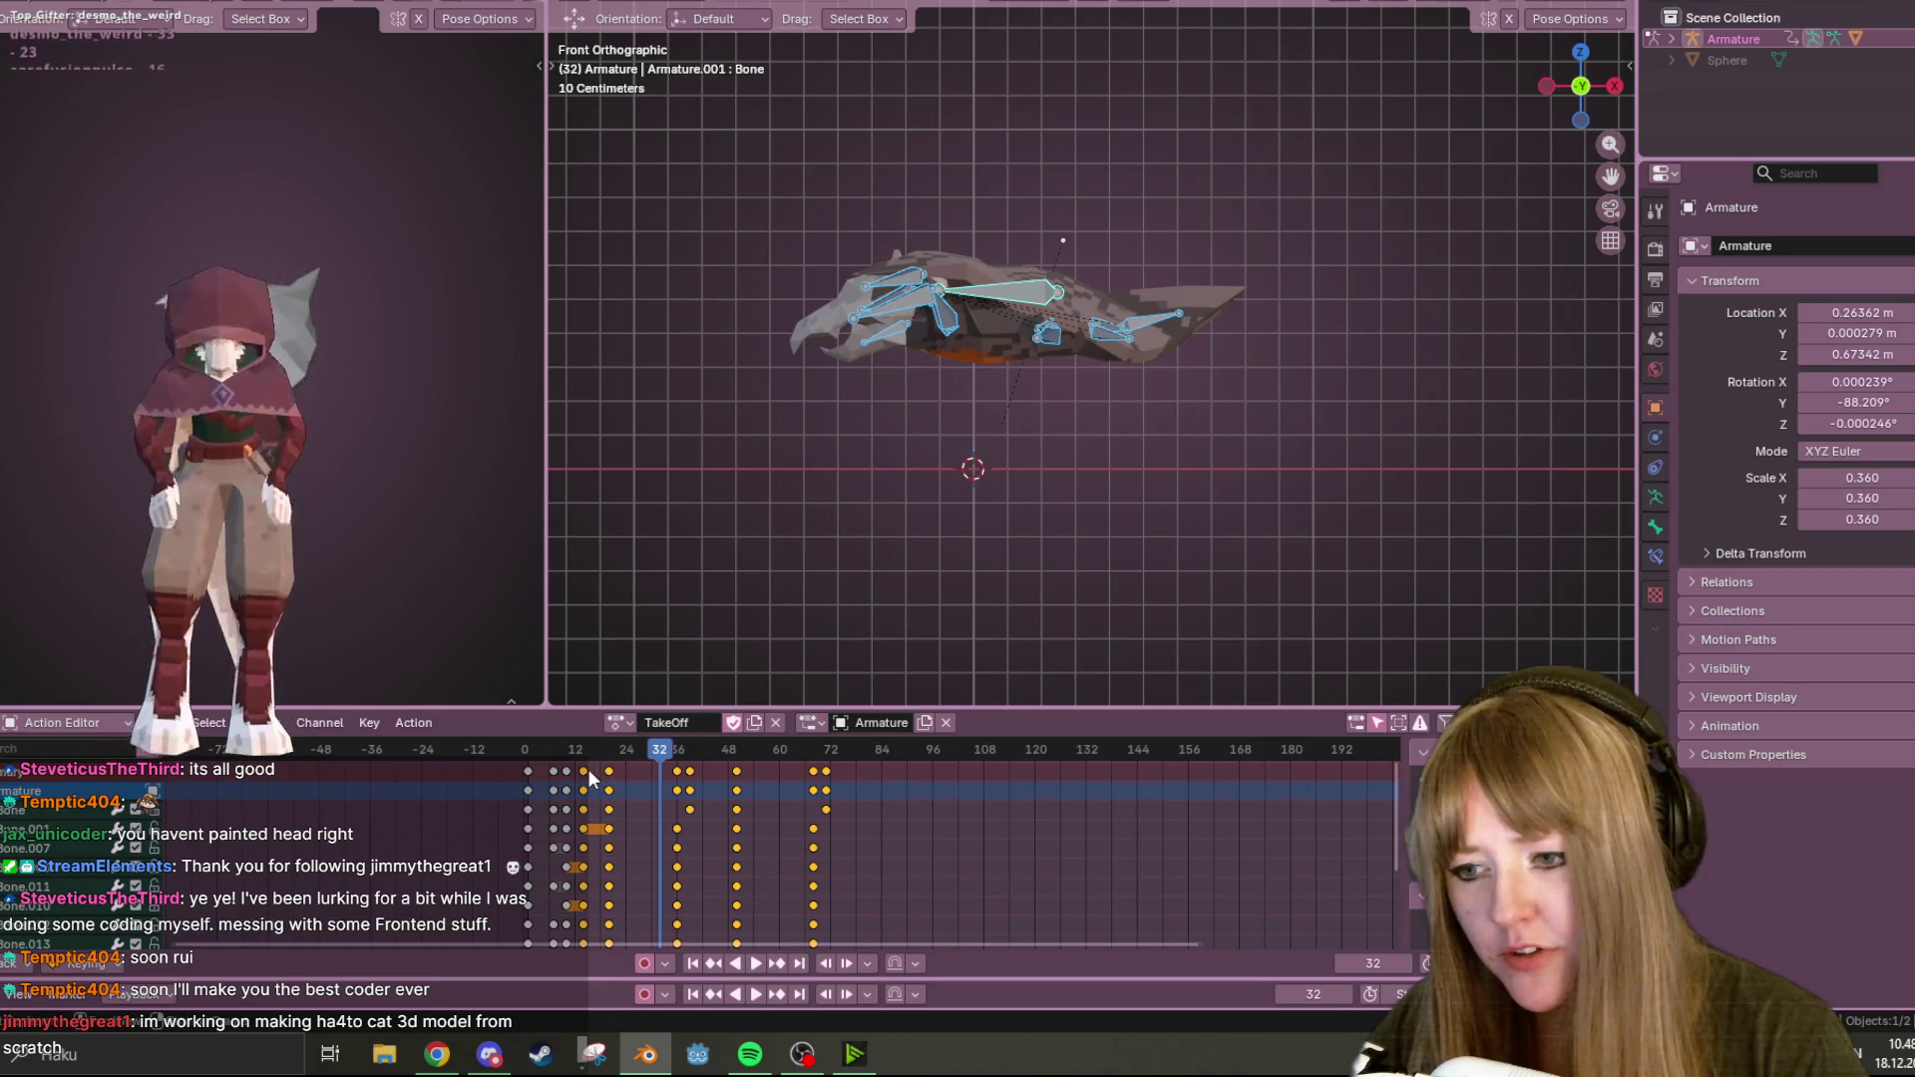
Pull the keyframes about three more frames earlier, replay, and return to the first frame.
left_click_drag(611, 777, 598, 778)
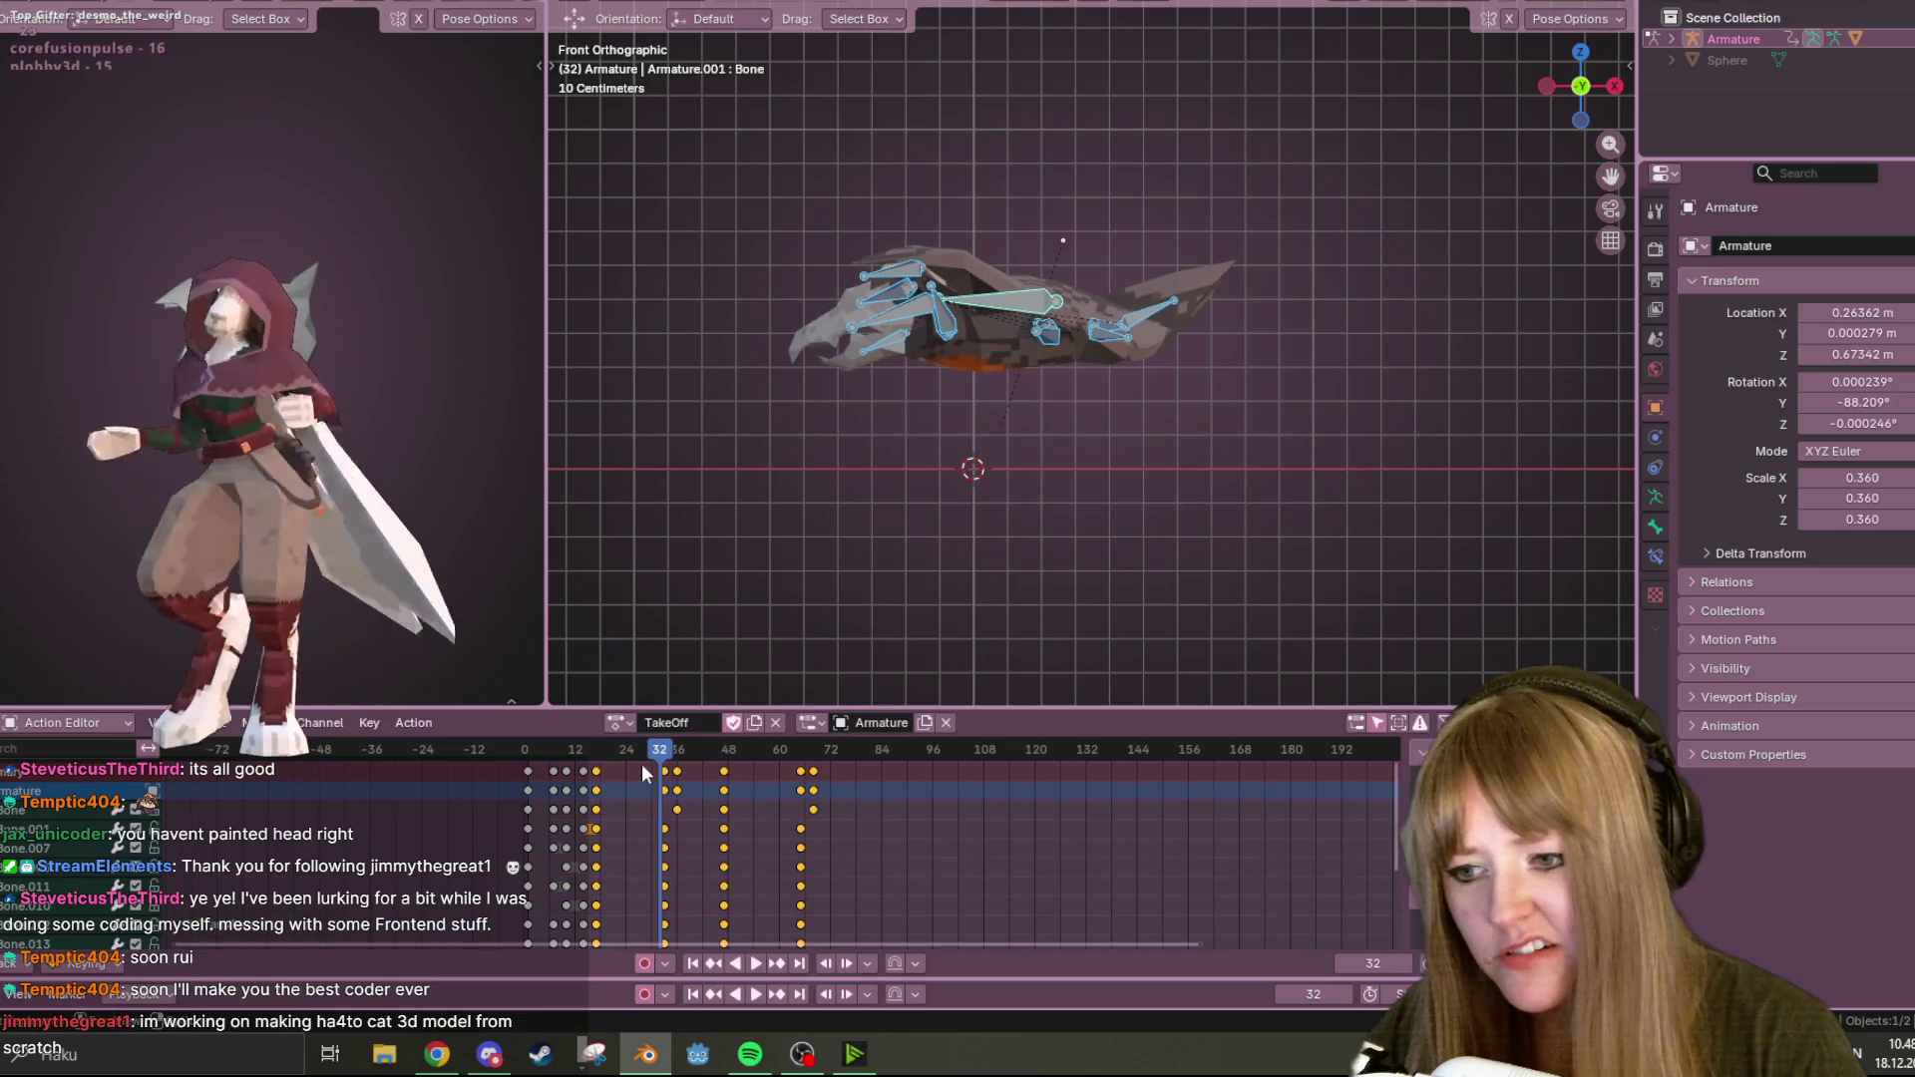
key("shift+Left")
key("space")
left_click(752, 966)
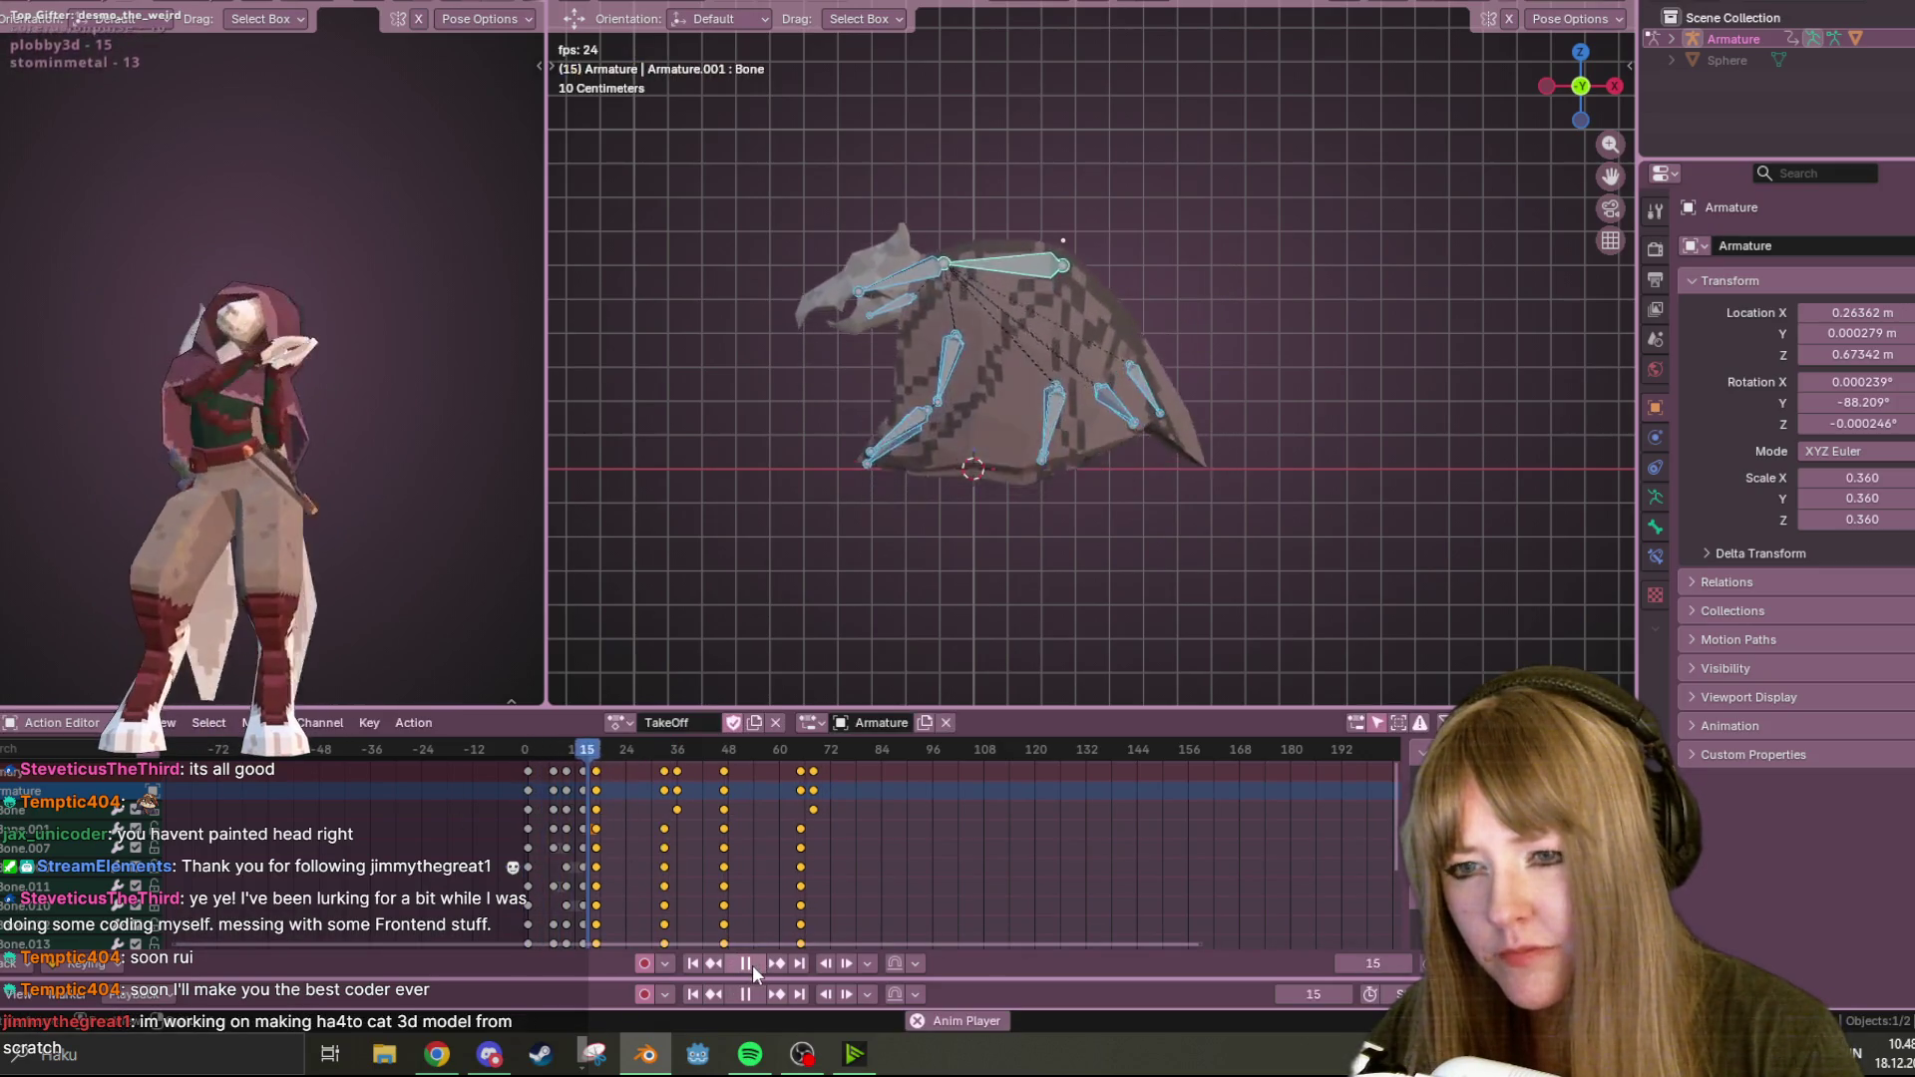
left_click(748, 972)
mouse_move(1007, 429)
middle_mouse_down()
mouse_move(1072, 499)
mouse_move(1007, 598)
middle_mouse_up()
key("shift+Left")
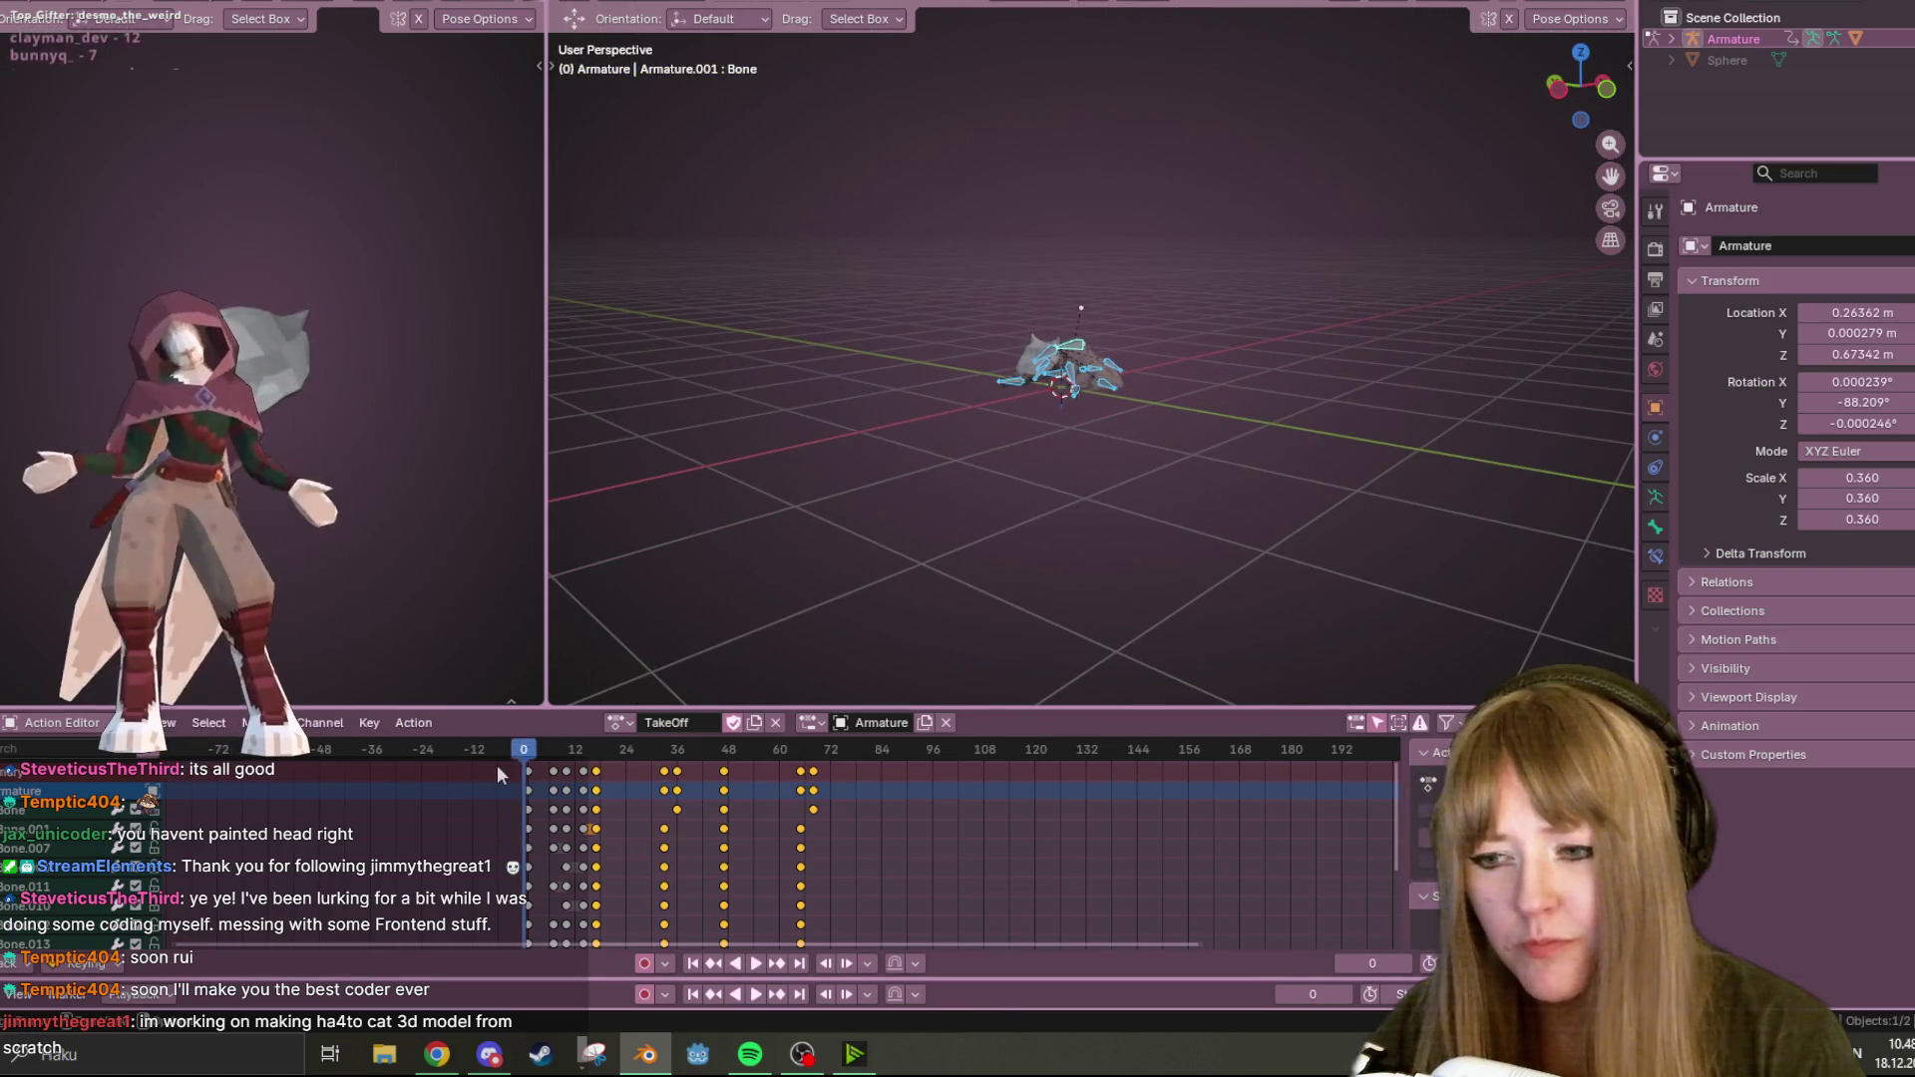
key("space")
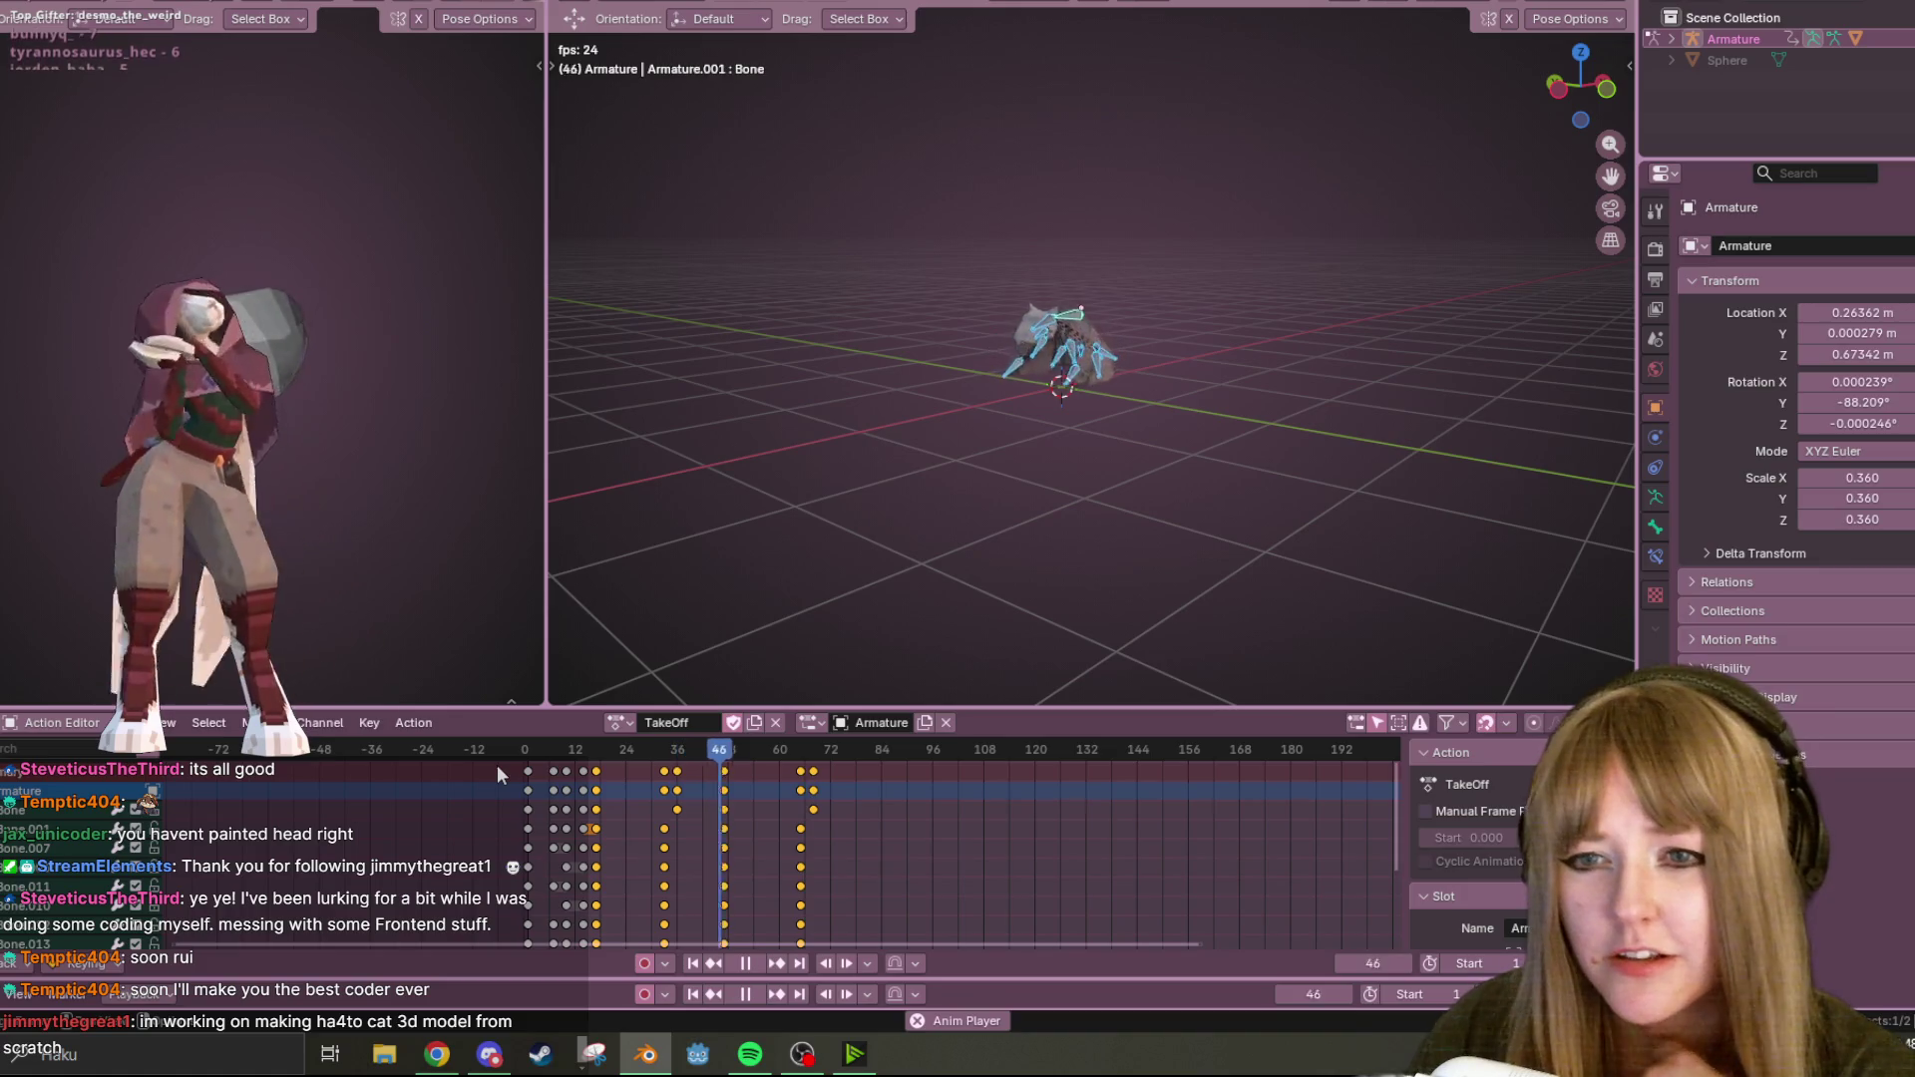
key("space")
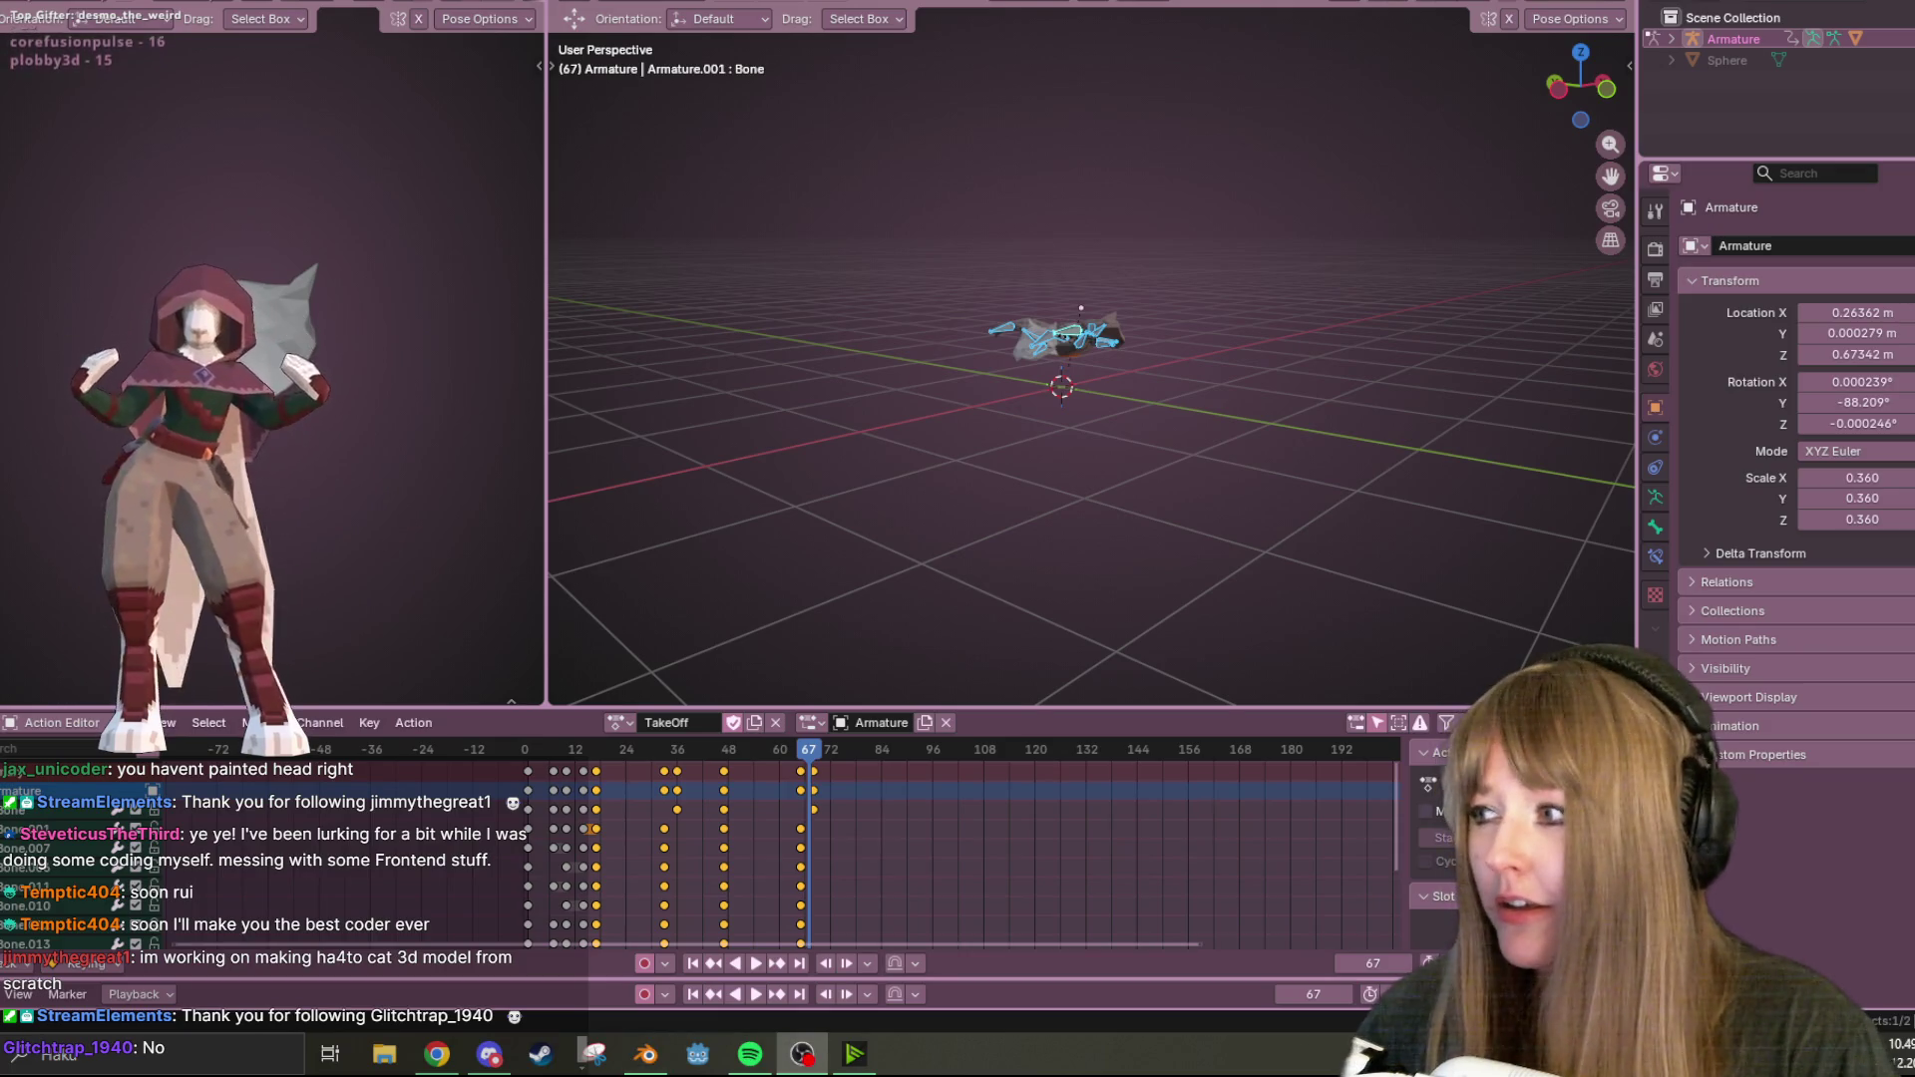
key("alt+Tab")
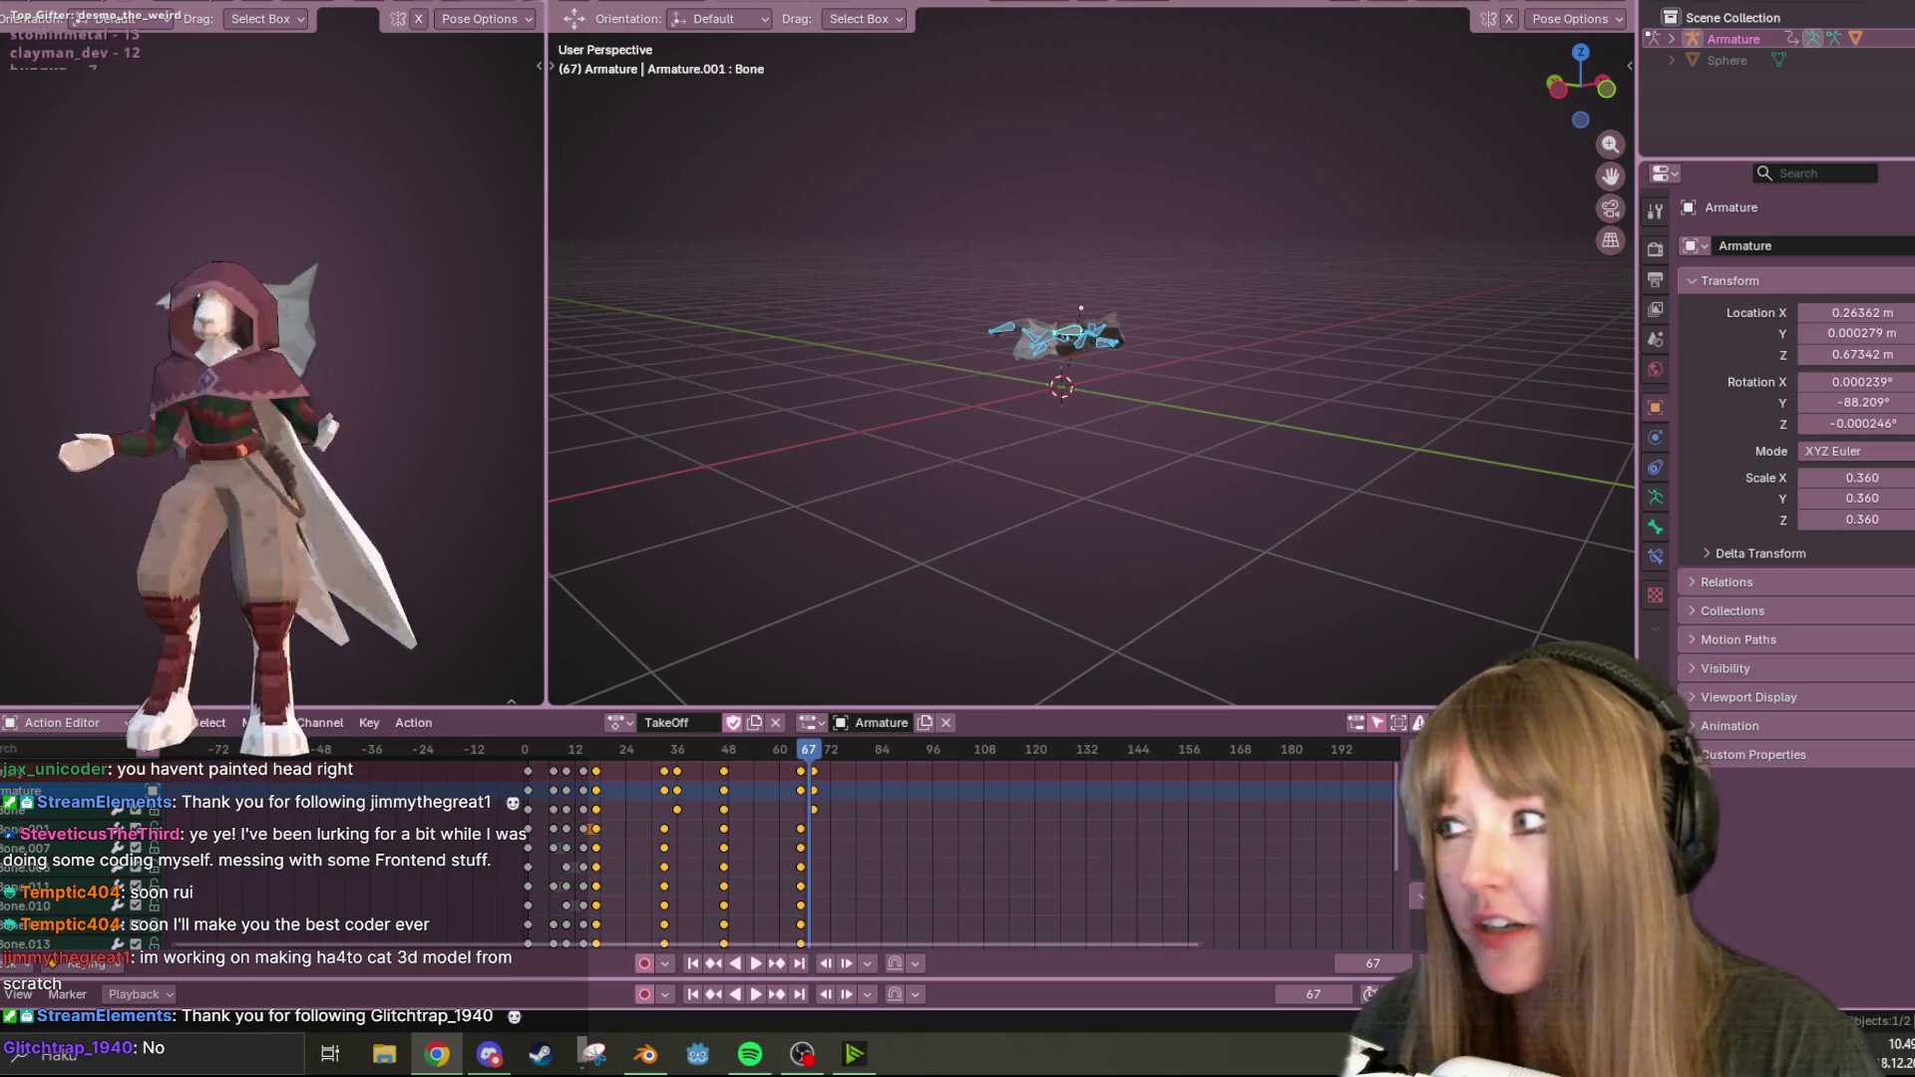
key("alt+Tab")
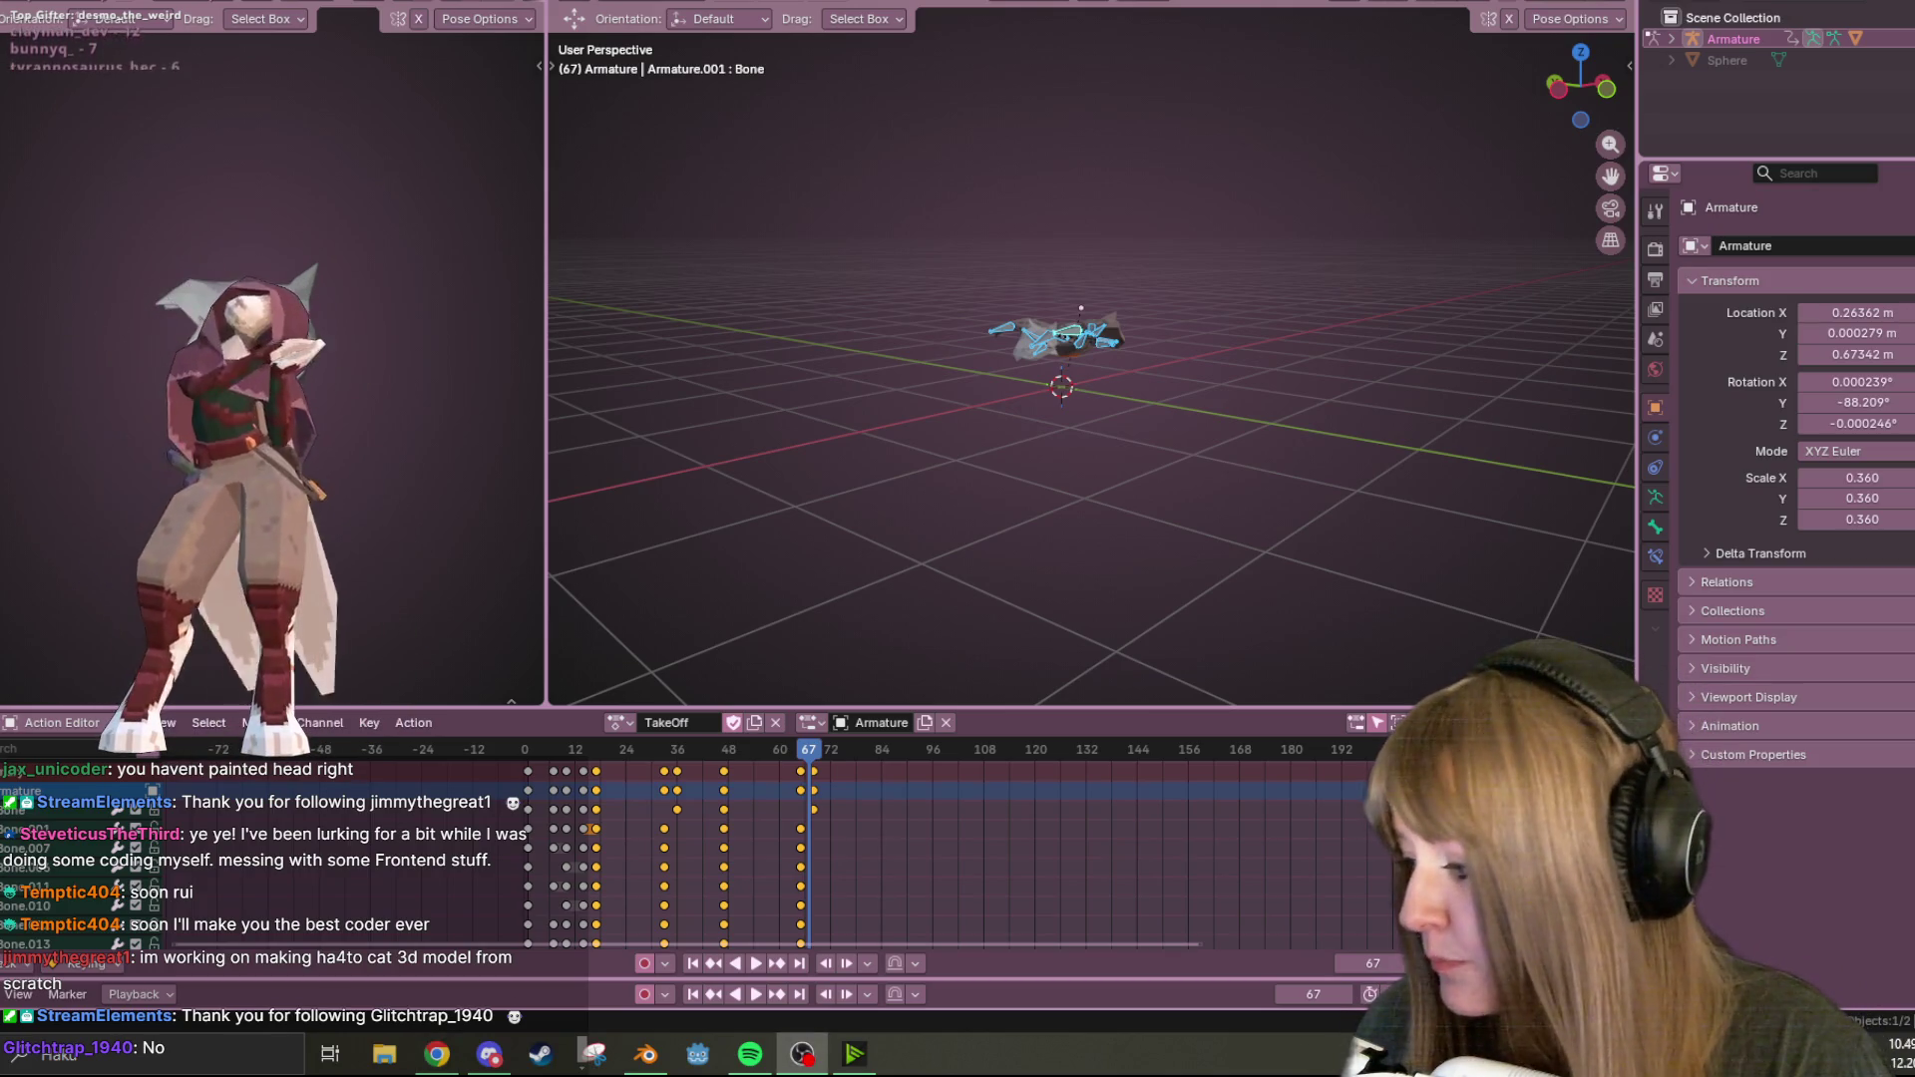
key("alt+Tab")
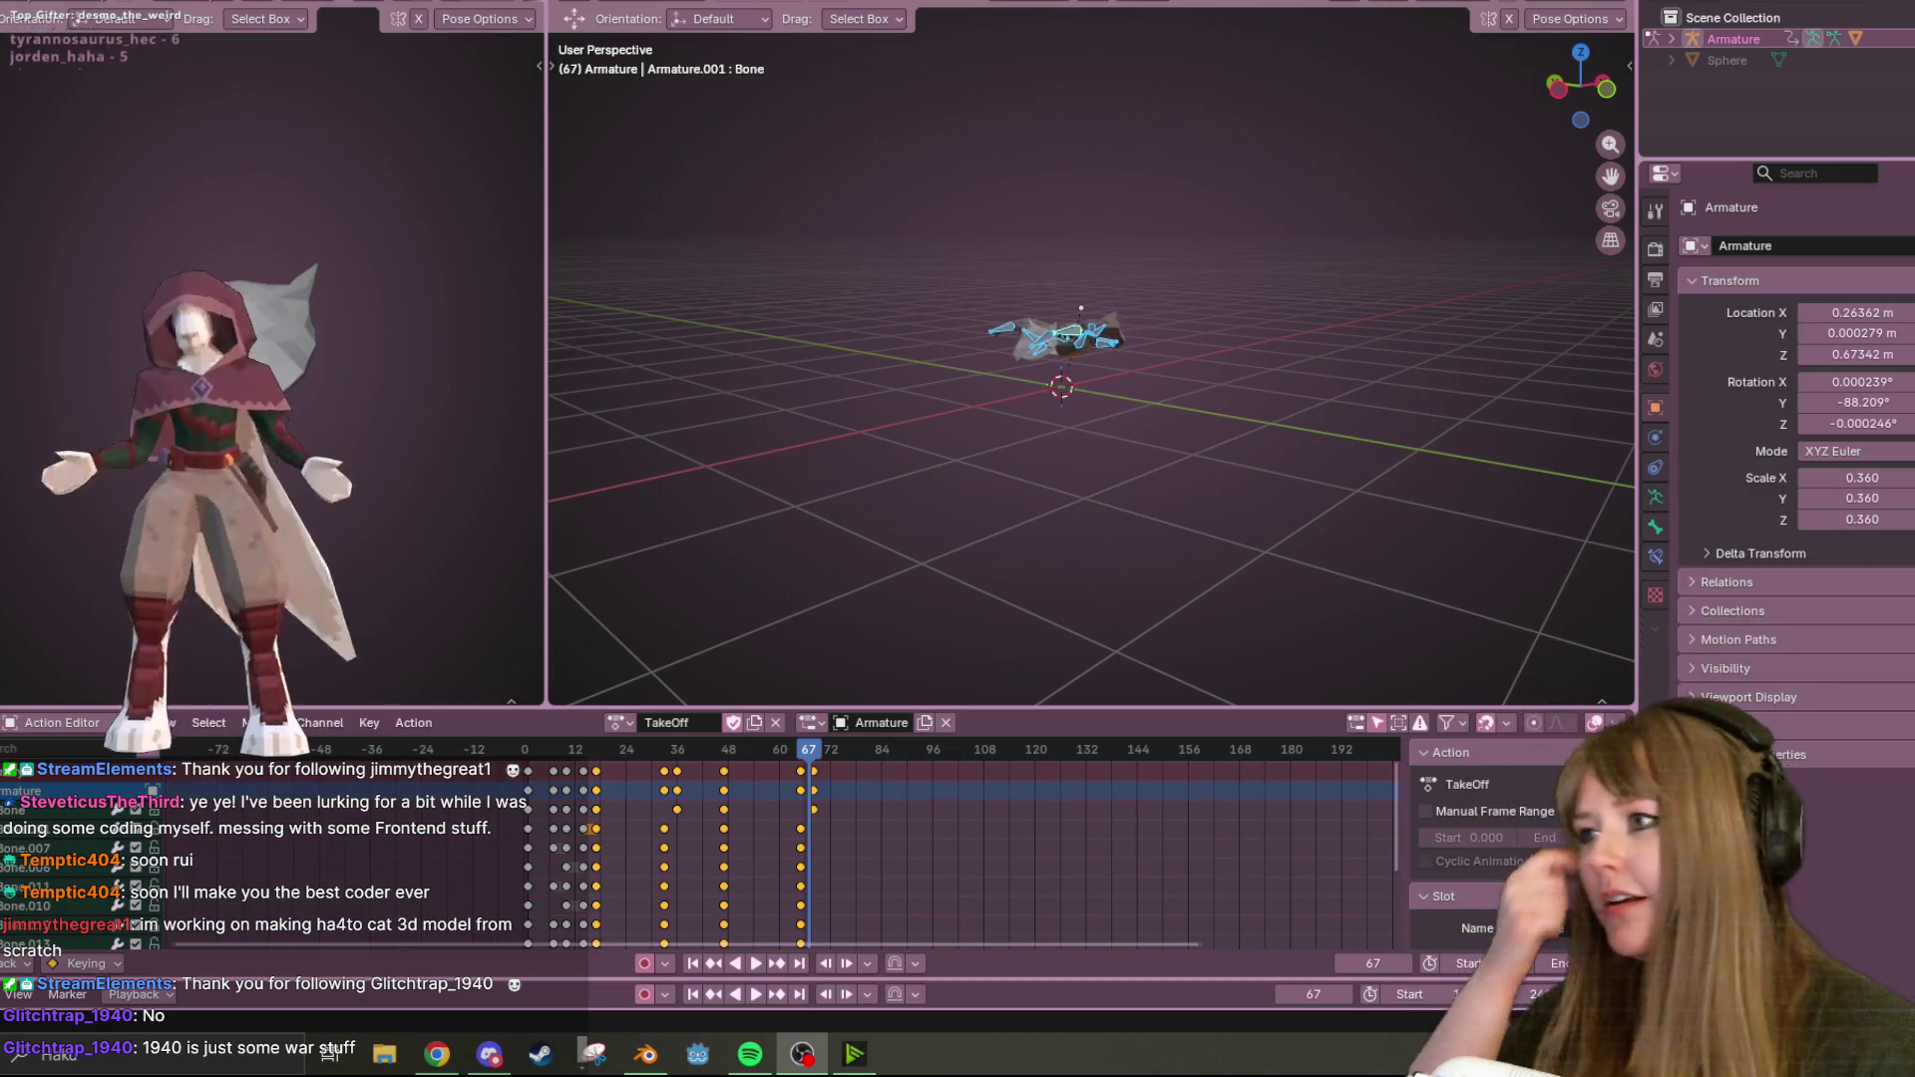
mouse_move(838, 357)
middle_mouse_down()
mouse_move(1189, 423)
mouse_move(1152, 457)
mouse_move(1282, 303)
mouse_move(1379, 517)
mouse_move(1233, 218)
mouse_move(1215, 337)
mouse_move(1034, 463)
middle_mouse_up()
key("Escape")
key("space")
scroll(1095, 447, "down", 3)
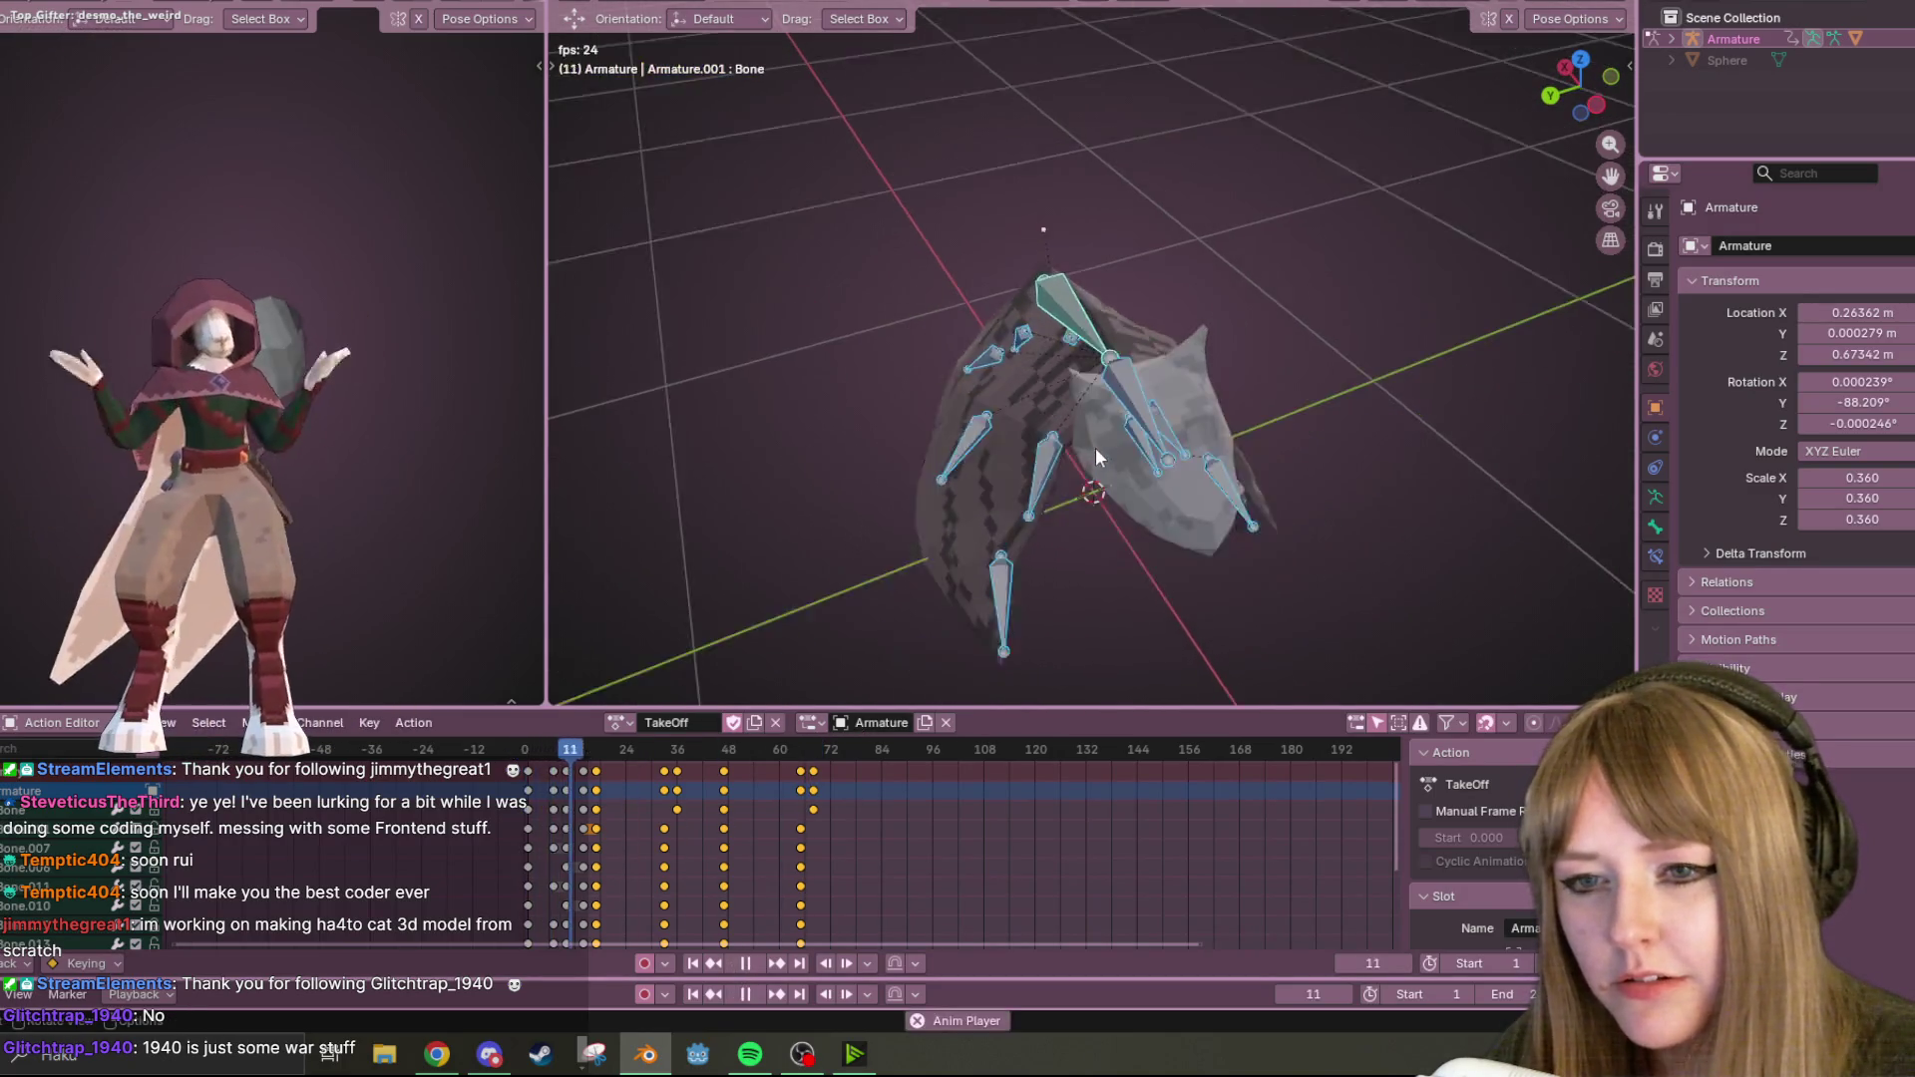
mouse_move(1139, 435)
middle_mouse_down()
mouse_move(1210, 269)
mouse_move(888, 642)
mouse_move(896, 499)
mouse_move(1243, 434)
mouse_move(1173, 459)
mouse_move(991, 384)
mouse_move(896, 411)
mouse_move(867, 618)
middle_mouse_up()
key("space")
key("shift+Left")
mouse_move(1063, 439)
middle_mouse_down()
mouse_move(1378, 474)
mouse_move(1141, 368)
mouse_move(1105, 459)
mouse_move(972, 423)
middle_mouse_up()
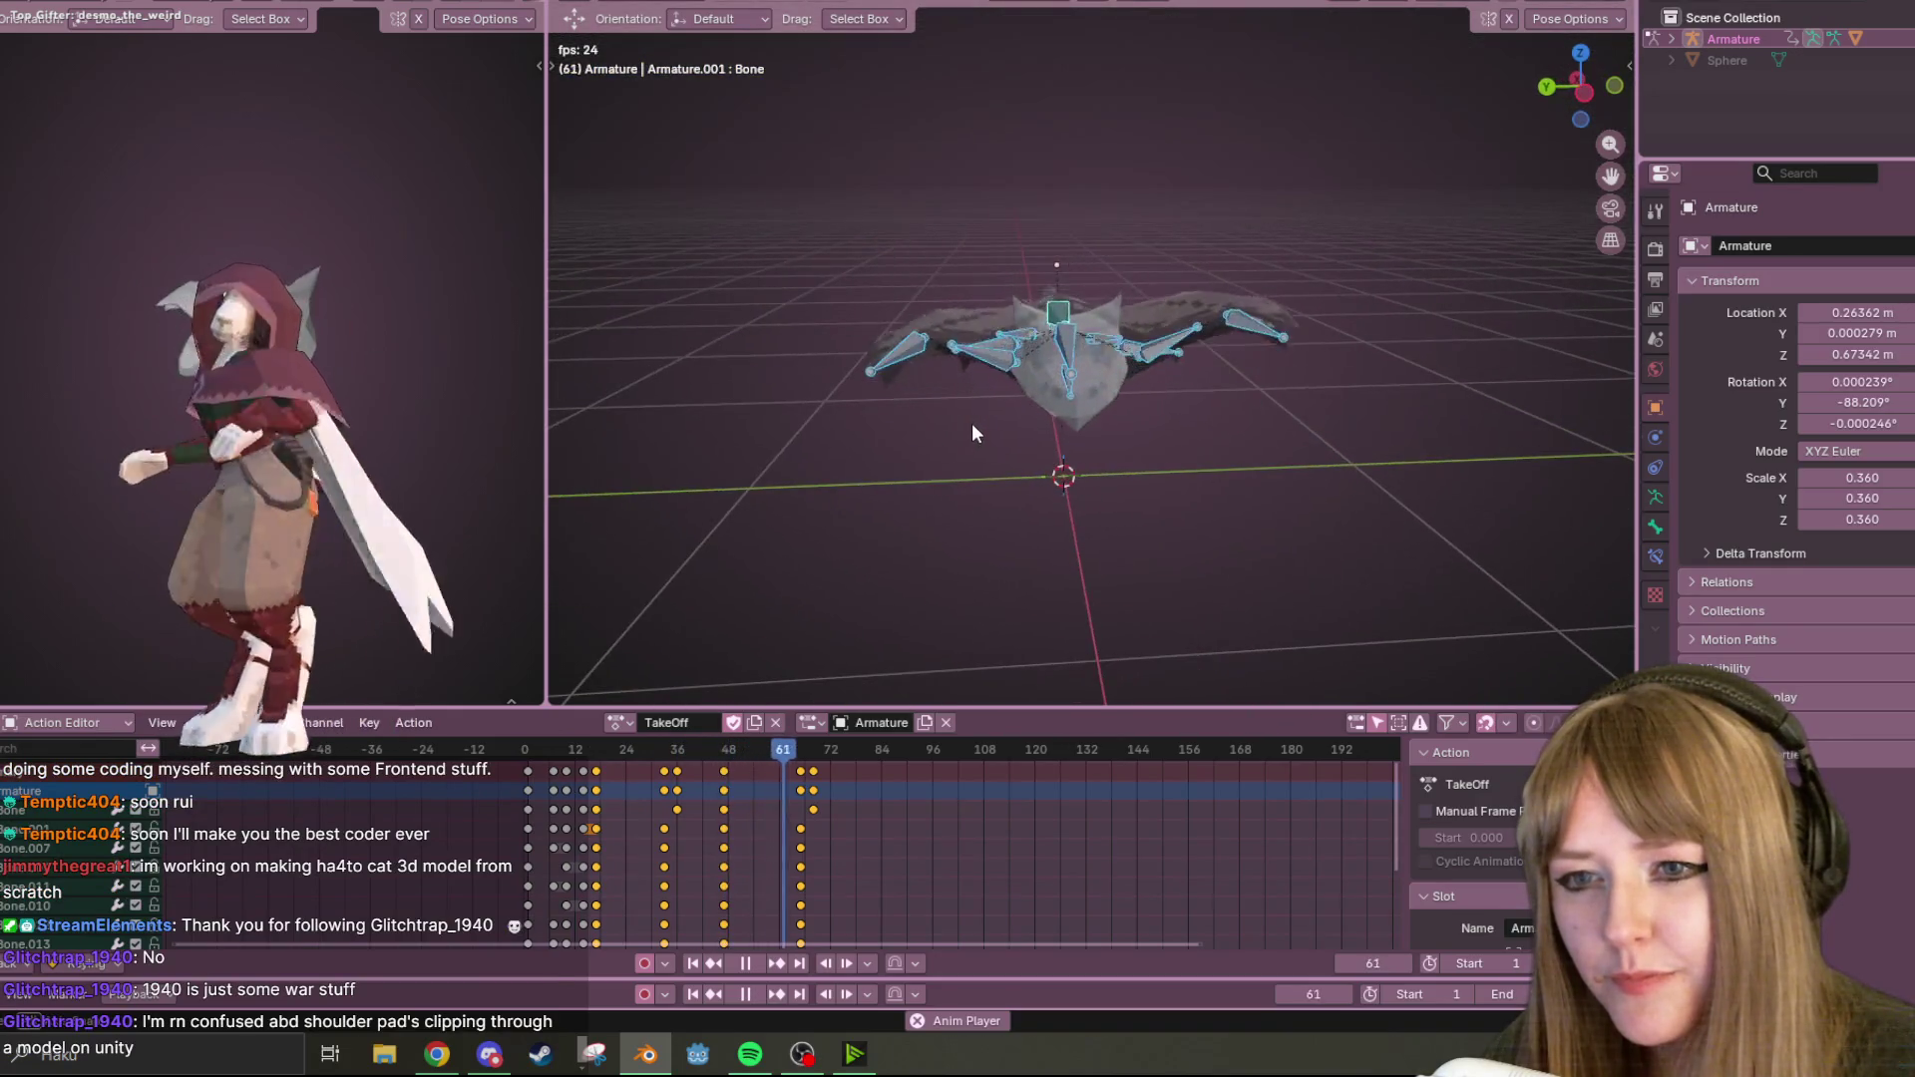
key("space")
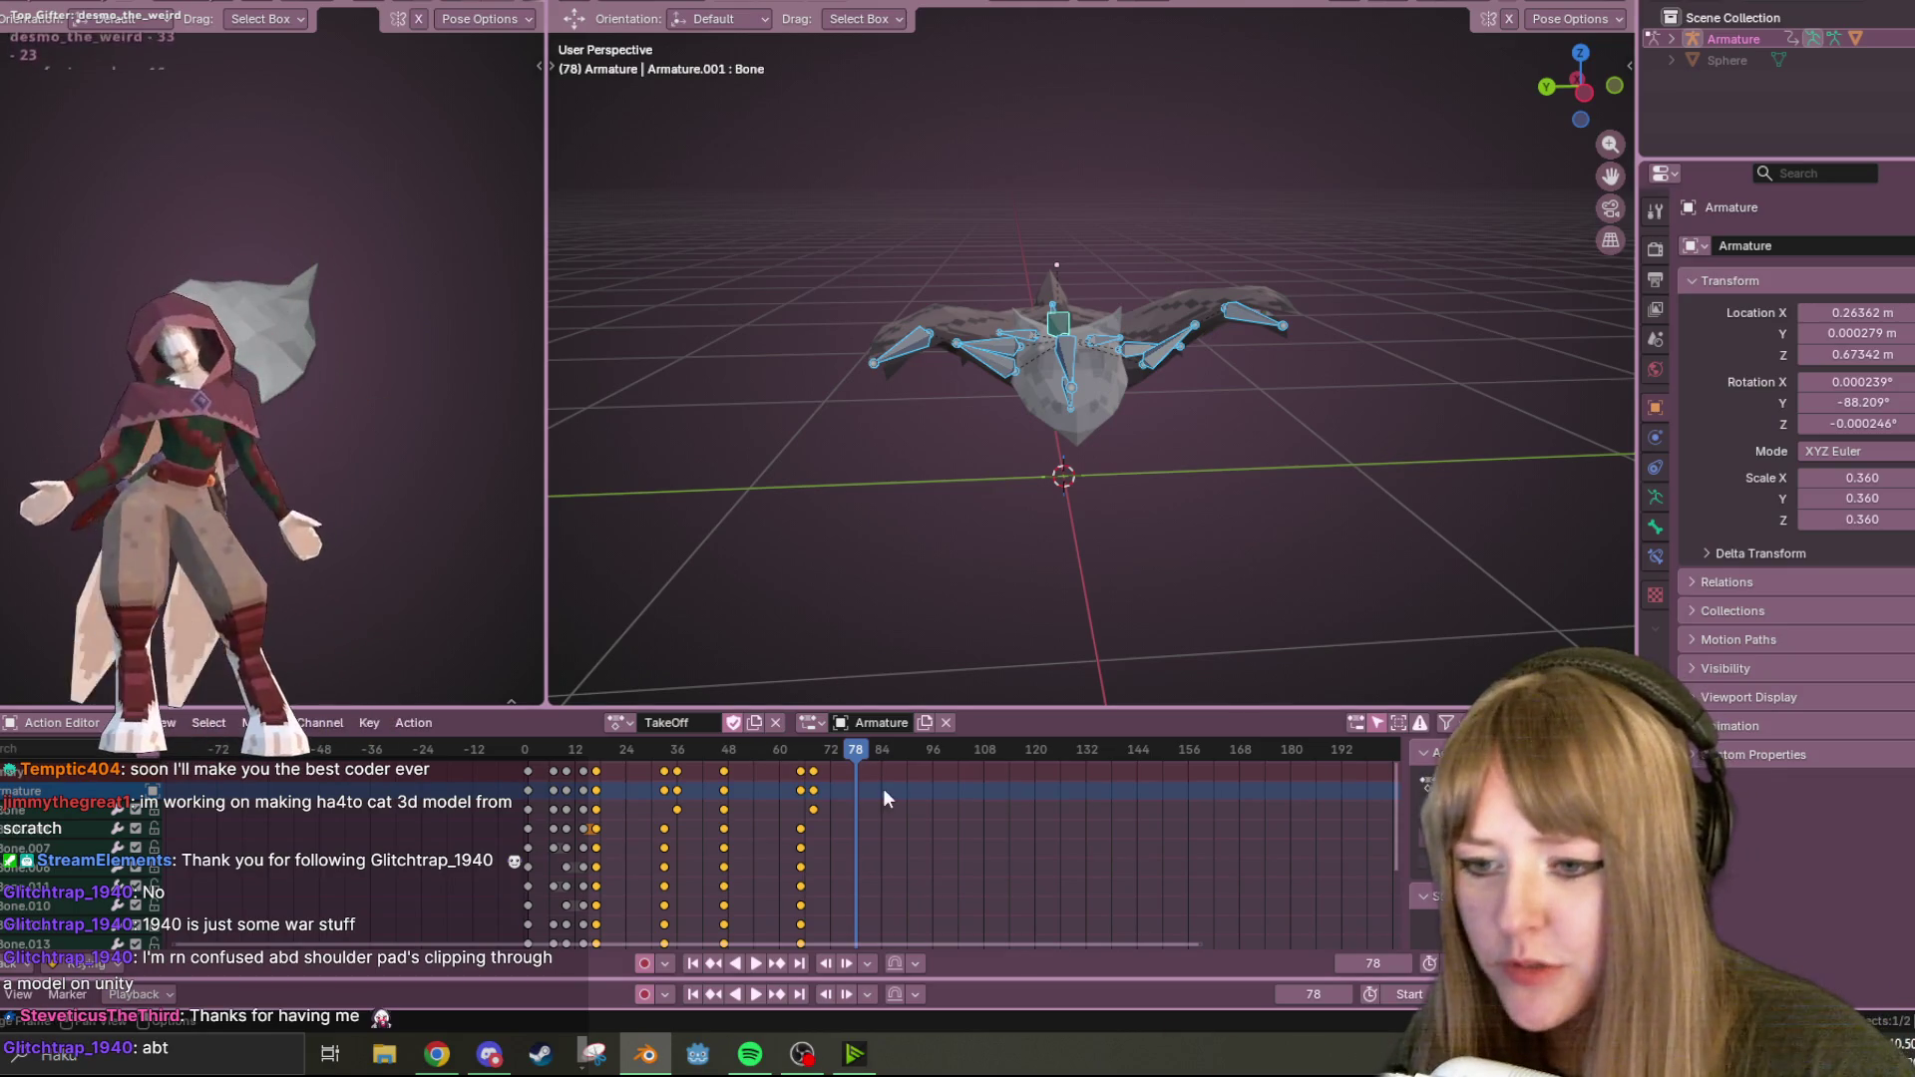
key("space")
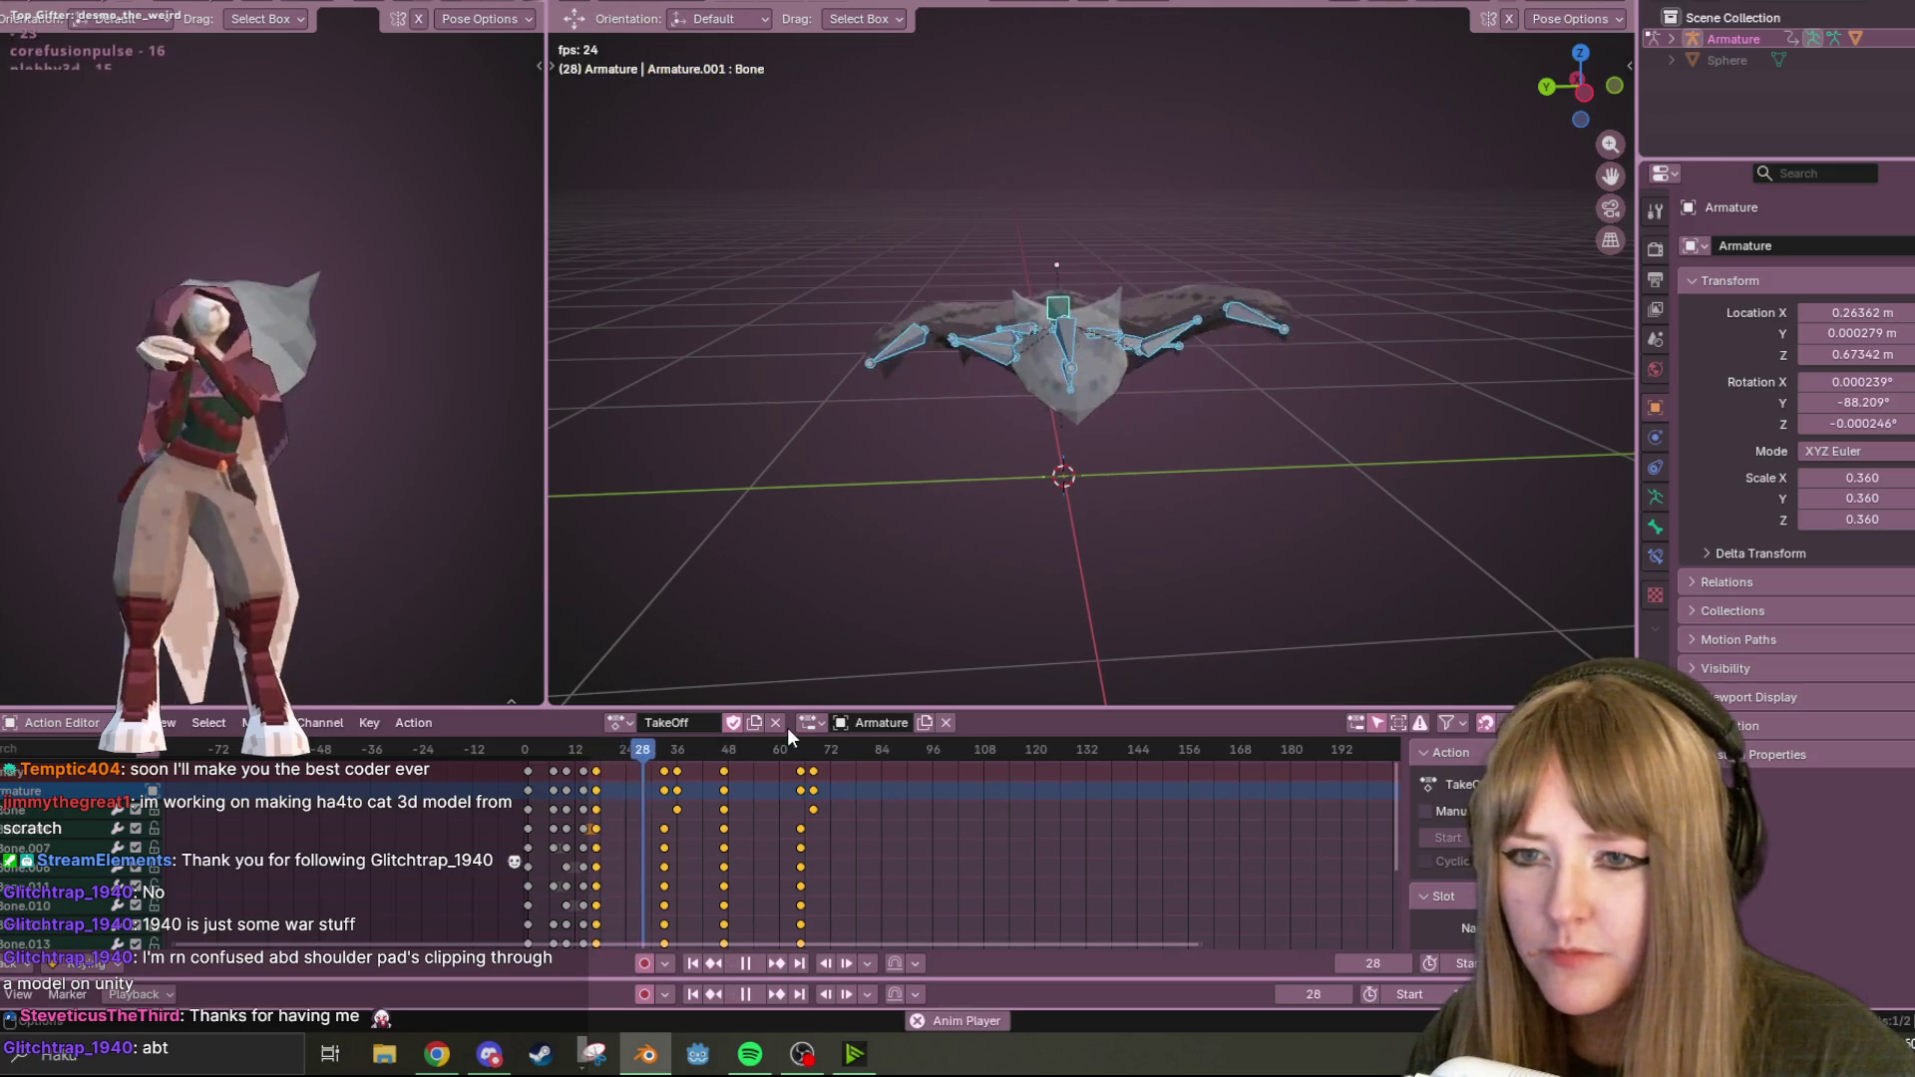
Select the keyframes at frame 33 and move them six frames earlier, scrubbing to check the poses.
left_click(748, 963)
key("space")
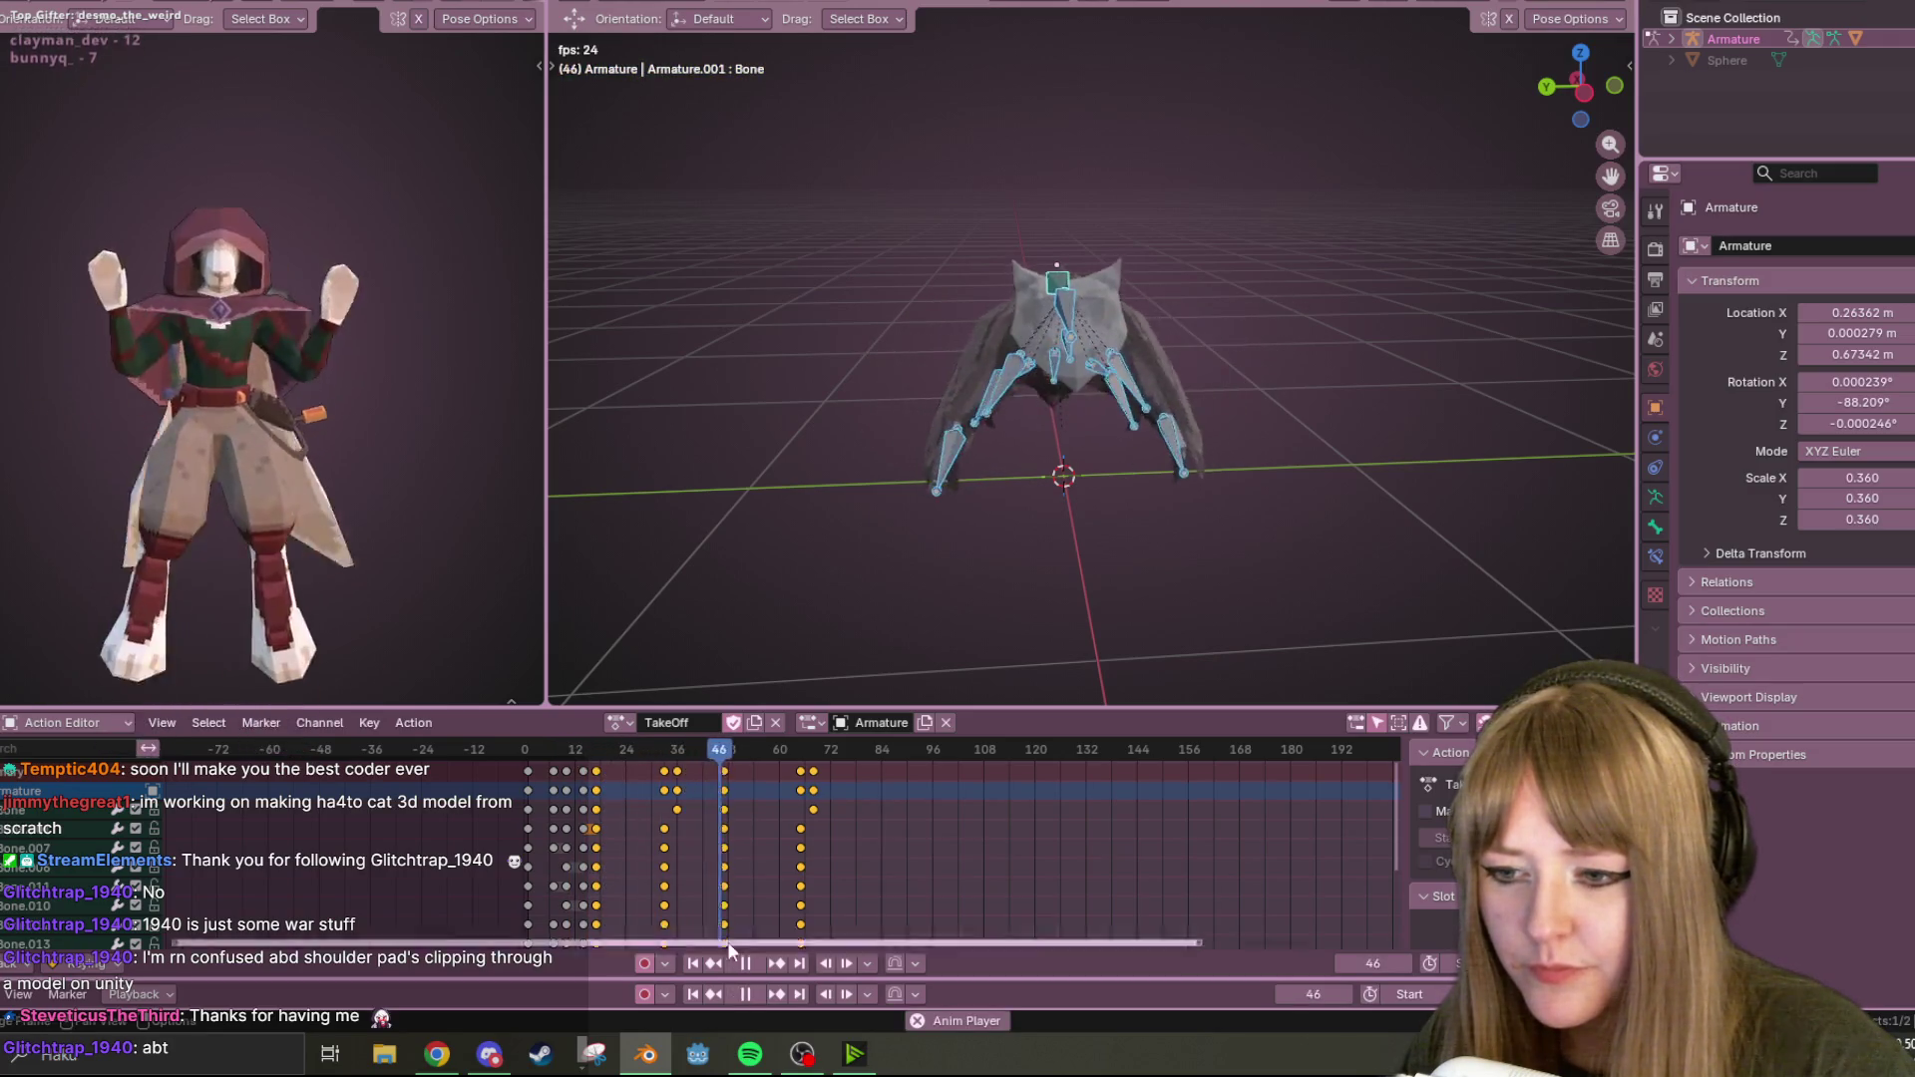
left_click(750, 963)
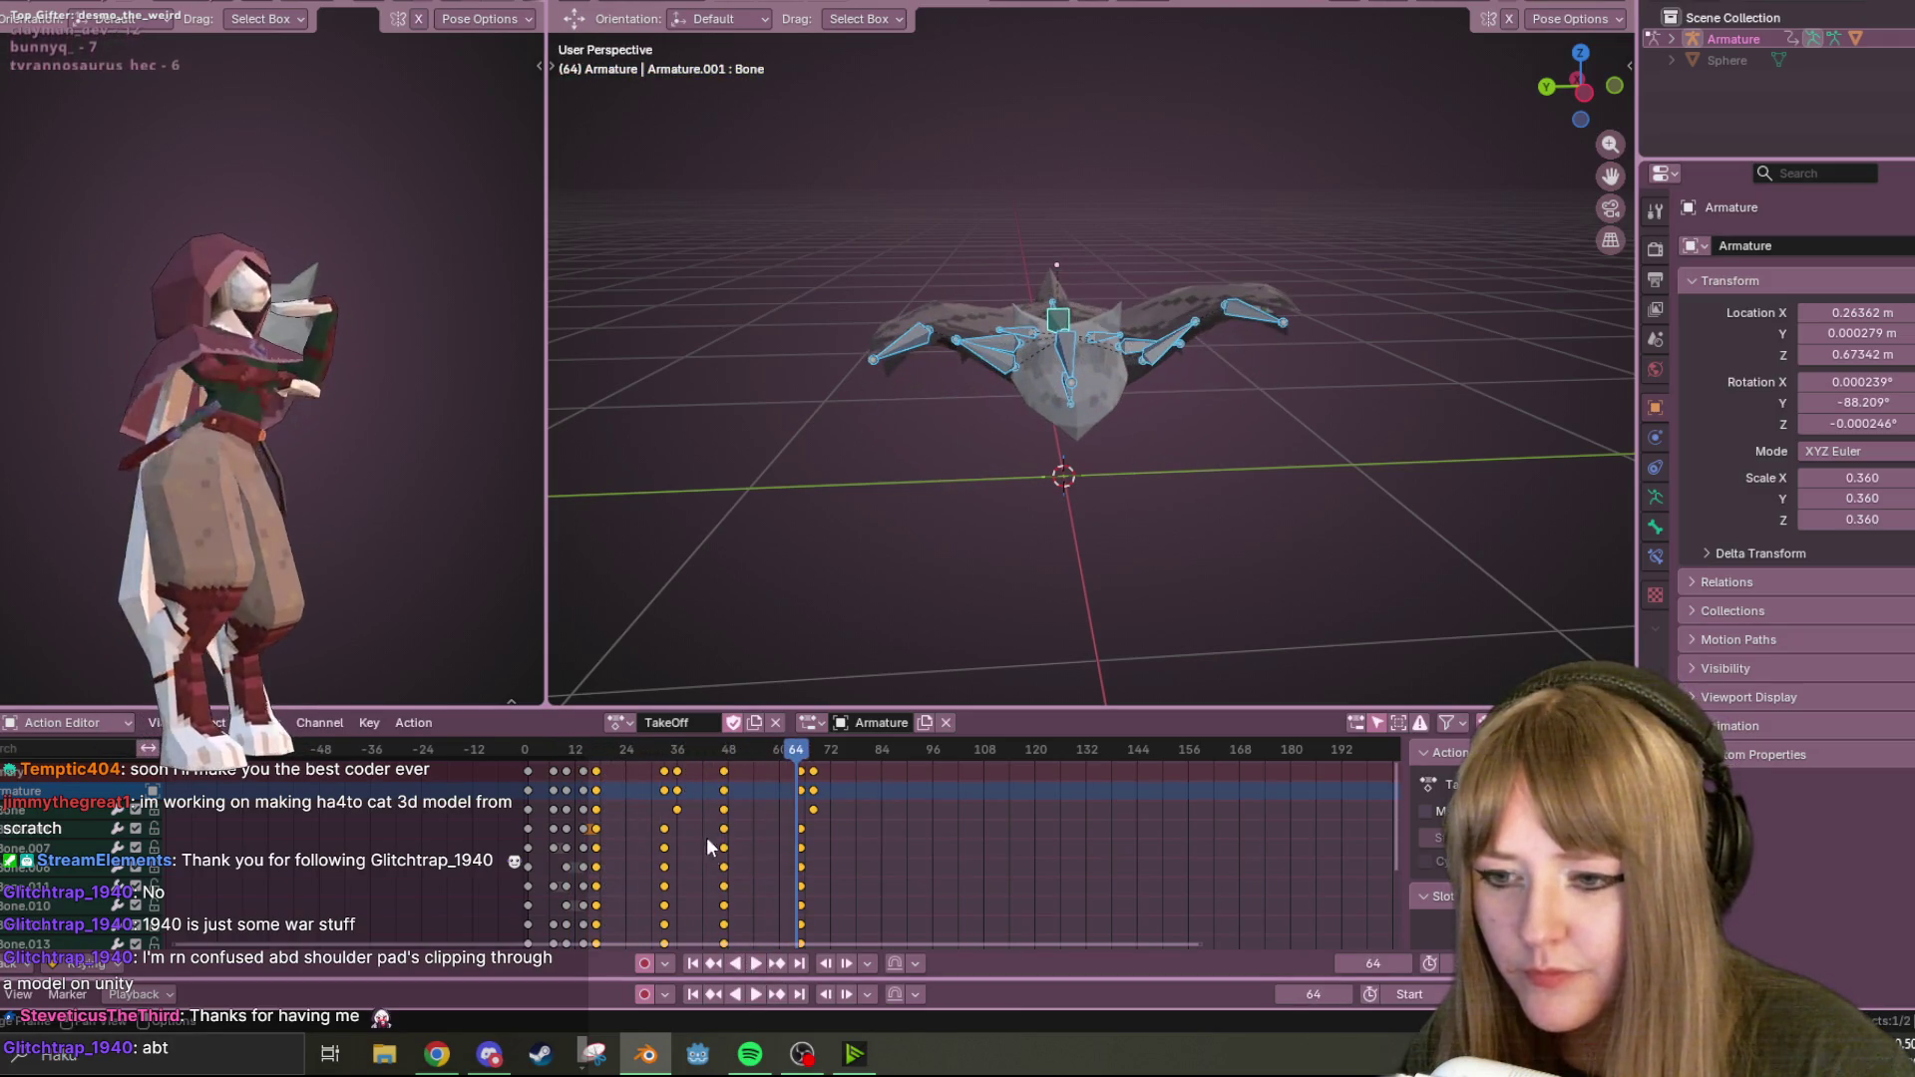
left_click(664, 773, "alt")
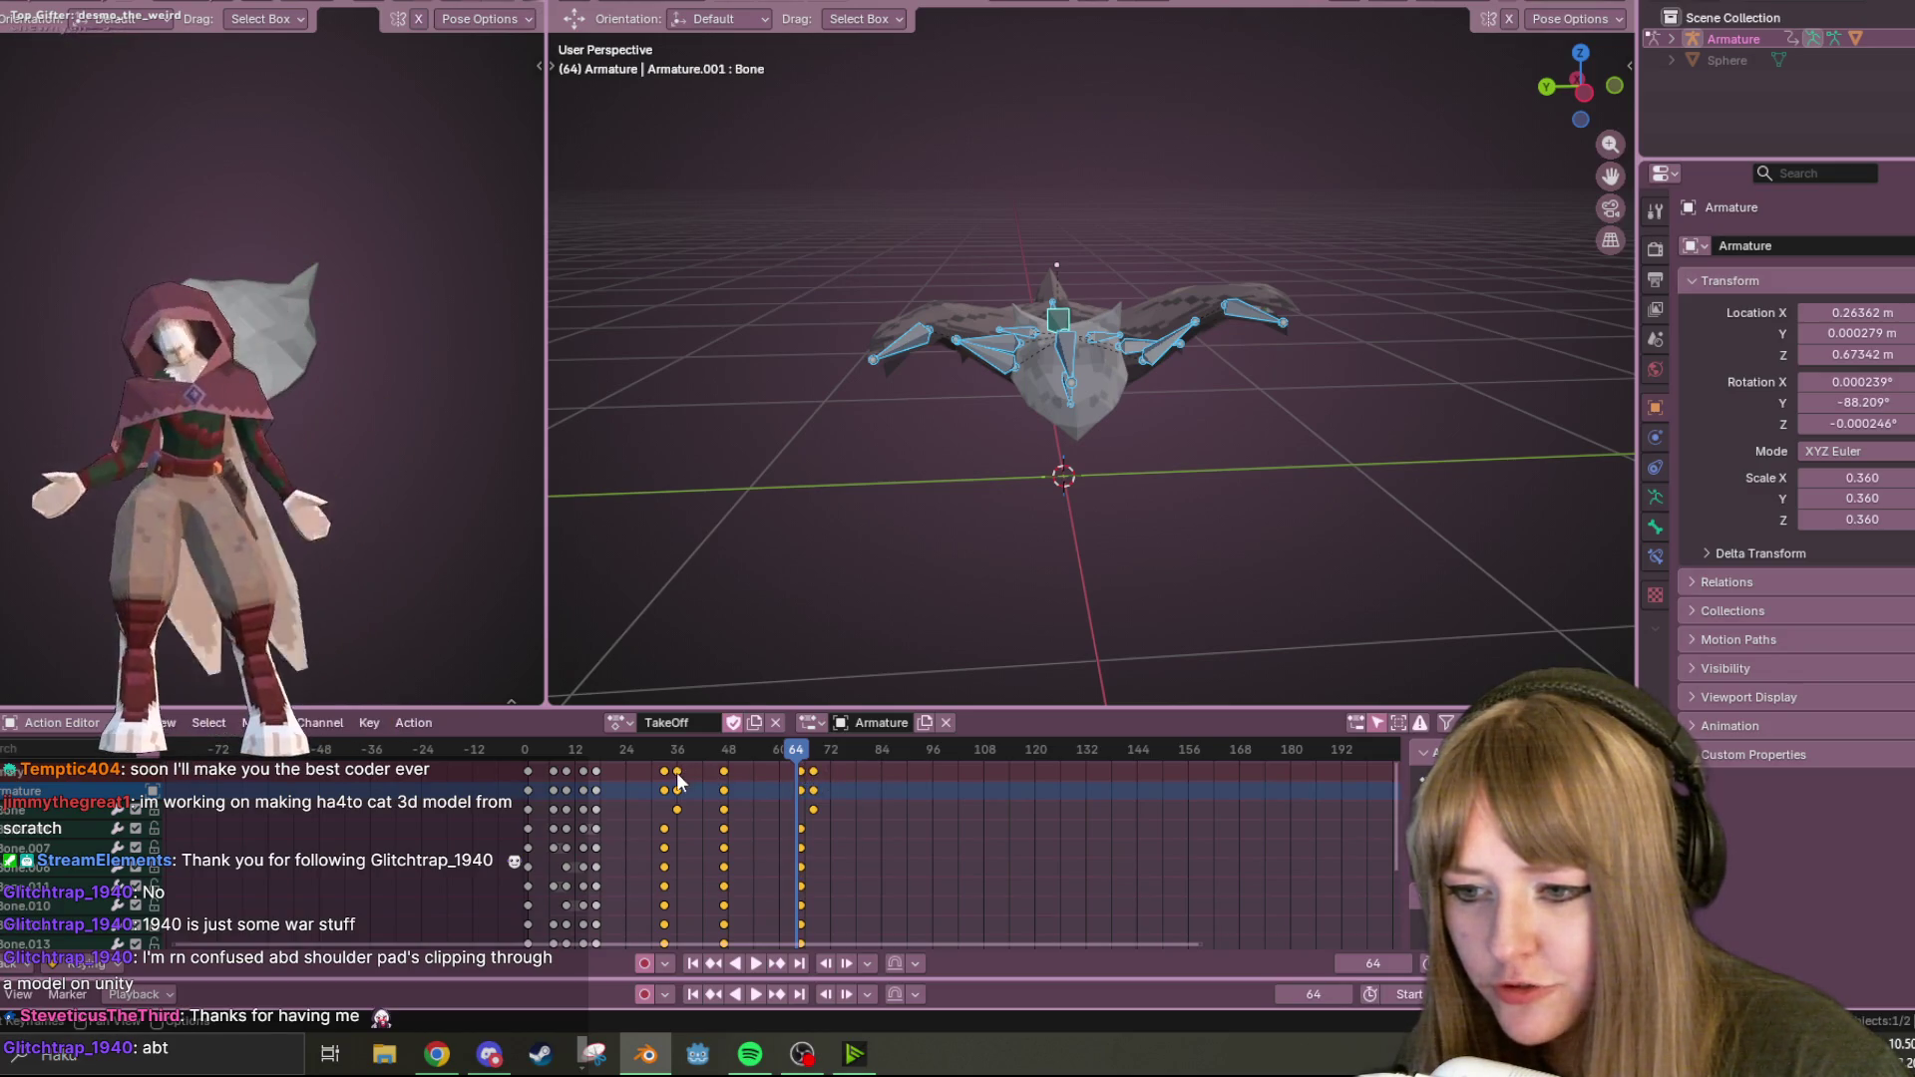
key("g")
left_click(643, 773)
left_click_drag(648, 755, 686, 755)
Shift the selected keyframes six more frames earlier, replay, then pull the frame-48 keys two frames earlier.
key("g")
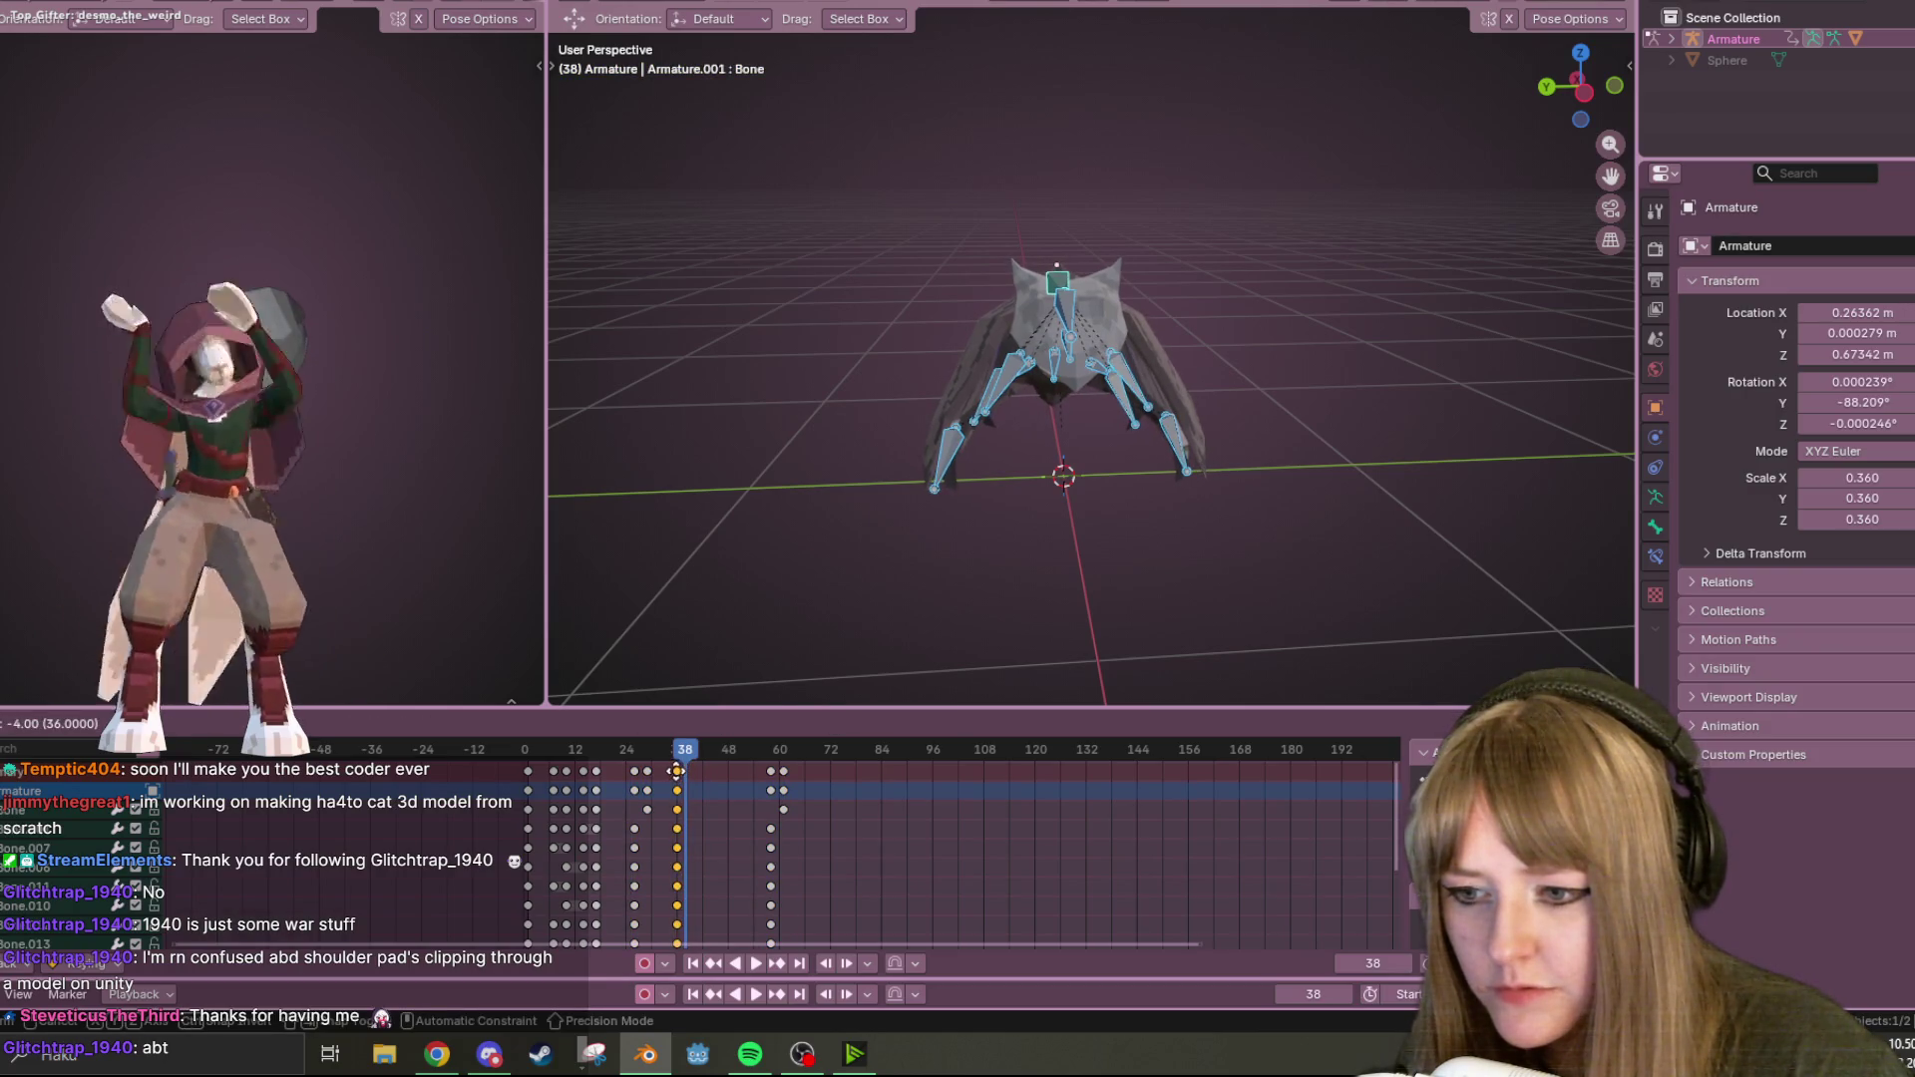
left_click(677, 770)
key("g")
left_click(760, 778)
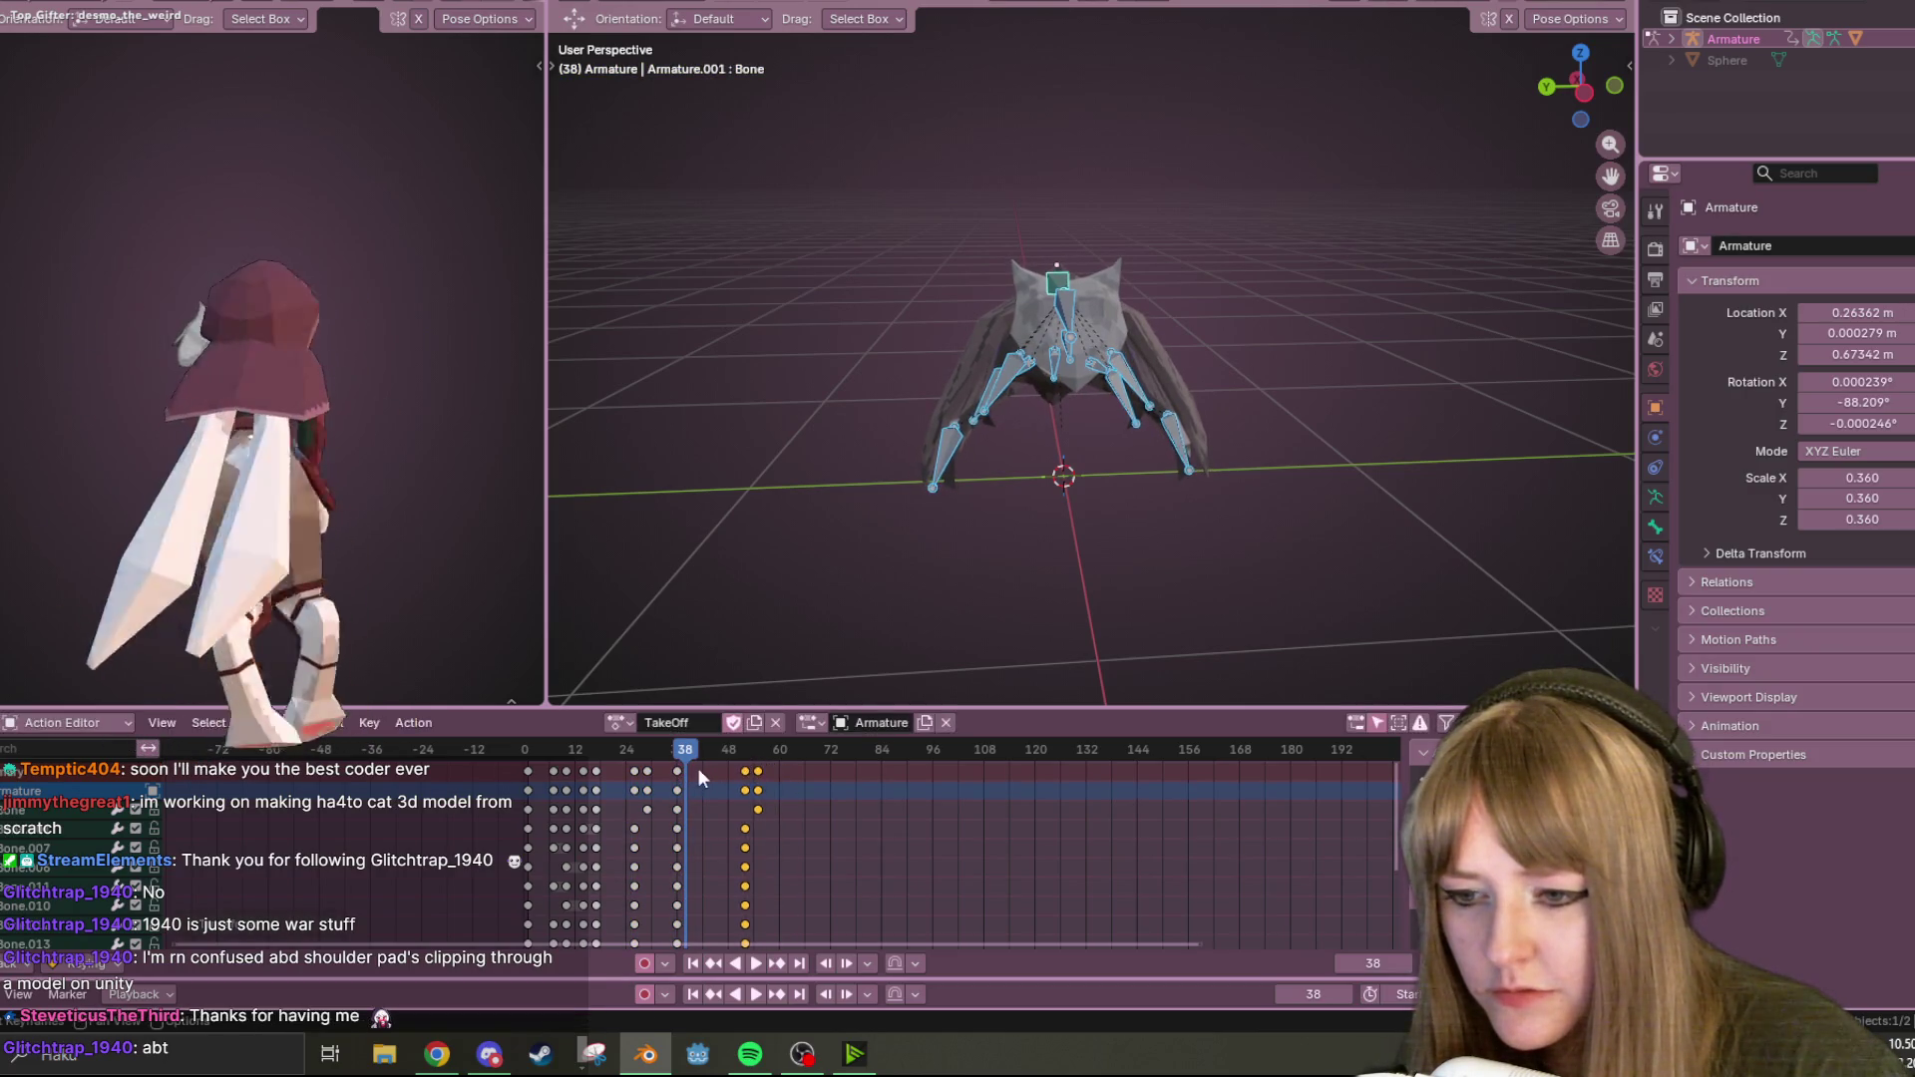
key("shift+Left")
key("space")
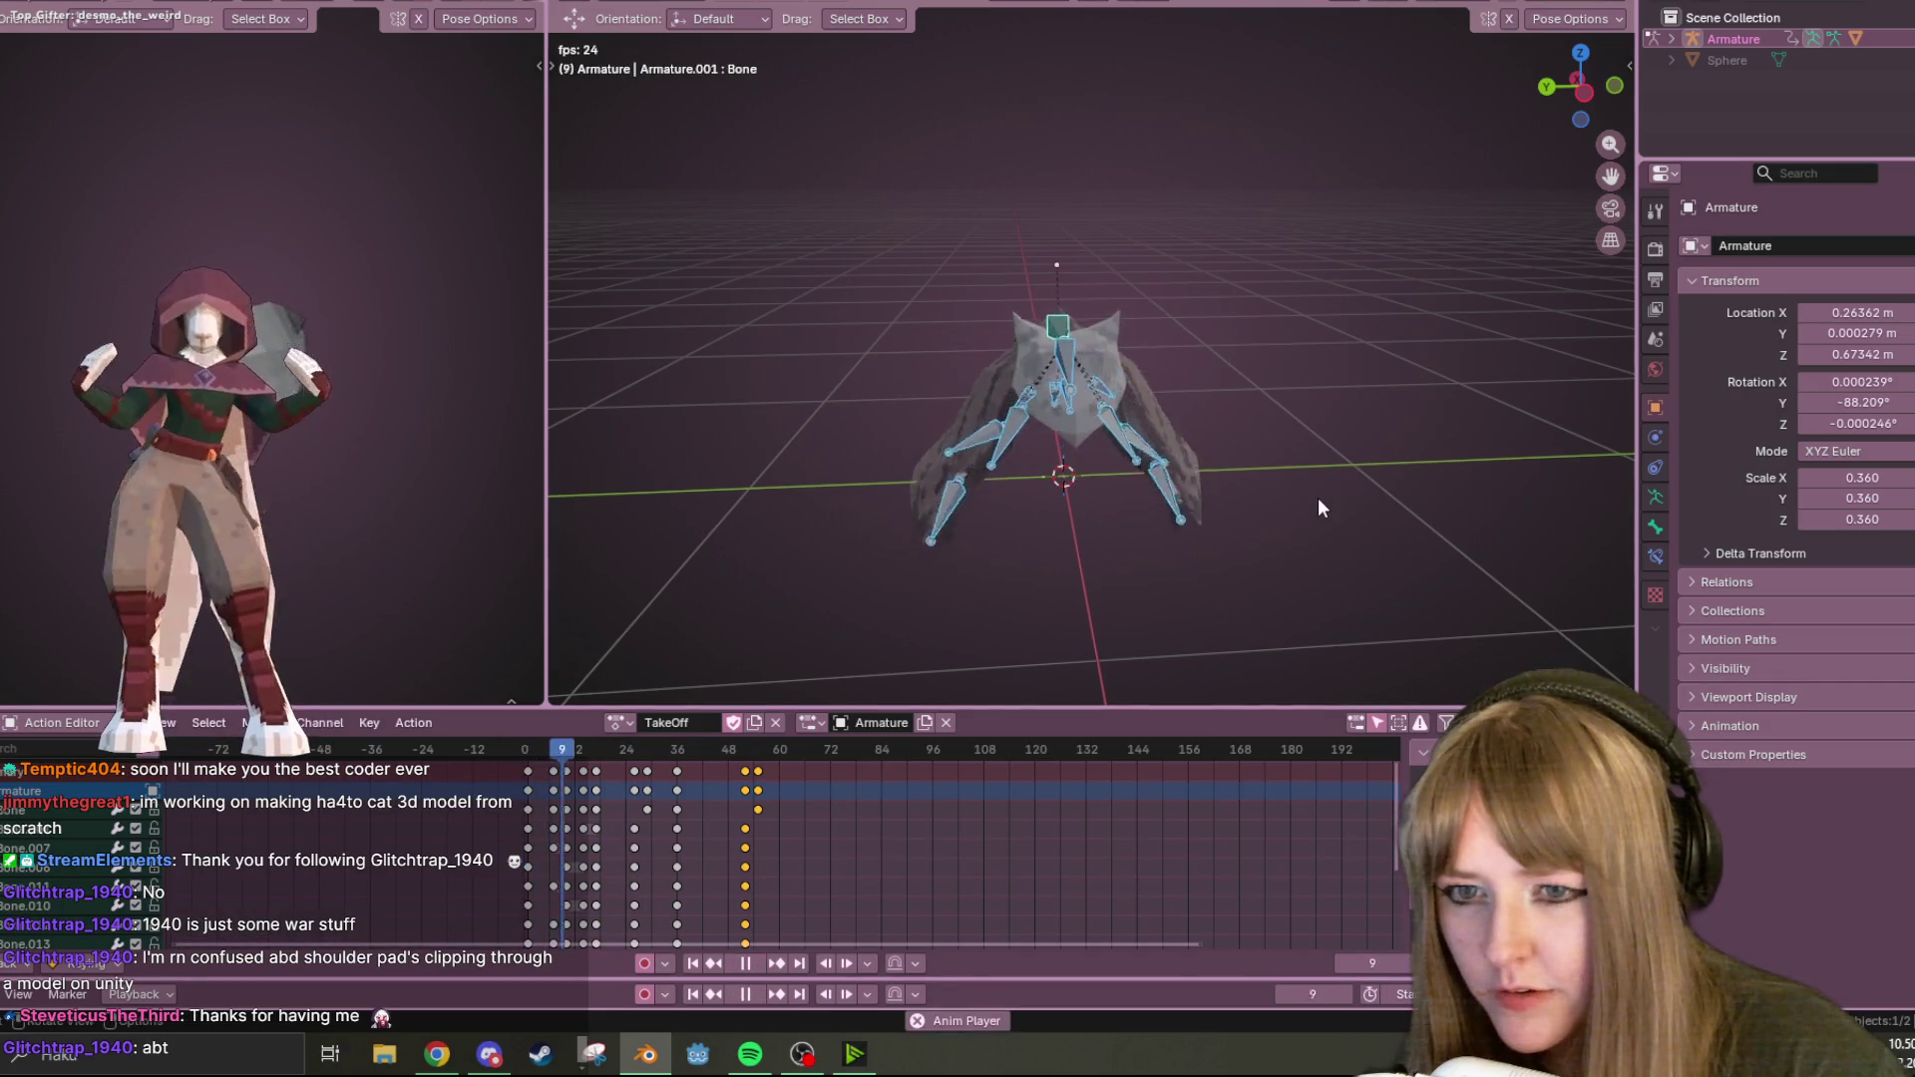
middle_click_drag(1318, 499, 1271, 506)
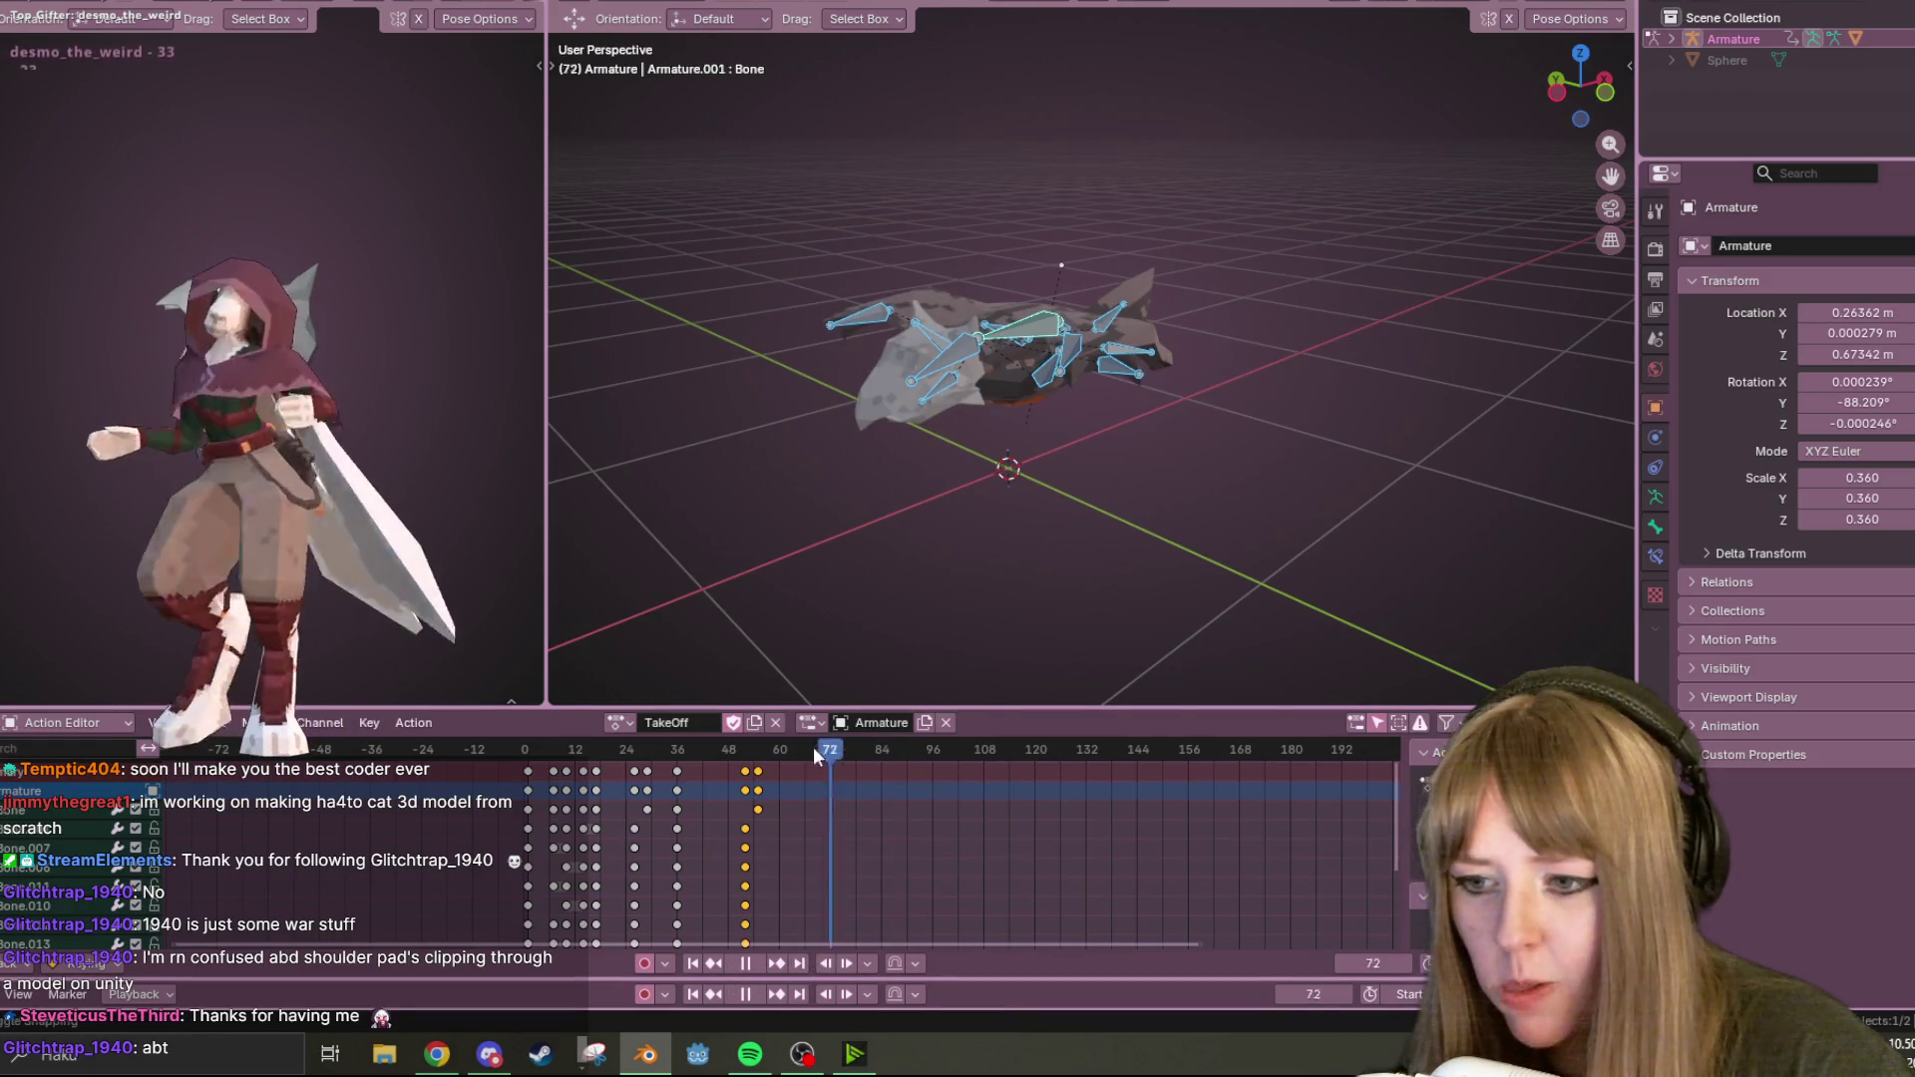
key("Escape")
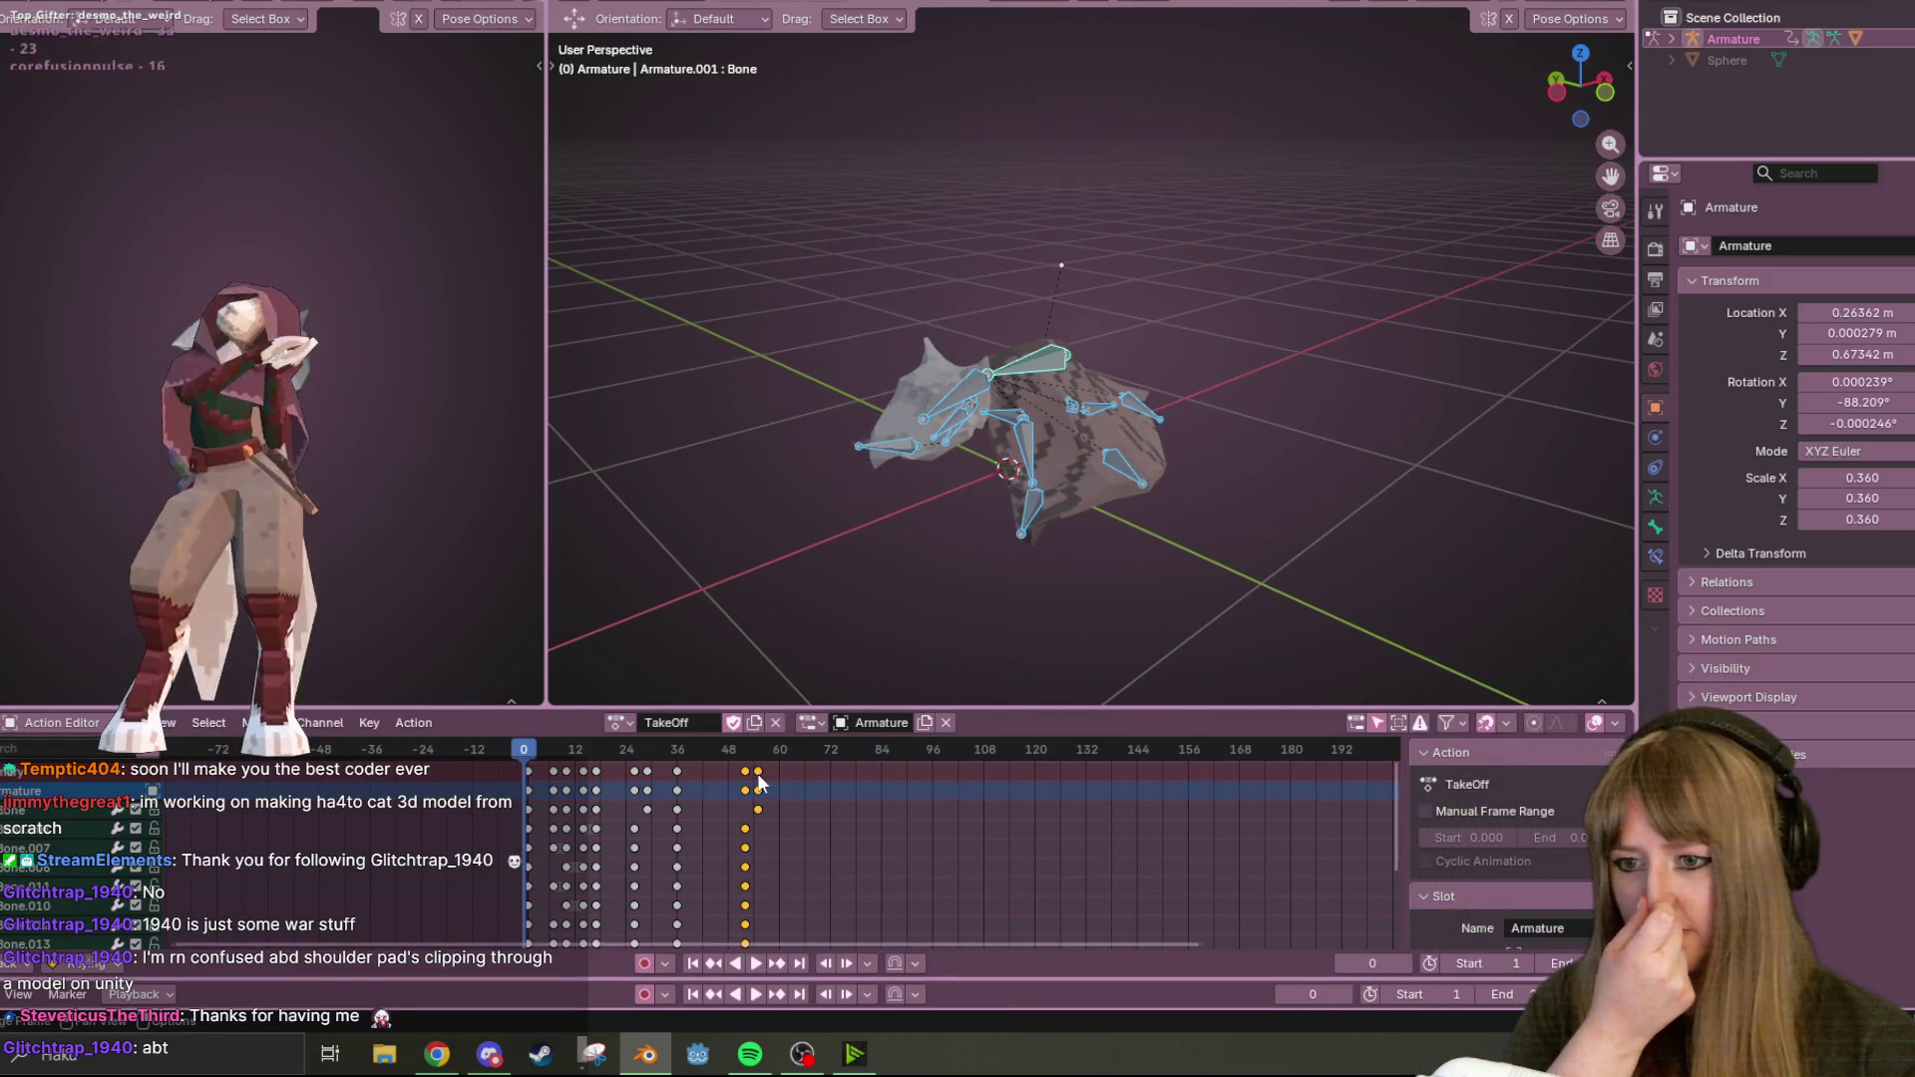
left_click_drag(737, 771, 714, 771)
Replay TakeOff from frame 0 from another angle and scrub back to around frame 26.
left_click(756, 963)
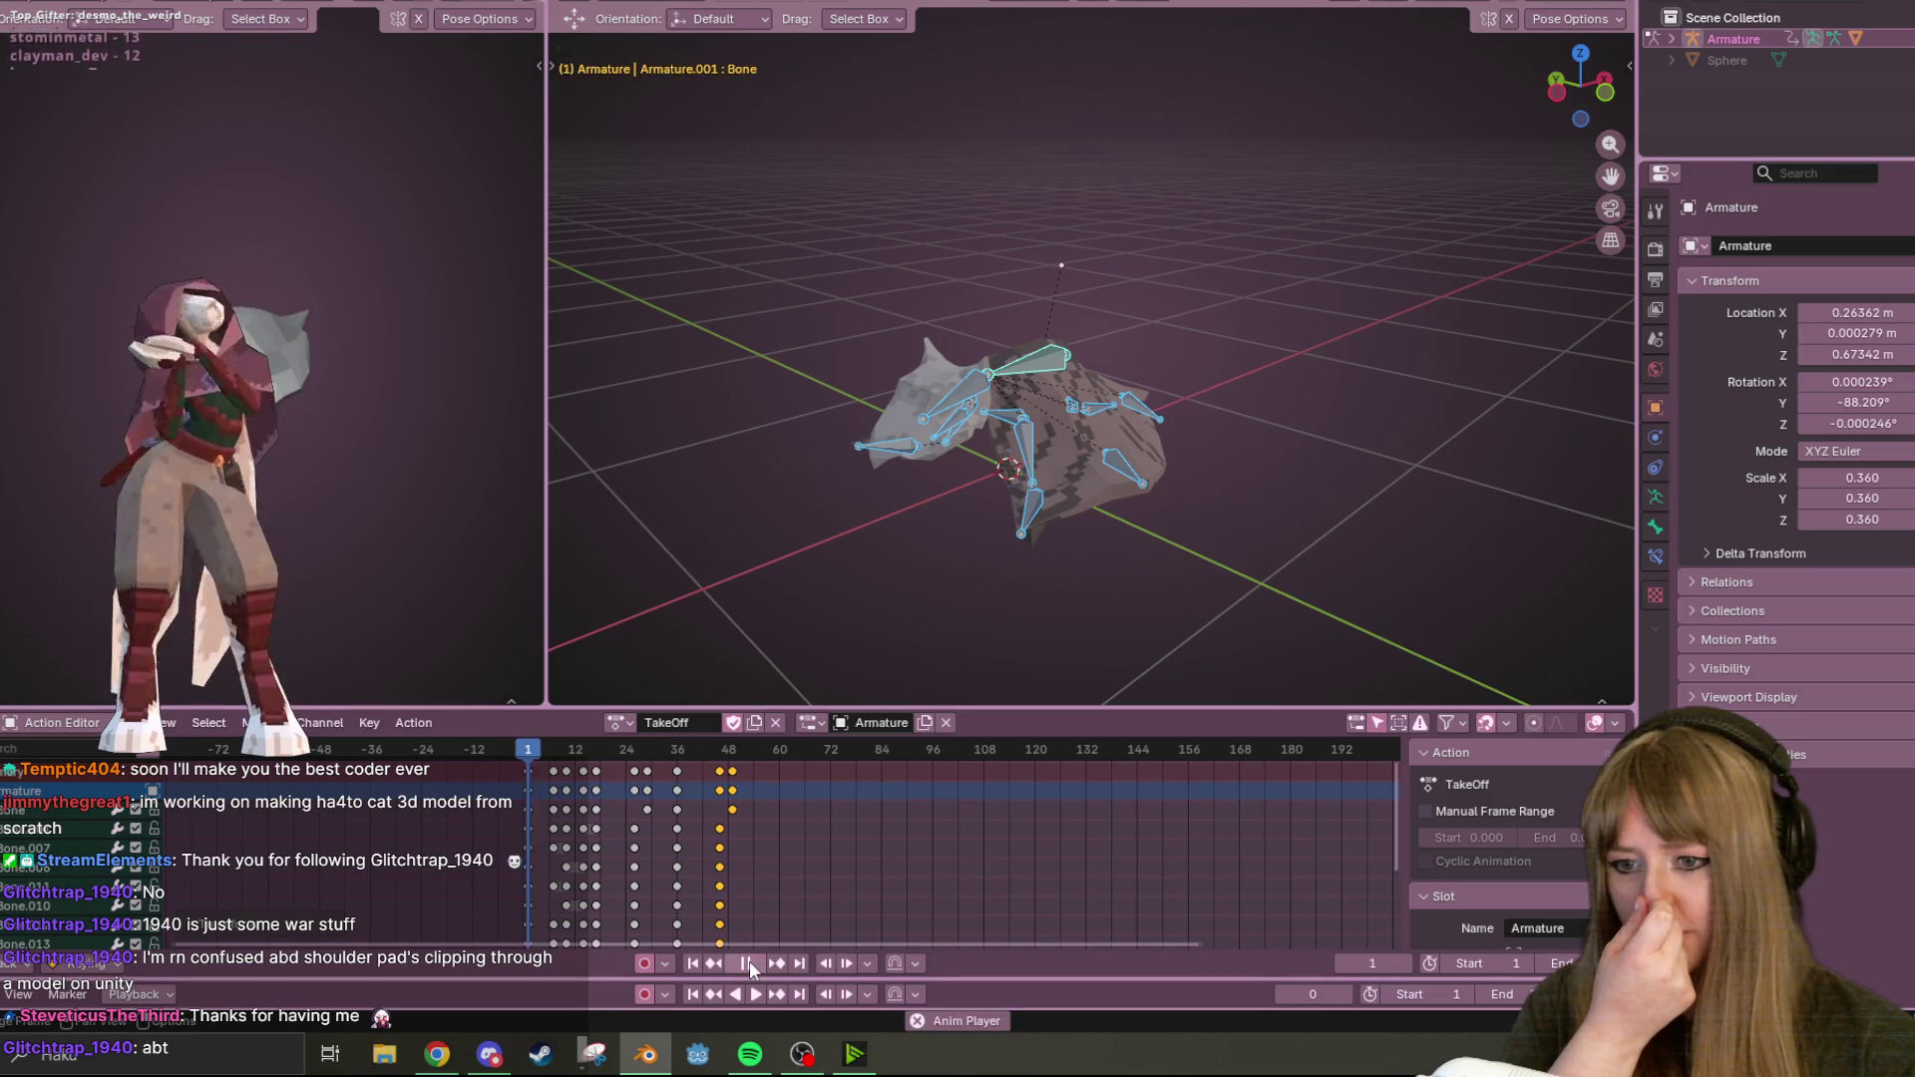
left_click(750, 960)
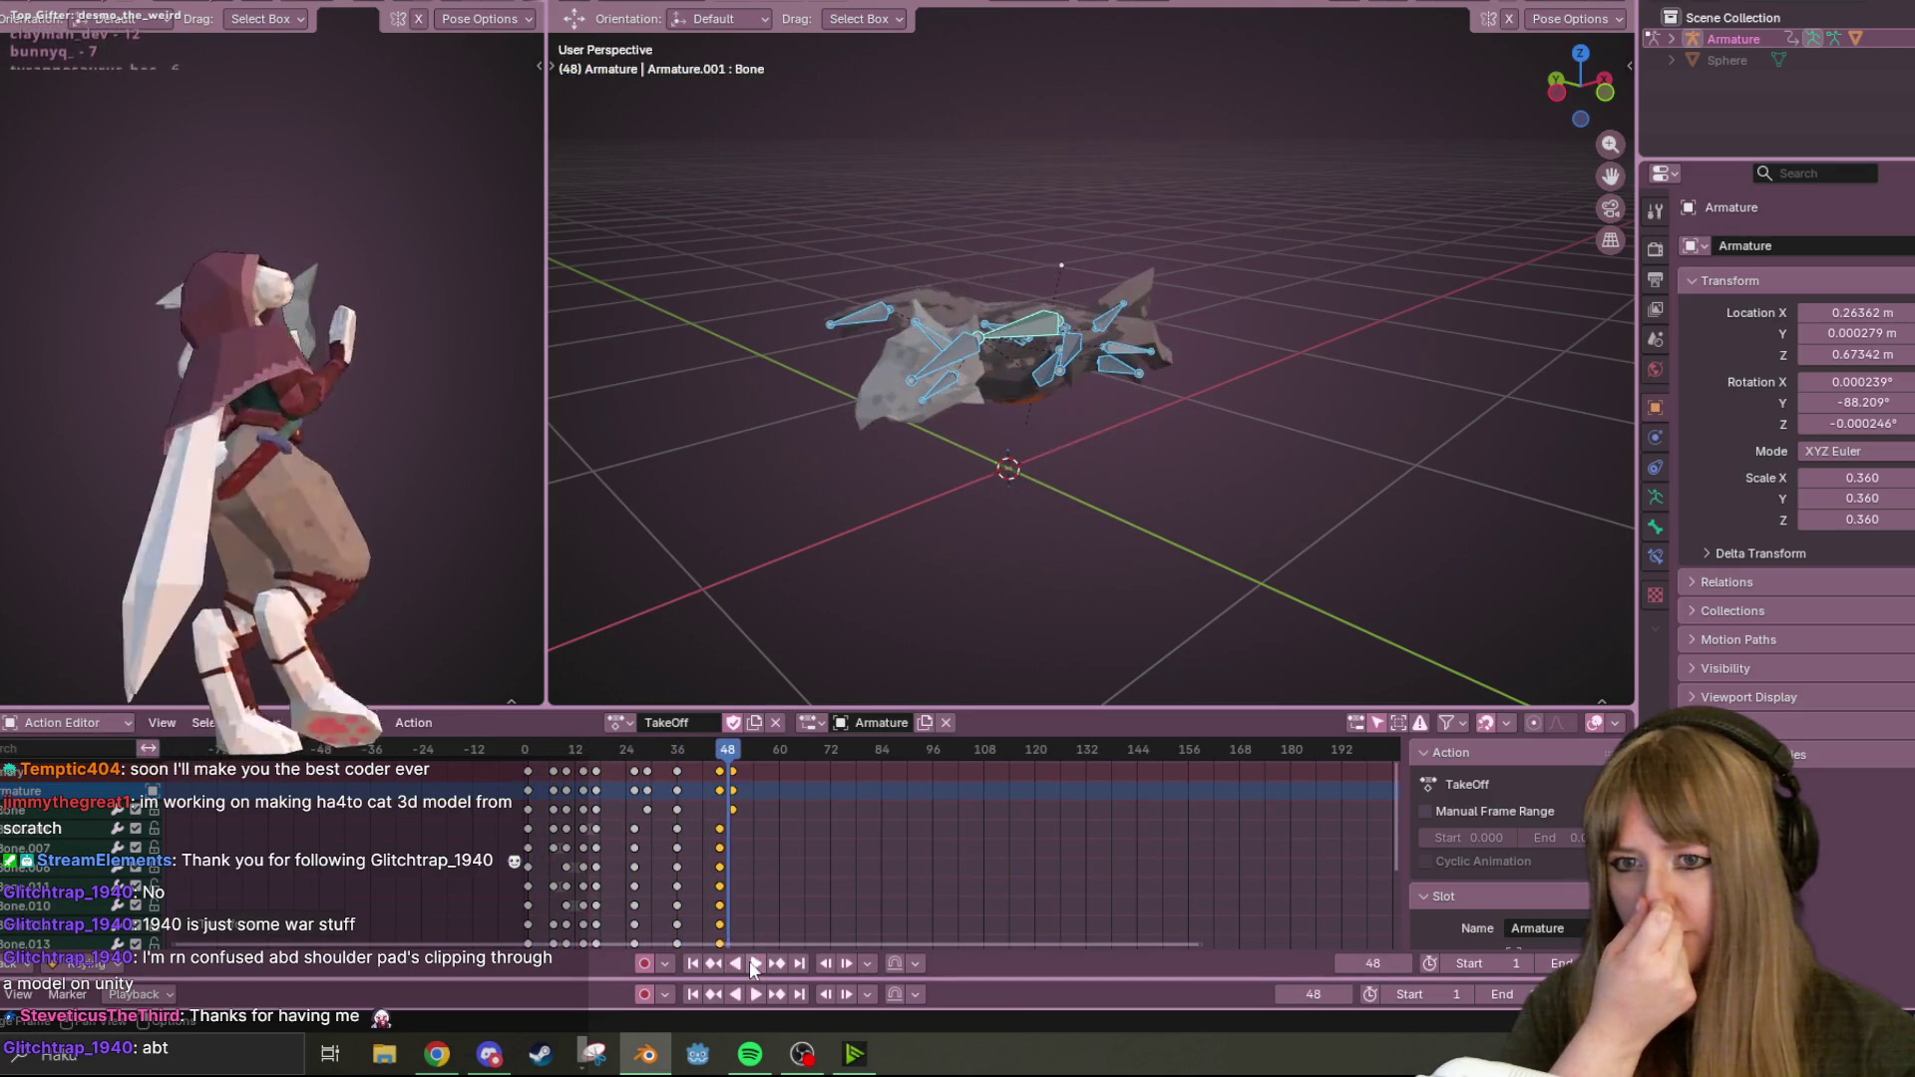
mouse_move(1283, 253)
middle_mouse_down()
mouse_move(1115, 333)
mouse_move(799, 608)
mouse_move(846, 313)
mouse_move(1211, 421)
mouse_move(1123, 353)
mouse_move(784, 283)
mouse_move(570, 369)
mouse_move(576, 559)
middle_mouse_up()
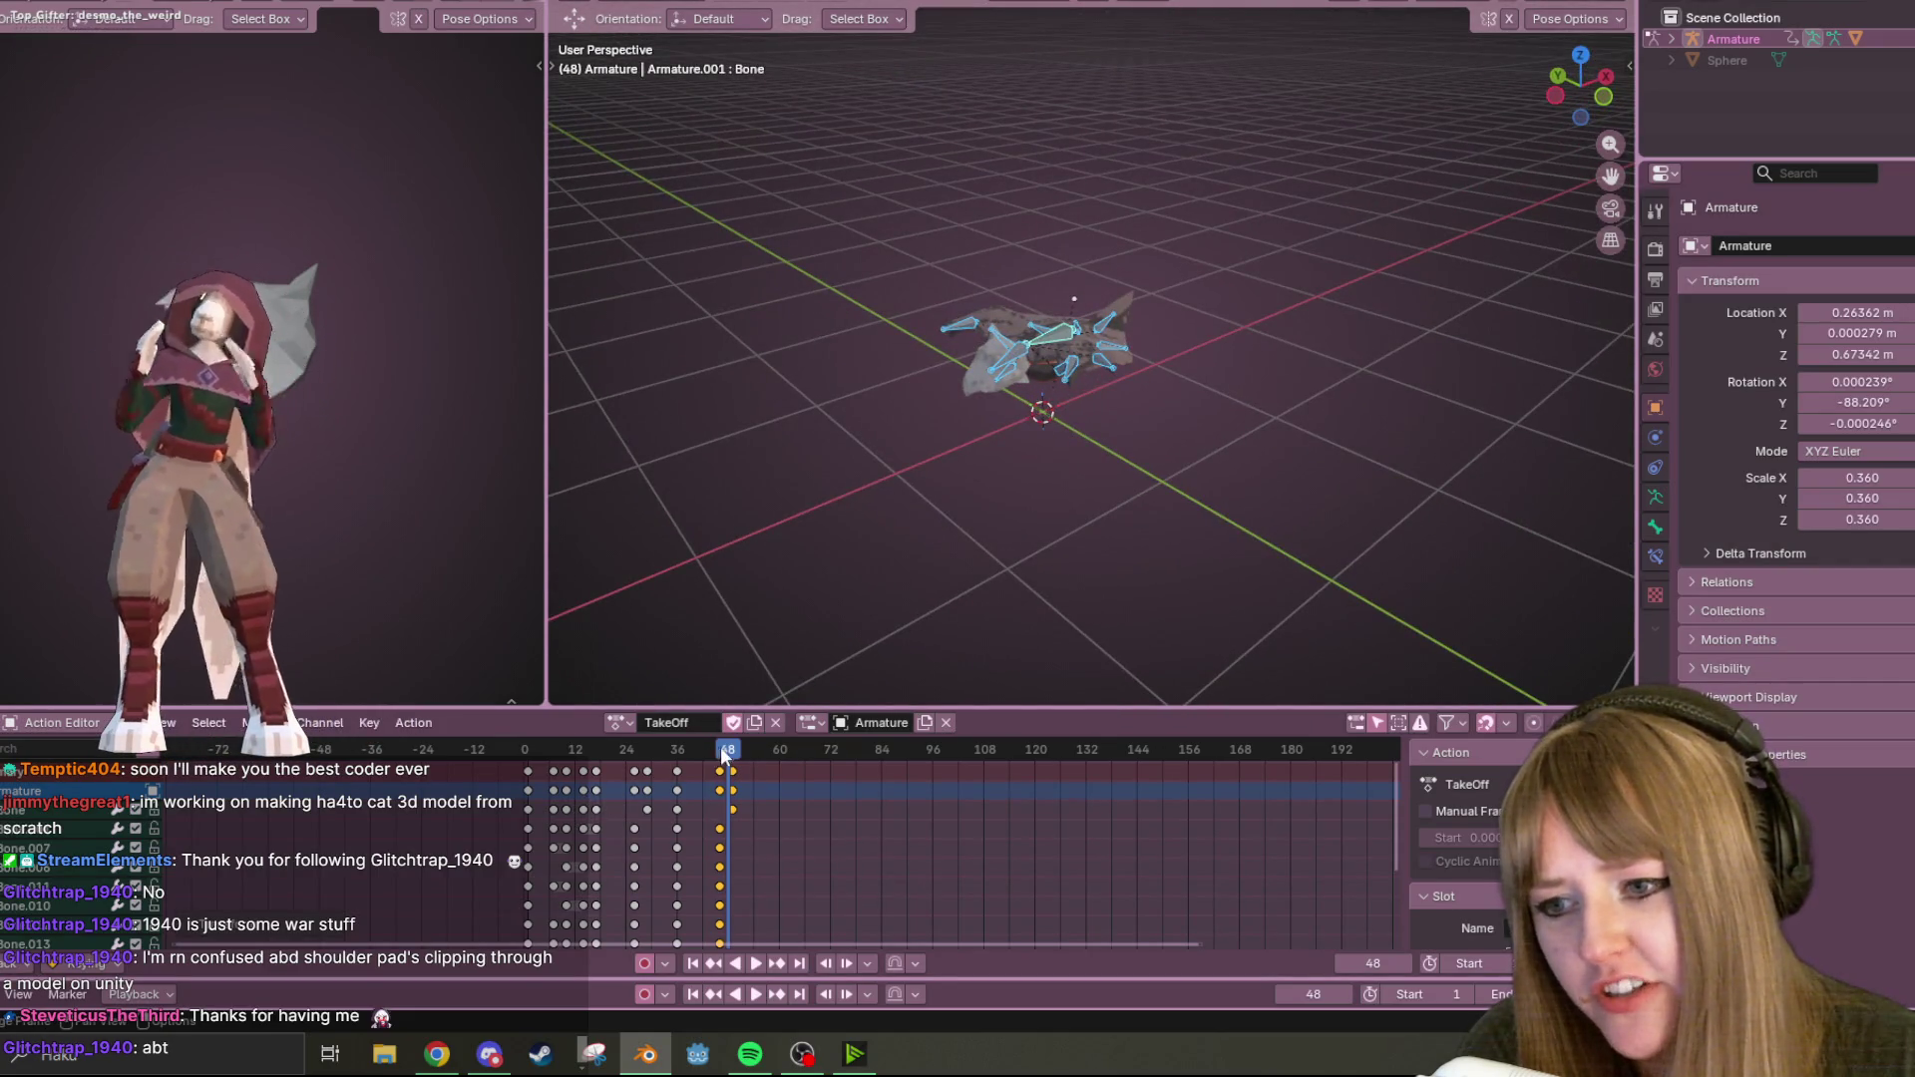
left_click_drag(725, 758, 524, 750)
left_click(765, 959)
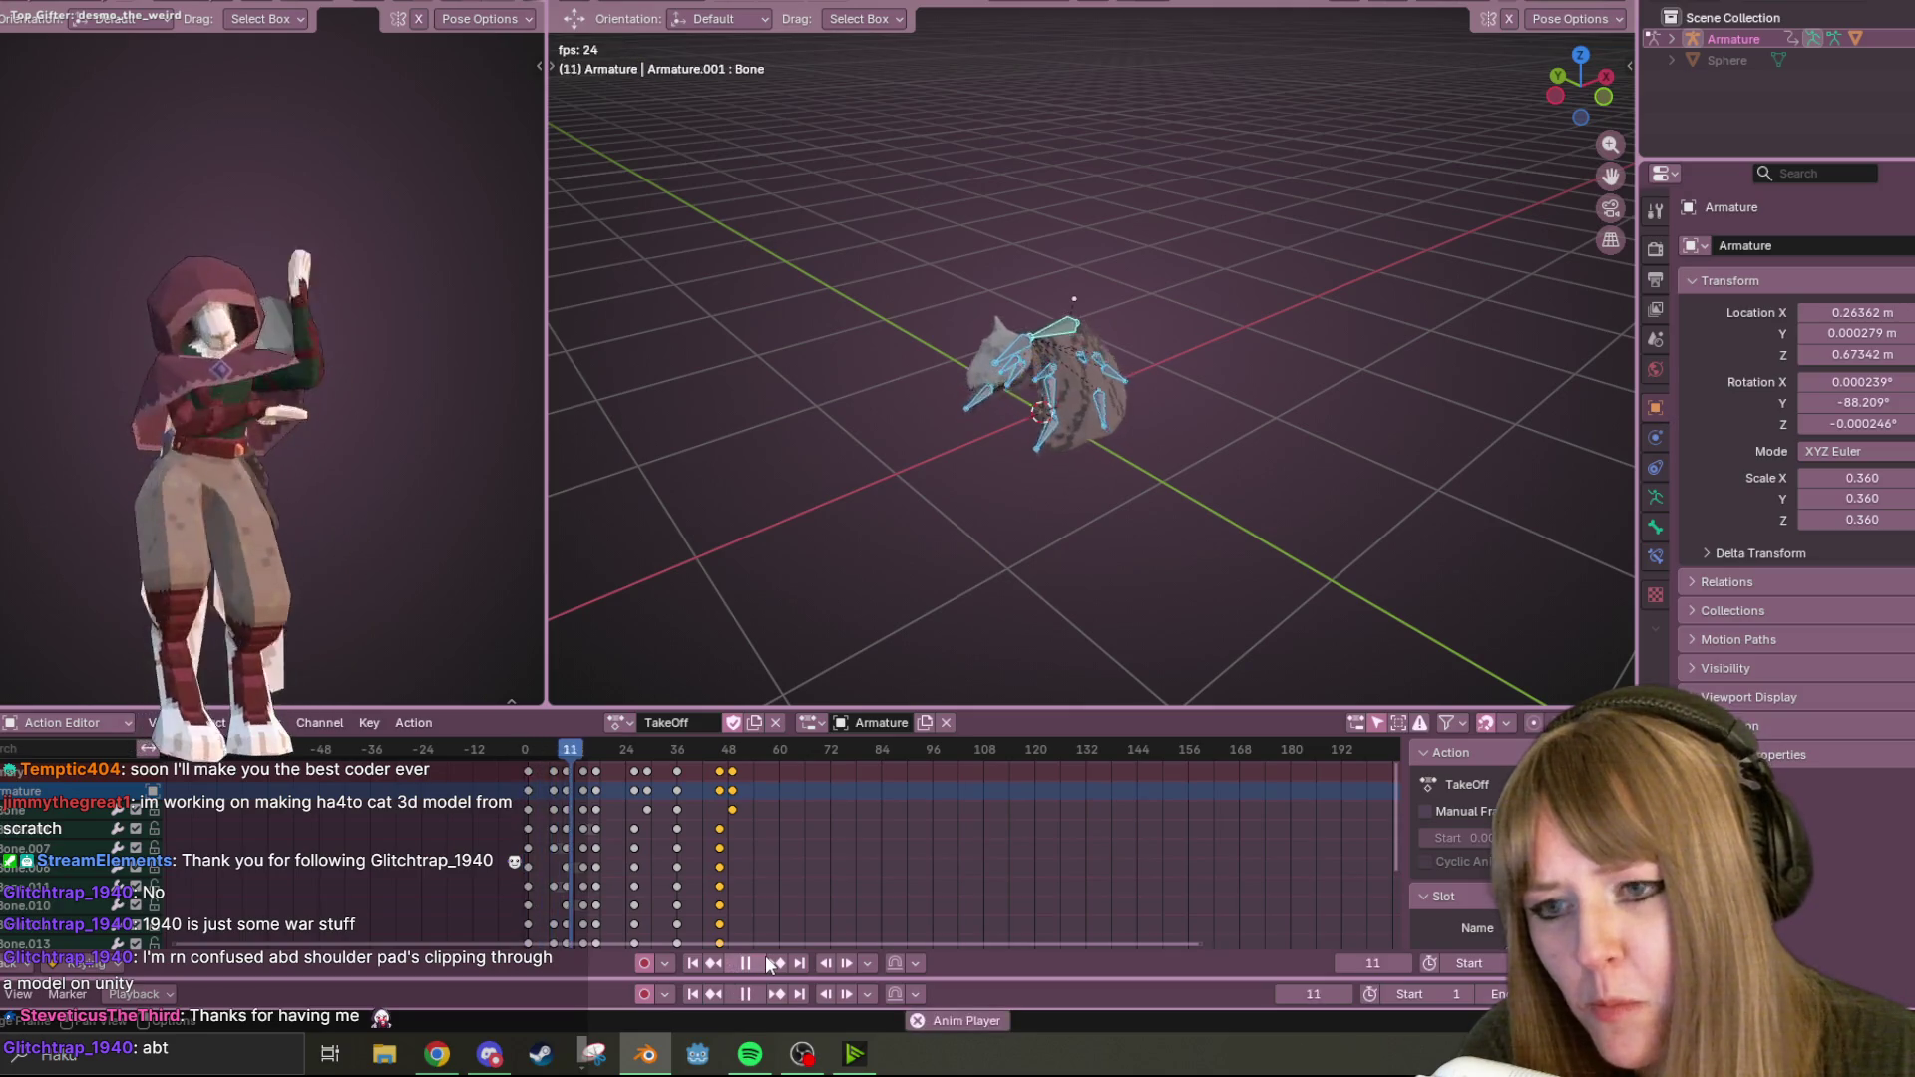
left_click(764, 955)
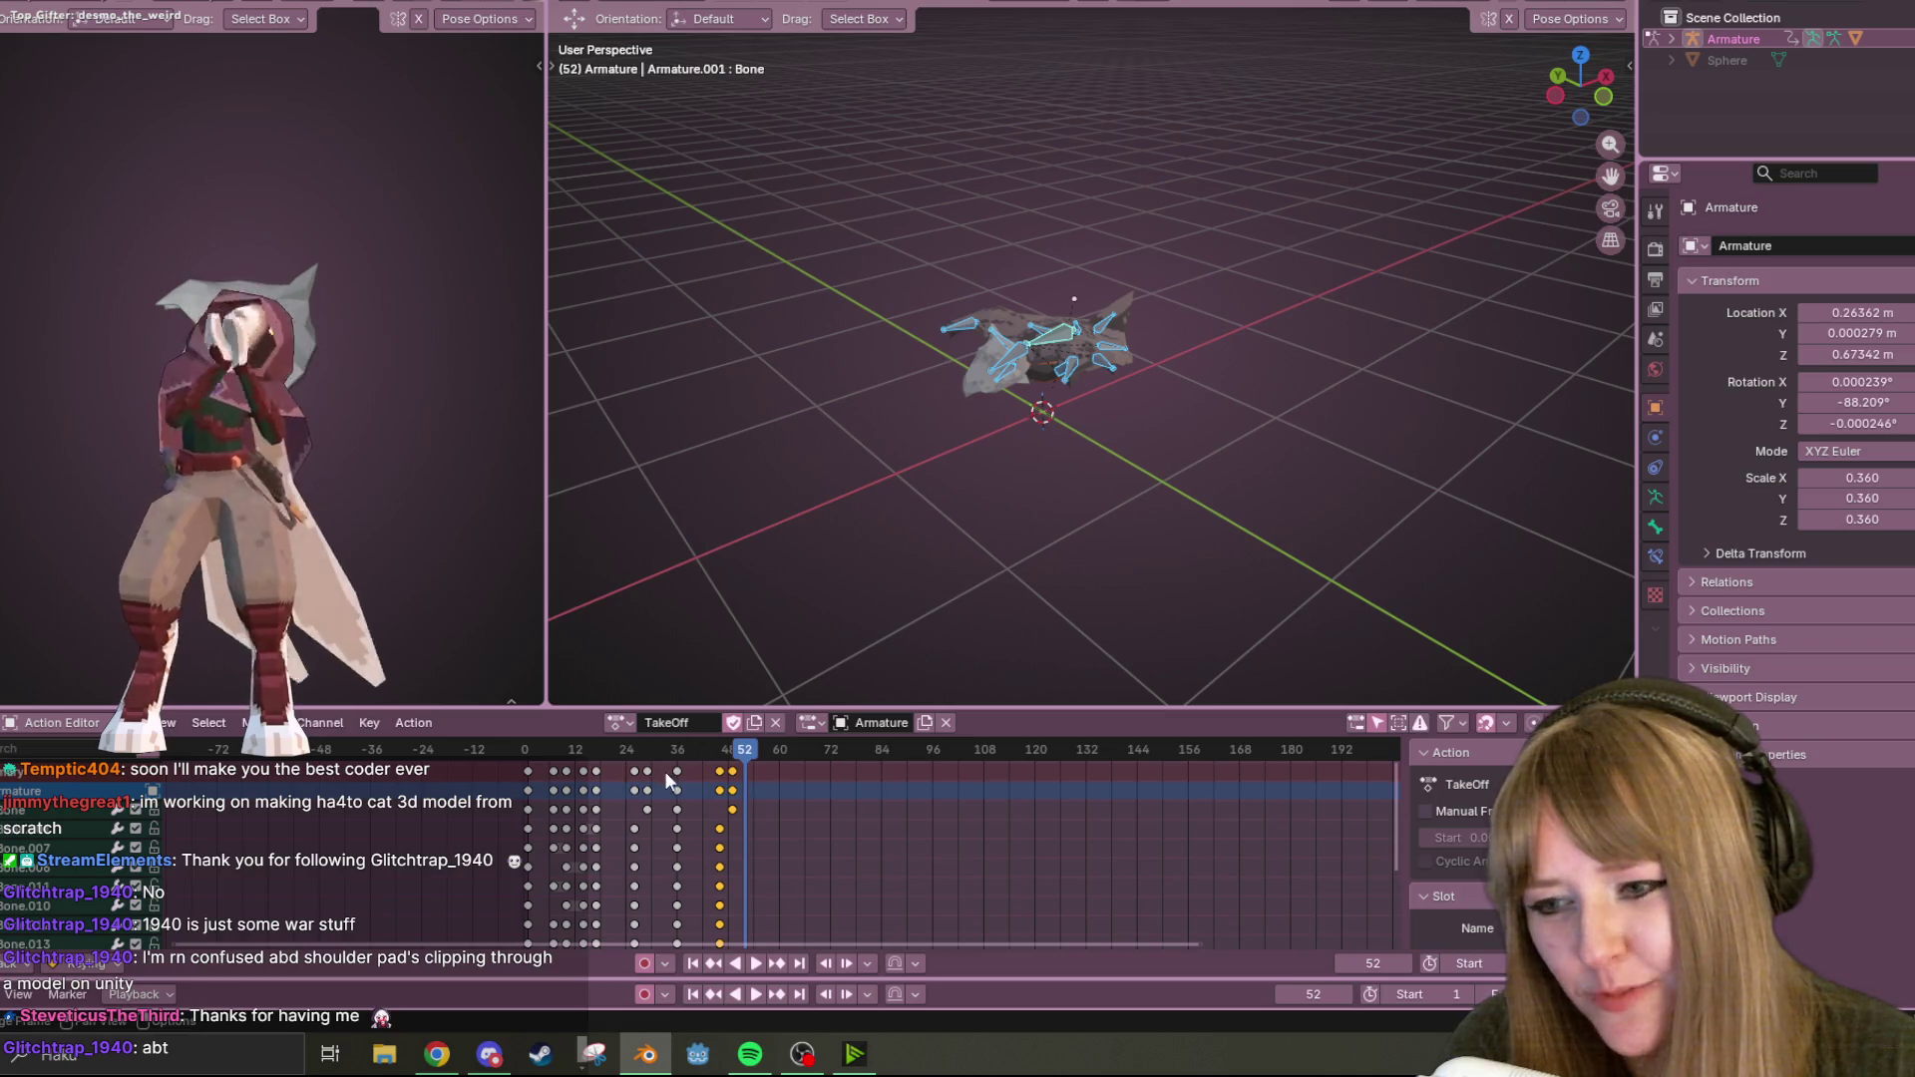
mouse_move(748, 769)
left_mouse_down()
mouse_move(628, 756)
mouse_move(673, 758)
left_mouse_up()
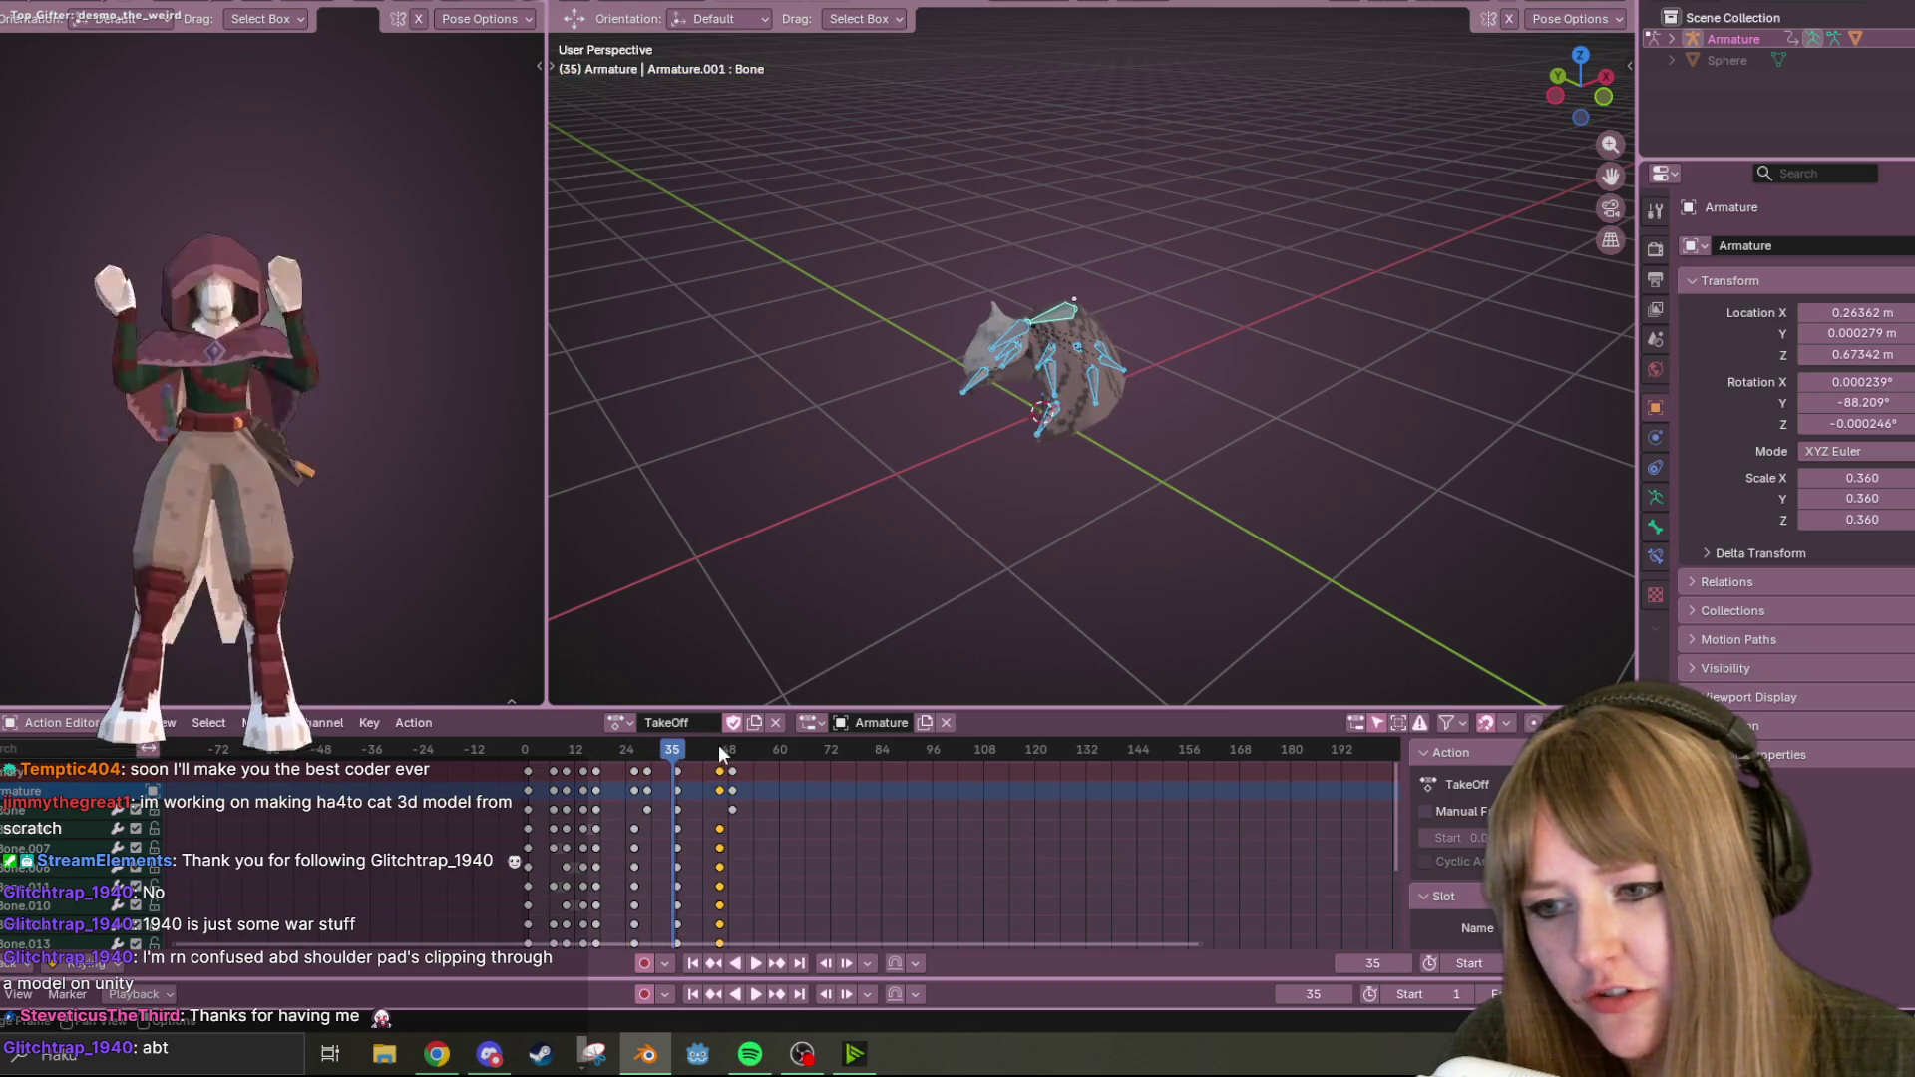
Delete the final keyframes at frames 48–49 and play the shortened action.
left_click(738, 769, "shift")
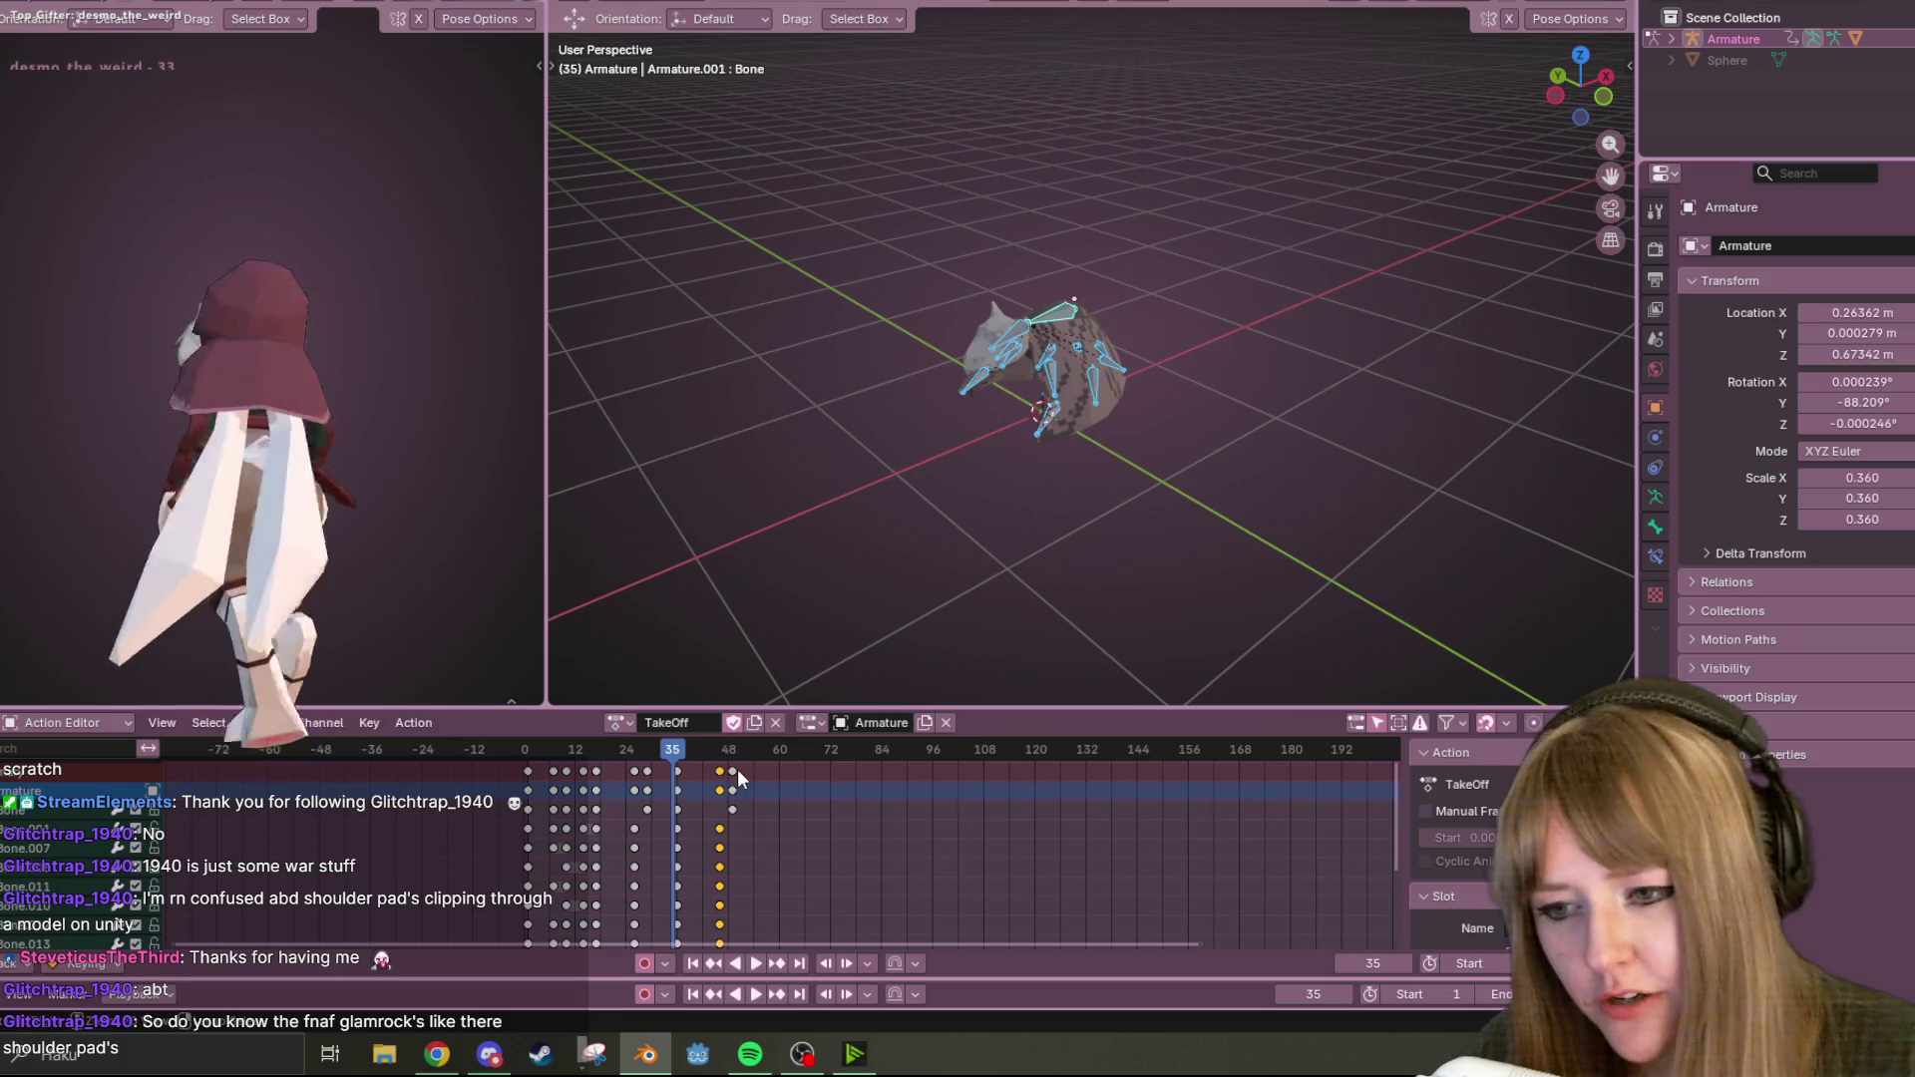
key("Delete")
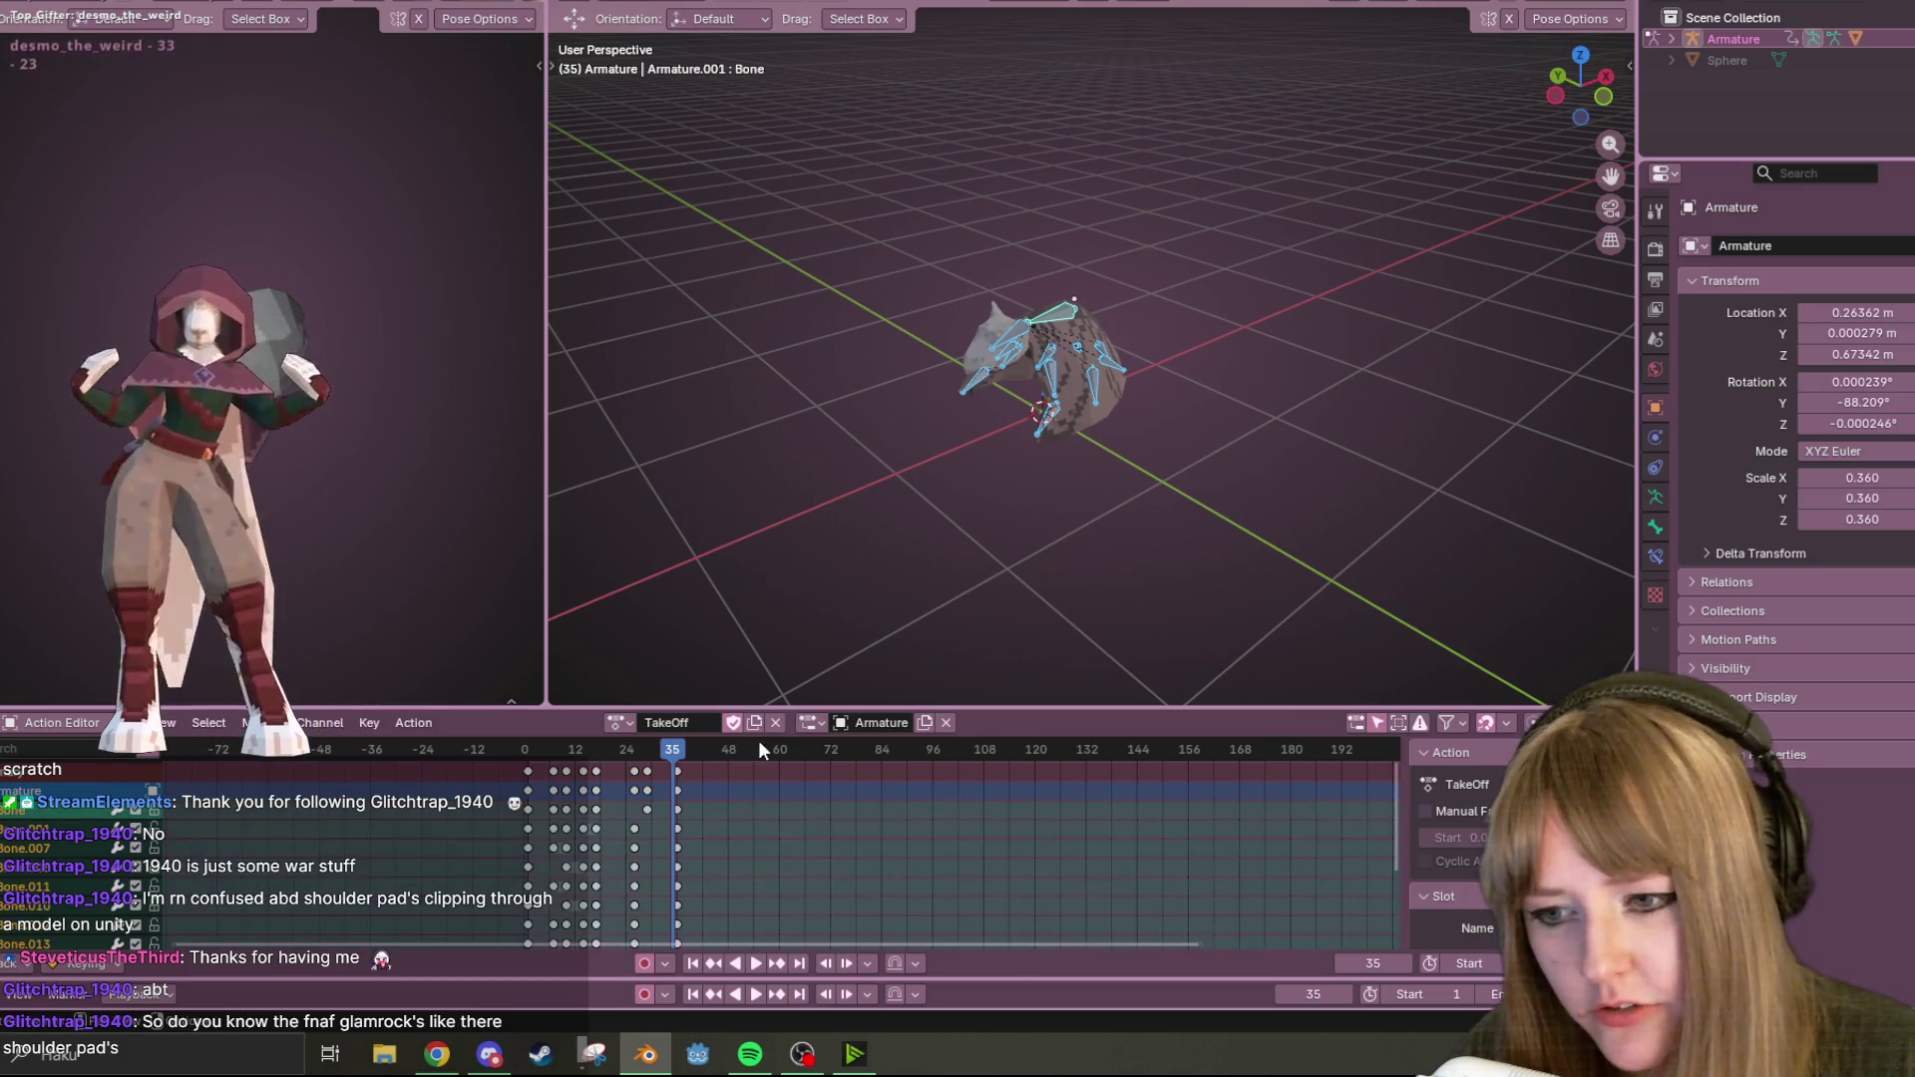
key("space")
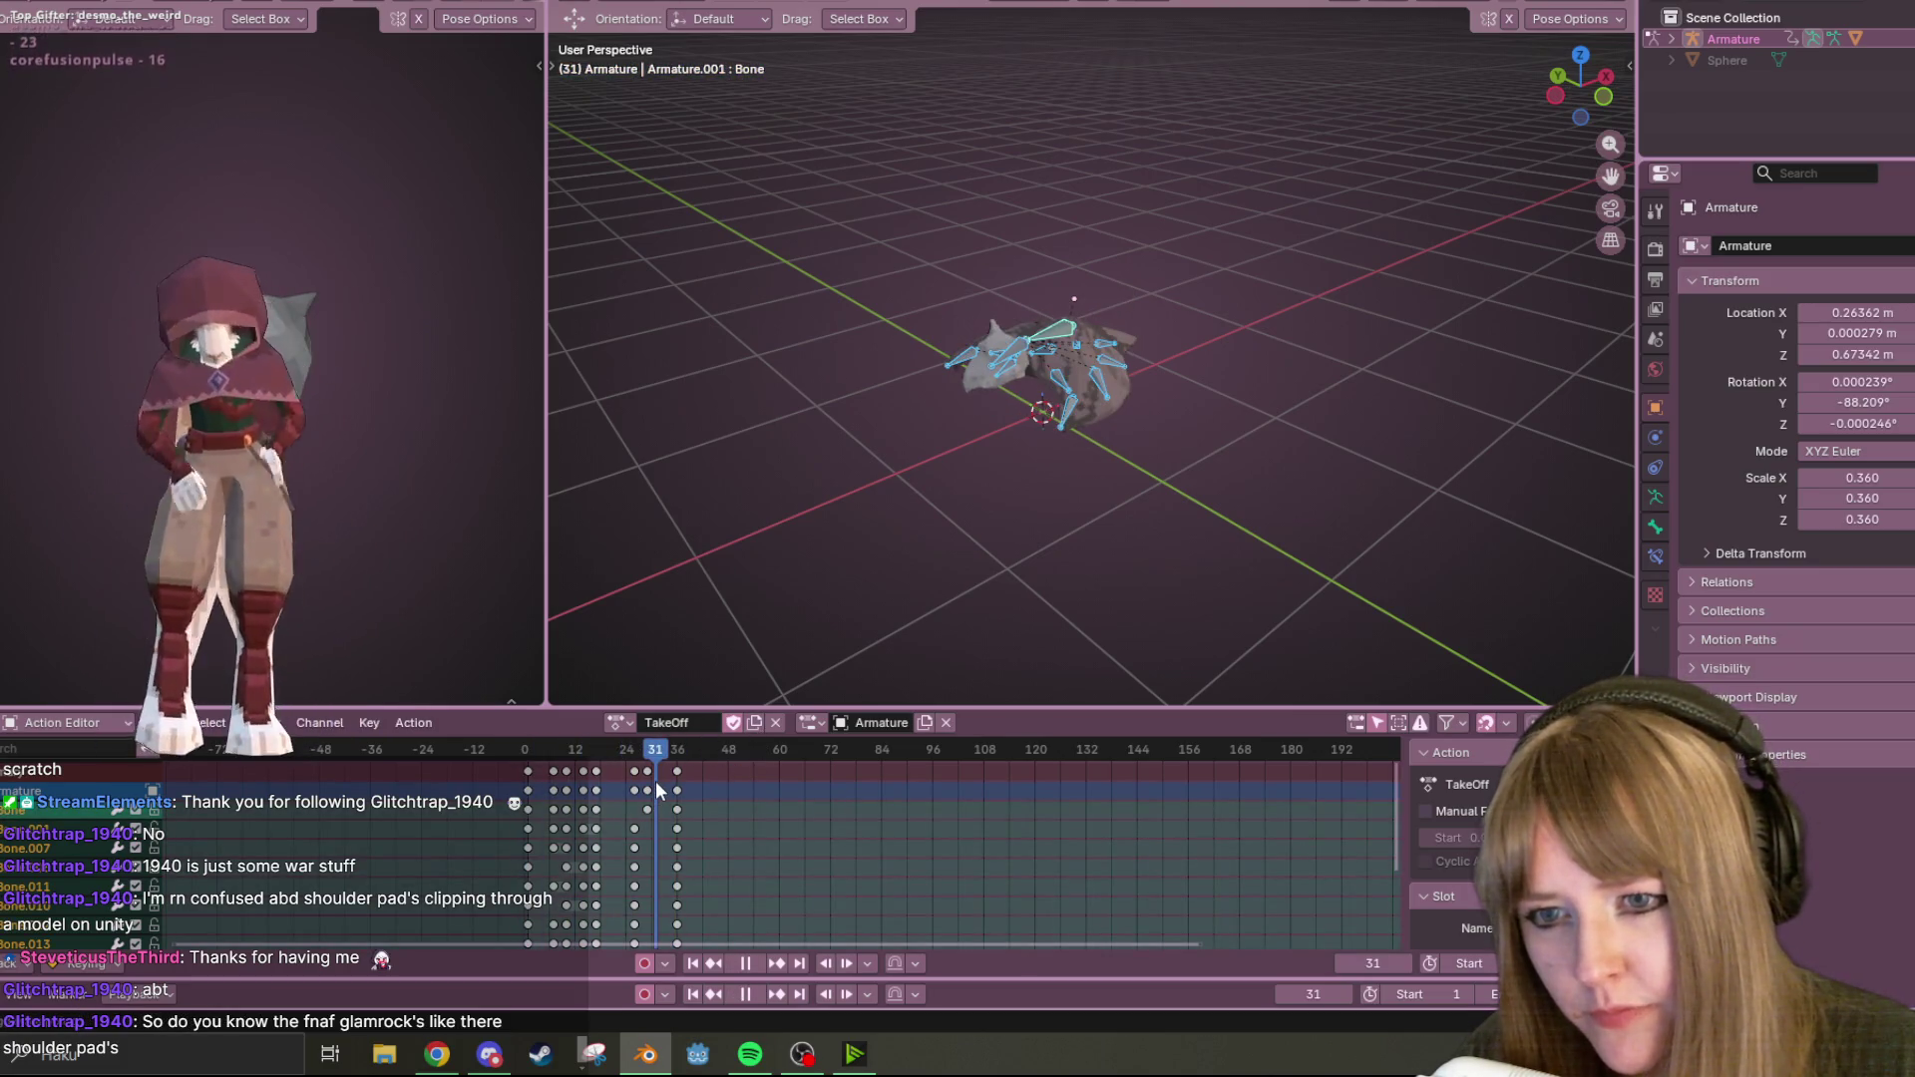
Stop playback, duplicate the TakeOff action and rename the copy to Fly.
key("space")
left_click(754, 722)
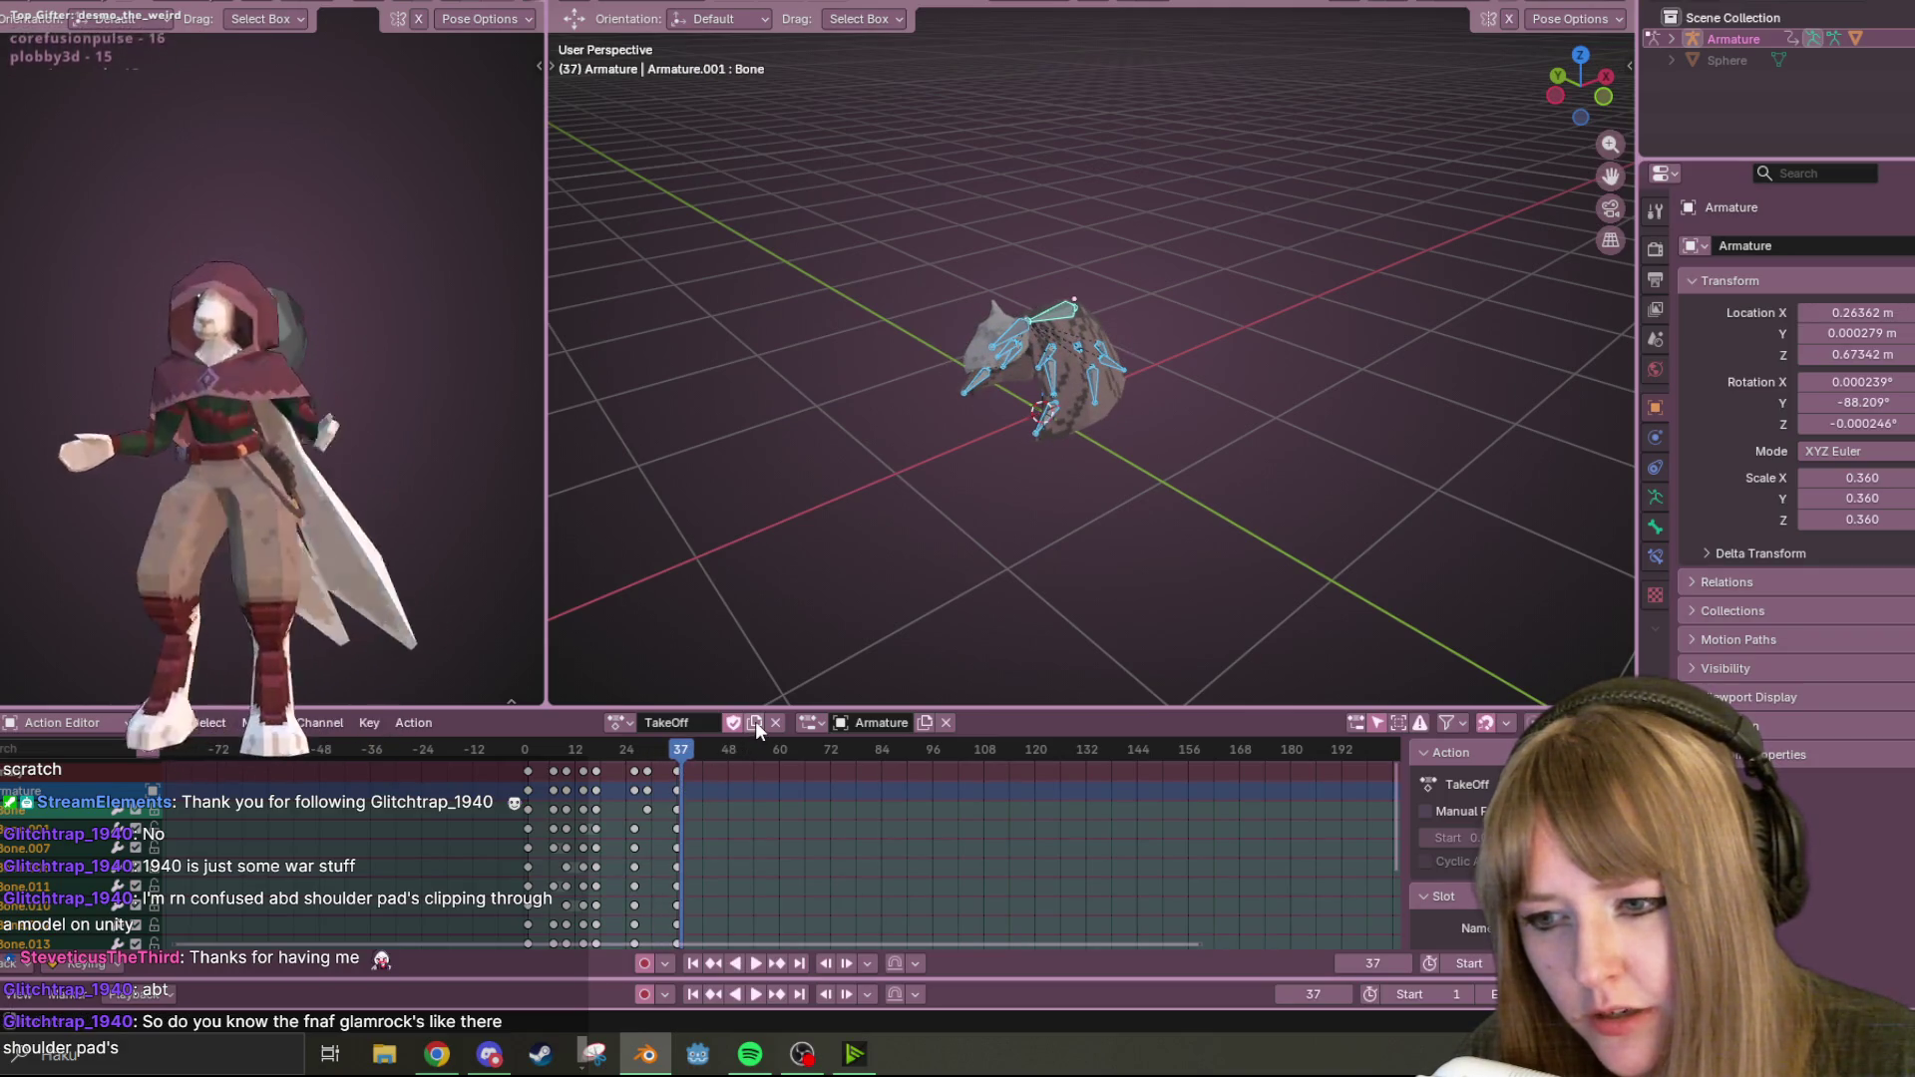
double_click(699, 720)
type("Fly")
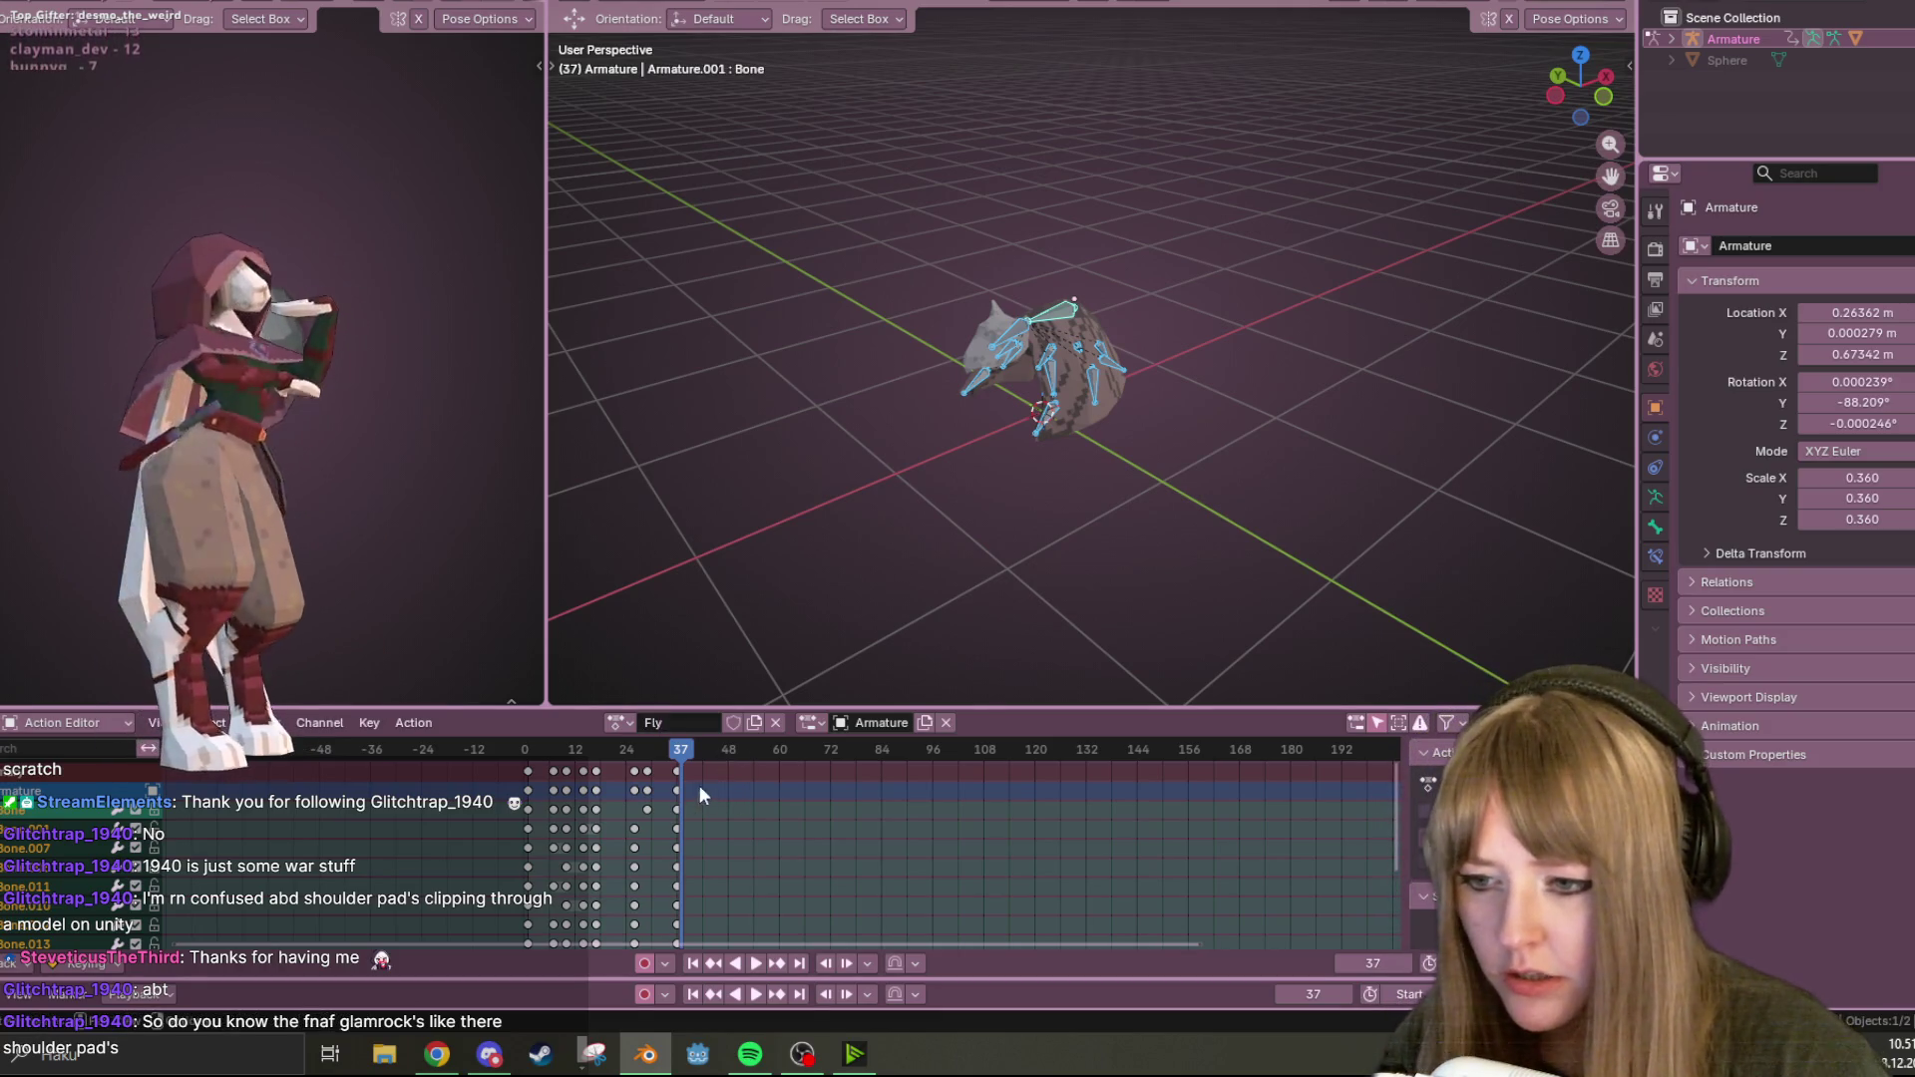
left_click(593, 770)
Delete Fly's opening keyframes (frames 0–12), shift the rest to start at frame 0, and check frame 11.
left_click_drag(497, 768, 616, 865)
key("Delete")
key("a")
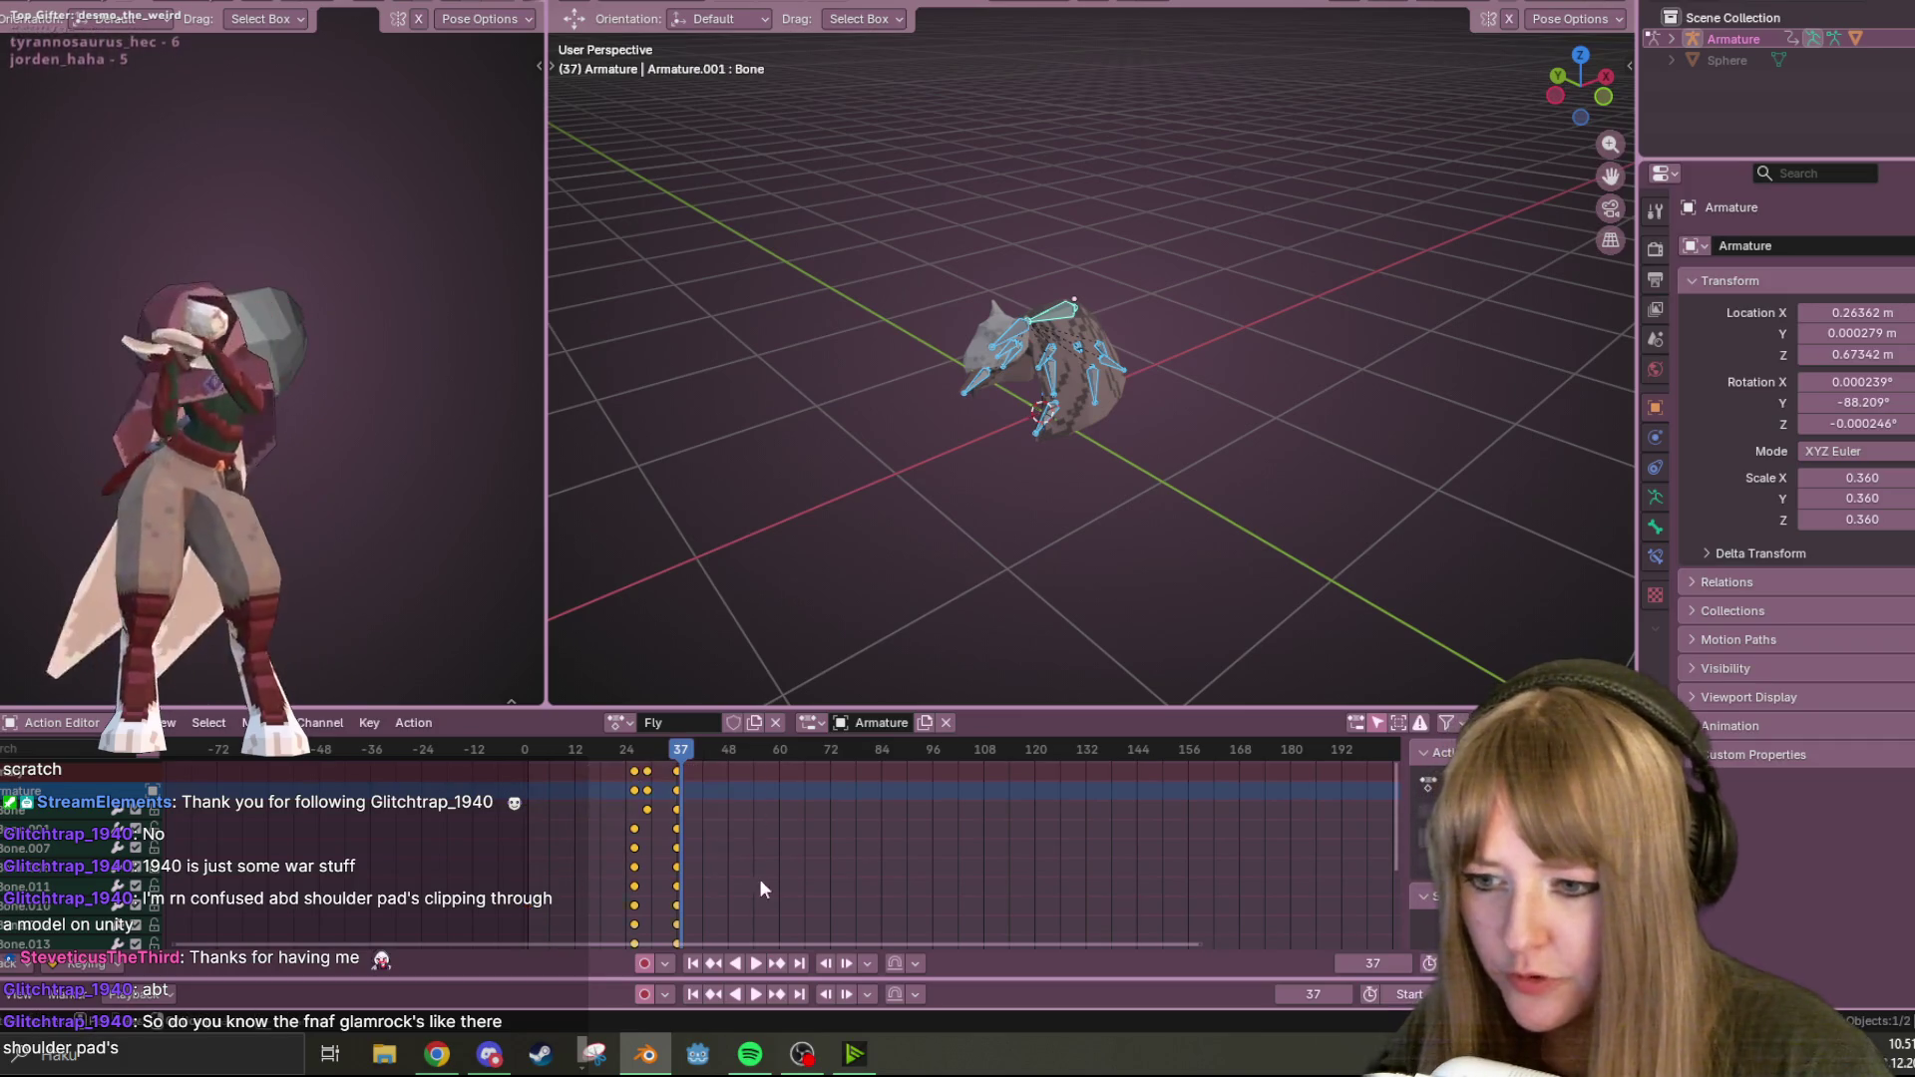
key("g")
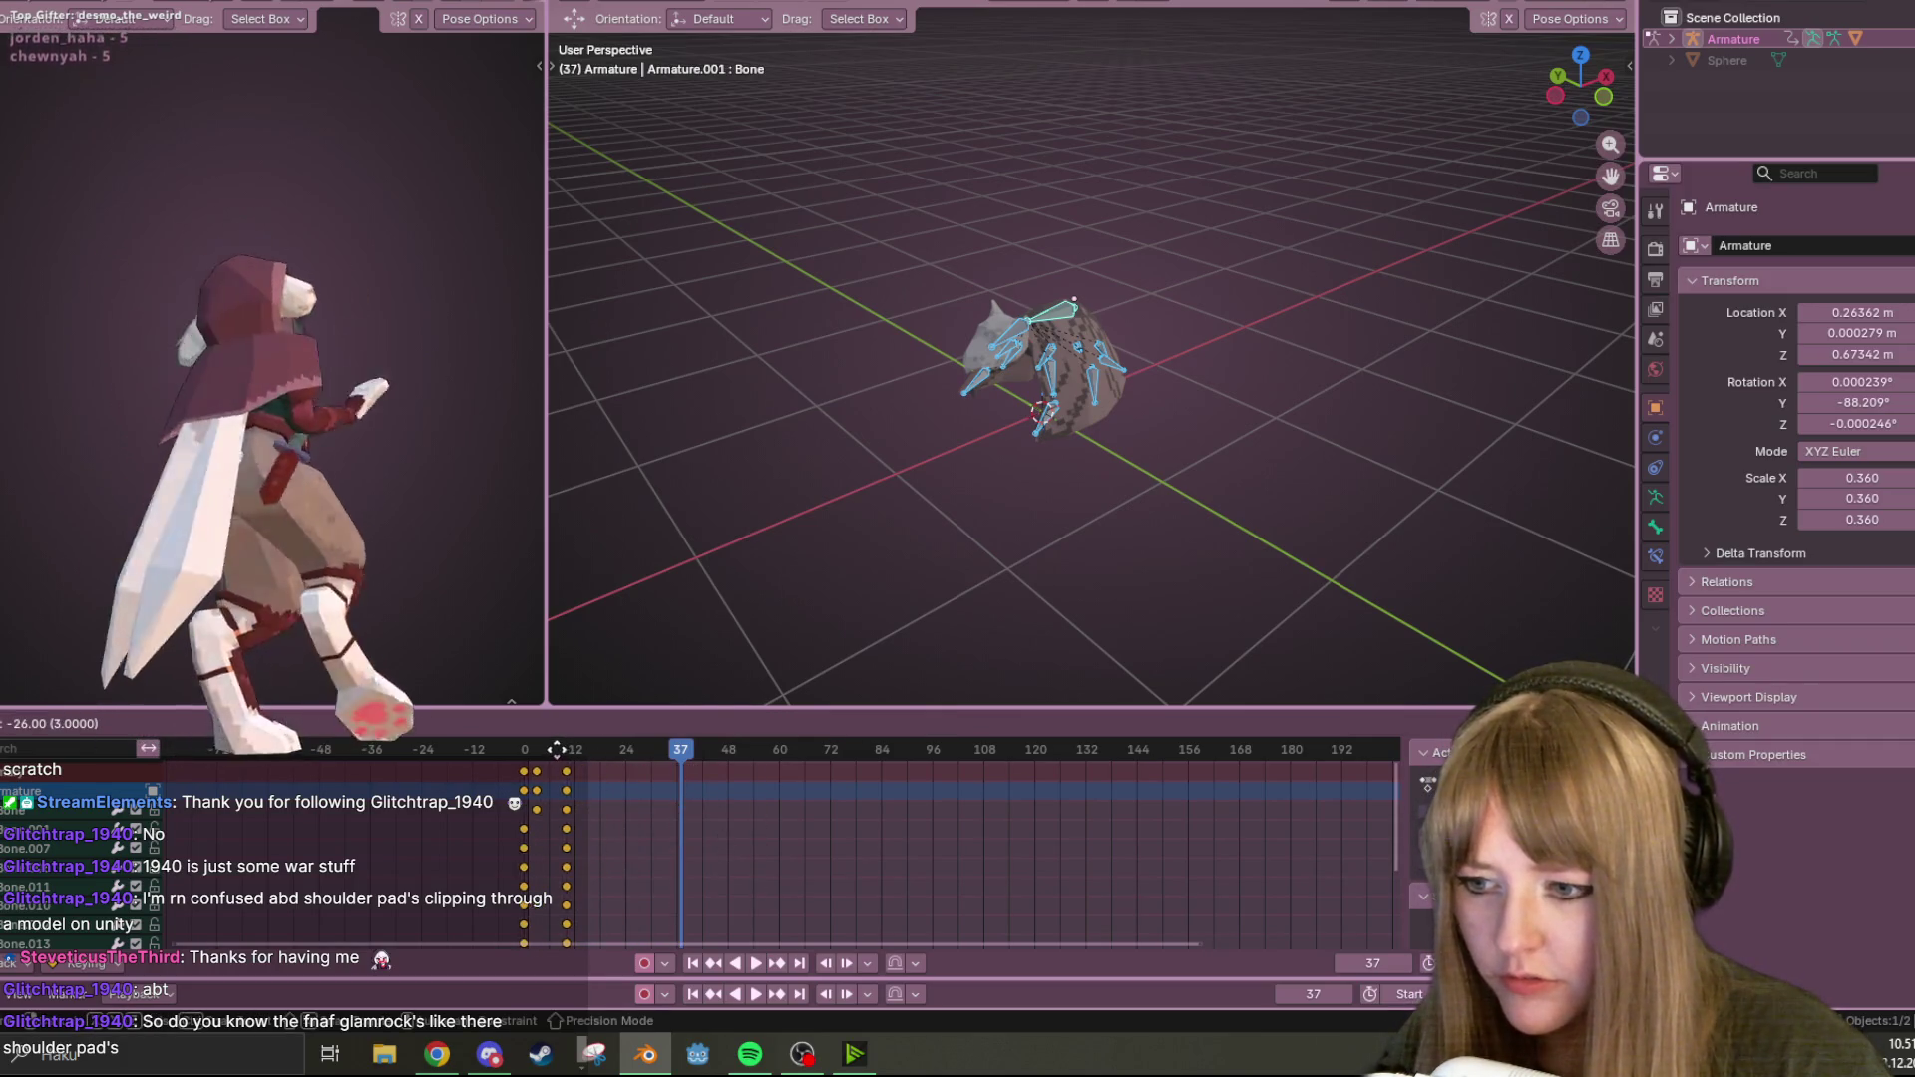
left_click(578, 770)
mouse_move(655, 754)
left_mouse_down()
mouse_move(529, 740)
mouse_move(570, 740)
left_mouse_up()
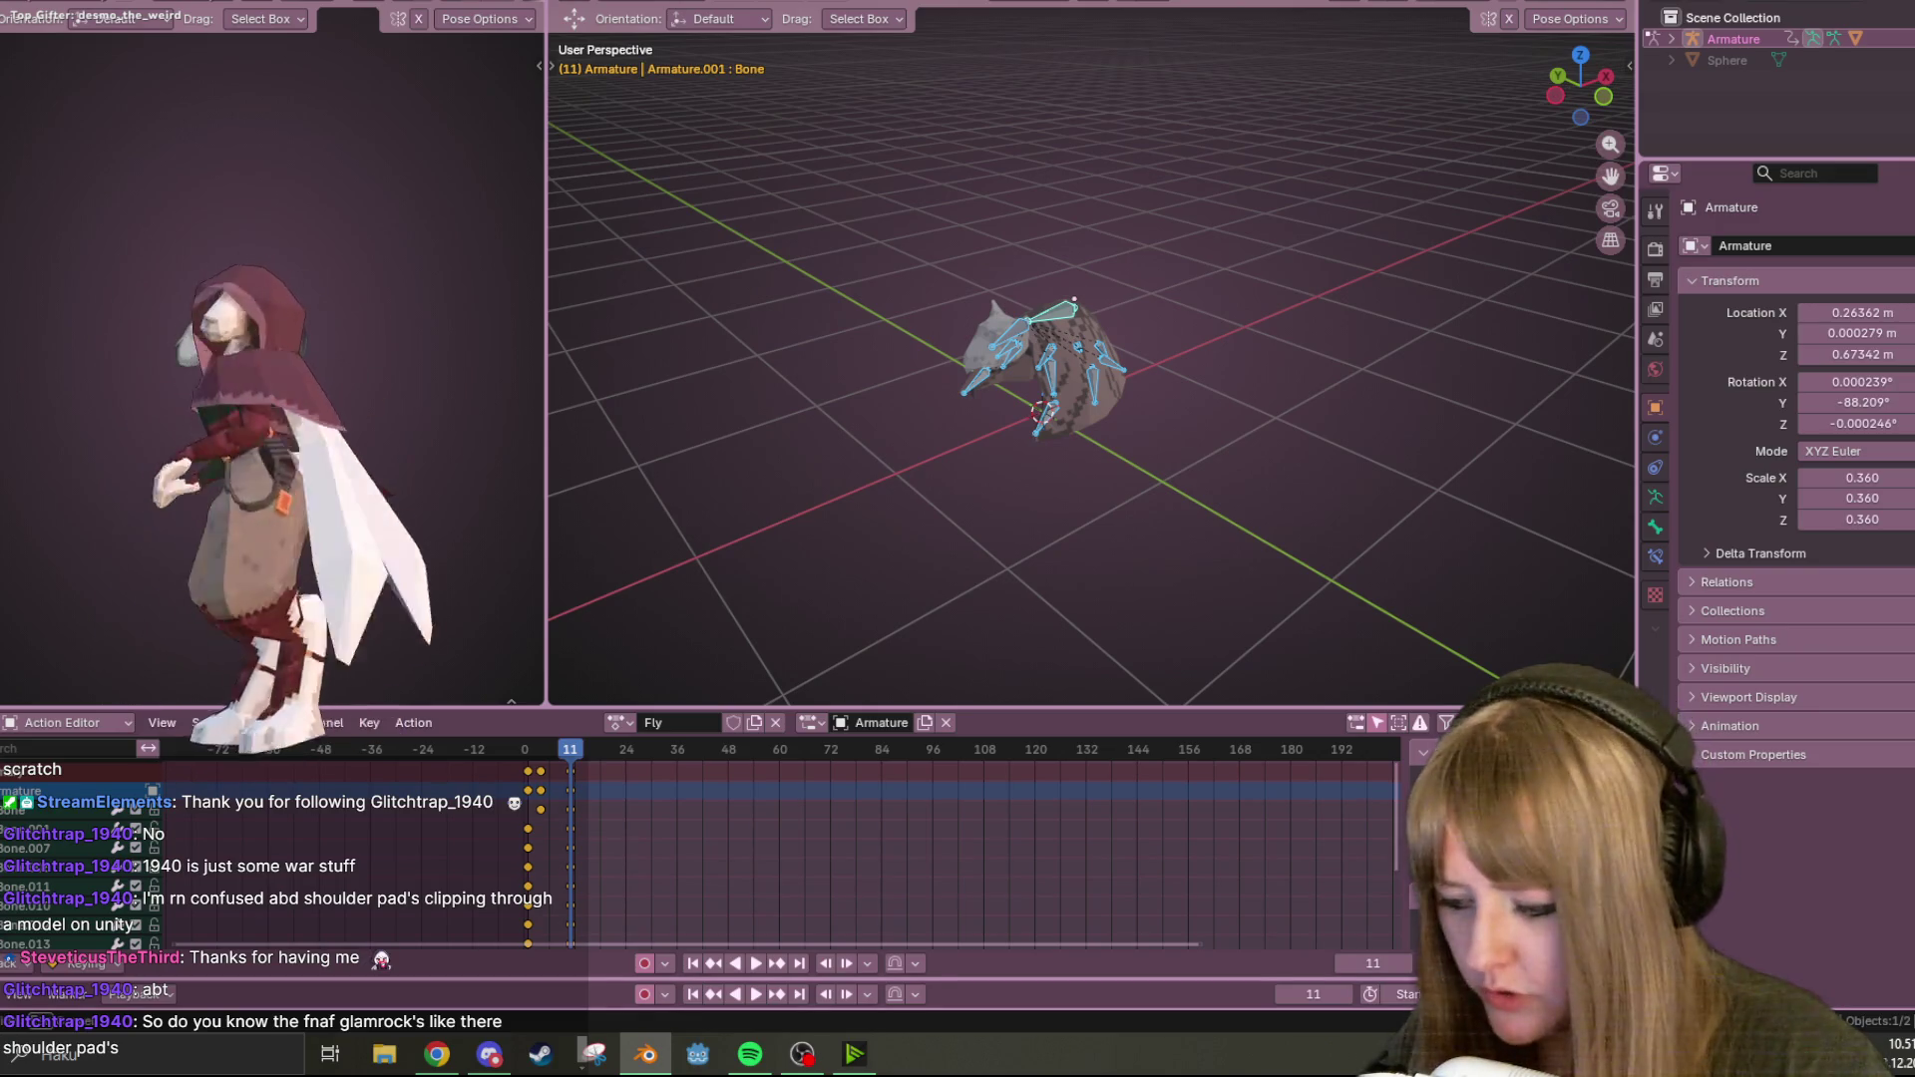
Preview the Fly animation and duplicate its opening keyframes to the end of the action.
left_click(770, 973)
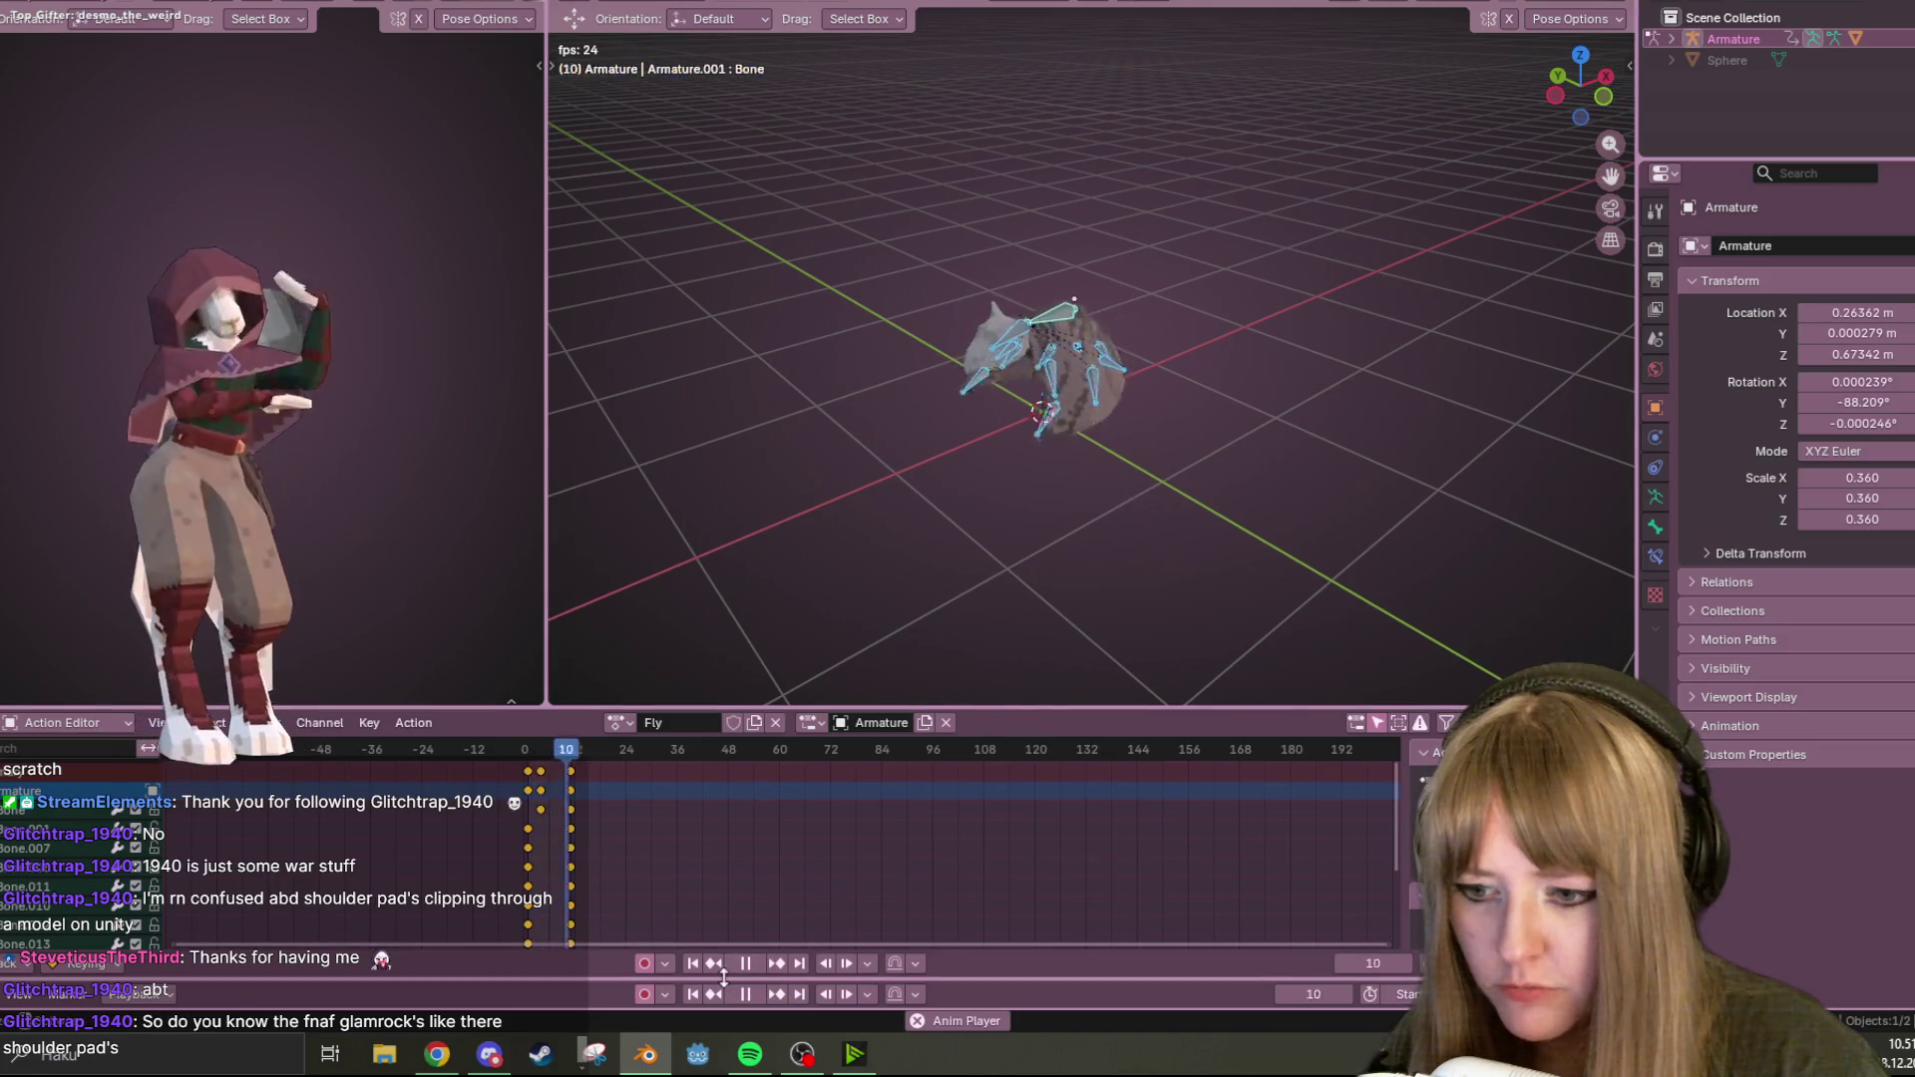
left_click(744, 965)
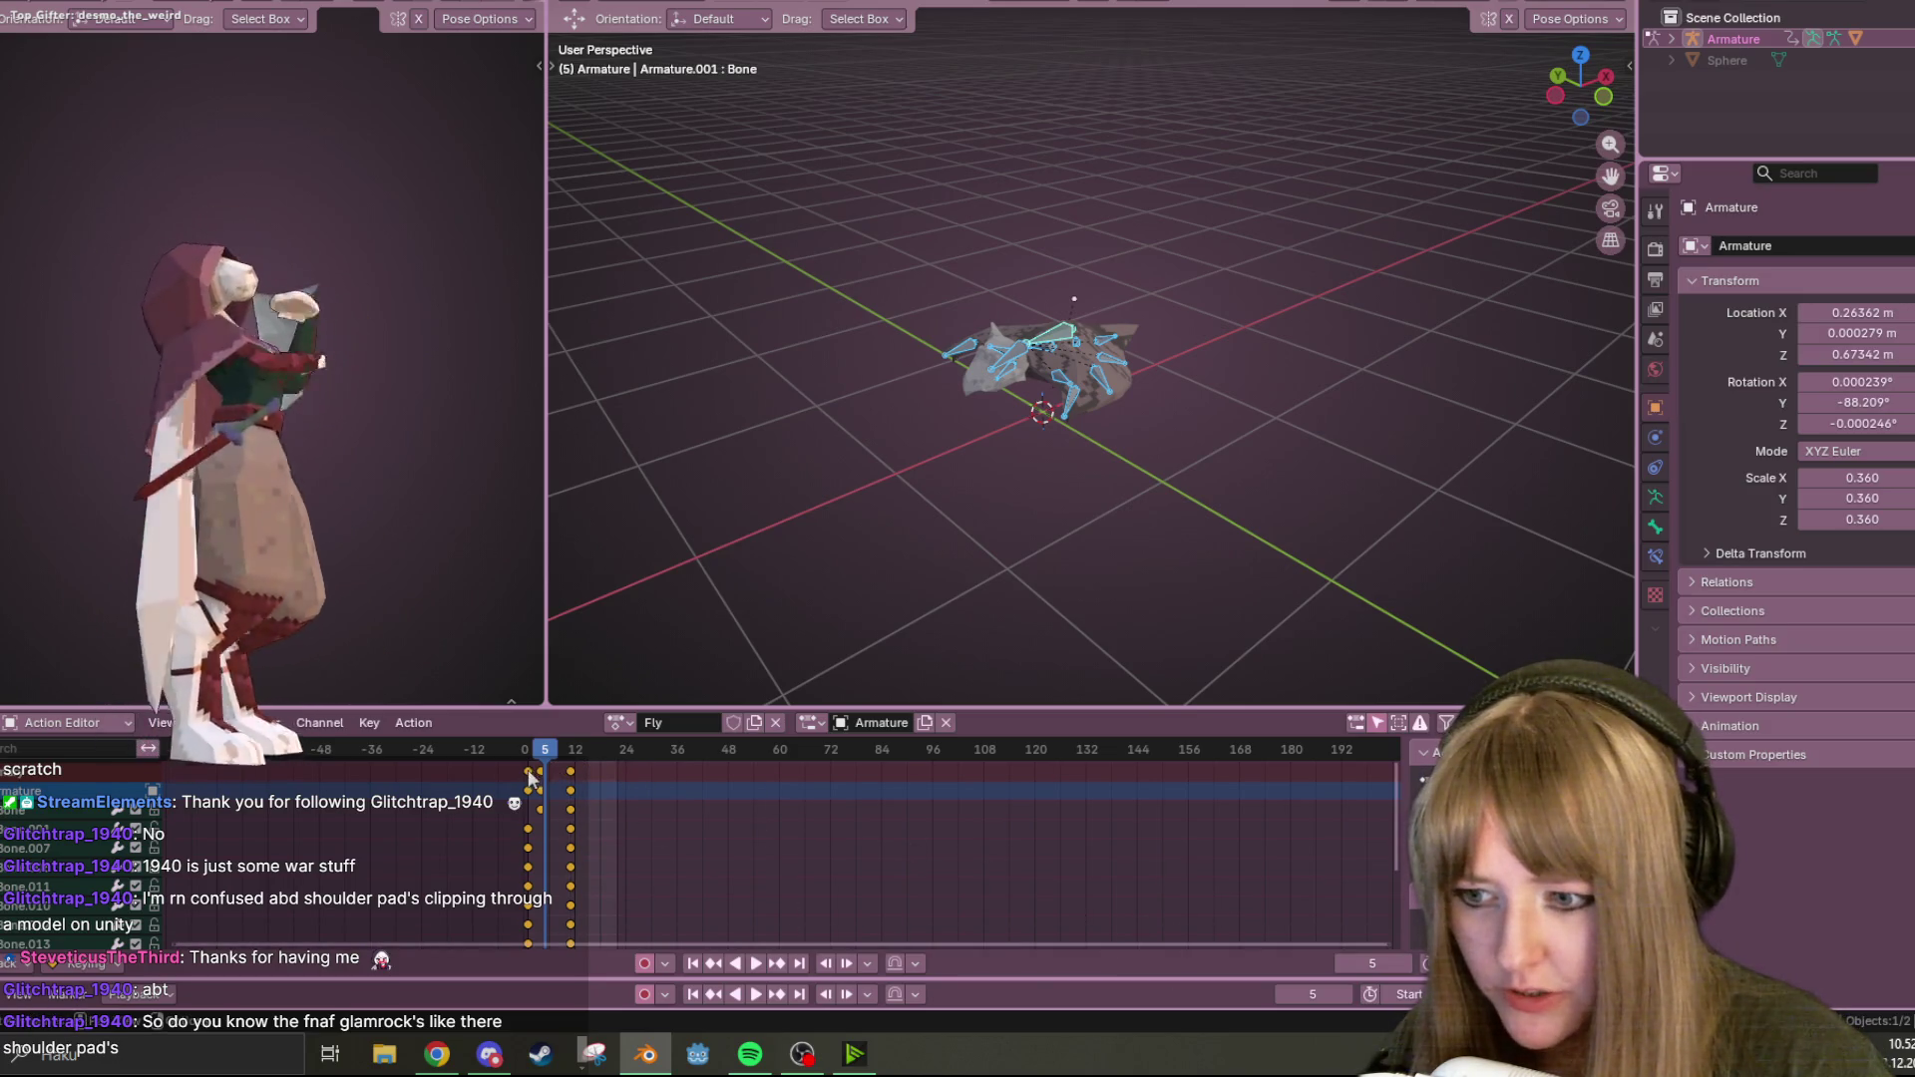
key("space")
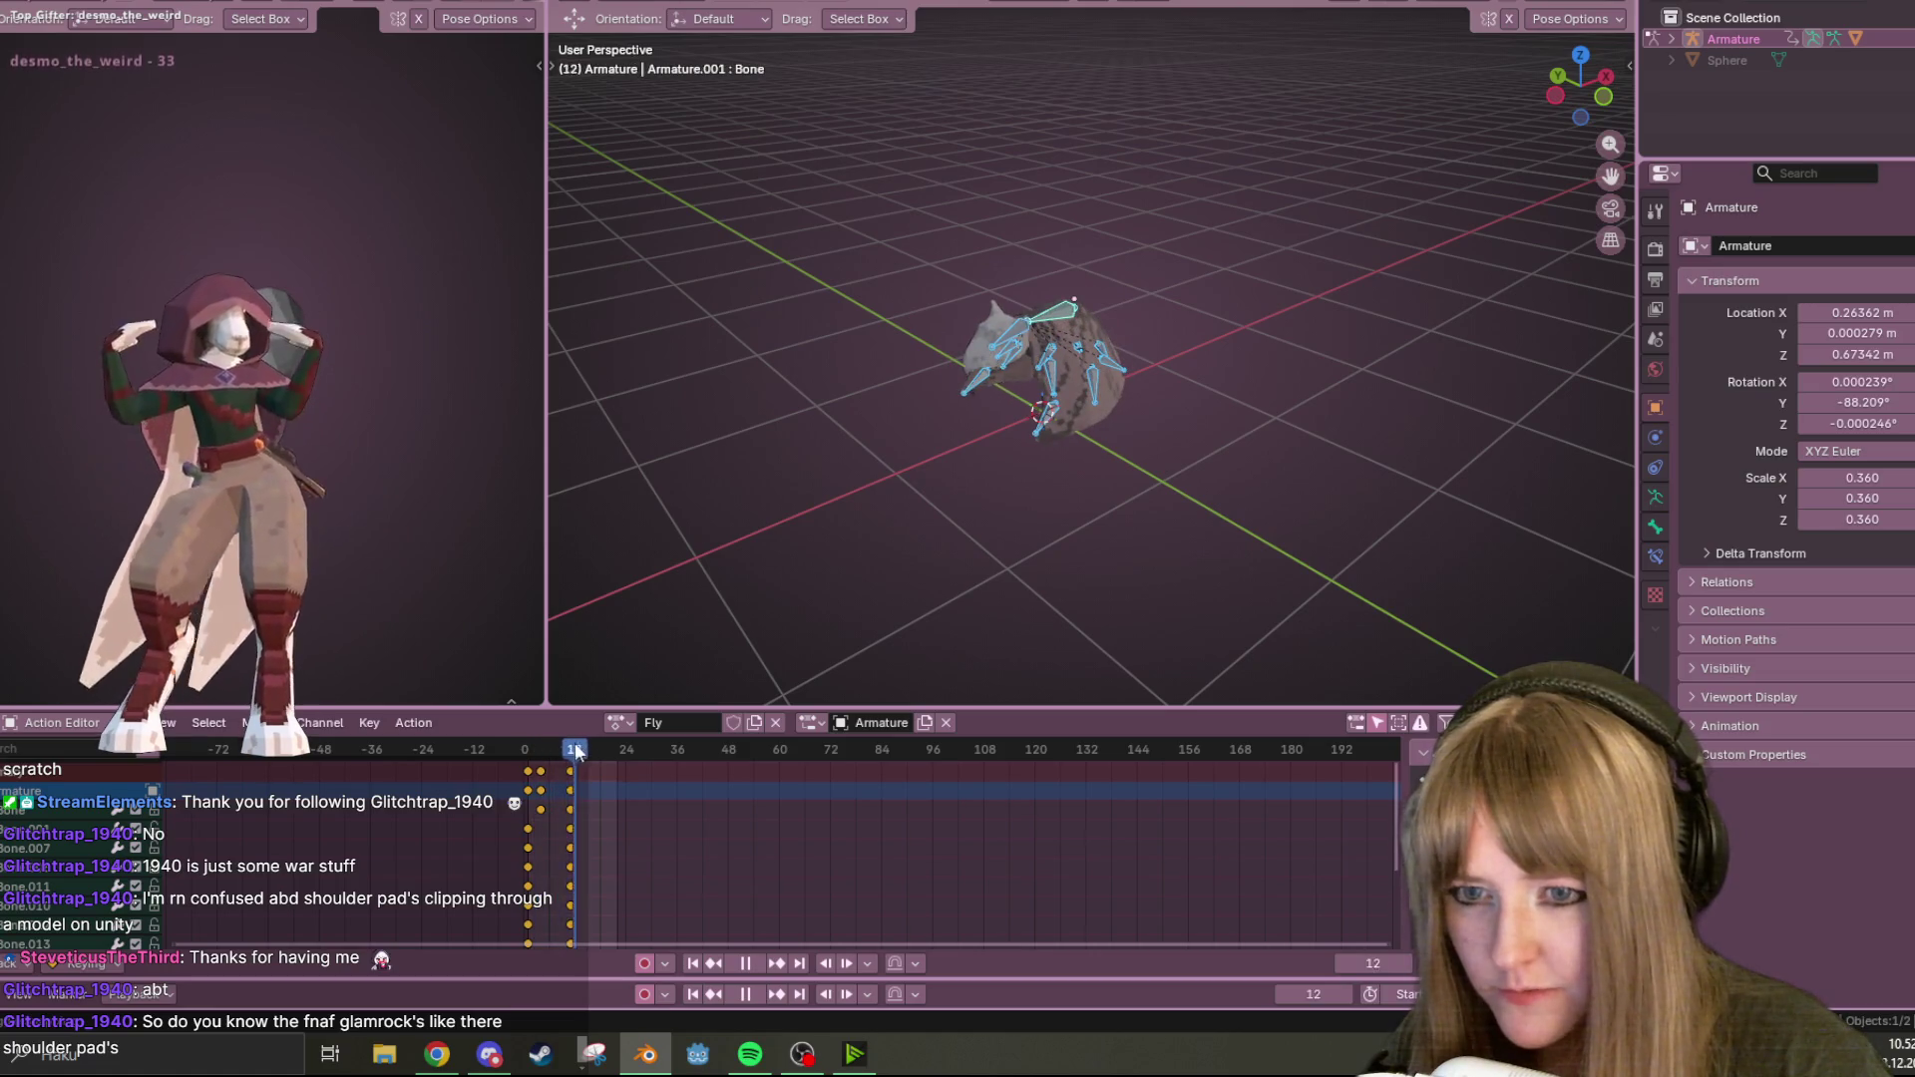
key("space")
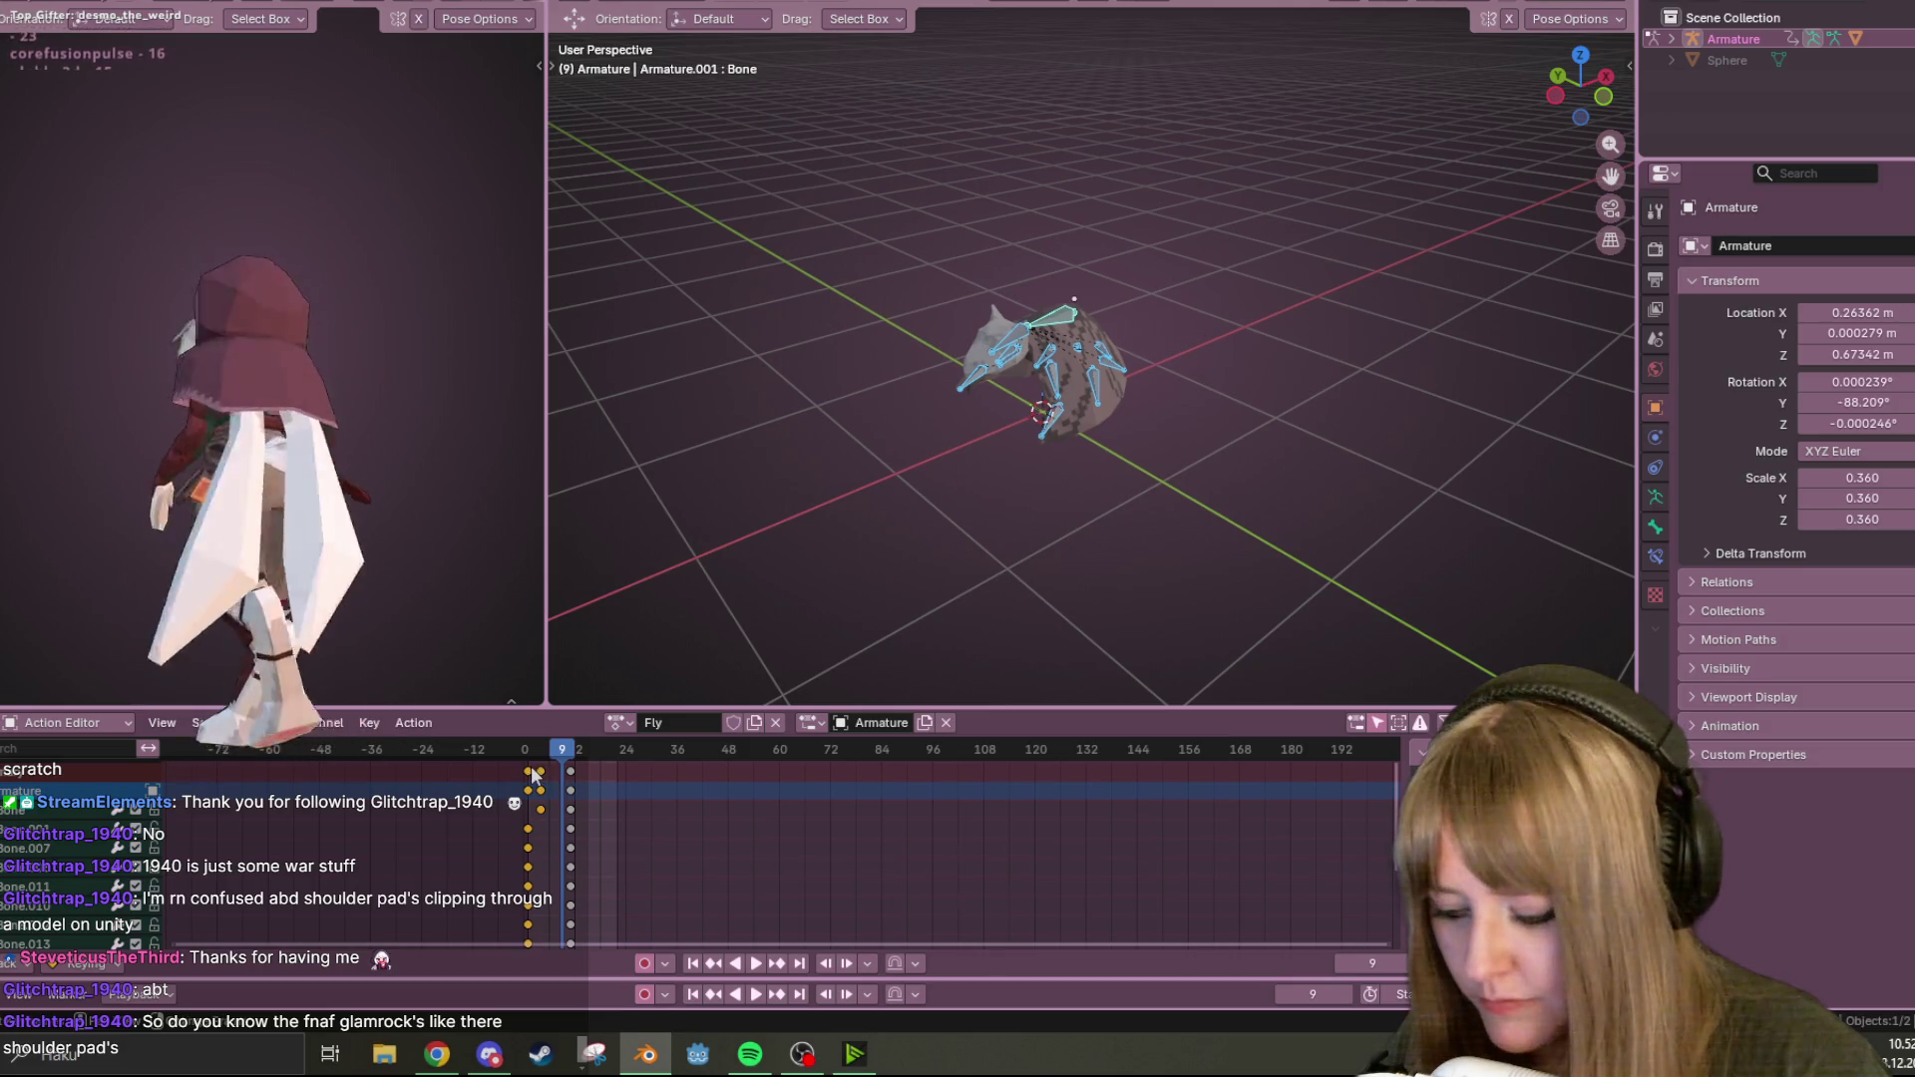
key("shift+d")
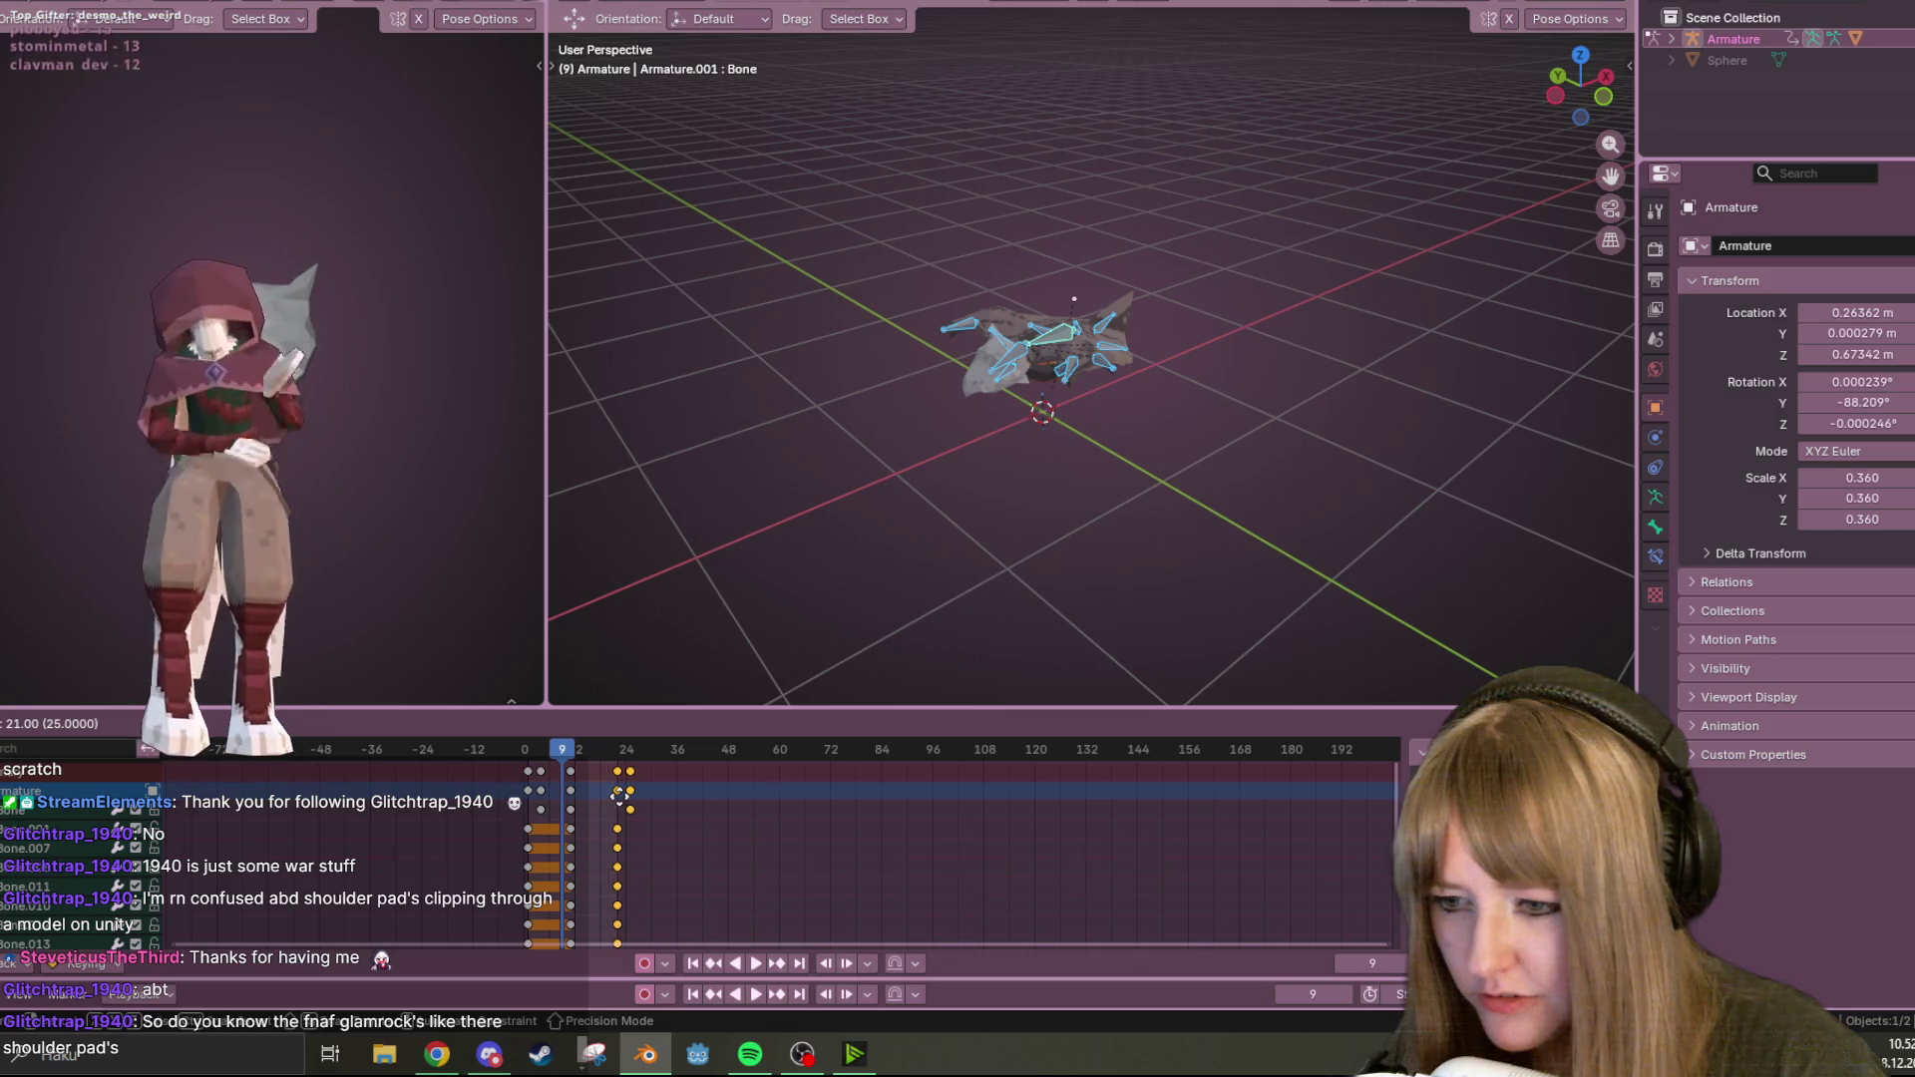
left_click(619, 795)
Shift the duplicated end keyframes about 3 frames earlier and replay from the start to check the loop.
key("shift+Left")
left_click(754, 963)
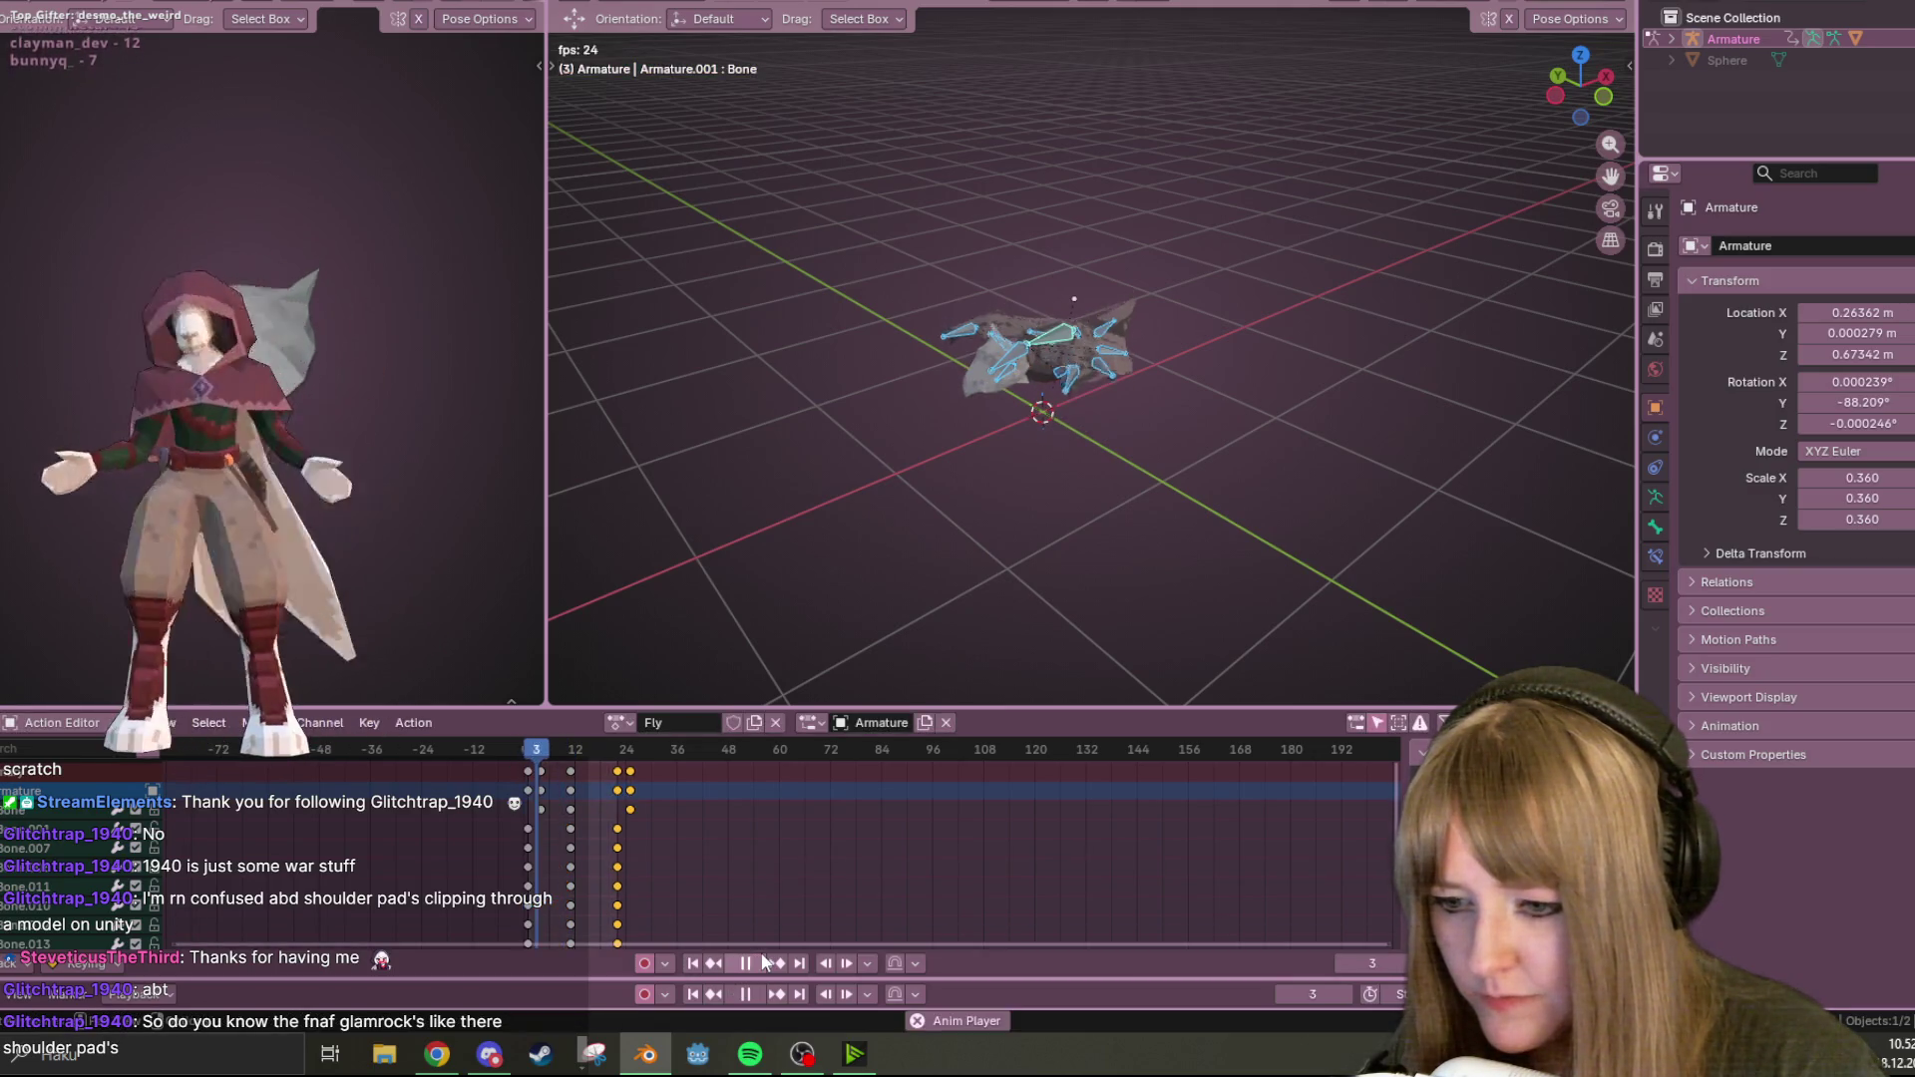
mouse_move(998, 618)
middle_mouse_down()
mouse_move(1059, 547)
mouse_move(1217, 585)
mouse_move(1211, 521)
middle_mouse_up()
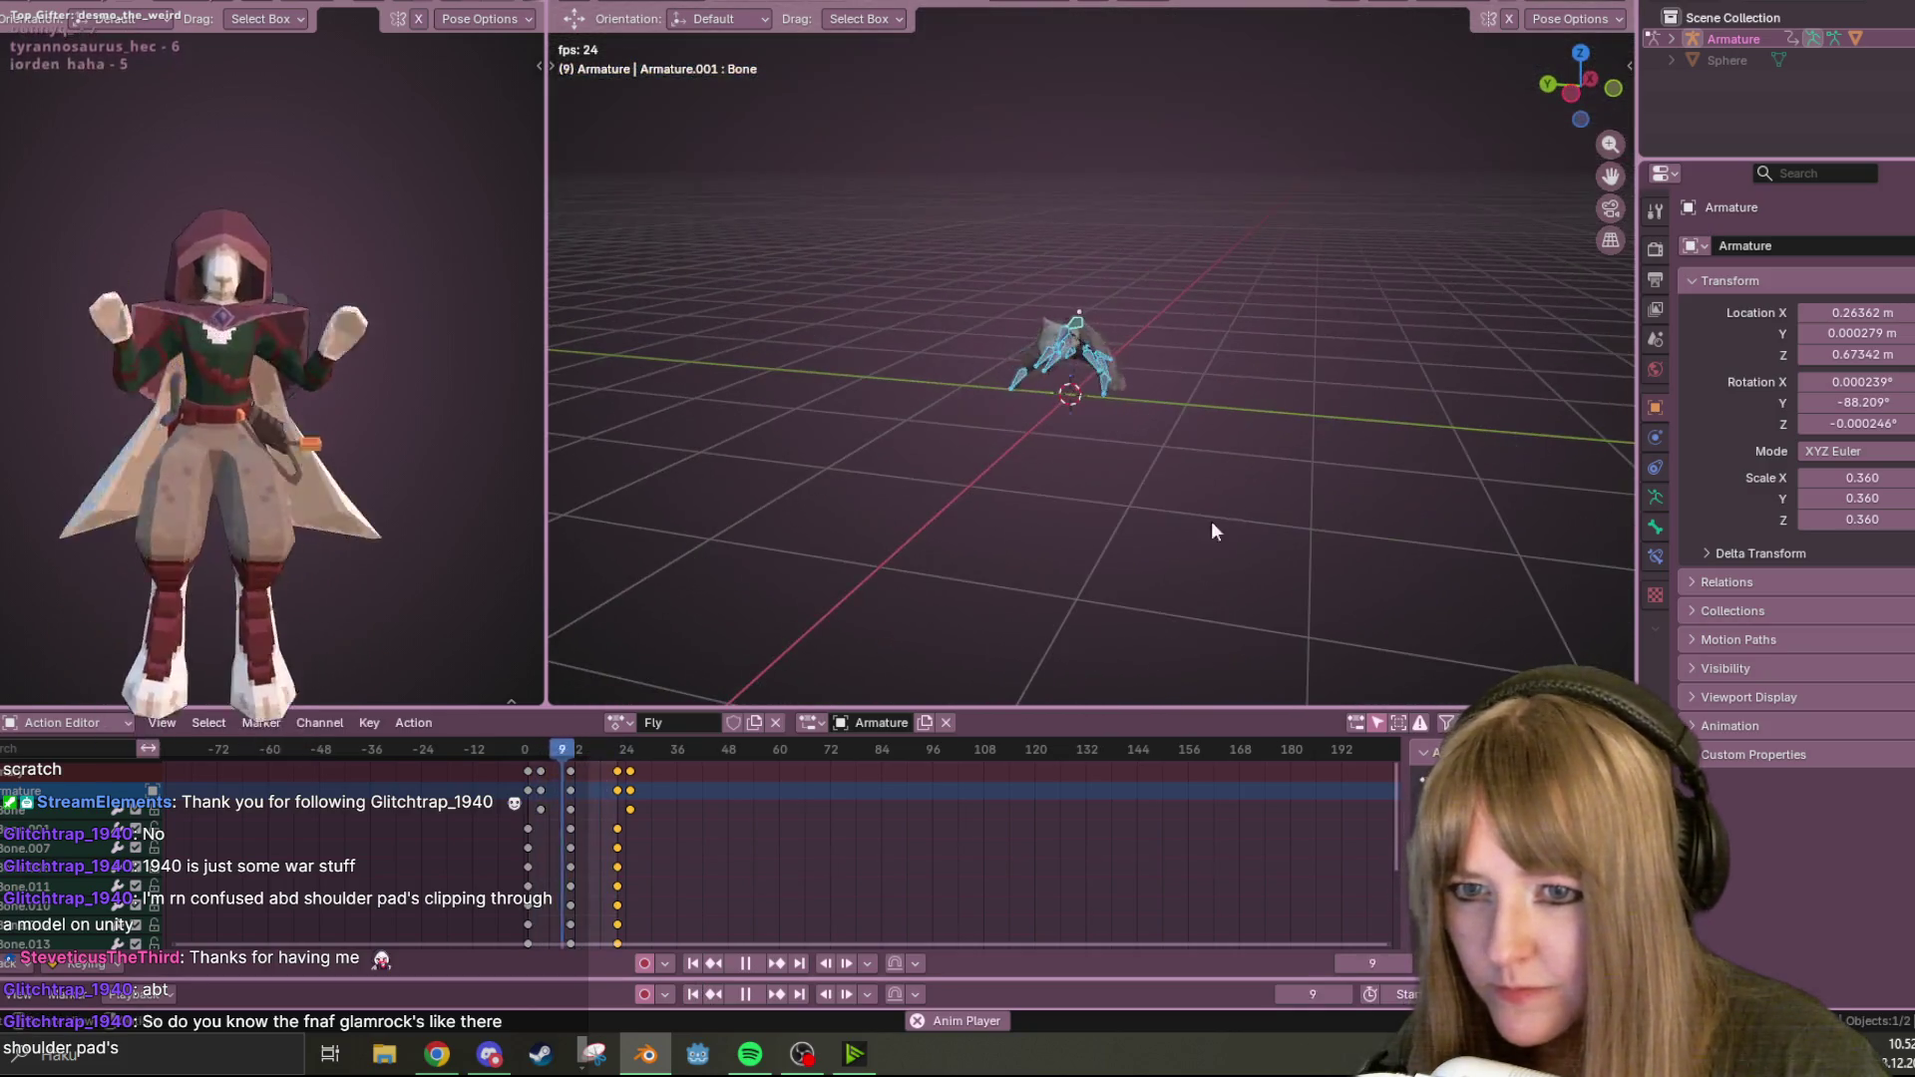
left_click(746, 962)
key("g")
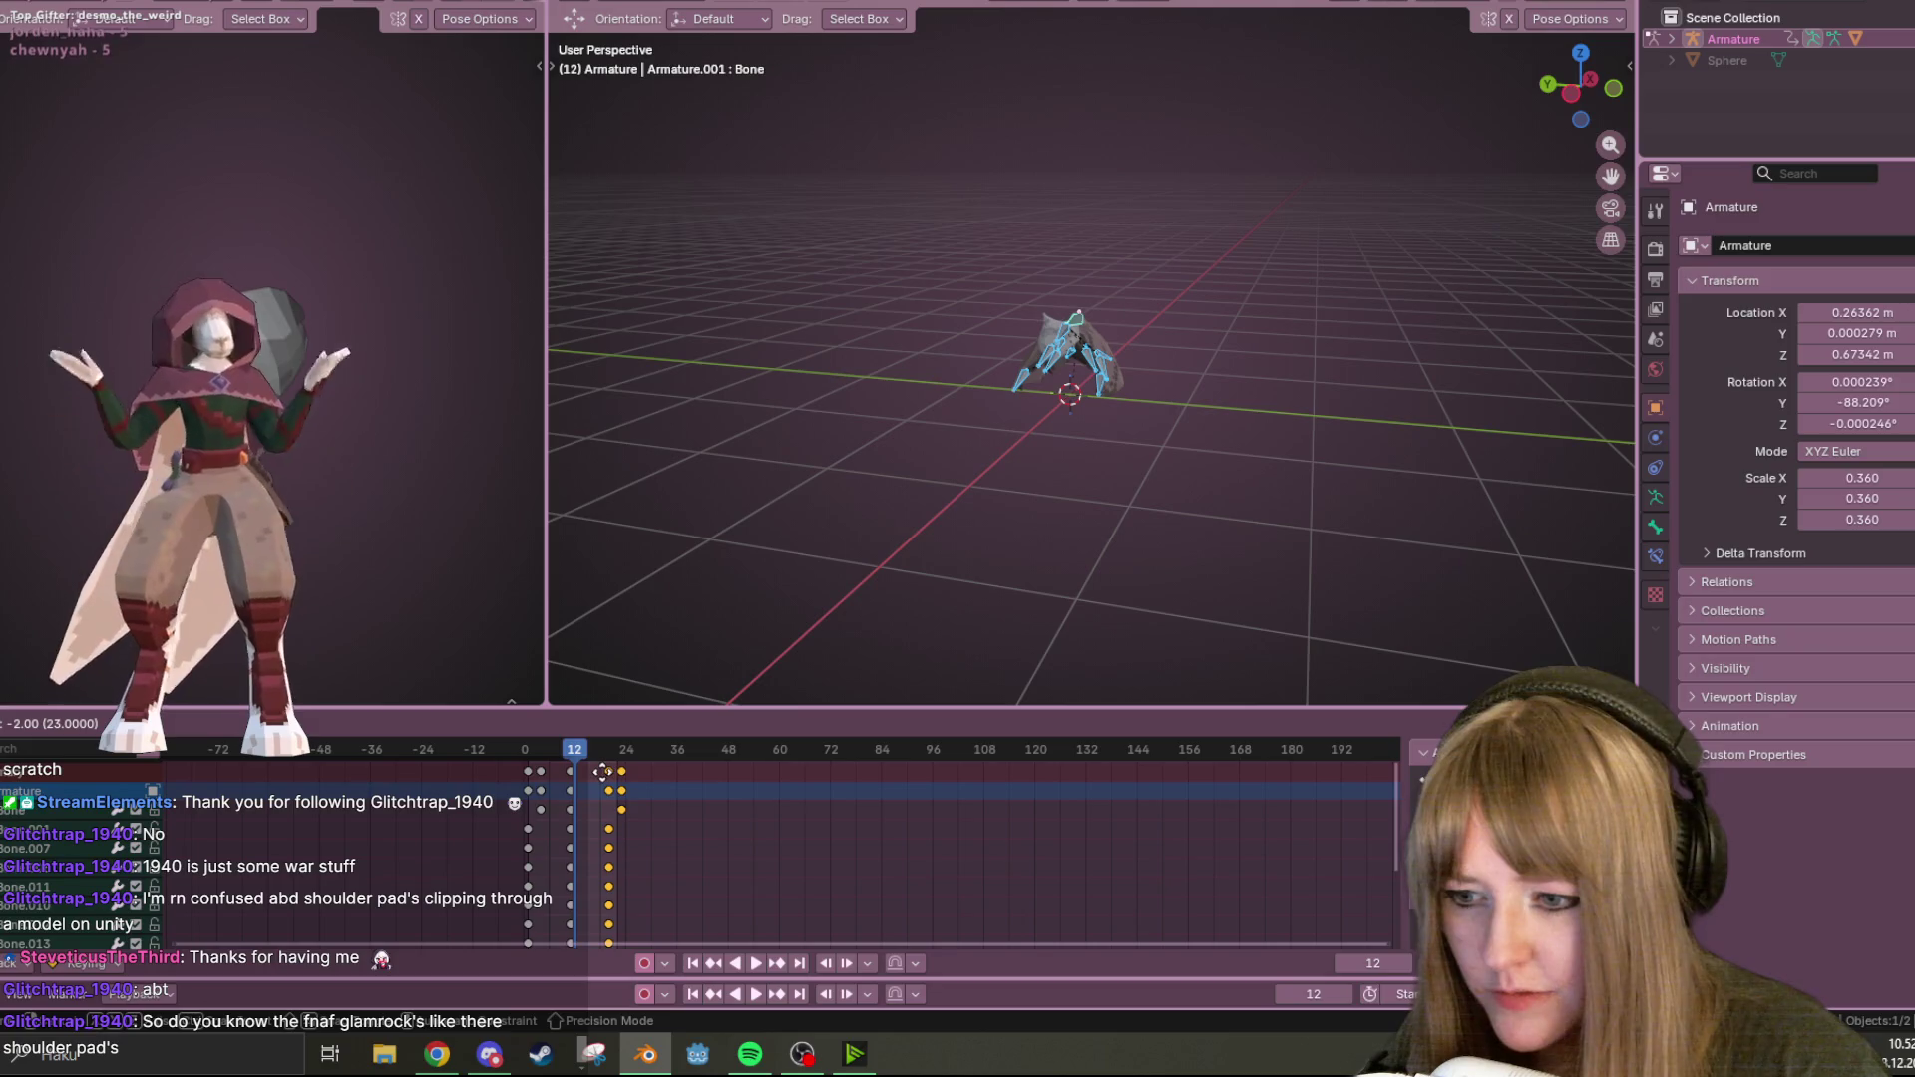
left_click(605, 769)
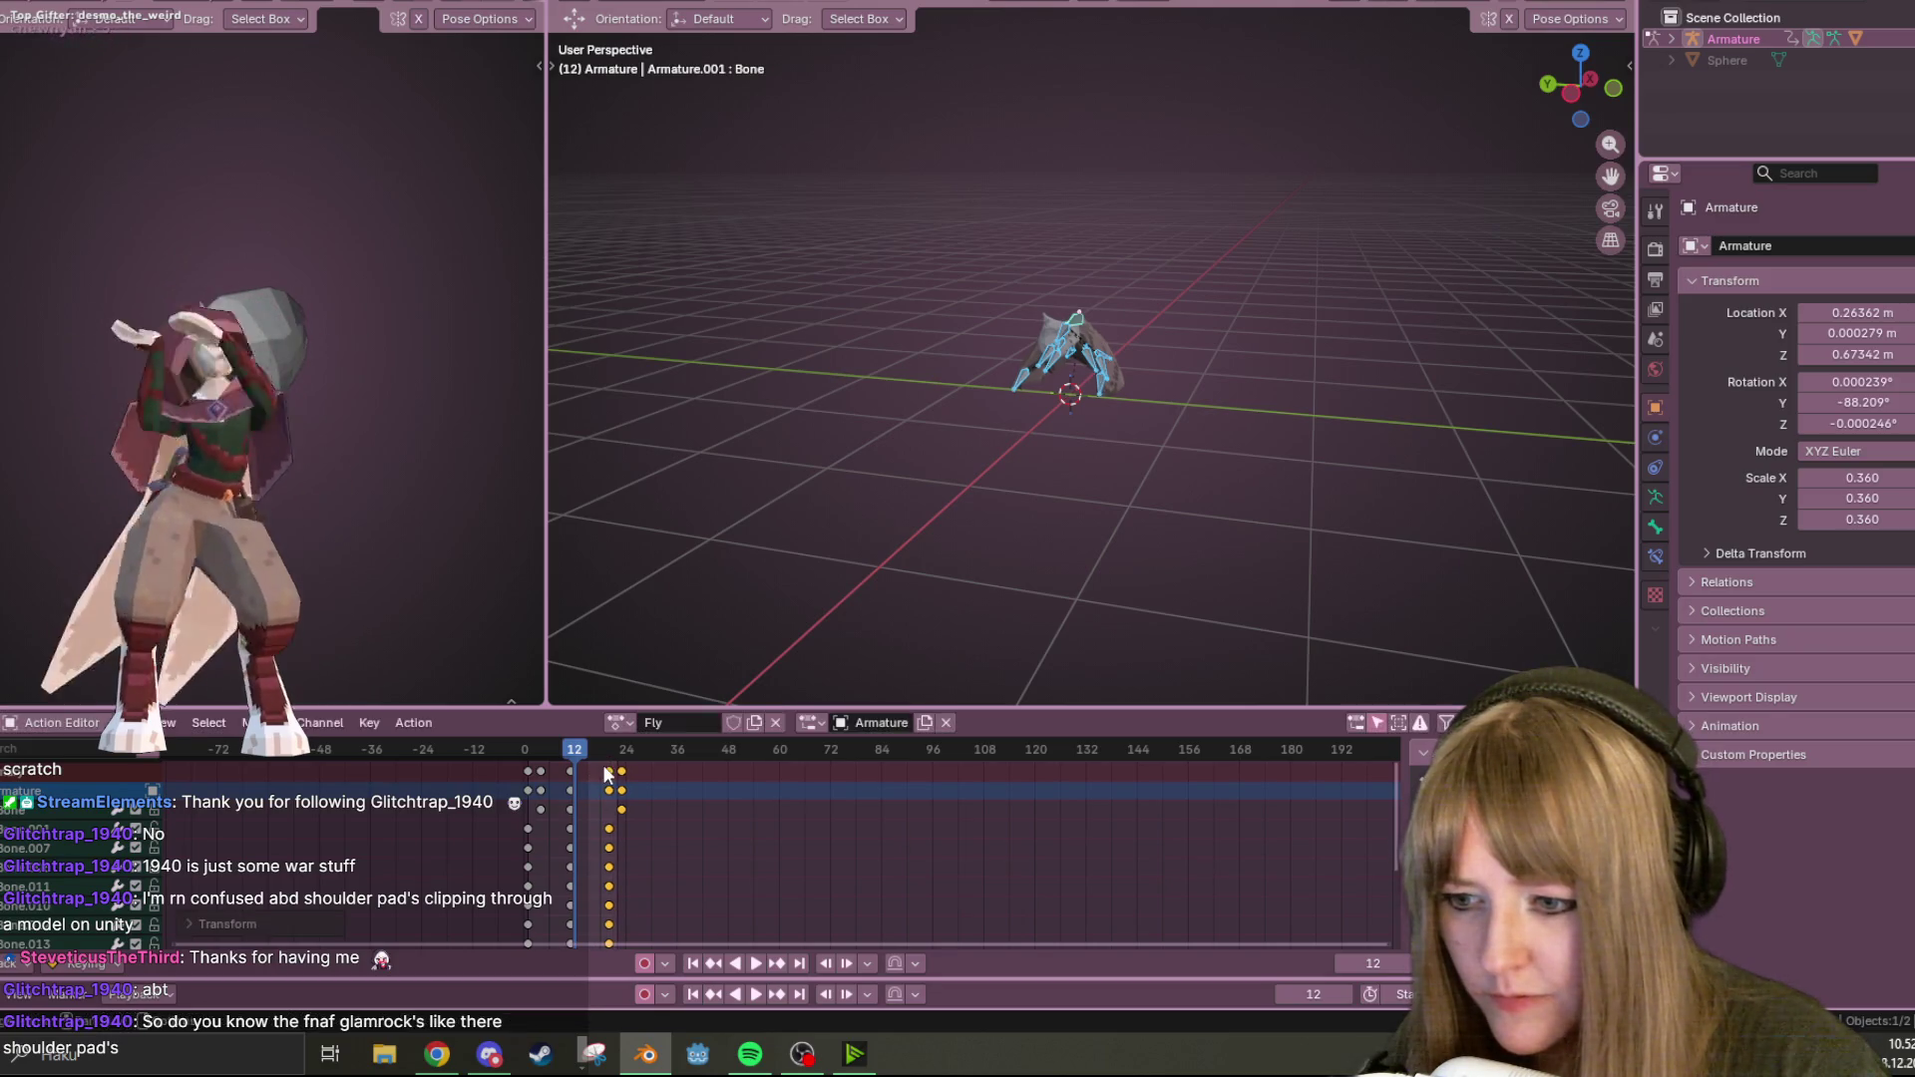
left_click(754, 963)
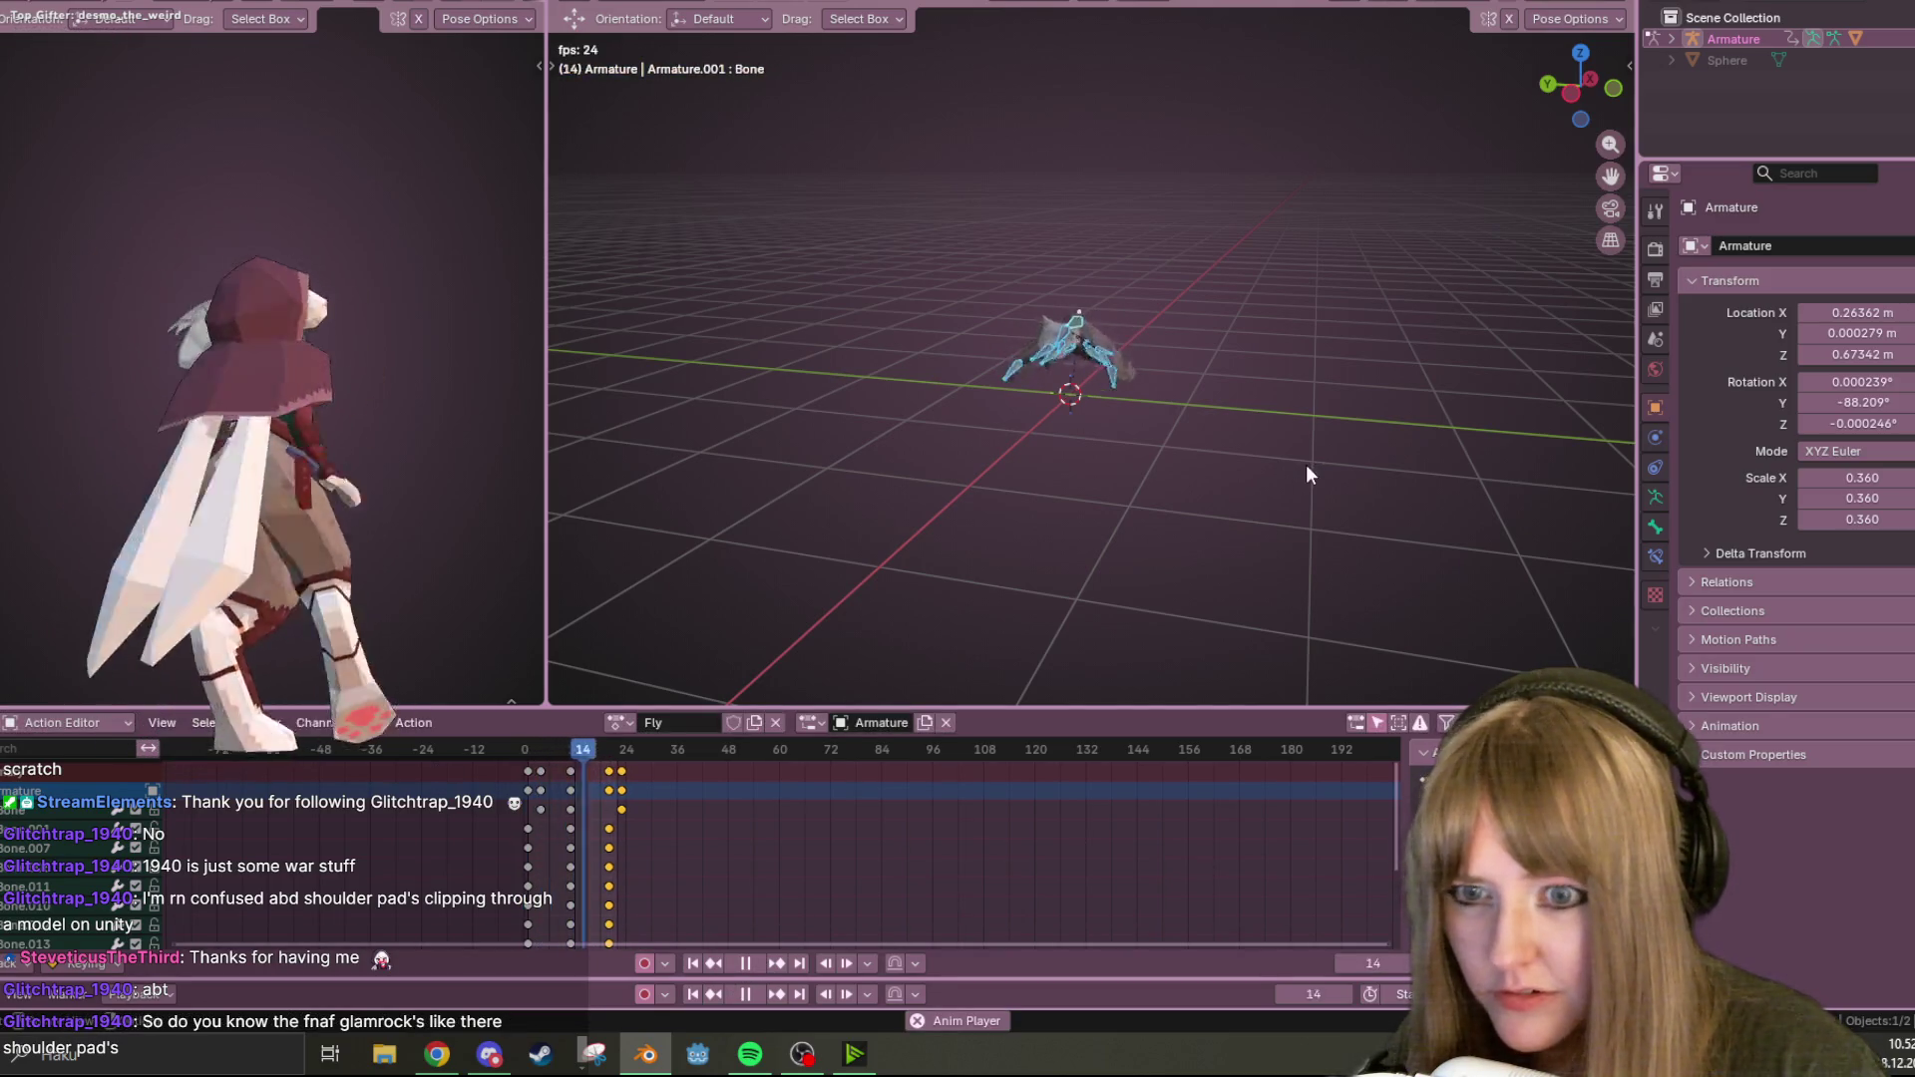
mouse_move(1306, 464)
middle_mouse_down()
mouse_move(1231, 581)
mouse_move(1203, 566)
mouse_move(1177, 351)
mouse_move(1037, 479)
mouse_move(887, 668)
middle_mouse_up()
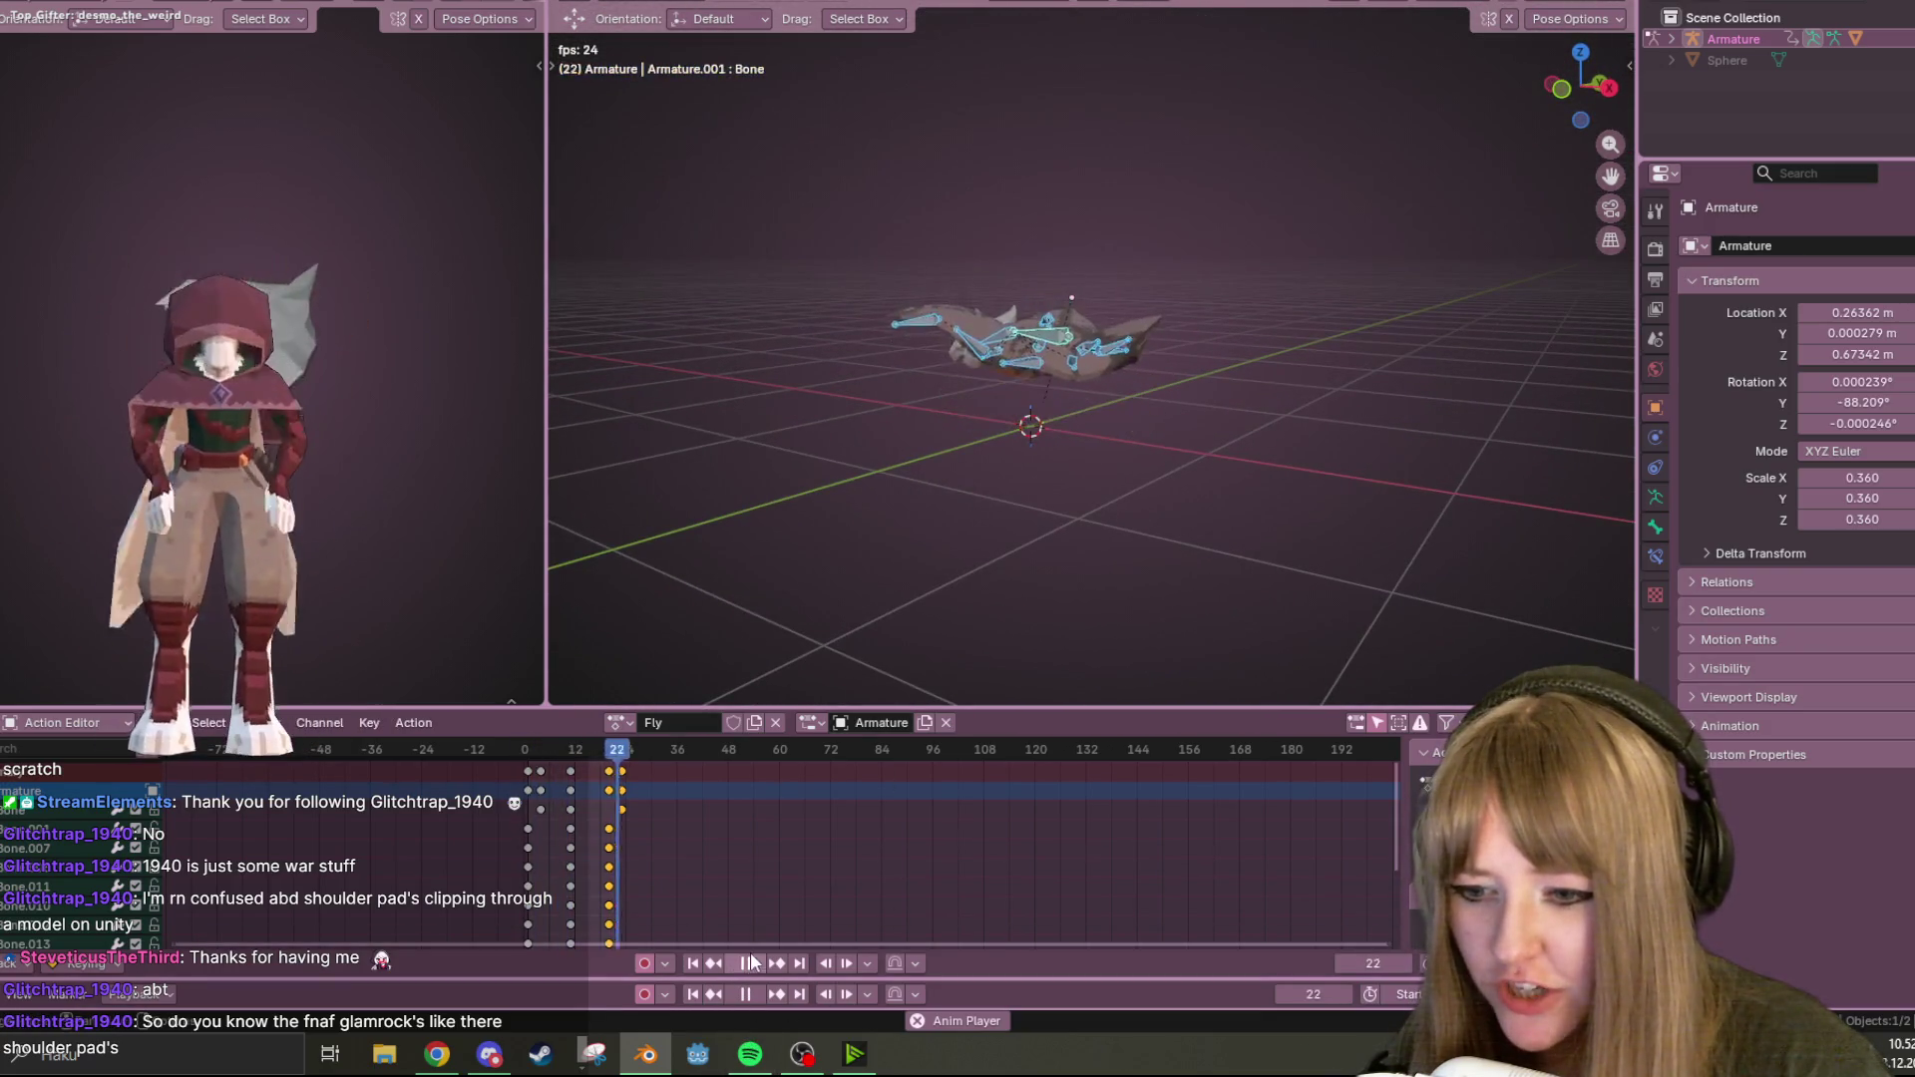
key("Escape")
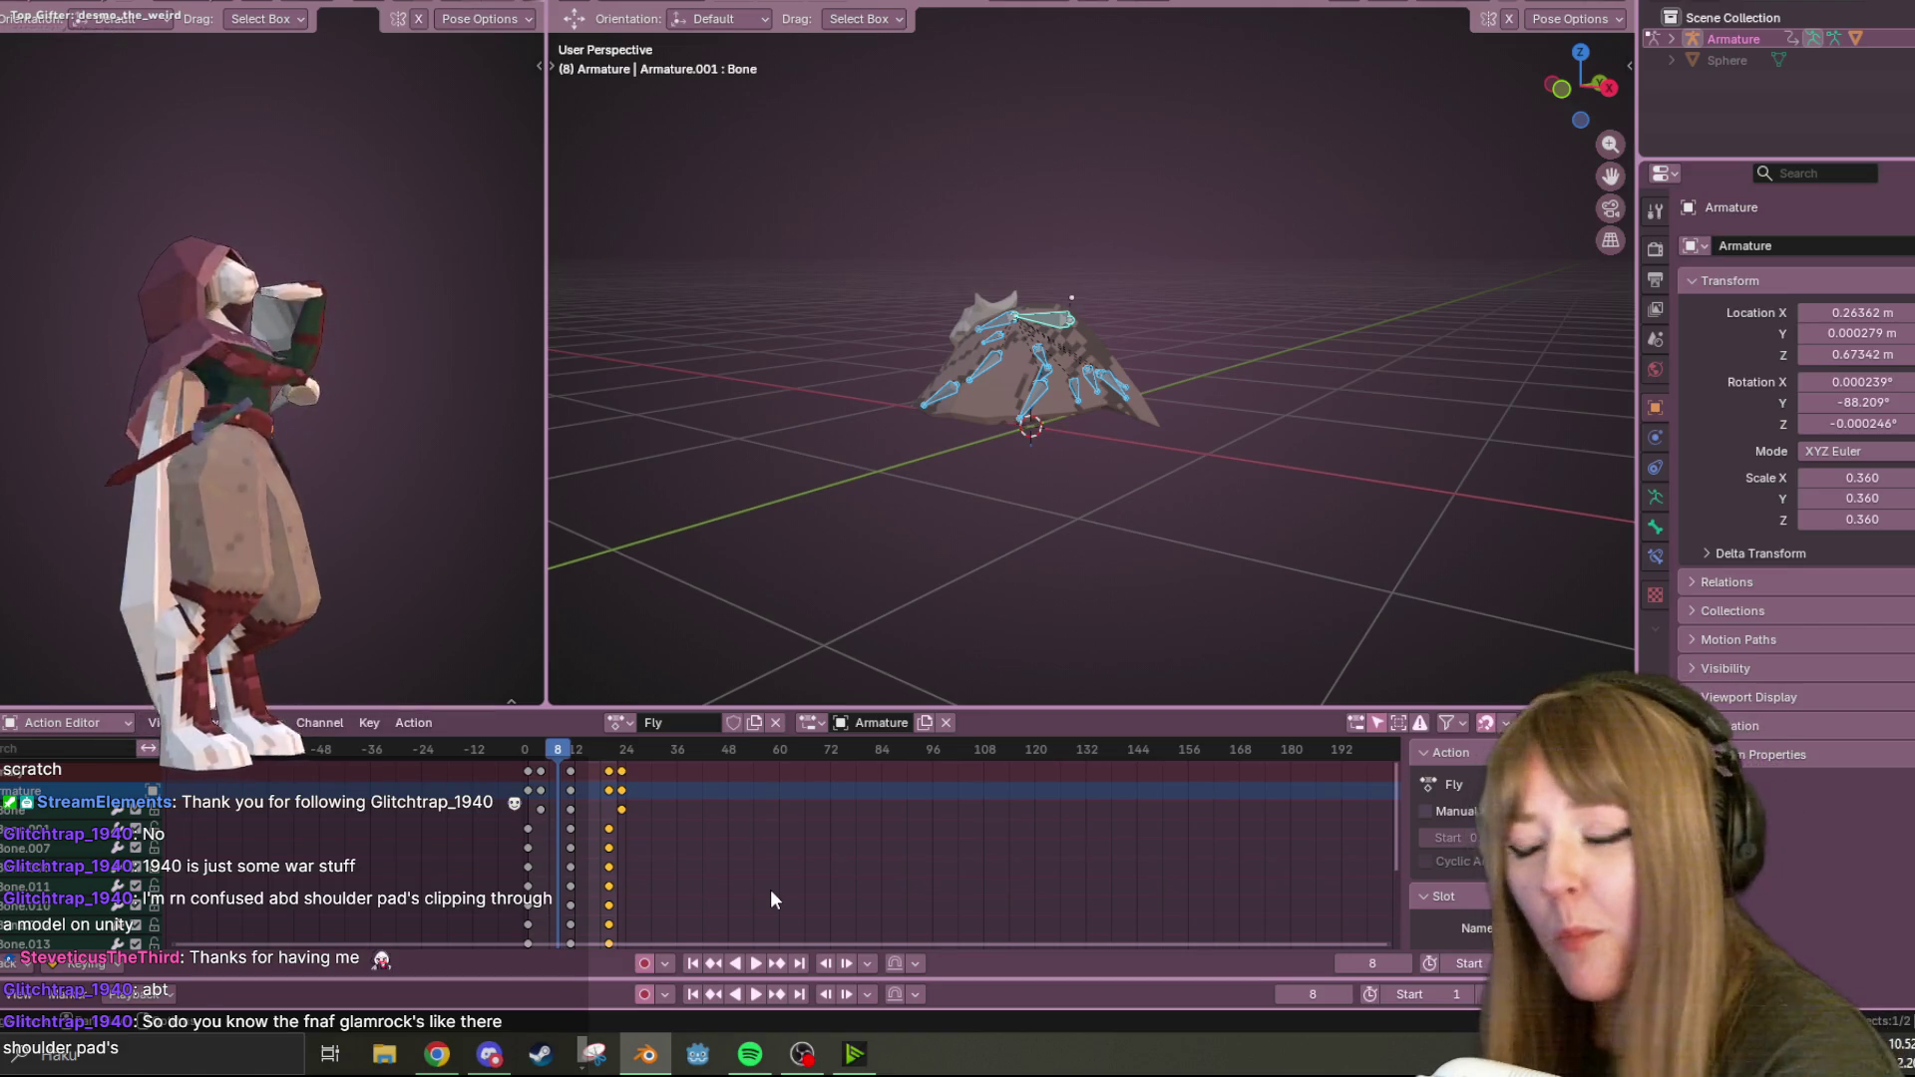
Zoom in on the bat, cancel the pending keyframe move, and replay Fly from the first frame.
left_click(454, 1038)
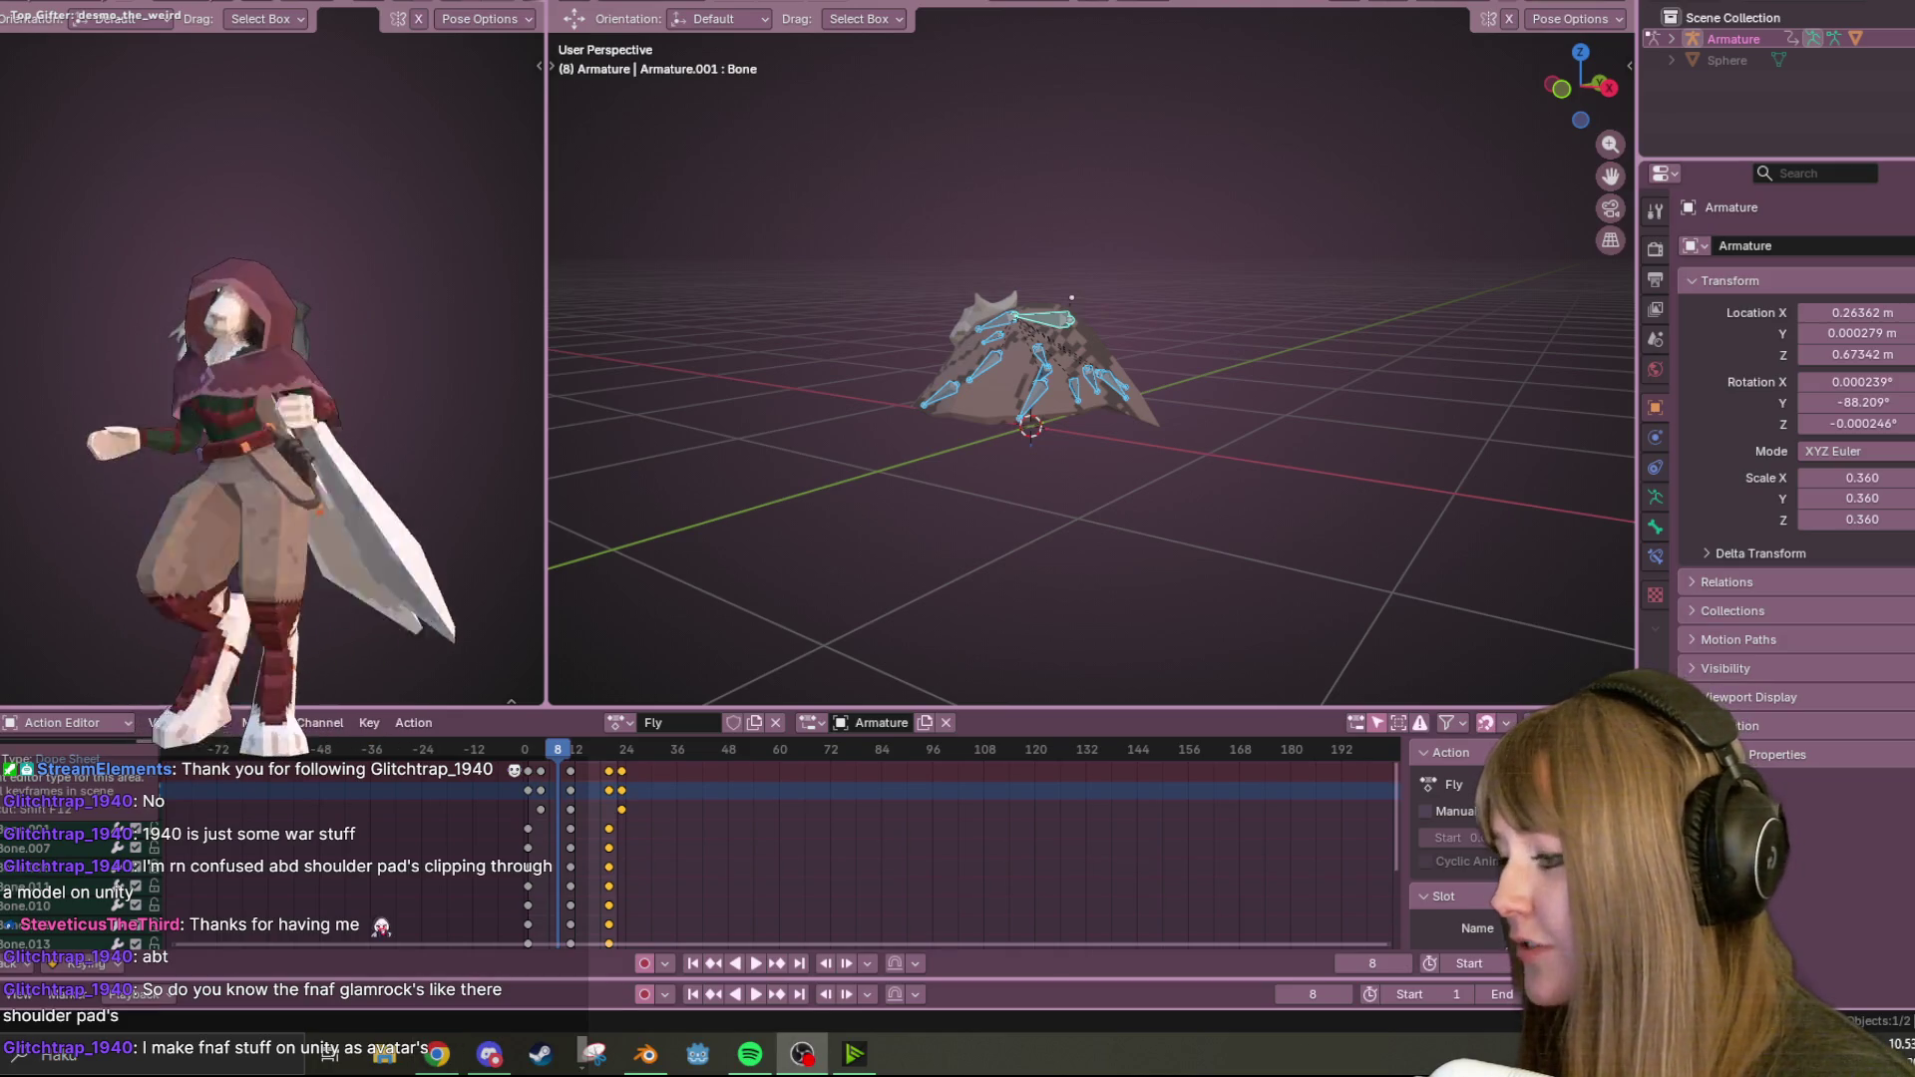
mouse_move(1027, 361)
middle_mouse_down()
mouse_move(1173, 475)
mouse_move(1157, 375)
middle_mouse_up()
scroll(1173, 469, "up", 2)
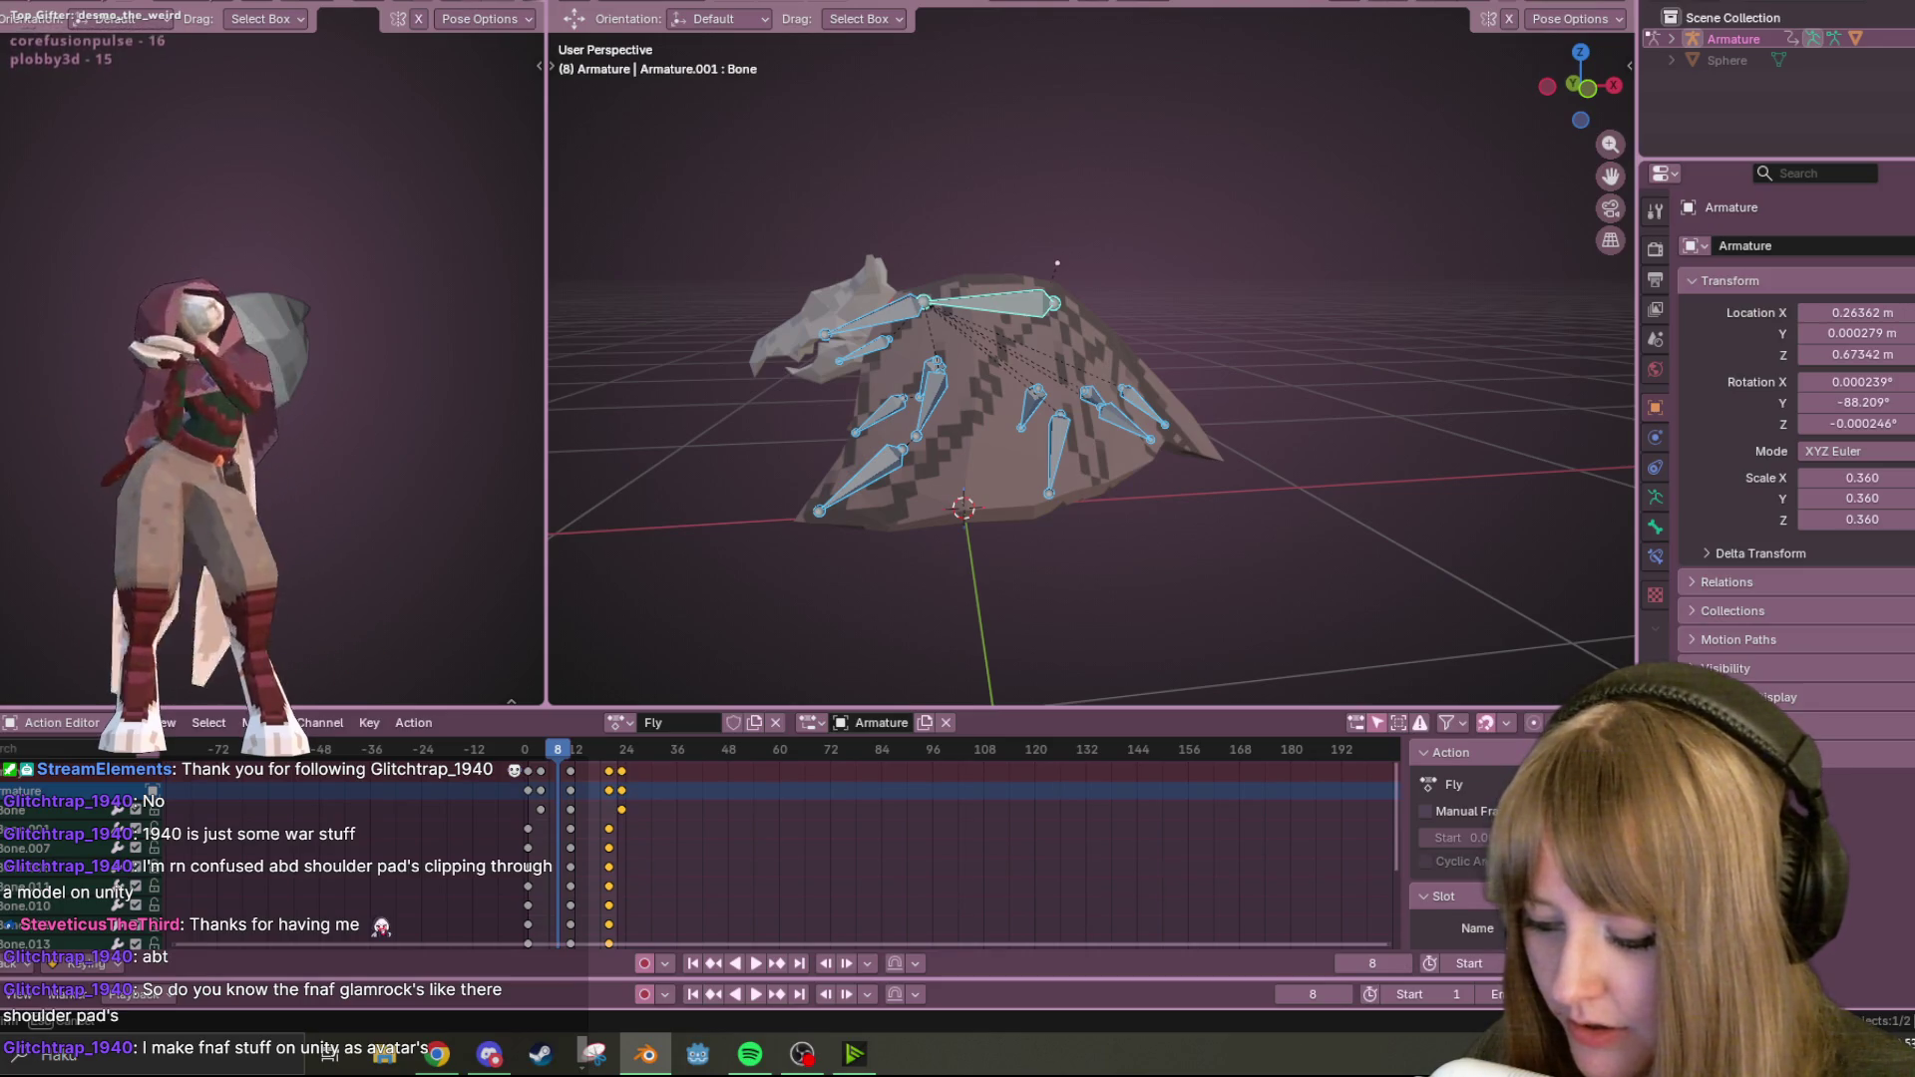
key("Escape")
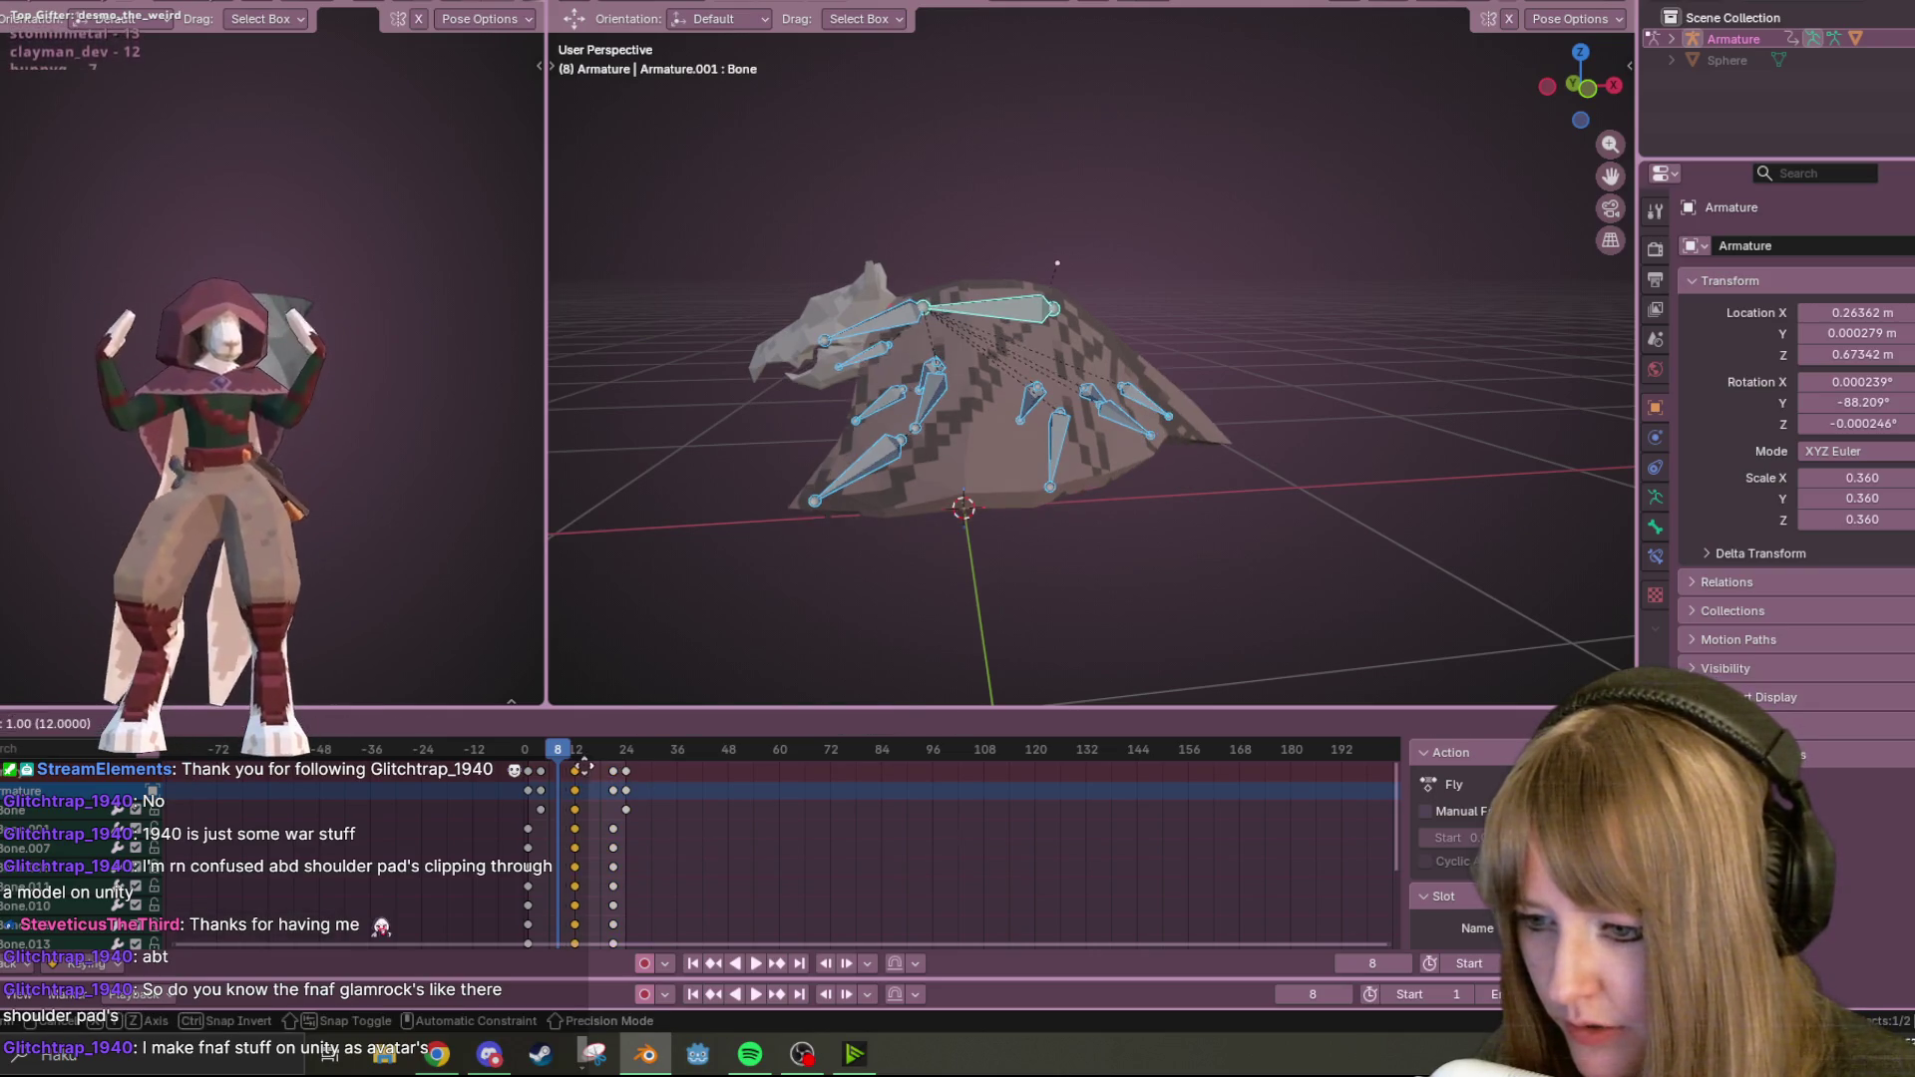
left_click(693, 963)
left_click(754, 963)
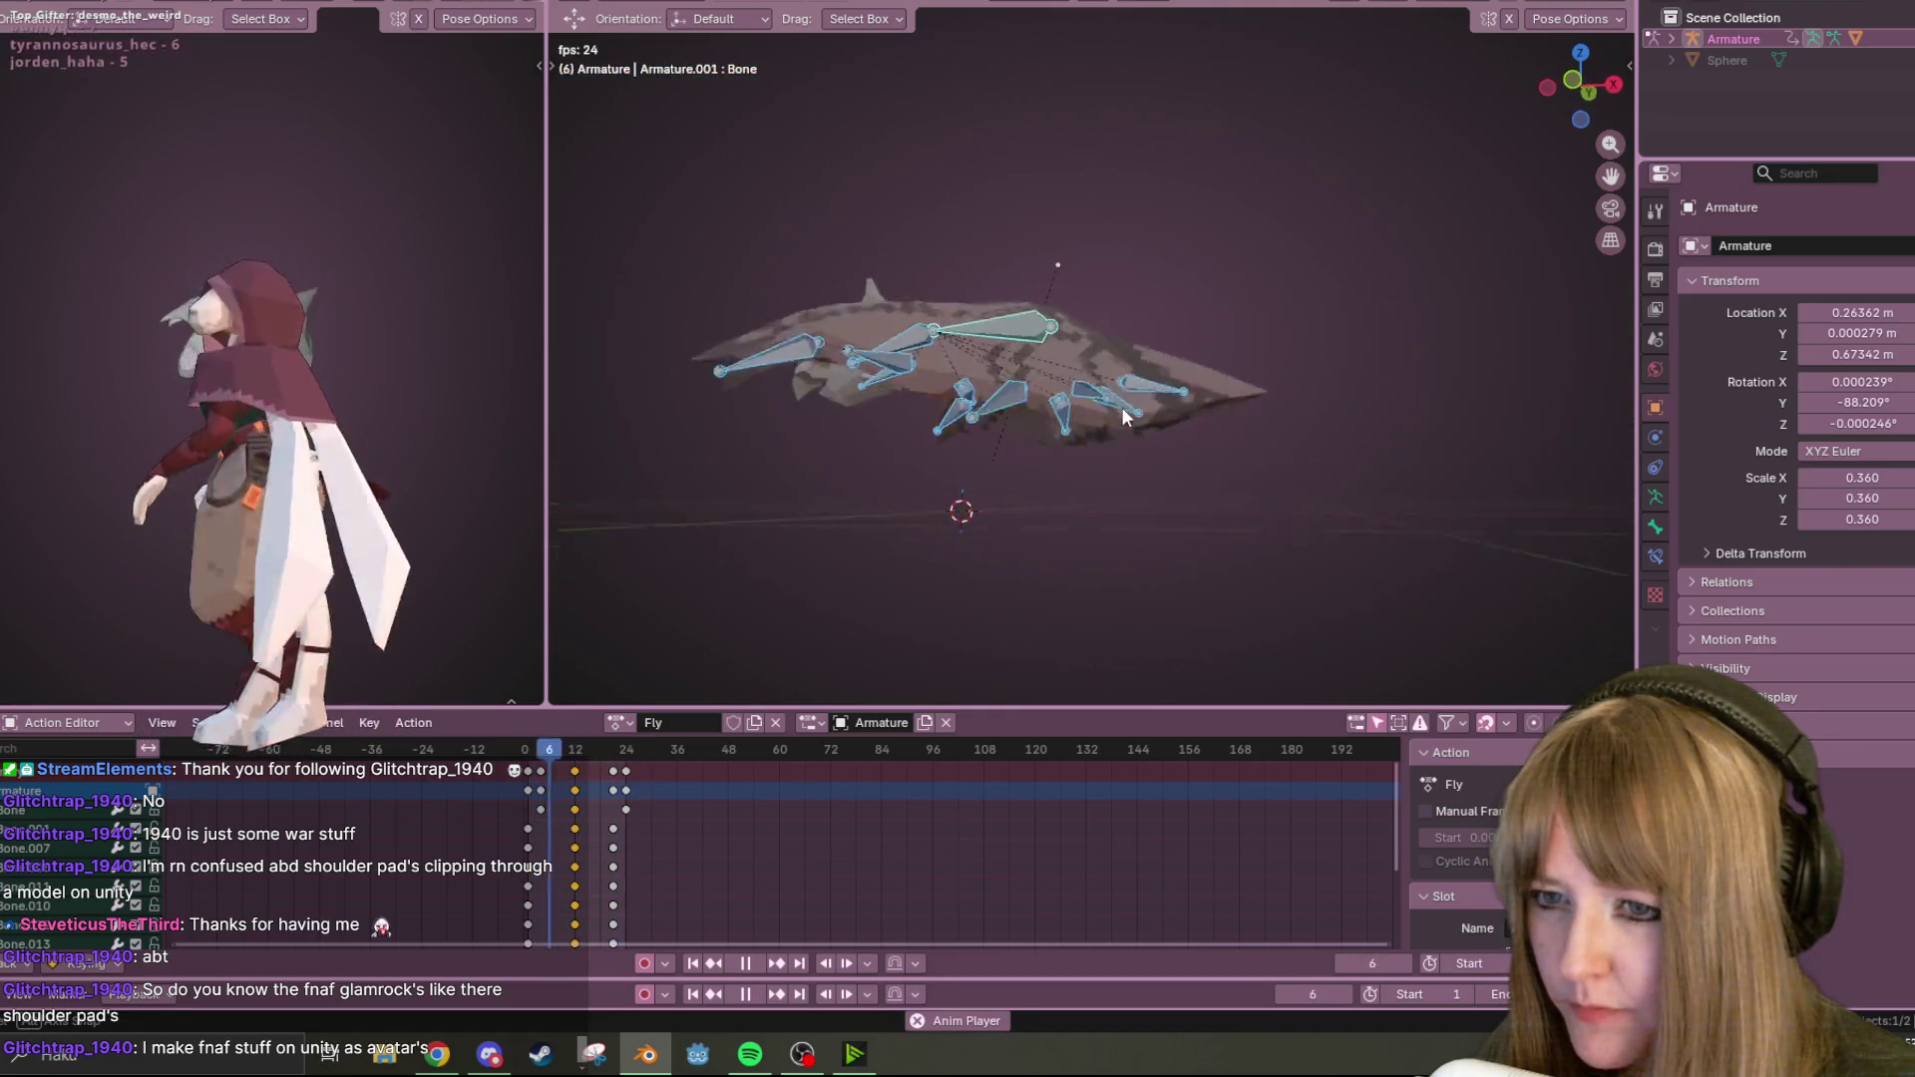
Move Fly's last keyframe column to frame 23 and replay the animation to check the loop.
left_click_drag(625, 770, 622, 779)
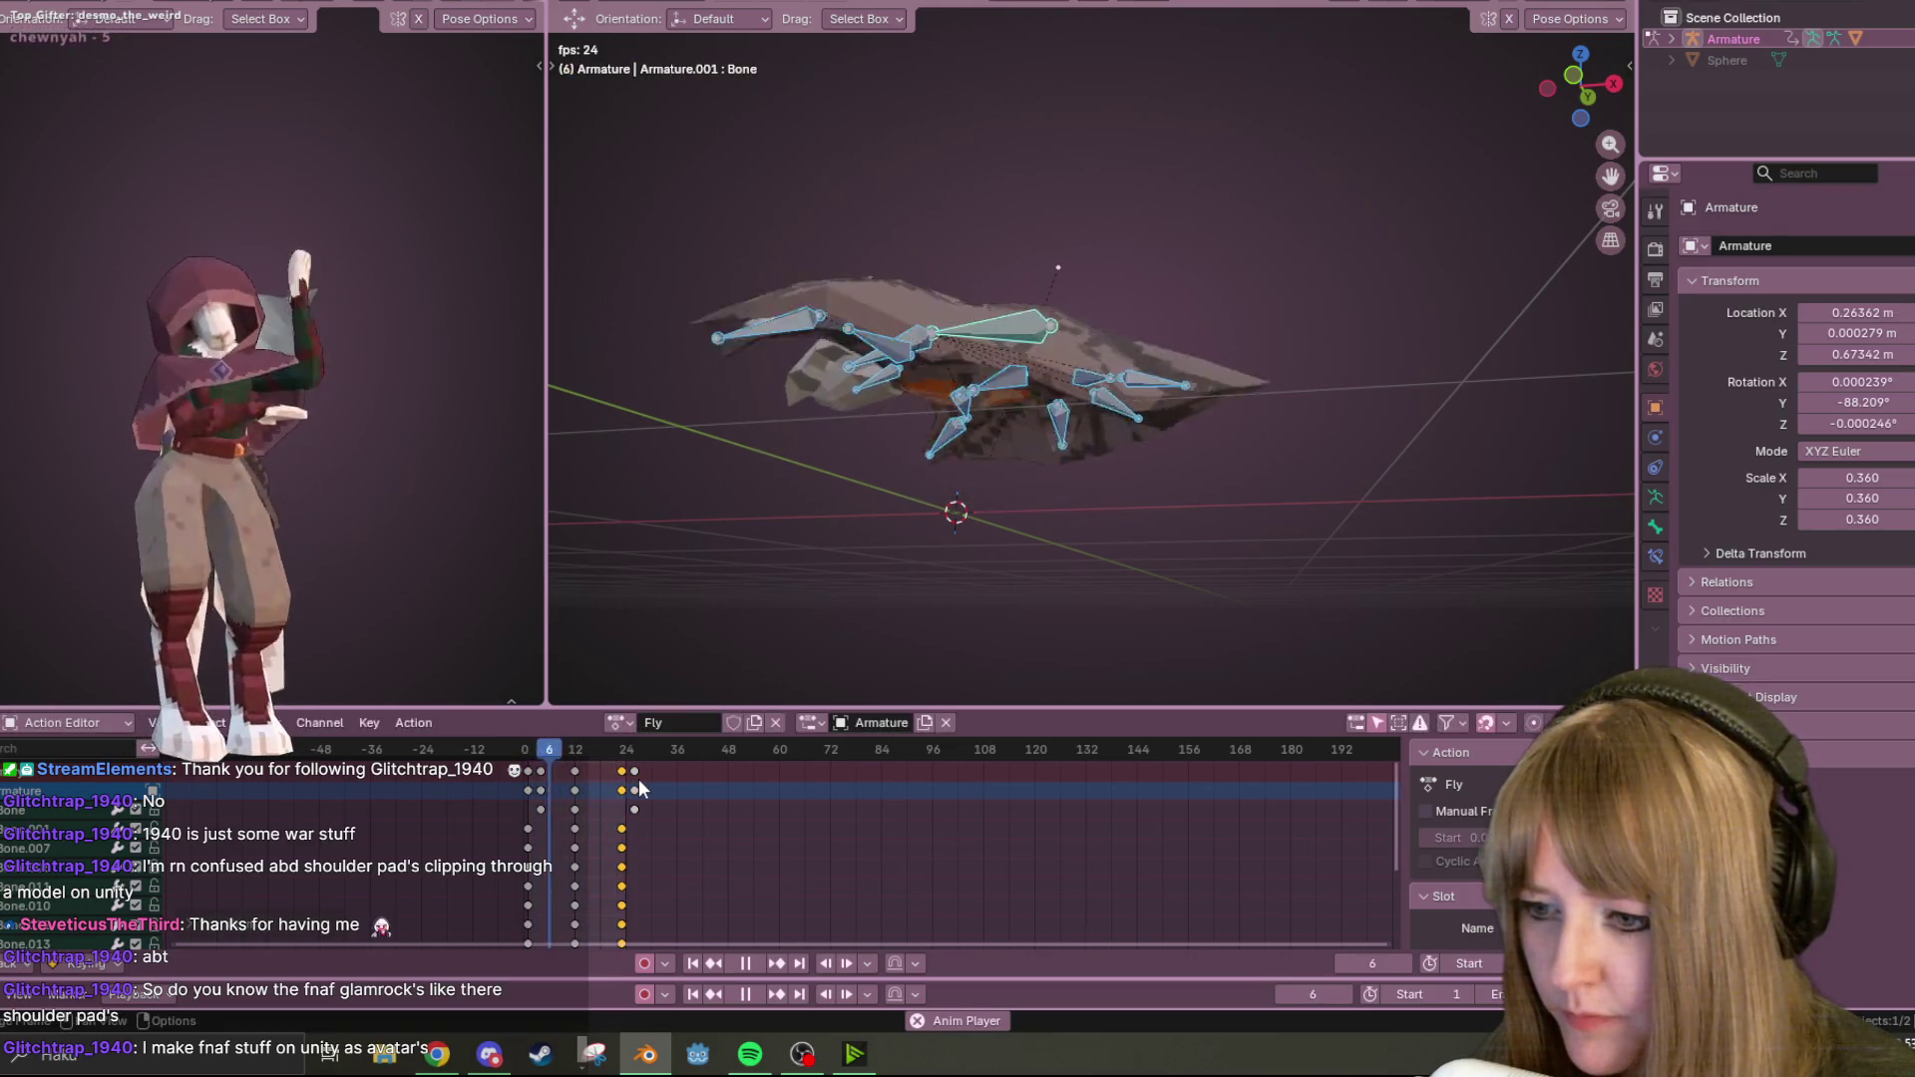
mouse_move(953, 422)
middle_mouse_down()
mouse_move(983, 521)
mouse_move(1103, 471)
mouse_move(1177, 411)
mouse_move(1227, 415)
mouse_move(1057, 480)
mouse_move(692, 421)
mouse_move(1602, 459)
mouse_move(1241, 600)
middle_mouse_up()
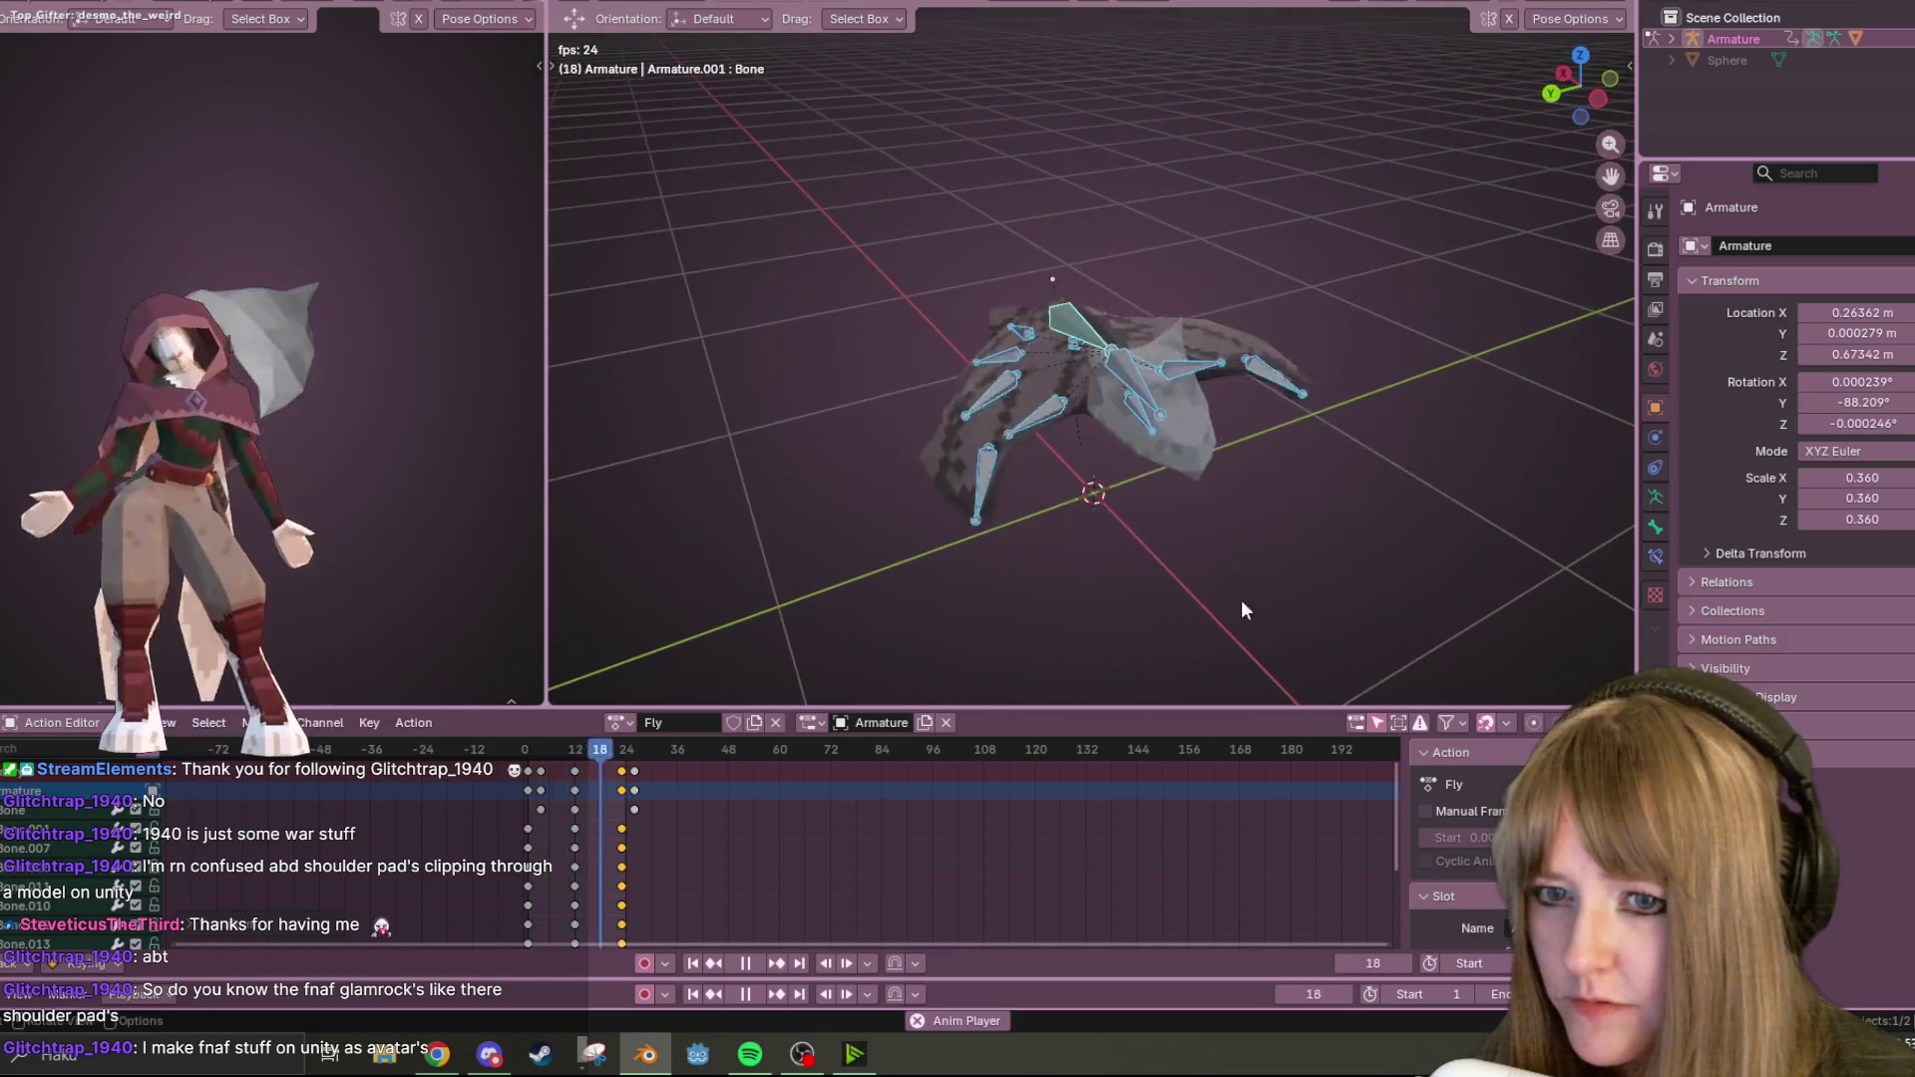
left_click(752, 962)
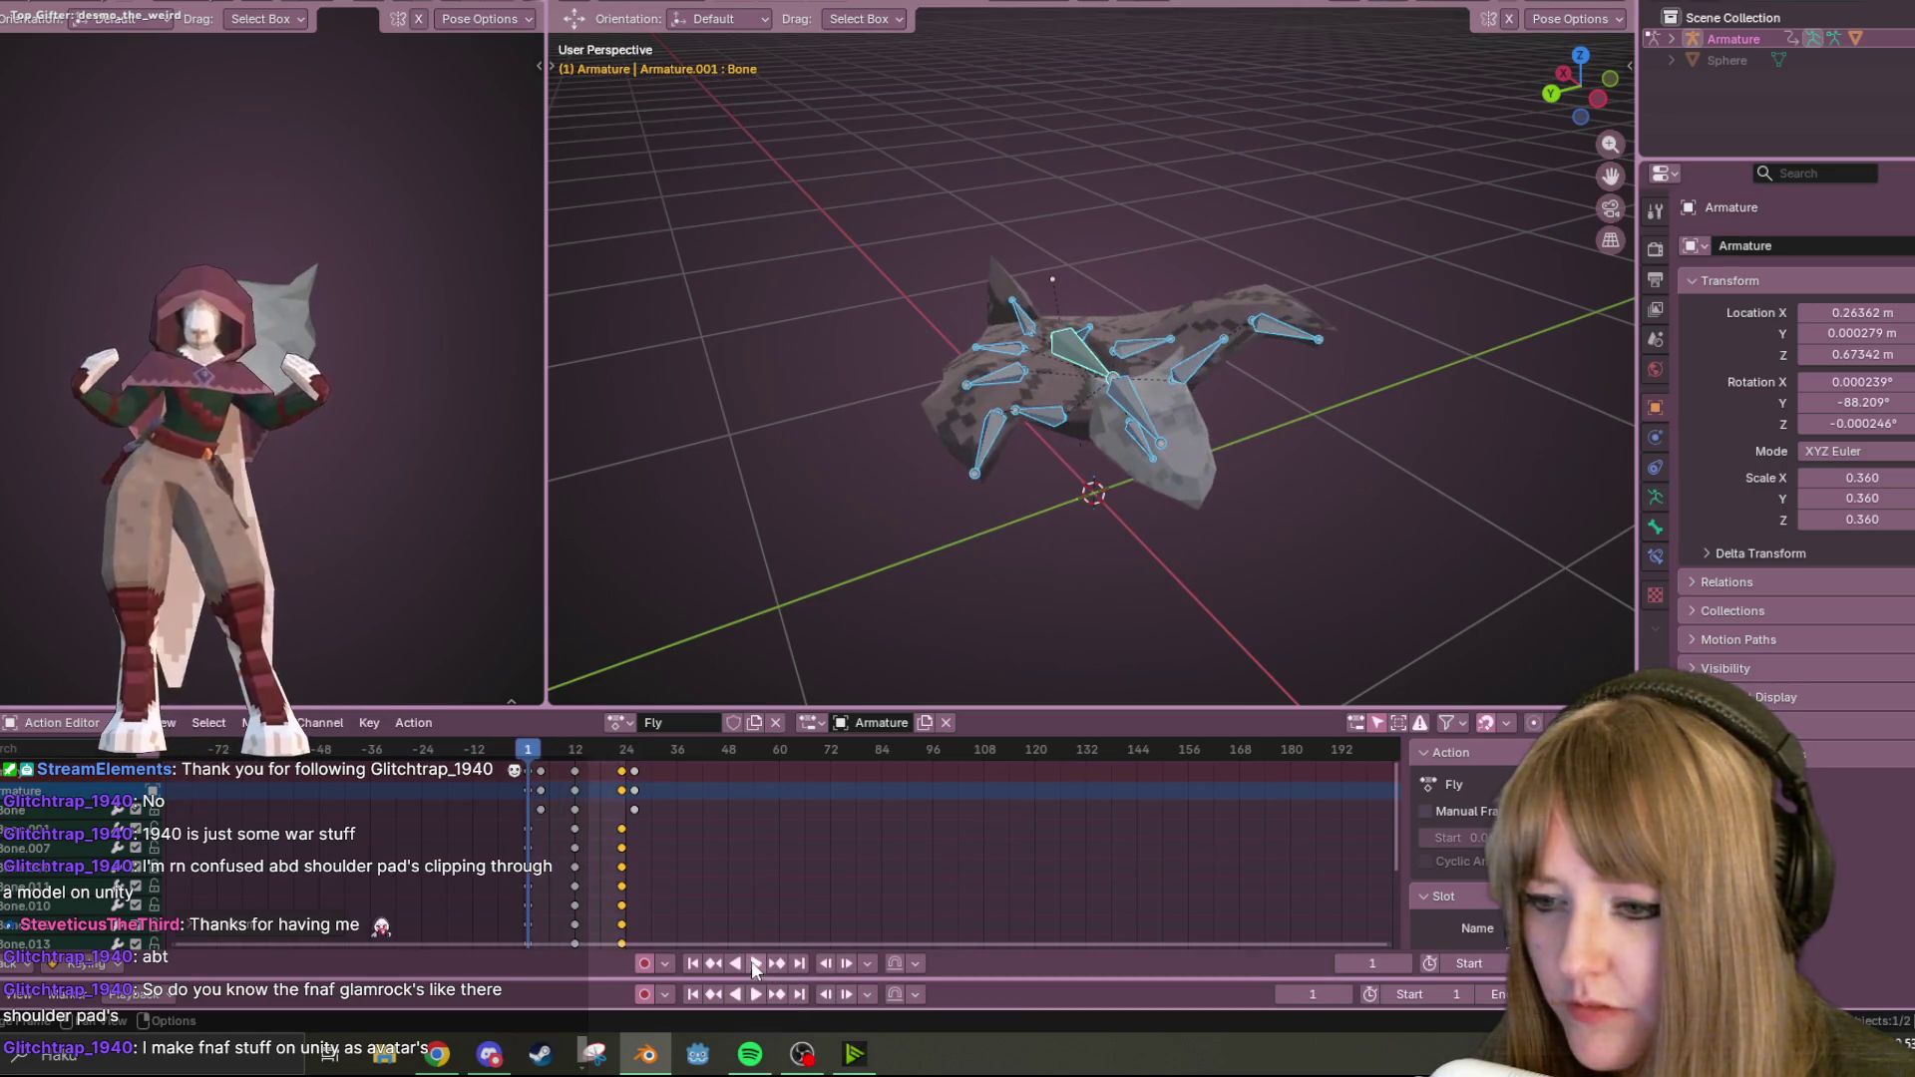
mouse_move(1306, 479)
middle_mouse_down()
mouse_move(1113, 499)
mouse_move(1131, 357)
mouse_move(979, 355)
mouse_move(967, 371)
mouse_move(1009, 409)
middle_mouse_up()
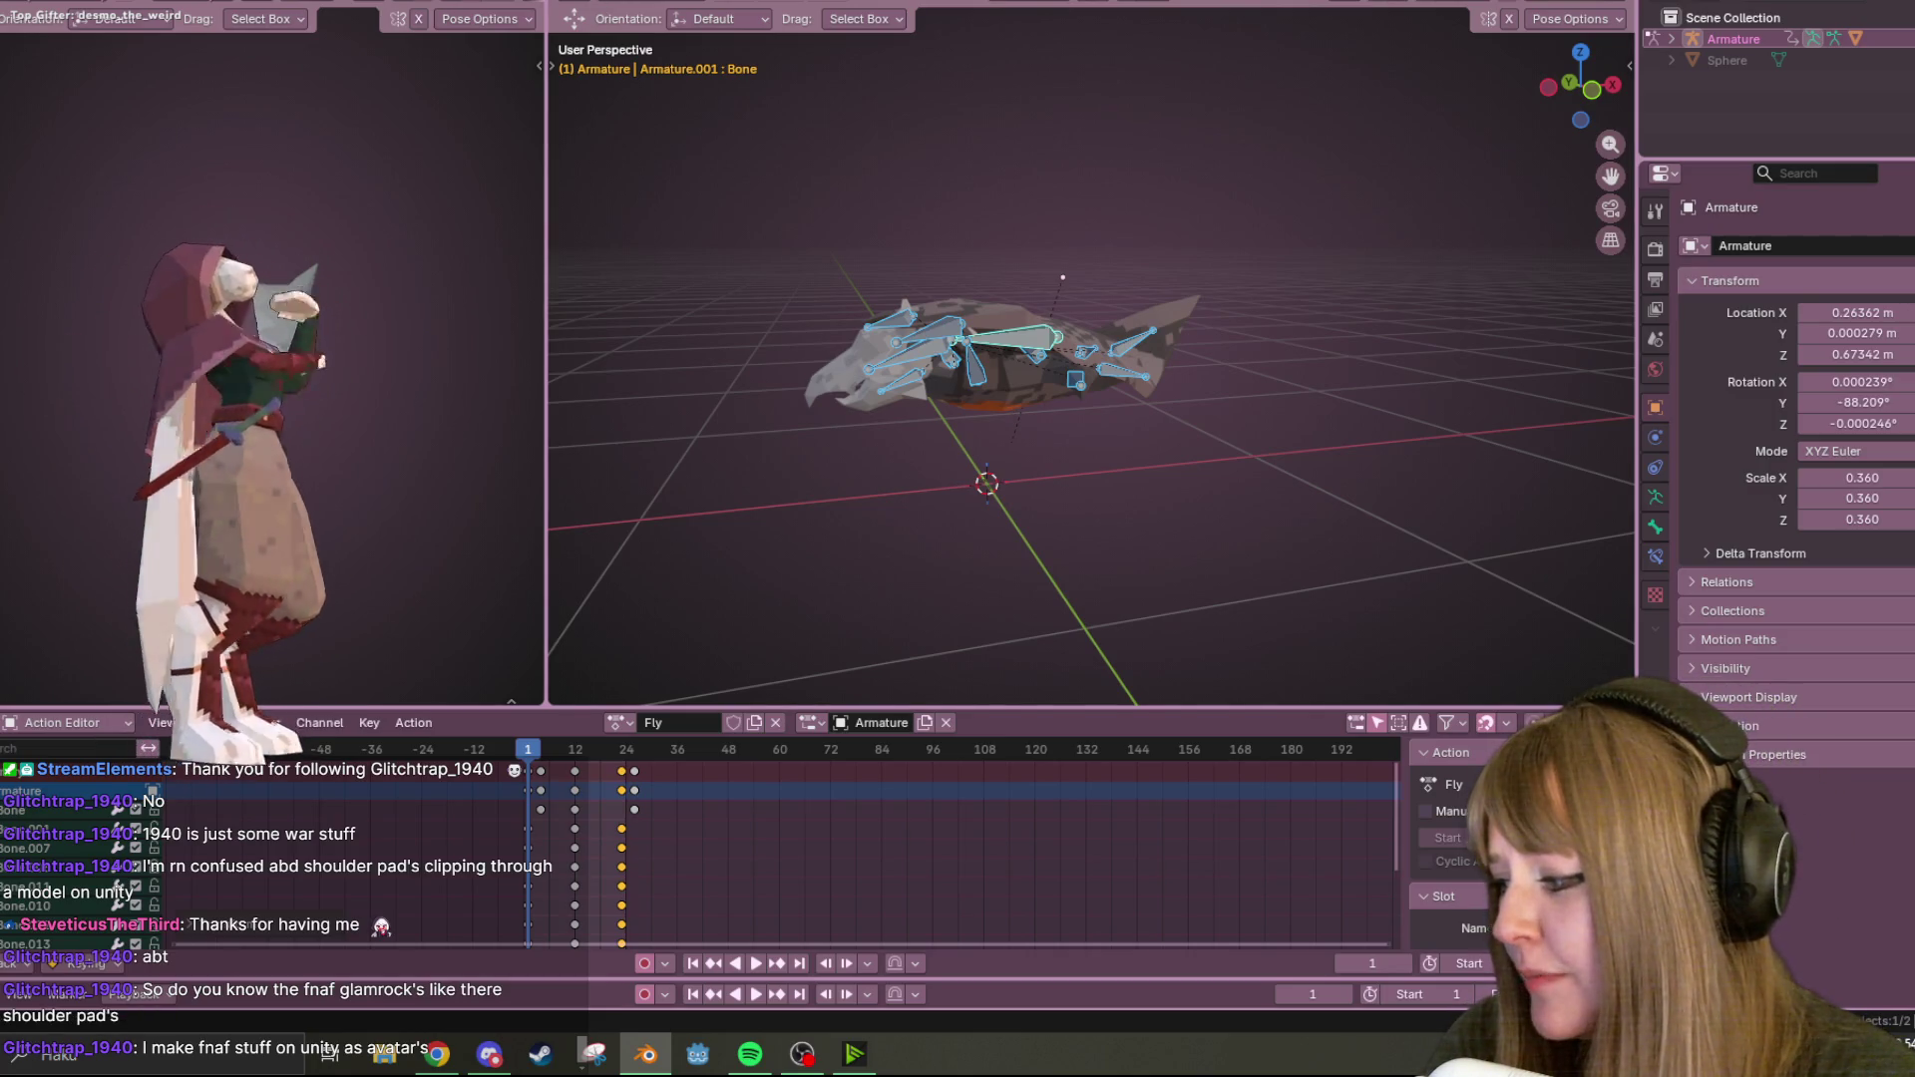
left_click(384, 1054)
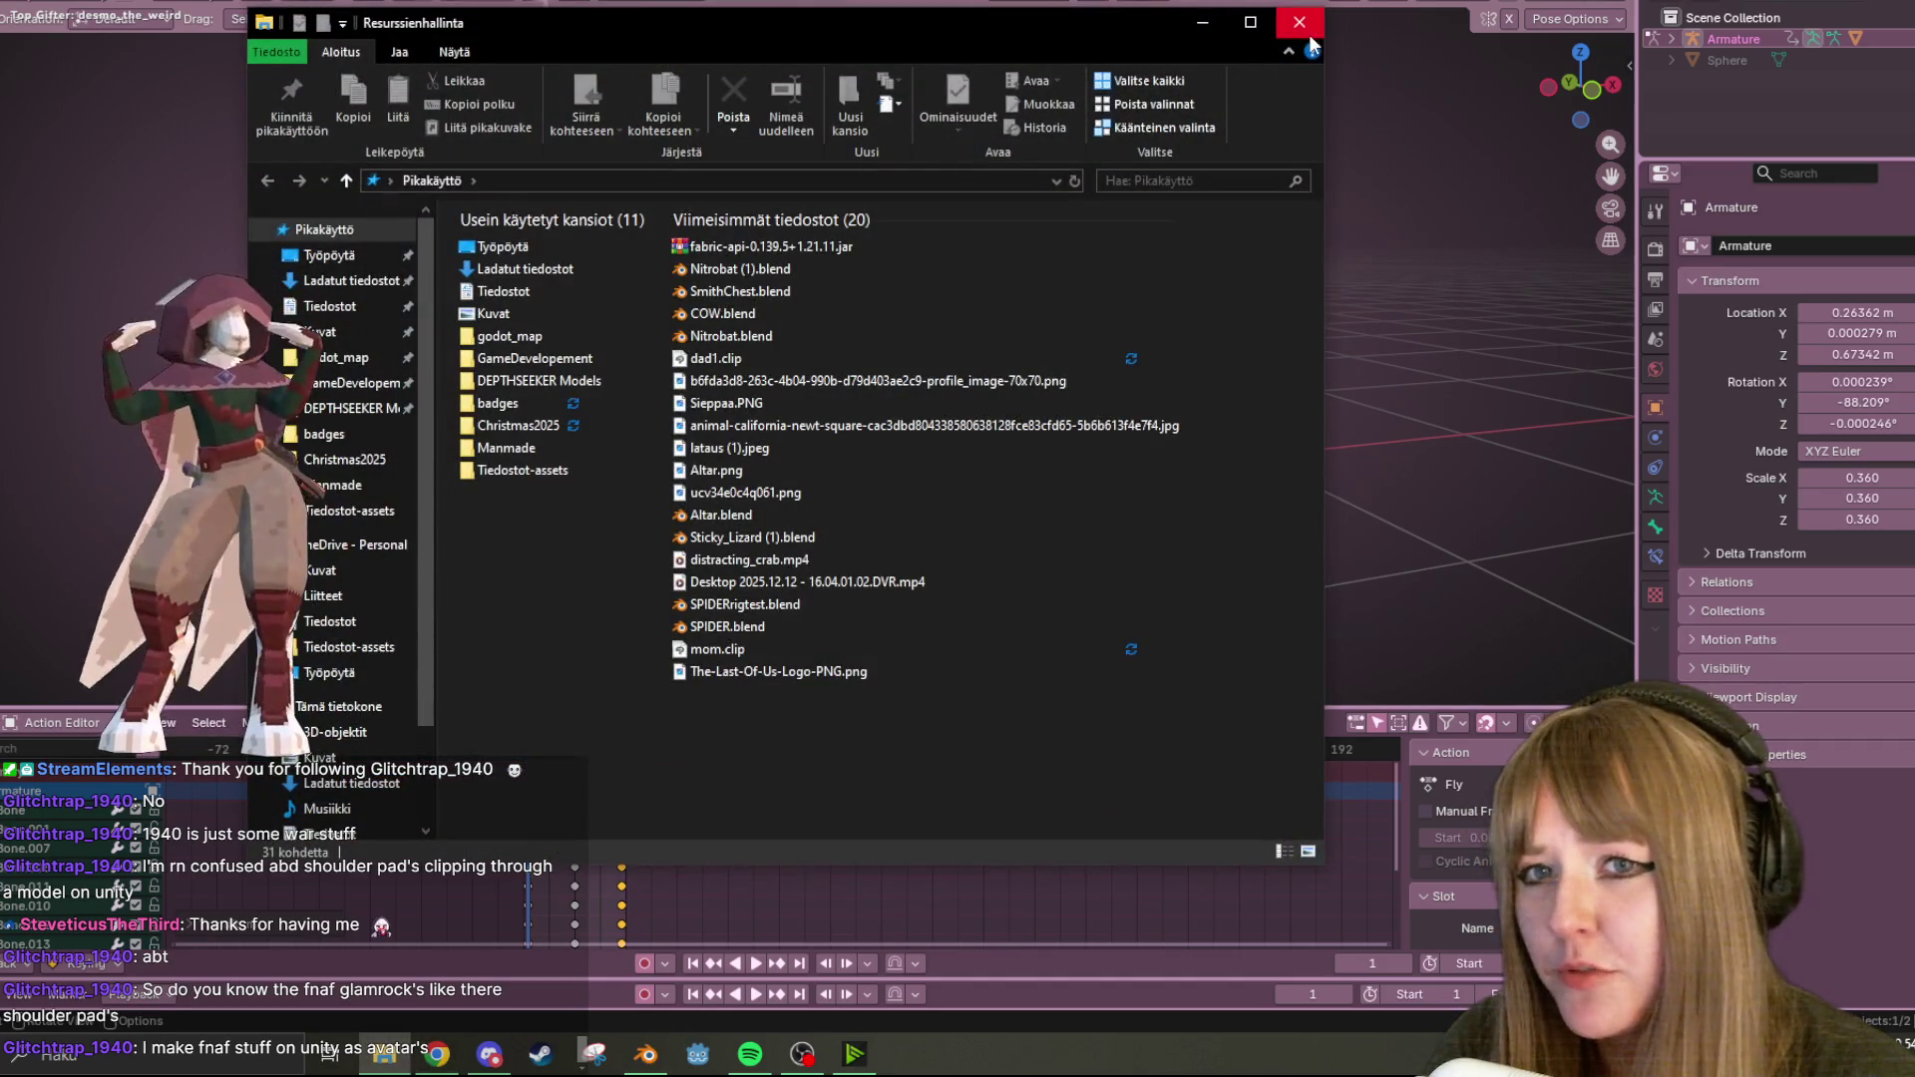
left_click(1304, 28)
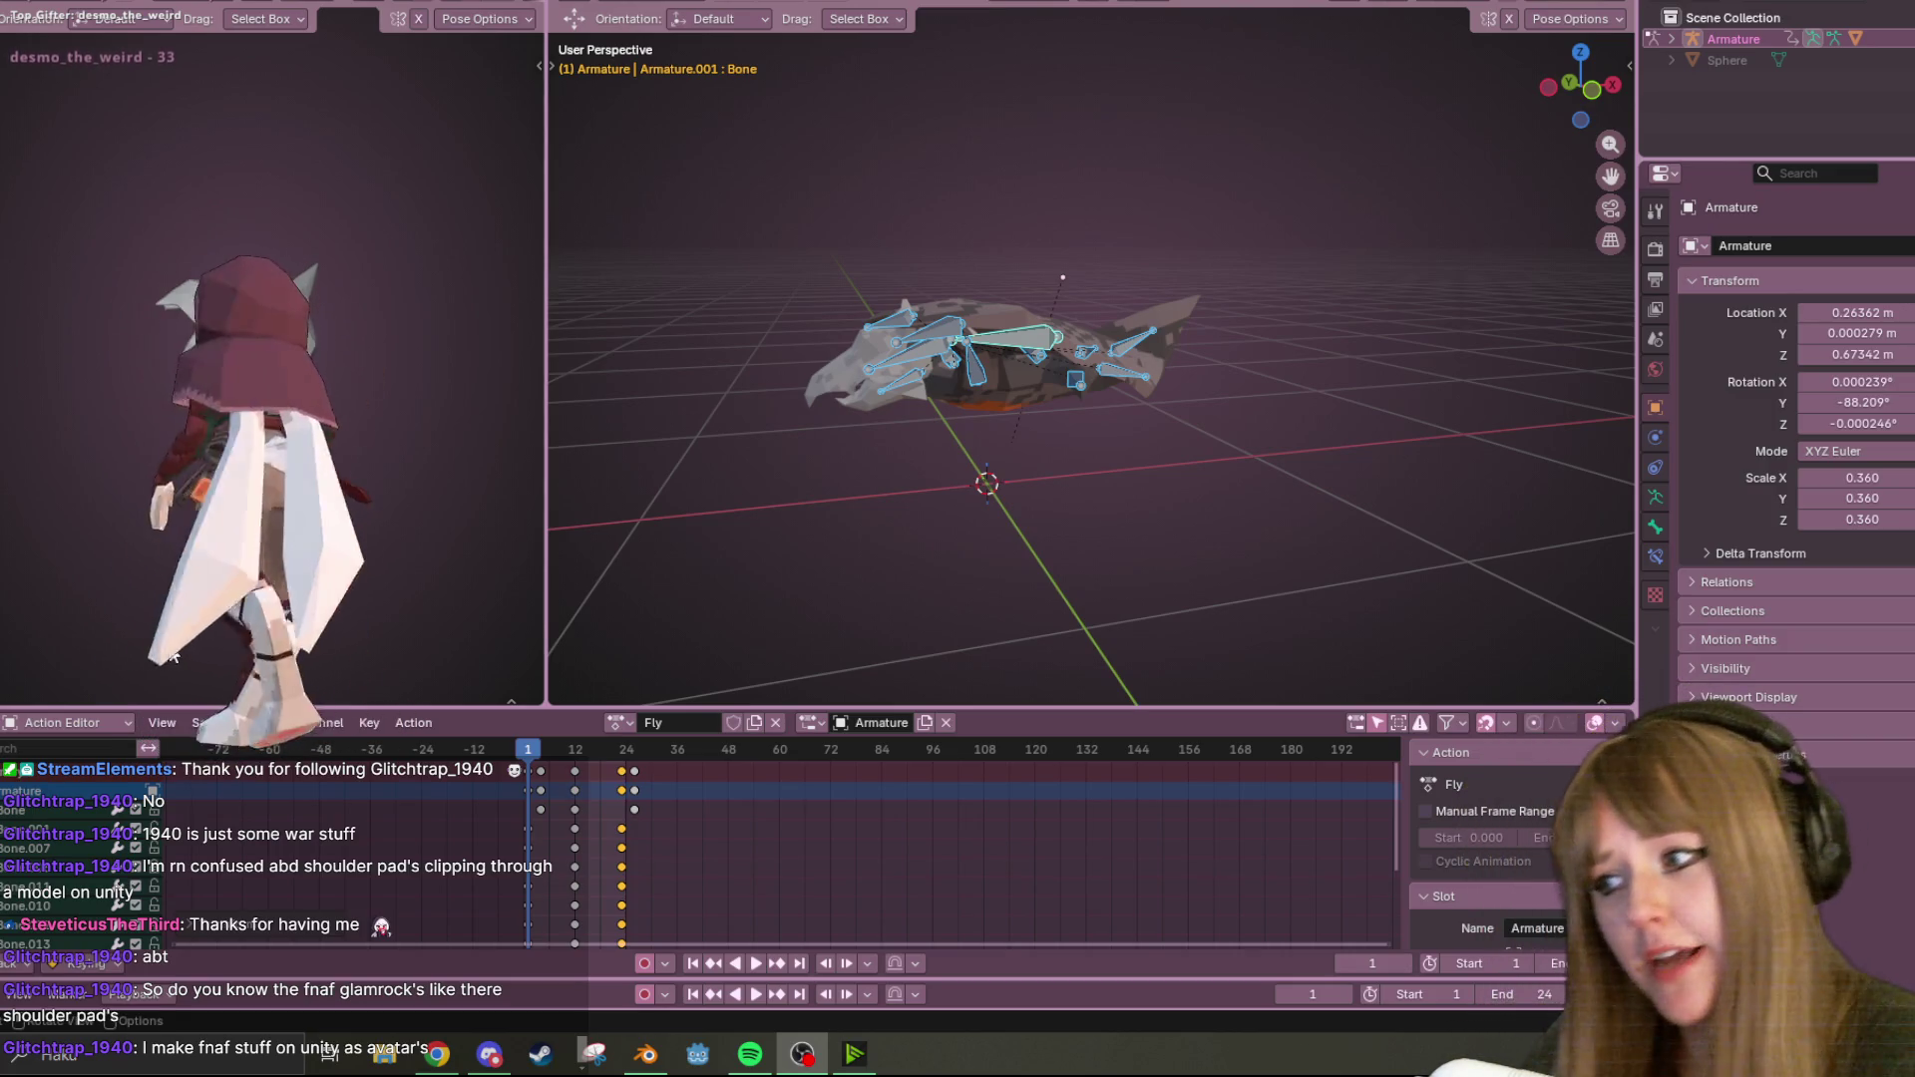
key("space")
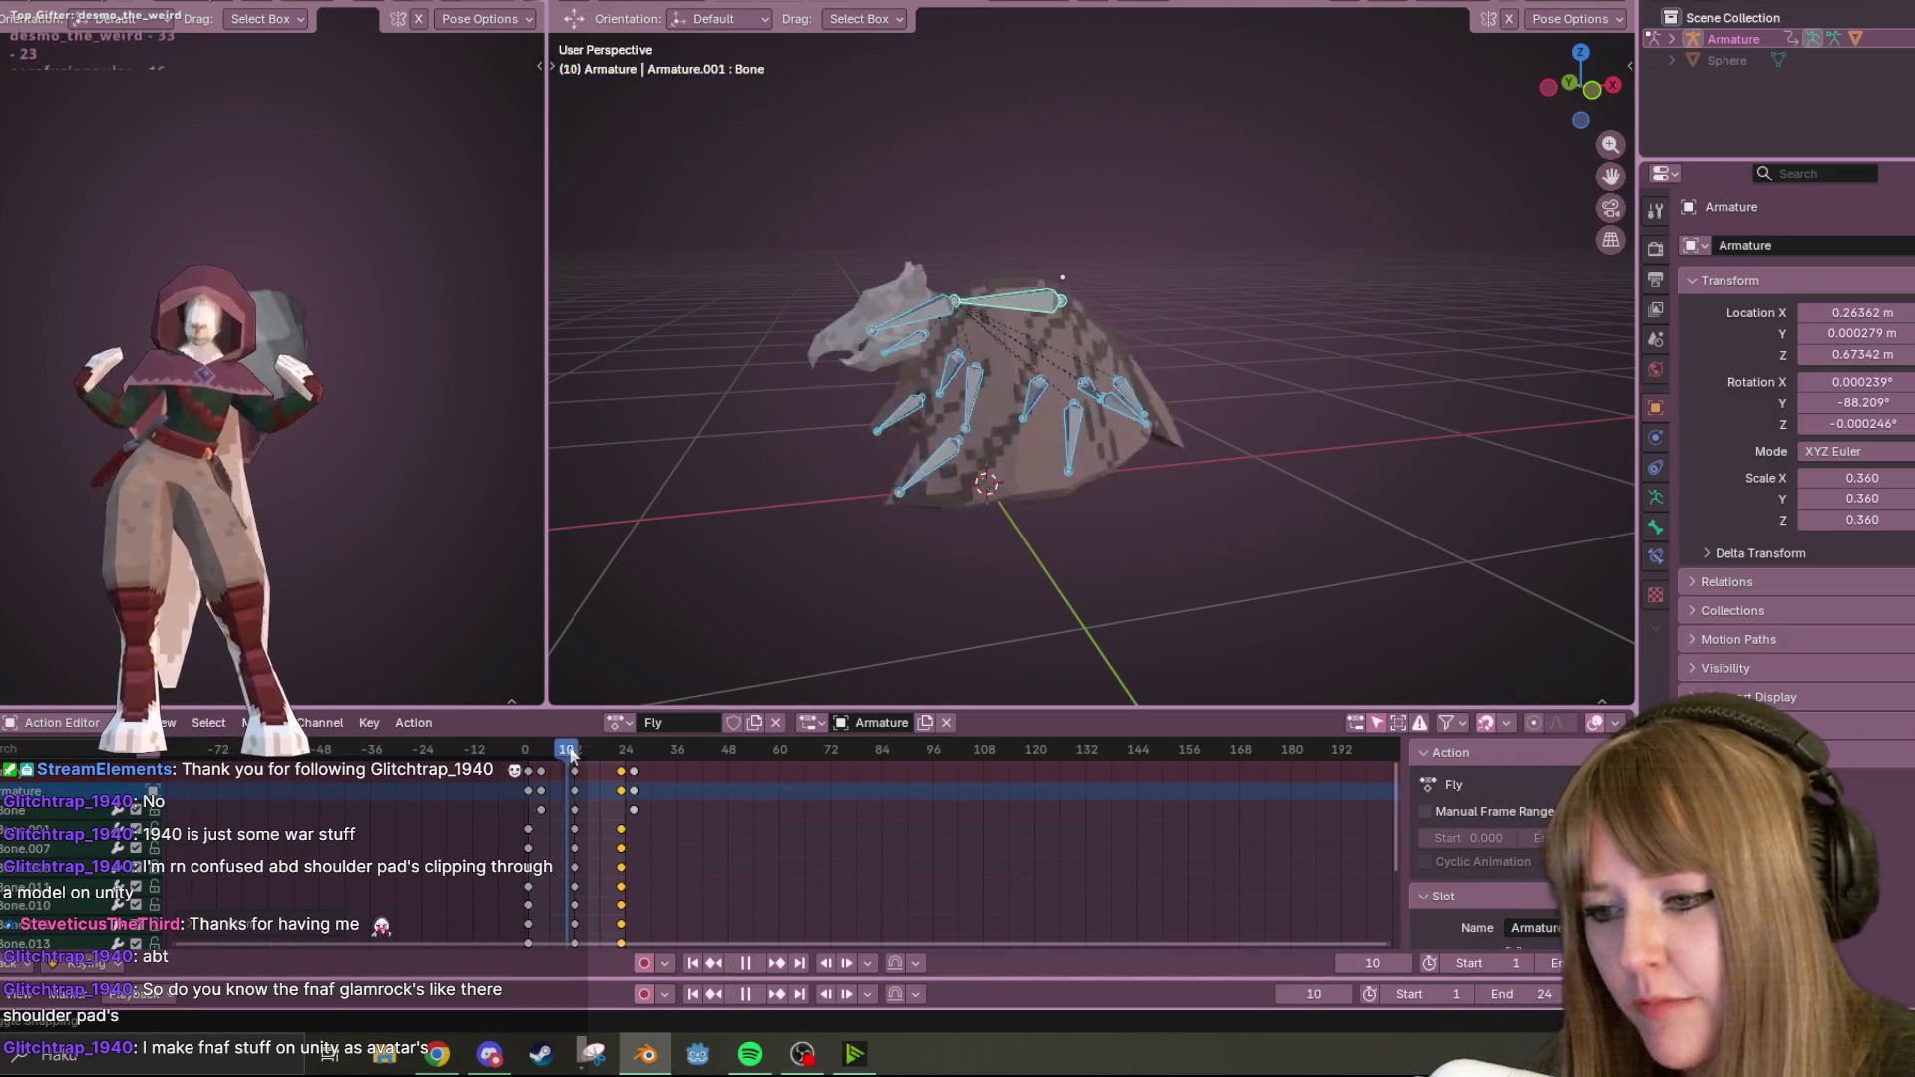
key("ctrl+Page_Up")
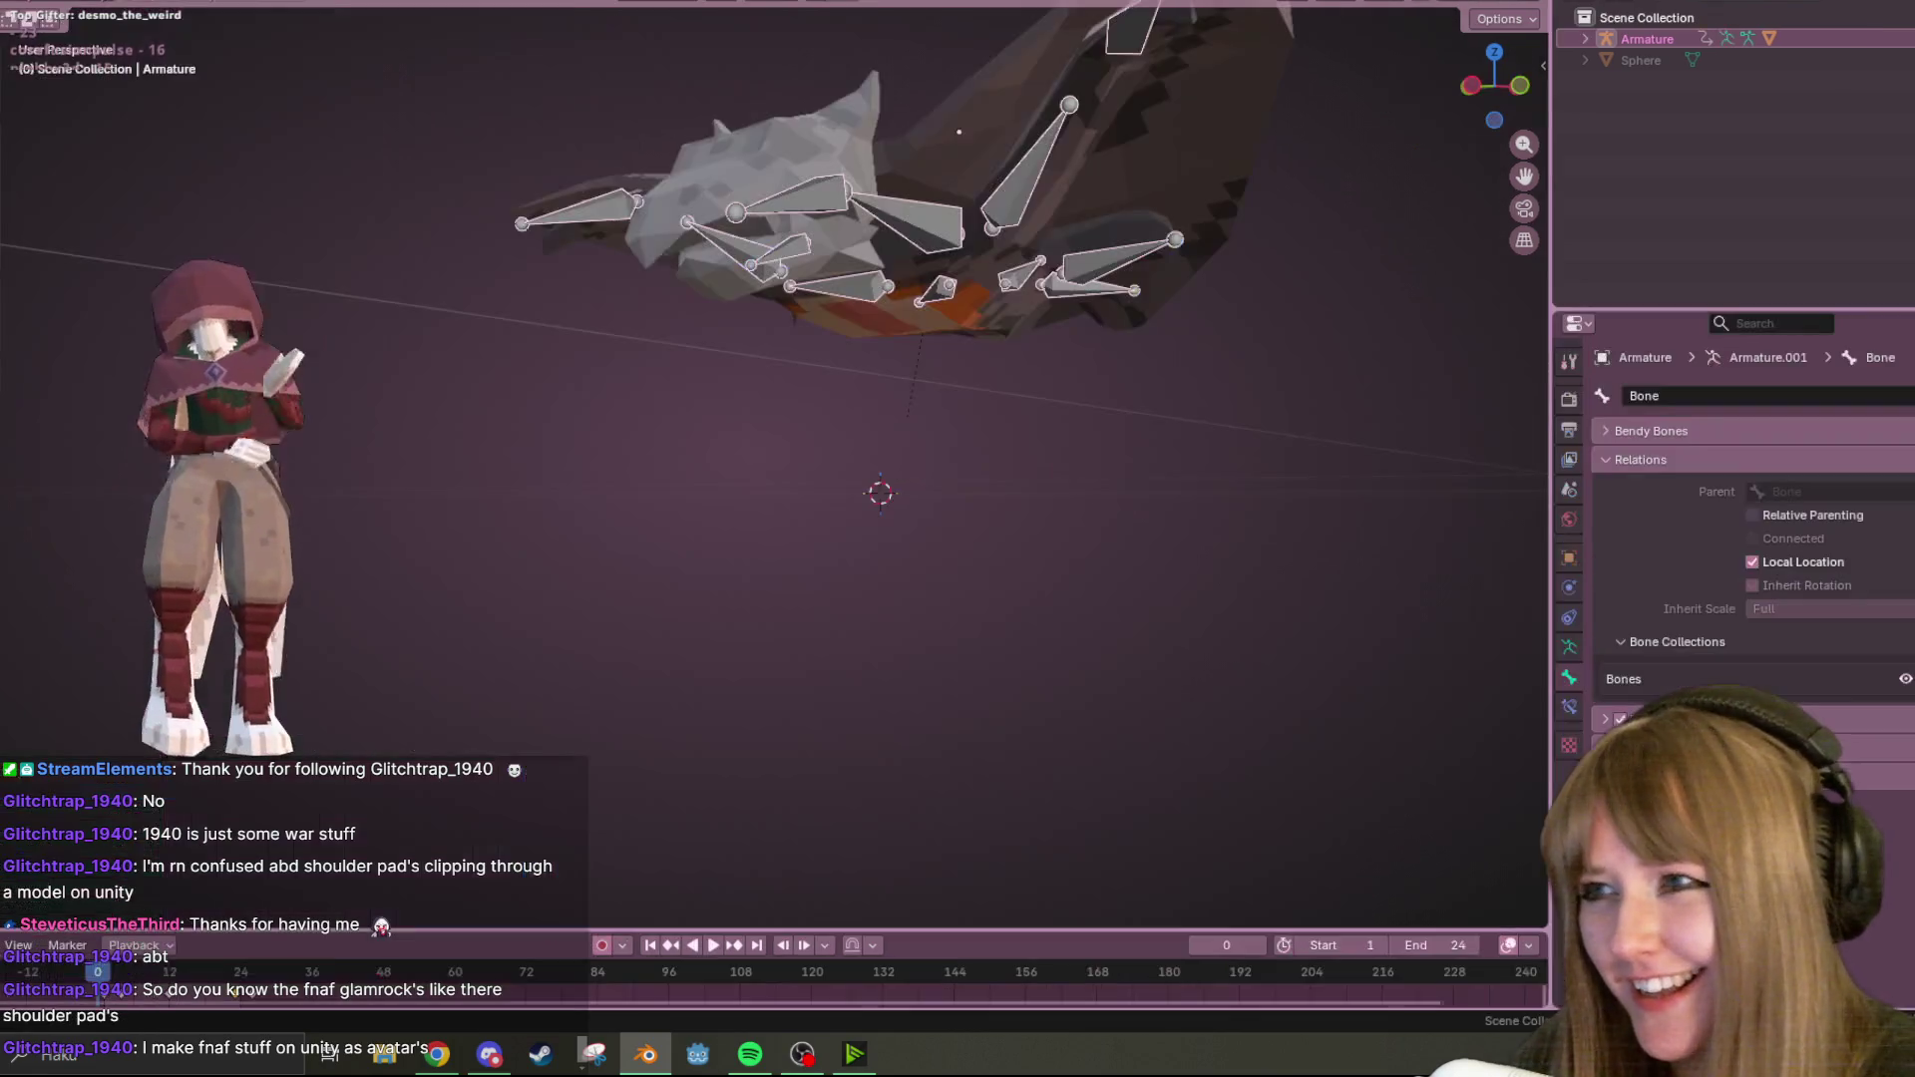
key("space")
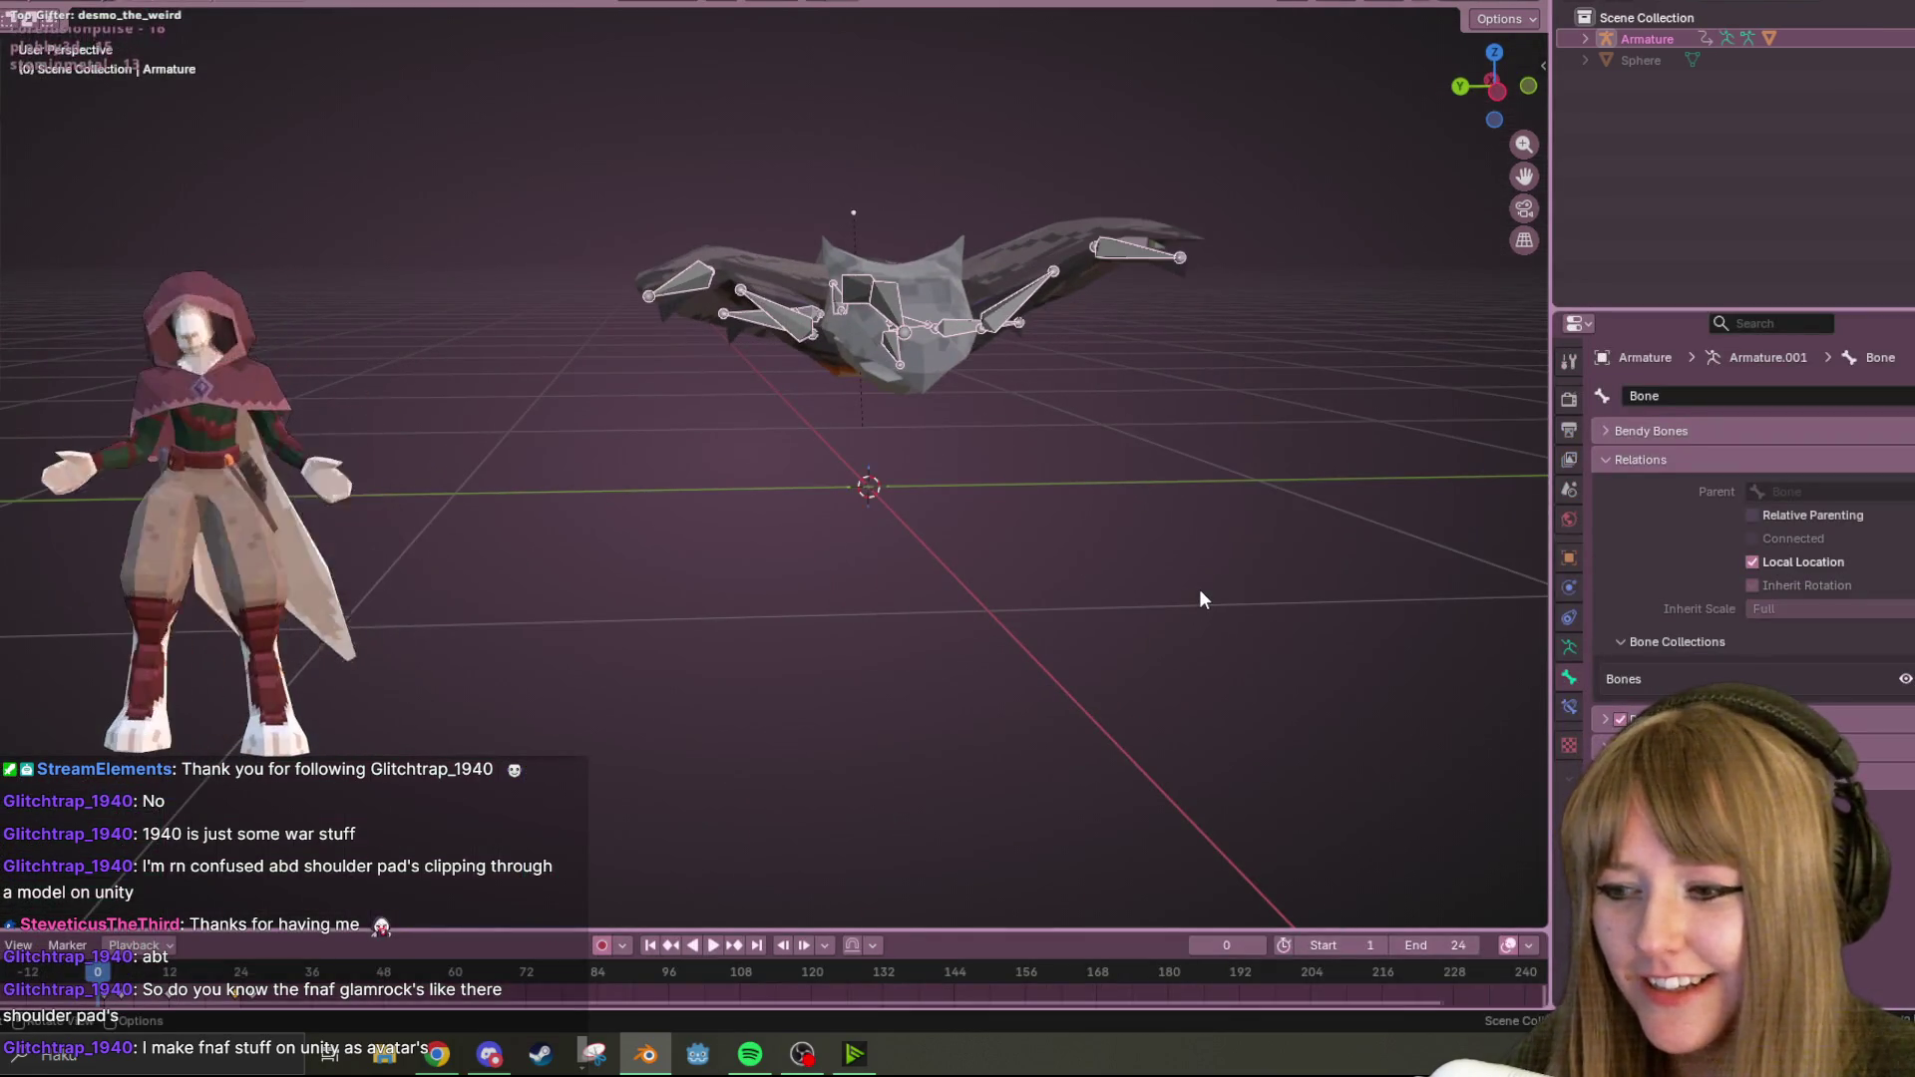
middle_click_drag(1199, 588, 1179, 413)
mouse_move(1175, 345)
middle_mouse_down()
mouse_move(1182, 421)
mouse_move(1456, 429)
mouse_move(1504, 519)
mouse_move(1271, 303)
mouse_move(1133, 512)
mouse_move(1131, 200)
mouse_move(1194, 268)
mouse_move(900, 450)
mouse_move(733, 268)
mouse_move(692, 253)
mouse_move(546, 254)
mouse_move(449, 313)
mouse_move(637, 415)
mouse_move(1219, 599)
mouse_move(994, 284)
mouse_move(926, 362)
mouse_move(590, 452)
mouse_move(315, 458)
mouse_move(1268, 467)
mouse_move(1141, 608)
mouse_move(860, 534)
mouse_move(843, 910)
mouse_move(721, 956)
mouse_move(870, 655)
mouse_move(915, 317)
mouse_move(872, 320)
mouse_move(987, 359)
mouse_move(958, 389)
mouse_move(867, 231)
mouse_move(1449, 547)
mouse_move(1223, 598)
mouse_move(1010, 480)
middle_mouse_up()
left_click(708, 945)
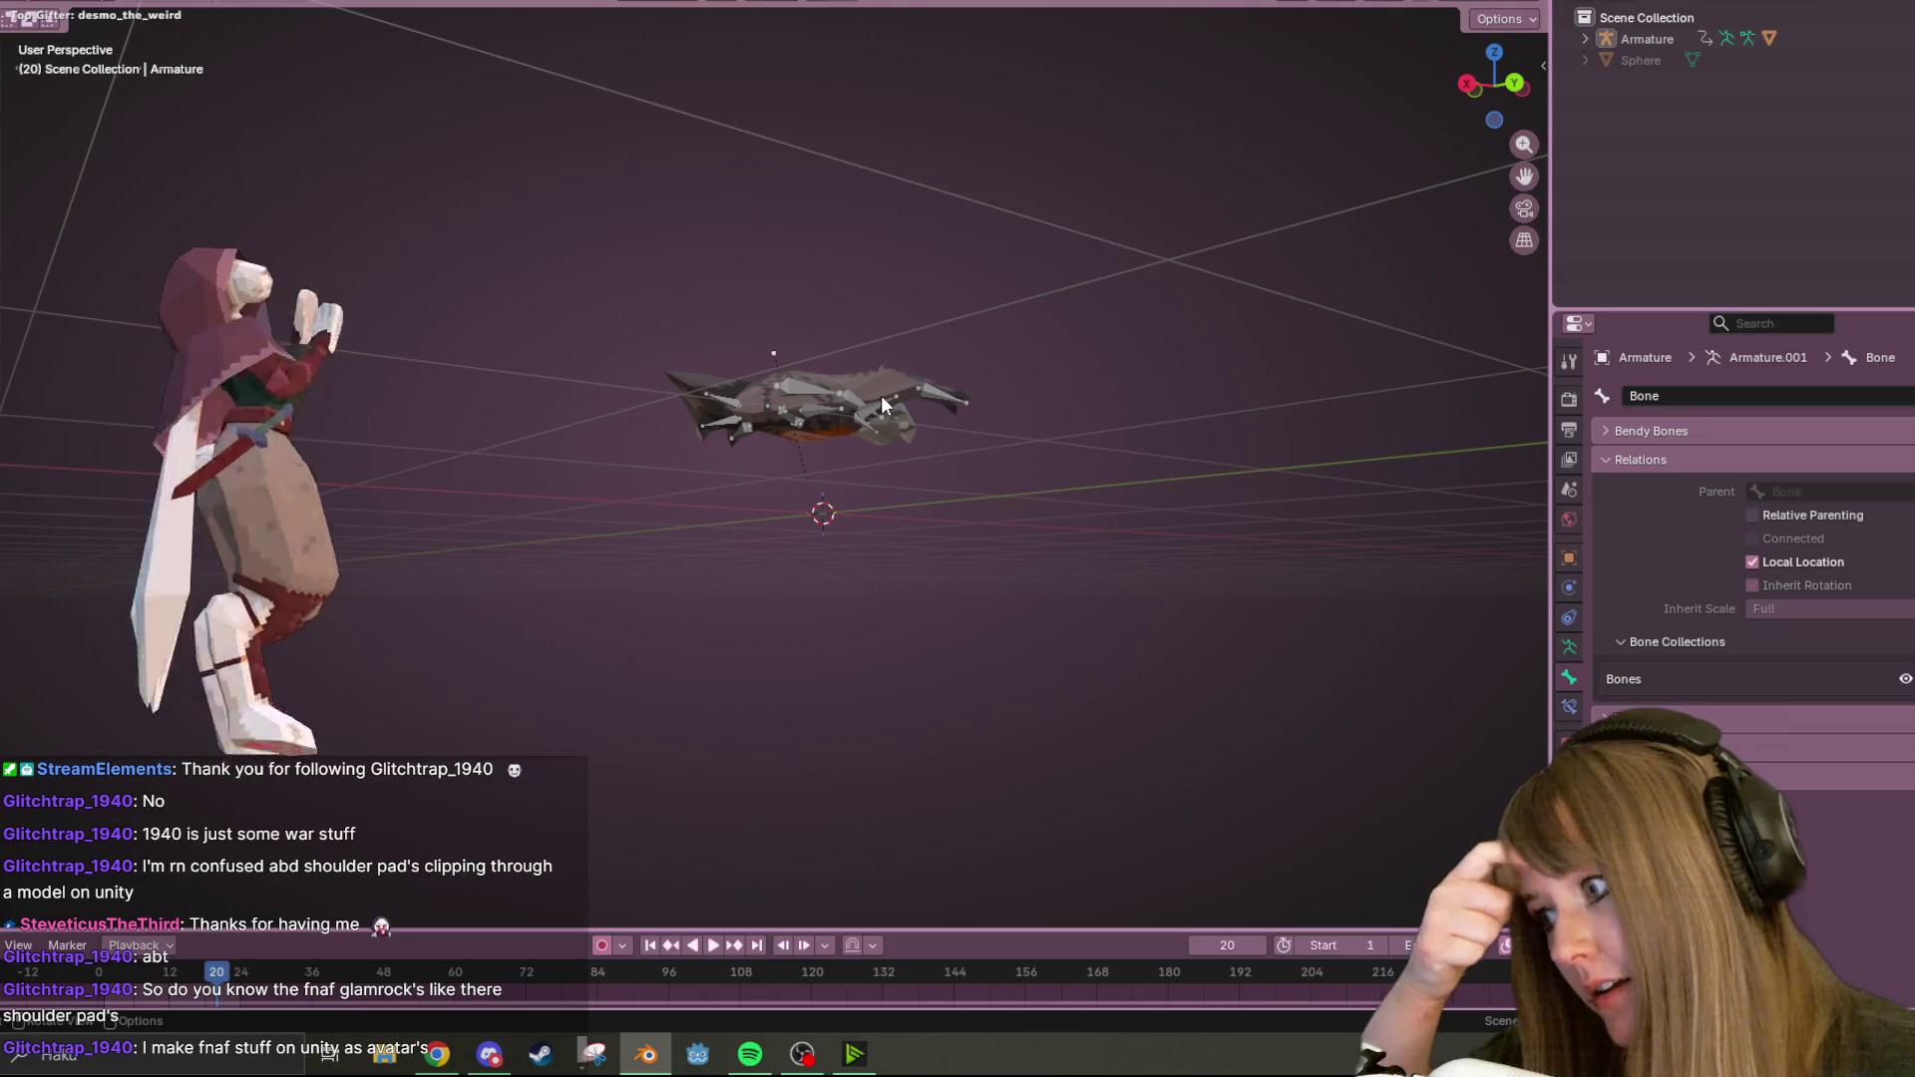
left_click(713, 944)
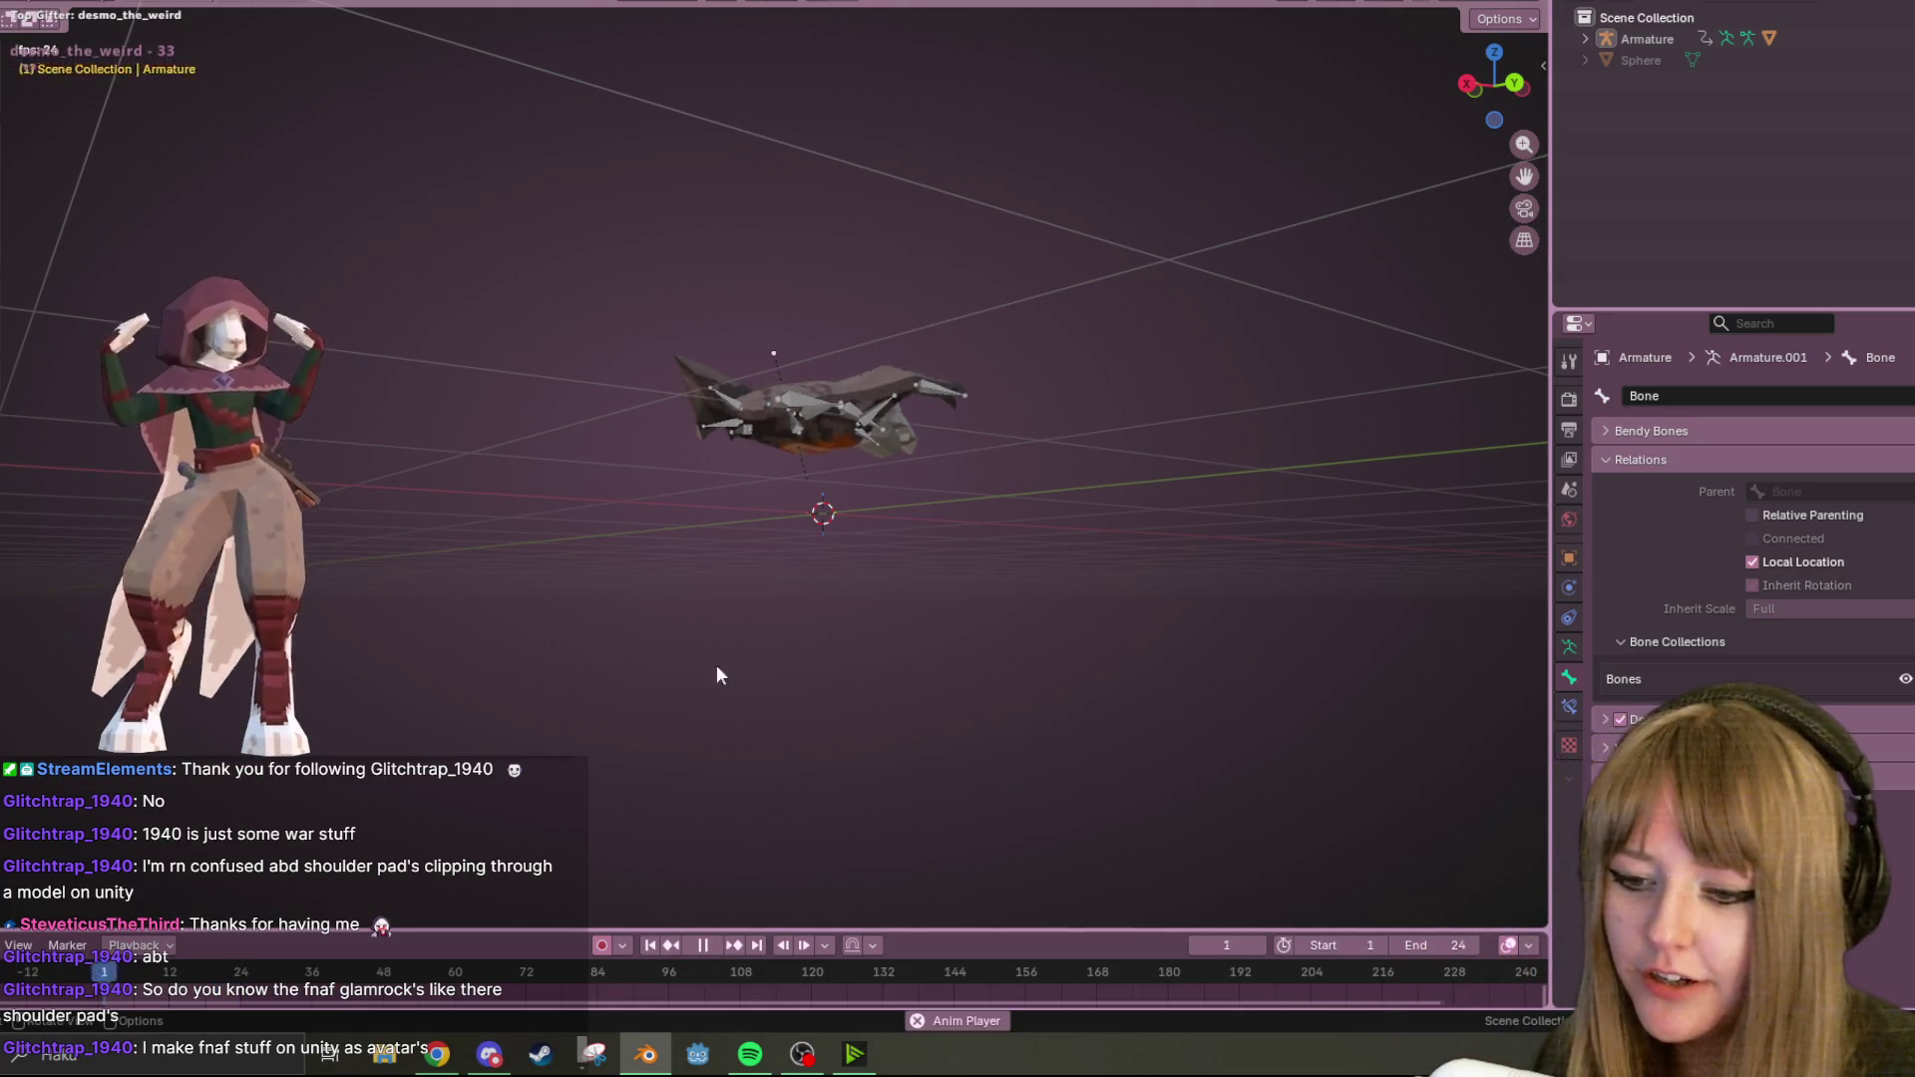
left_click(704, 945)
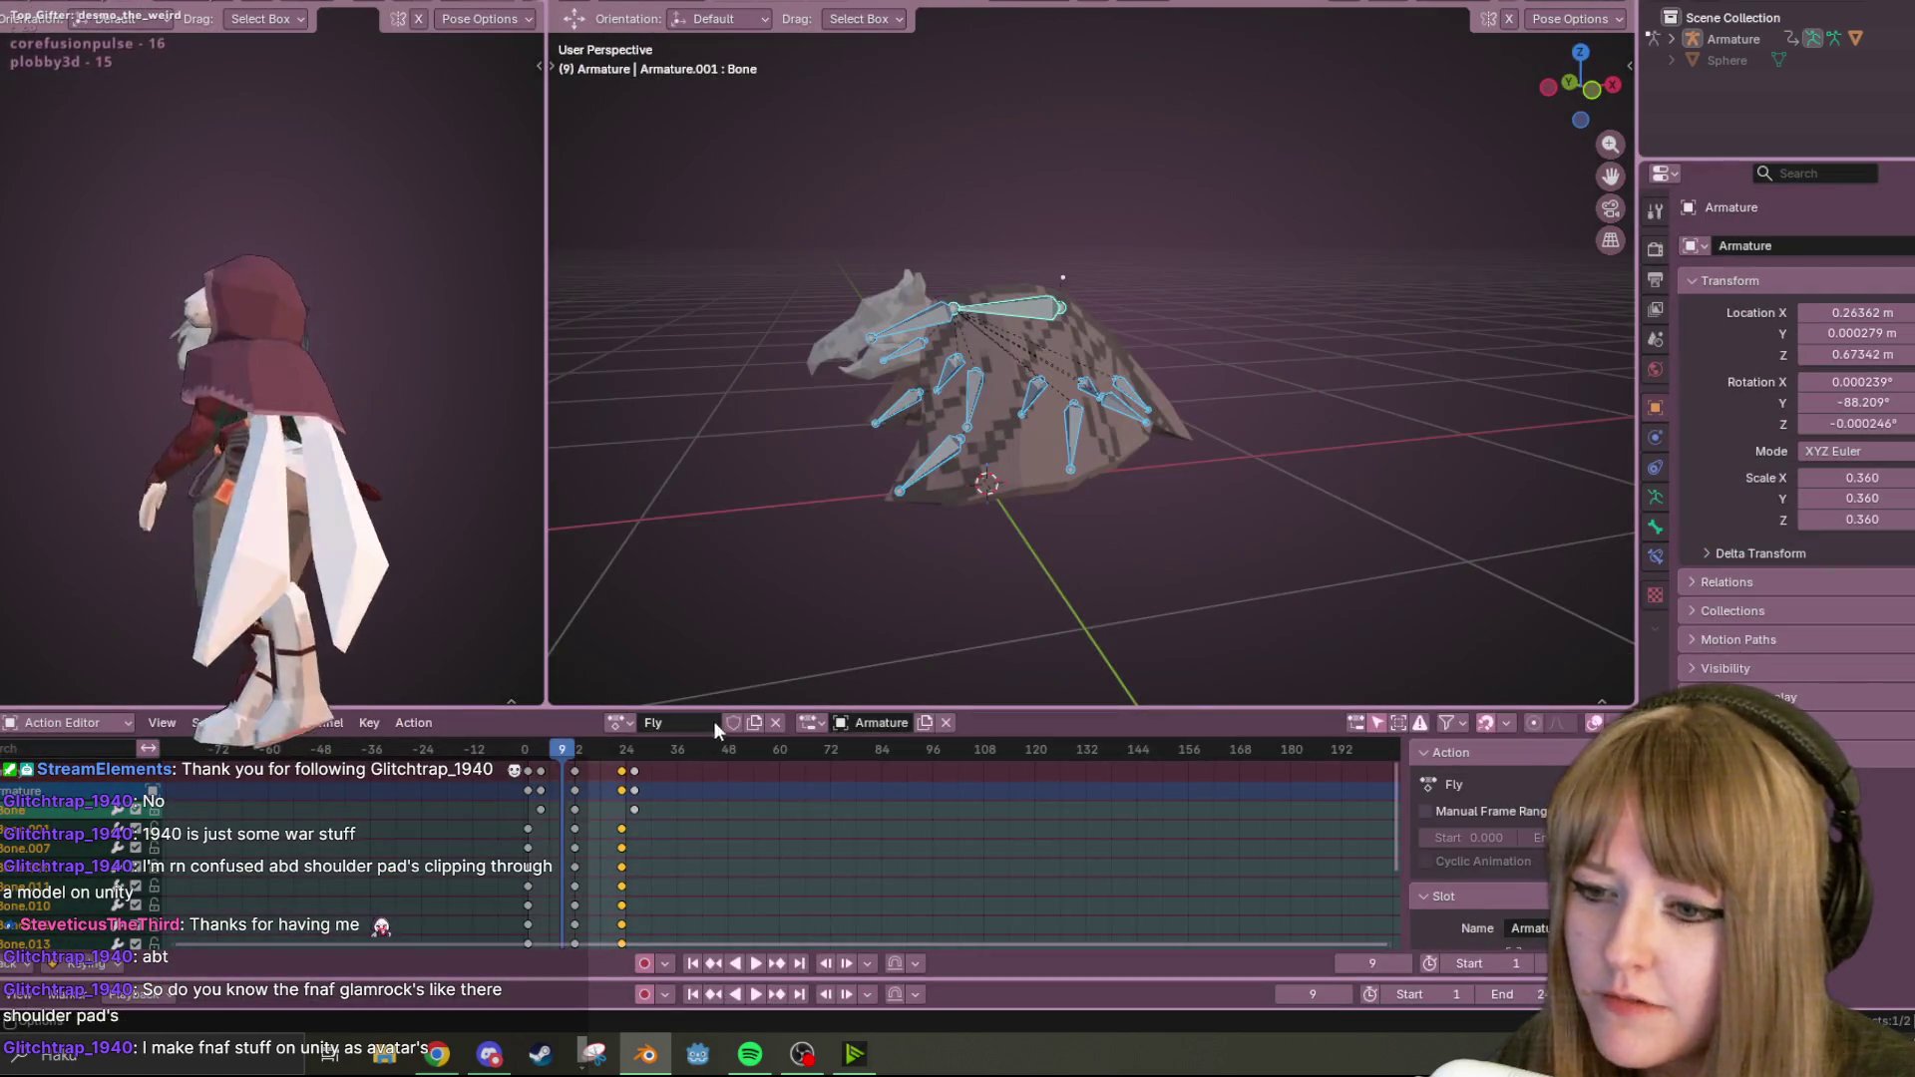
Switch the armature to the Idle action and orbit to a low view of the bat.
left_click(618, 722)
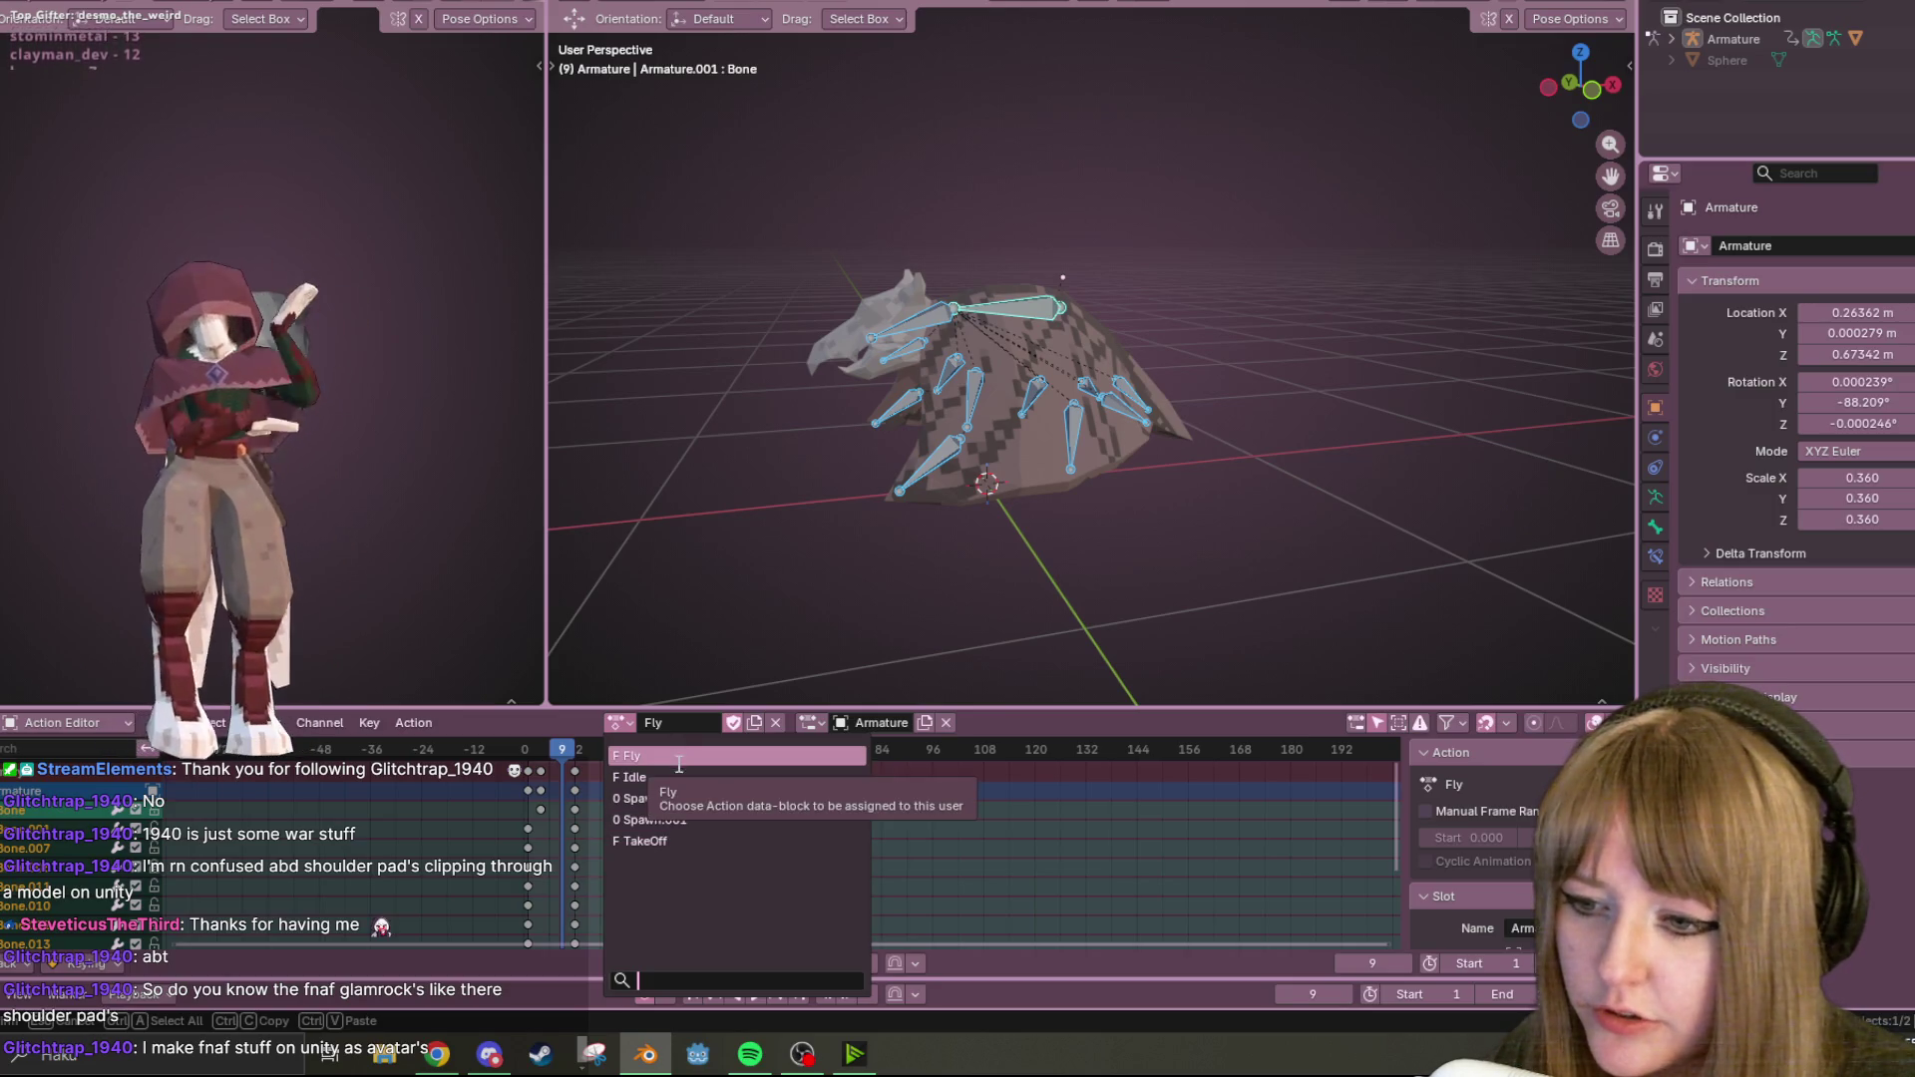
left_click(648, 777)
mouse_move(1009, 495)
middle_mouse_down()
mouse_move(1164, 566)
mouse_move(1278, 666)
middle_mouse_up()
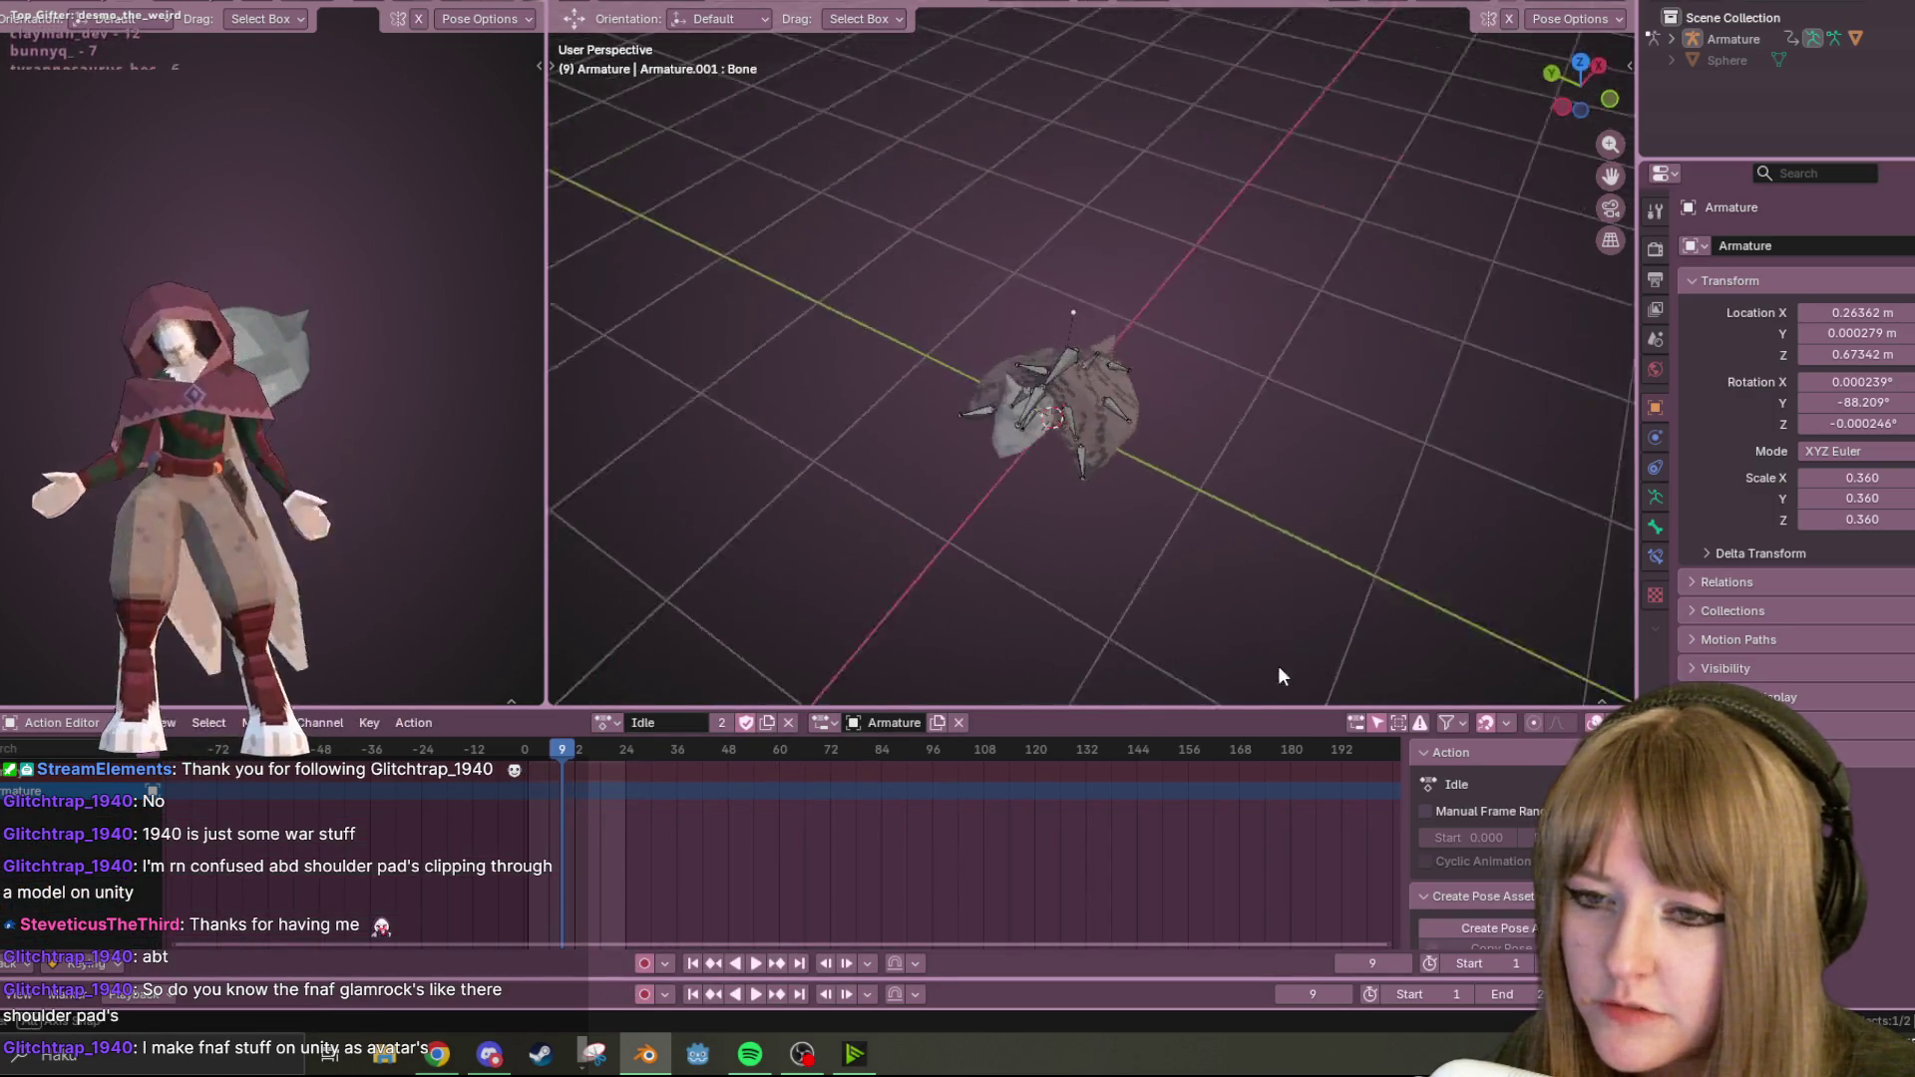
mouse_move(764, 643)
middle_mouse_down()
mouse_move(1071, 363)
mouse_move(1057, 335)
mouse_move(802, 638)
middle_mouse_up()
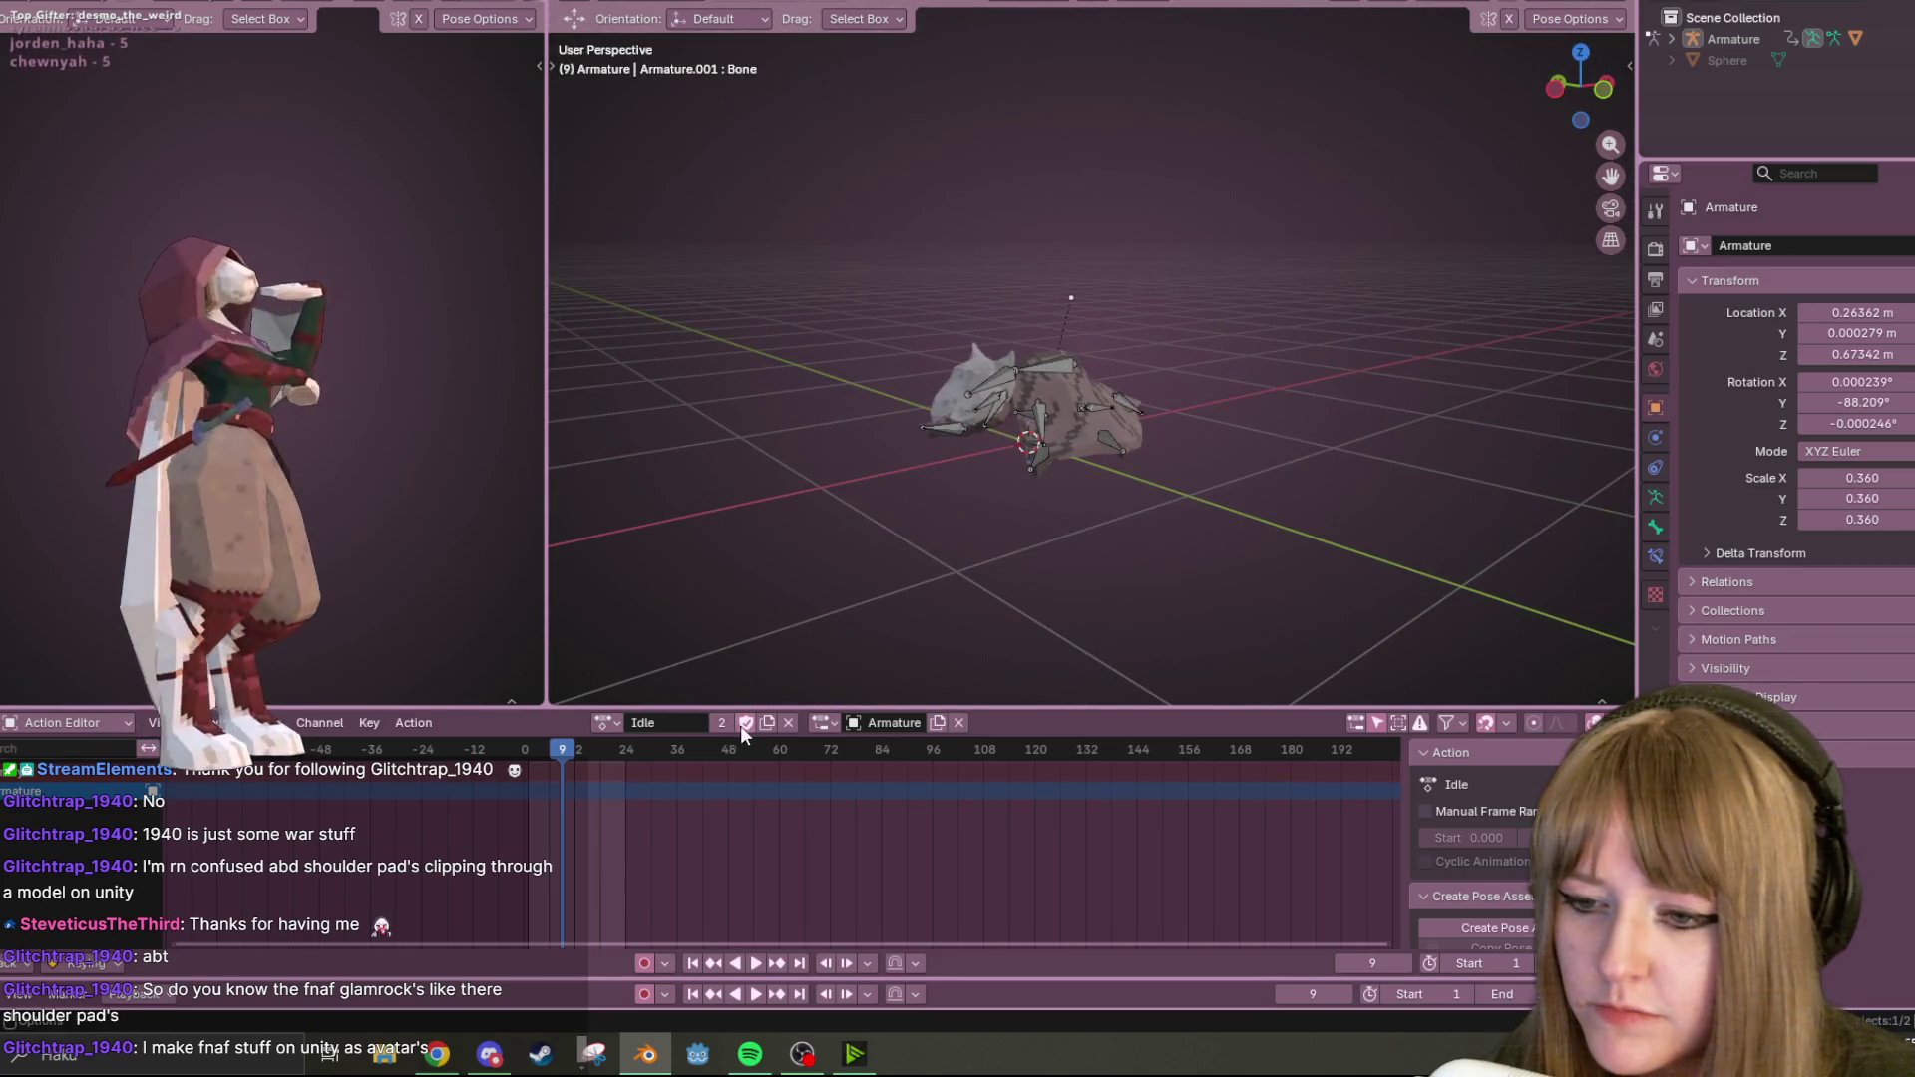
Duplicate Idle as Idle.001, delete all its keyframes, and set the animation end to frame 60.
left_click(767, 724)
key("a")
key("s")
left_click(846, 798)
key("Delete")
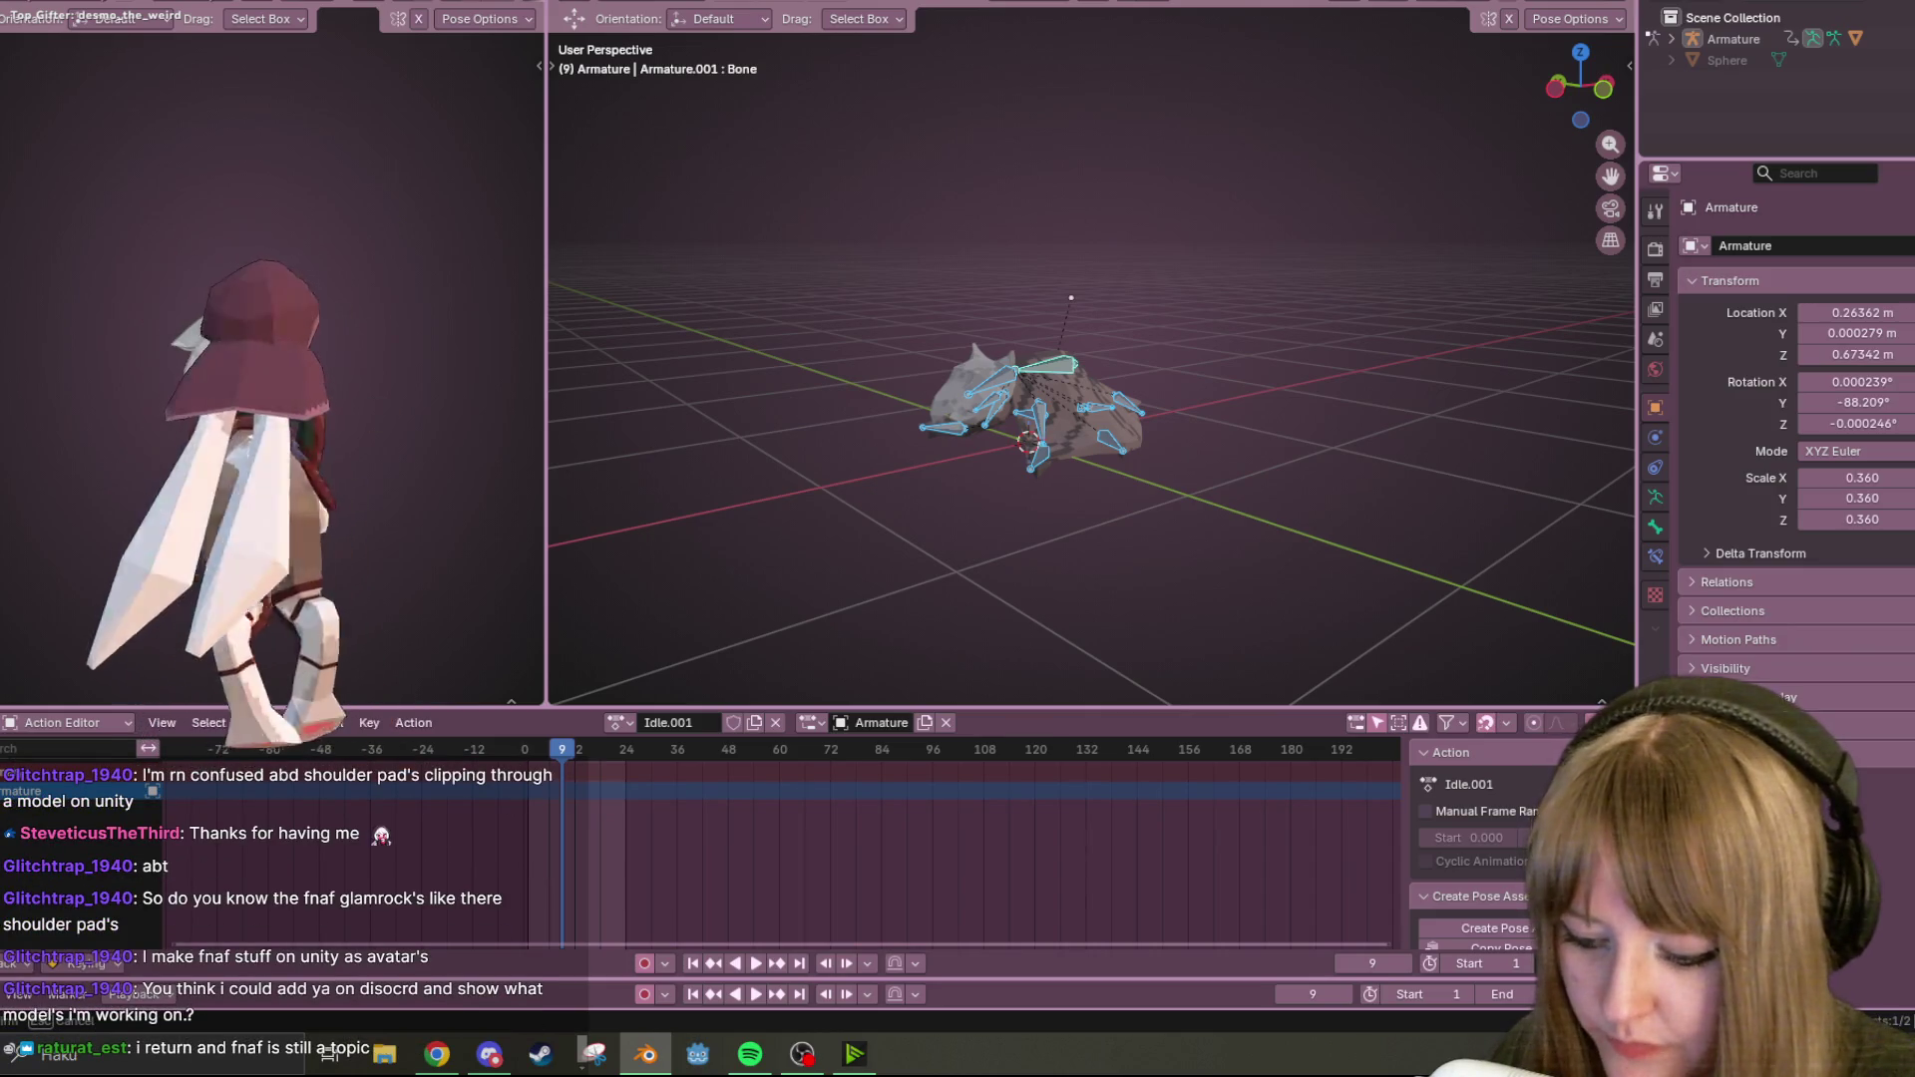
key("Return")
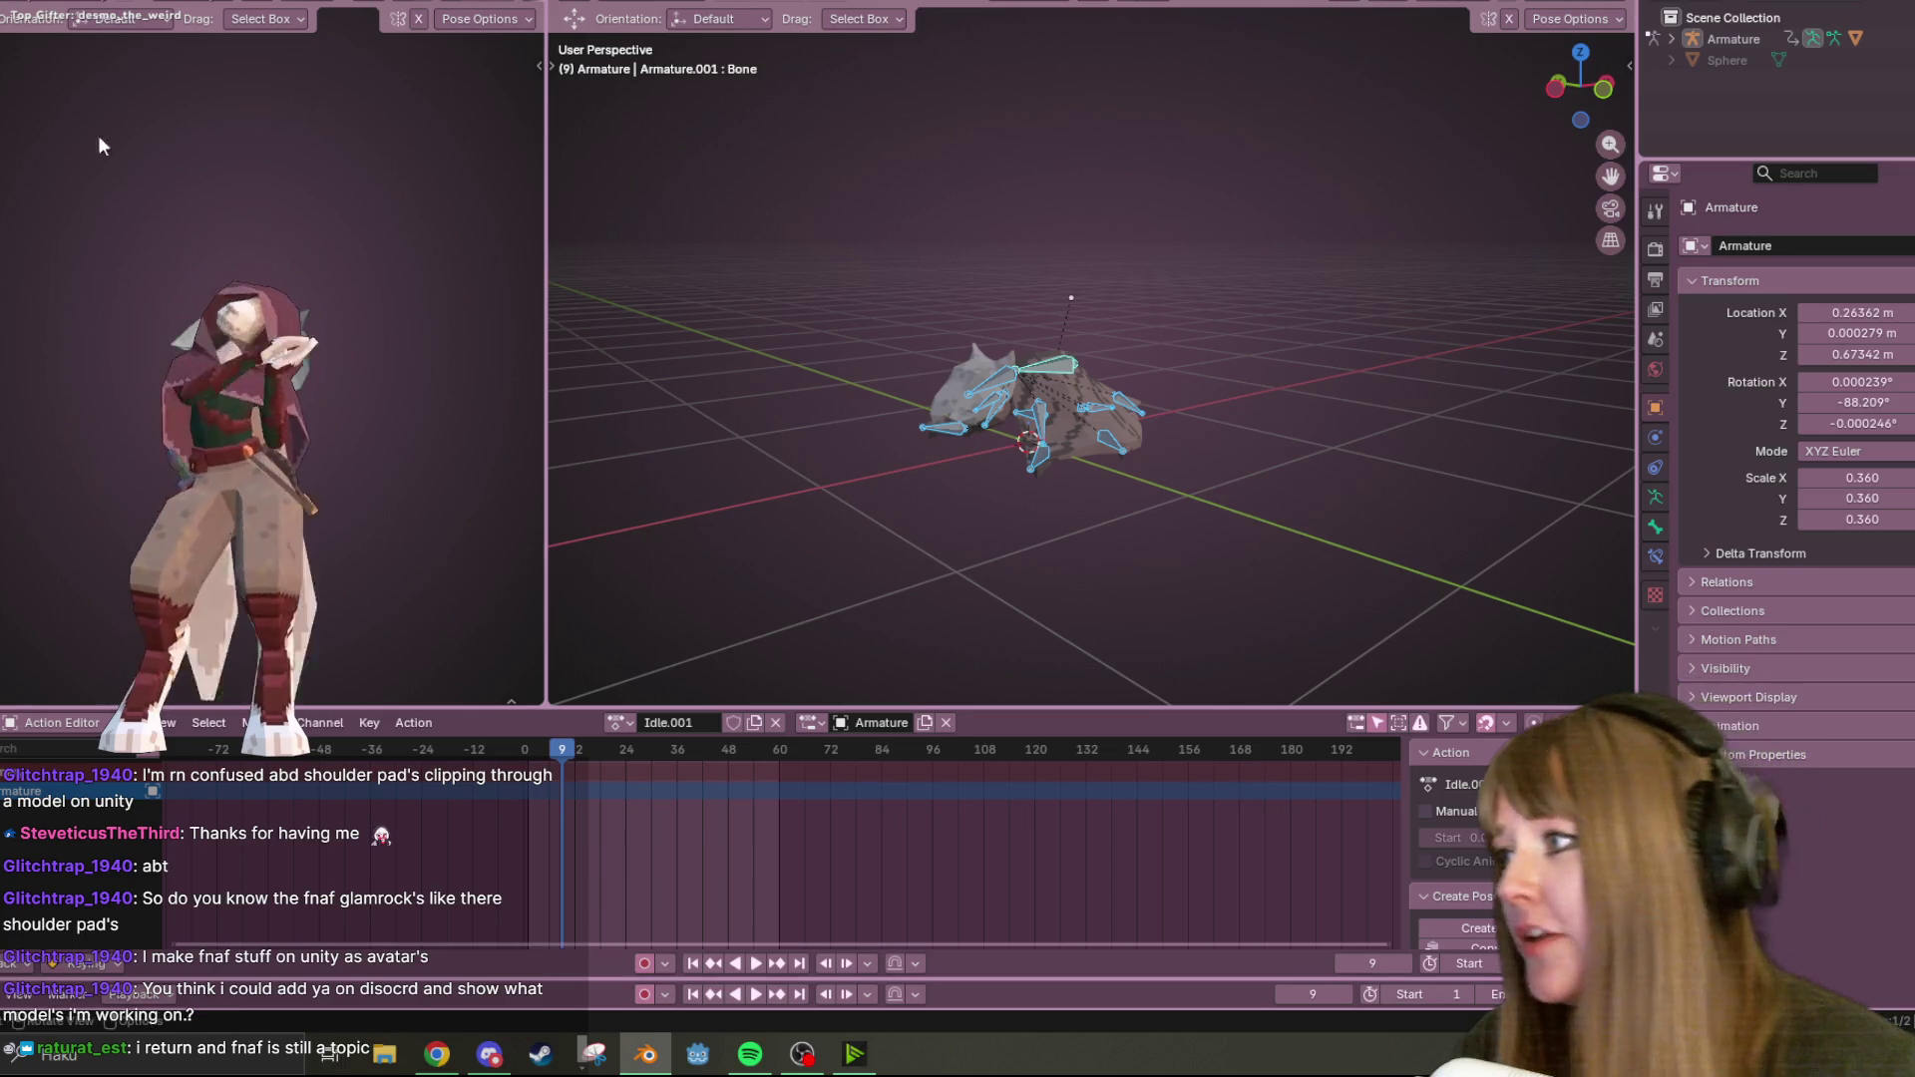
Return to Blender, deselect the bones, and view the bat straight from the front.
key("alt+Tab")
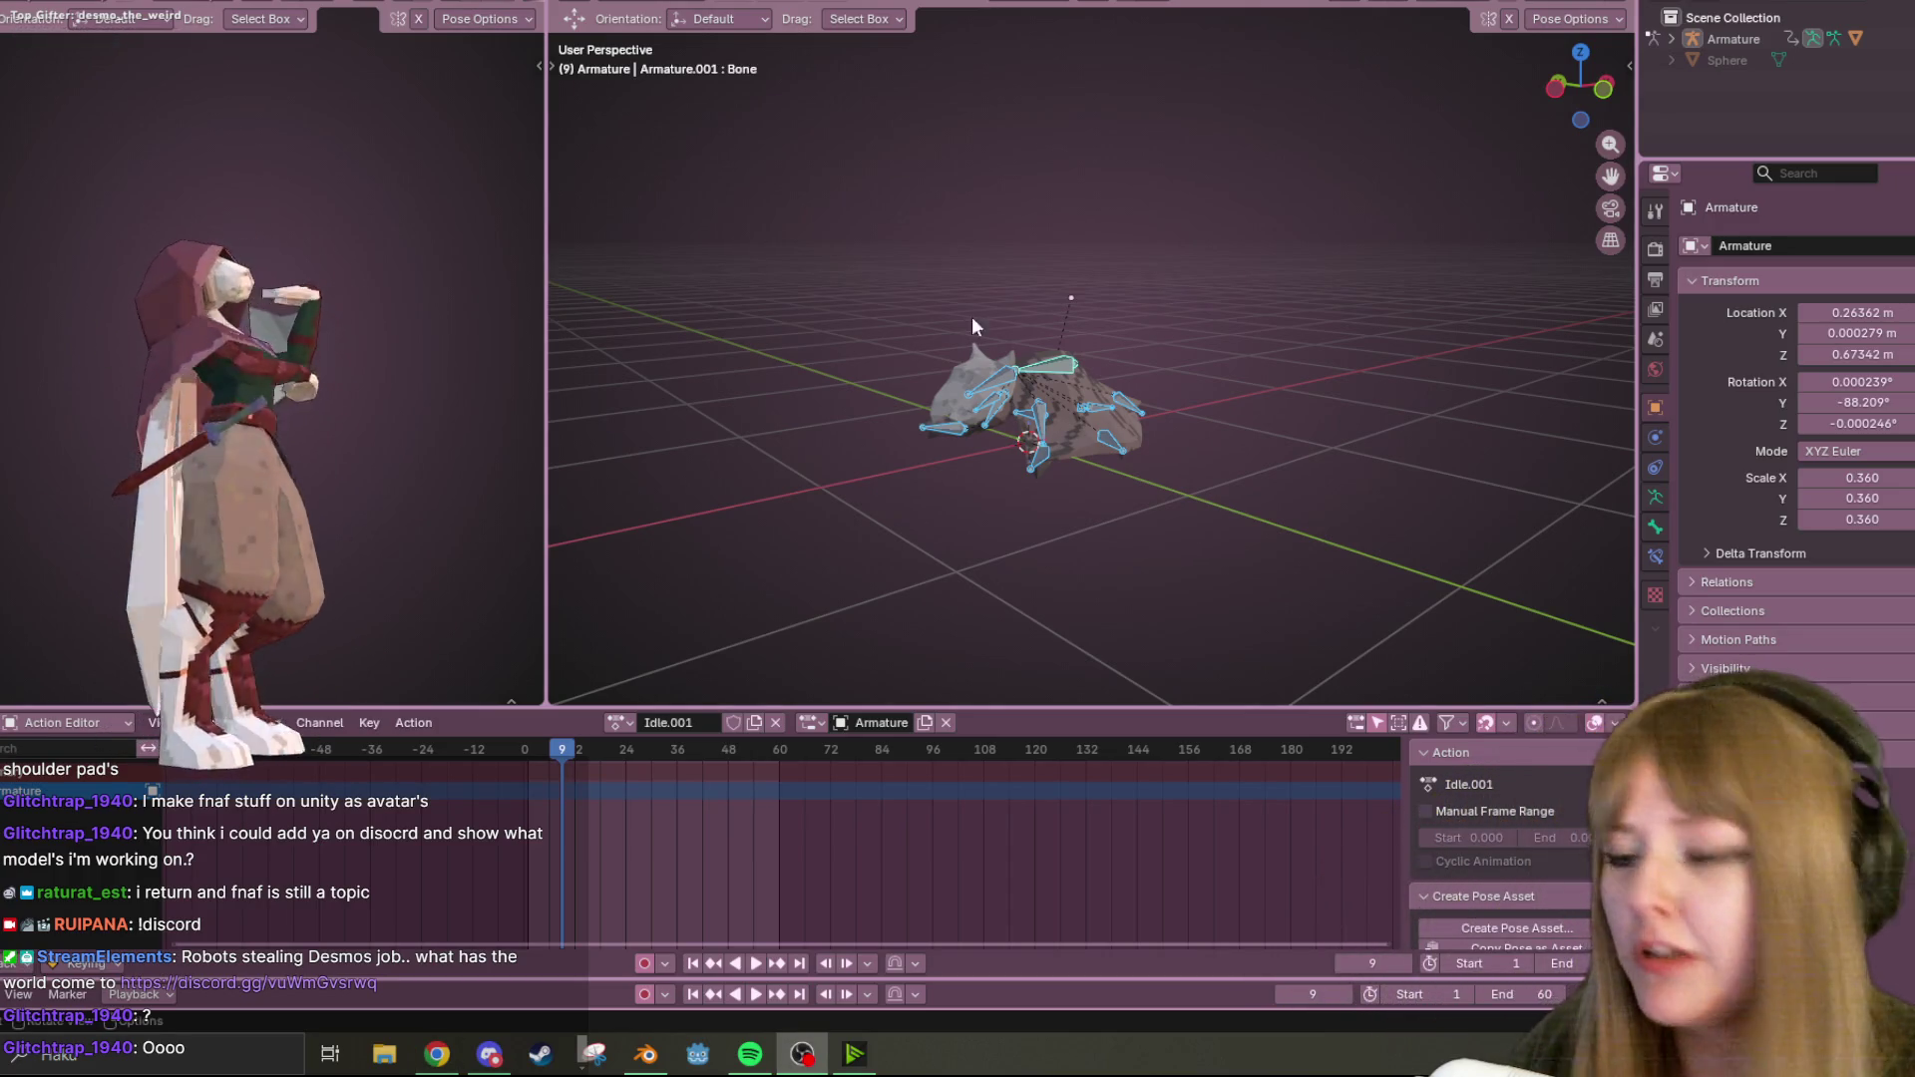
left_click(1179, 392)
left_click(1602, 90)
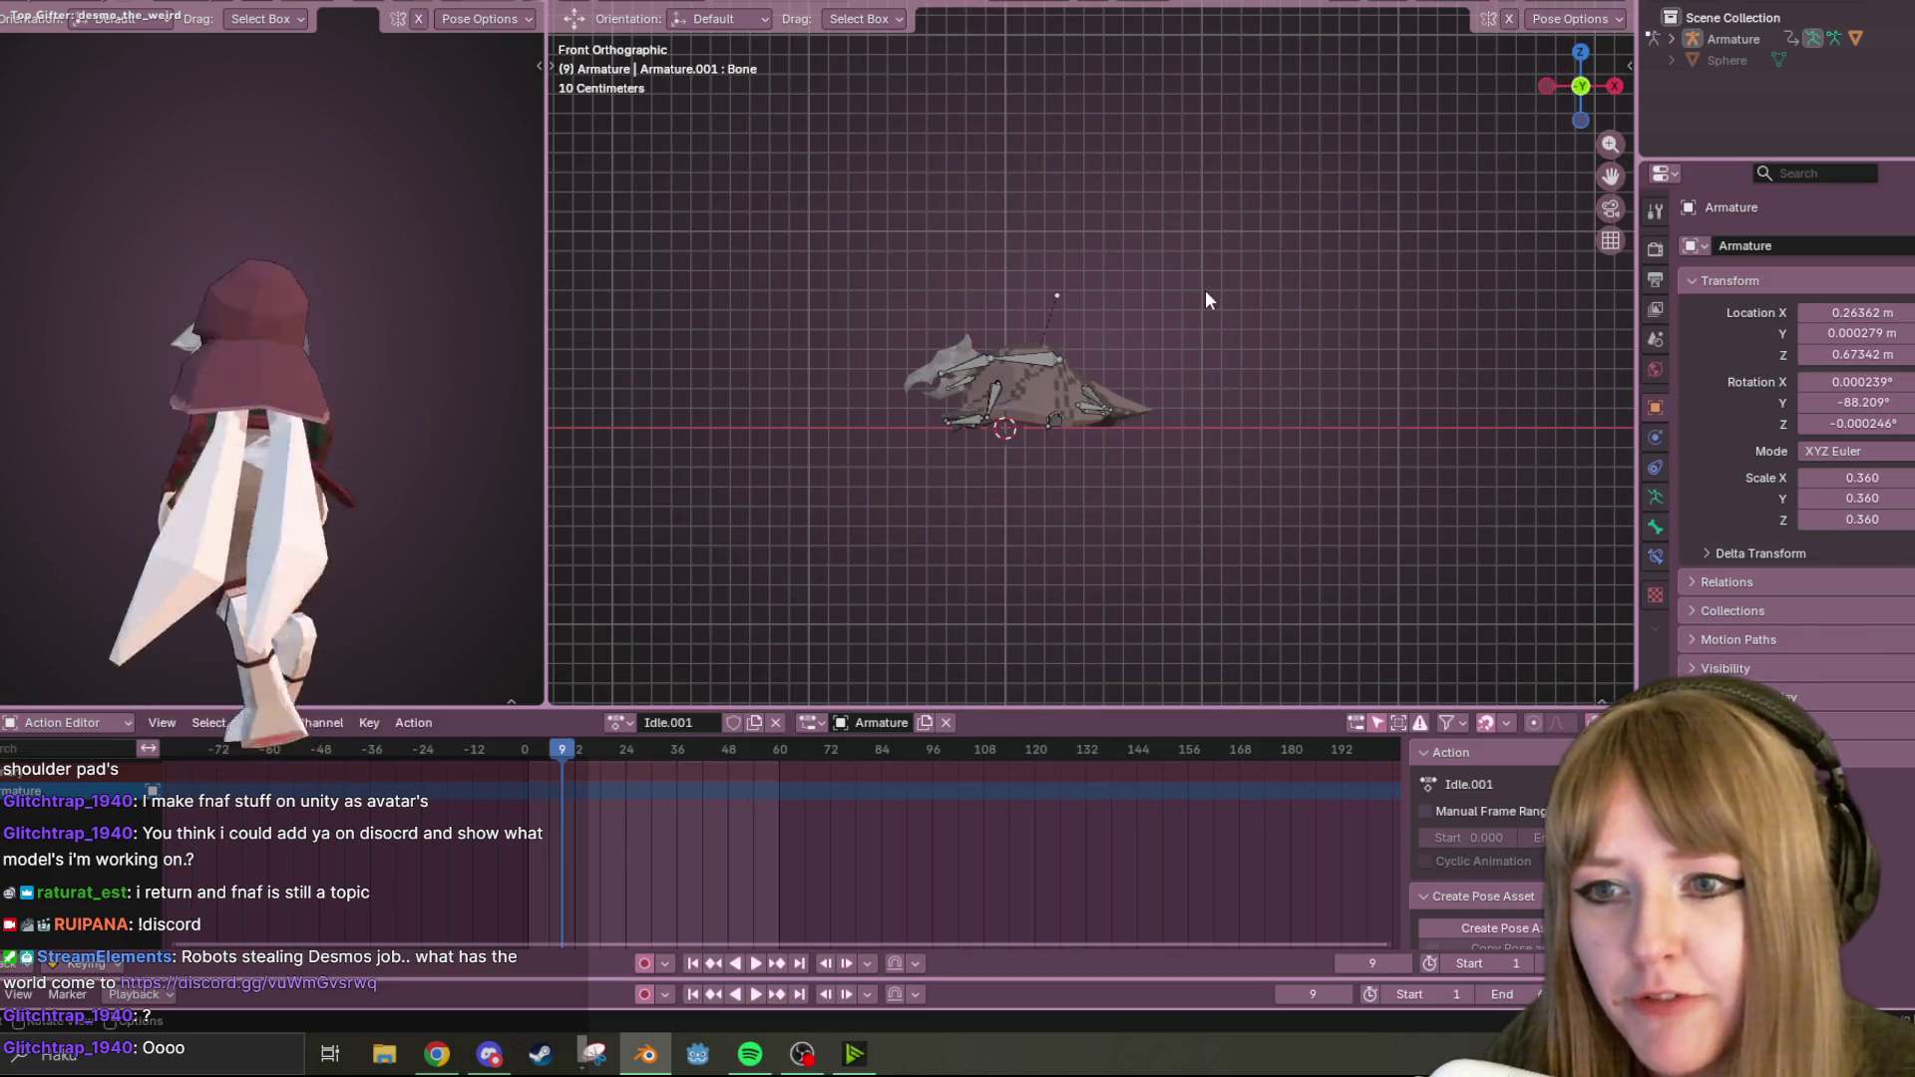
Rotate the whole armature upside down, reposition it, and view it from above.
key("a")
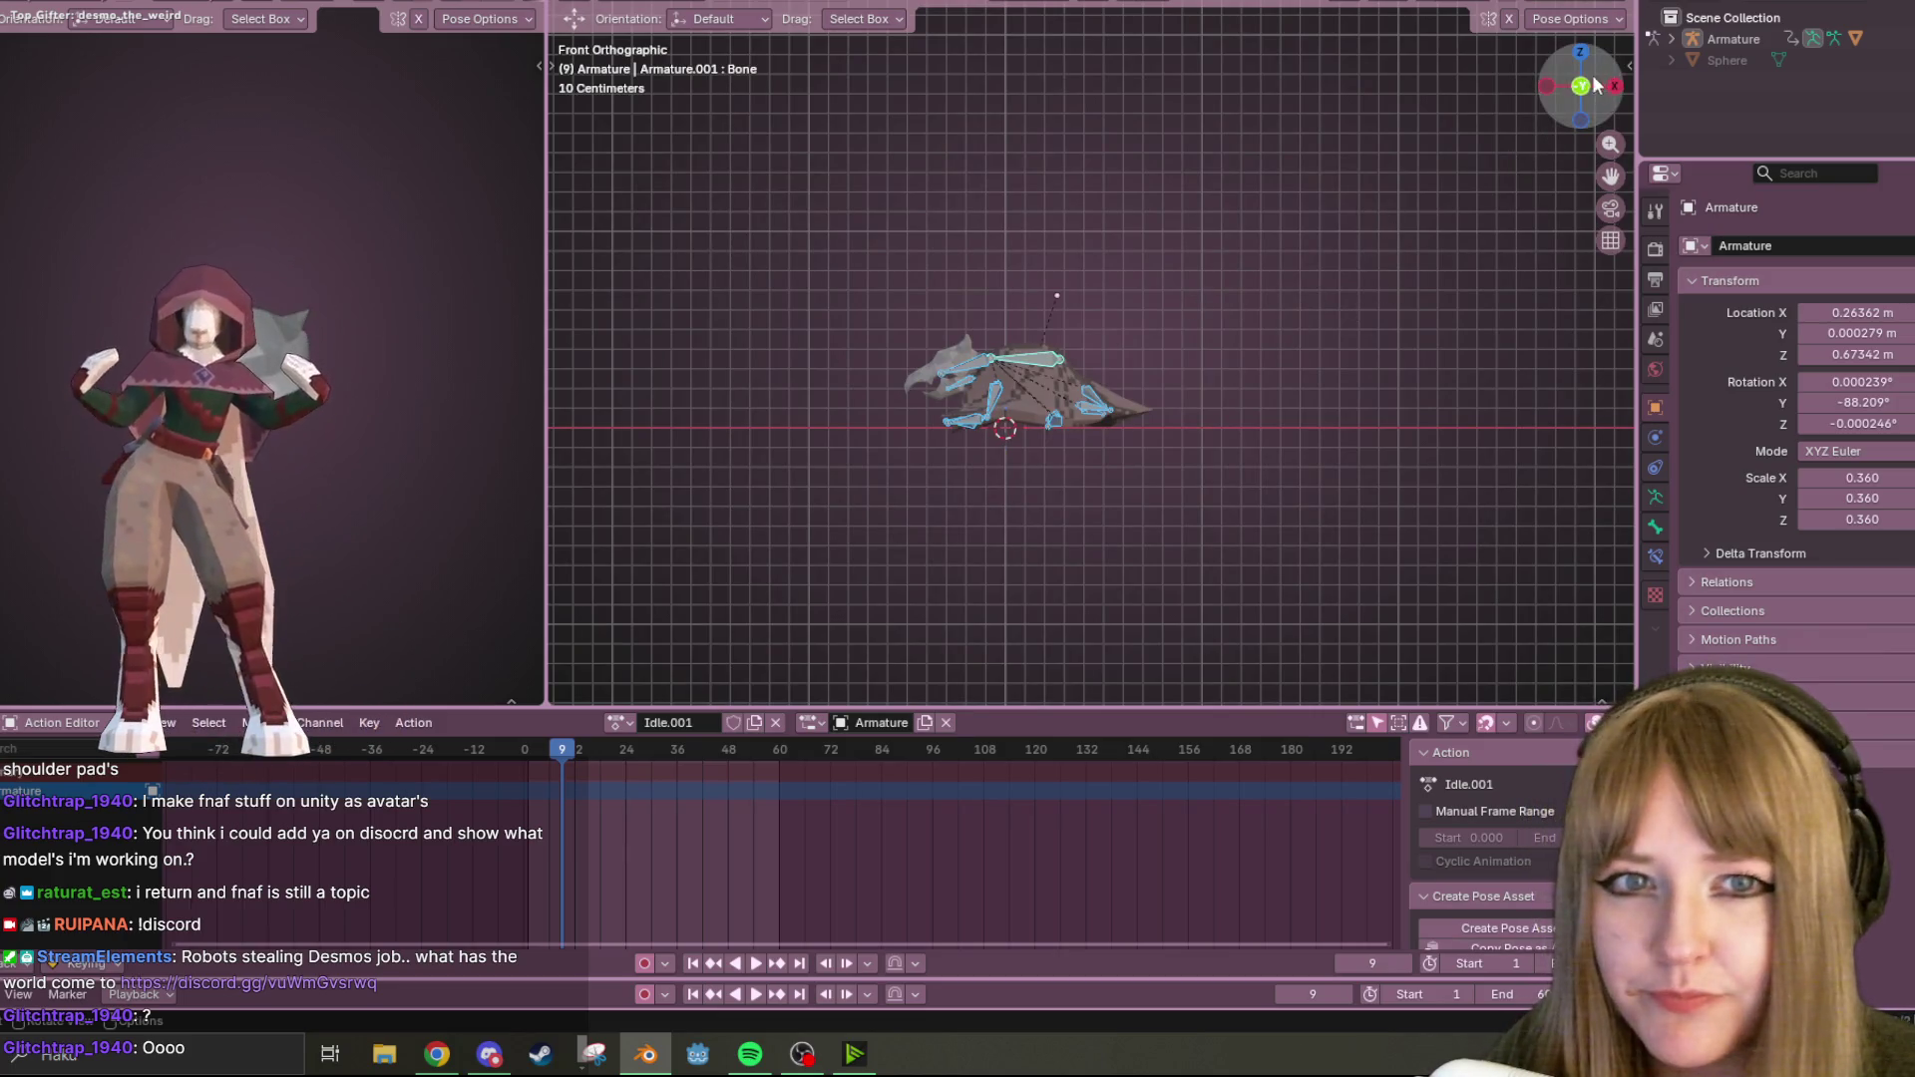
key("r")
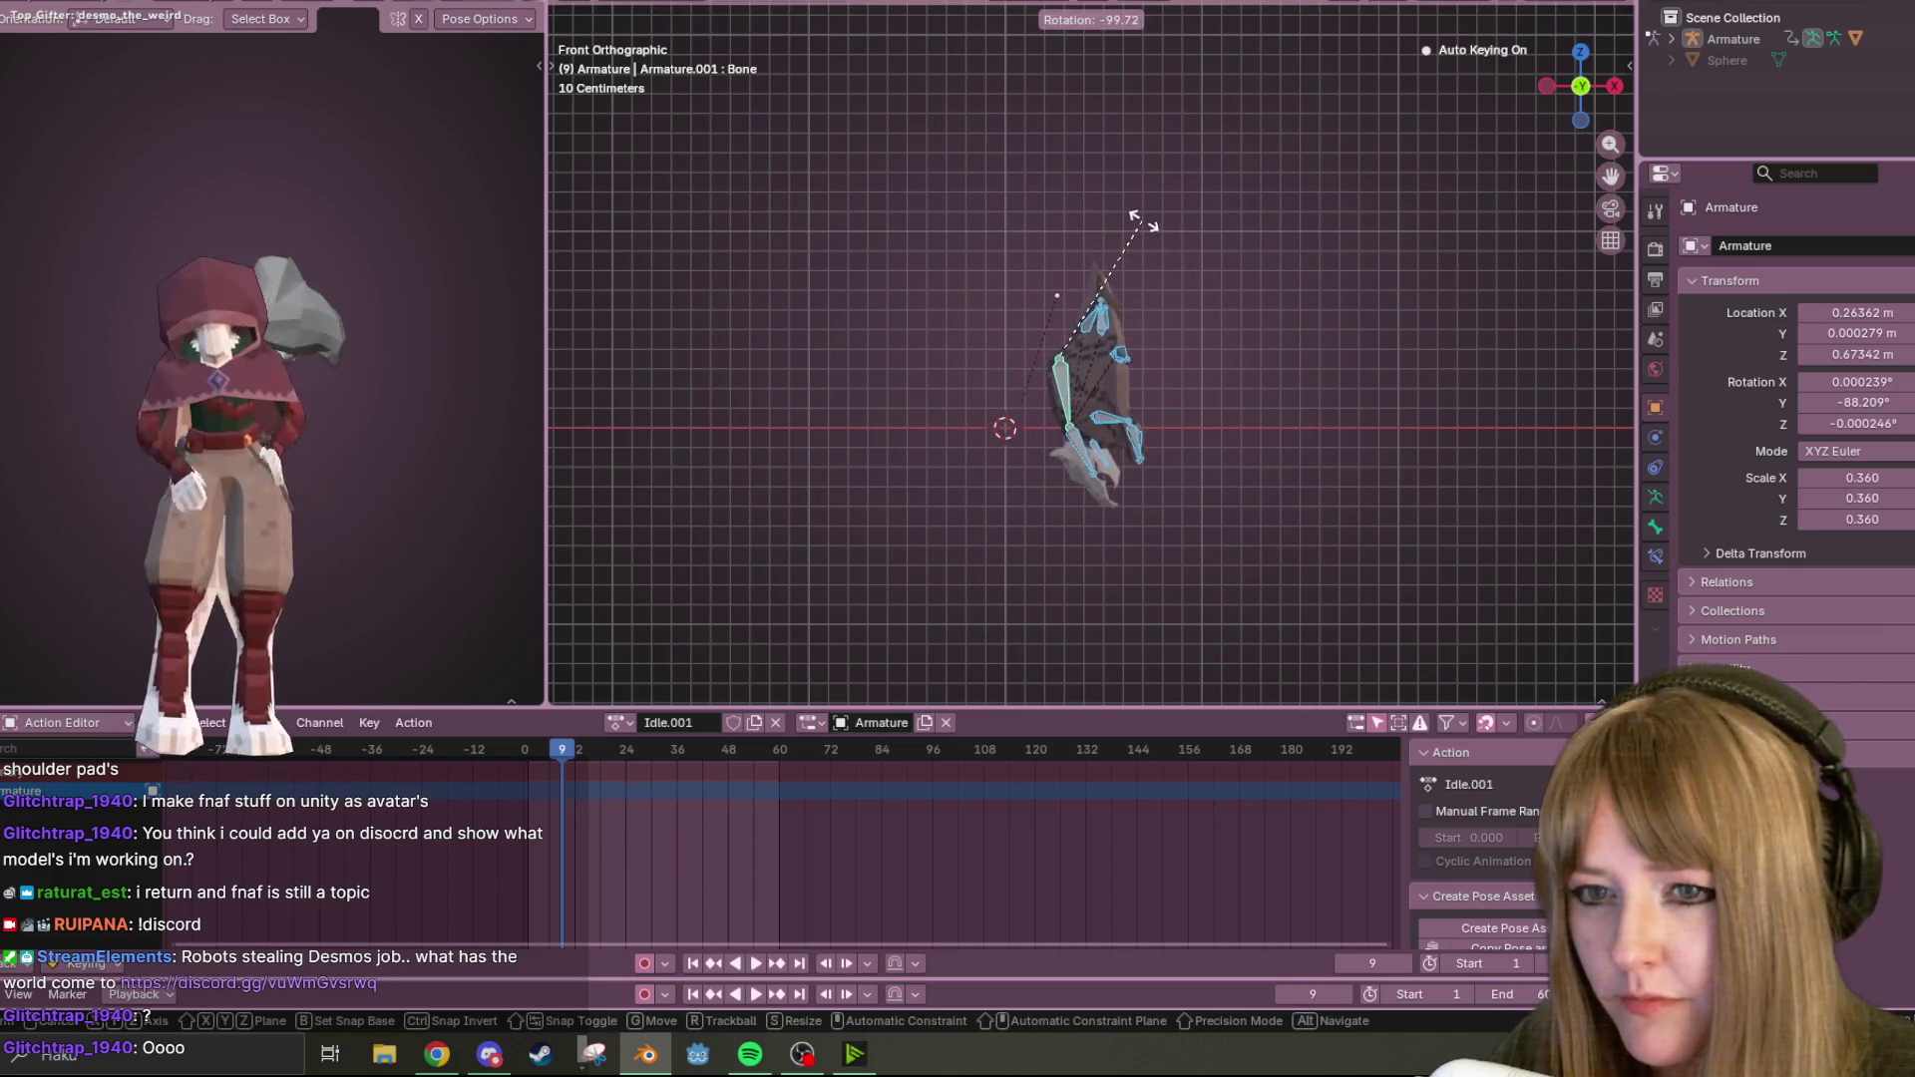
left_click(1149, 214)
key("g")
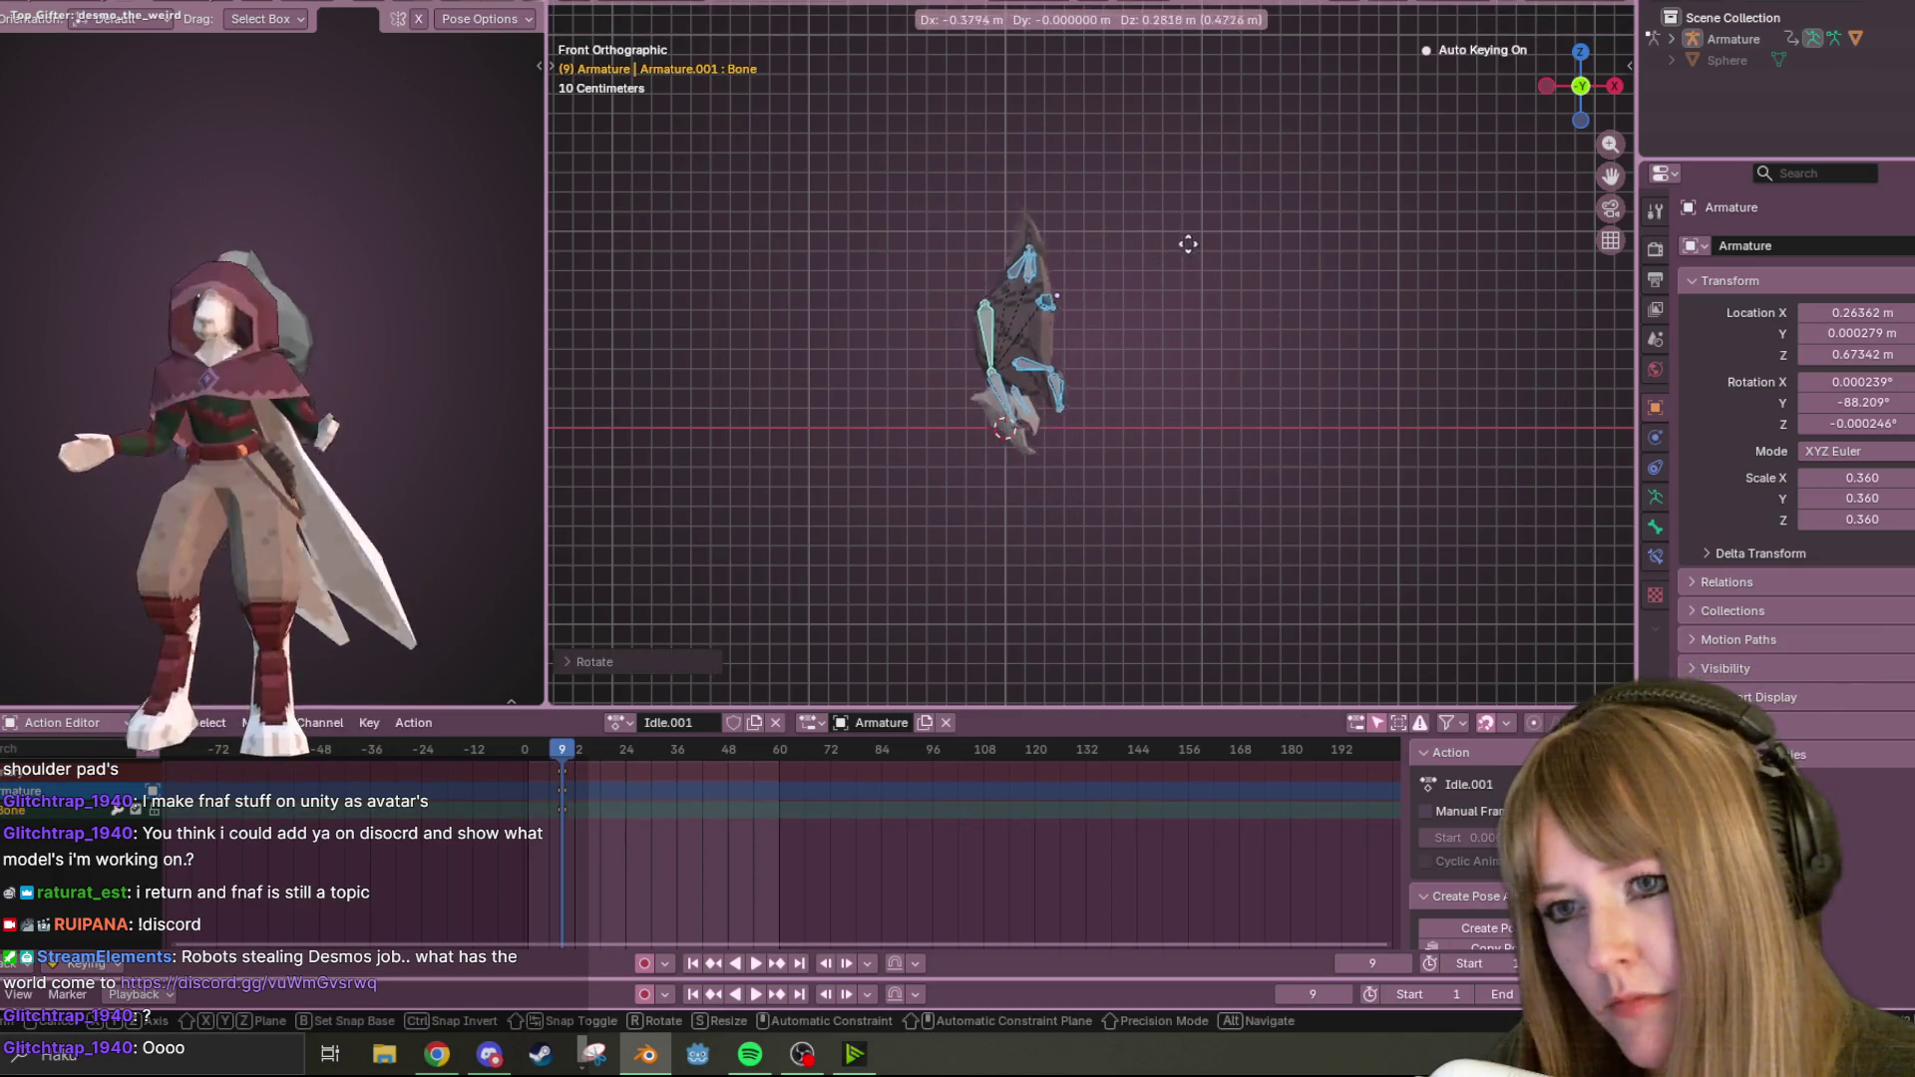
left_click(1167, 237)
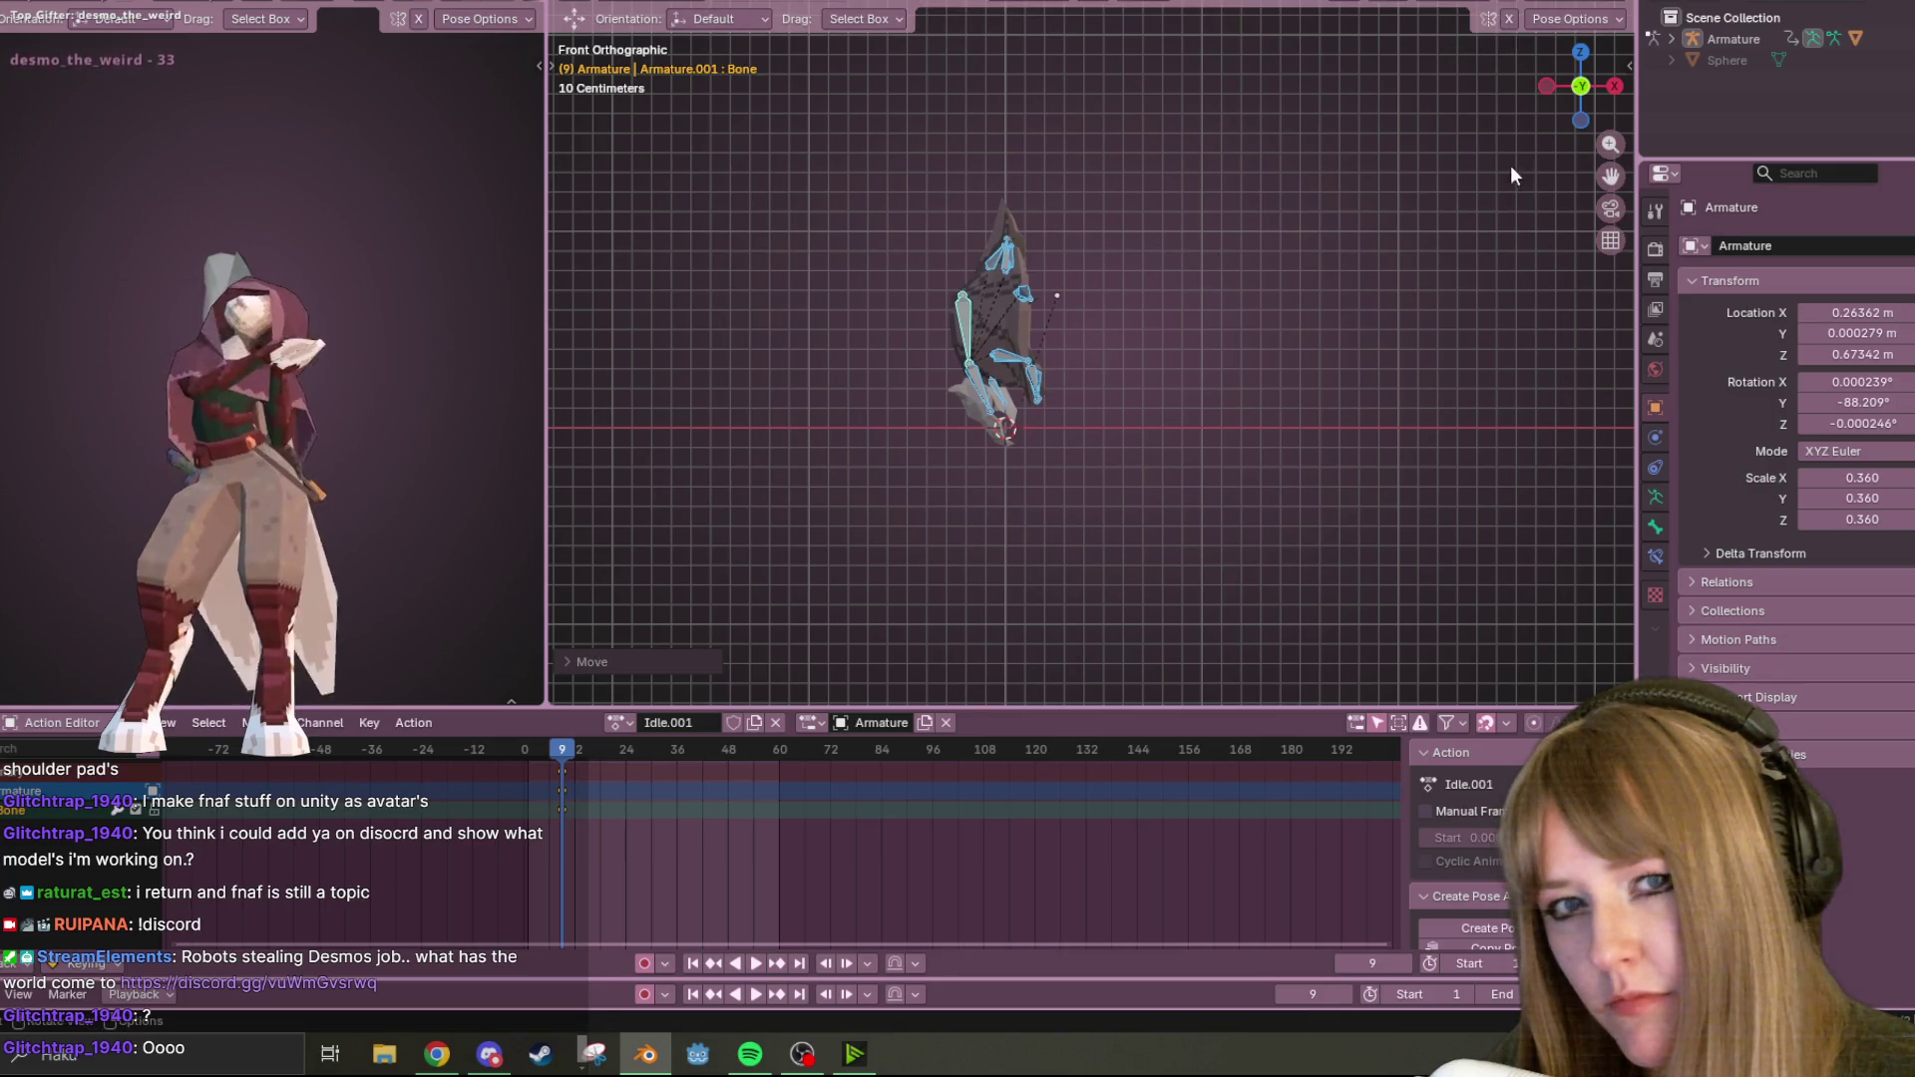
left_click_drag(1613, 90, 1227, 266)
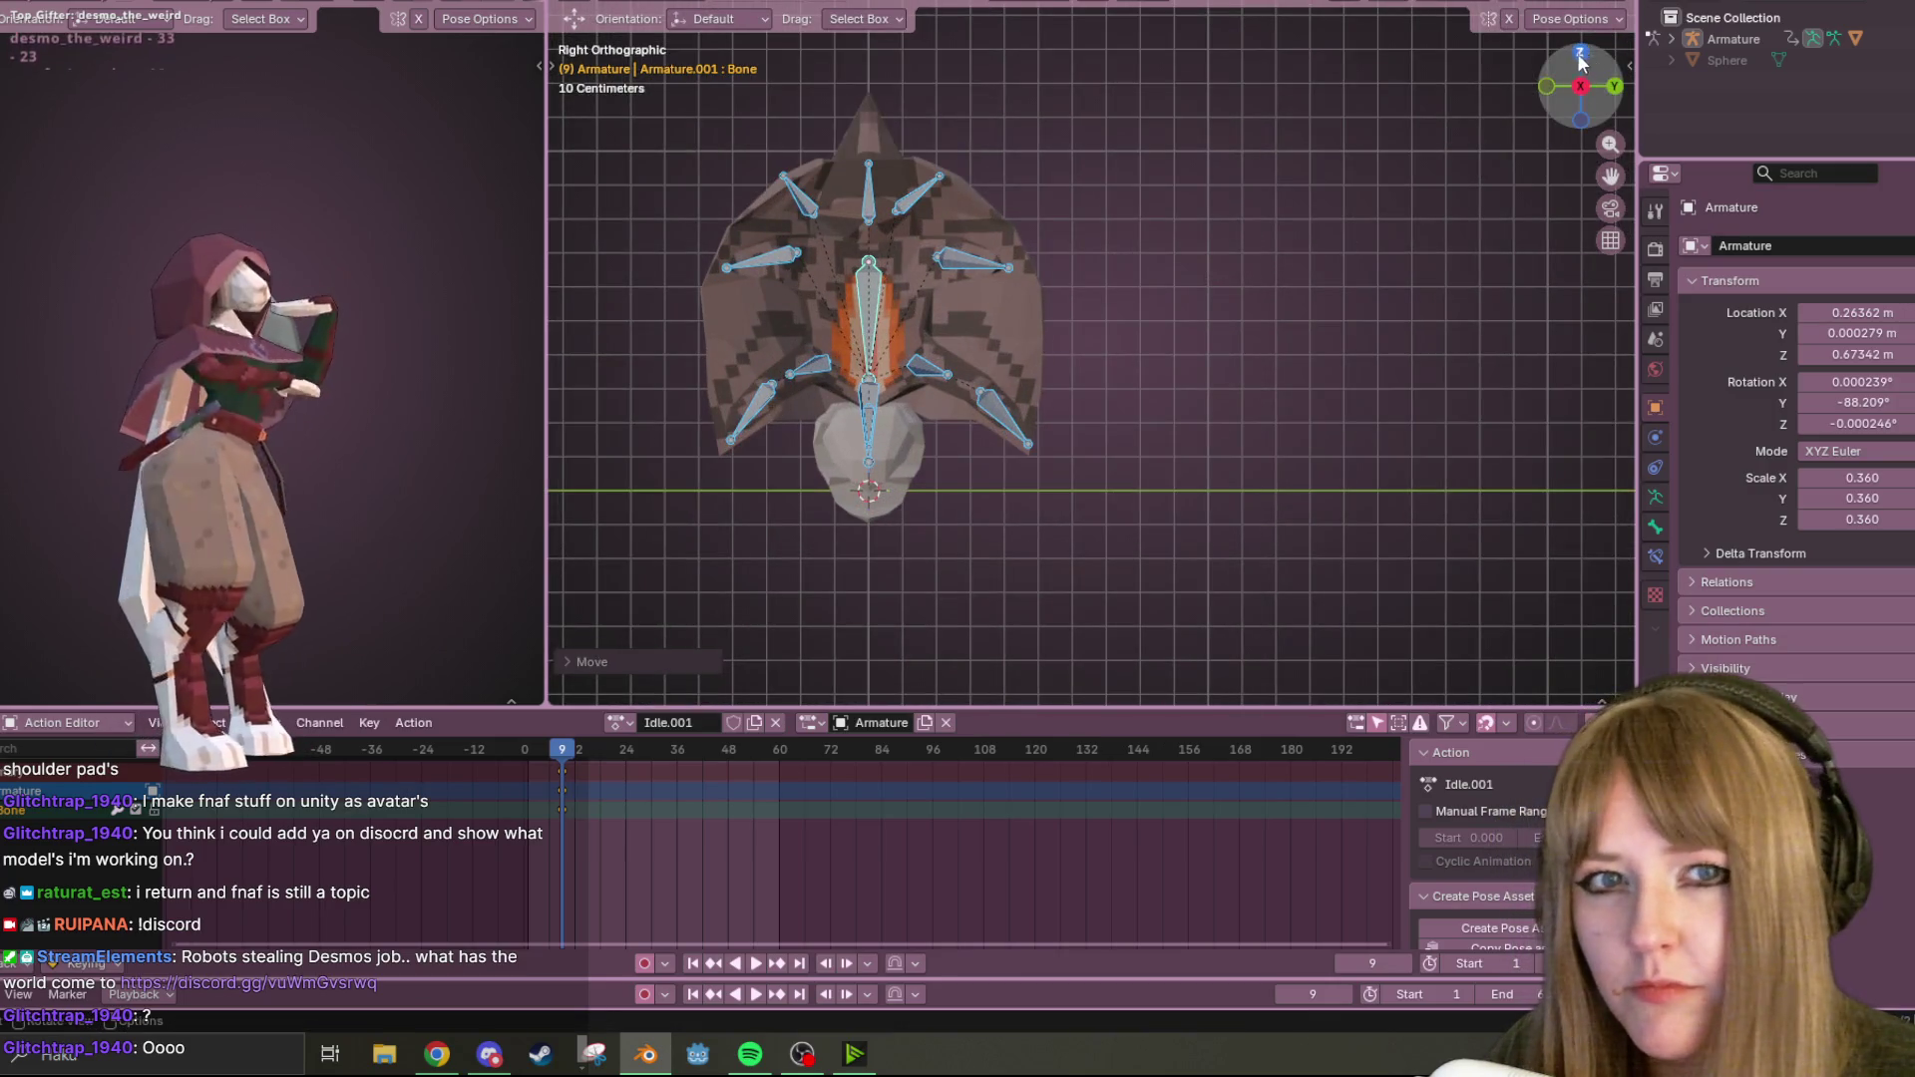
left_click(1581, 69)
Fold the first wing by rotating Bone.004 and rotating and moving Bone.005 toward the body.
left_click(955, 231)
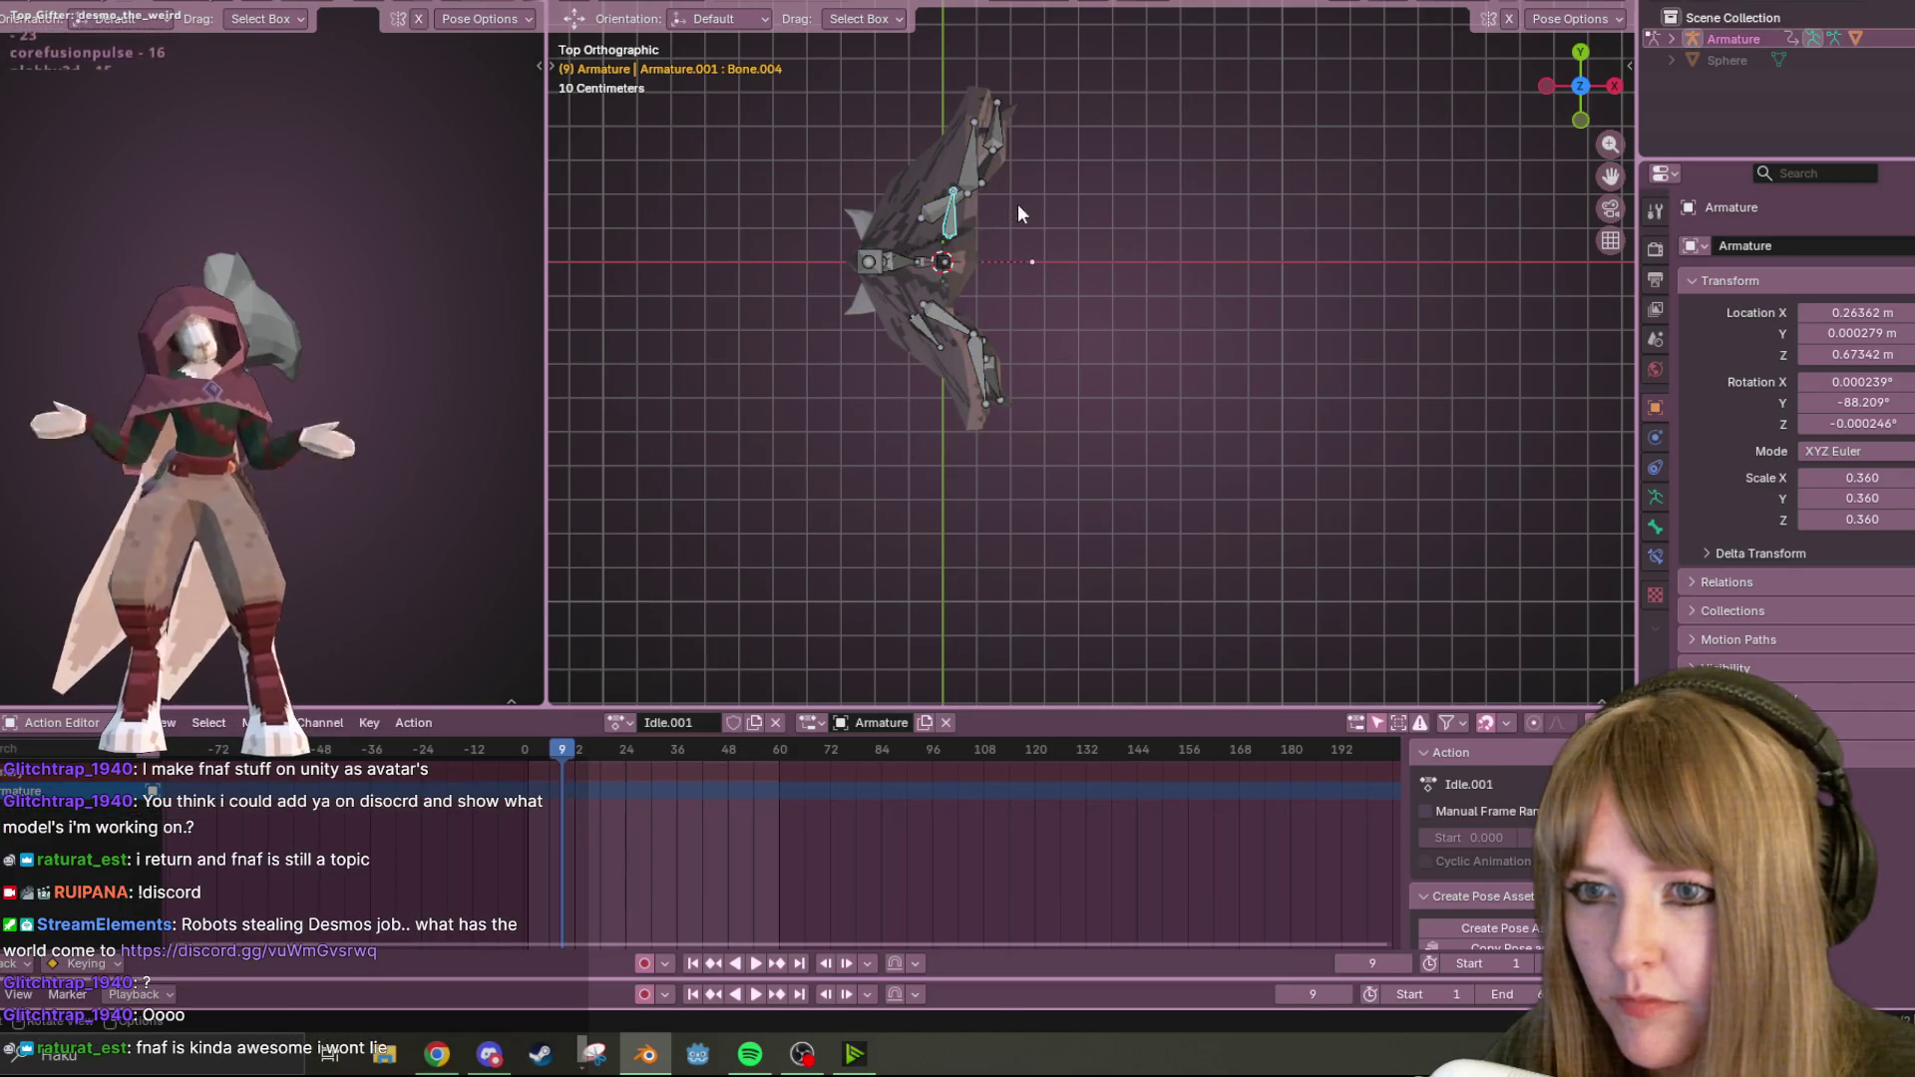
key("r")
left_click(1071, 427)
left_click(938, 325)
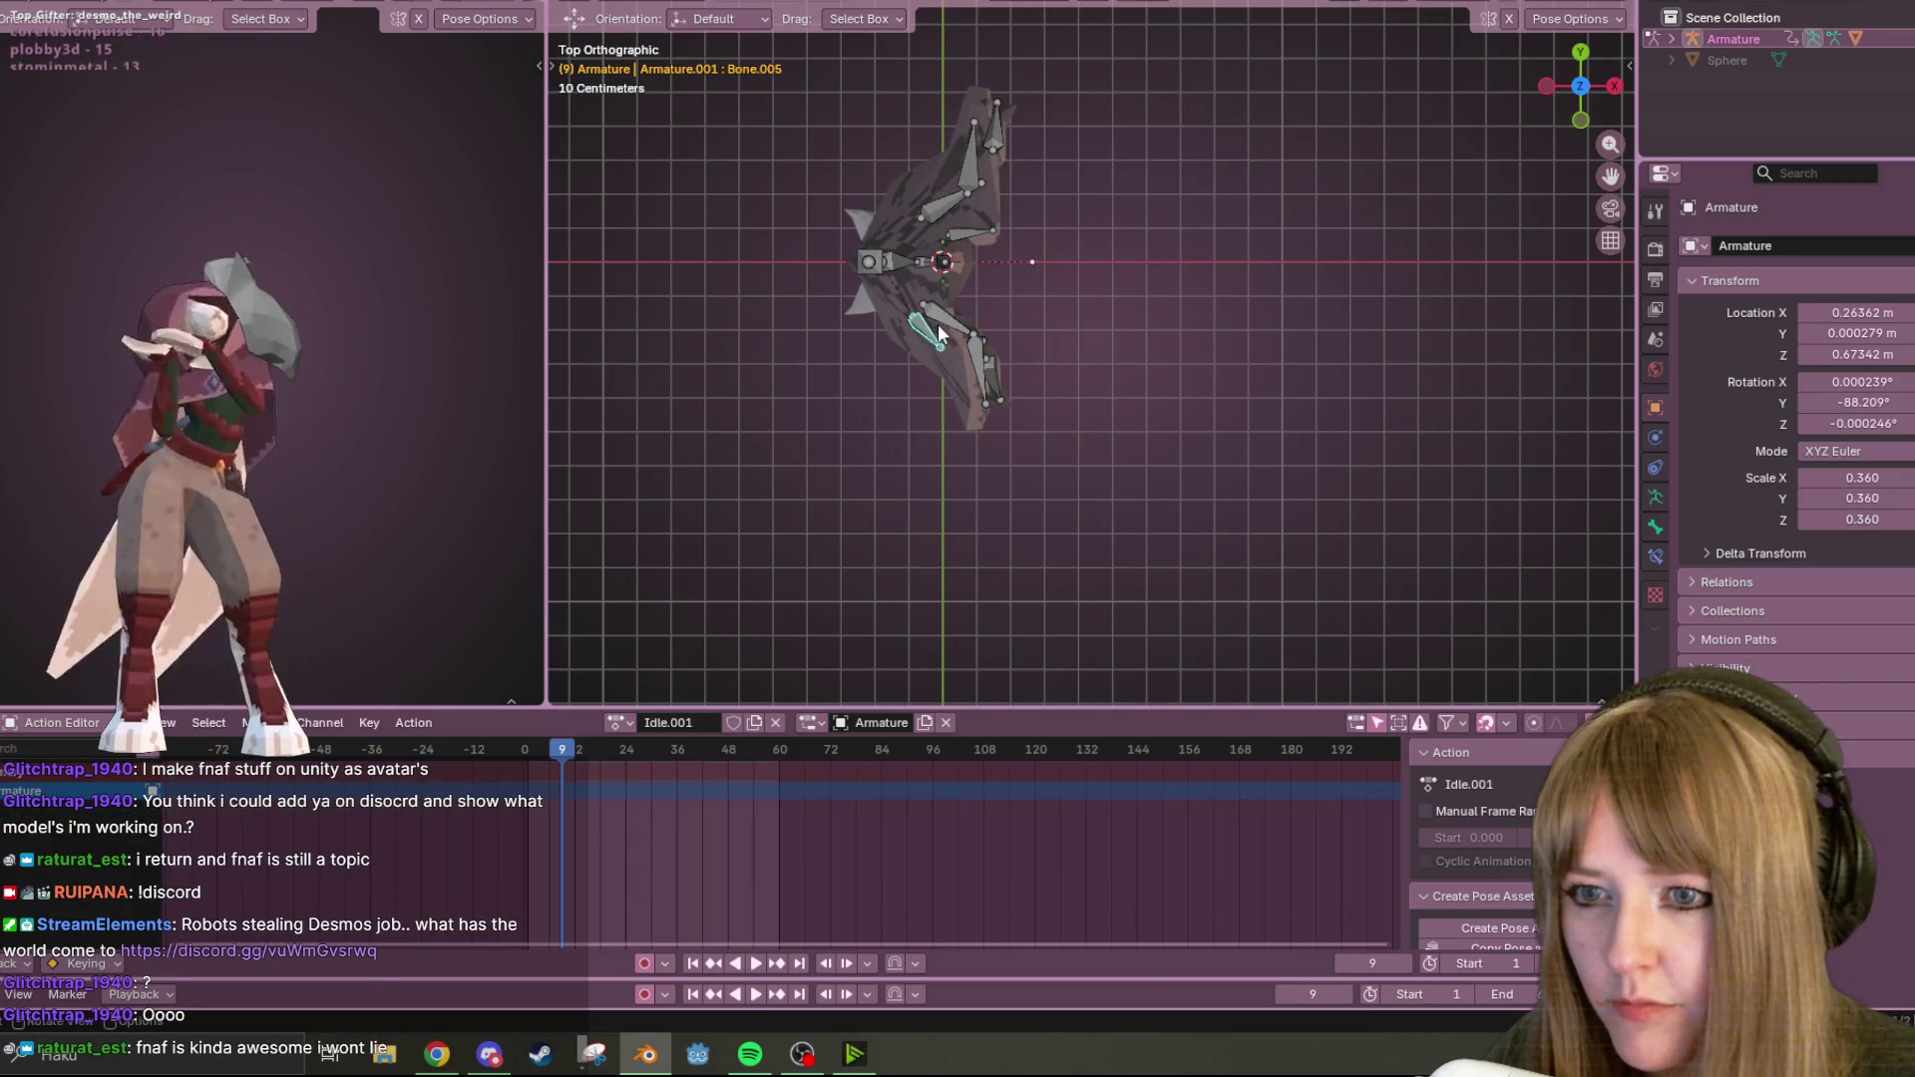
key("r")
left_click(1033, 313)
key("g")
left_click(1061, 295)
left_click(987, 233)
key("r")
left_click(1007, 261)
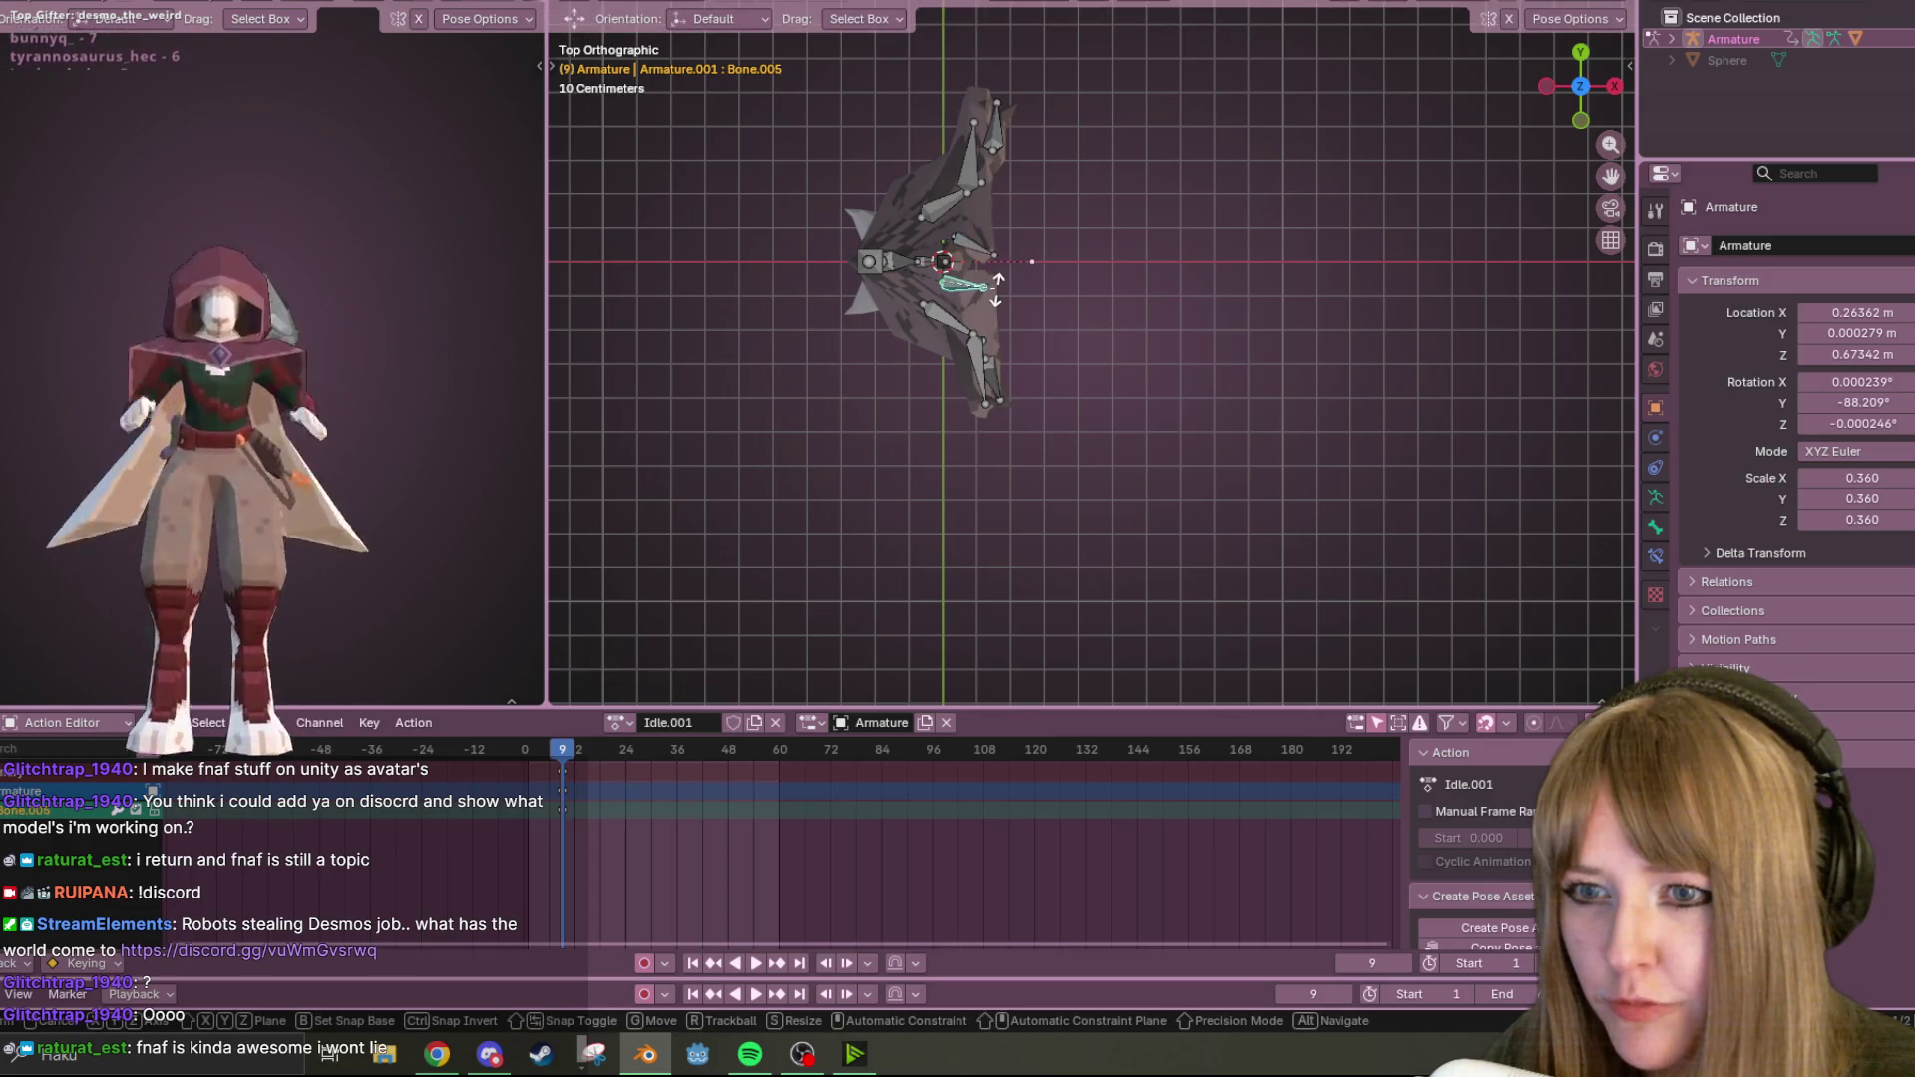
left_click(1000, 279)
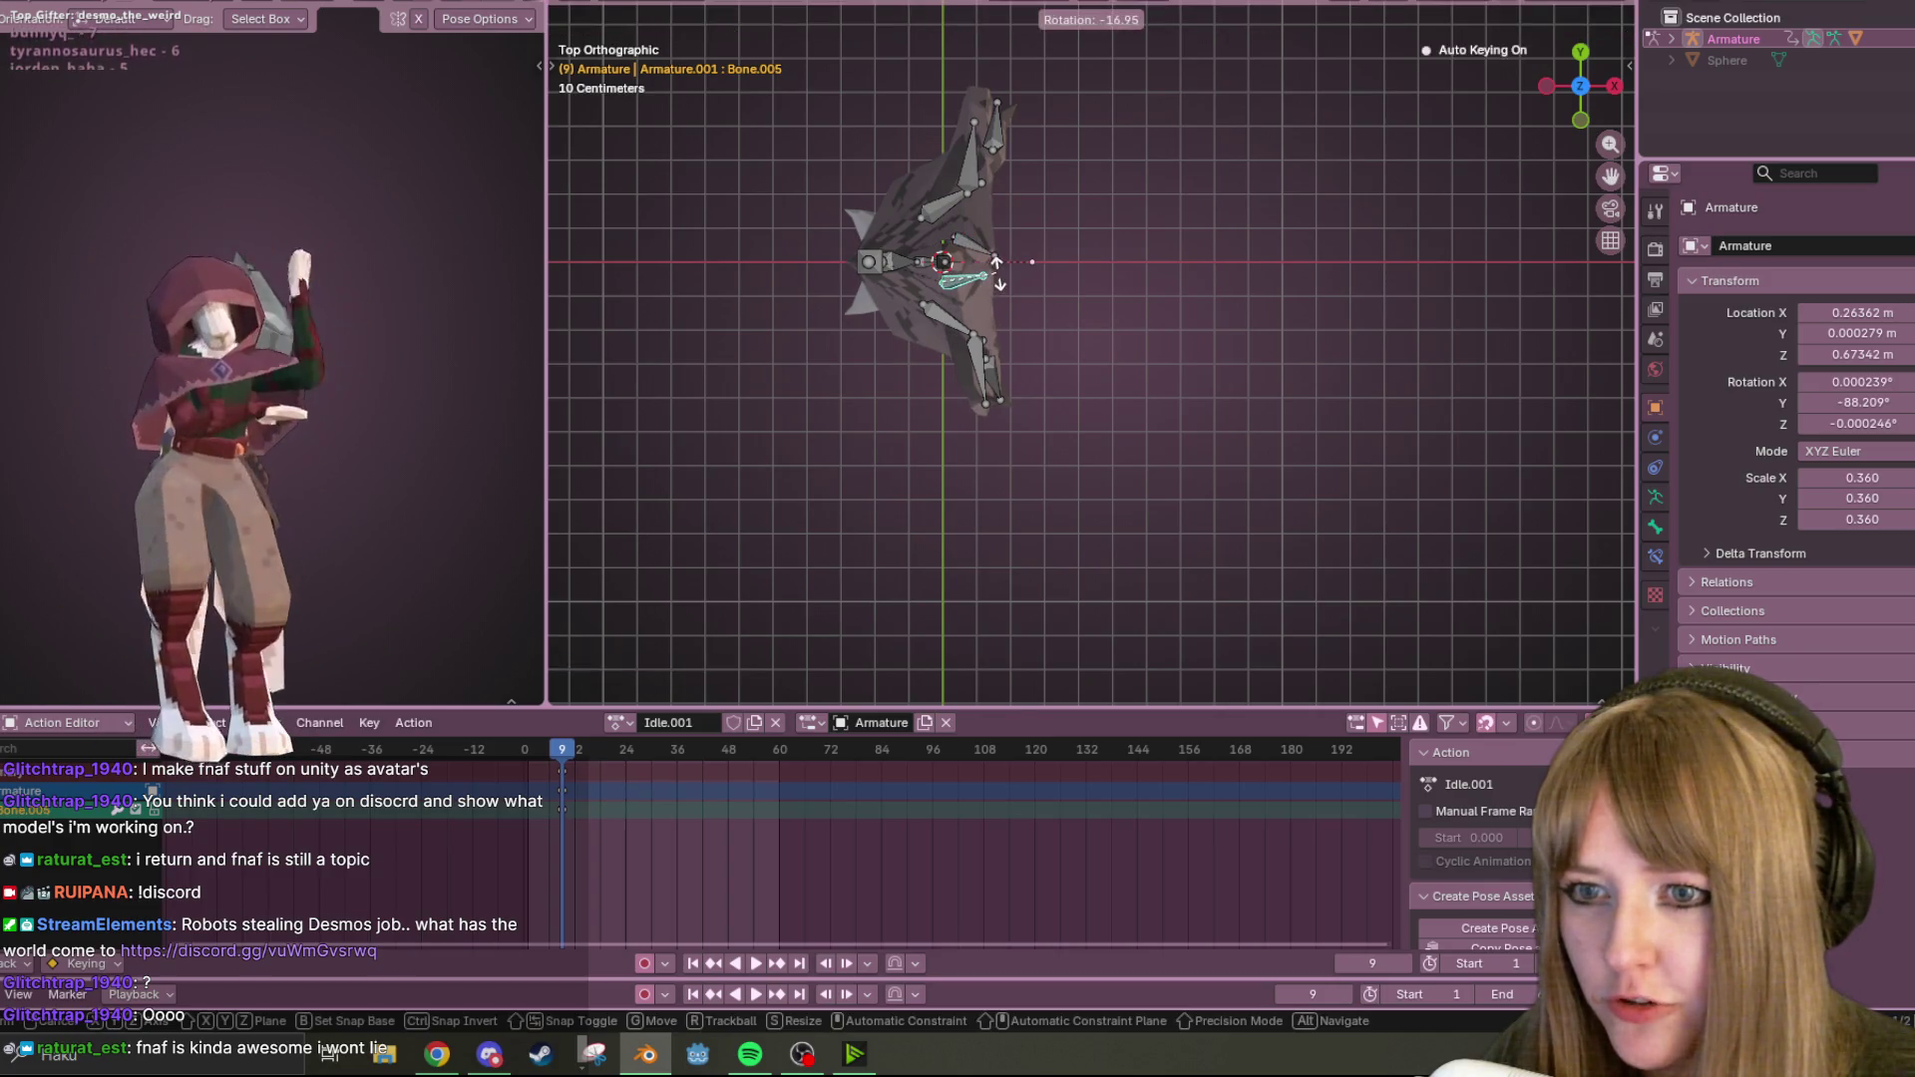
Rotate Bone.007 to fold the wing tip, leaving Bone.006 in place.
left_click(955, 325)
key("r")
left_click(985, 239)
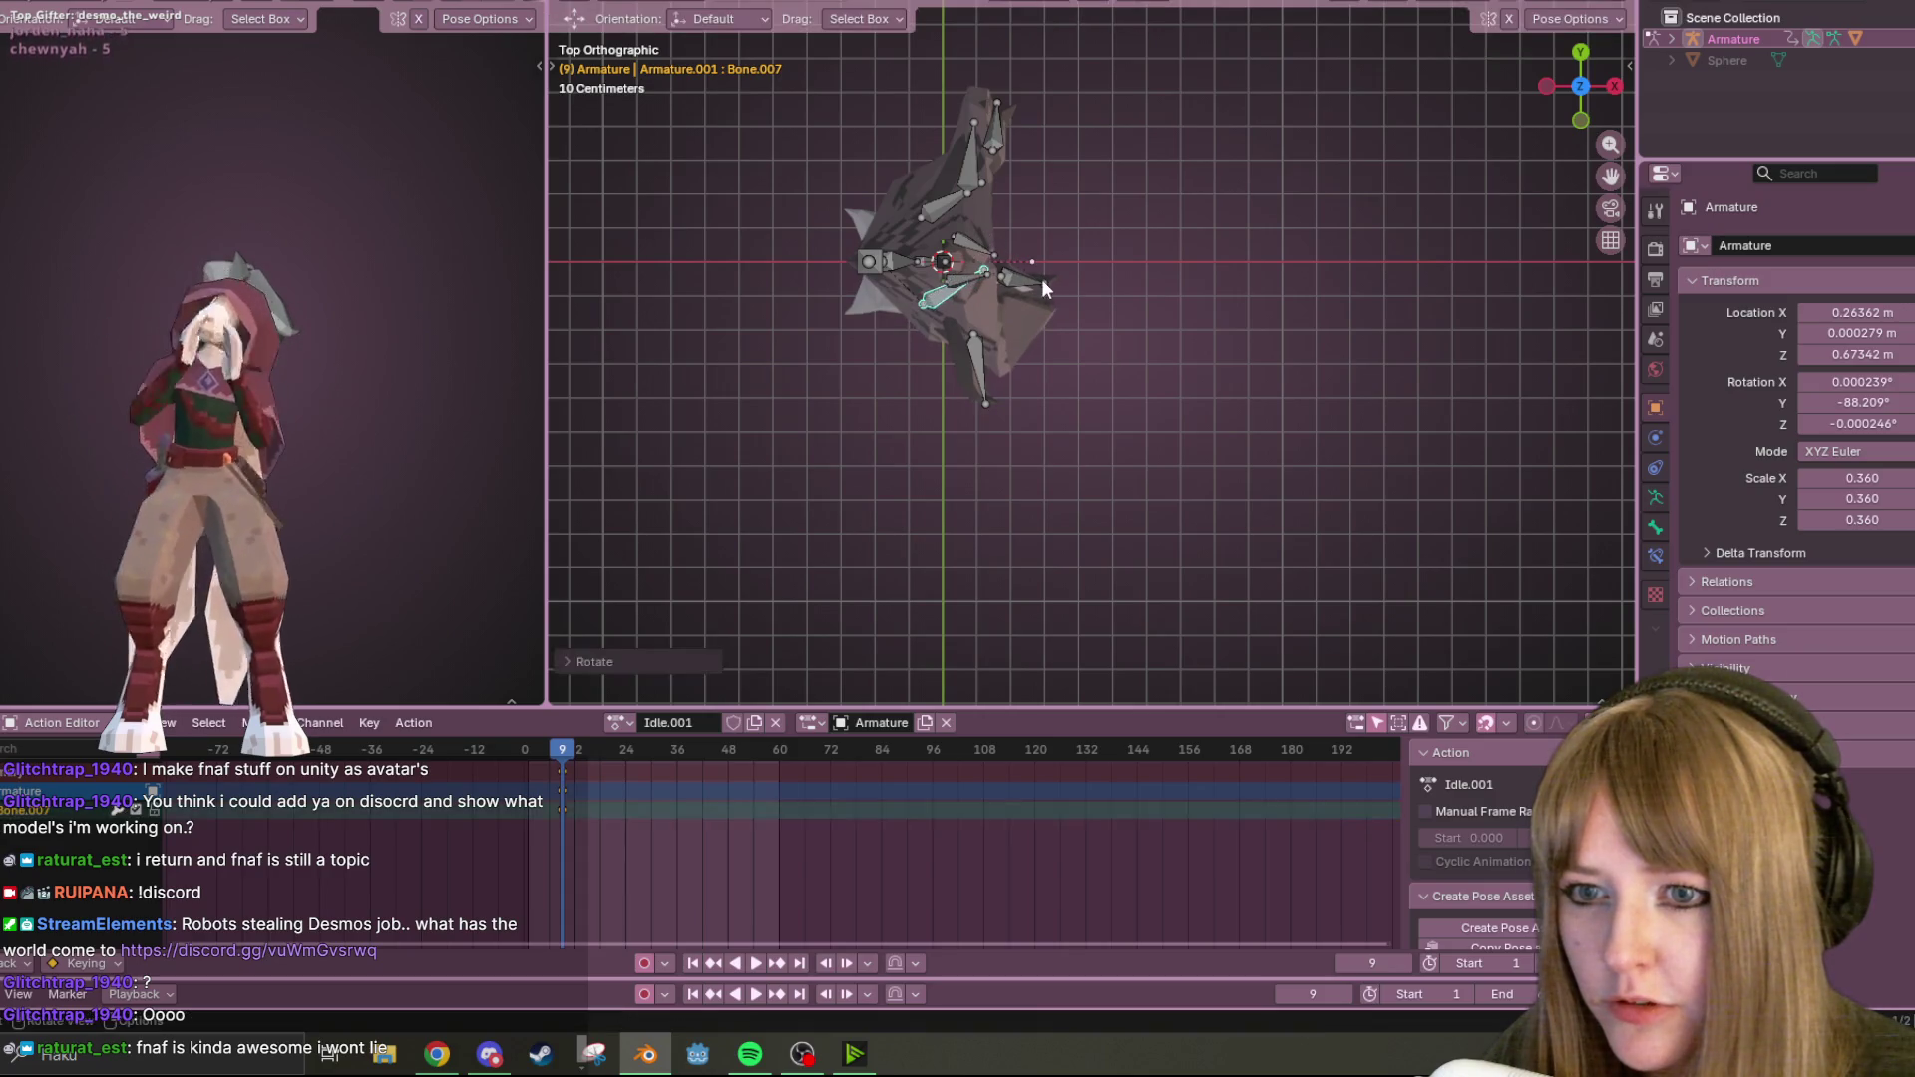
left_click(1010, 243)
key("g")
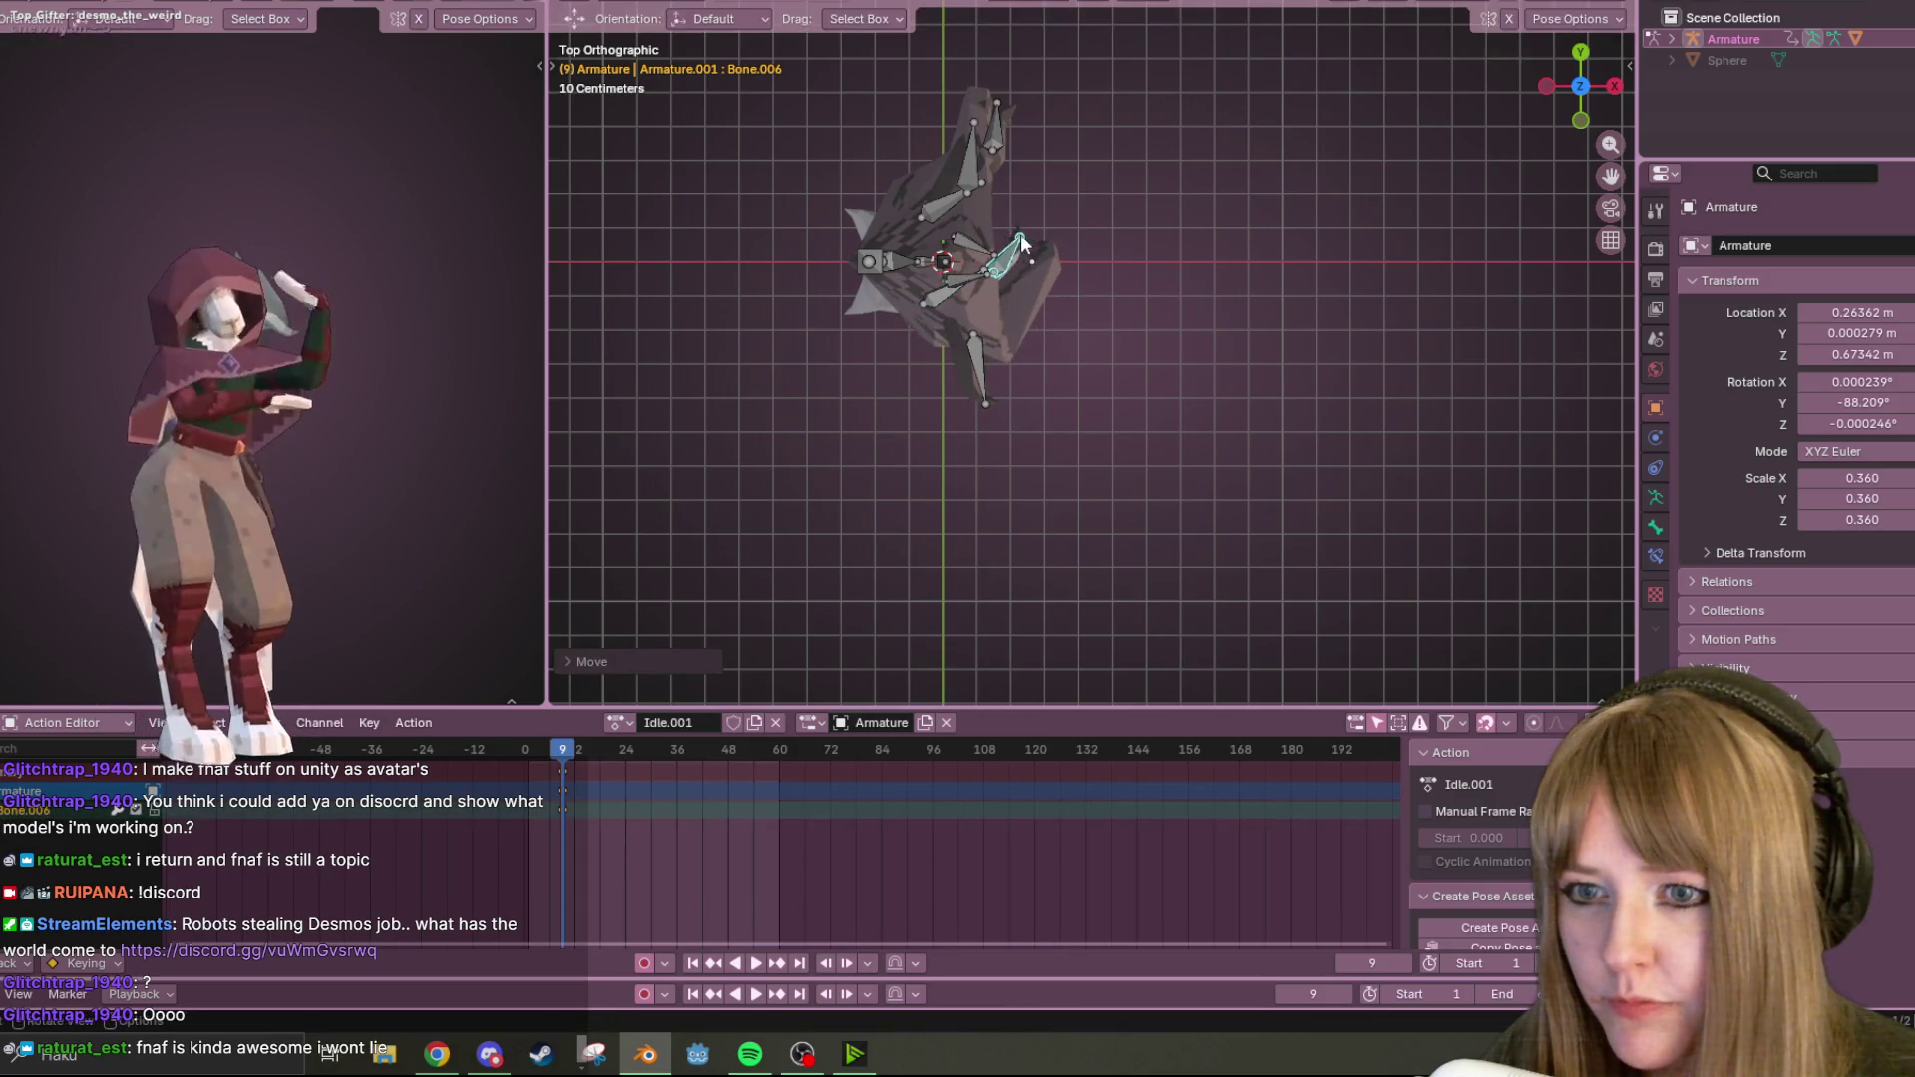
key("Escape")
Fold the other wing by rotating Bone.011 and moving Bone.012 inward.
left_click(975, 196)
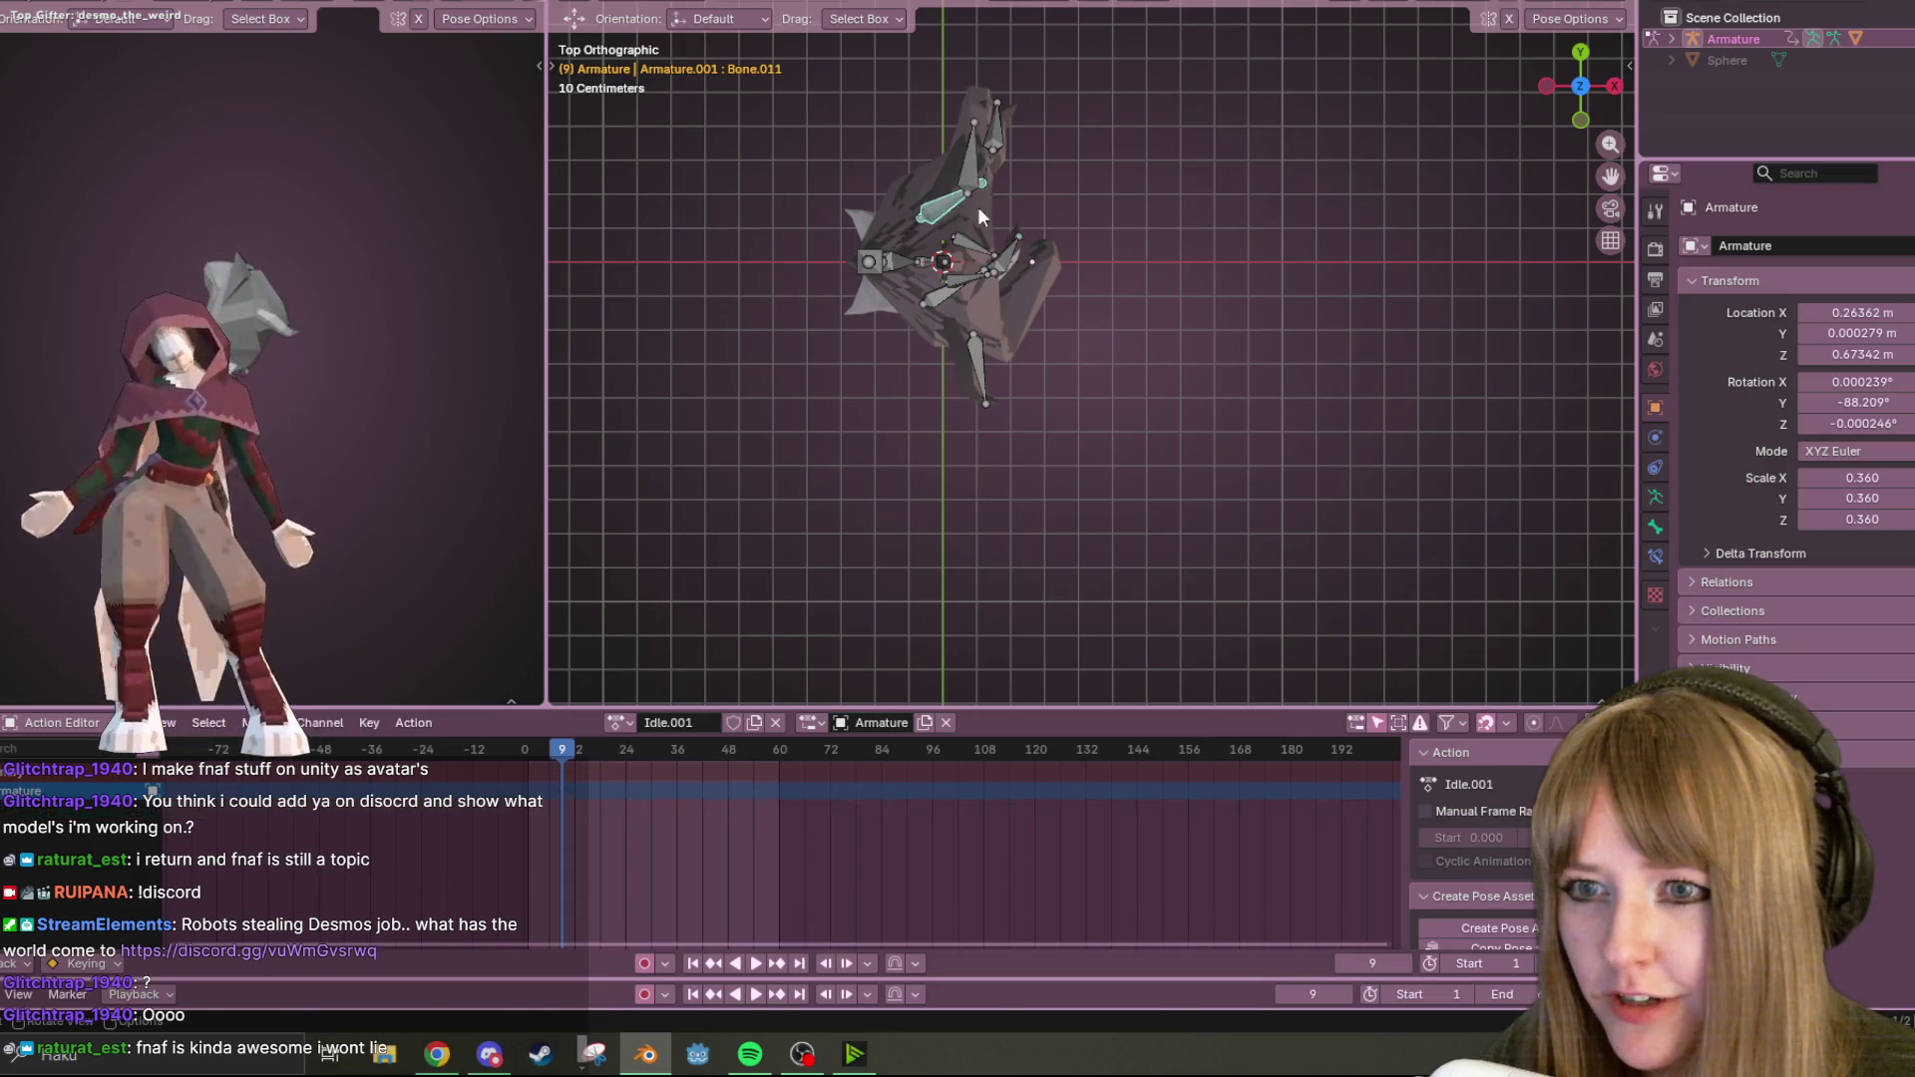
key("r")
left_click(980, 269)
left_click(1042, 204)
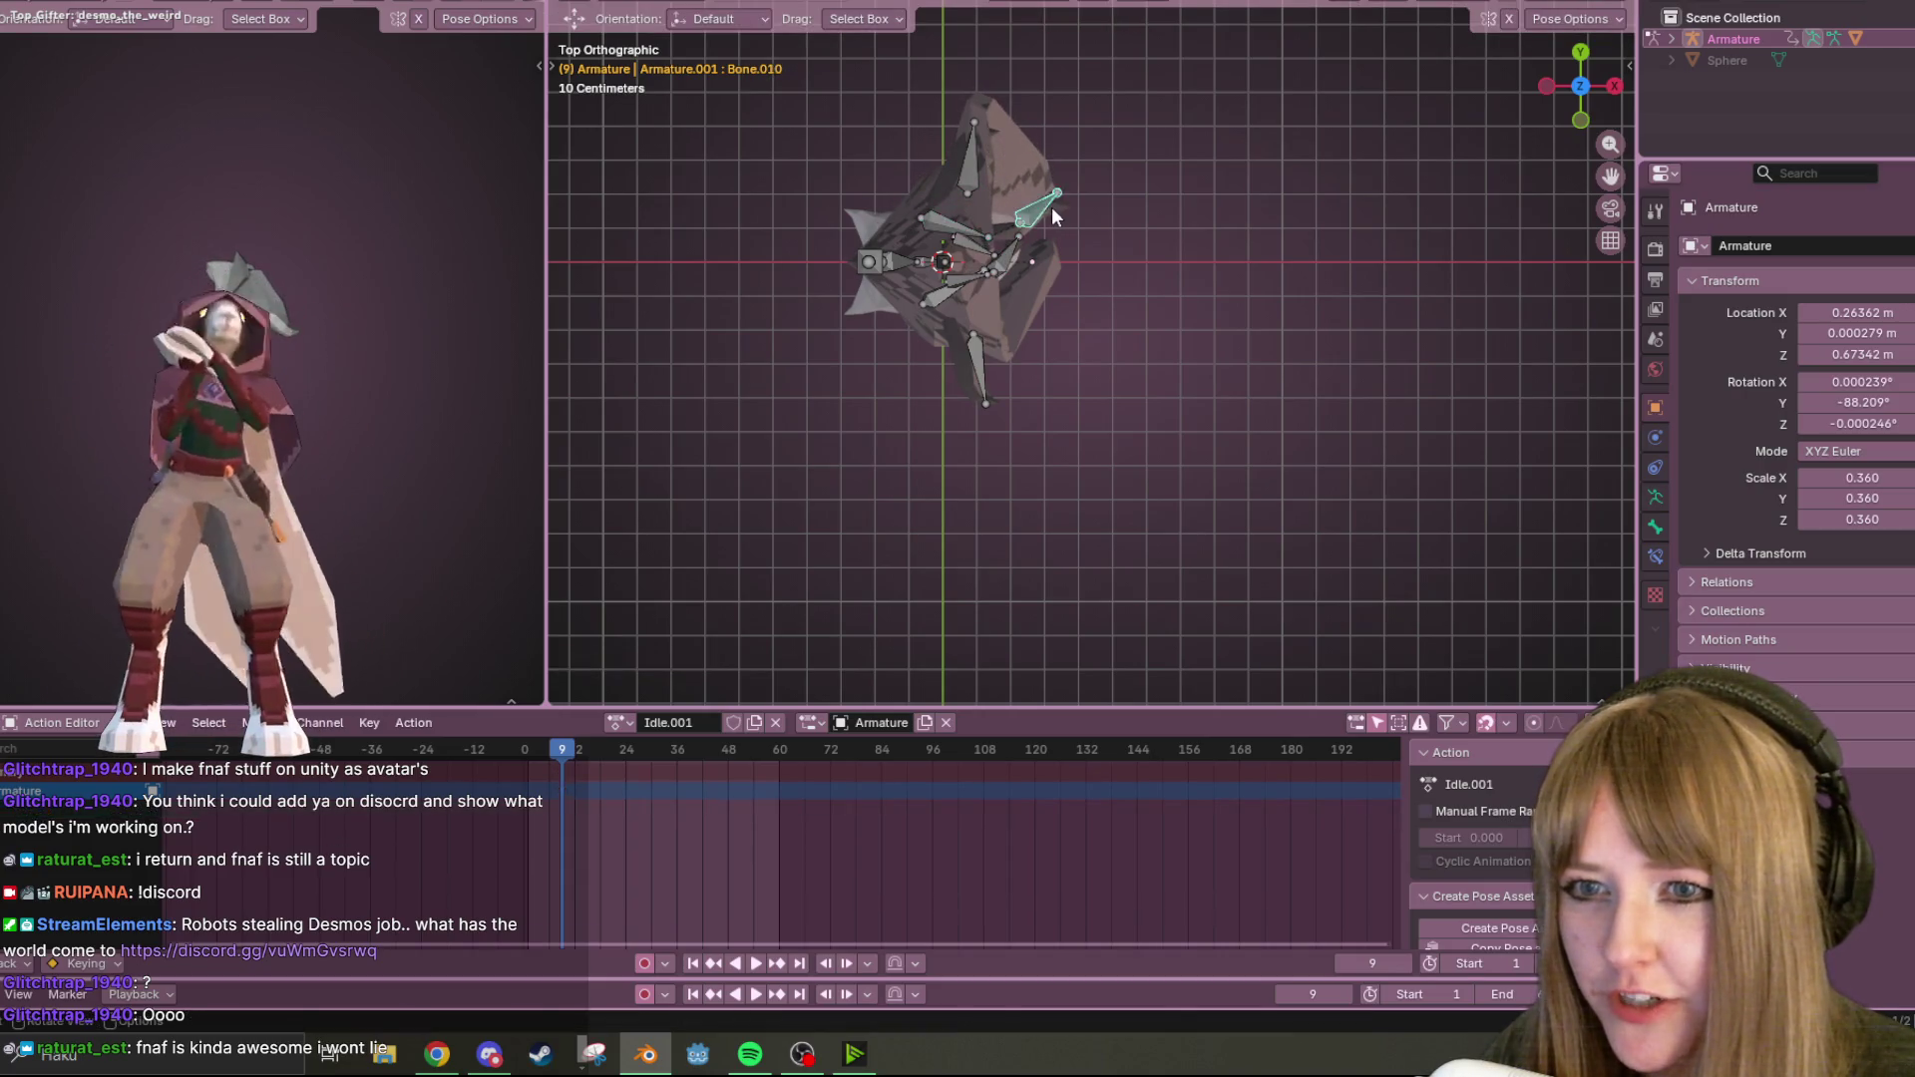
key("g")
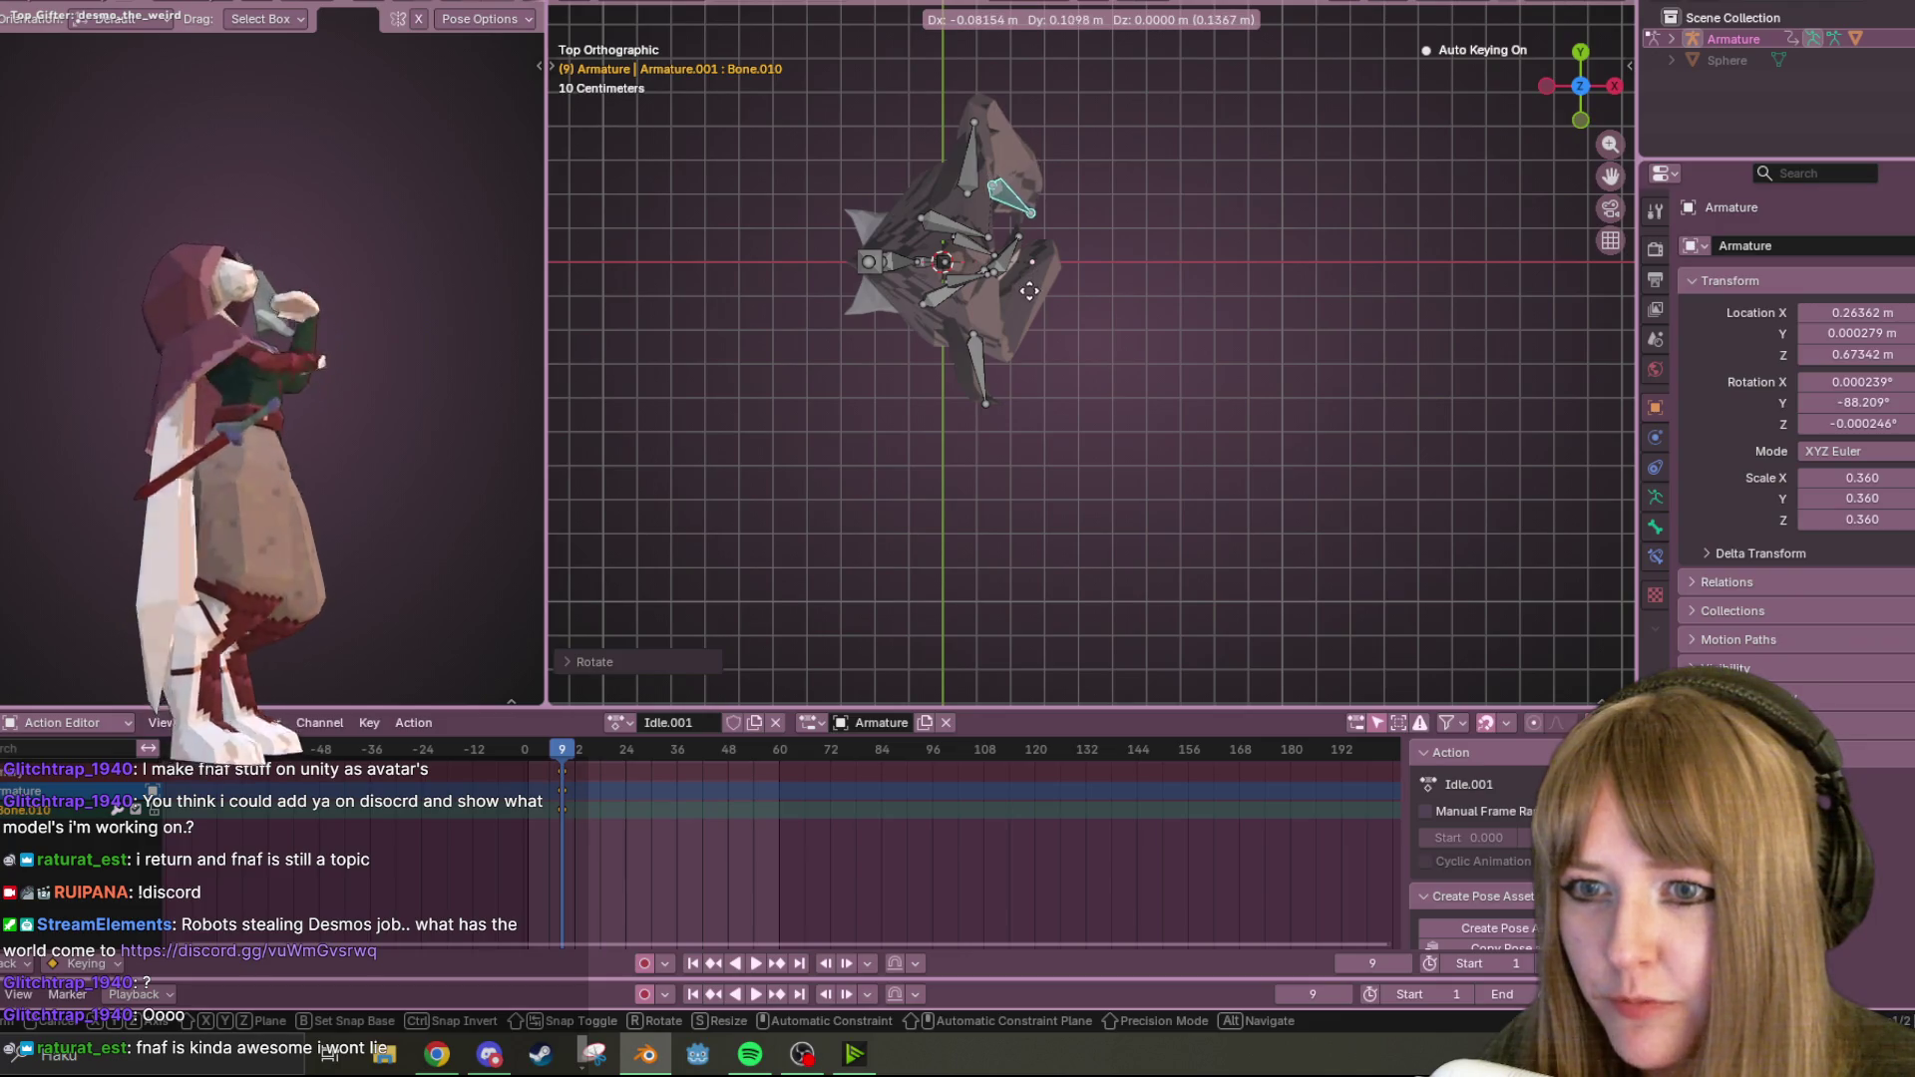
key("Escape")
left_click(990, 173)
key("r")
key("Escape")
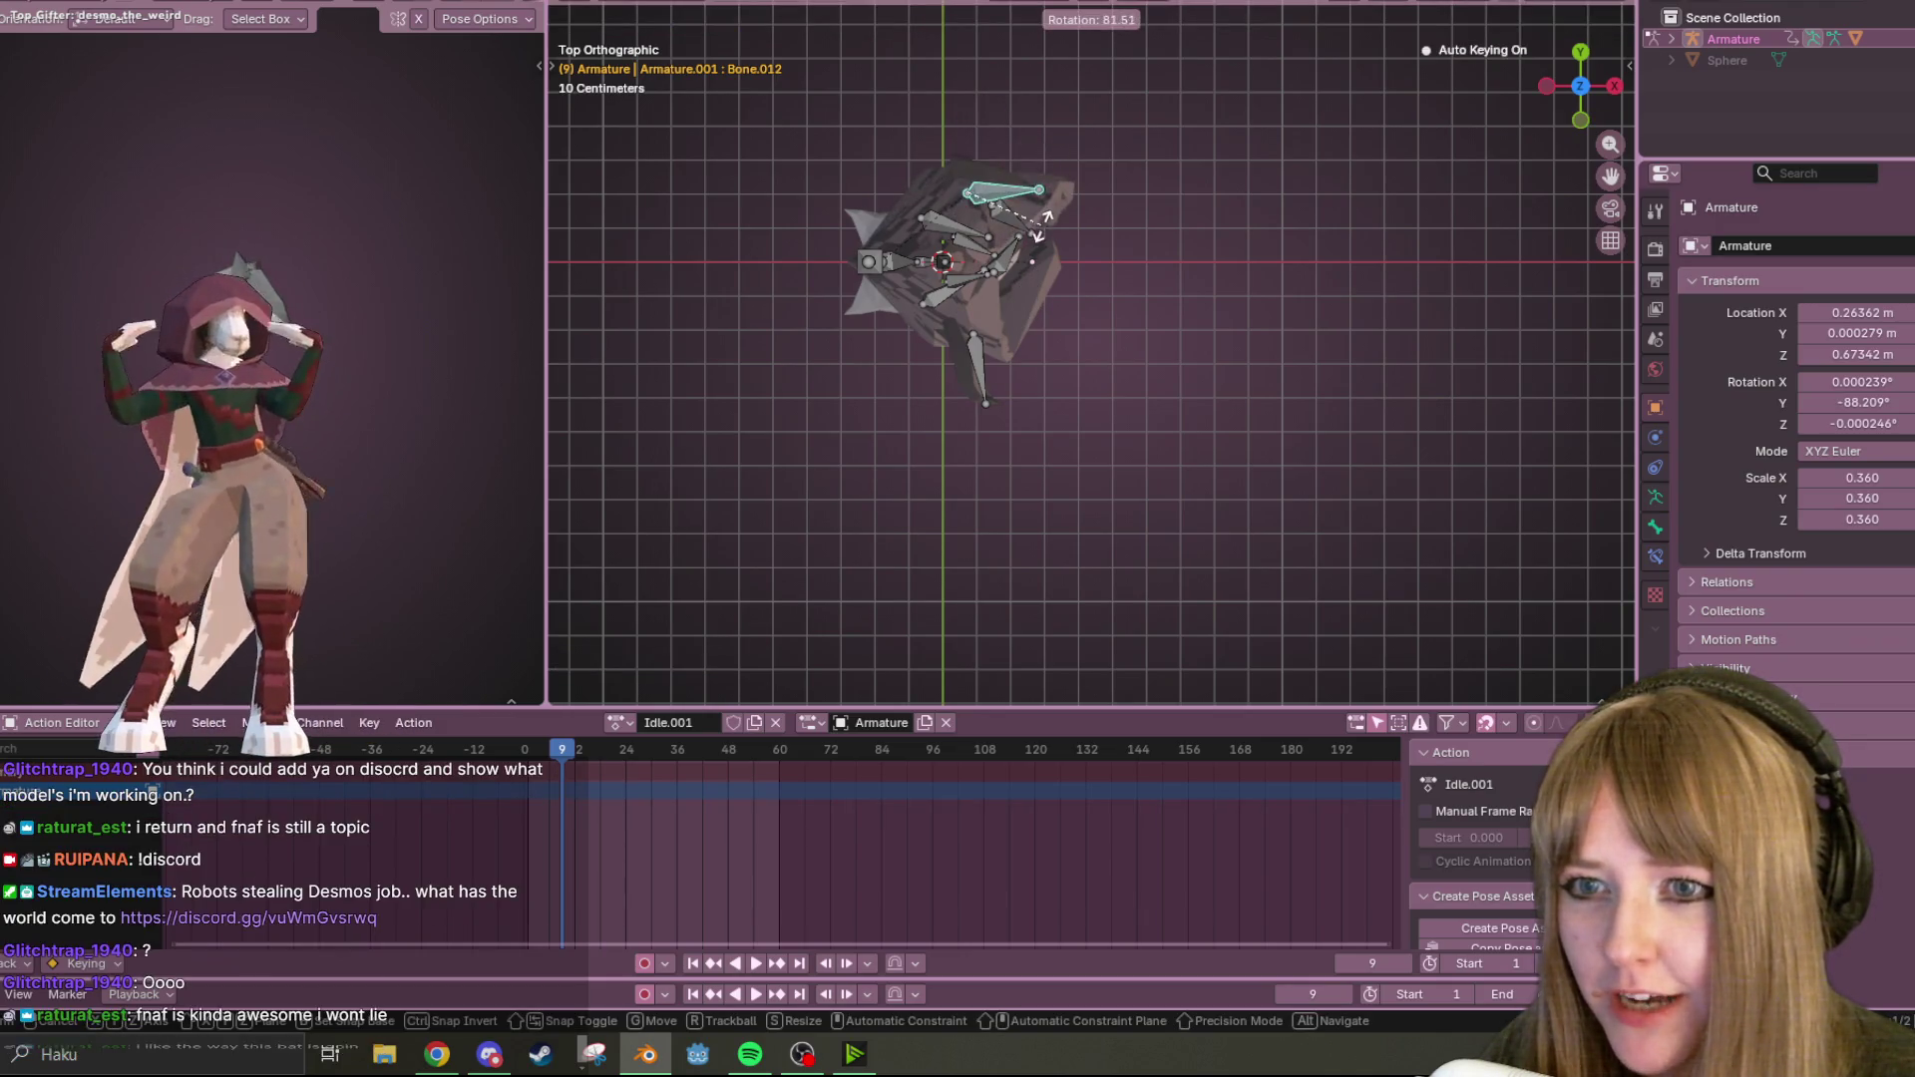
key("g")
left_click(990, 207)
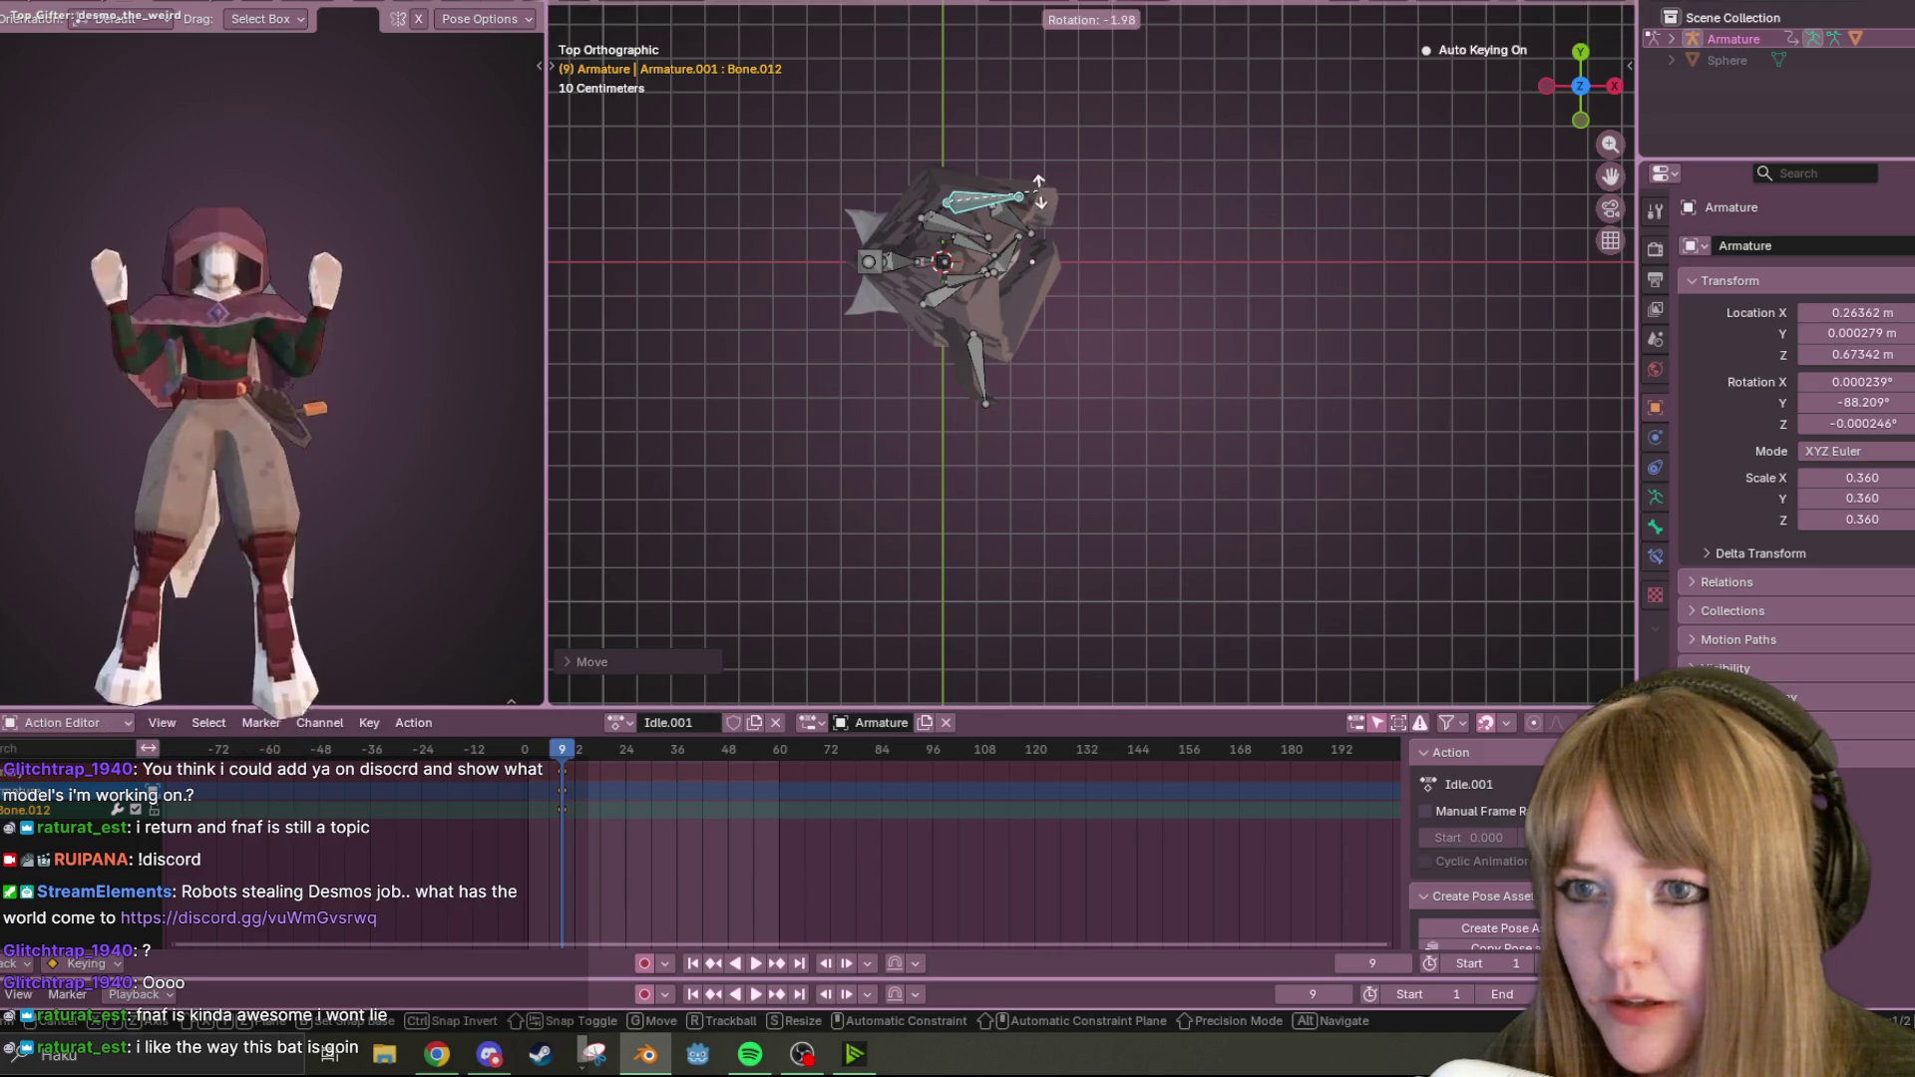
Rotate Bone.013 upward and move it to fold the lower wing.
left_click(984, 379)
key("r")
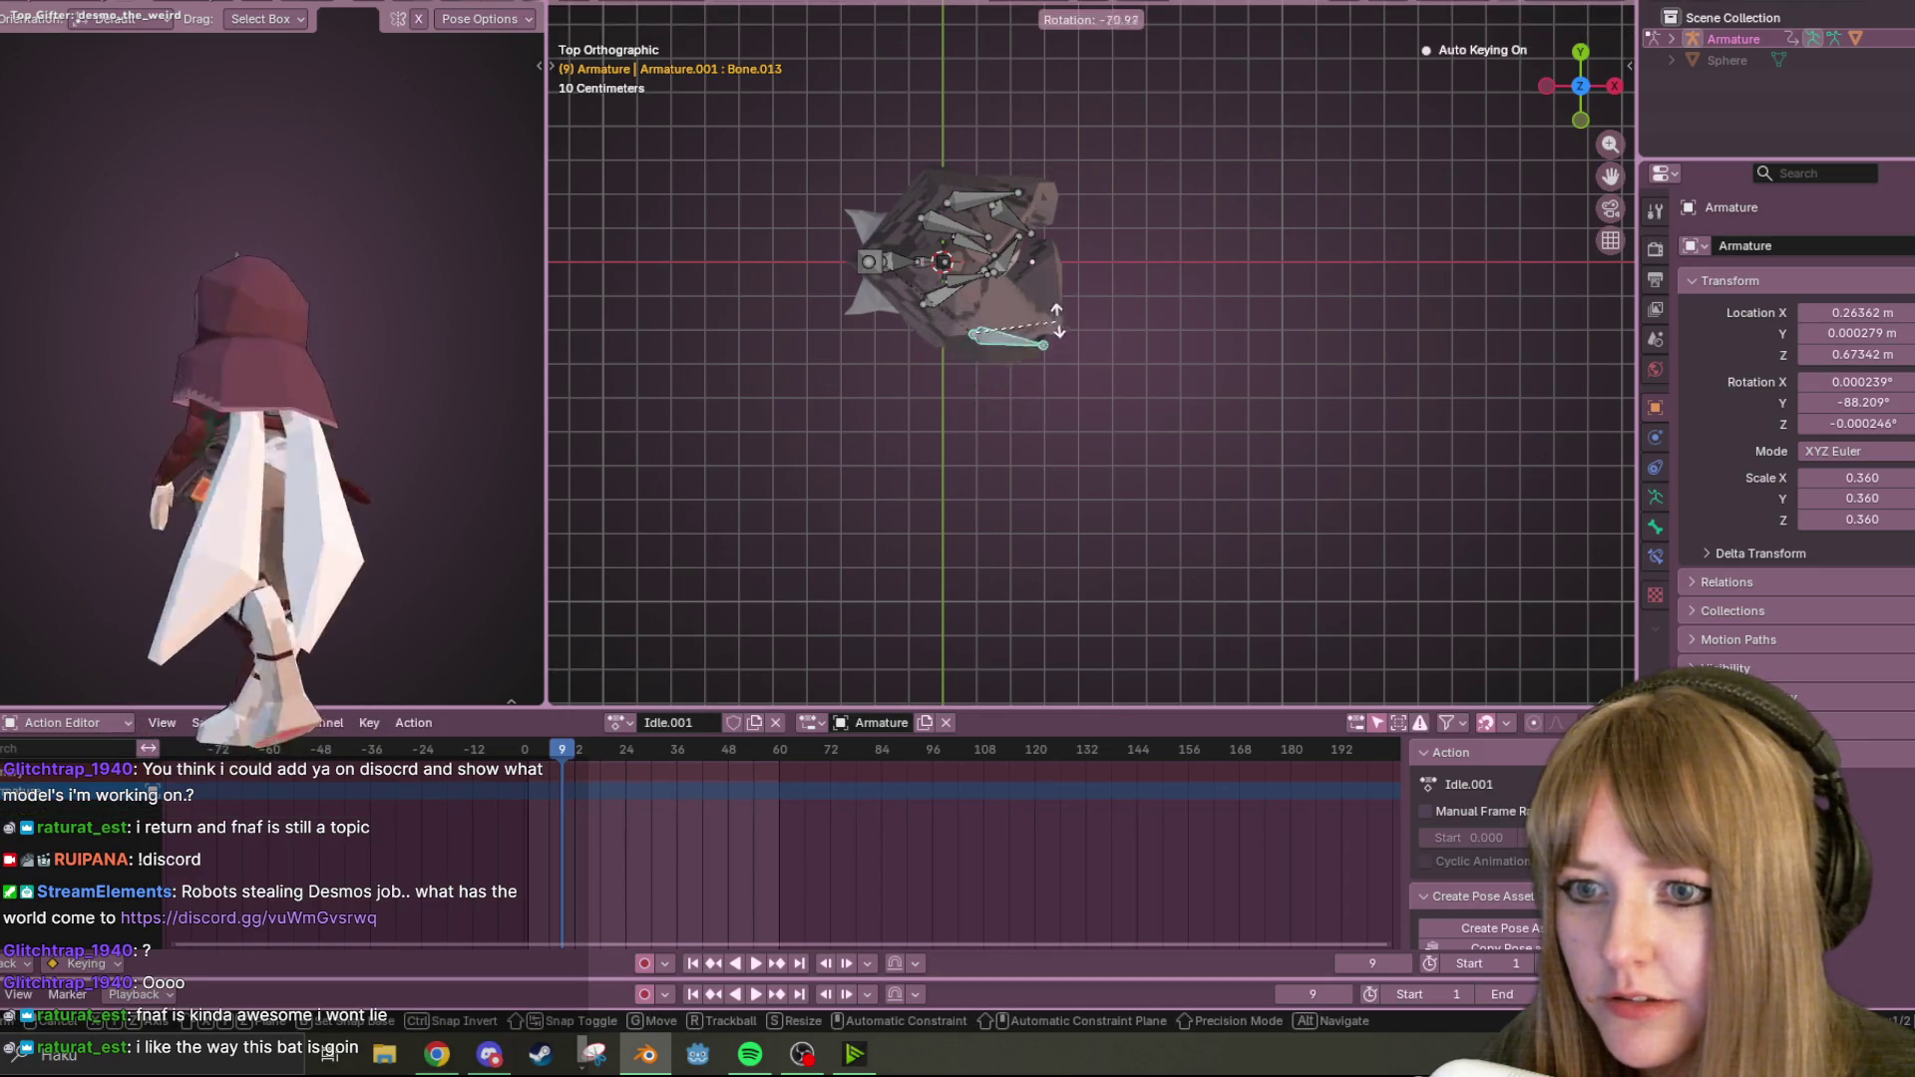
key("Return")
key("g")
left_click(1028, 229)
Reposition Bone.012 to refine the folded wing.
mouse_move(1027, 230)
middle_mouse_down()
mouse_move(1209, 207)
mouse_move(1089, 32)
mouse_move(712, 48)
mouse_move(594, 678)
mouse_move(670, 48)
mouse_move(631, 180)
mouse_move(885, 418)
middle_mouse_up()
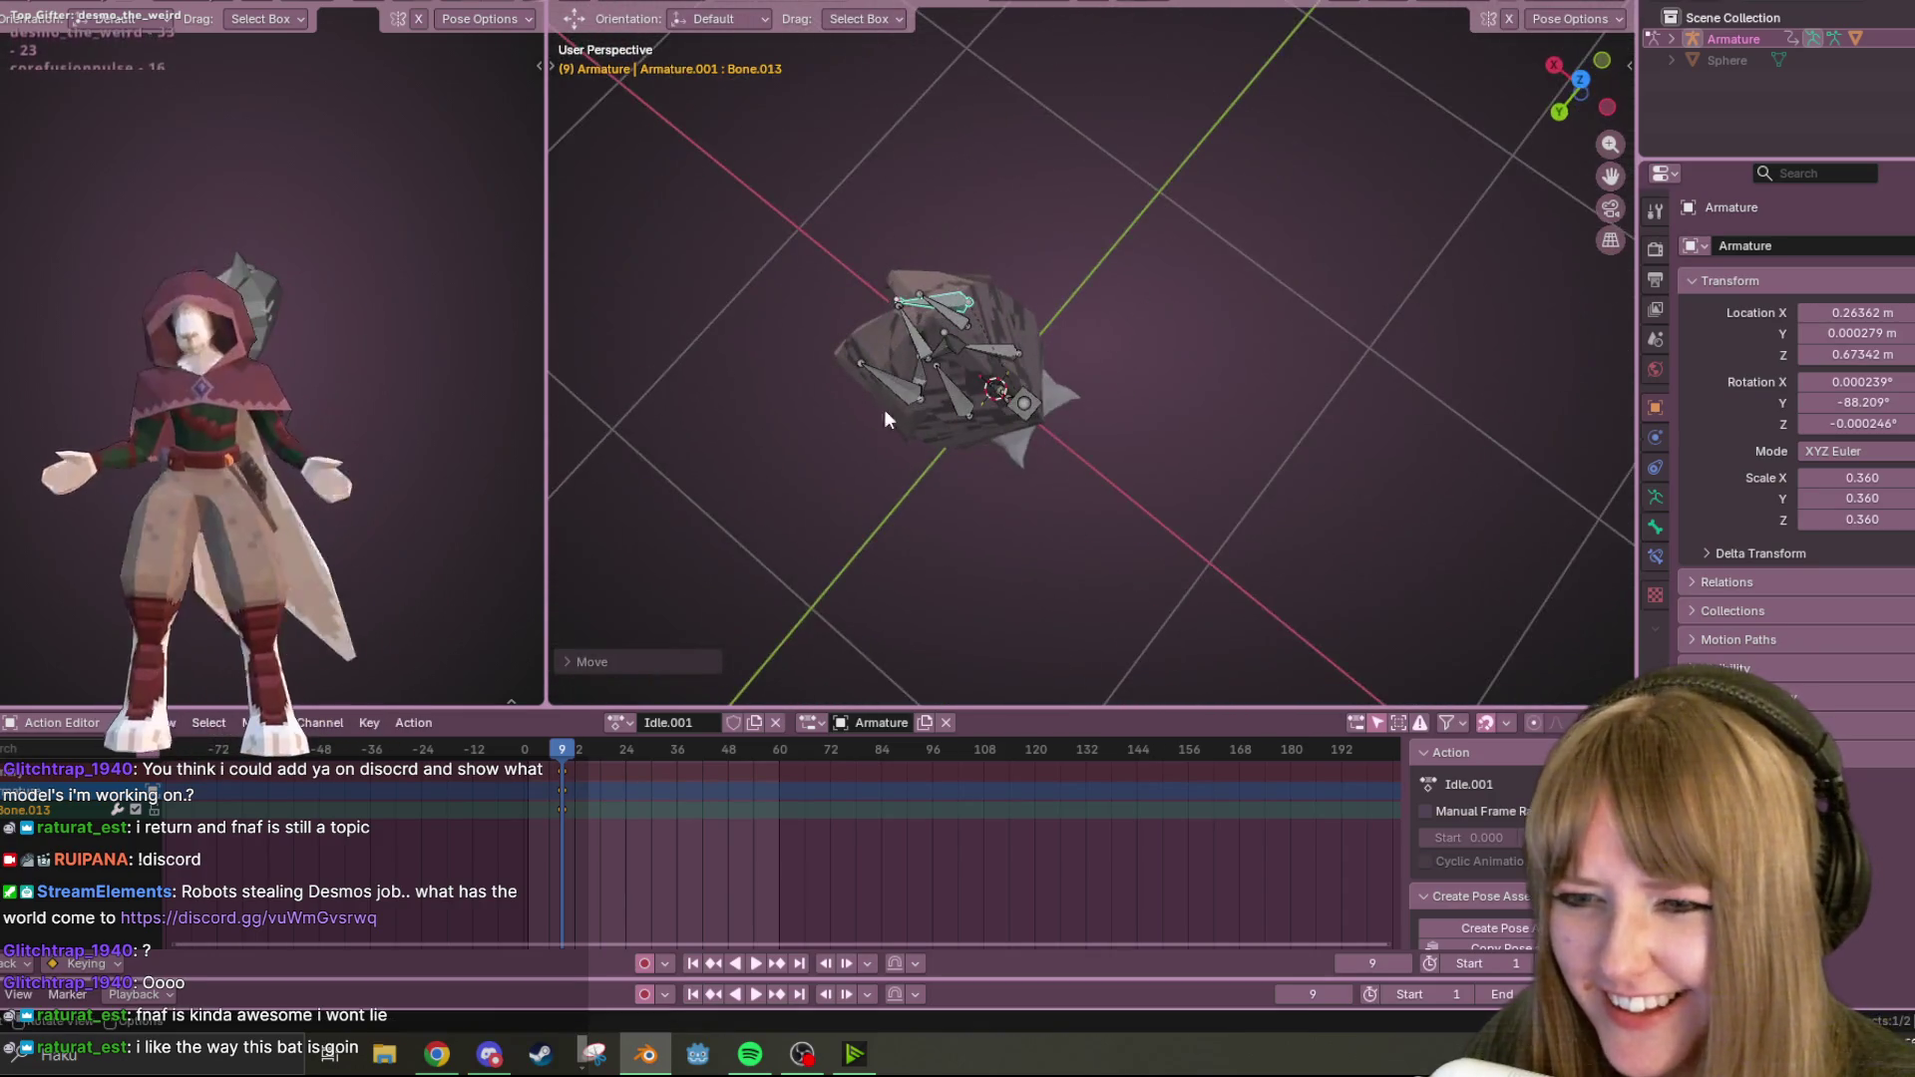
mouse_move(1008, 359)
middle_mouse_down()
mouse_move(1111, 129)
mouse_move(1078, 52)
middle_mouse_up()
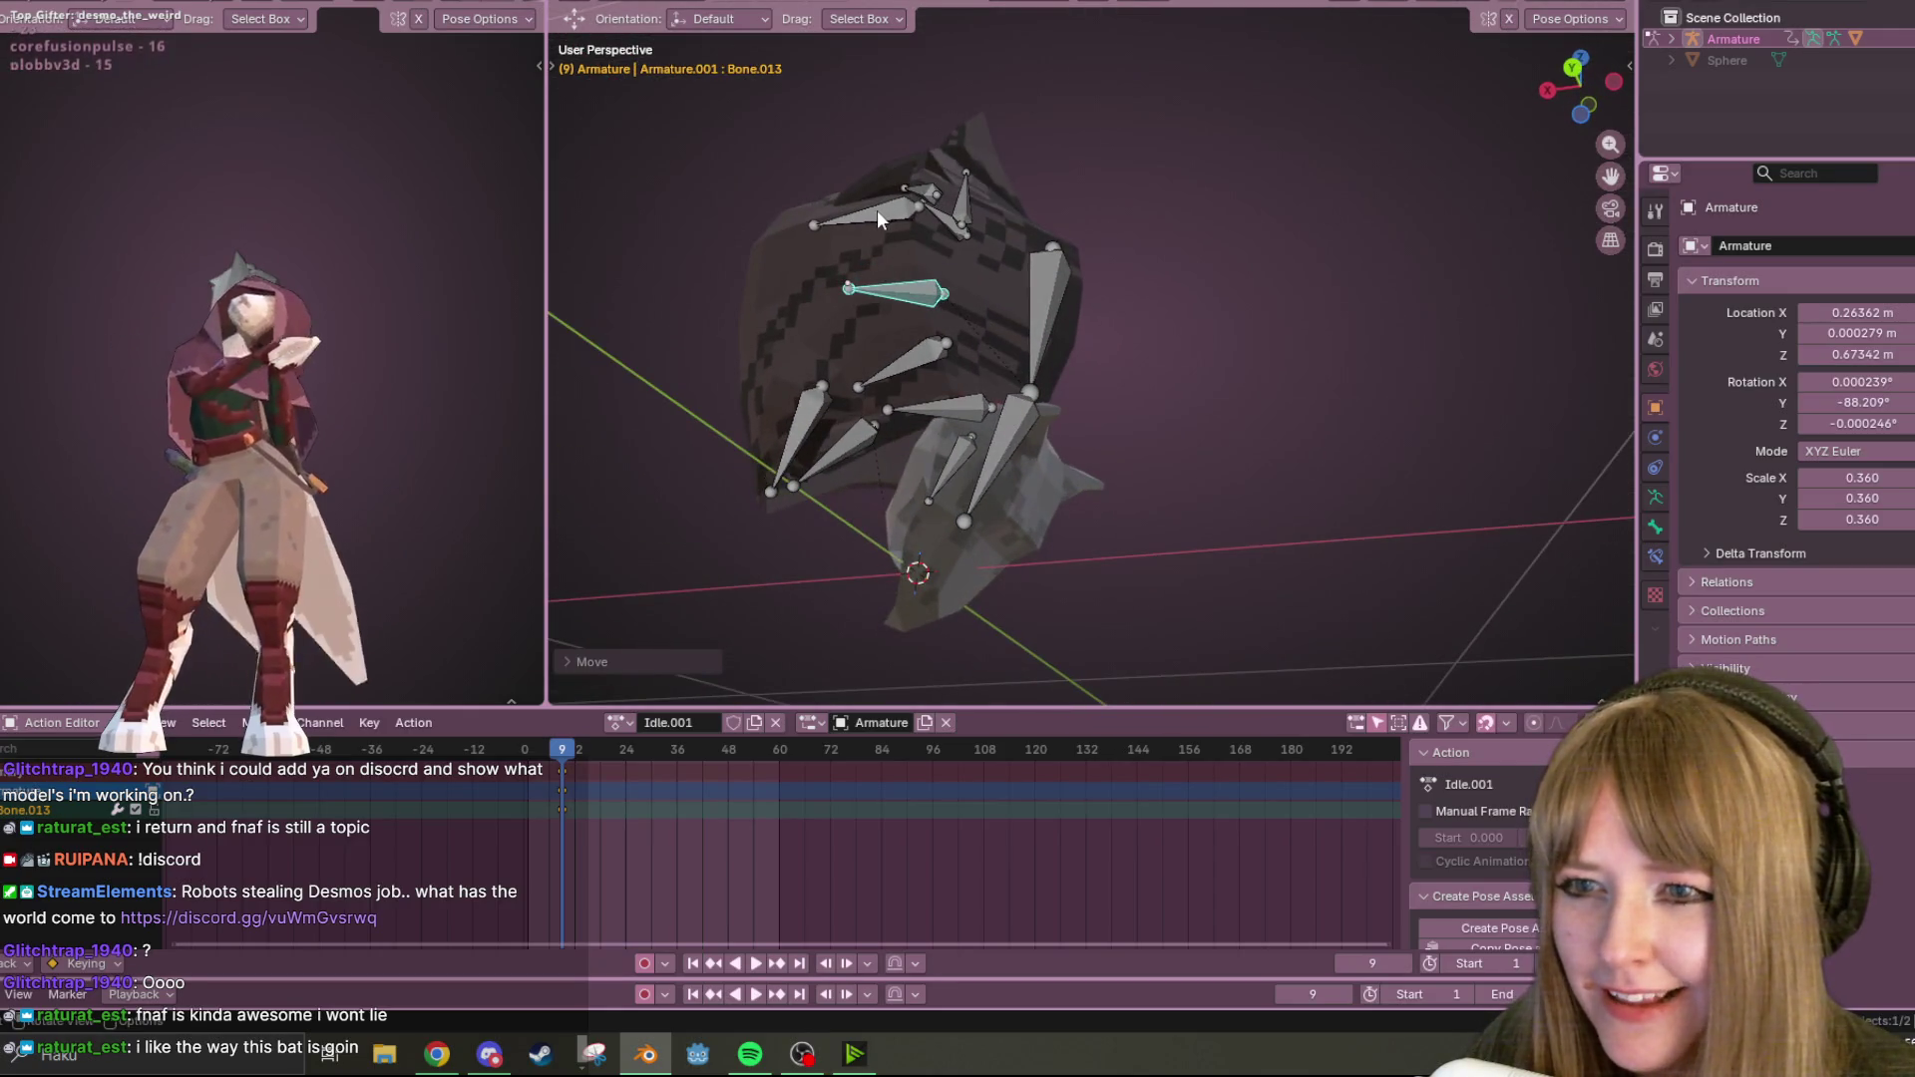
middle_click_drag(877, 209, 1171, 657)
left_click(910, 249)
key("g")
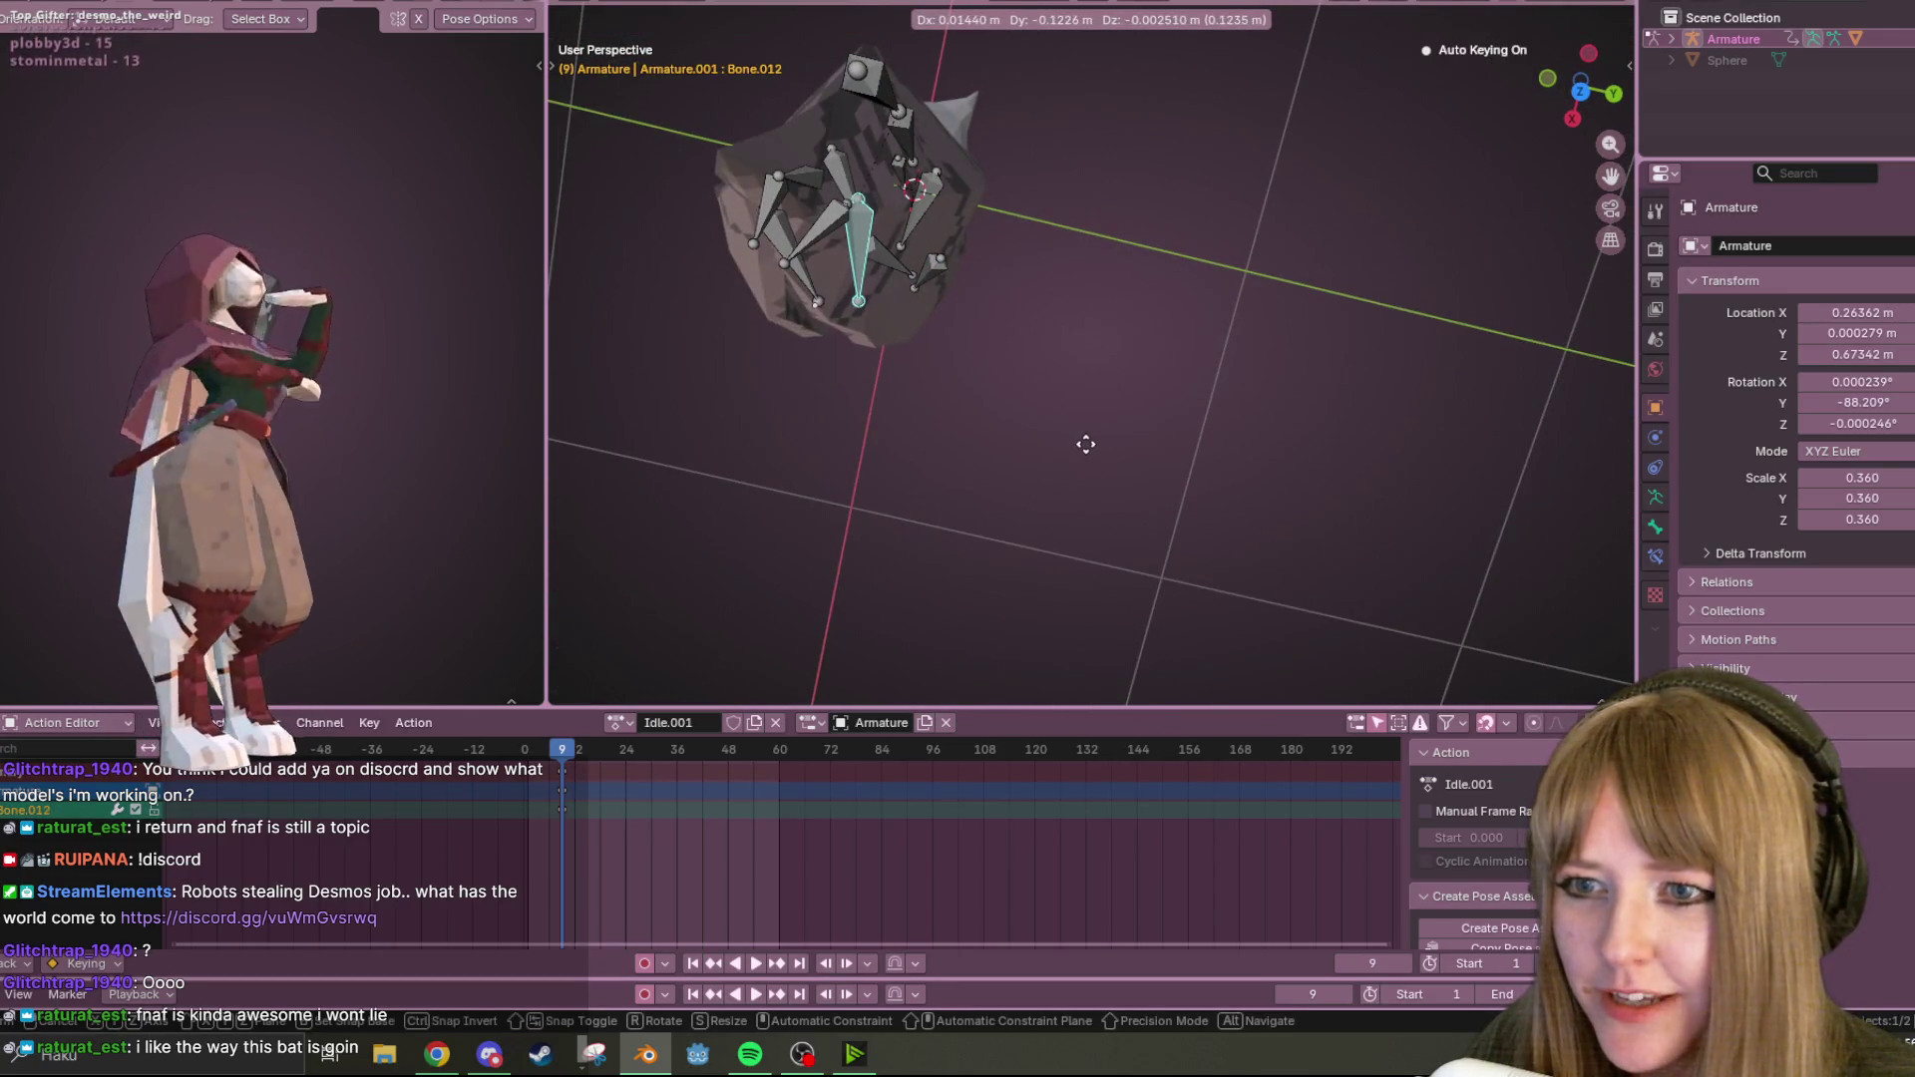
left_click(1085, 444)
Nudge Bone.013 from the top view, then hide the armature to review the folded bat.
mouse_move(829, 313)
middle_mouse_down()
mouse_move(979, 313)
mouse_move(1027, 231)
mouse_move(1630, 8)
middle_mouse_up()
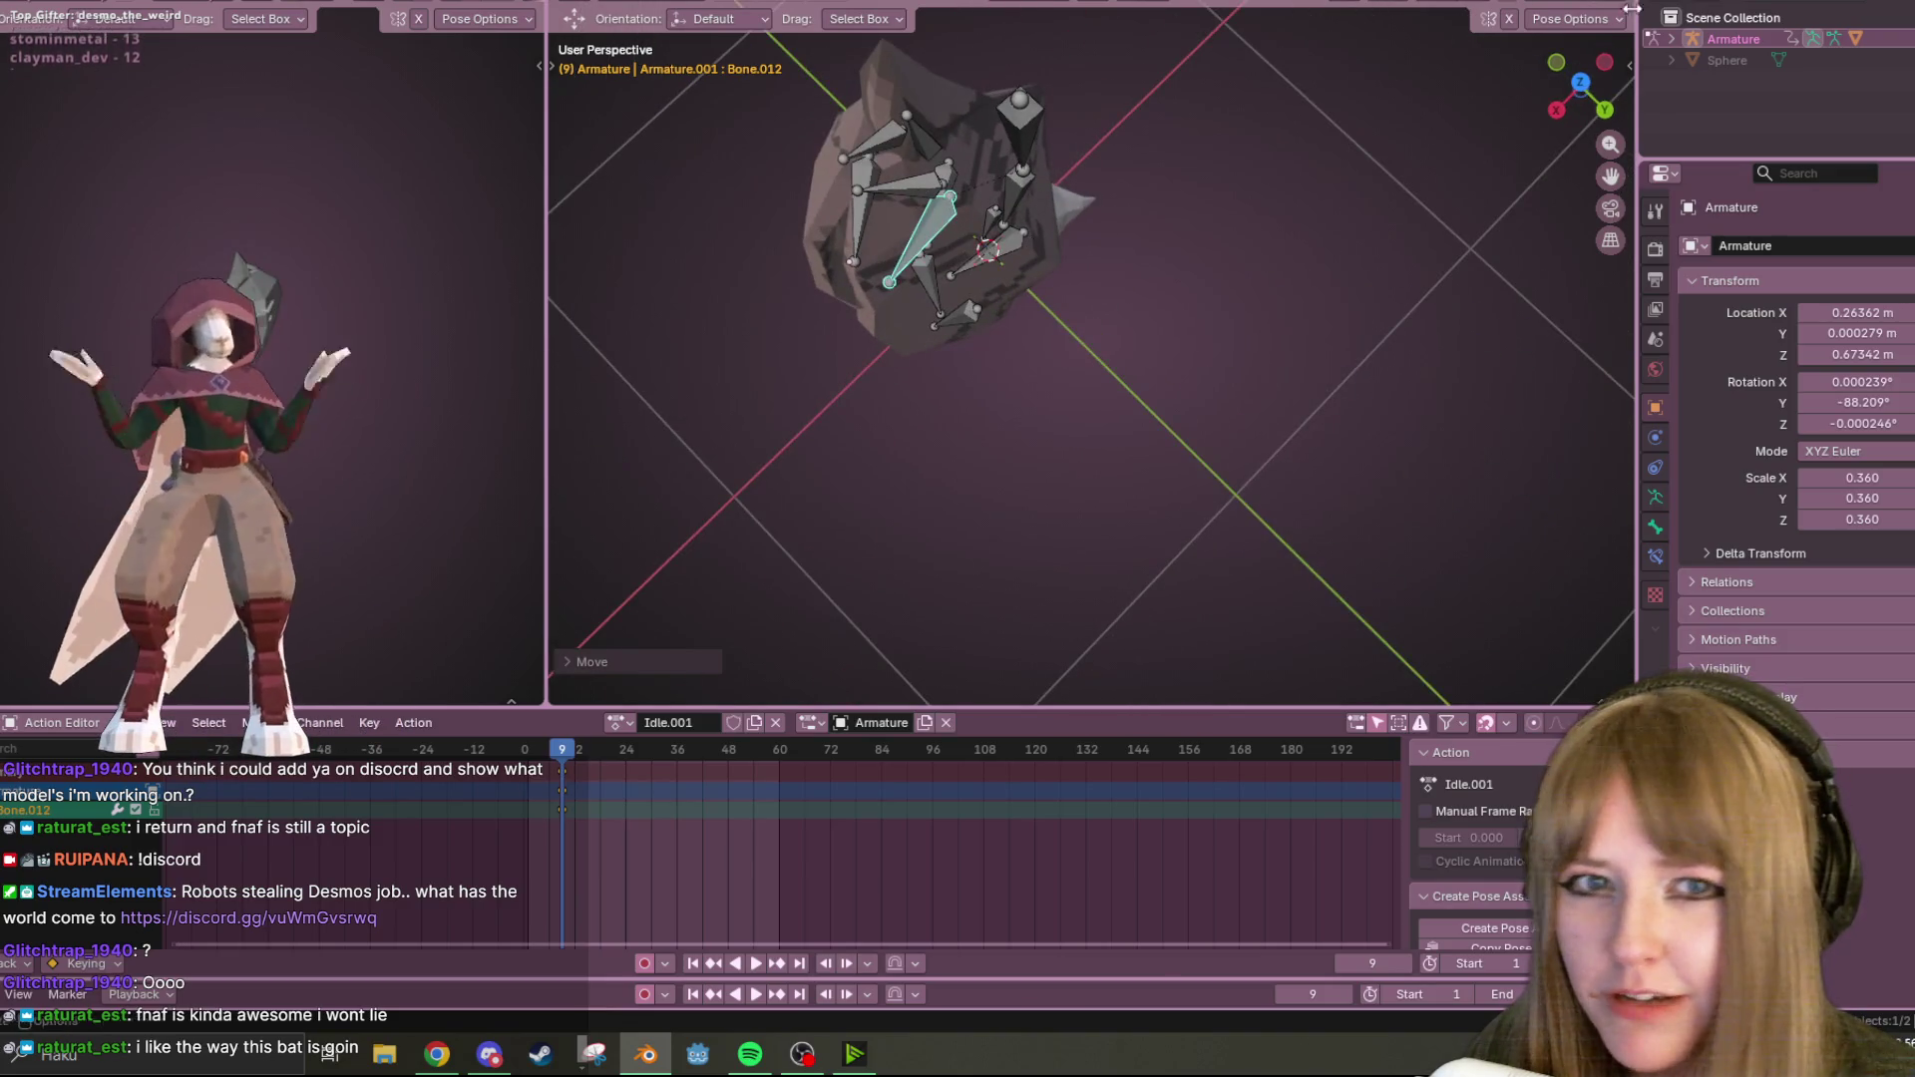
key("KP_7")
left_click(1026, 282)
key("g")
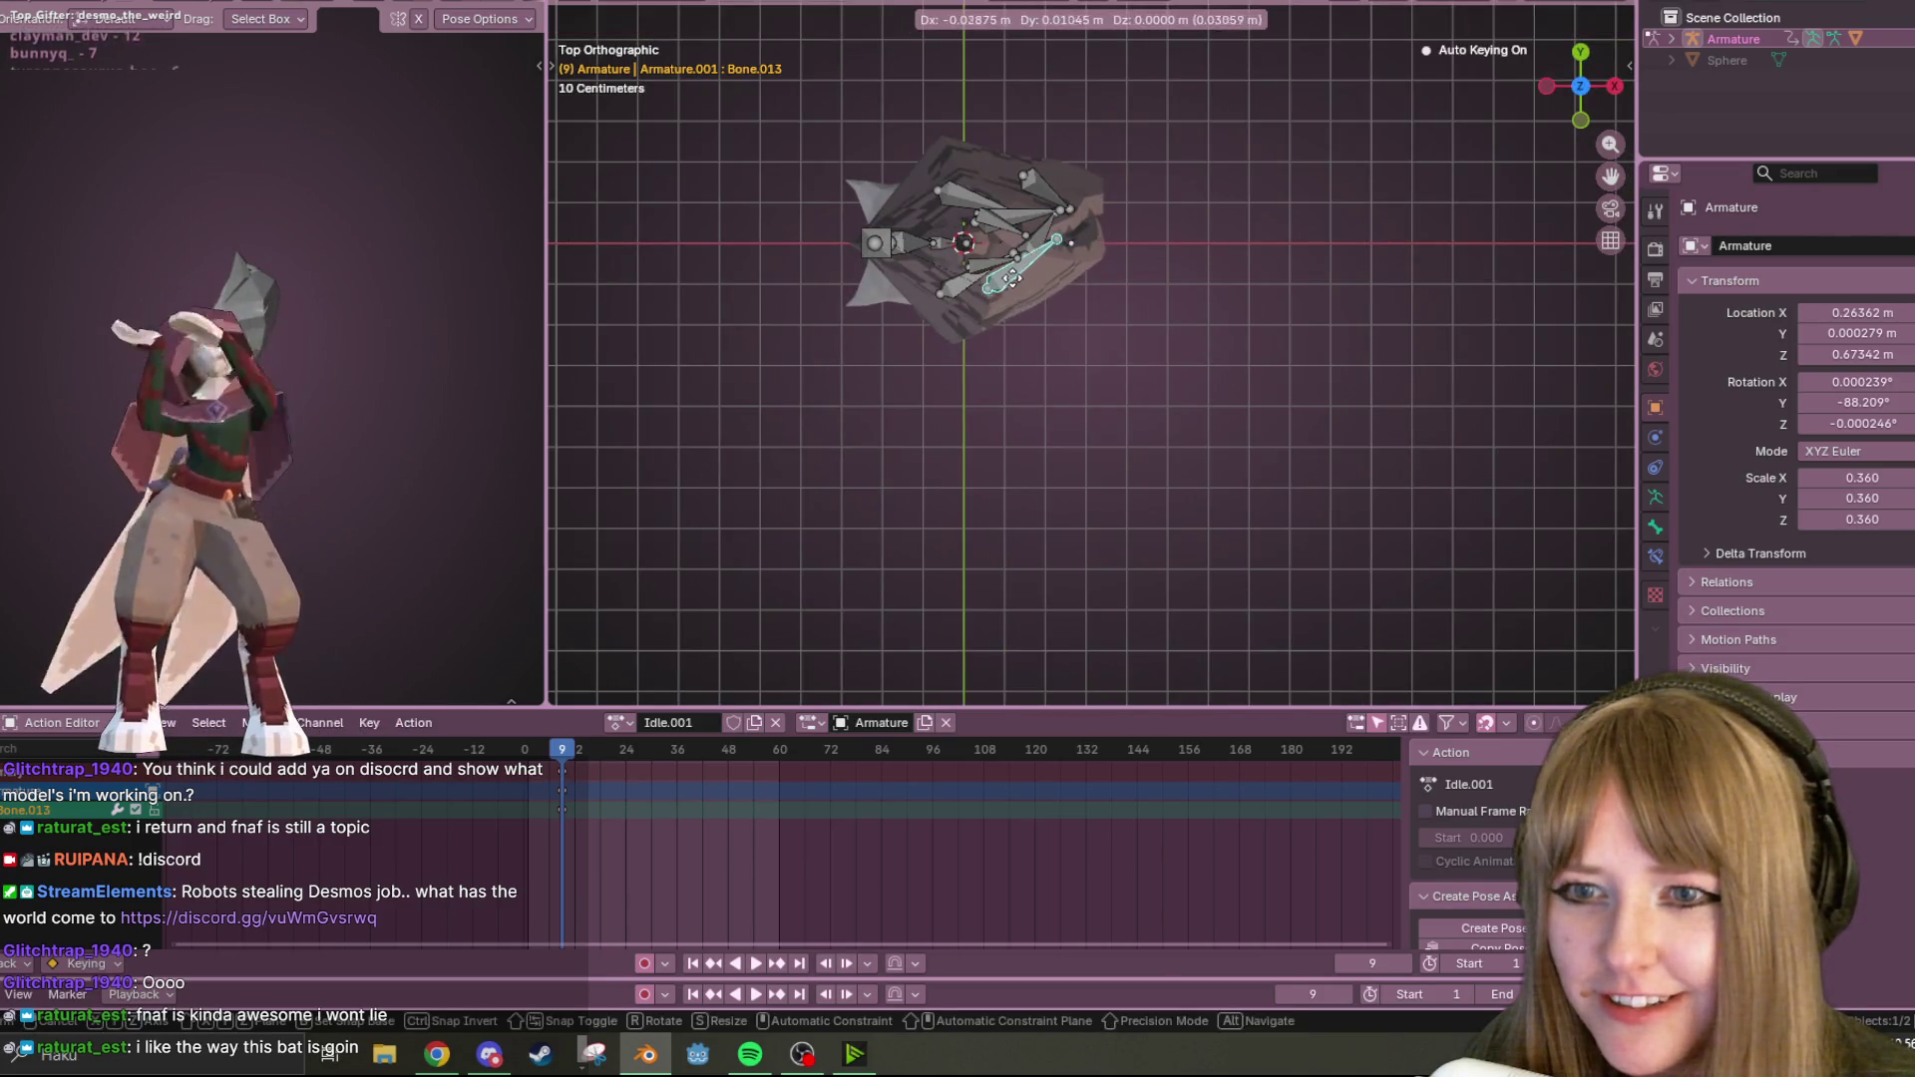
left_click(1006, 272)
key("ctrl+Tab")
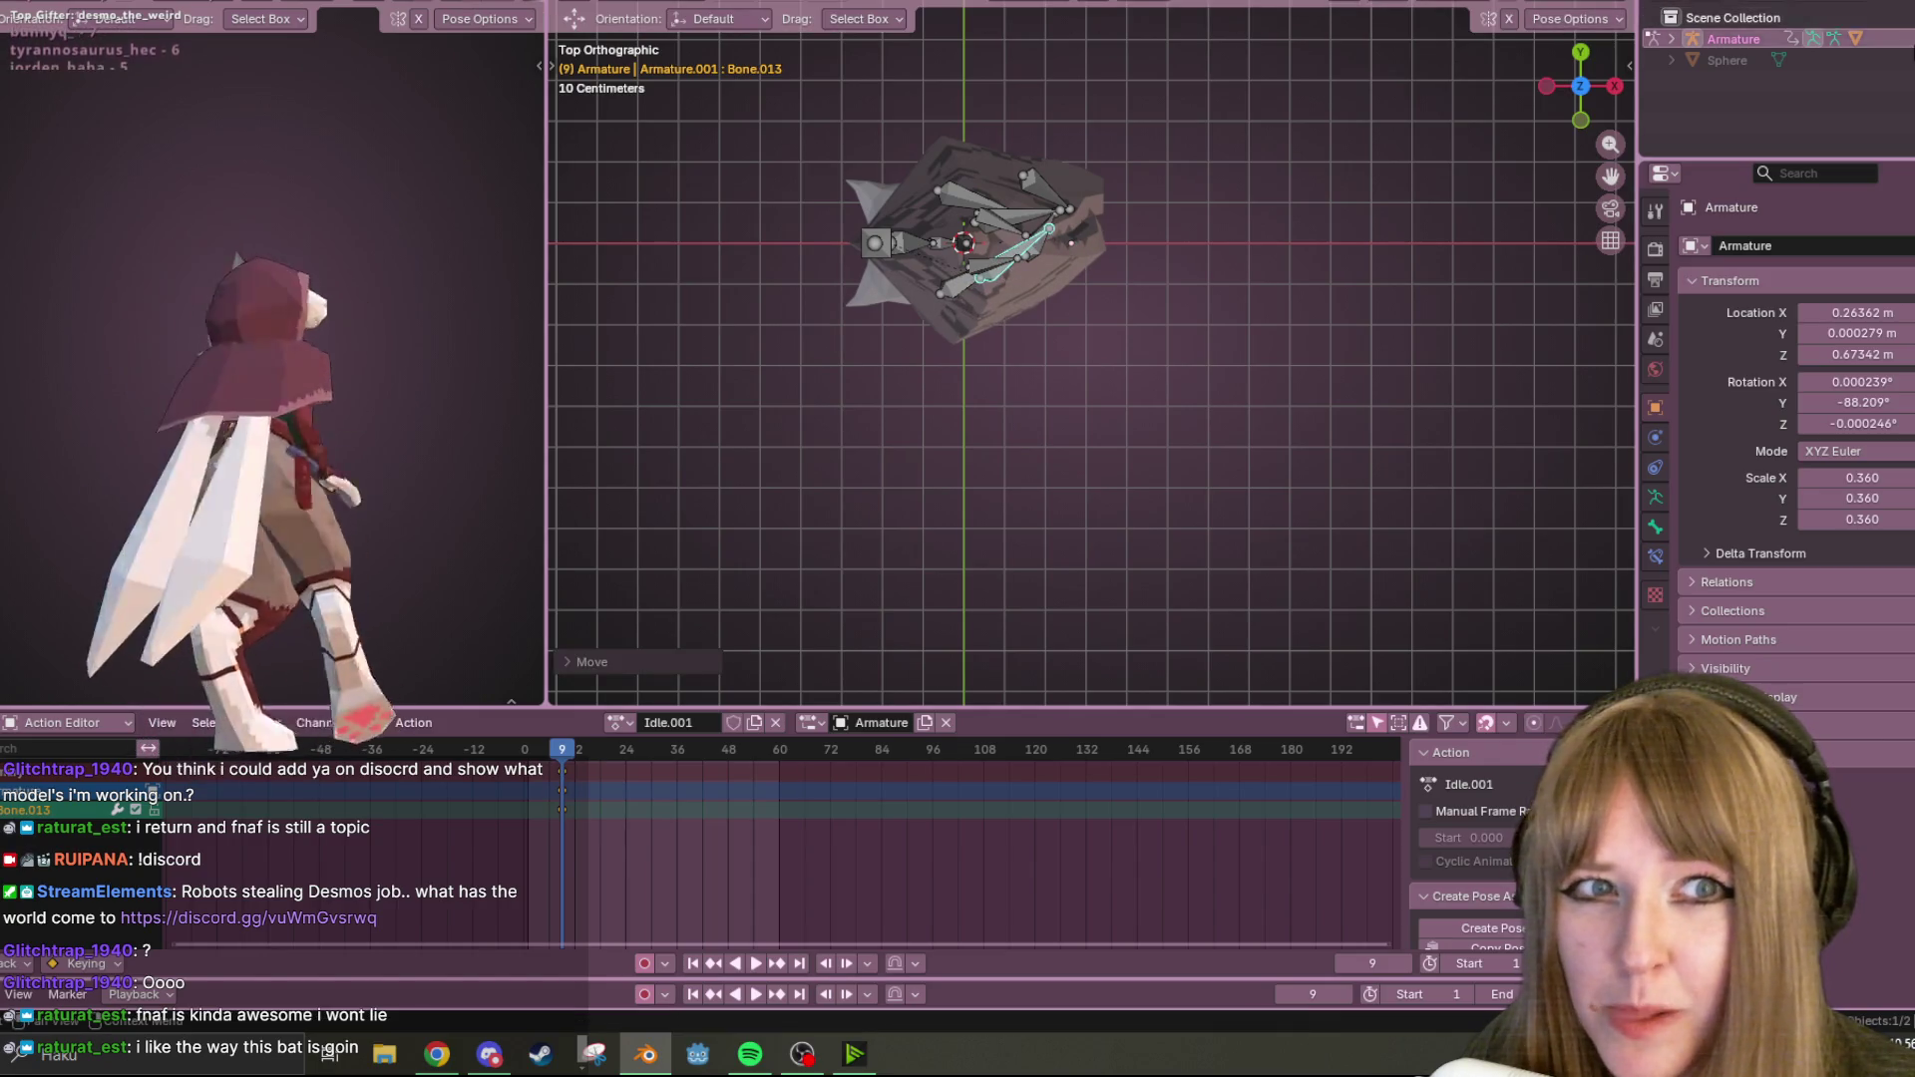
key("h")
mouse_move(888, 295)
middle_mouse_down()
mouse_move(812, 97)
mouse_move(1270, 205)
mouse_move(1129, 164)
mouse_move(869, 359)
mouse_move(698, 254)
mouse_move(1319, 279)
mouse_move(1172, 412)
mouse_move(975, 325)
mouse_move(983, 228)
mouse_move(1023, 314)
mouse_move(987, 417)
mouse_move(911, 283)
mouse_move(858, 272)
mouse_move(821, 314)
mouse_move(806, 297)
mouse_move(804, 320)
mouse_move(959, 385)
mouse_move(1111, 119)
mouse_move(1380, 380)
mouse_move(1361, 600)
mouse_move(1189, 269)
mouse_move(948, 21)
mouse_move(1129, 261)
mouse_move(875, 189)
mouse_move(581, 247)
mouse_move(1691, 309)
middle_mouse_up()
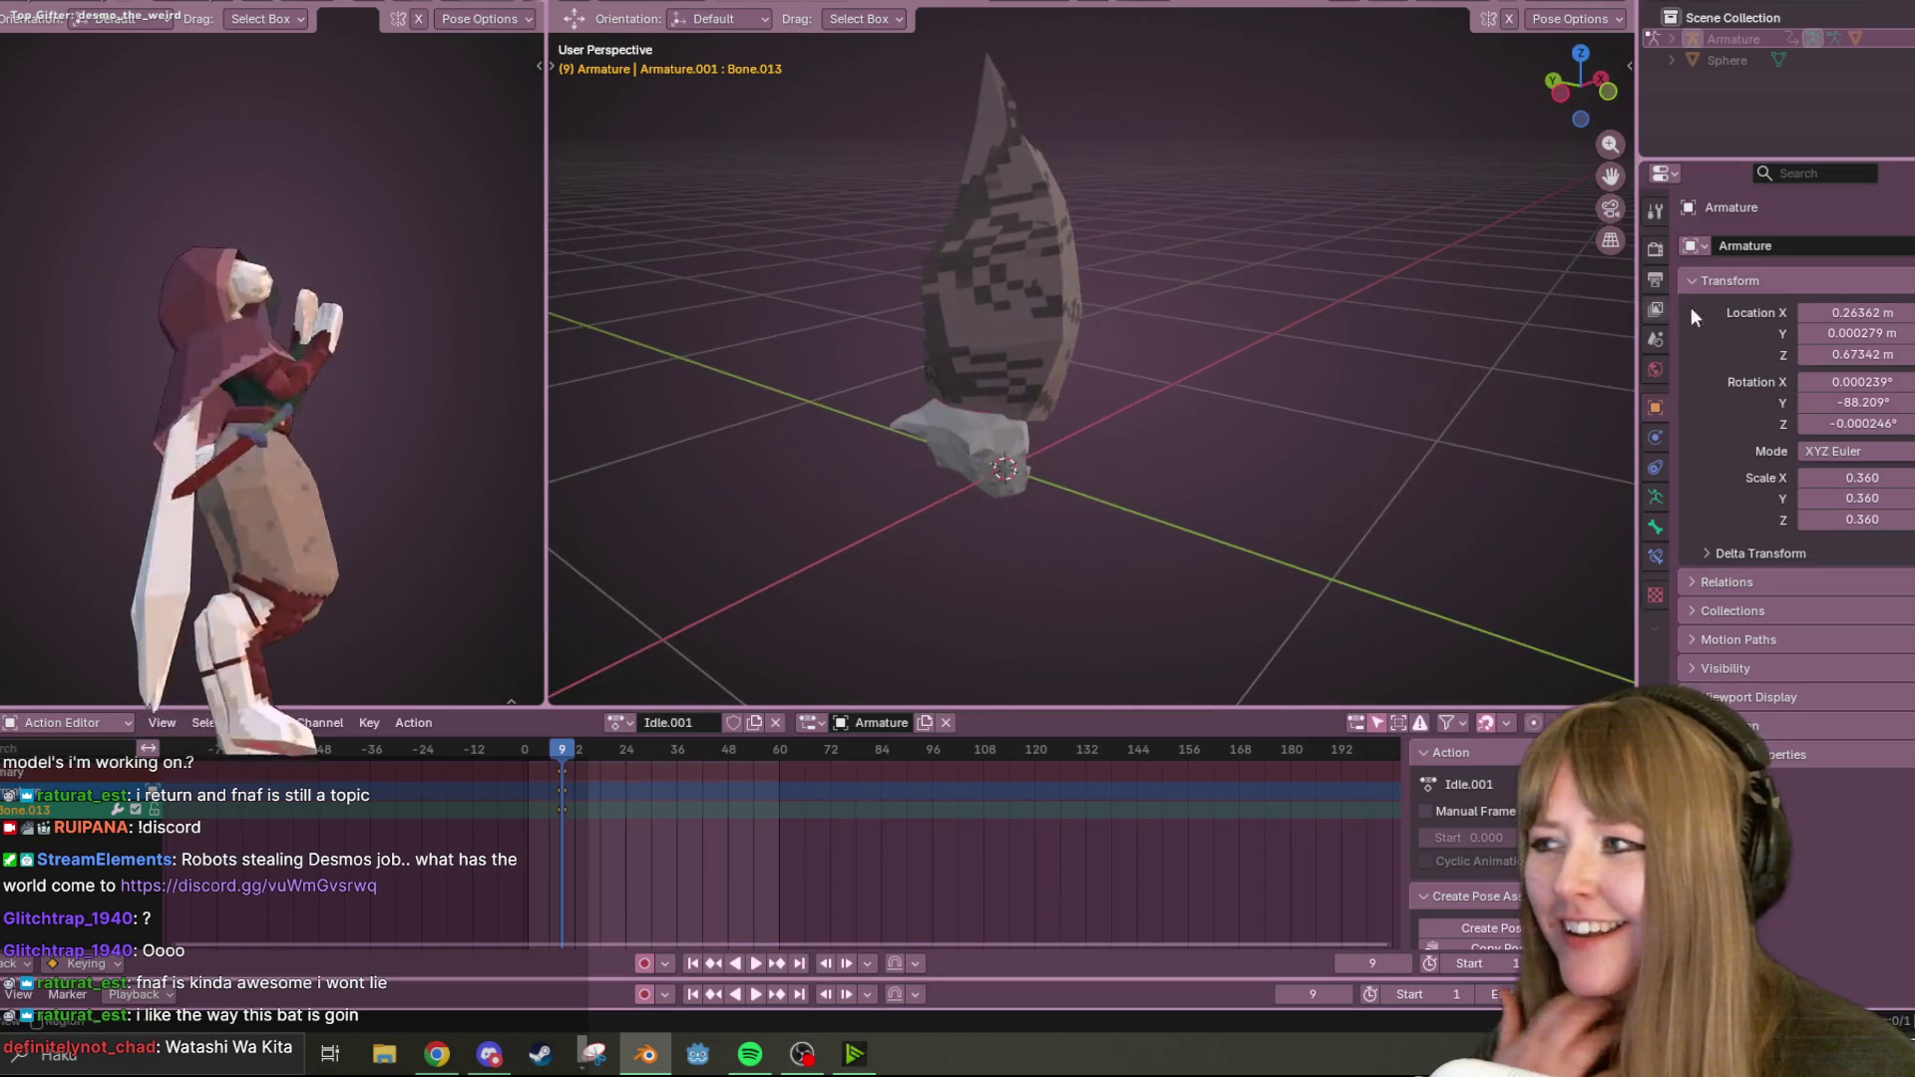
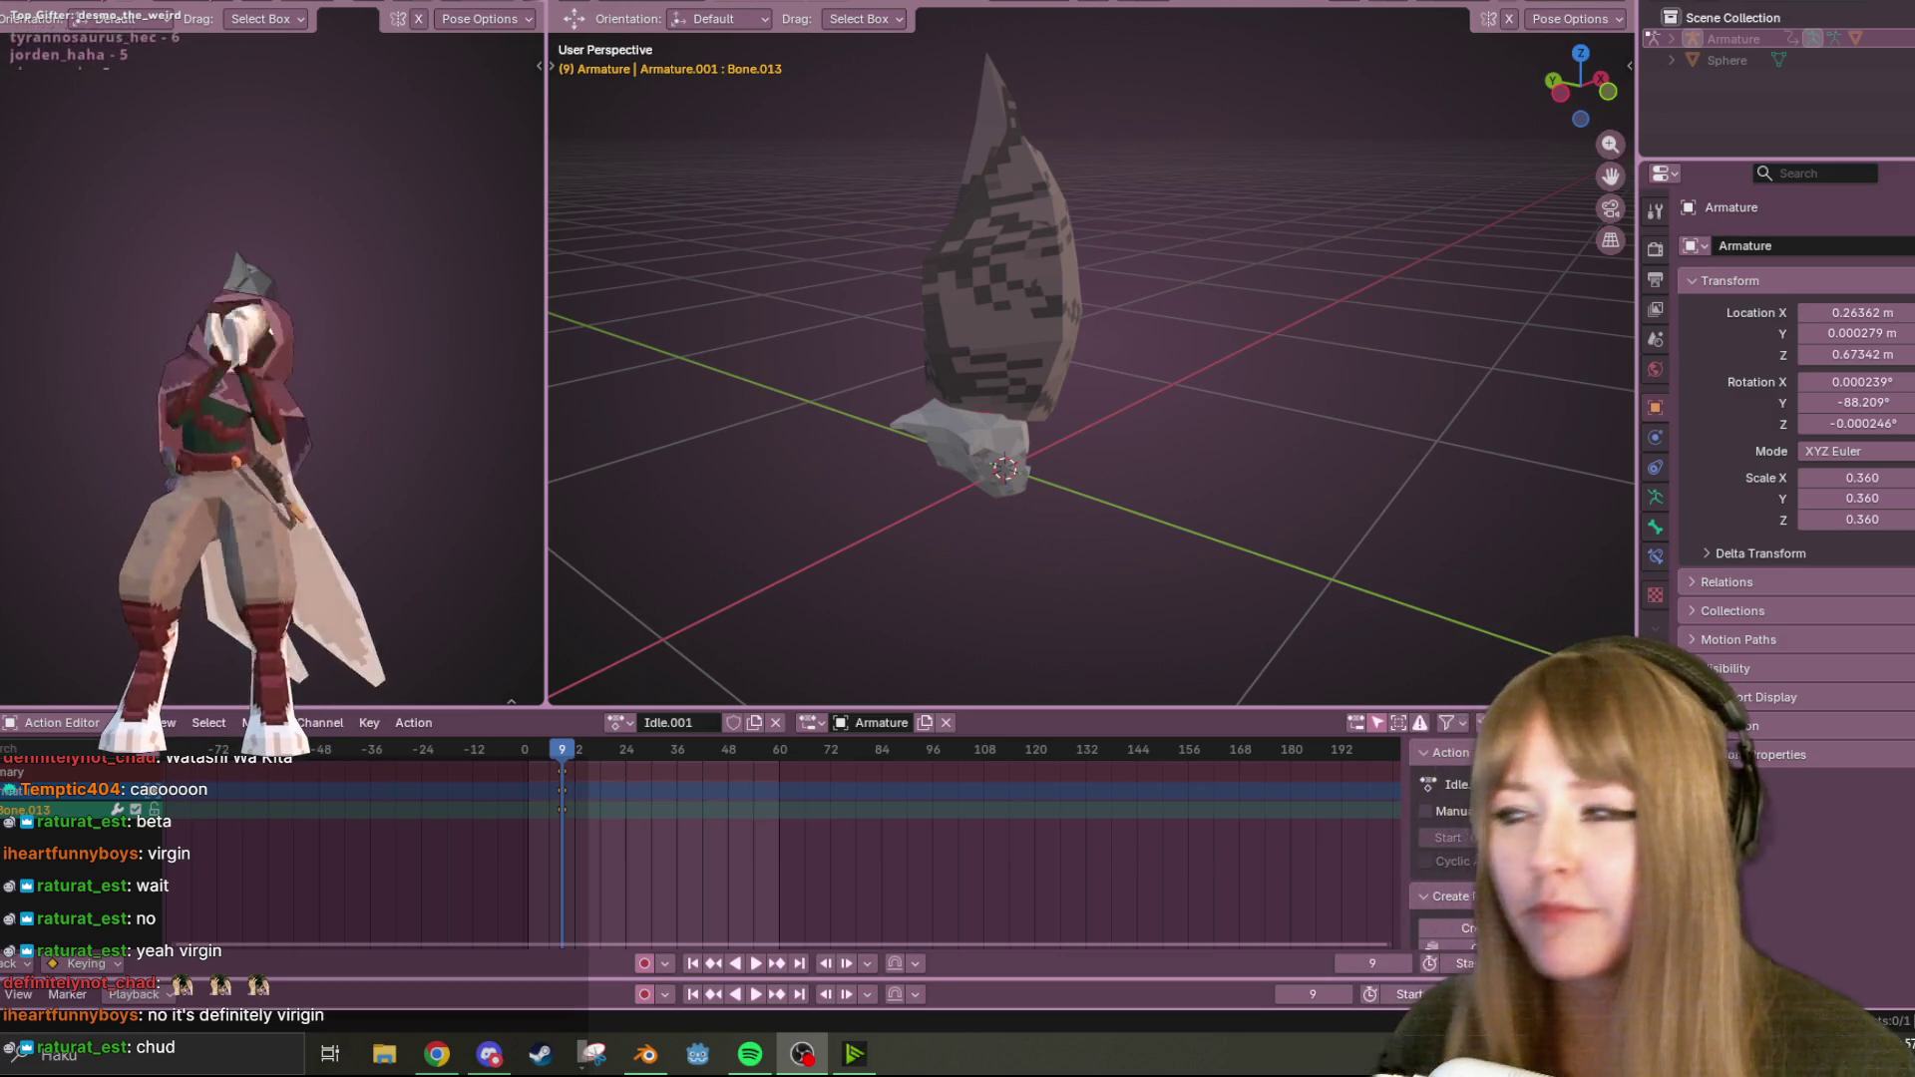
Unhide the armature's bones, move the Idle.001 keyframes back 4 frames, and view from behind.
mouse_move(1416, 439)
middle_mouse_down()
mouse_move(1271, 419)
mouse_move(1051, 344)
mouse_move(836, 470)
mouse_move(1253, 461)
mouse_move(1146, 333)
mouse_move(1113, 423)
middle_mouse_up()
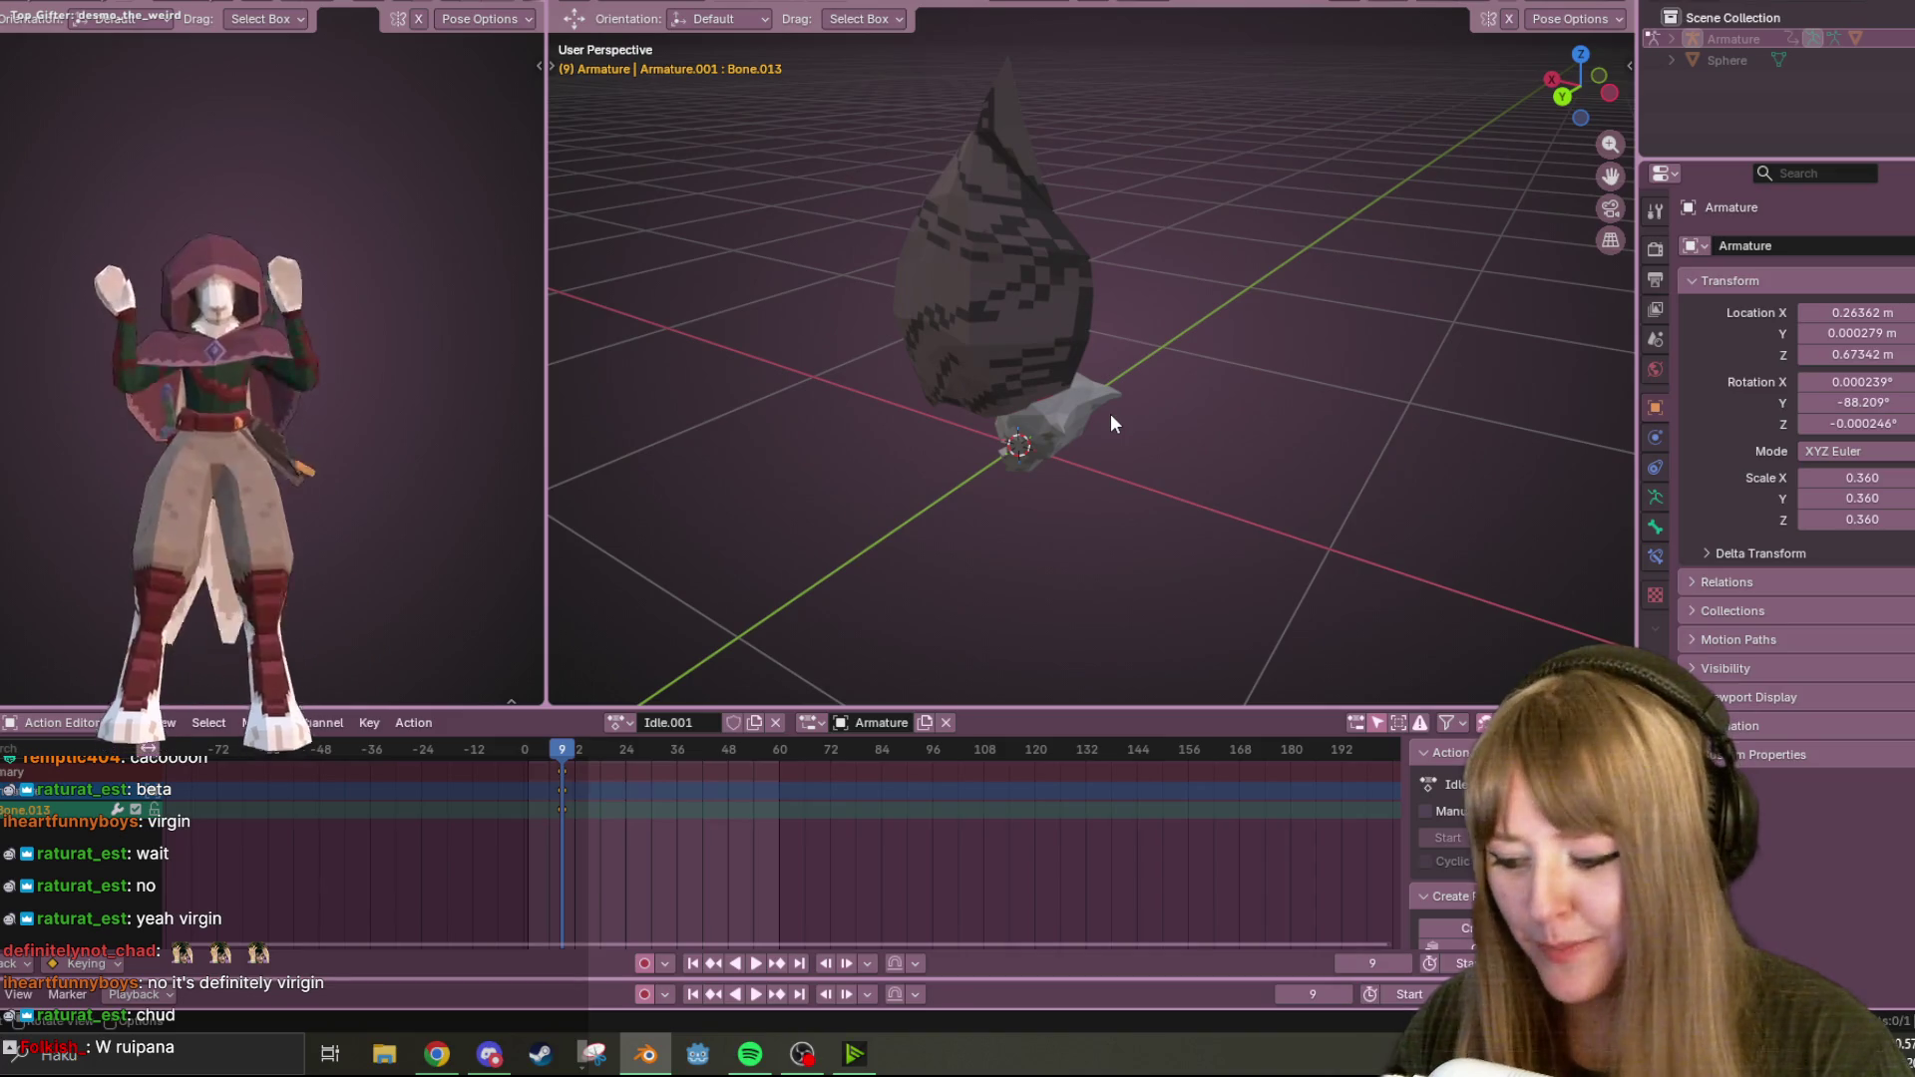
key("alt+h")
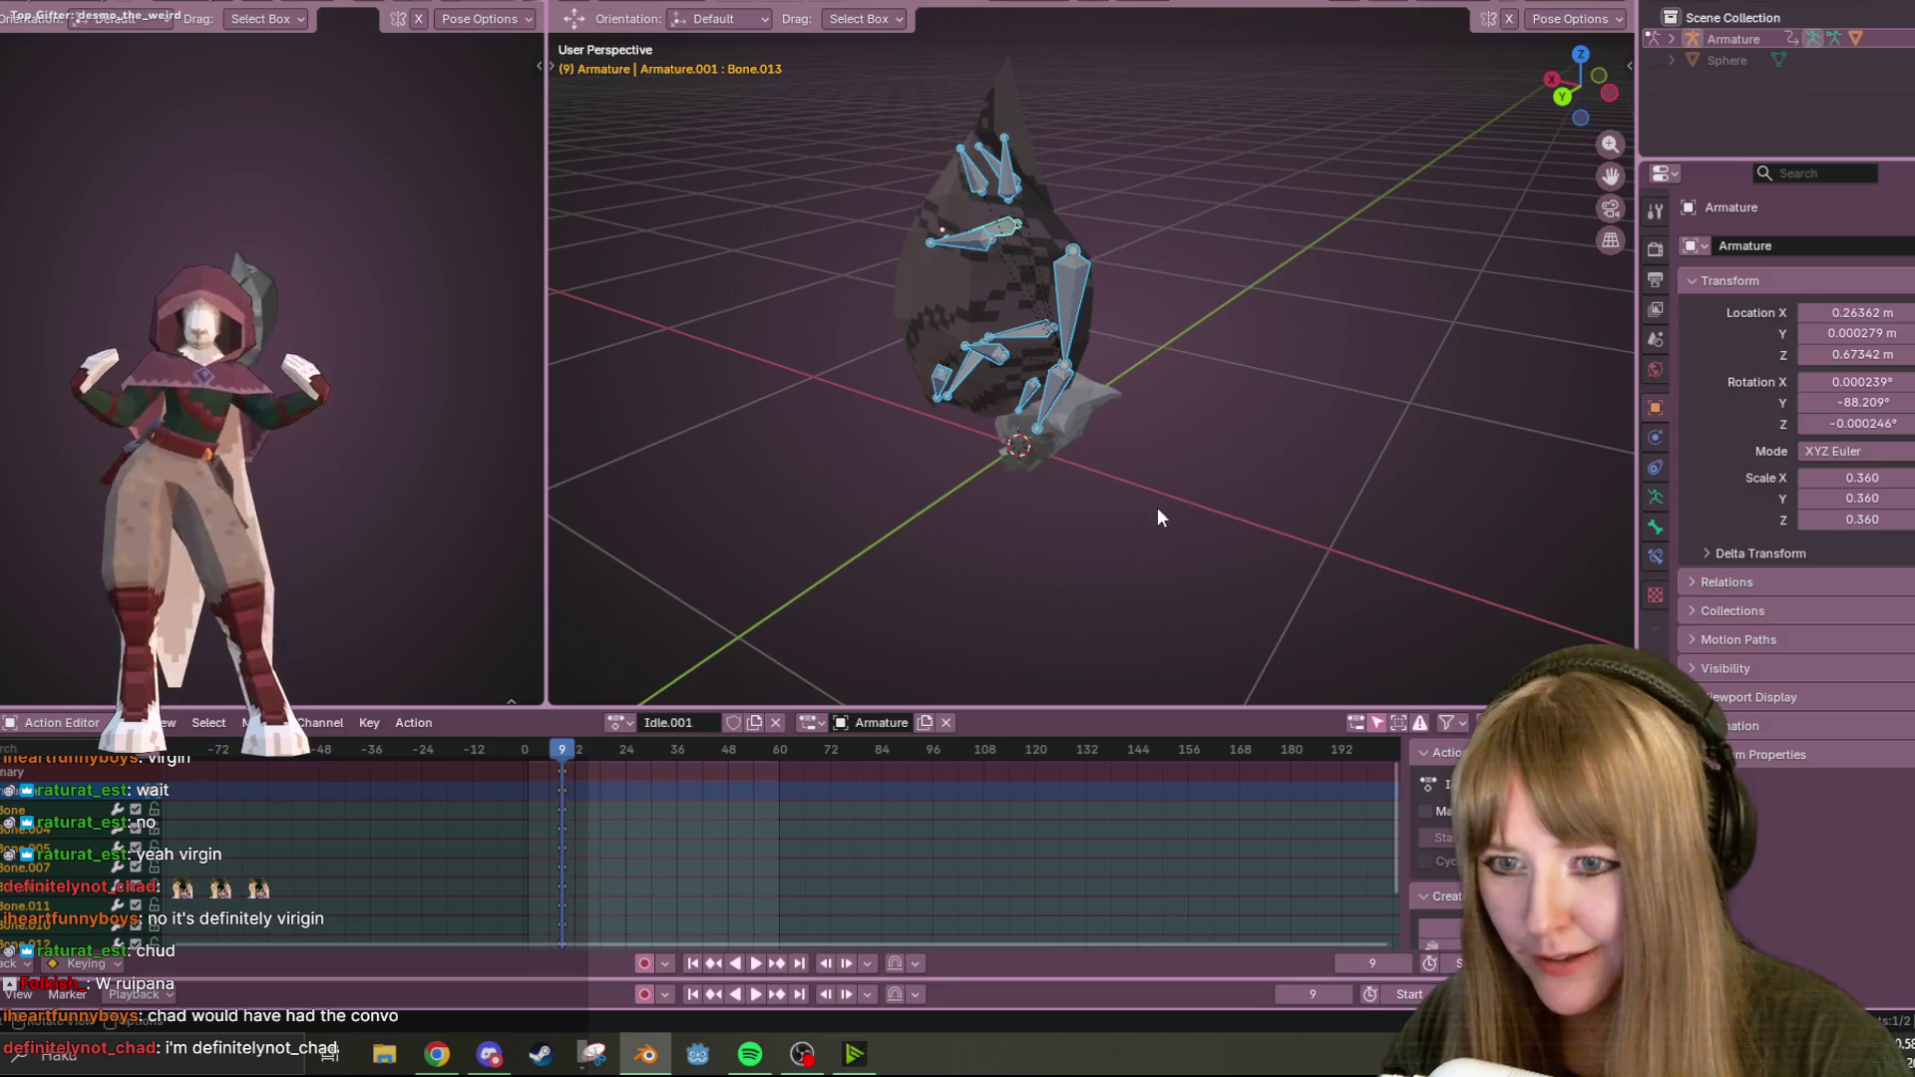
key("g")
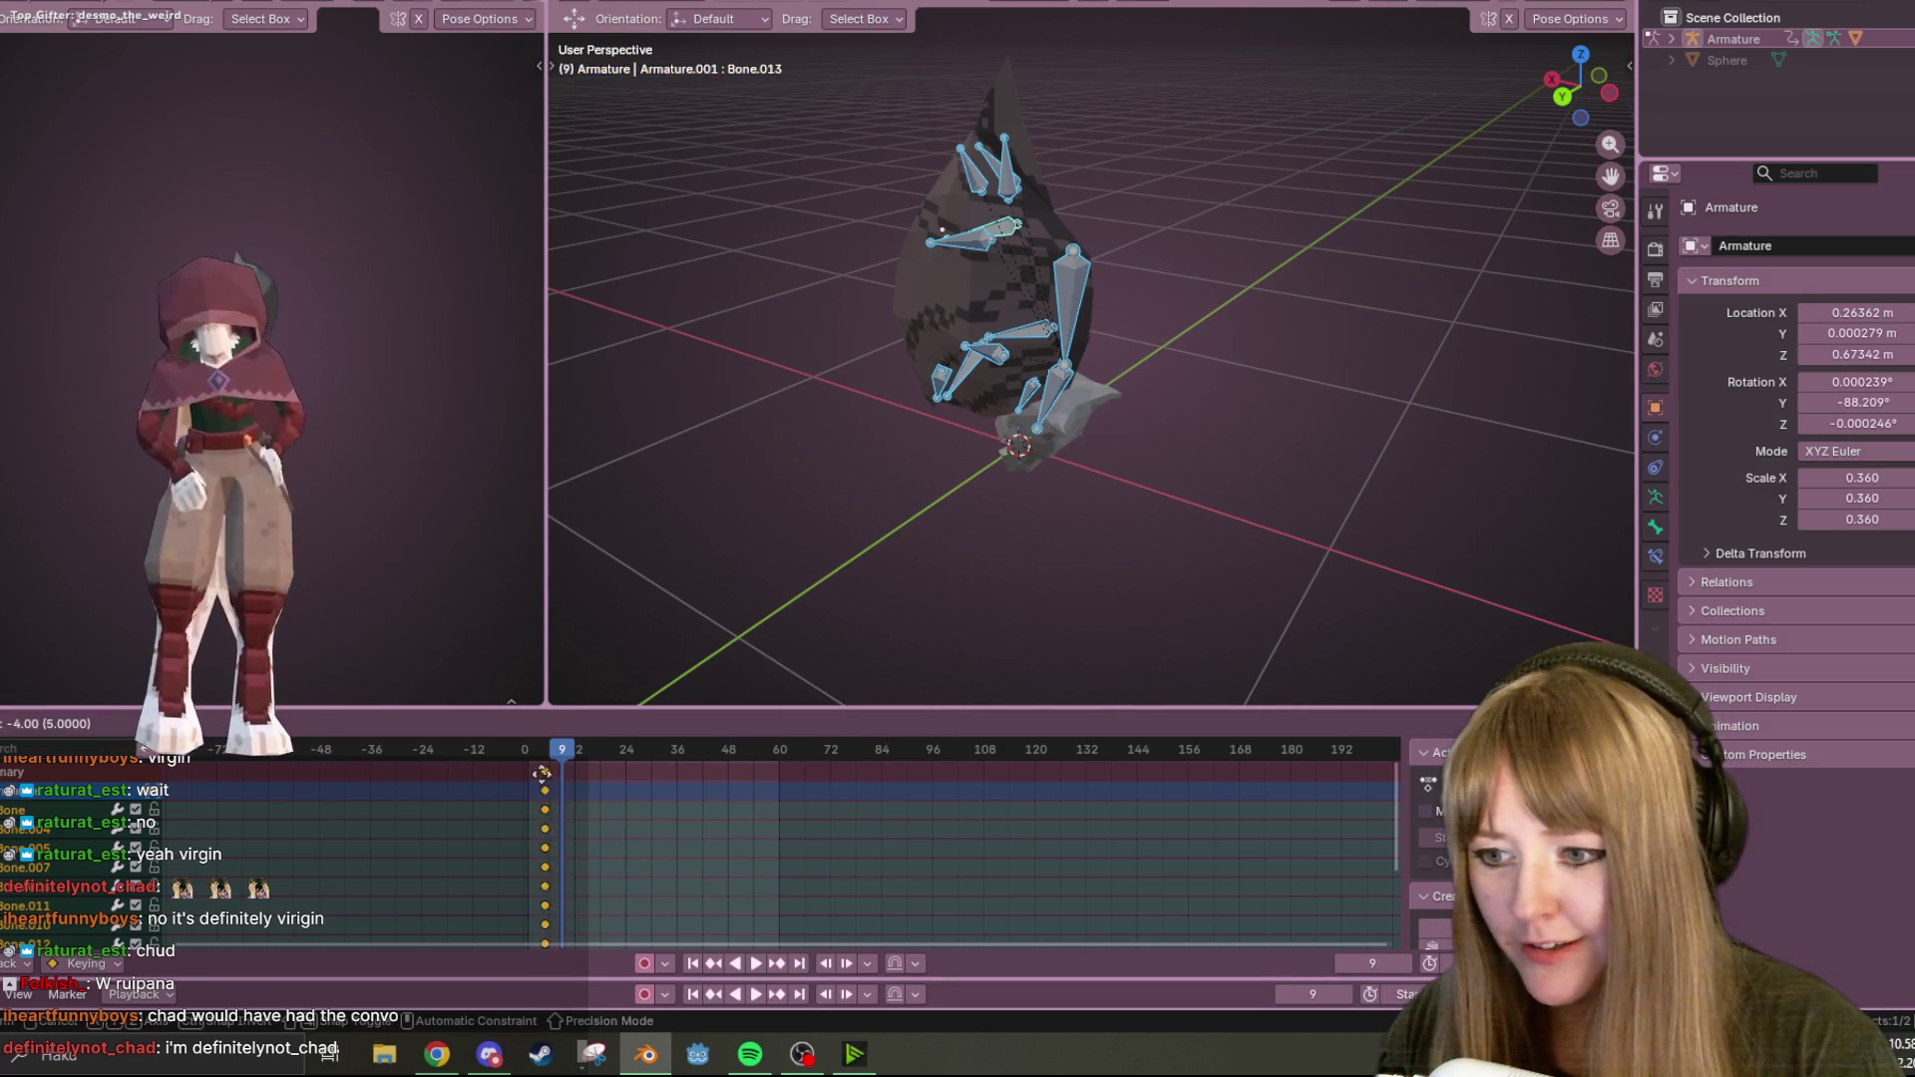
left_click(524, 771)
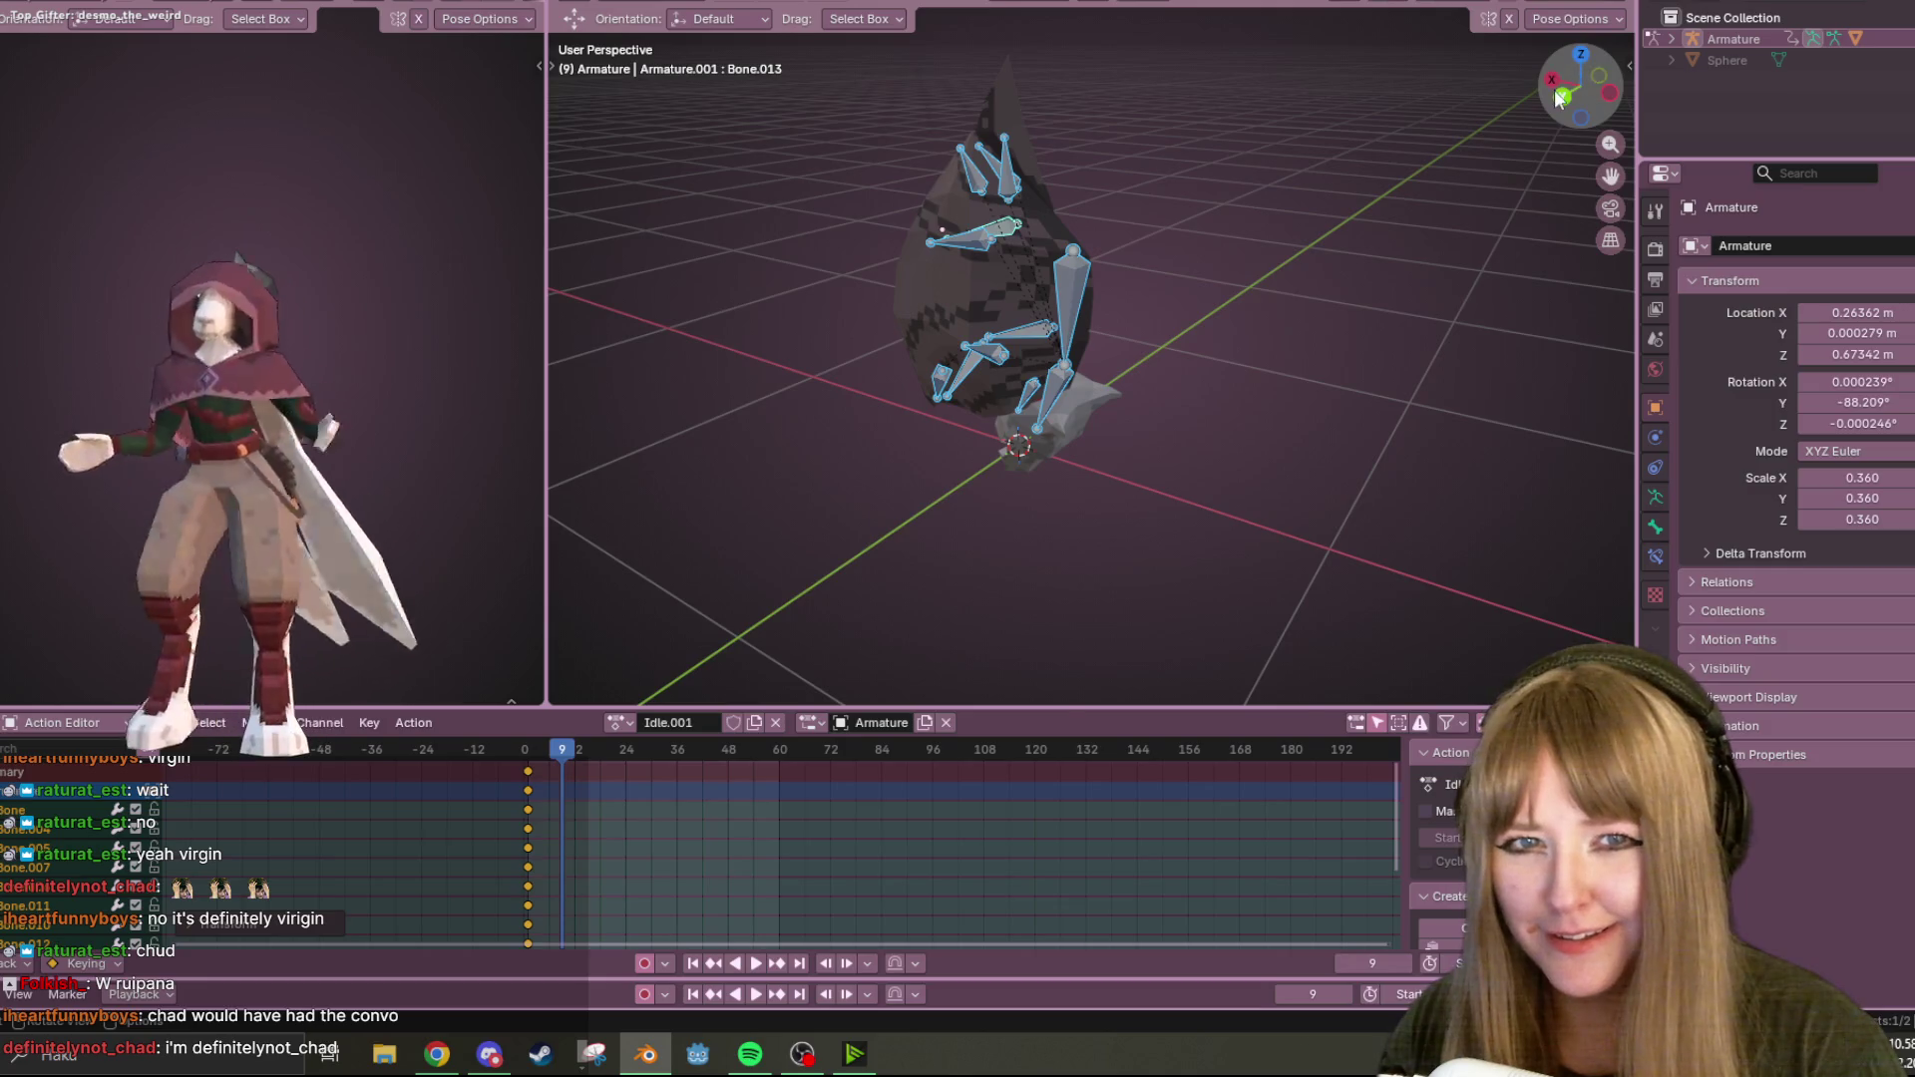
left_click(1562, 96)
Rotate and reposition the two lower bones into a new bent pose.
left_click(1058, 424)
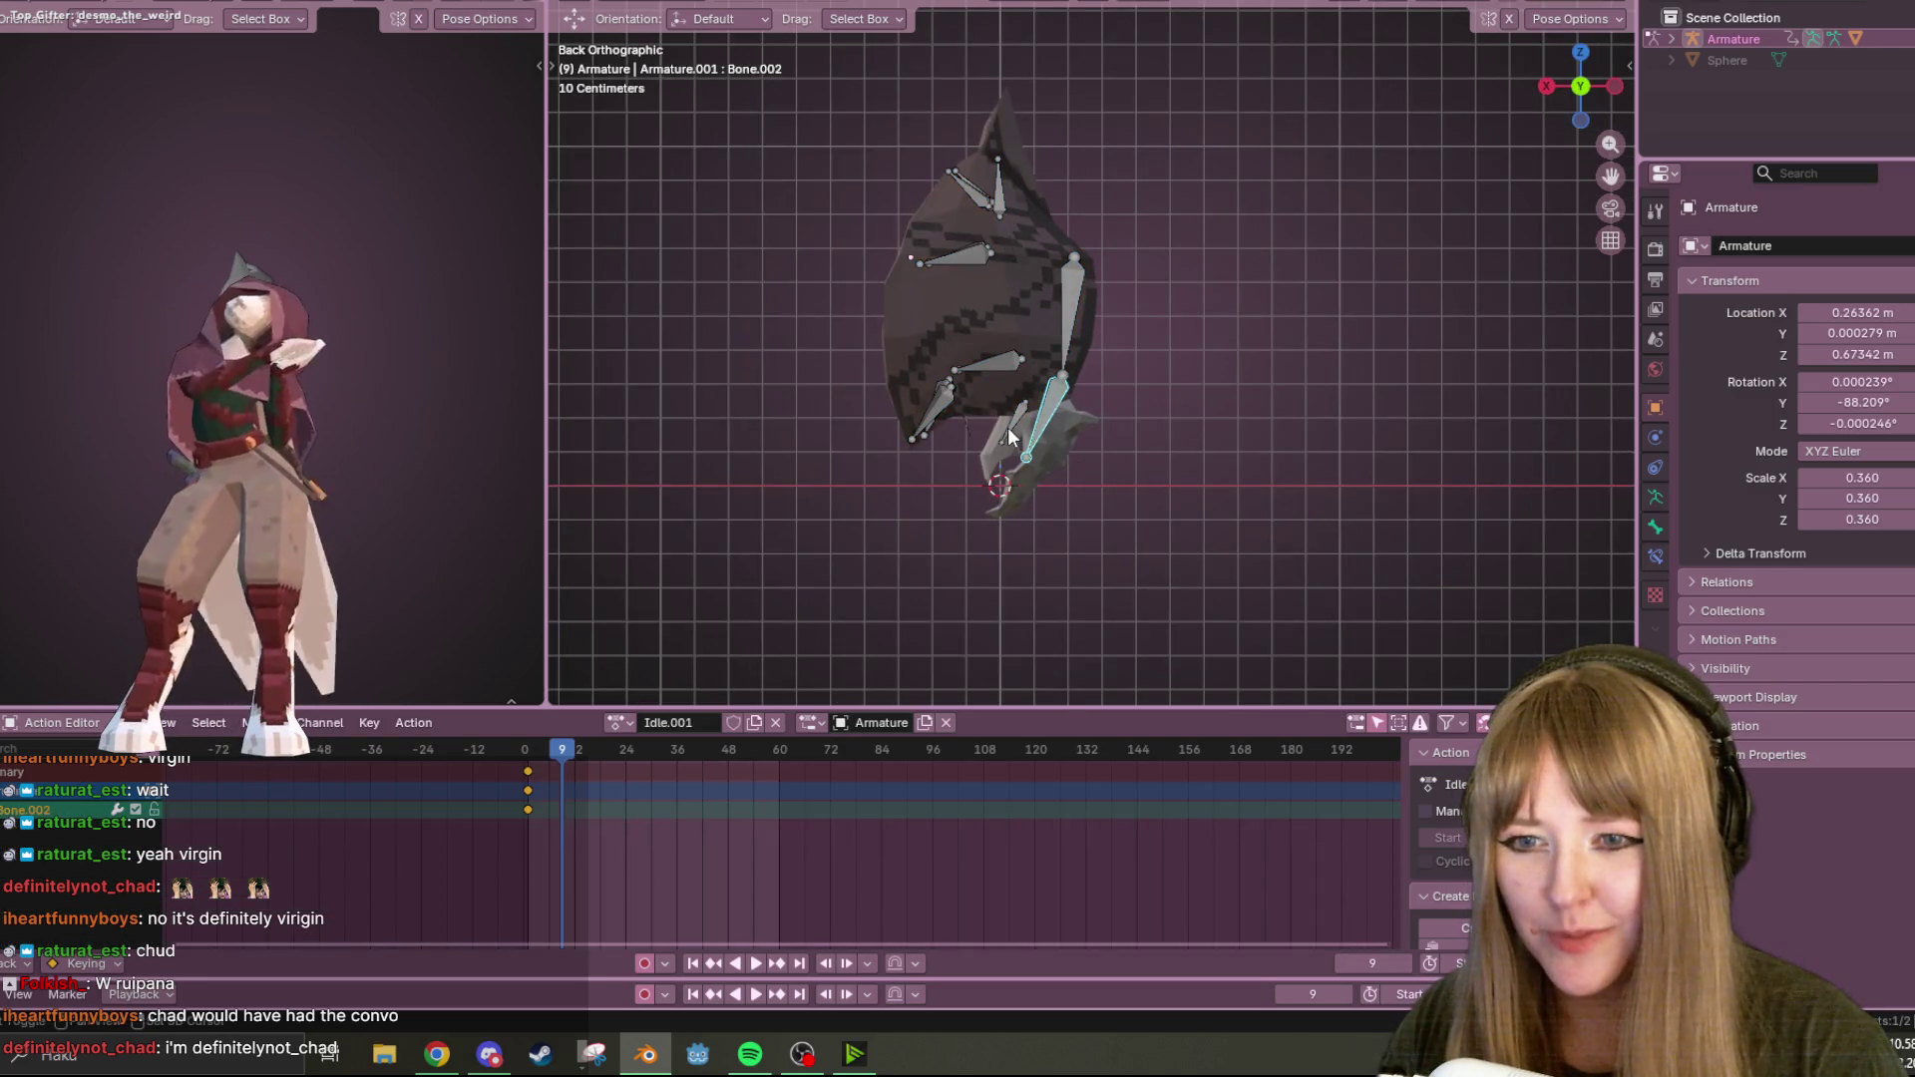
left_click(1008, 427, "shift")
key("r")
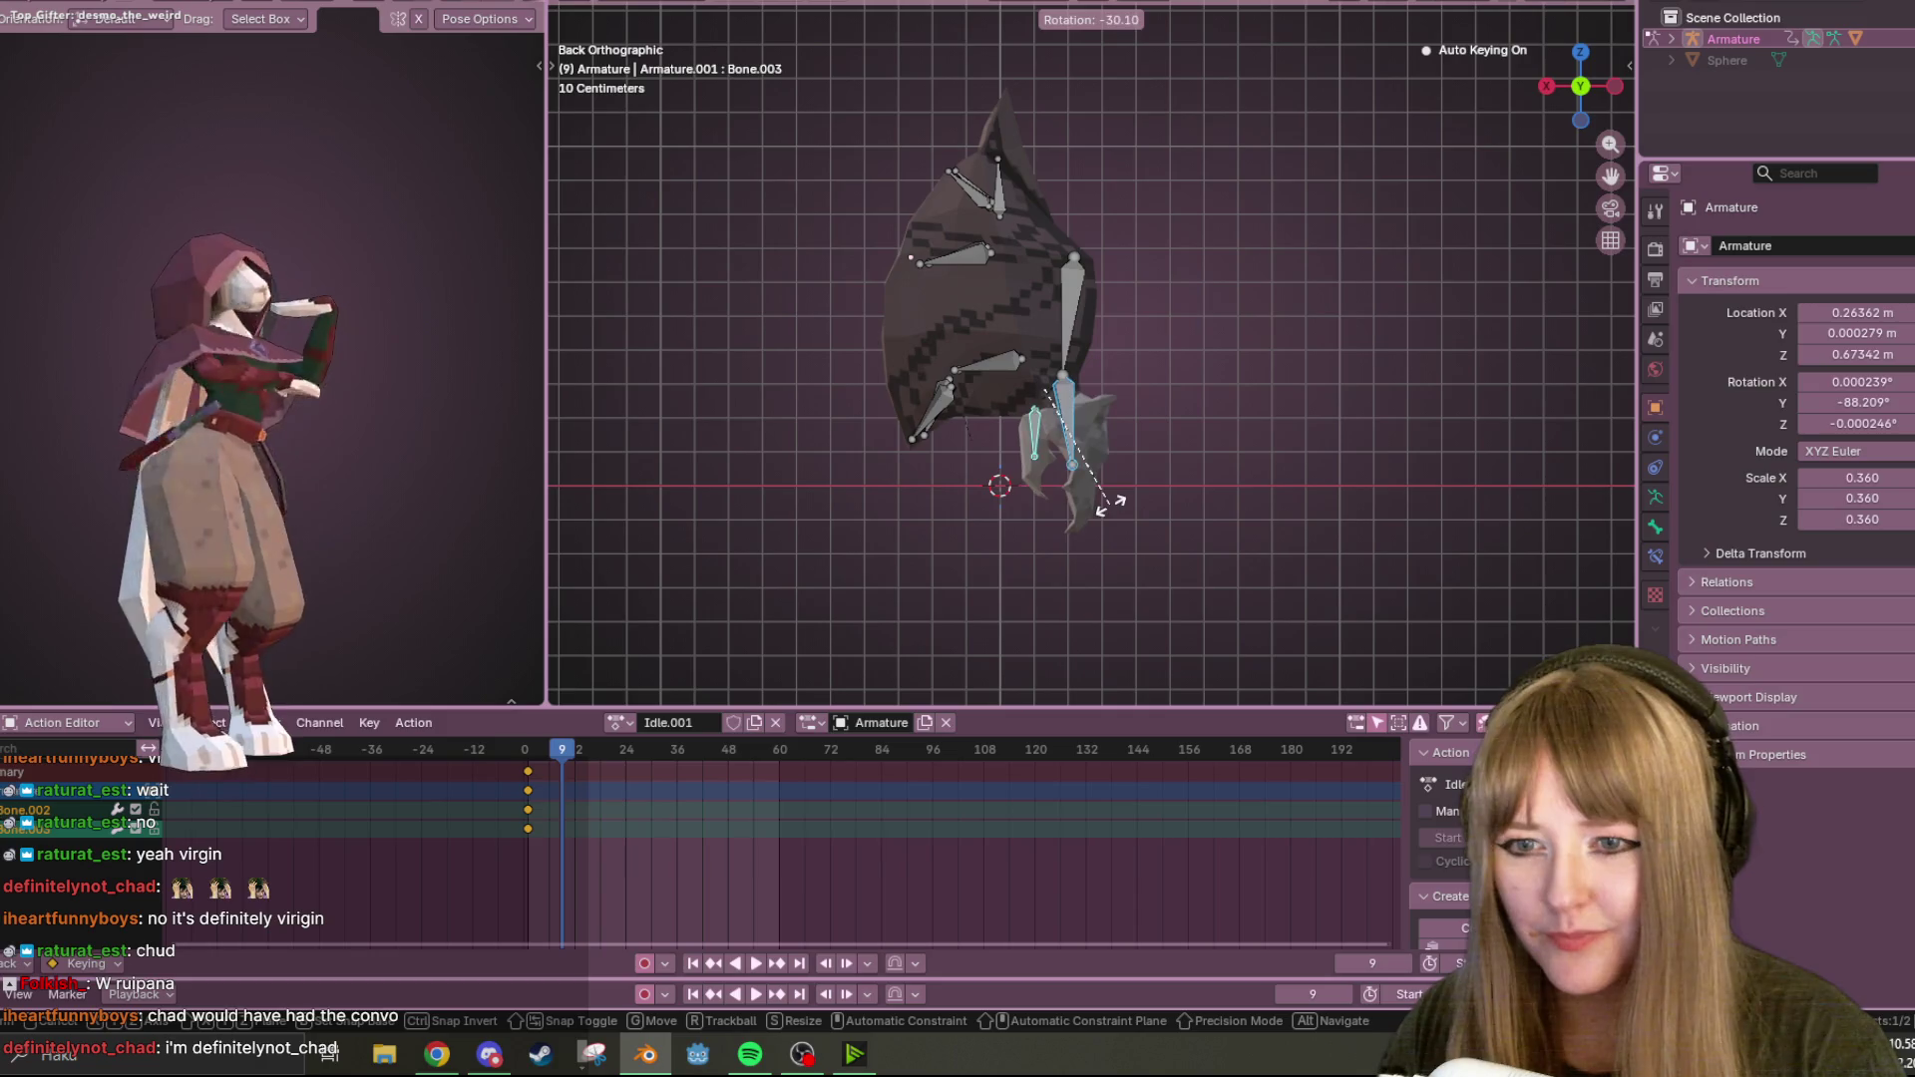
left_click(1095, 504)
key("g")
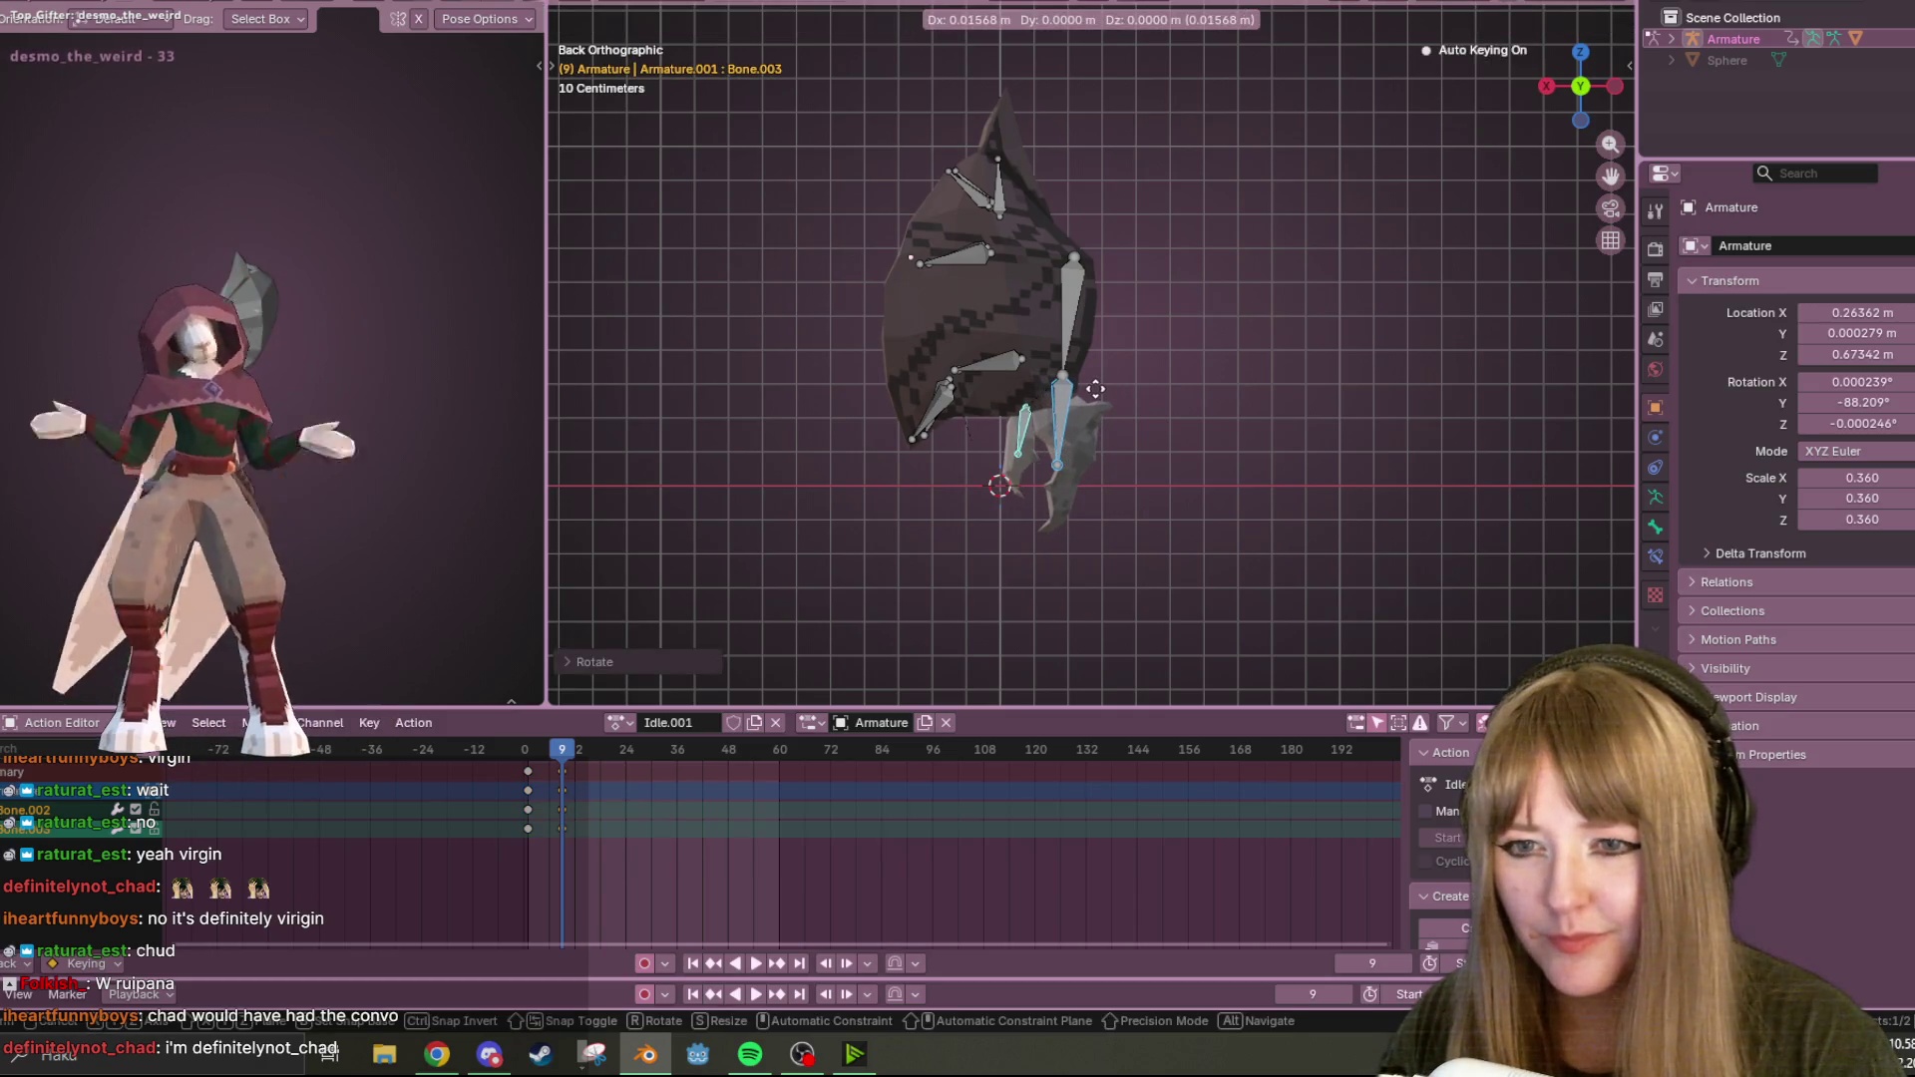
left_click(1095, 389)
key("g")
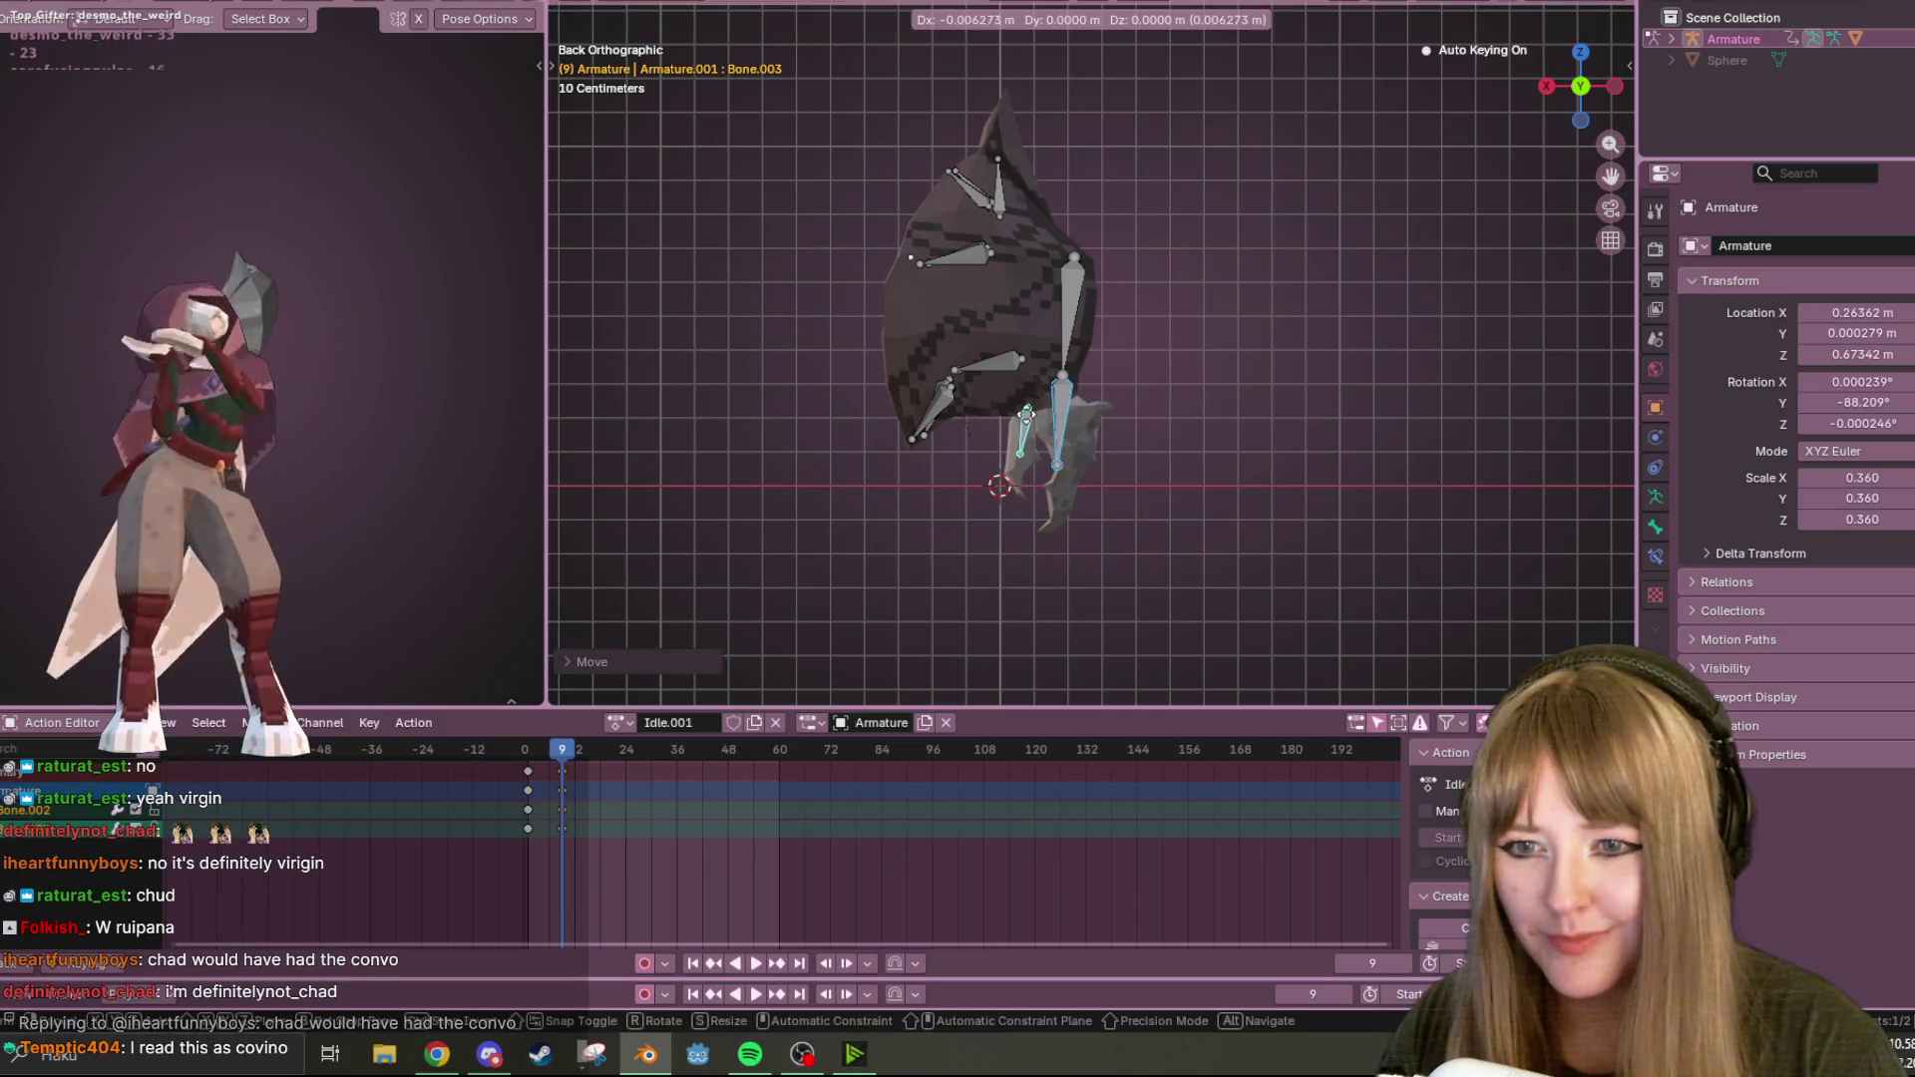
left_click(1034, 416)
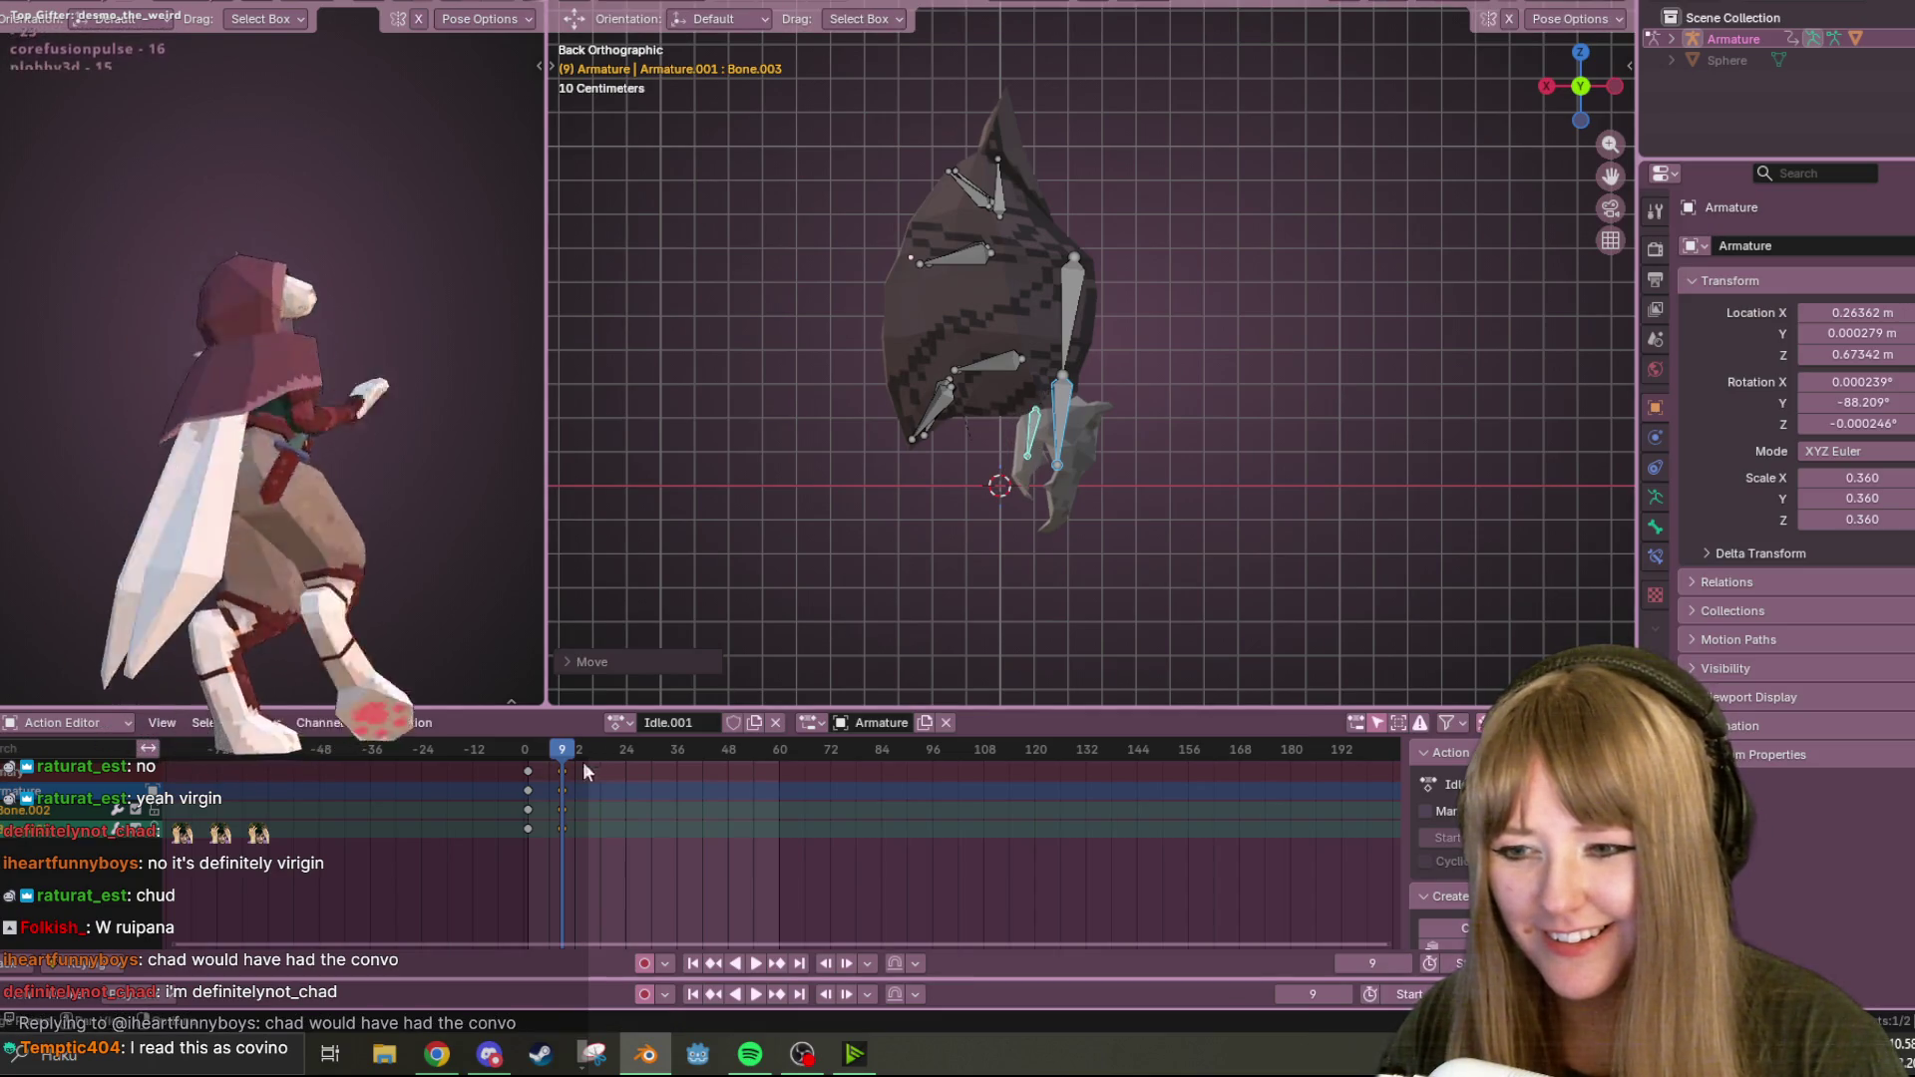
Drag the new keys to frame 1, play Idle.001, then return the playhead to frame 0.
left_click_drag(562, 765, 530, 763)
key("shift+Left")
key("space")
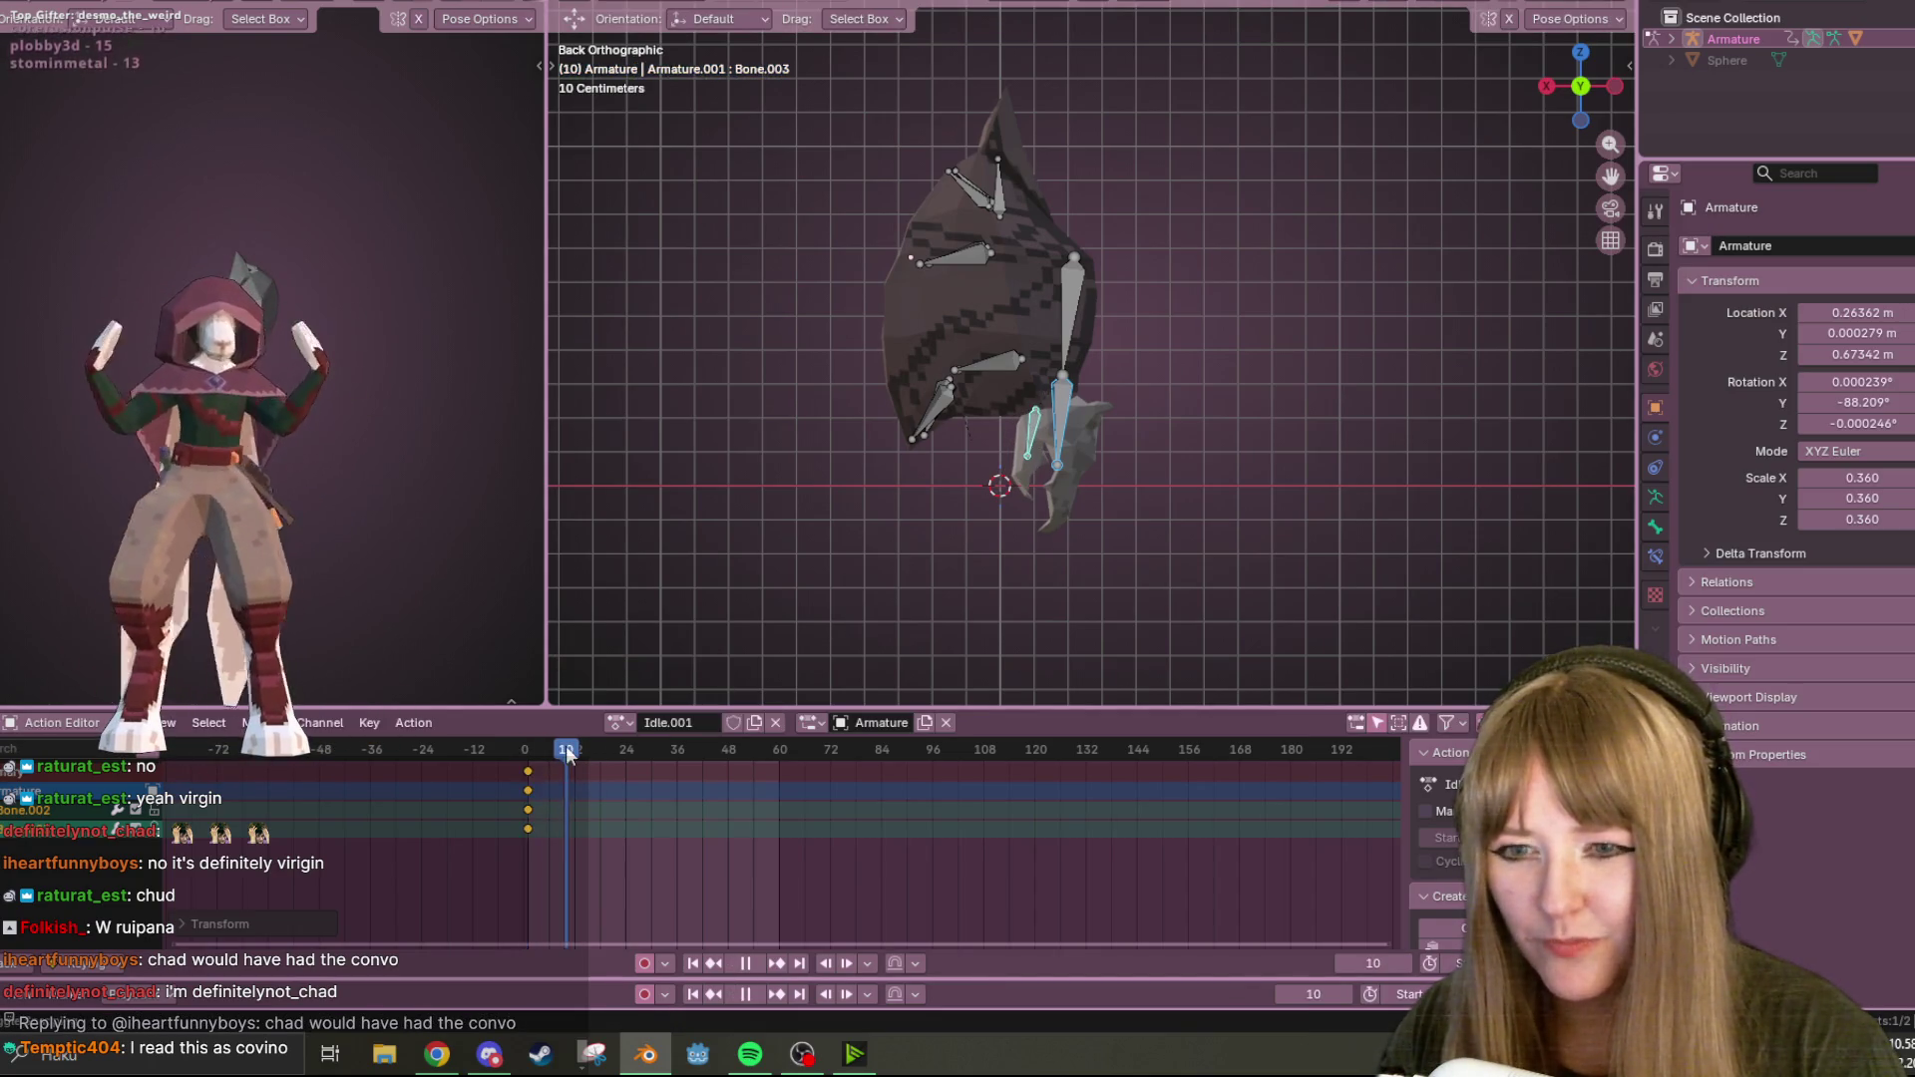
left_click(643, 746)
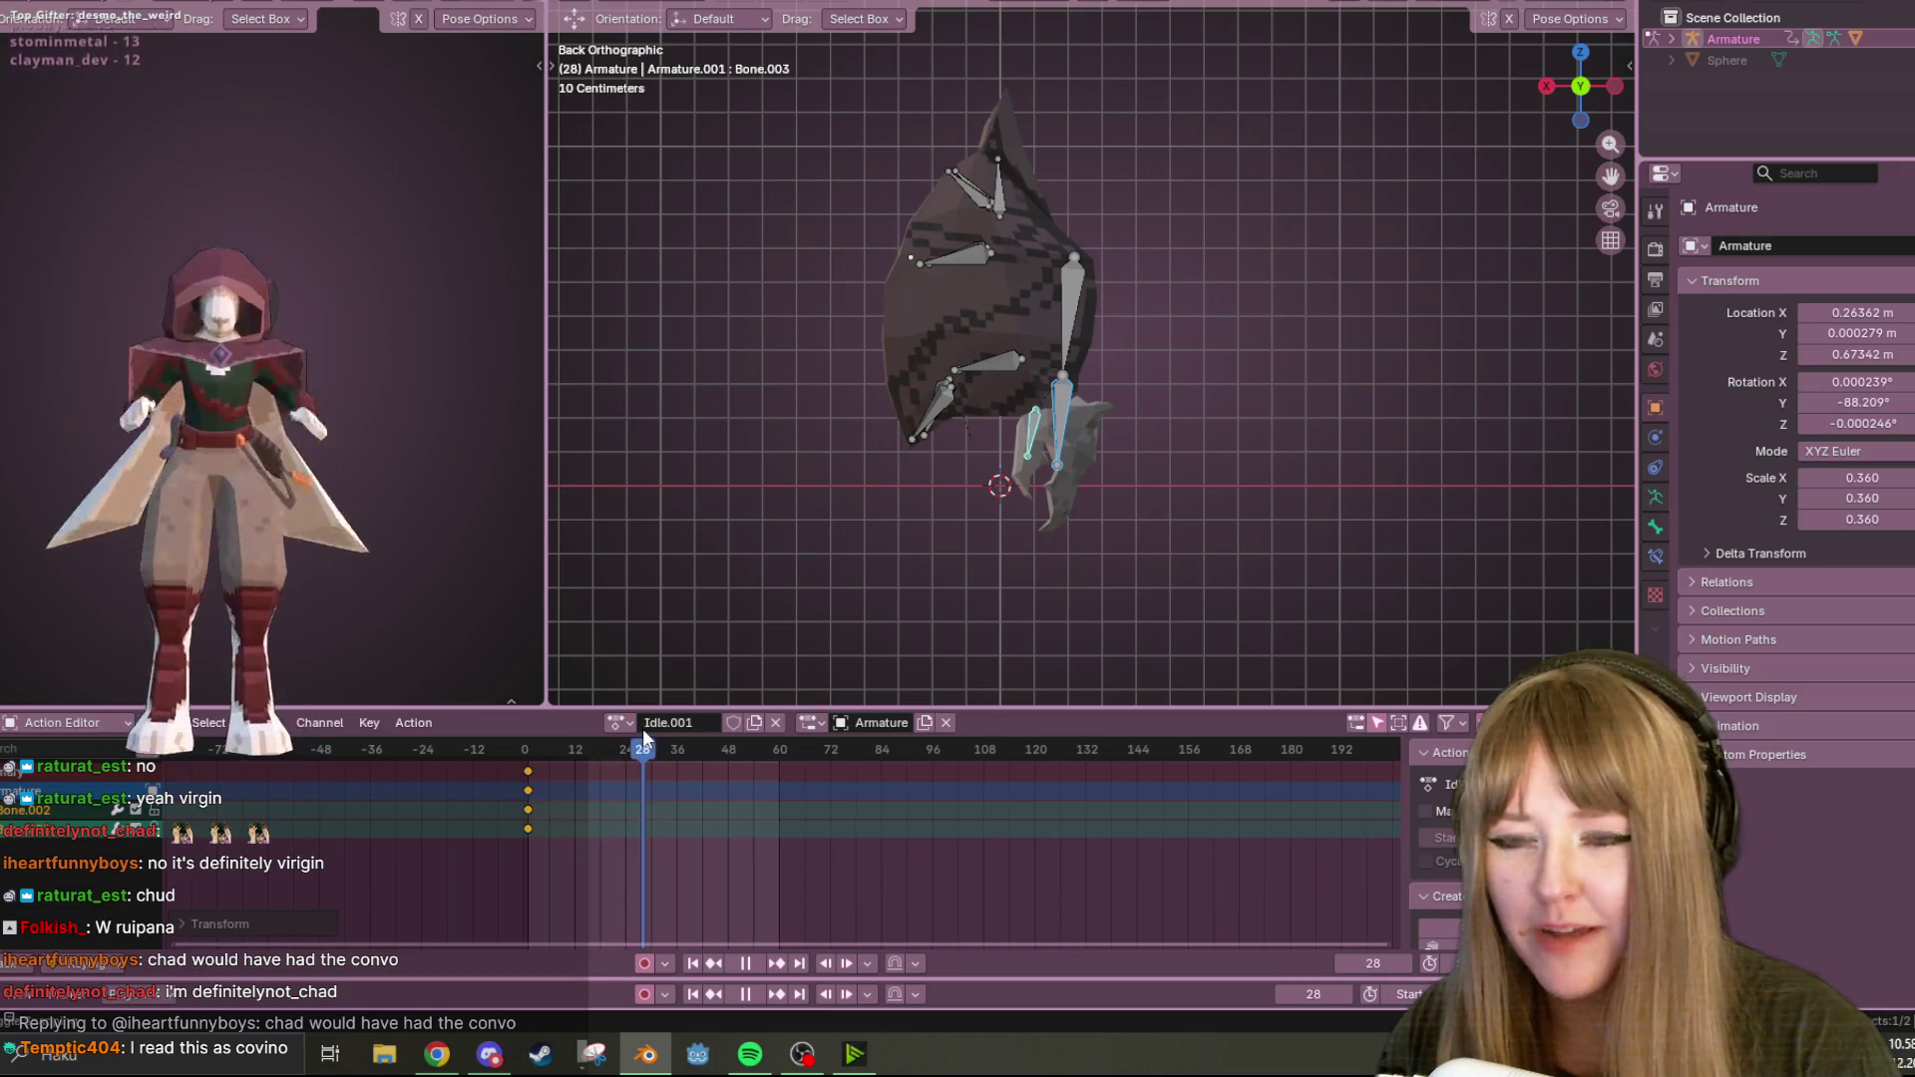
key("space")
left_click(997, 184)
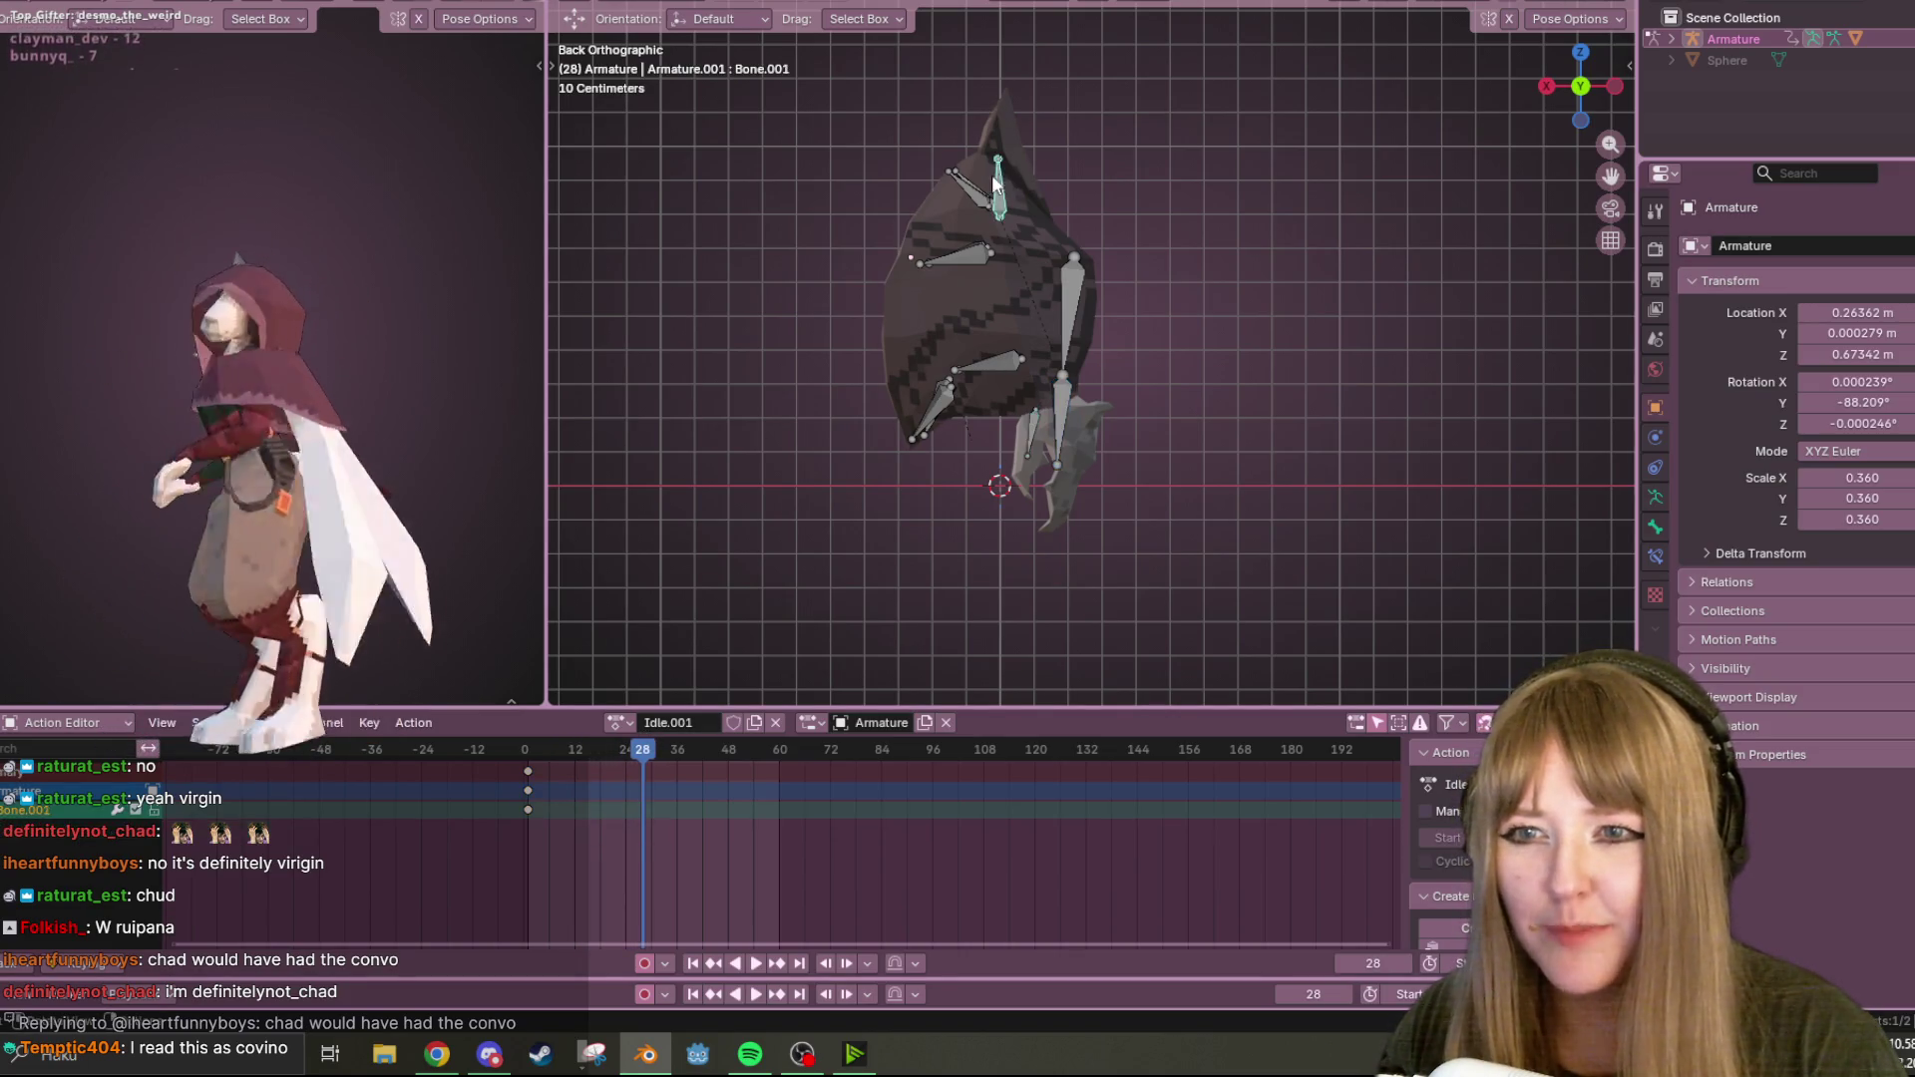
left_click_drag(637, 769, 523, 766)
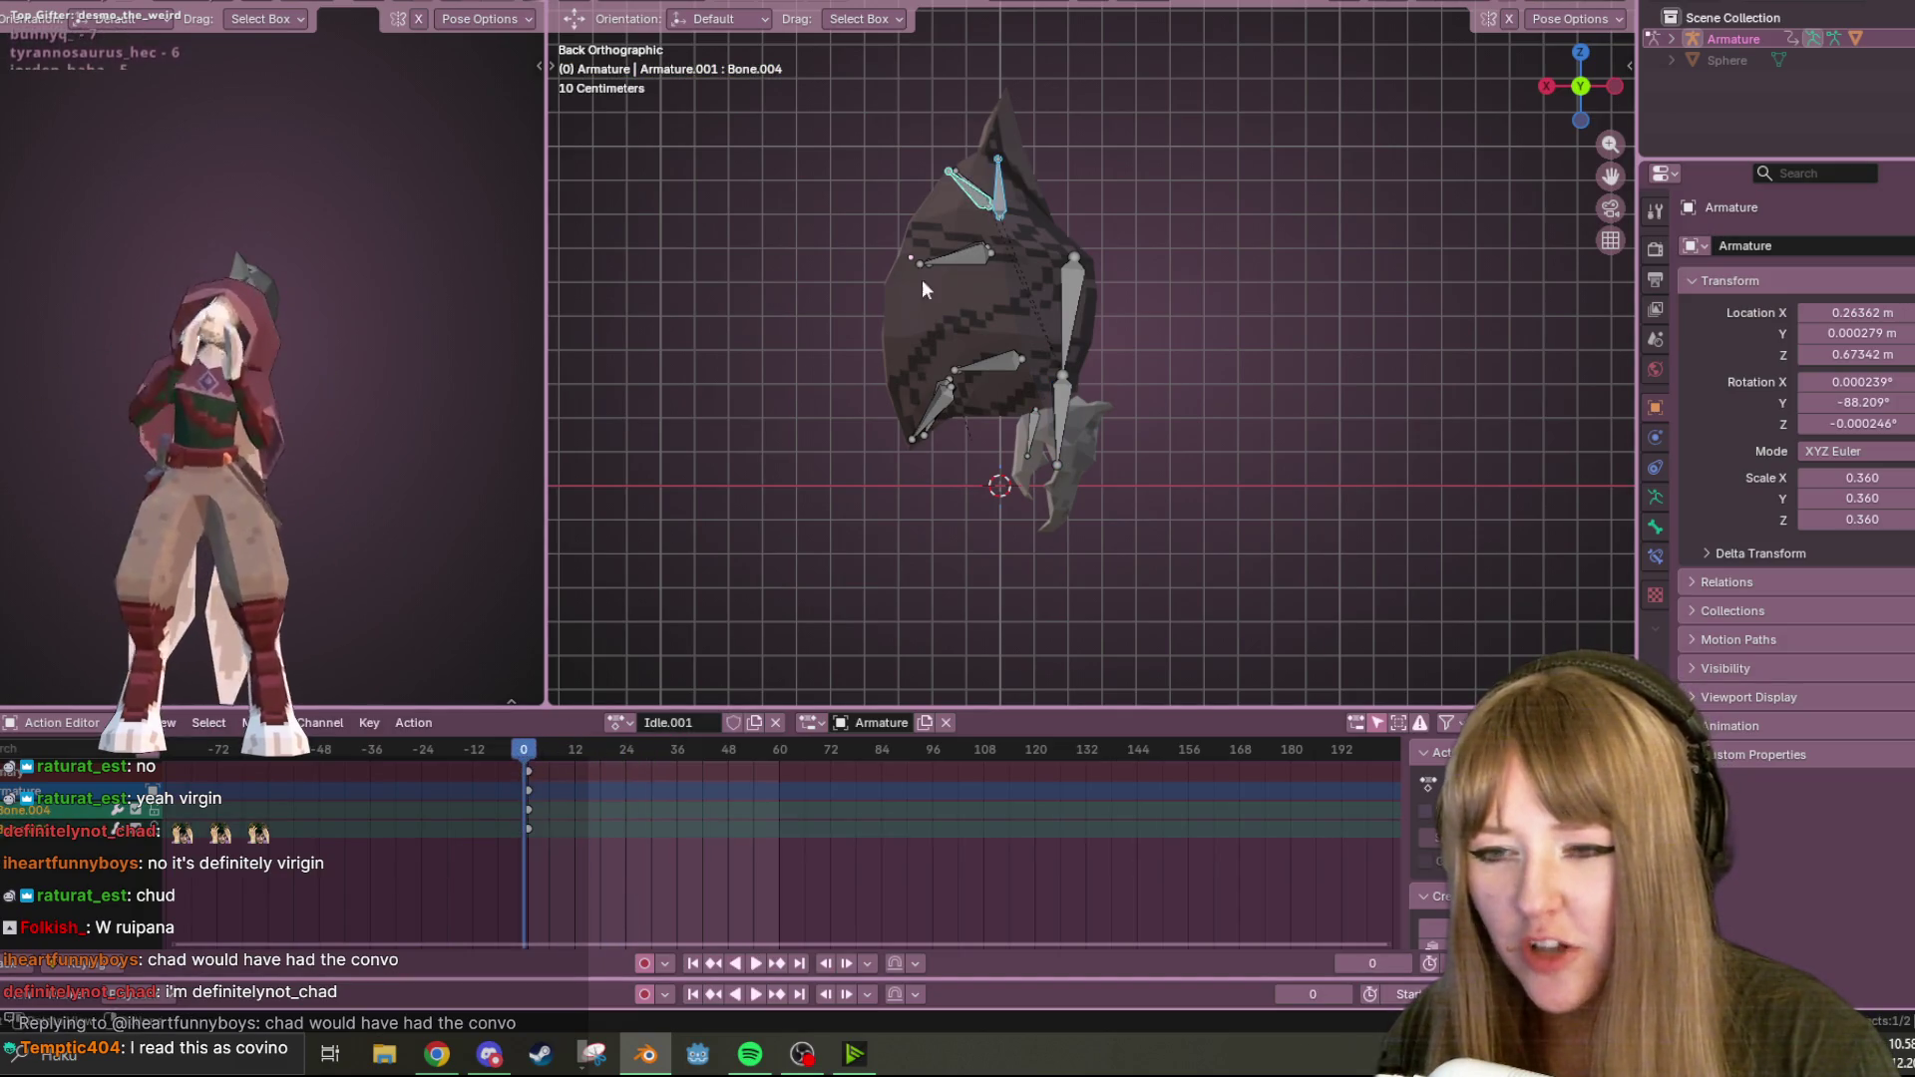
Move the head bone Bone.005 up and to the right.
left_click(975, 183)
key("g")
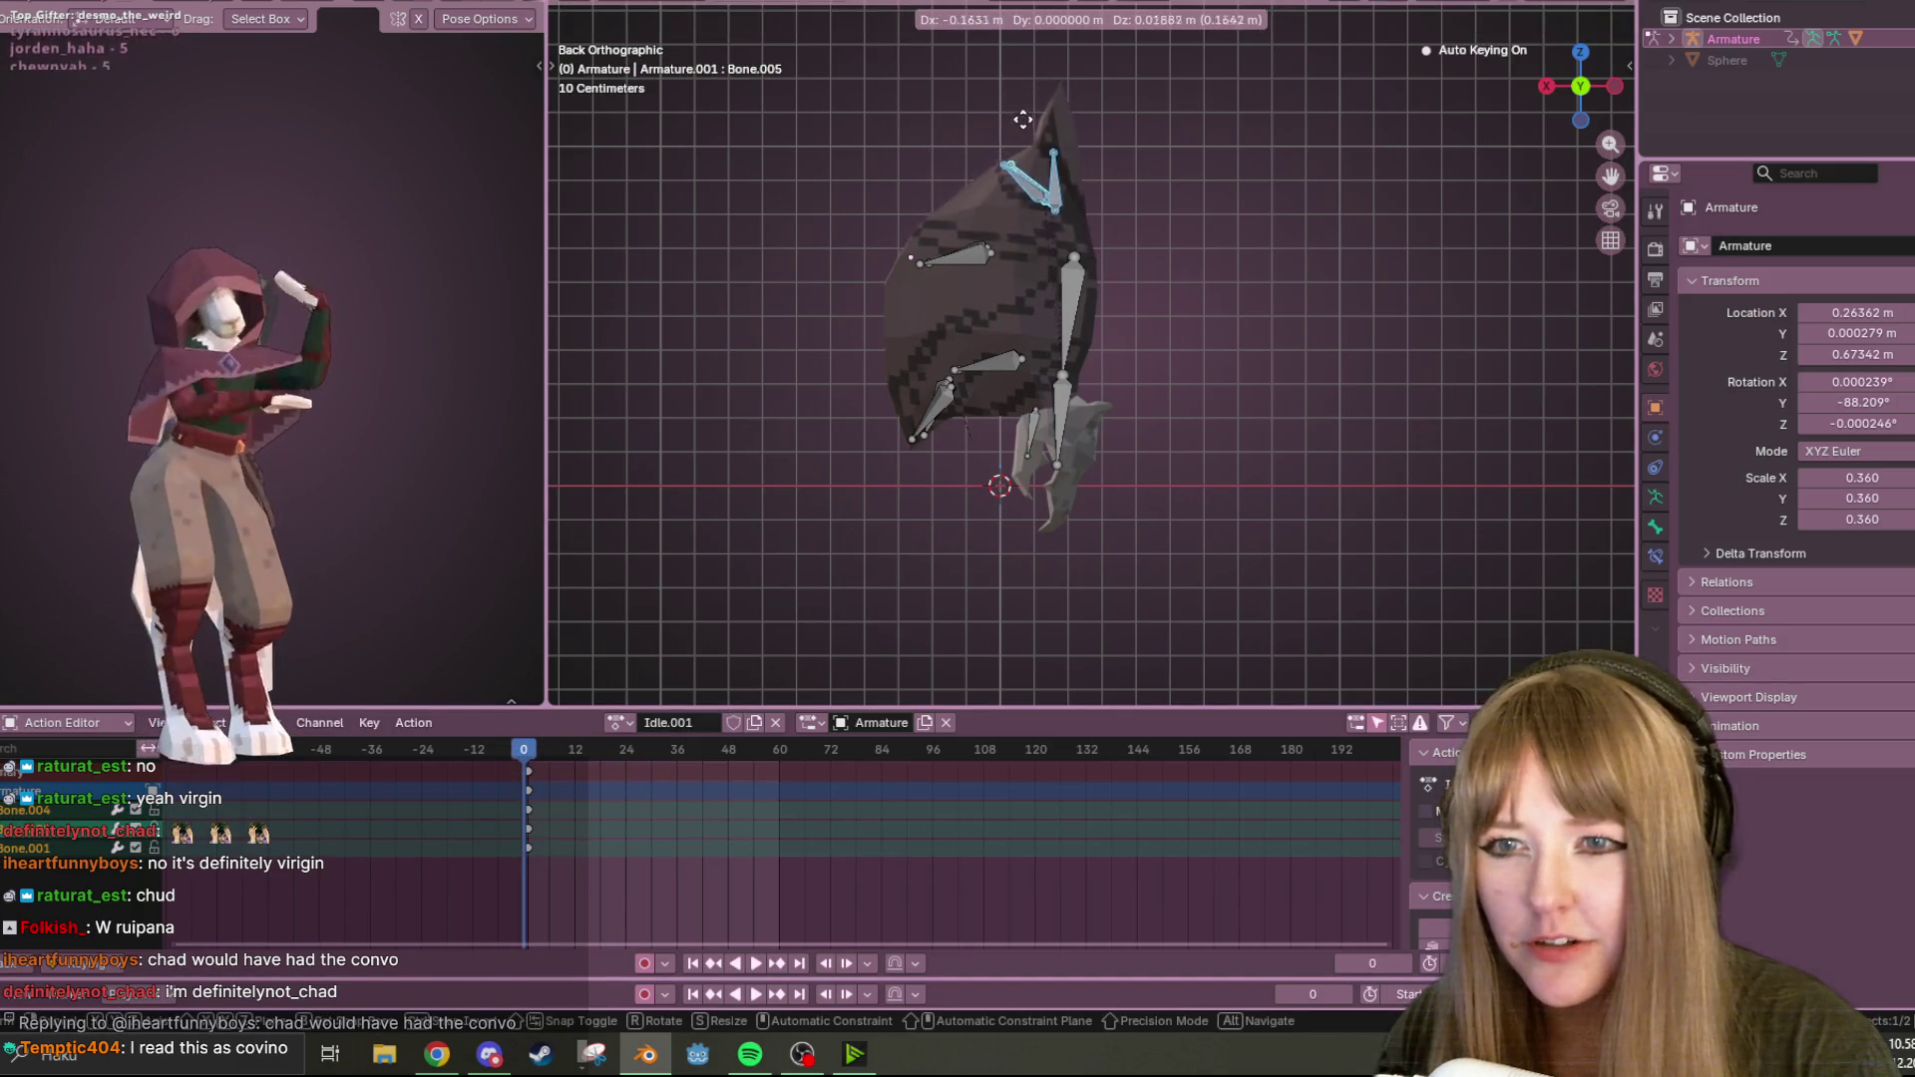
left_click(987, 122)
Select the arm bones, try moving and rotating them (cancelled), then shift keyframes two frames later.
mouse_move(795, 147)
left_mouse_down()
mouse_move(935, 462)
mouse_move(1002, 465)
left_mouse_up()
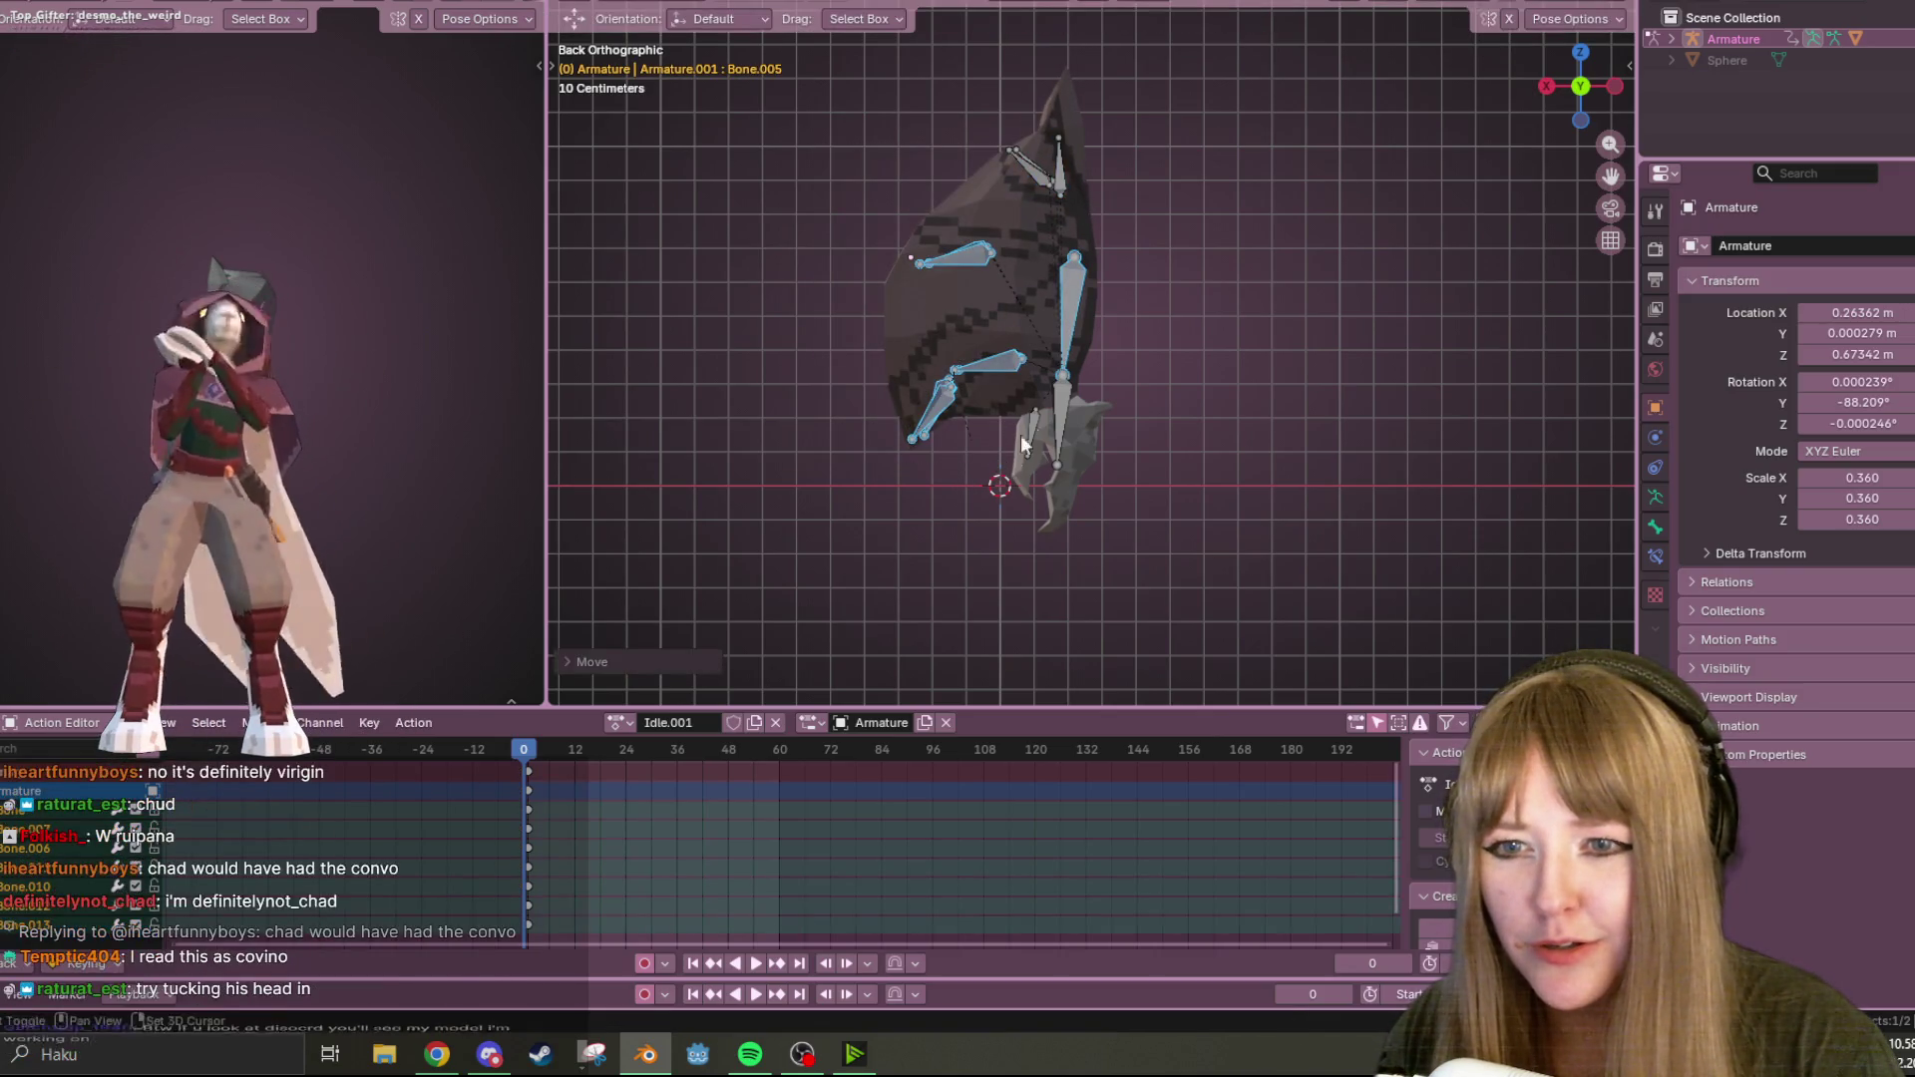
key("r")
right_click(971, 404)
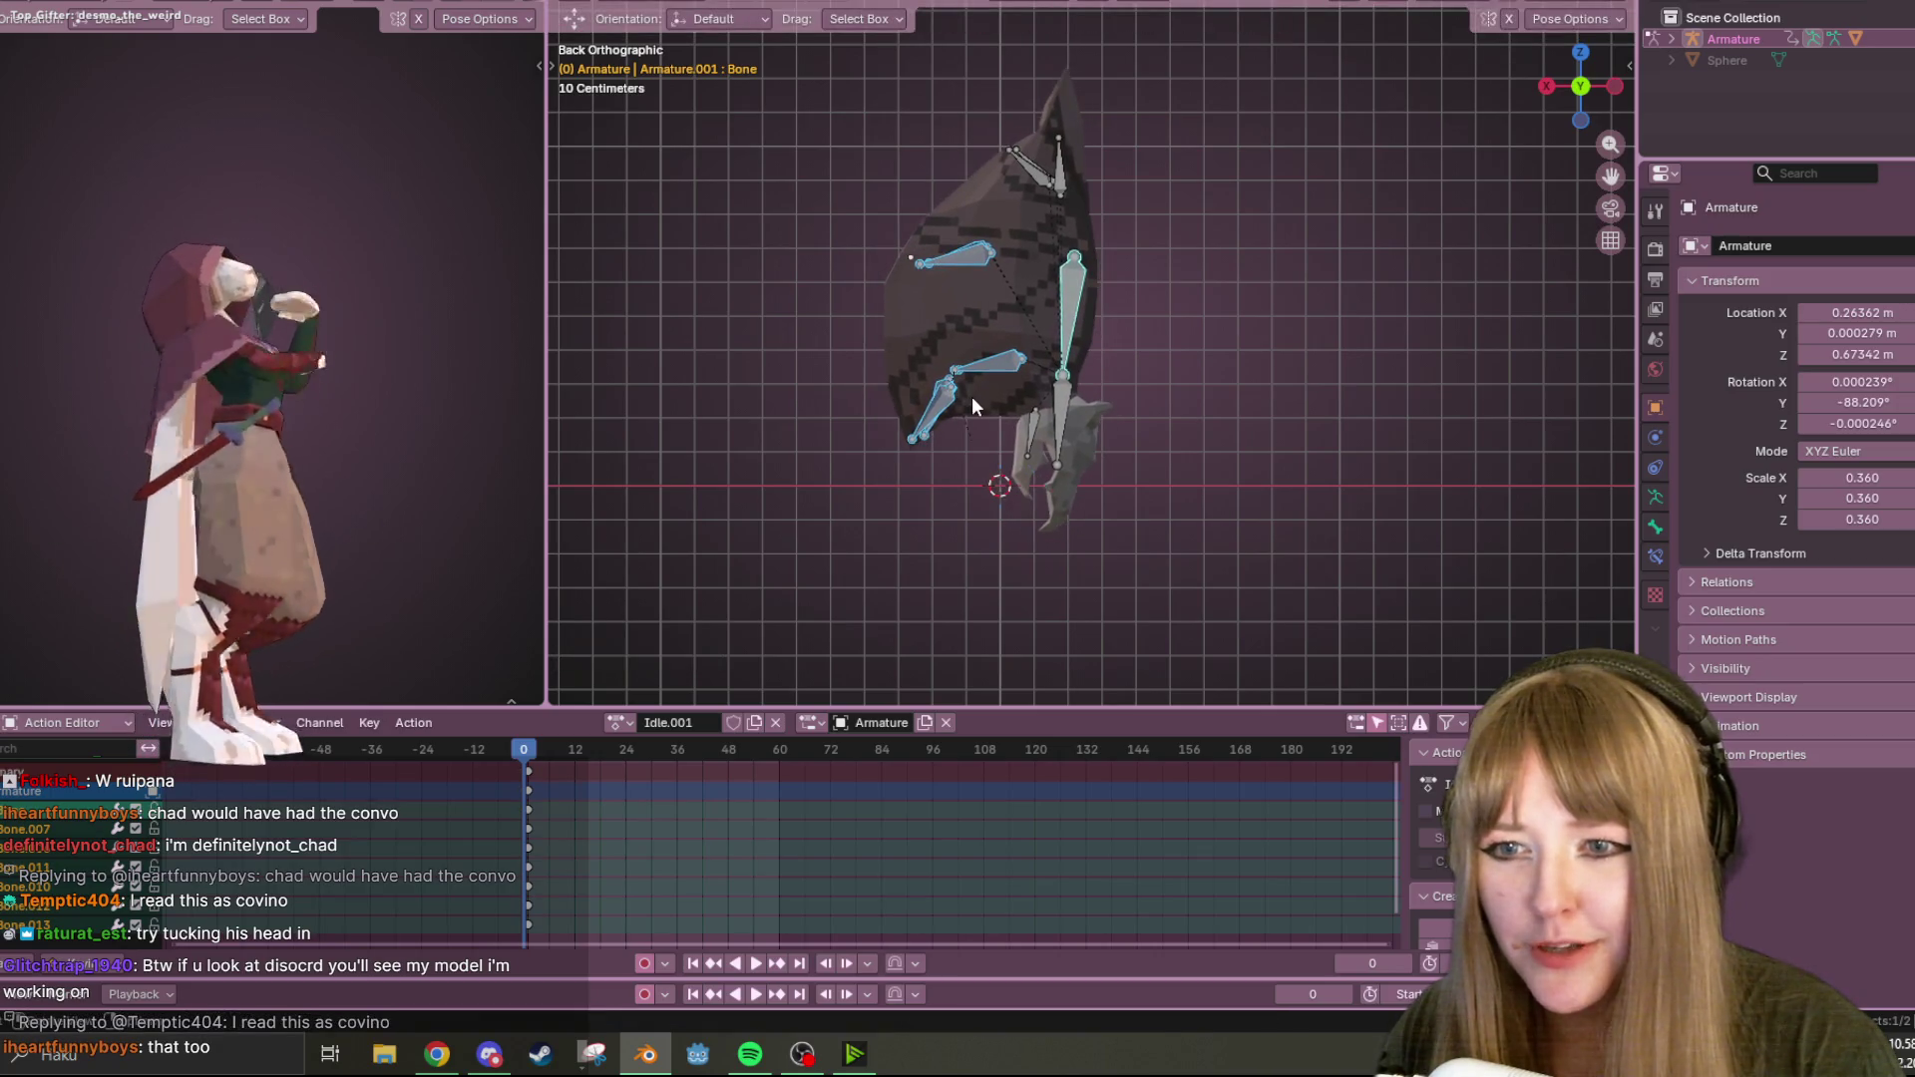
left_click(987, 365)
left_click_drag(836, 145, 985, 481)
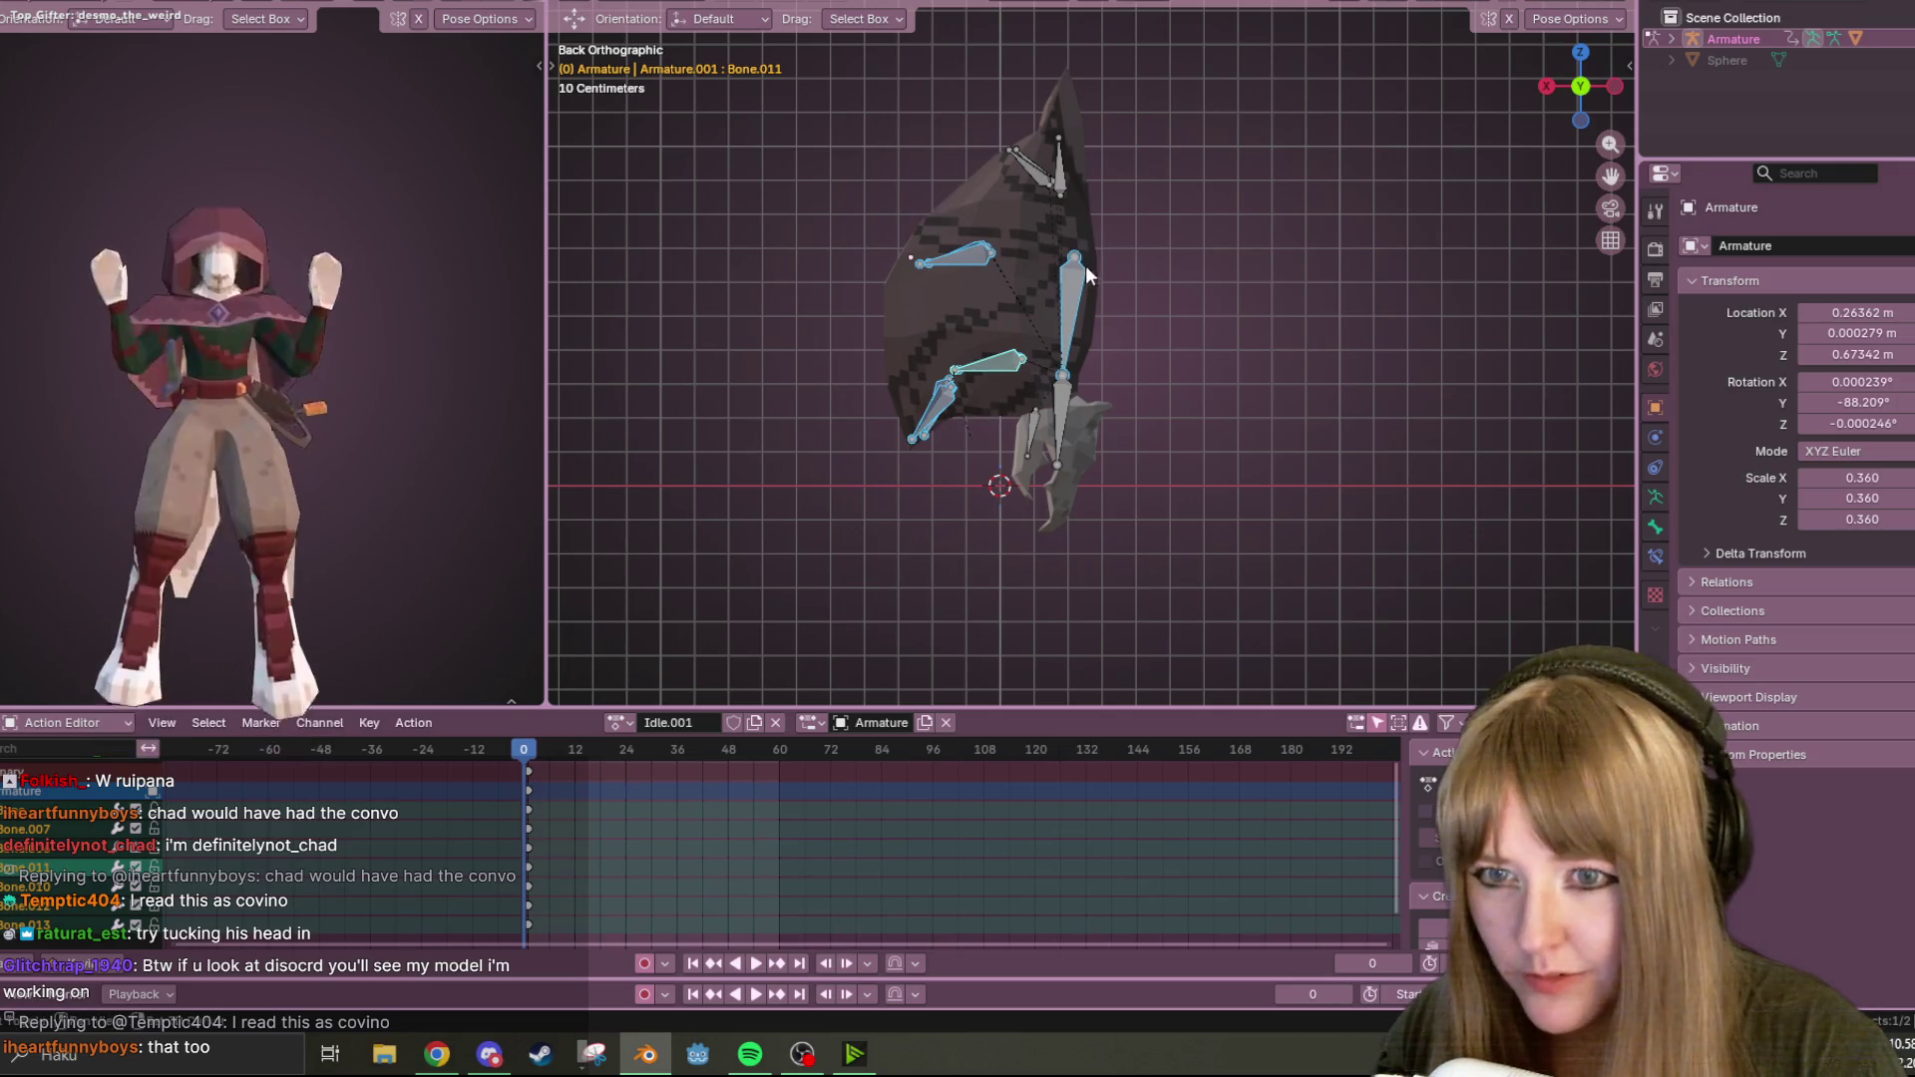
left_click(1072, 287, "shift")
left_click(1072, 299, "shift")
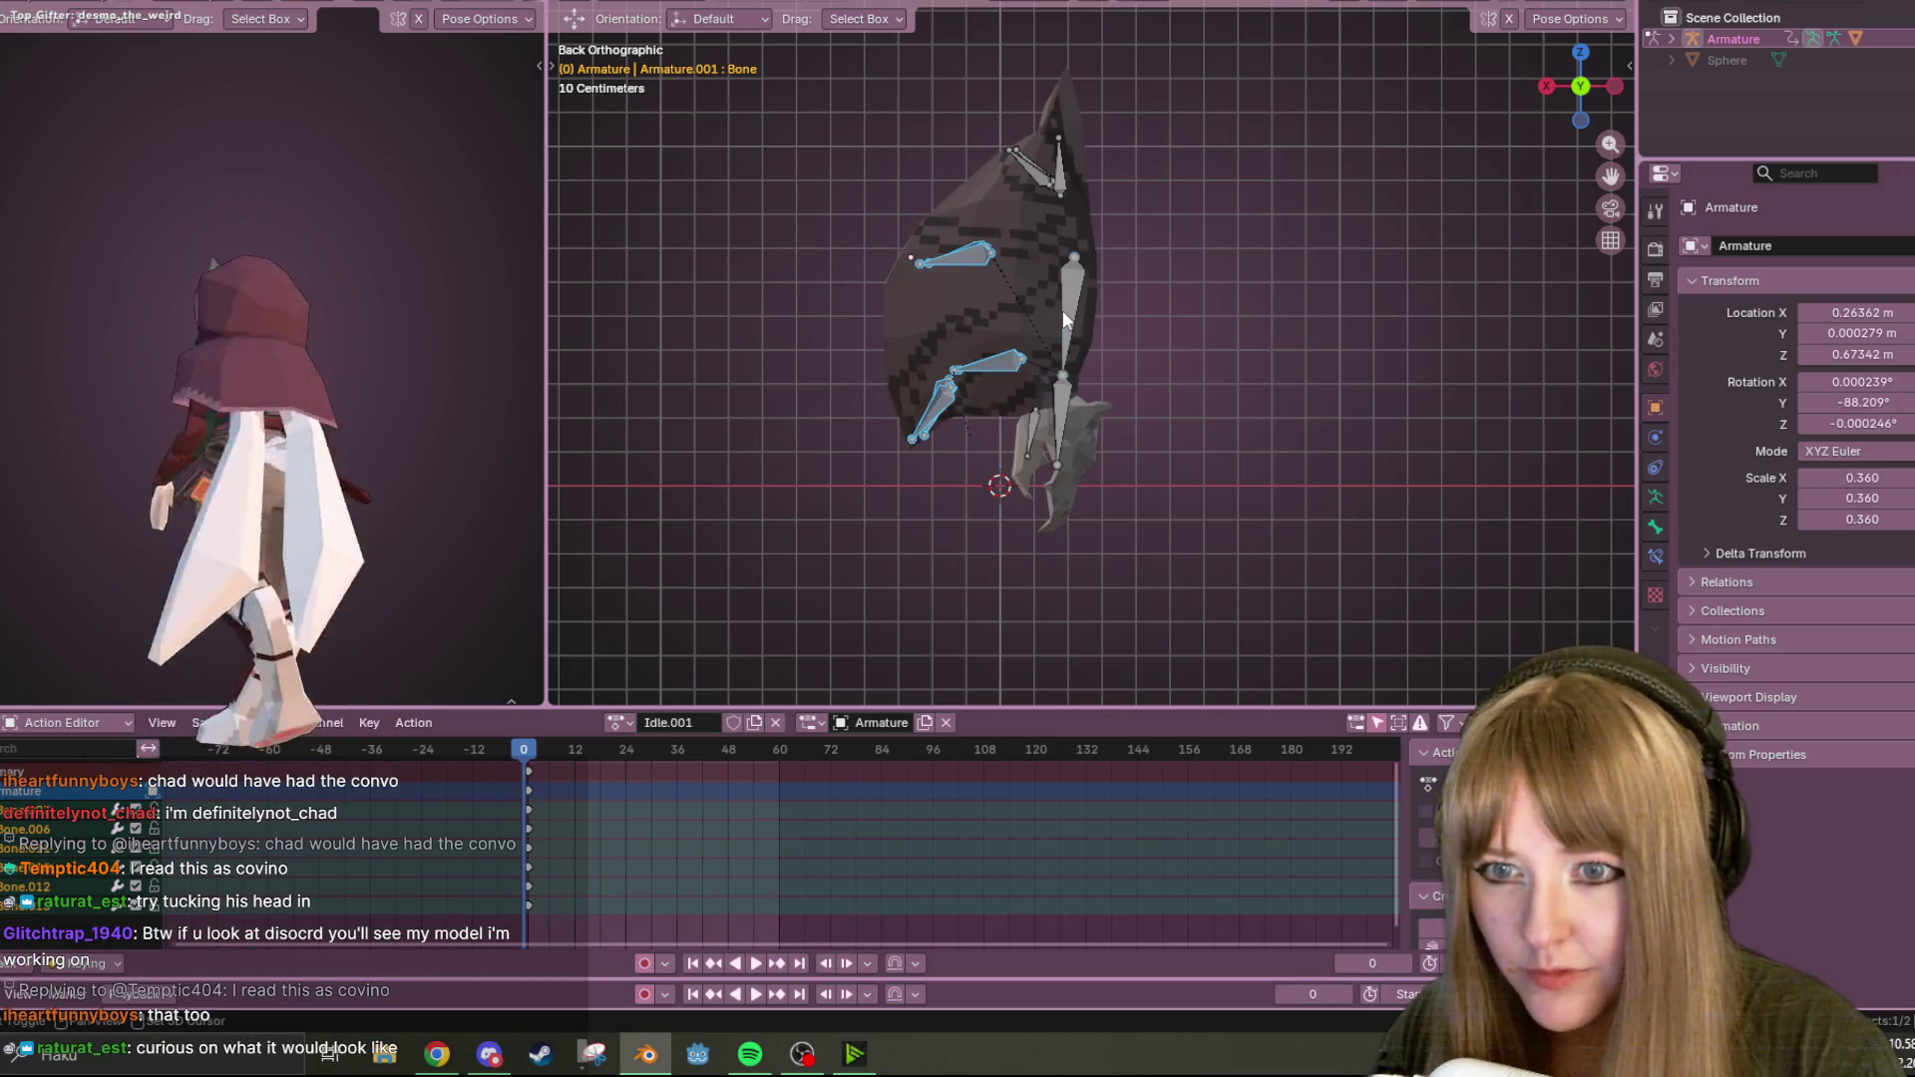
key("g")
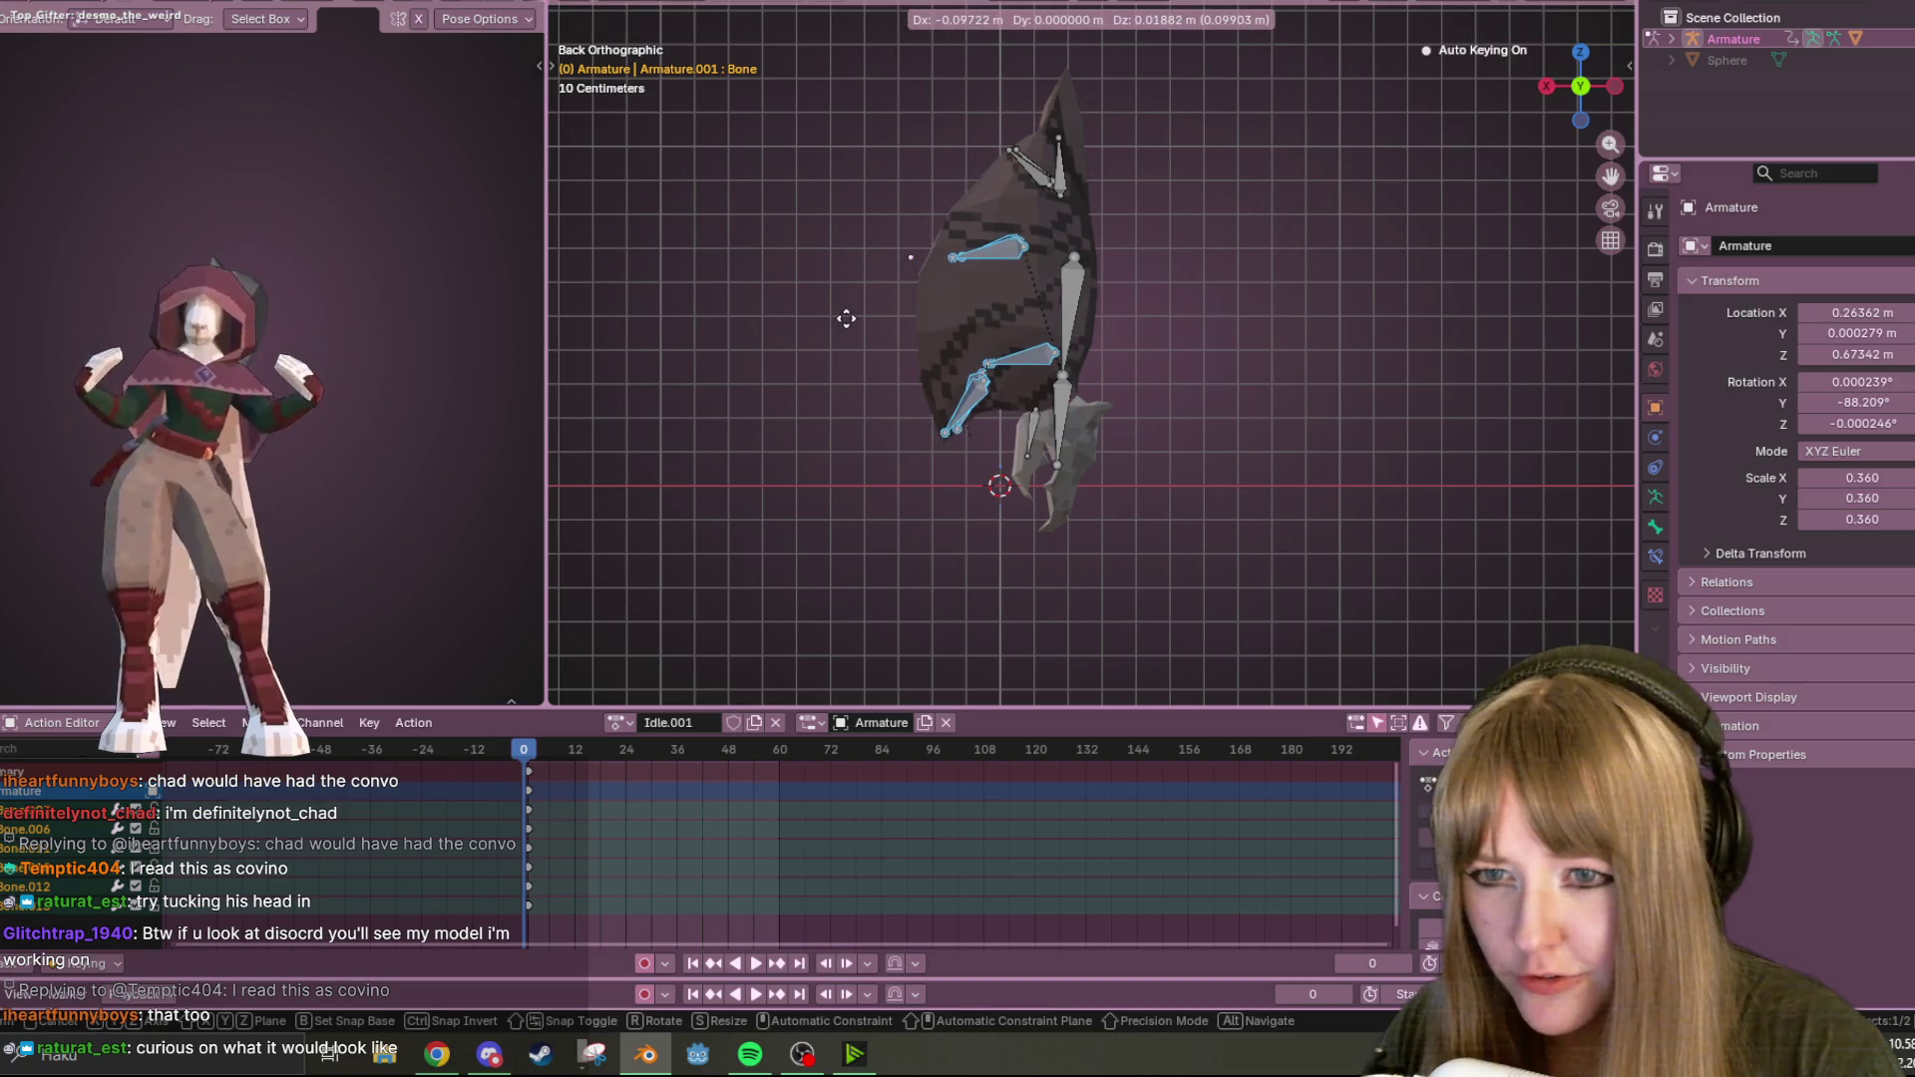
right_click(857, 324)
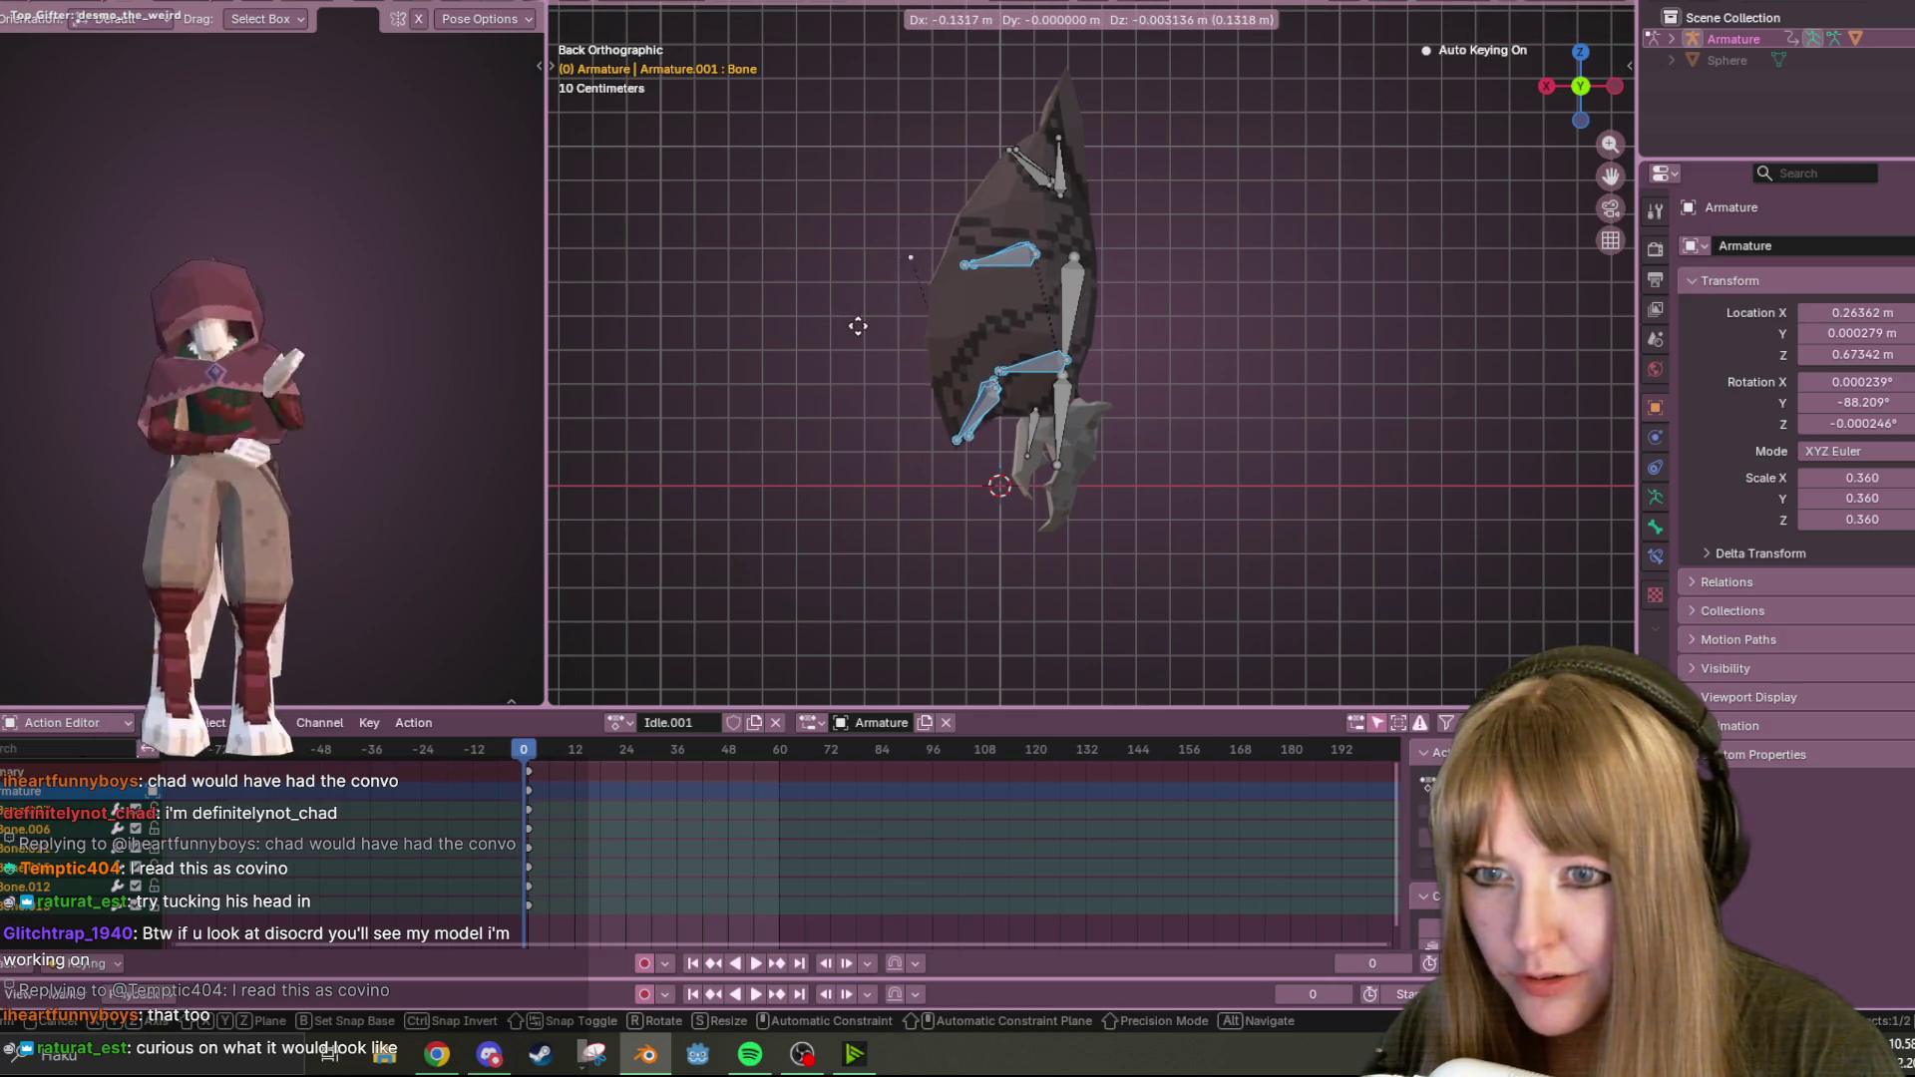
key("r")
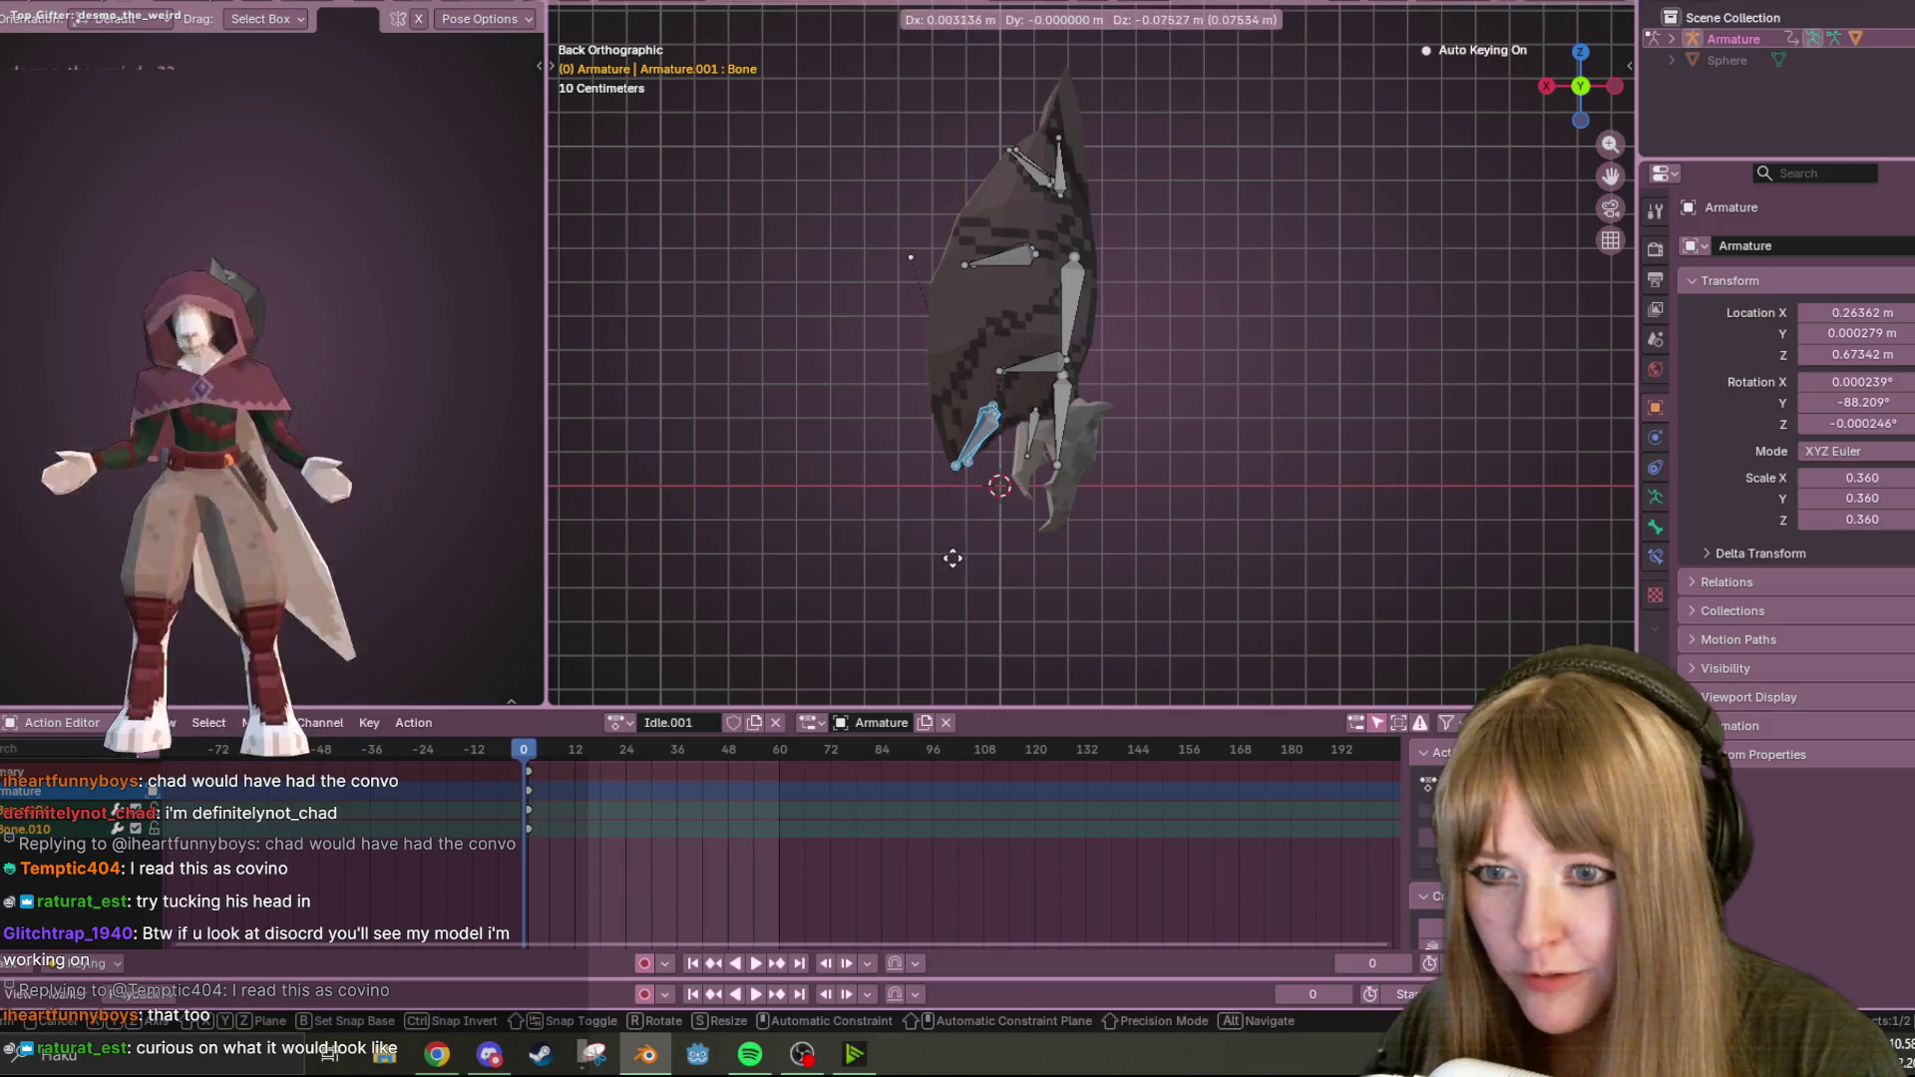
right_click(1090, 522)
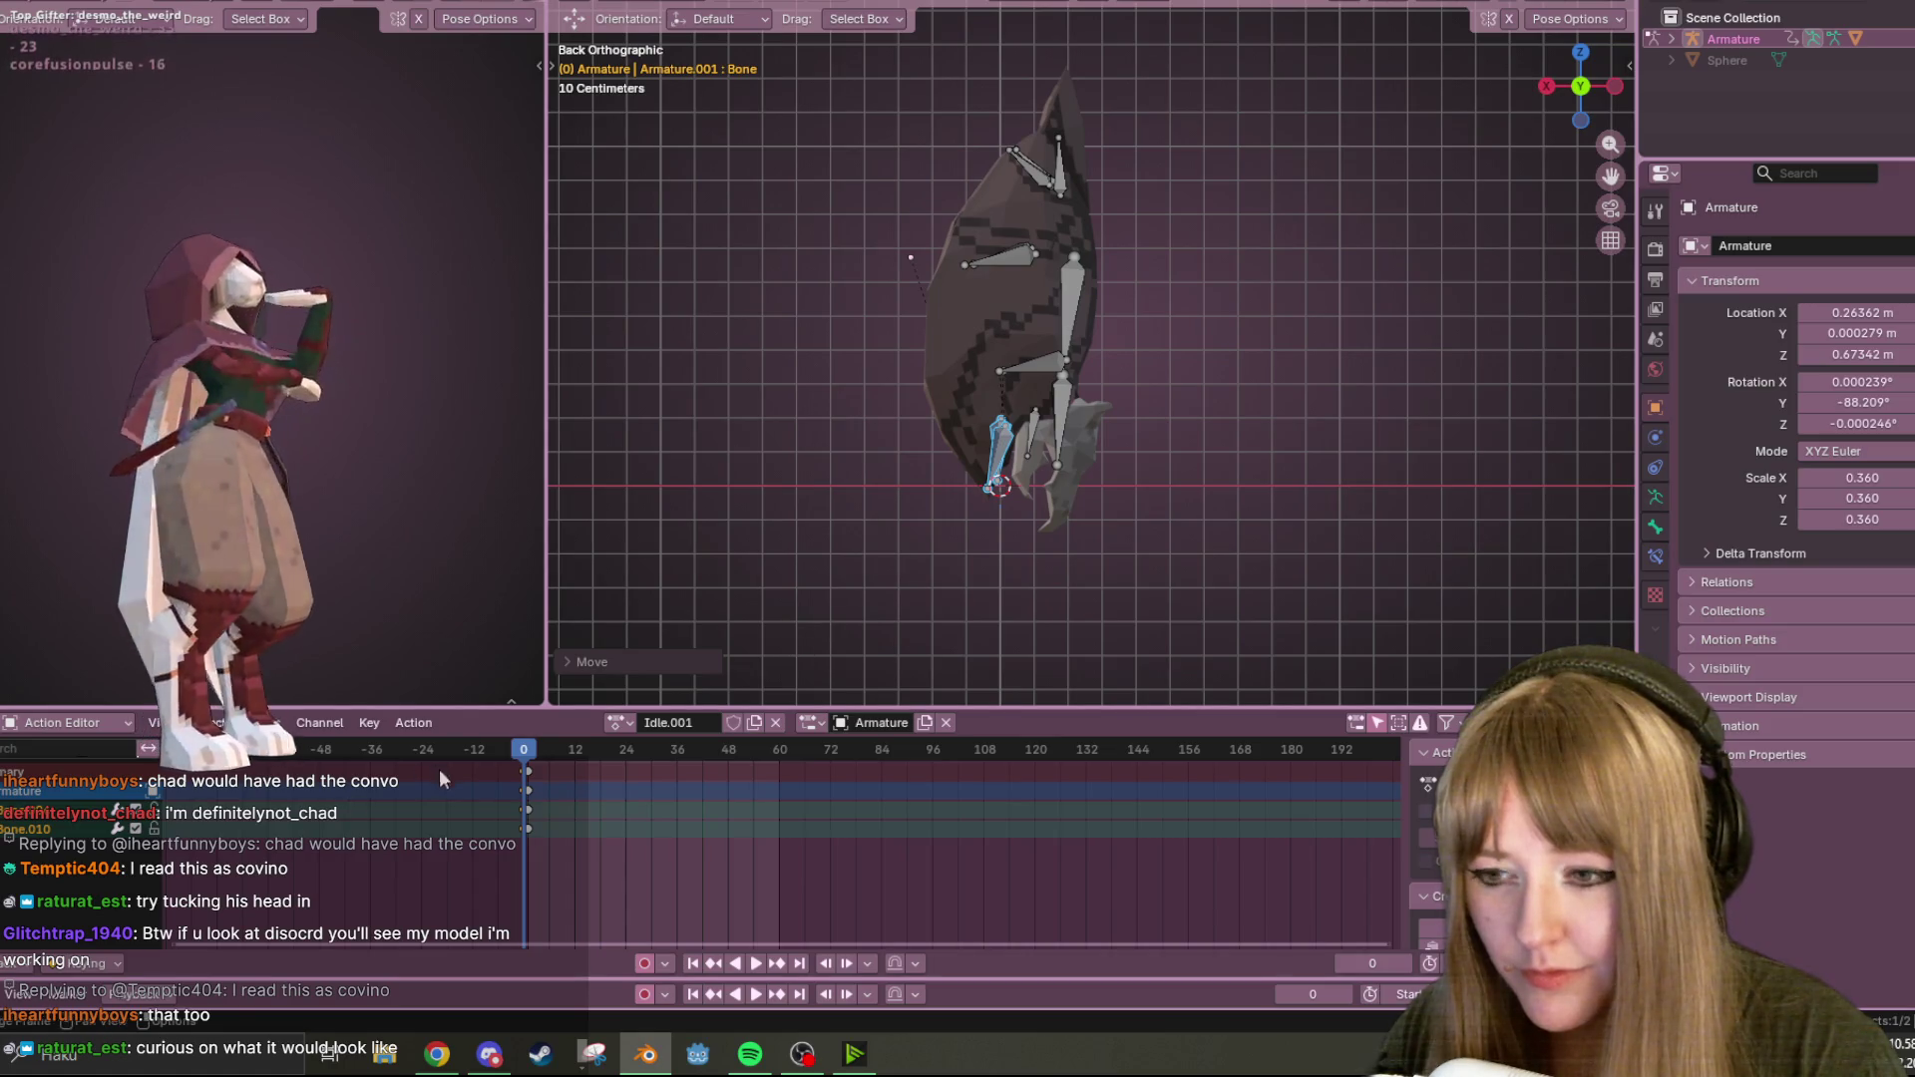
left_click_drag(530, 780, 536, 774)
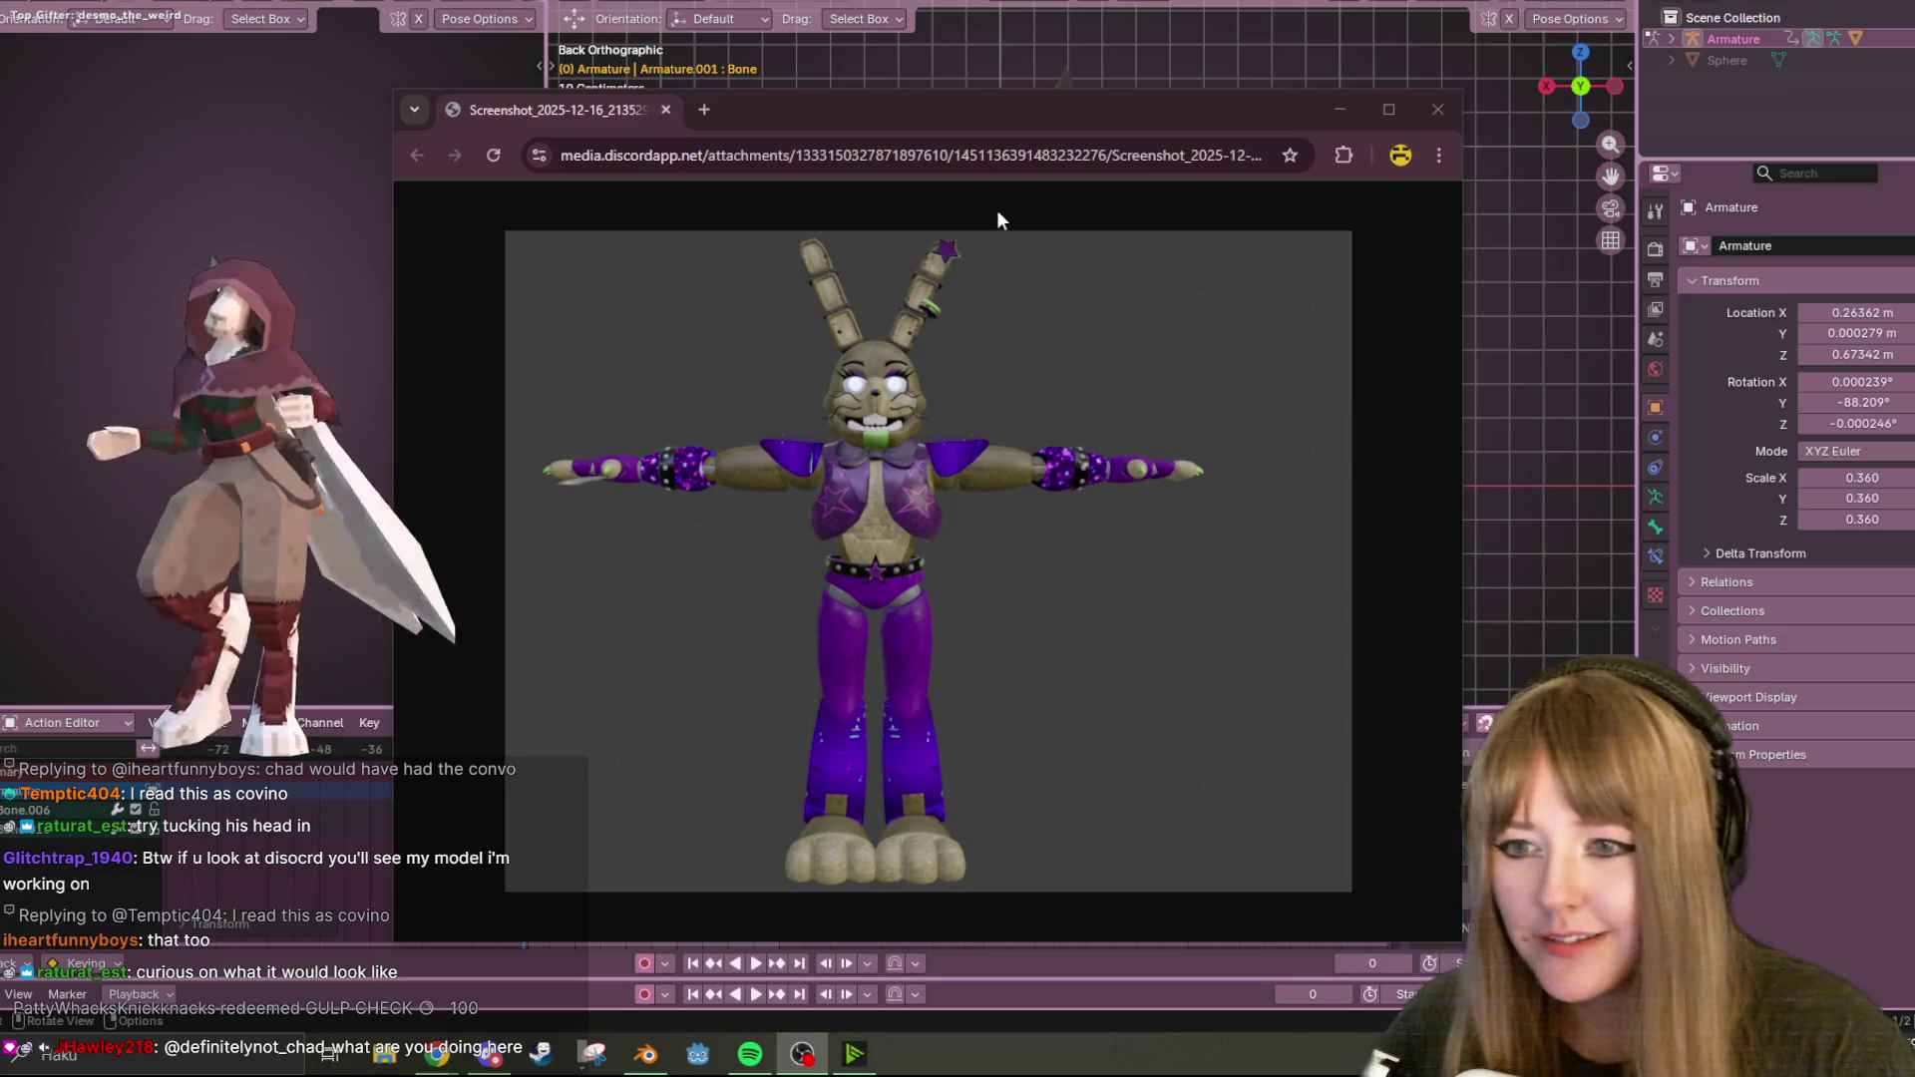
mouse_move(1027, 121)
left_mouse_down()
mouse_move(1123, 32)
mouse_move(1157, 28)
mouse_move(786, 160)
mouse_move(1174, 70)
left_mouse_up()
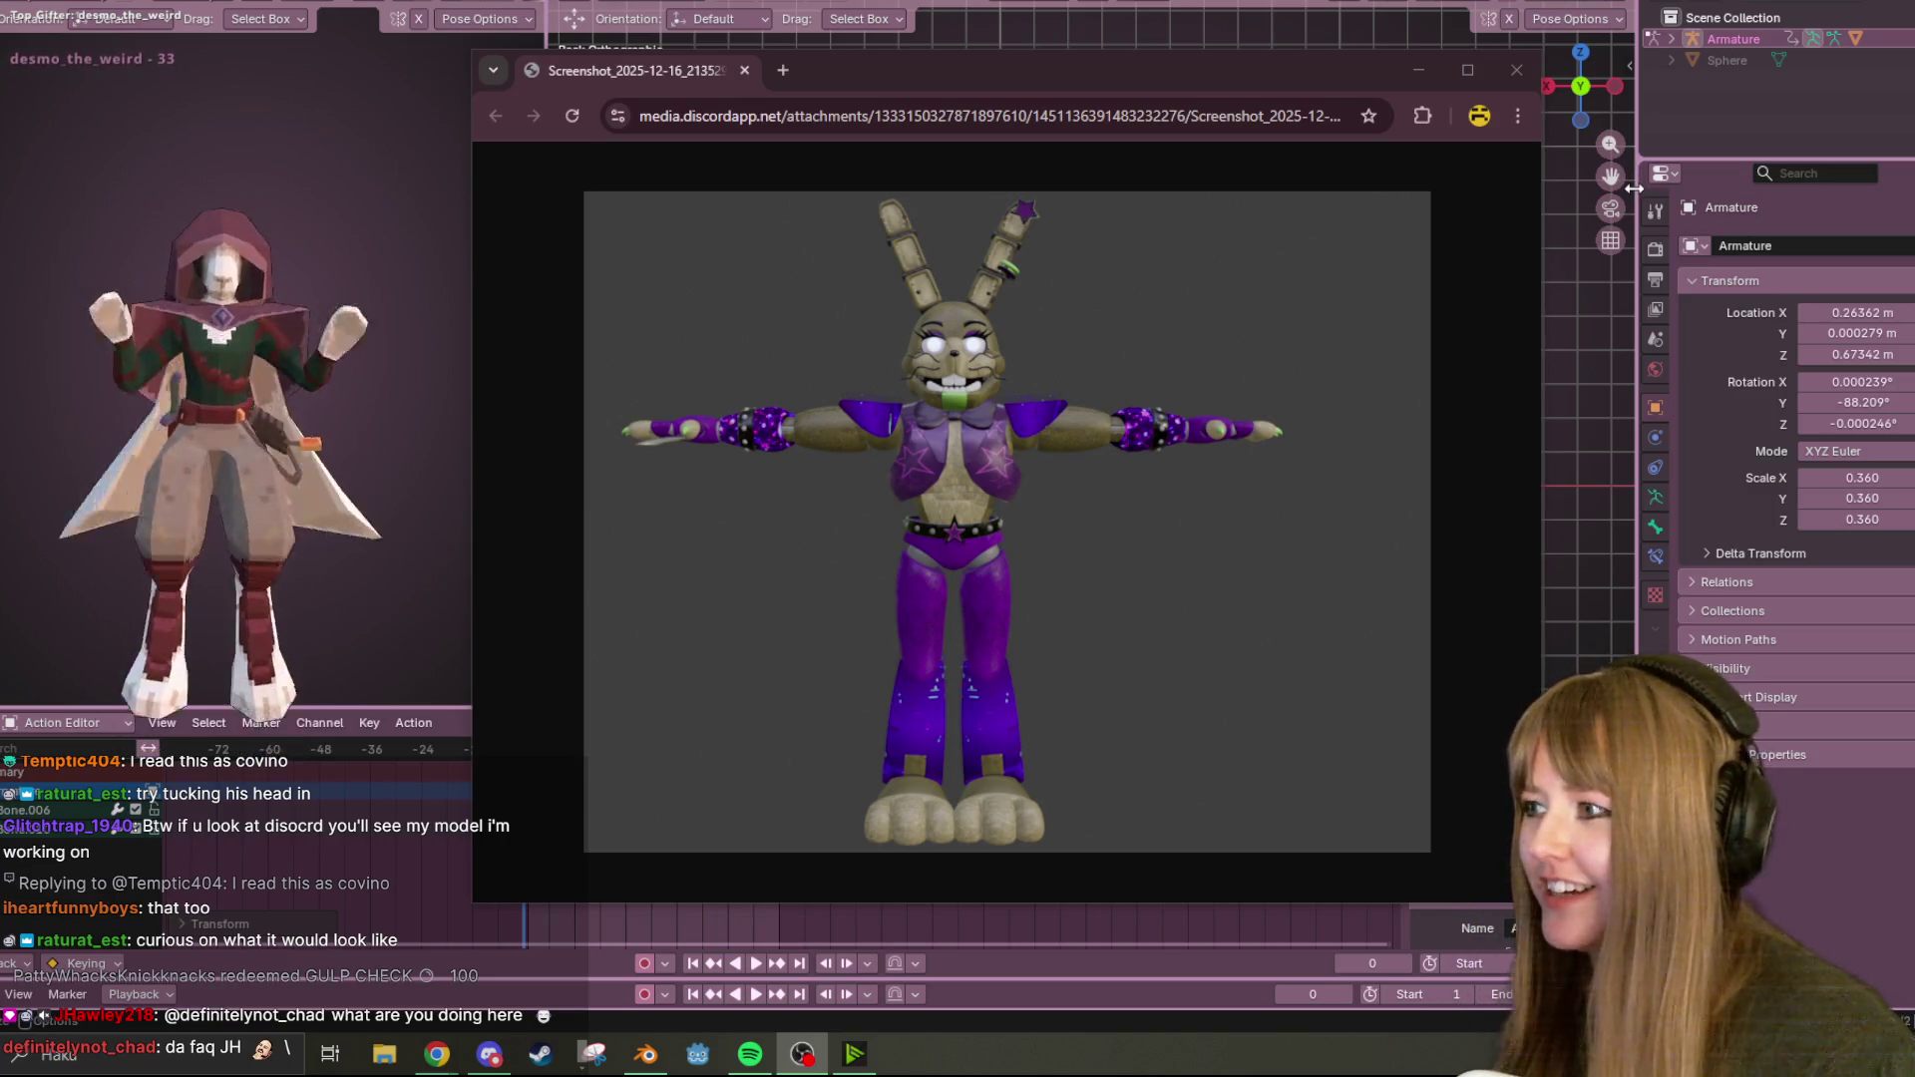
left_click(1498, 74)
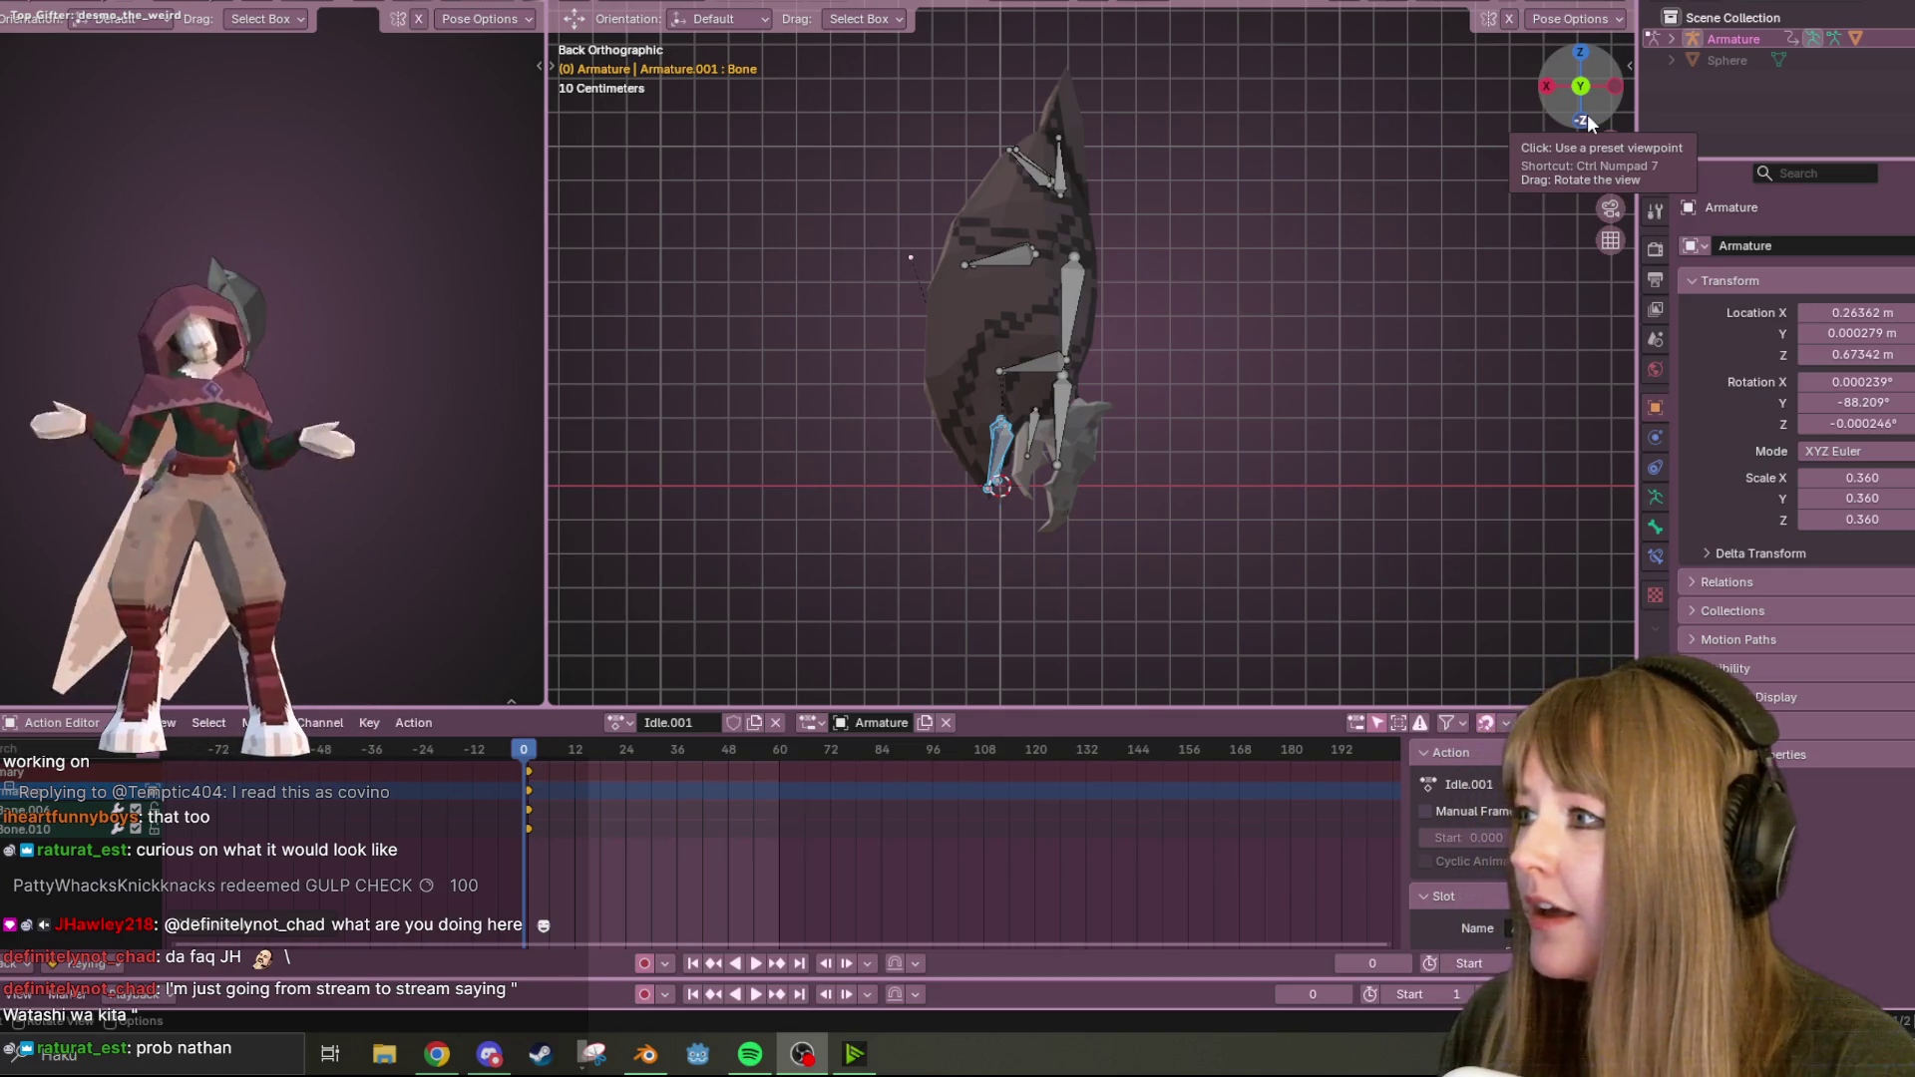
Rotate Bone.002 downward and move Bone.003 to curl the lower body at frame 0.
scroll(946, 367, "up", 2)
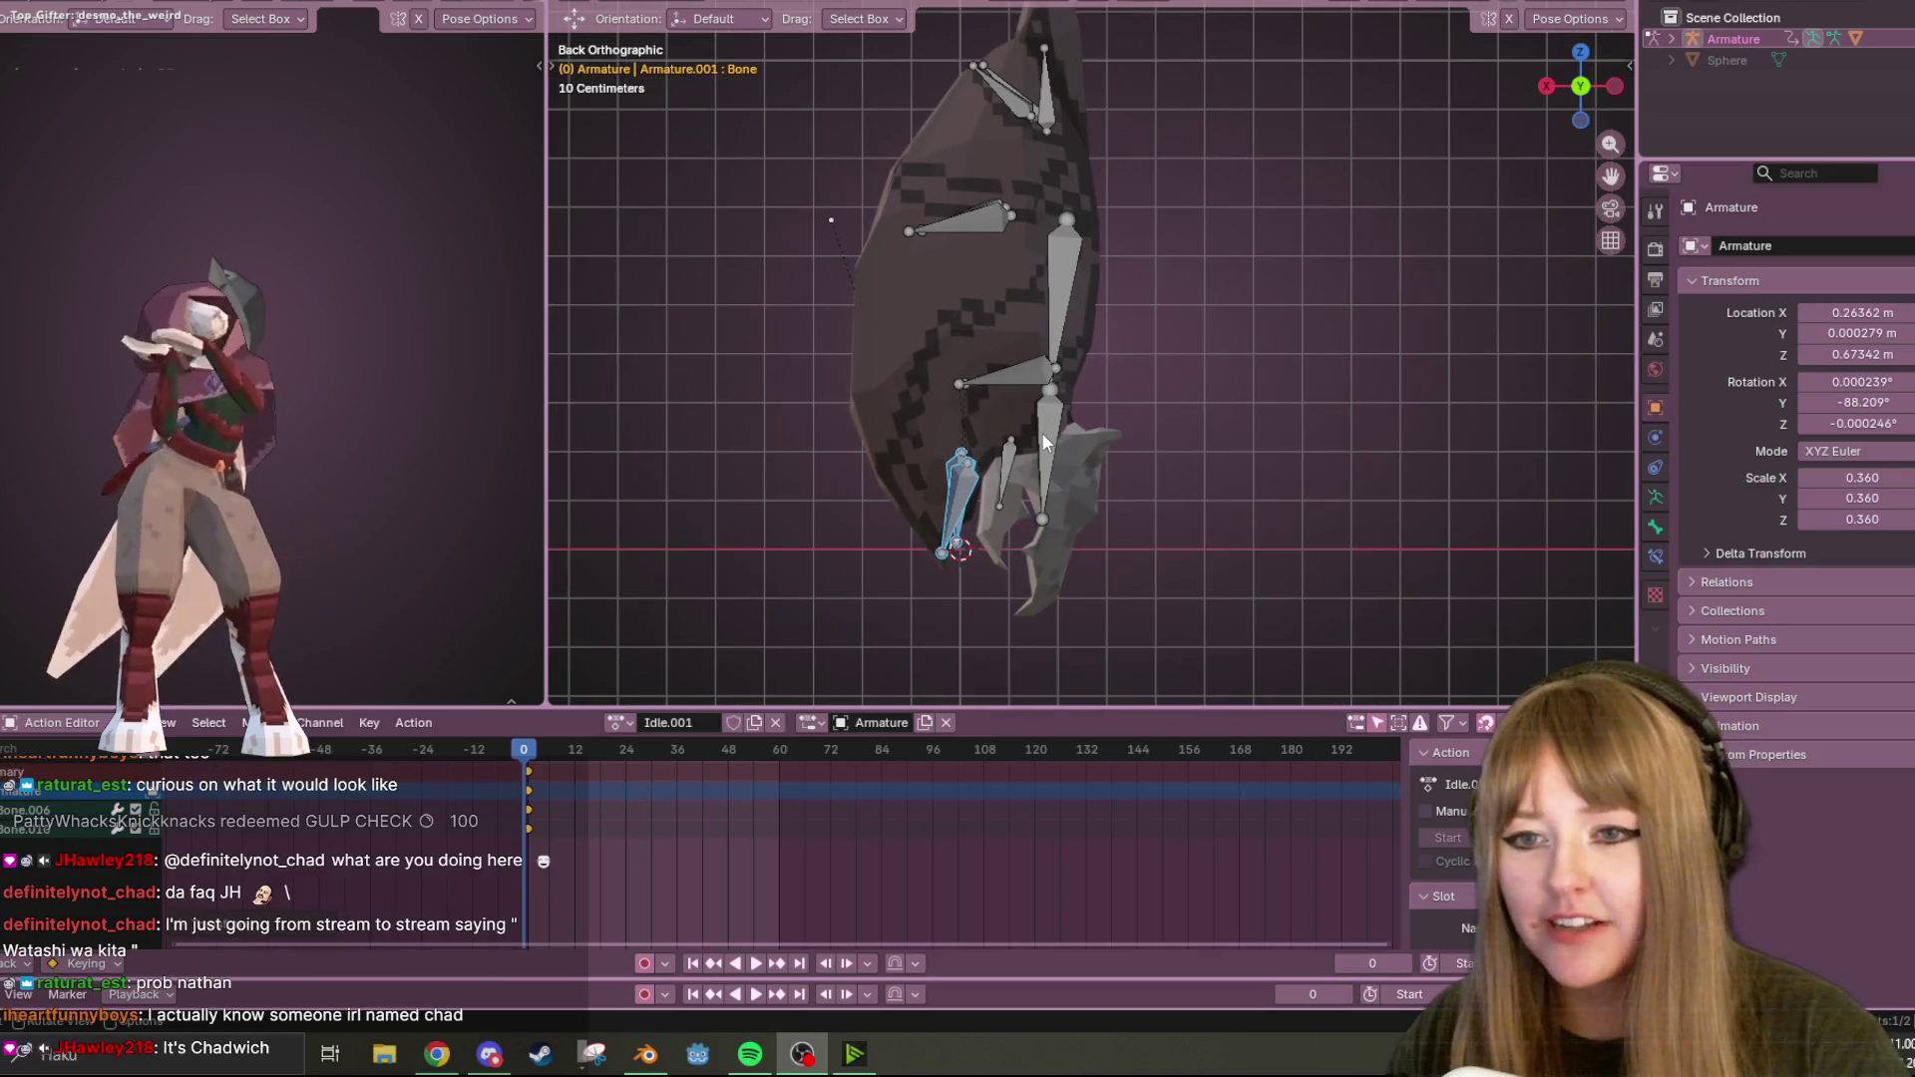
left_click(1049, 471)
key("r")
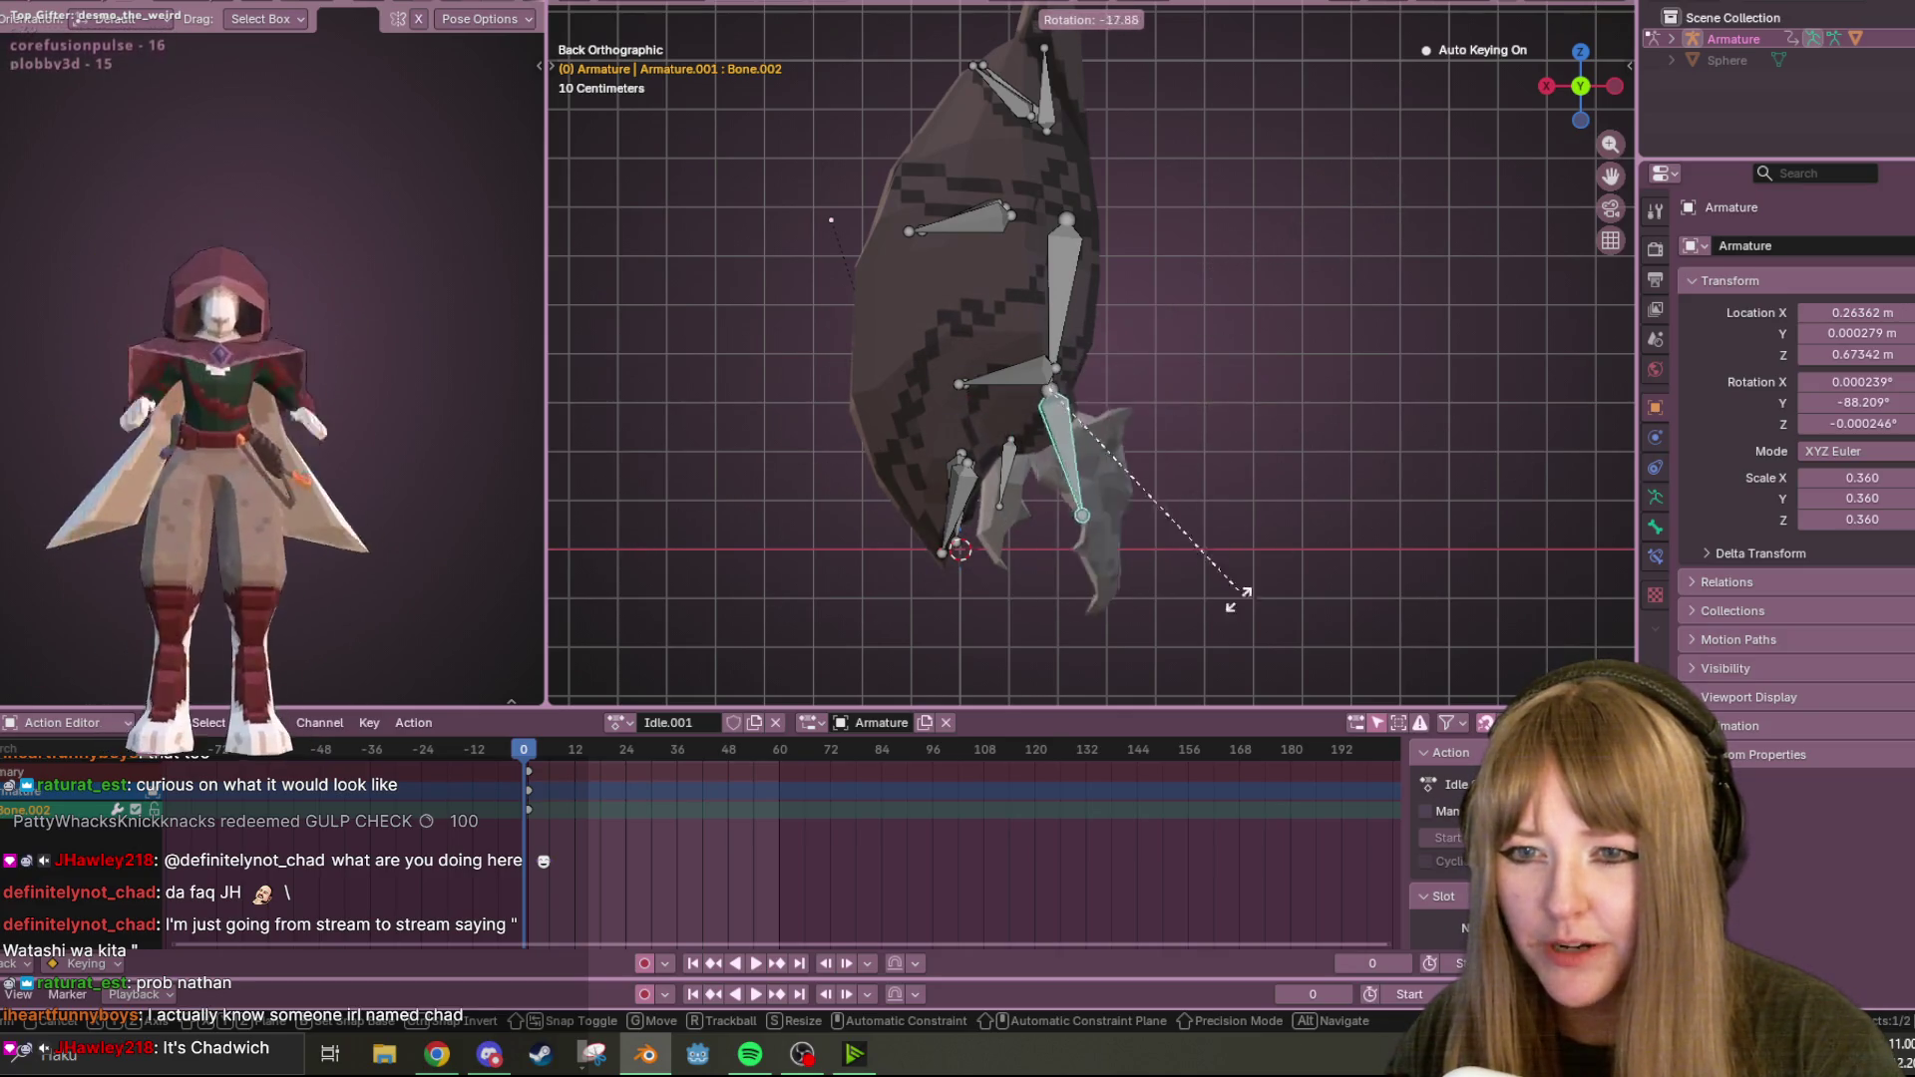
left_click(1114, 508)
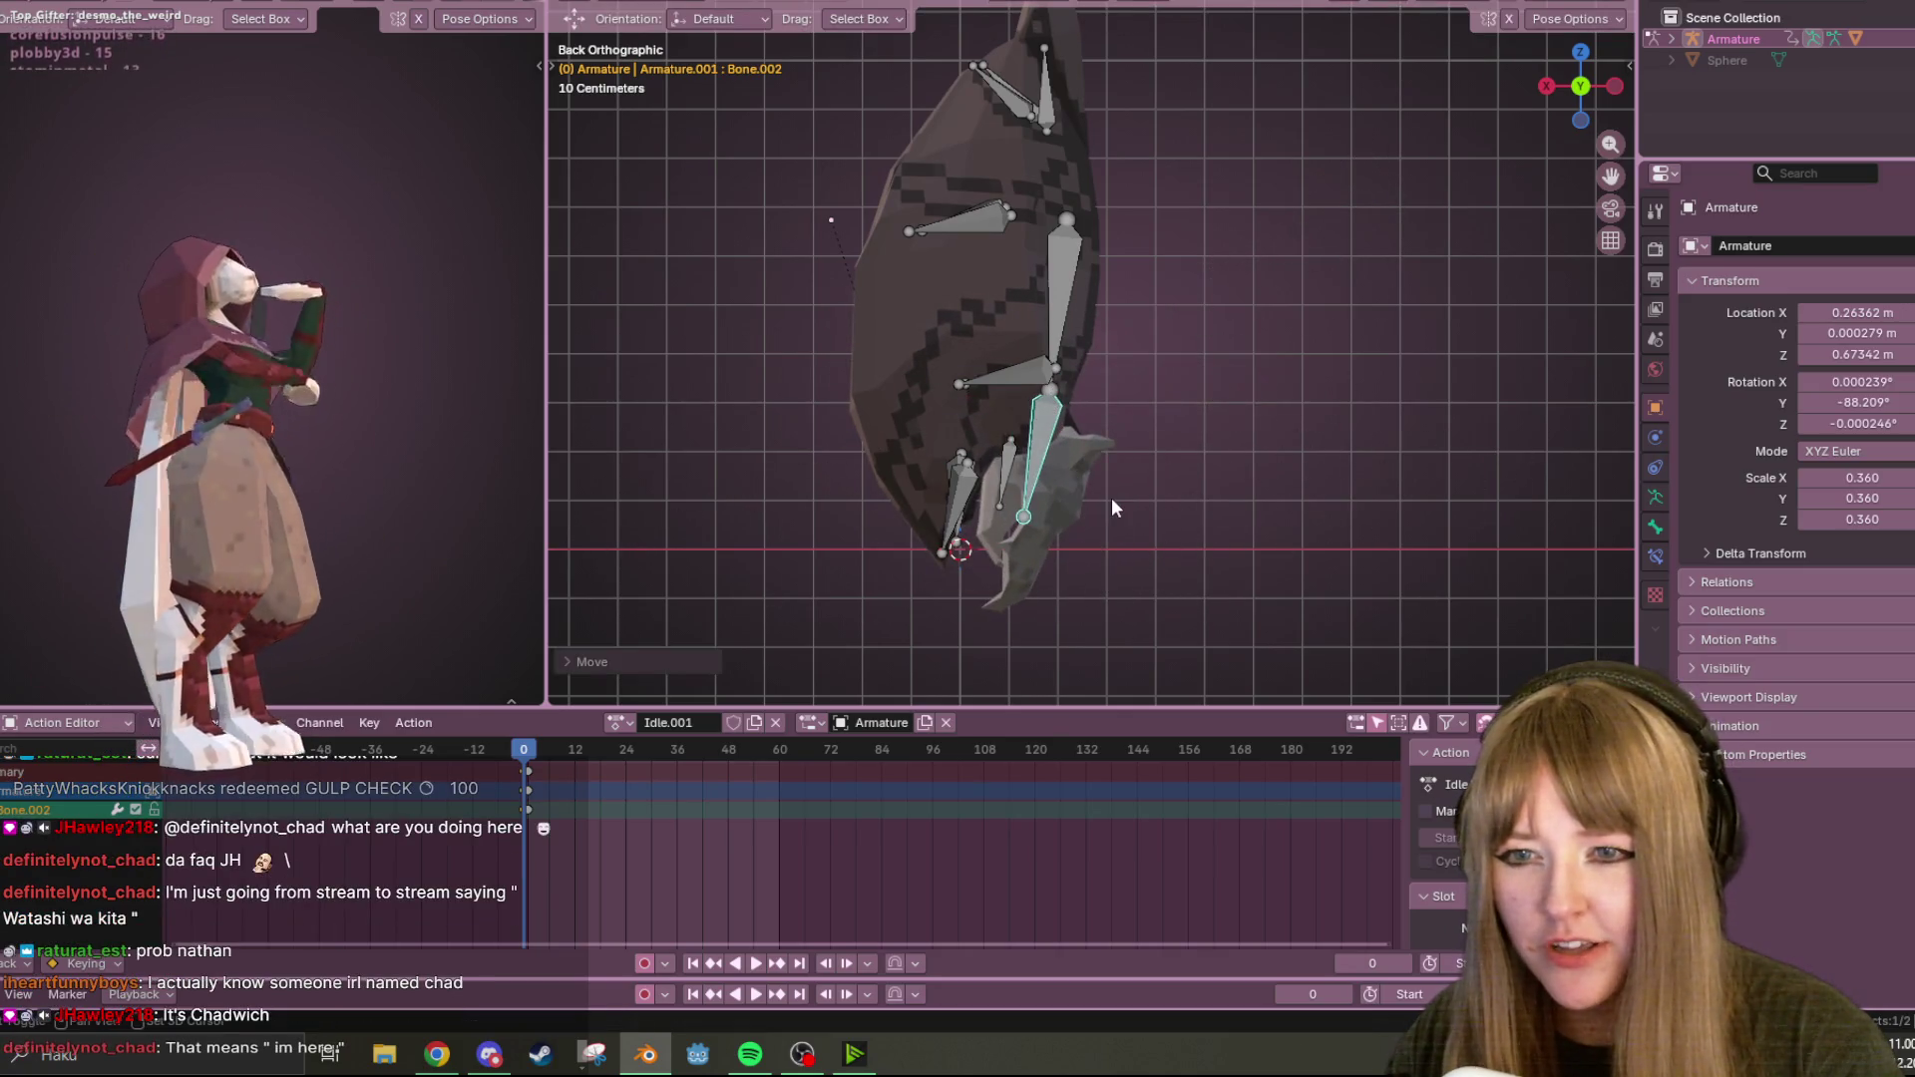
left_click(1008, 483)
key("g")
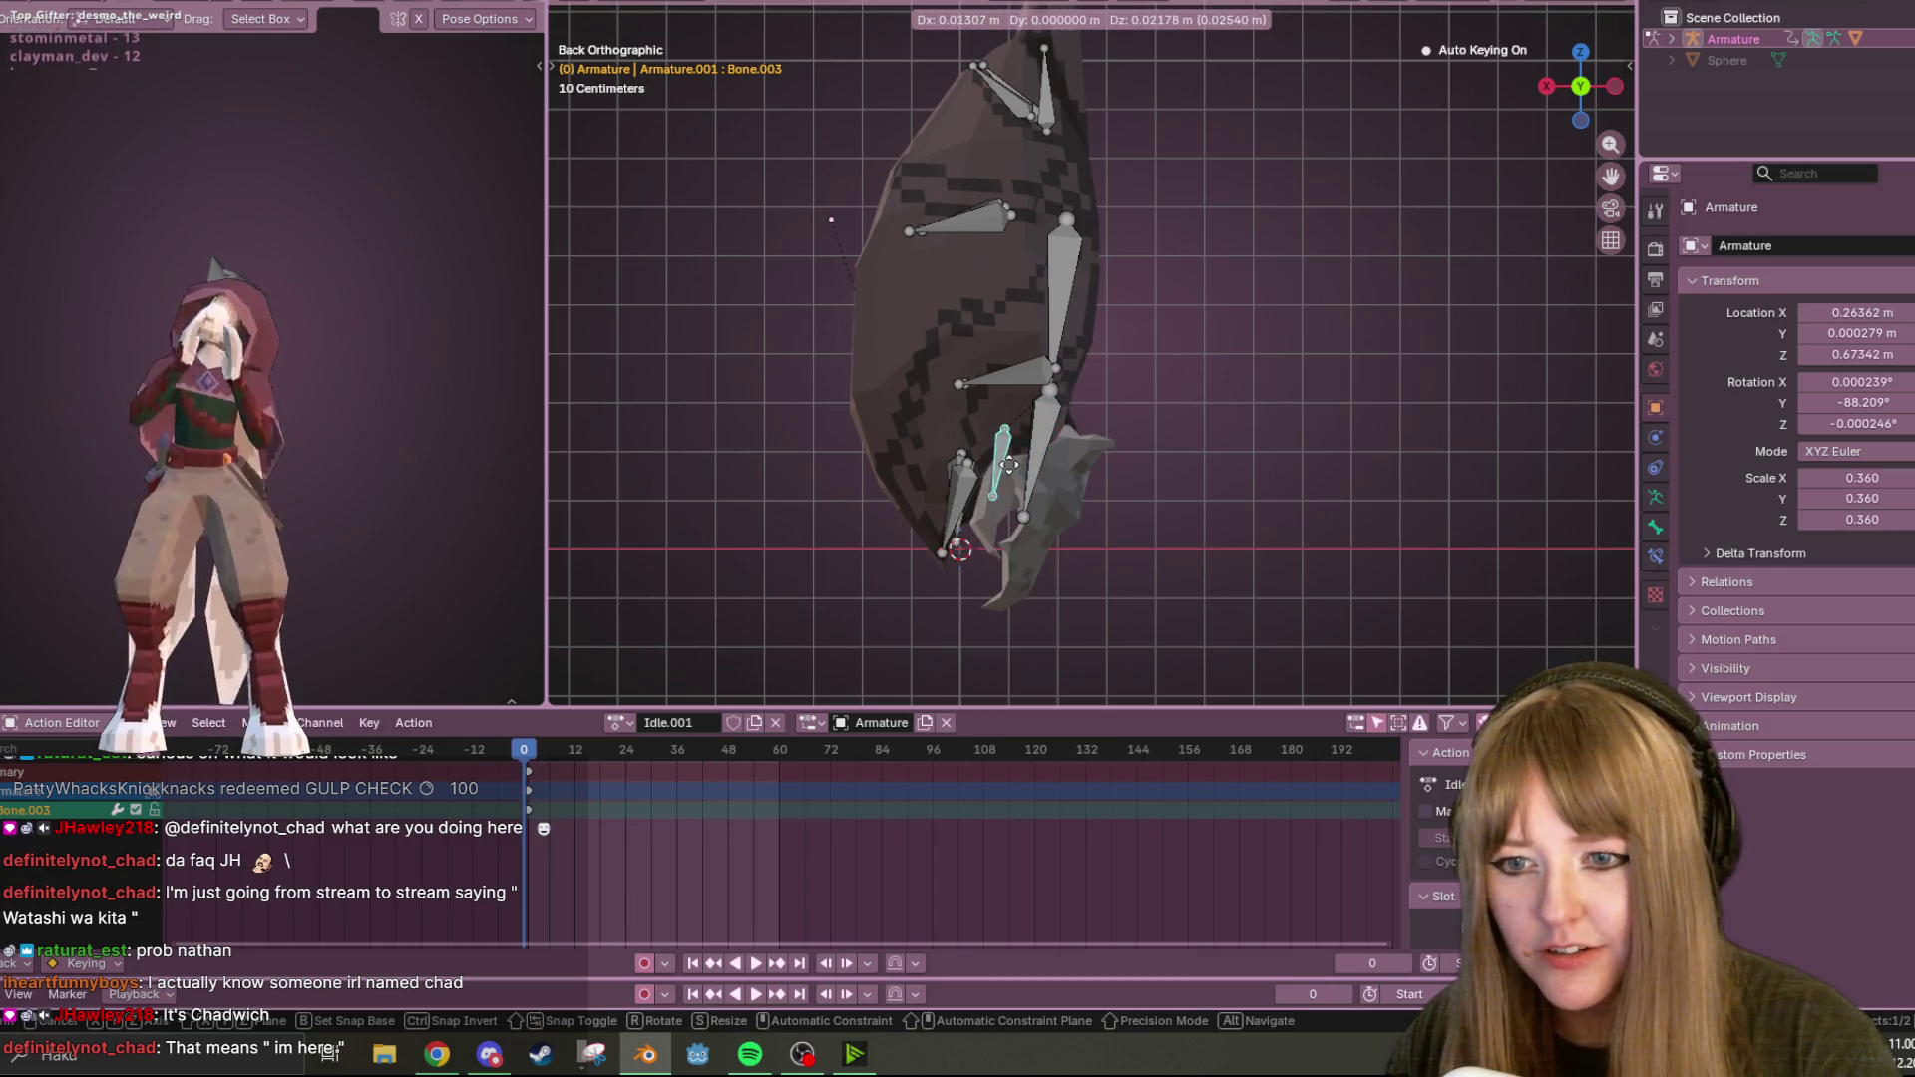
left_click(1045, 462)
left_click(1045, 463)
View the creature from the left, hide the bones, and return to a perspective view.
mouse_move(1288, 422)
middle_mouse_down()
mouse_move(1259, 254)
mouse_move(1067, 301)
mouse_move(1161, 479)
mouse_move(1226, 418)
middle_mouse_up()
left_click(1593, 110)
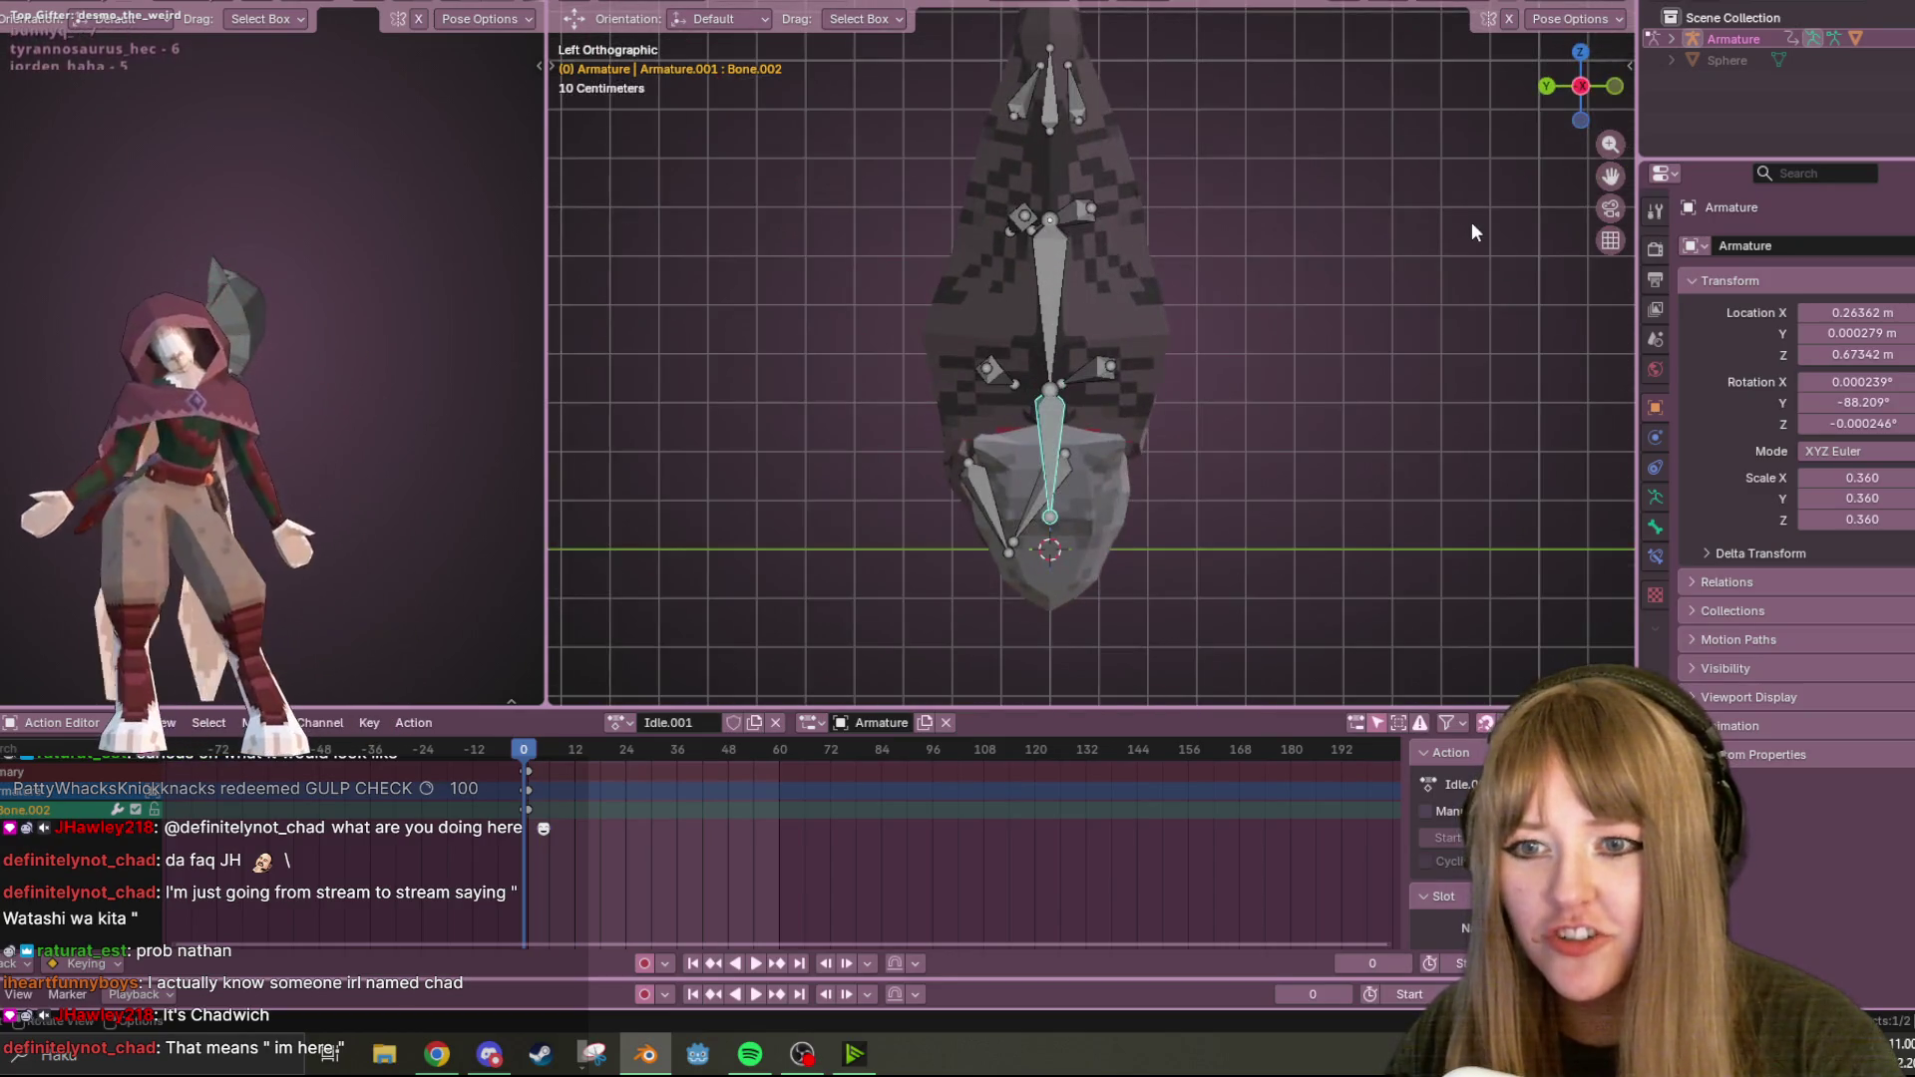
key("h")
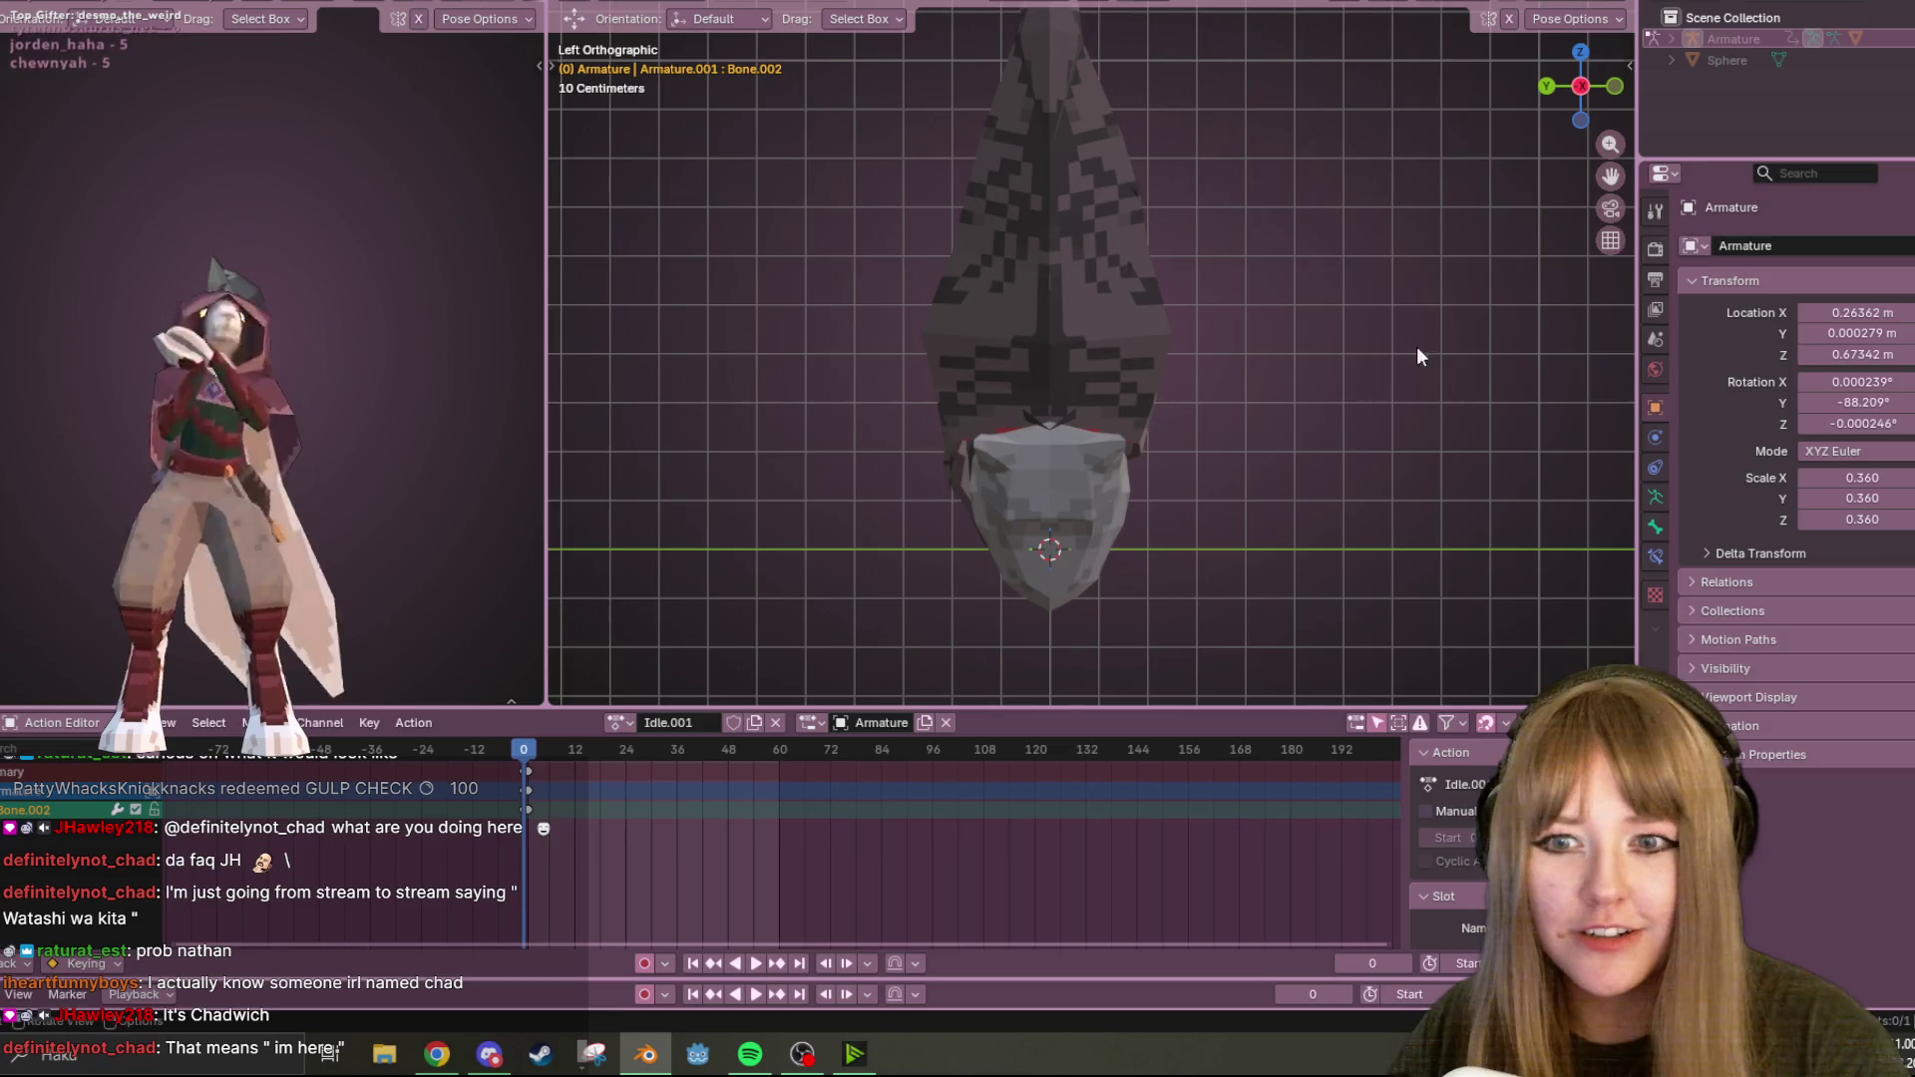
key("KP_5")
mouse_move(1342, 392)
middle_mouse_down()
mouse_move(995, 231)
mouse_move(846, 491)
mouse_move(1178, 430)
middle_mouse_up()
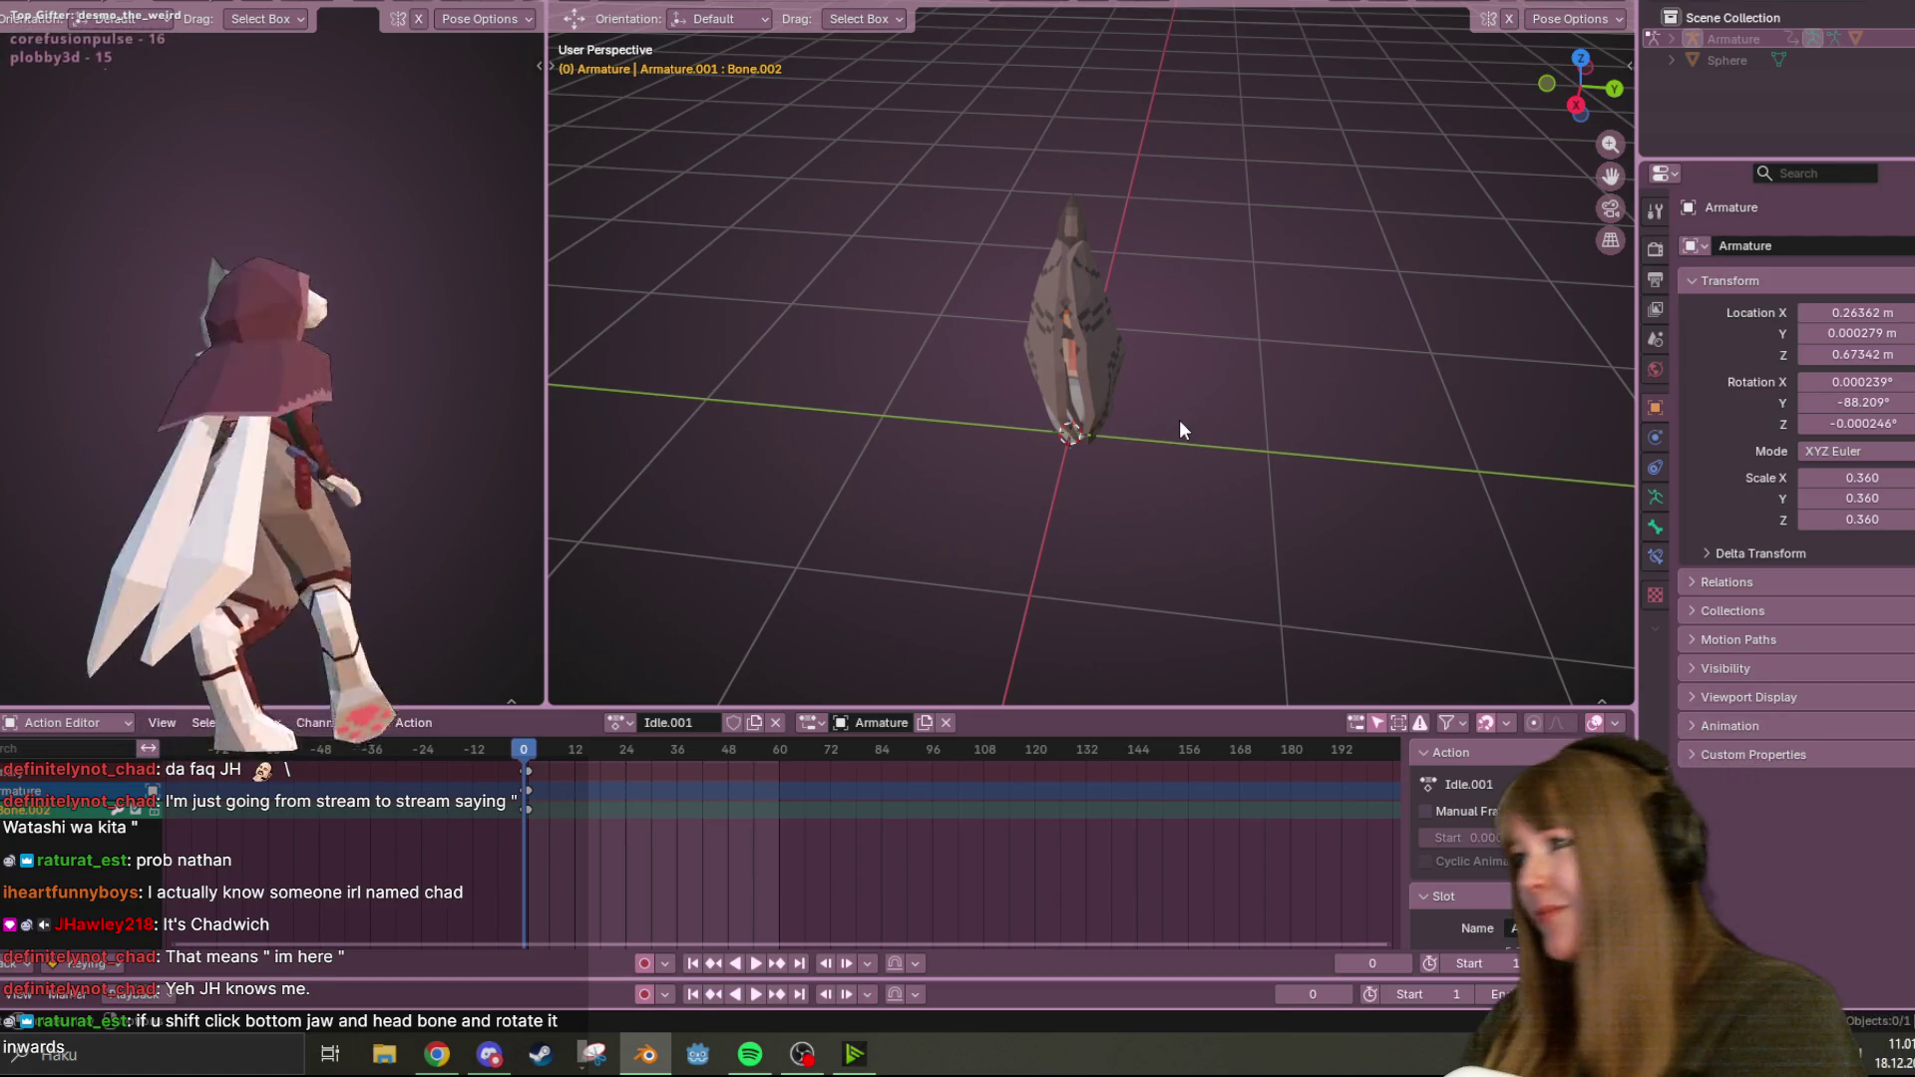
Select the armature, play Idle.001 briefly, and stop with the playhead scrubbed back.
mouse_move(1169, 454)
middle_mouse_down()
mouse_move(1154, 385)
mouse_move(683, 826)
middle_mouse_up()
left_click(1733, 38)
scroll(1168, 468, "up", 3)
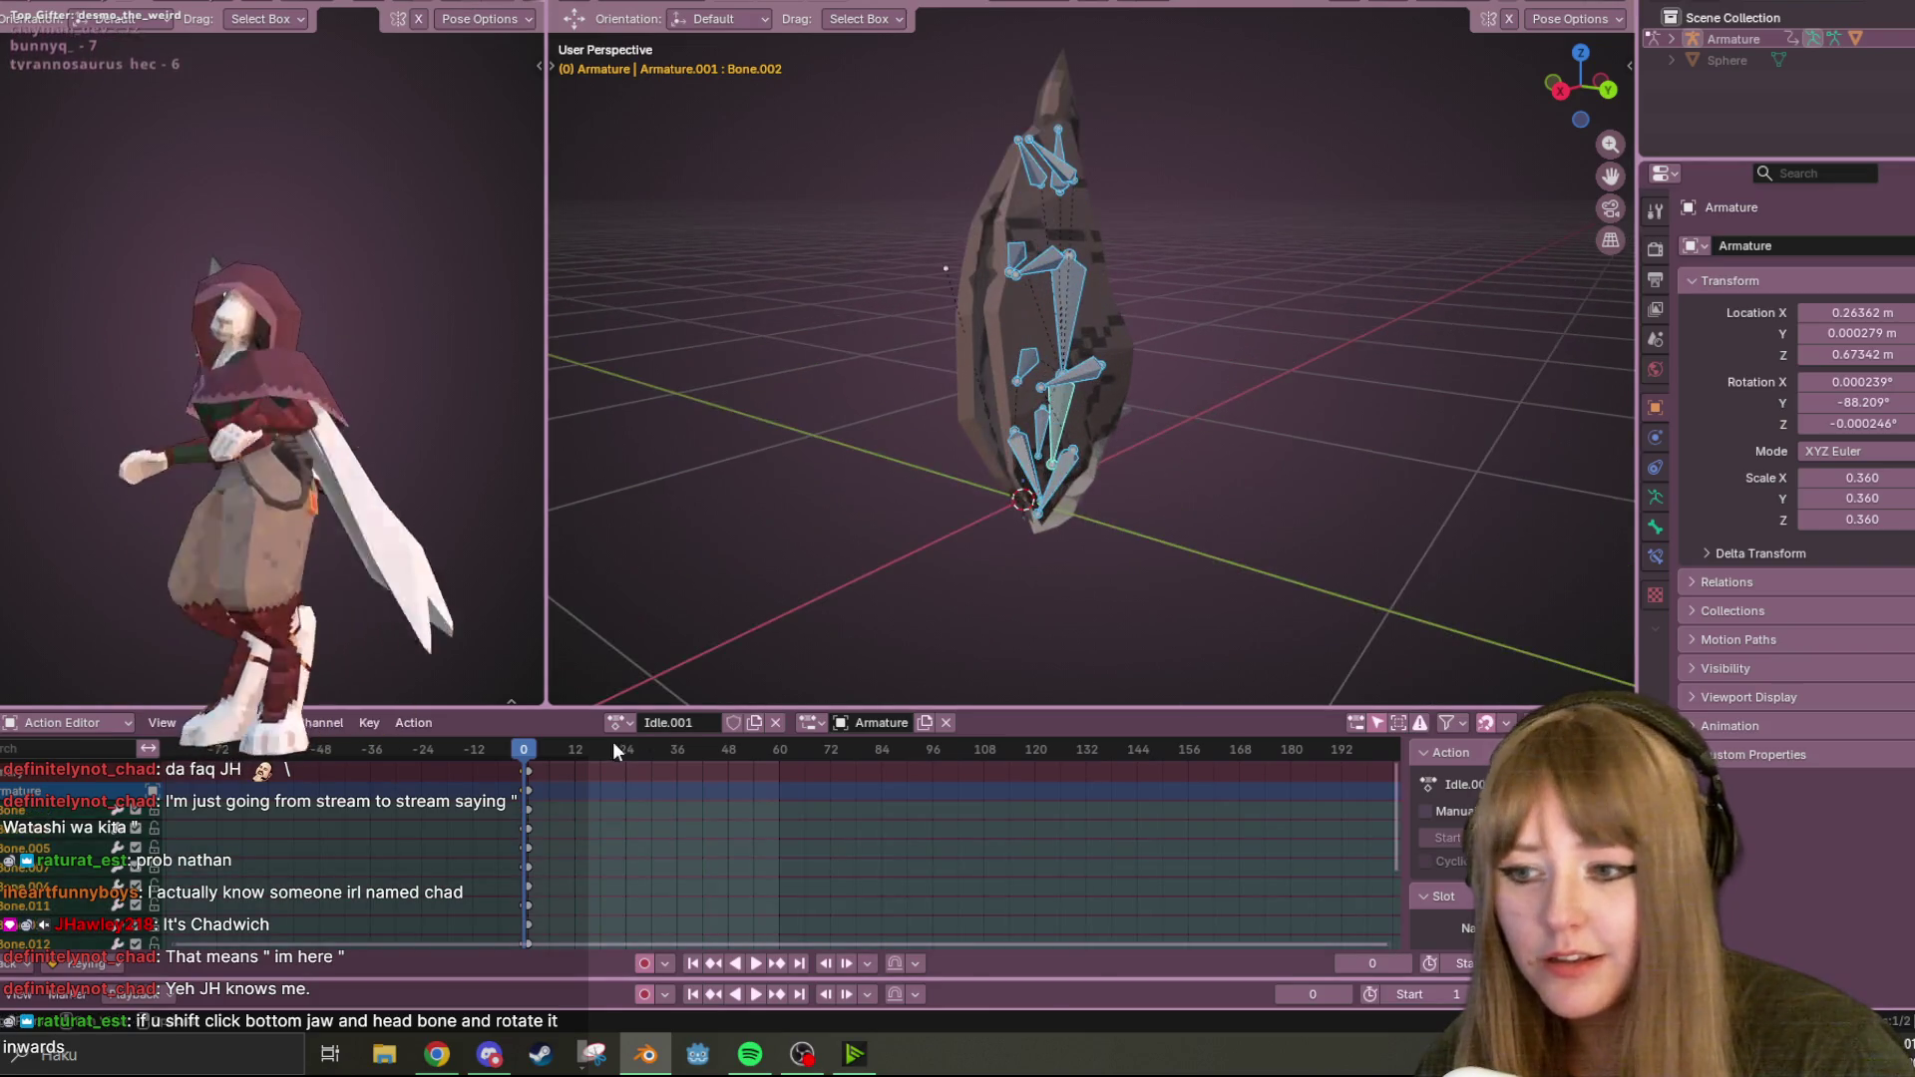
key("space")
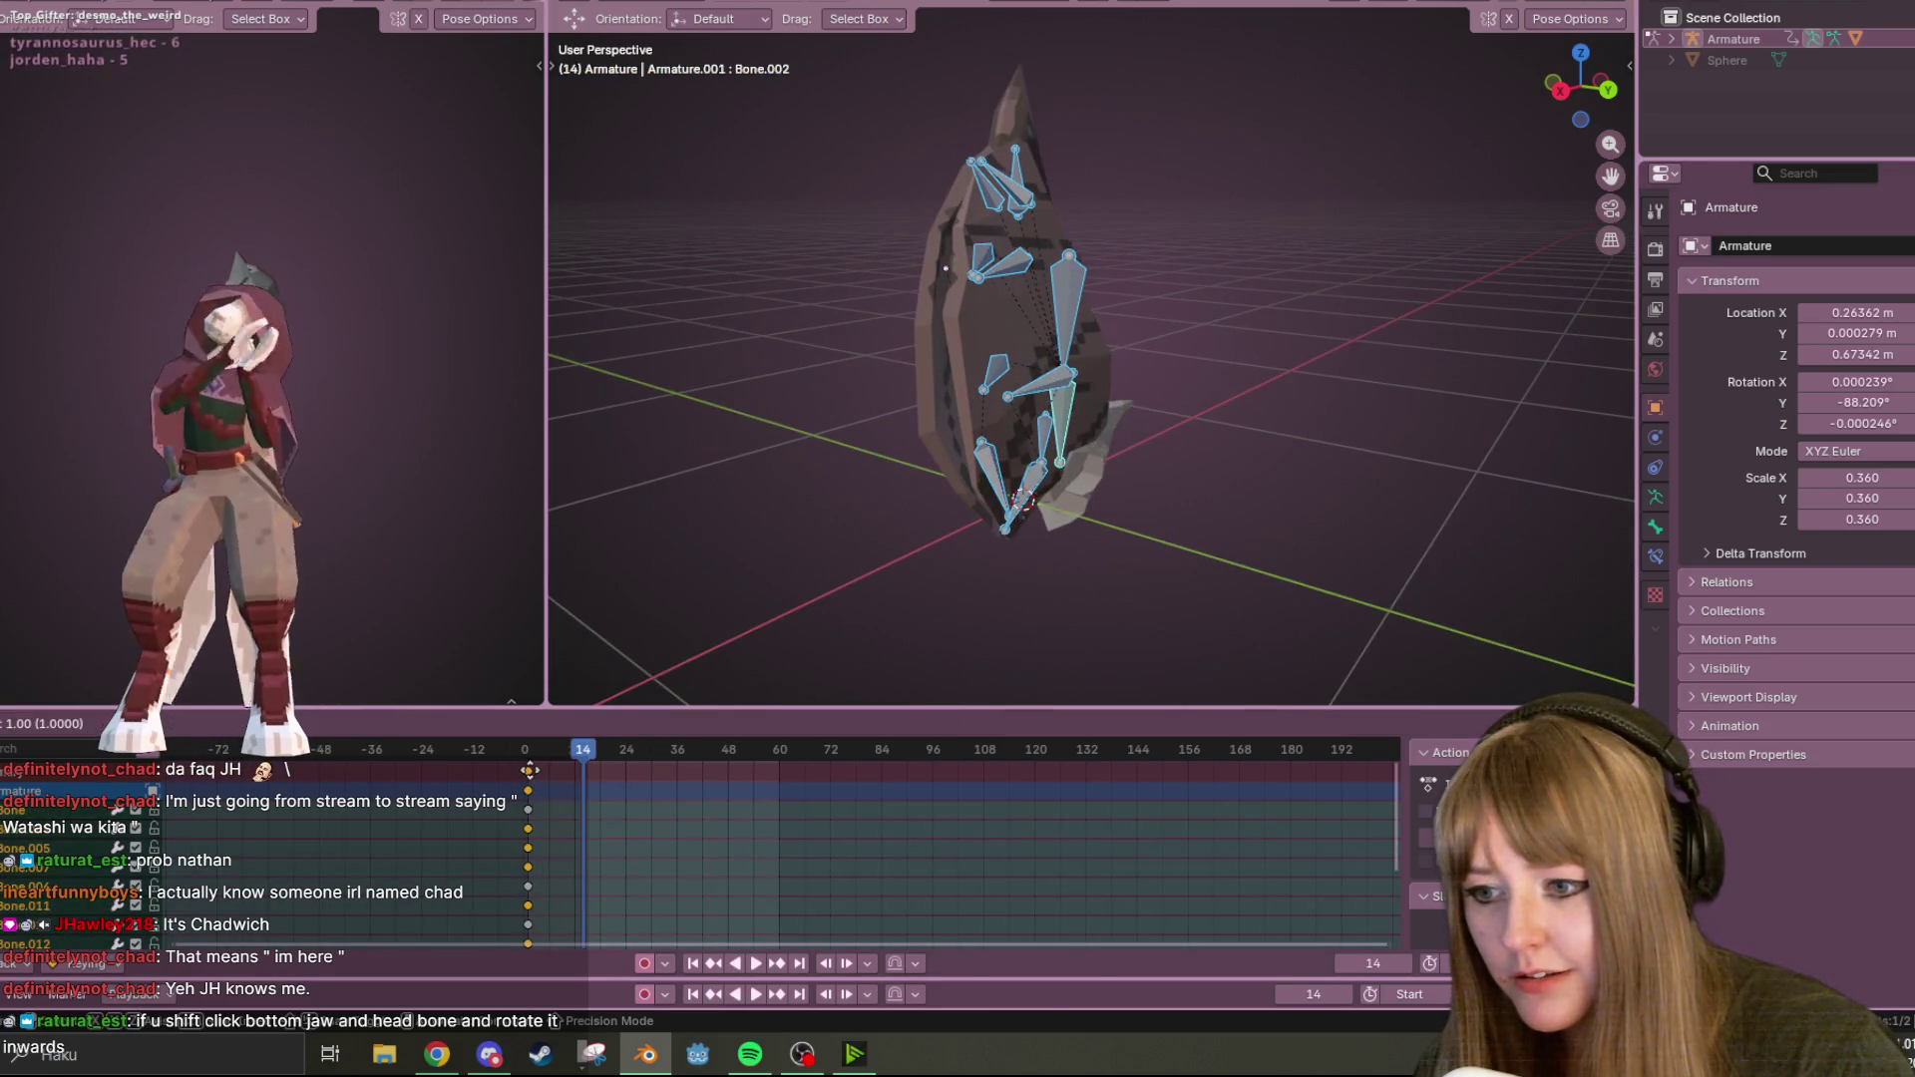
mouse_move(590, 744)
left_mouse_down()
mouse_move(525, 750)
mouse_move(644, 767)
mouse_move(536, 750)
left_mouse_up()
key("space")
From the back view, rotate Bone.003 and Bone.002 together inward.
left_click(1608, 90)
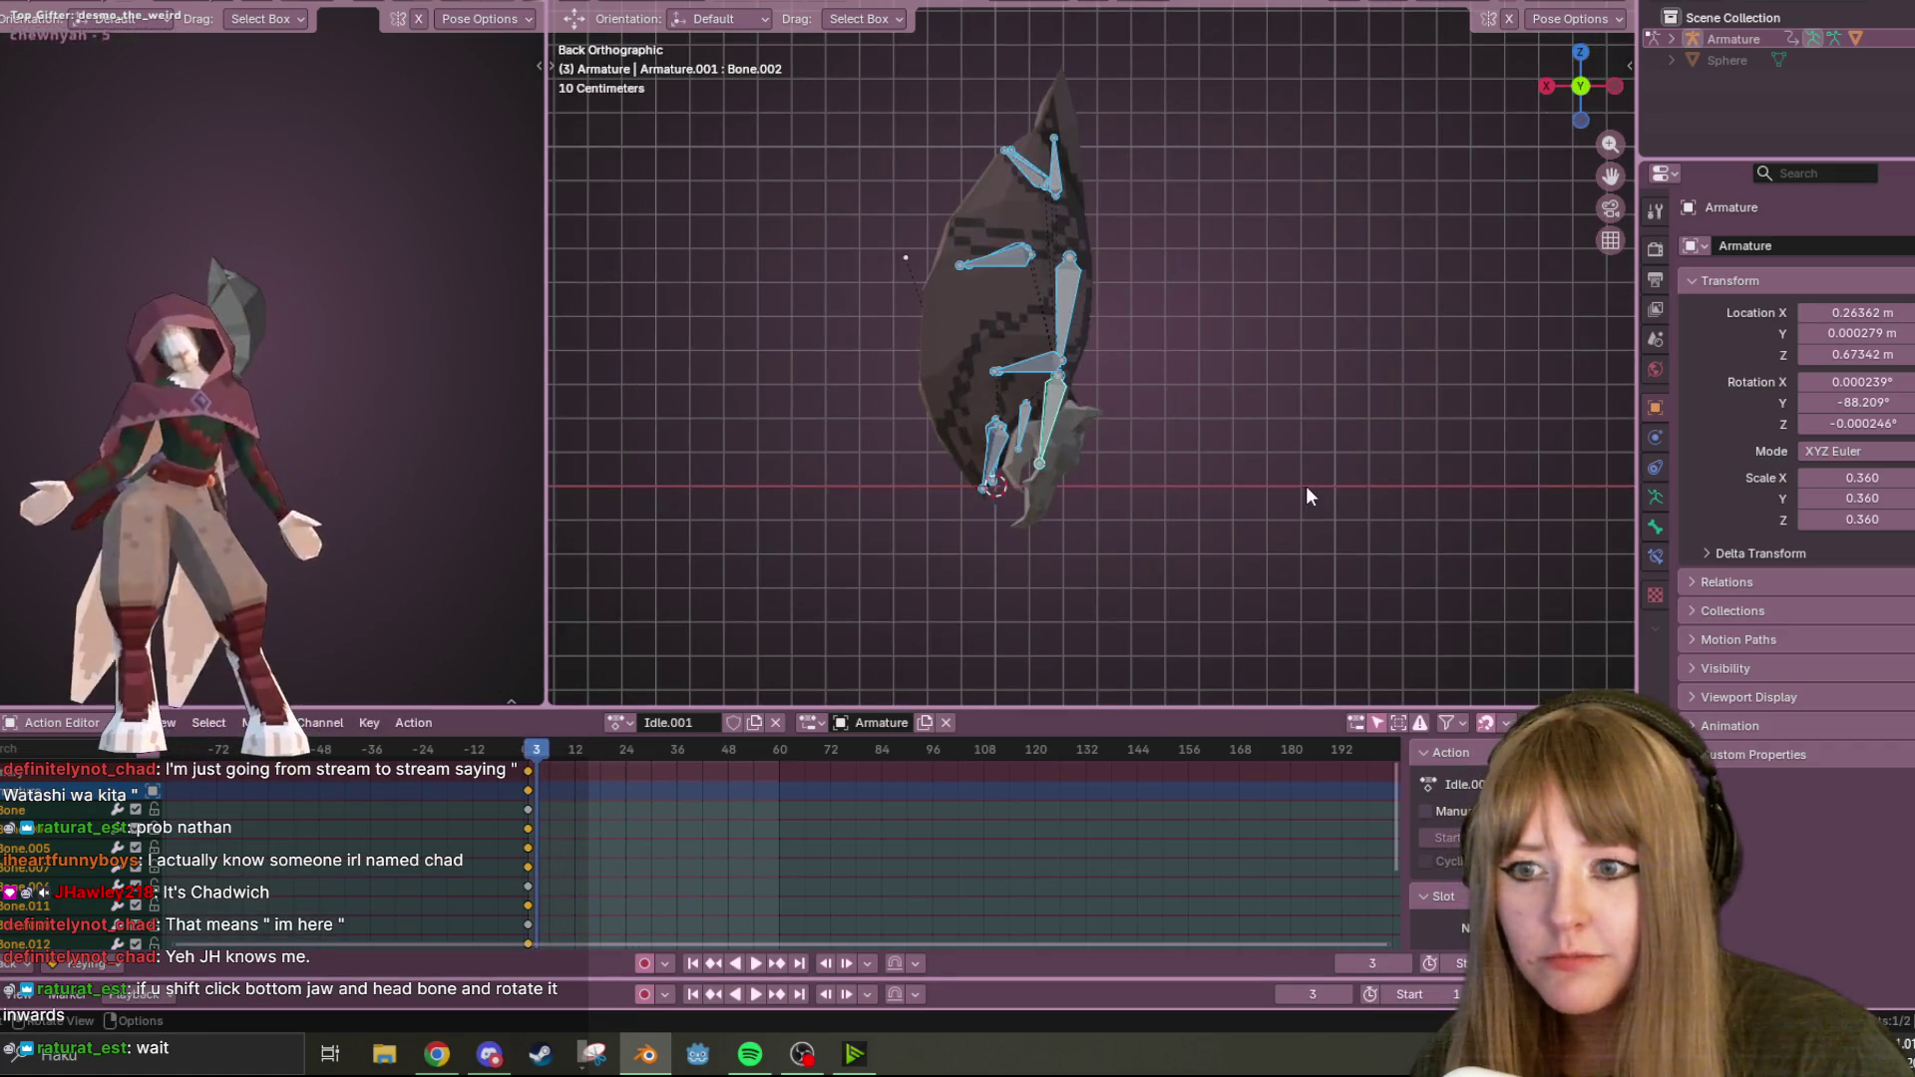
scroll(1304, 489, "up", 2)
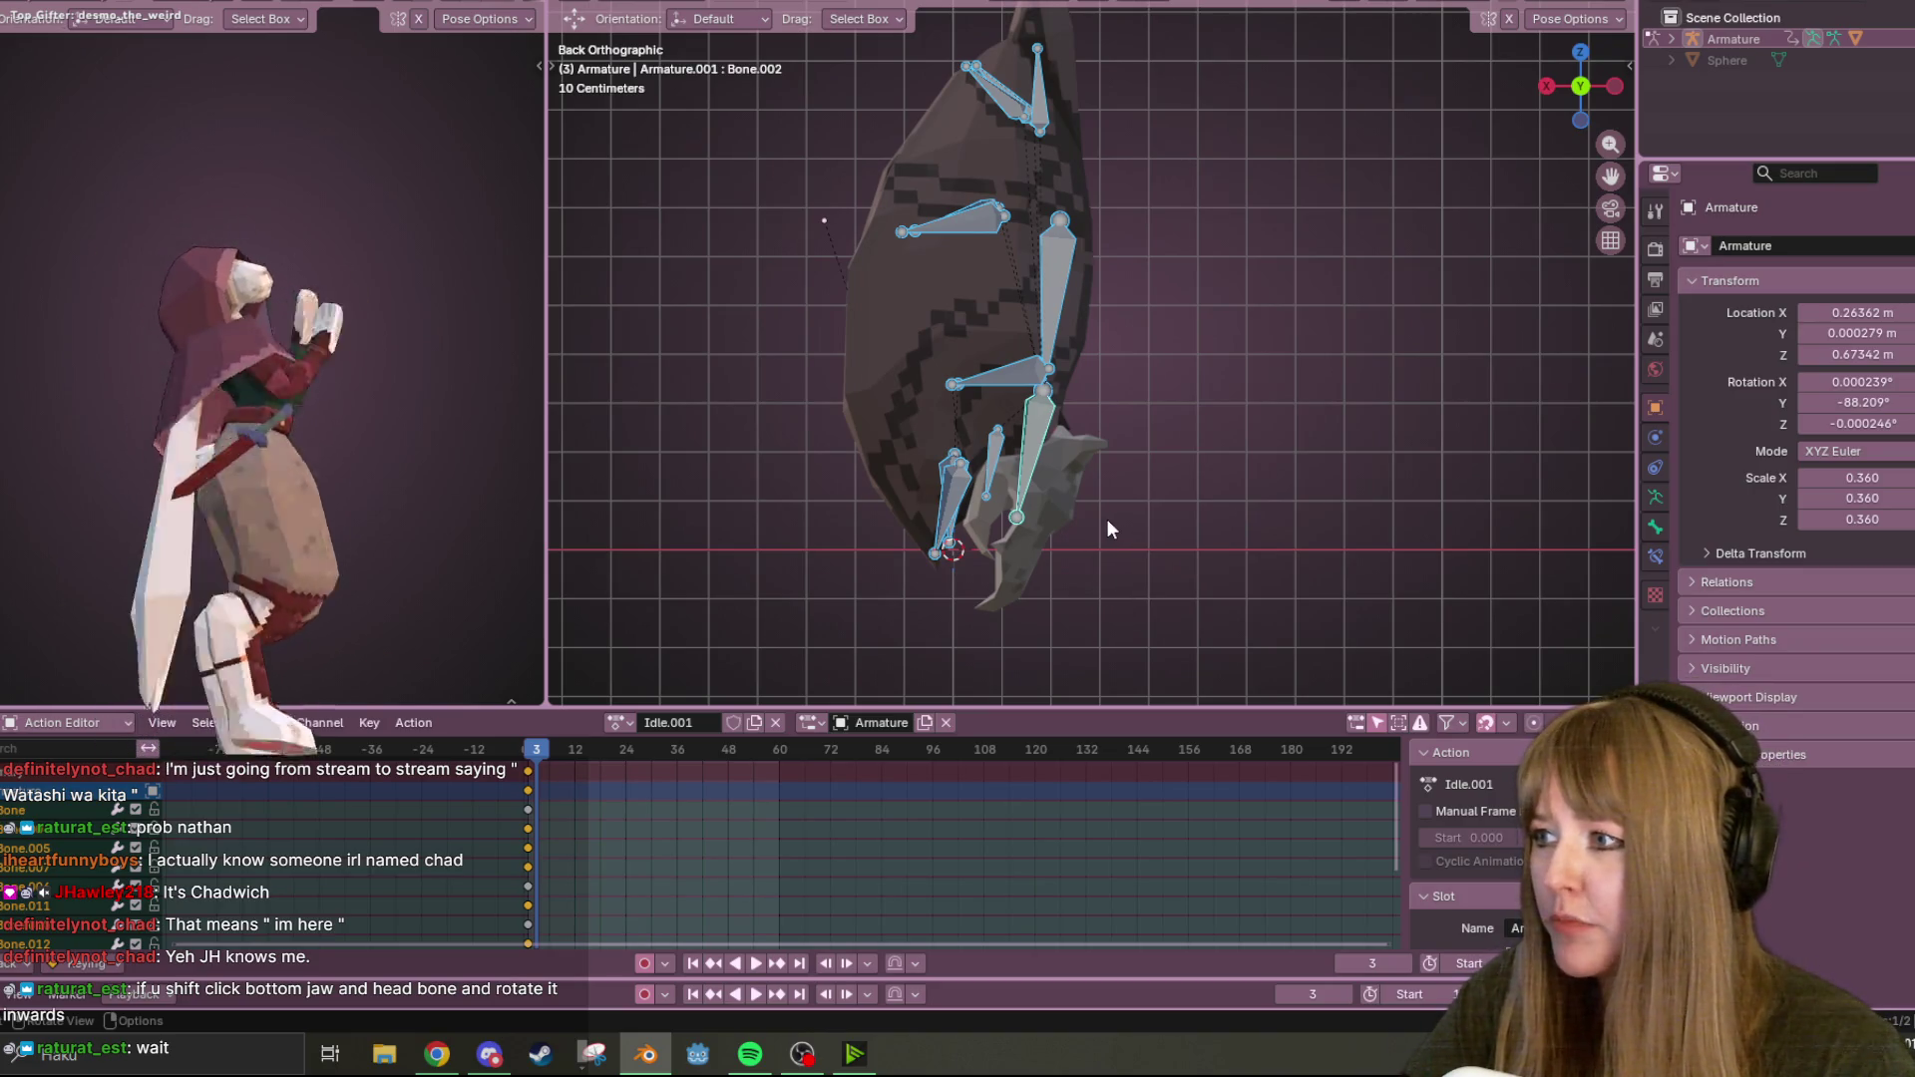
left_click(1000, 459)
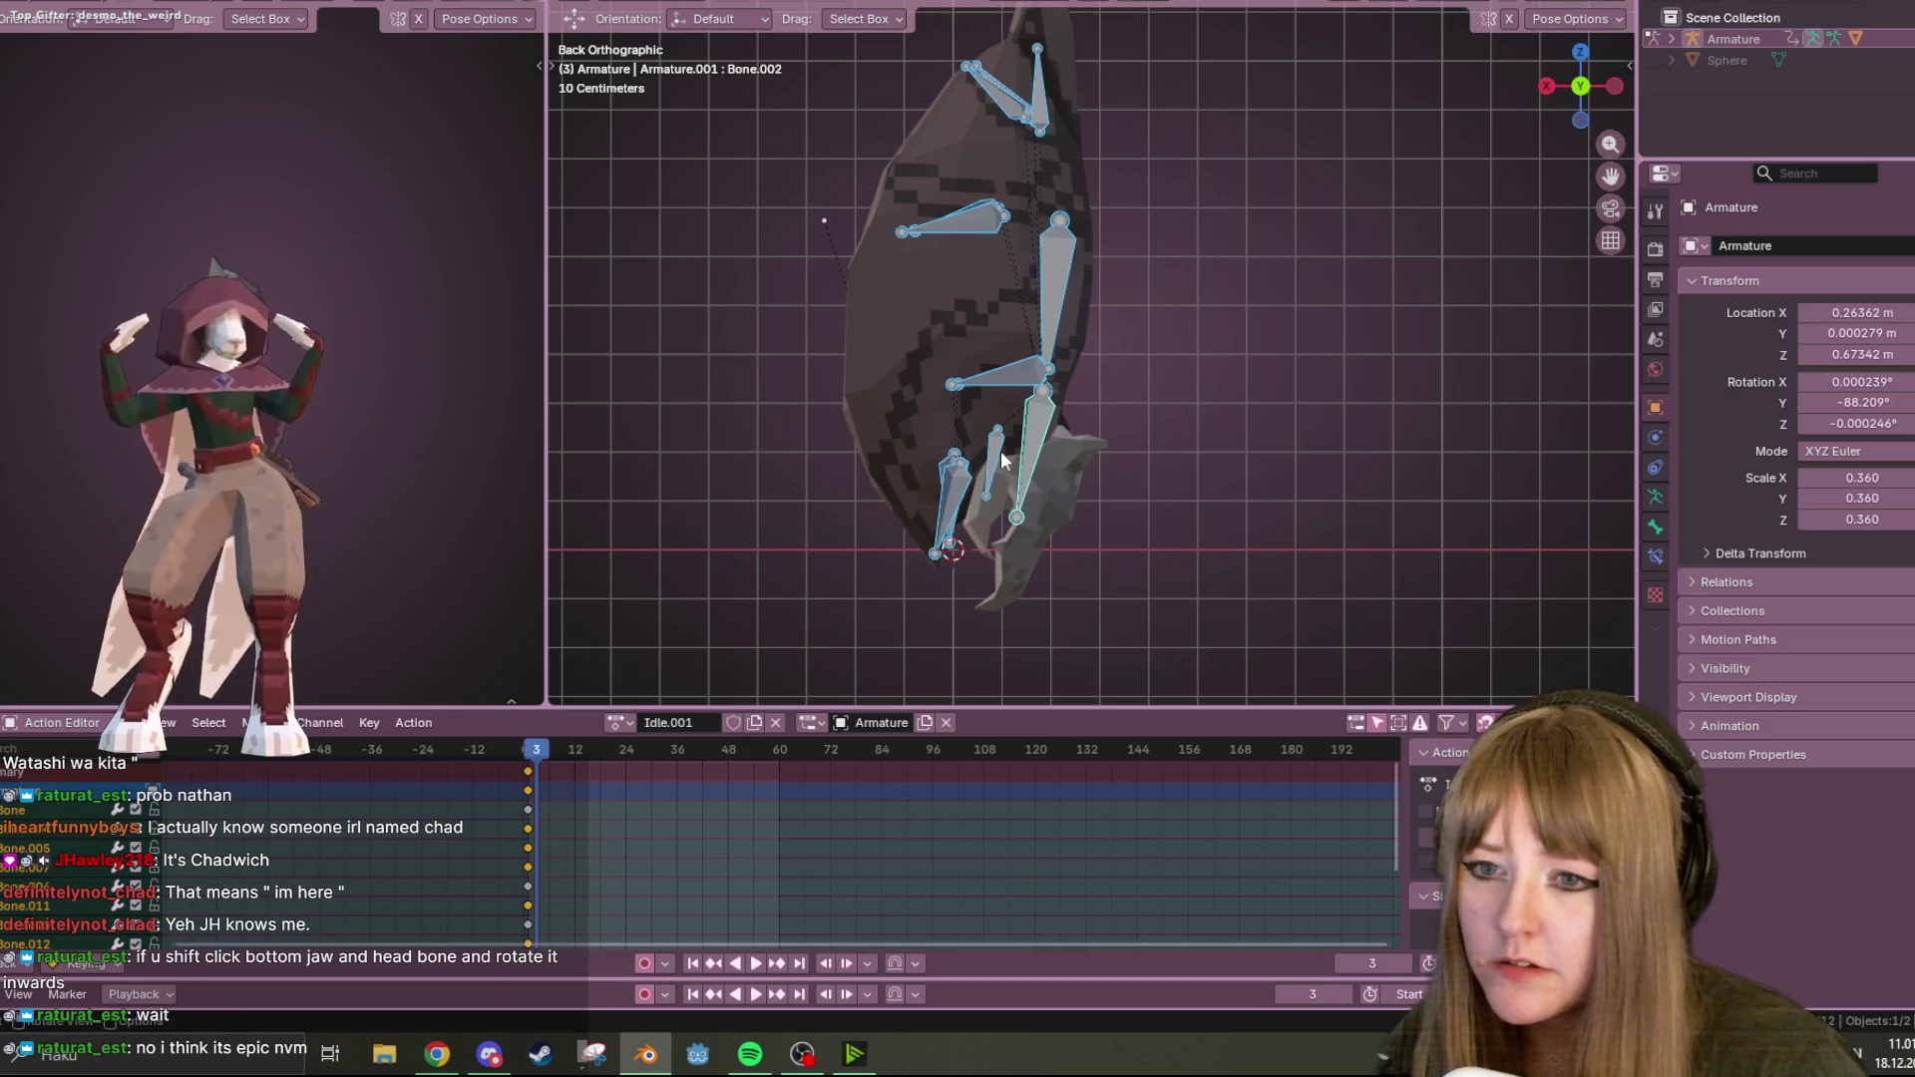
left_click(1024, 454, "shift")
key("r")
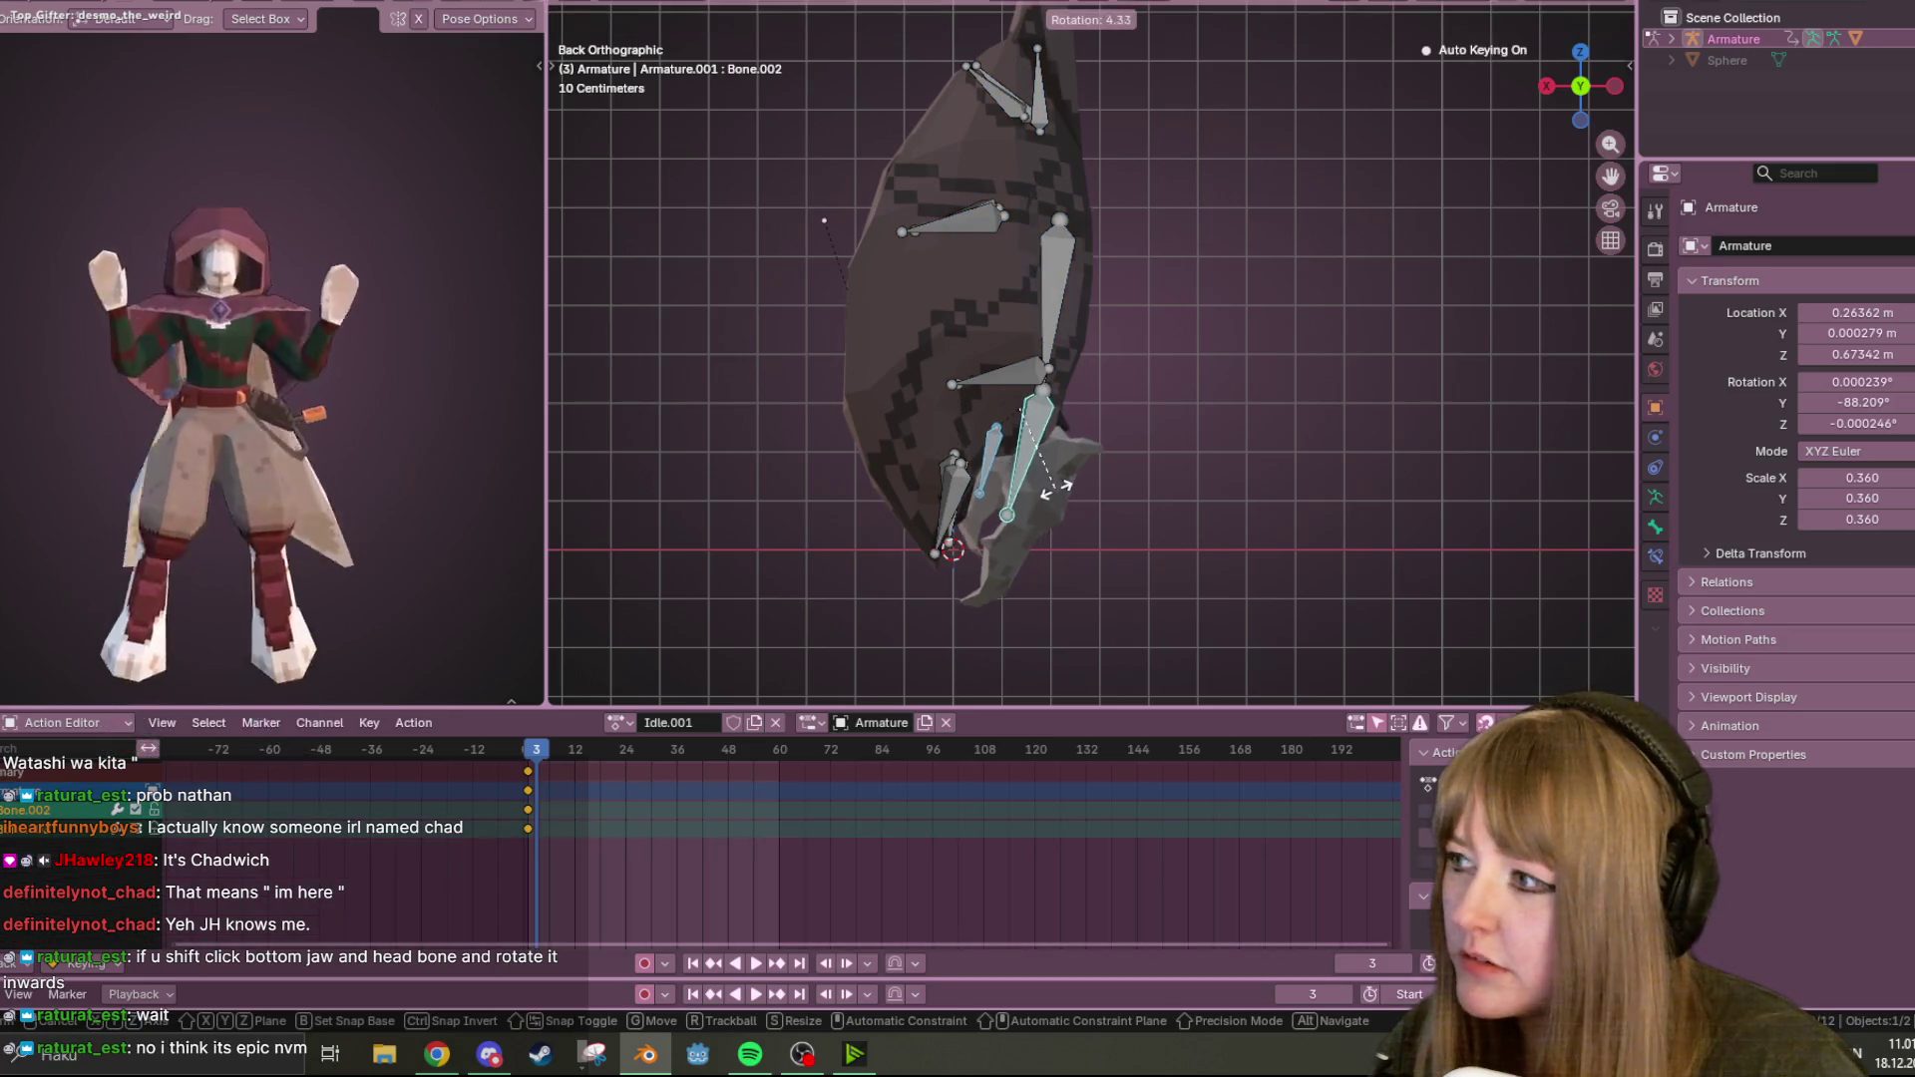
left_click(1052, 488)
mouse_move(1052, 489)
middle_mouse_down()
mouse_move(1141, 347)
mouse_move(983, 351)
mouse_move(733, 415)
mouse_move(559, 308)
mouse_move(1143, 351)
mouse_move(1265, 568)
middle_mouse_up()
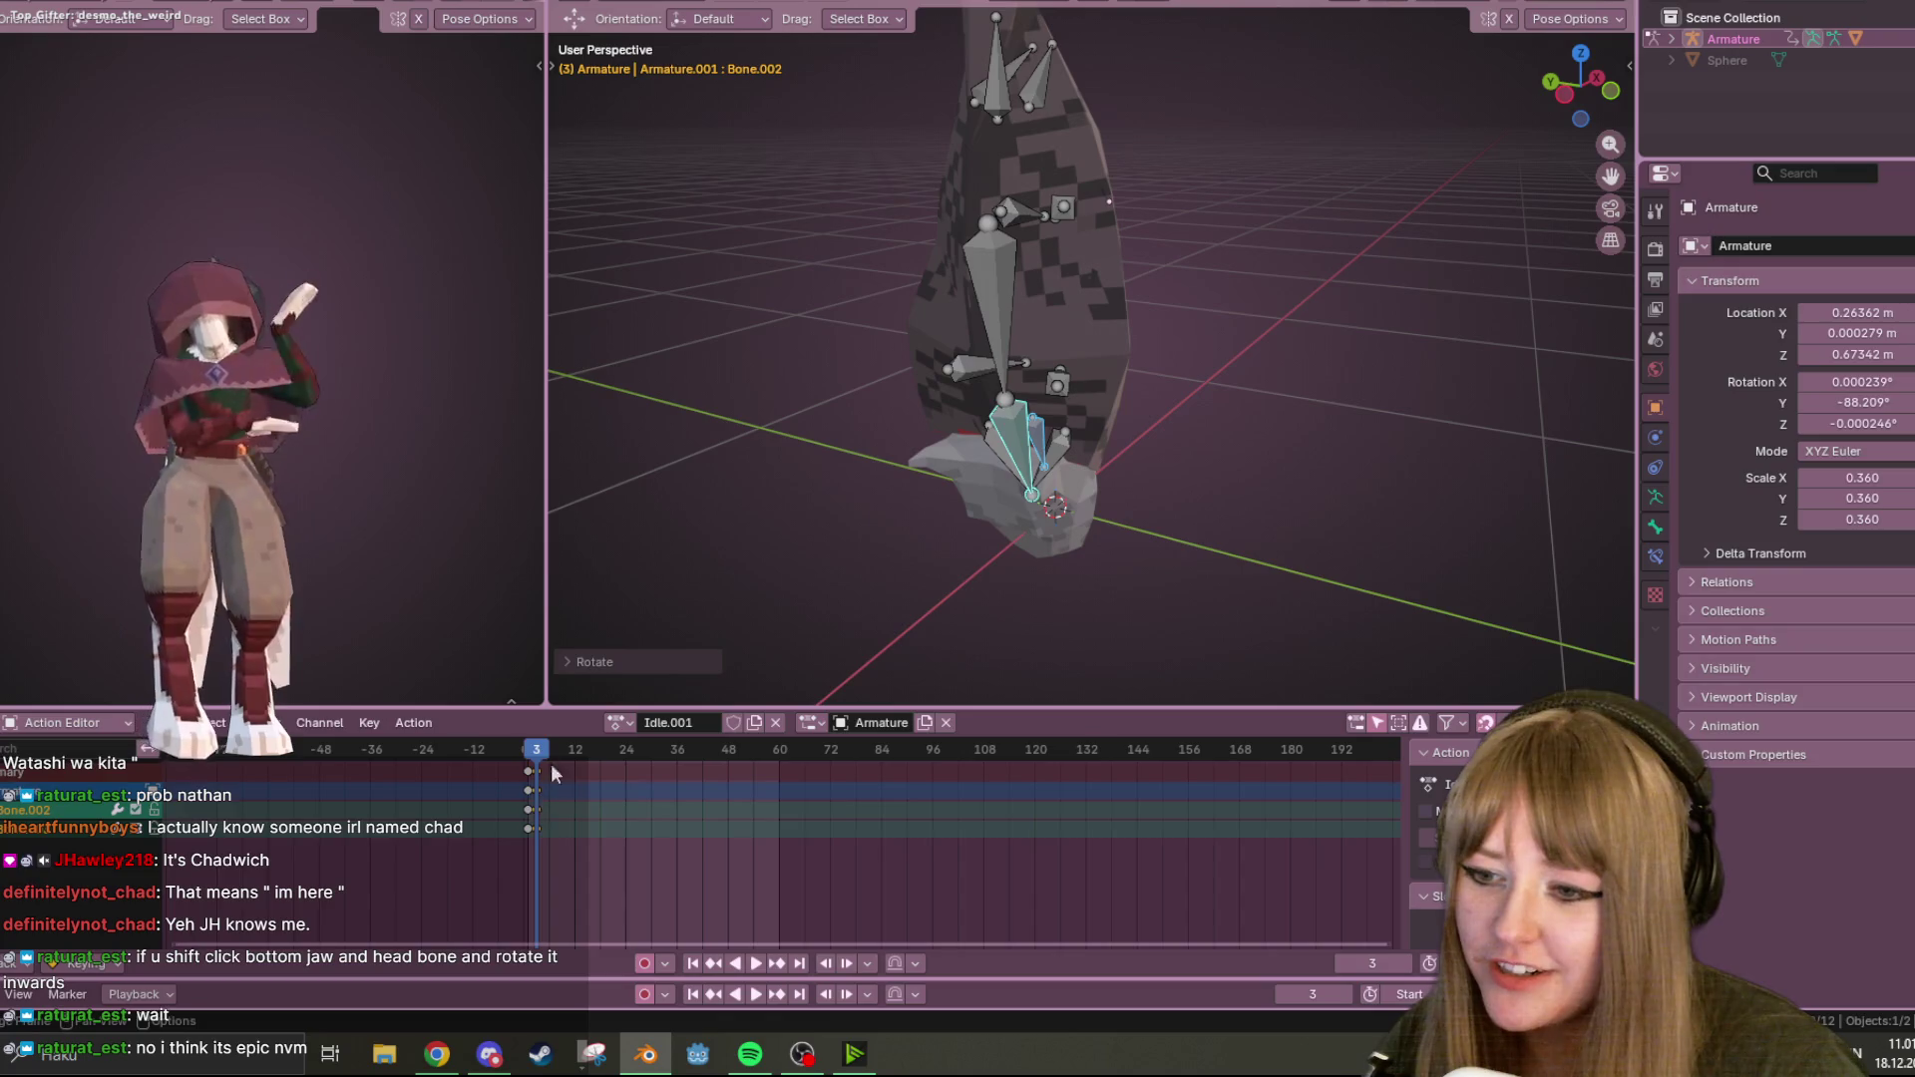
Play the animation to check the new pose and give Idle.001 a fake user.
key("space")
left_click(1512, 460)
mouse_move(1512, 461)
middle_mouse_down()
mouse_move(1307, 528)
mouse_move(1188, 303)
mouse_move(1154, 500)
mouse_move(1021, 585)
mouse_move(1266, 514)
mouse_move(1117, 231)
mouse_move(762, 104)
mouse_move(558, 323)
mouse_move(1285, 283)
mouse_move(994, 258)
mouse_move(894, 413)
middle_mouse_up()
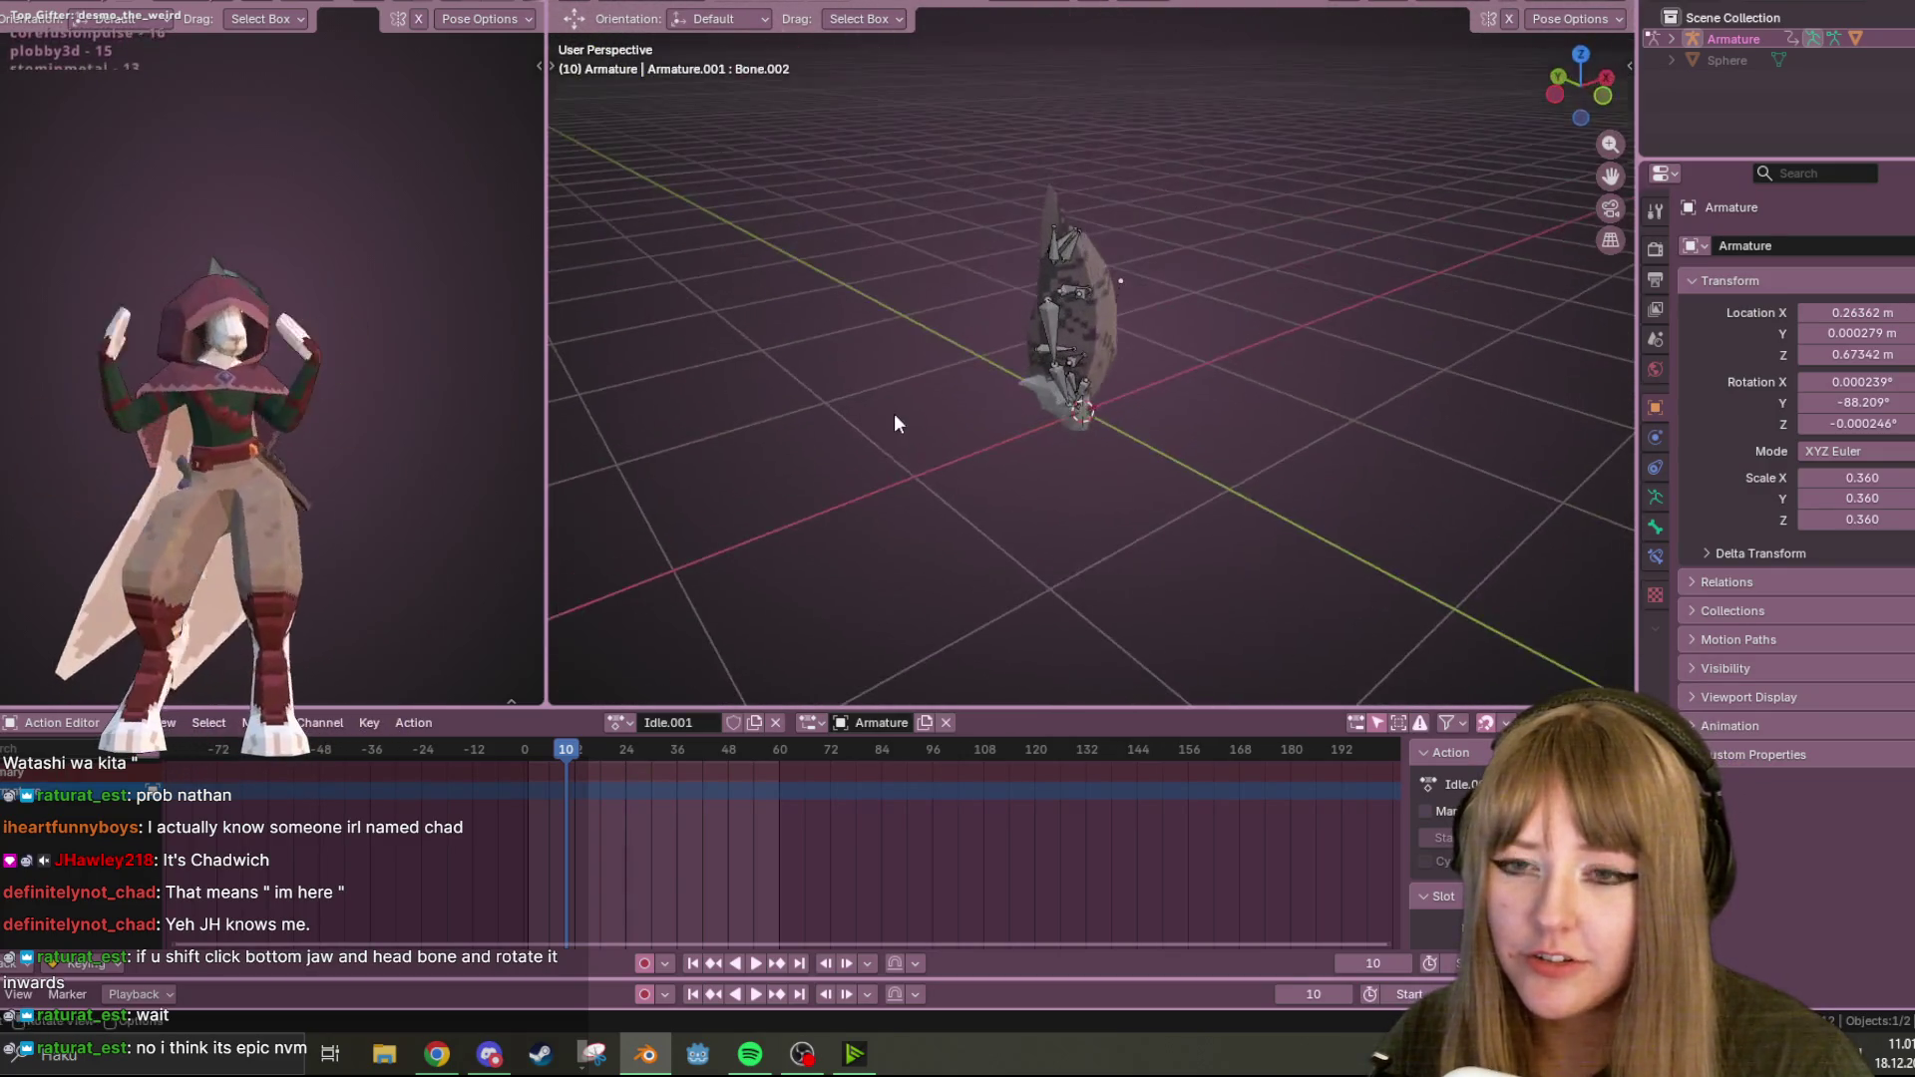
left_click(1121, 281)
mouse_move(1121, 282)
middle_mouse_down()
mouse_move(1140, 242)
mouse_move(1320, 351)
mouse_move(1244, 282)
mouse_move(777, 708)
middle_mouse_up()
left_click(733, 720)
mouse_move(898, 598)
middle_mouse_down()
mouse_move(1241, 381)
mouse_move(853, 620)
middle_mouse_up()
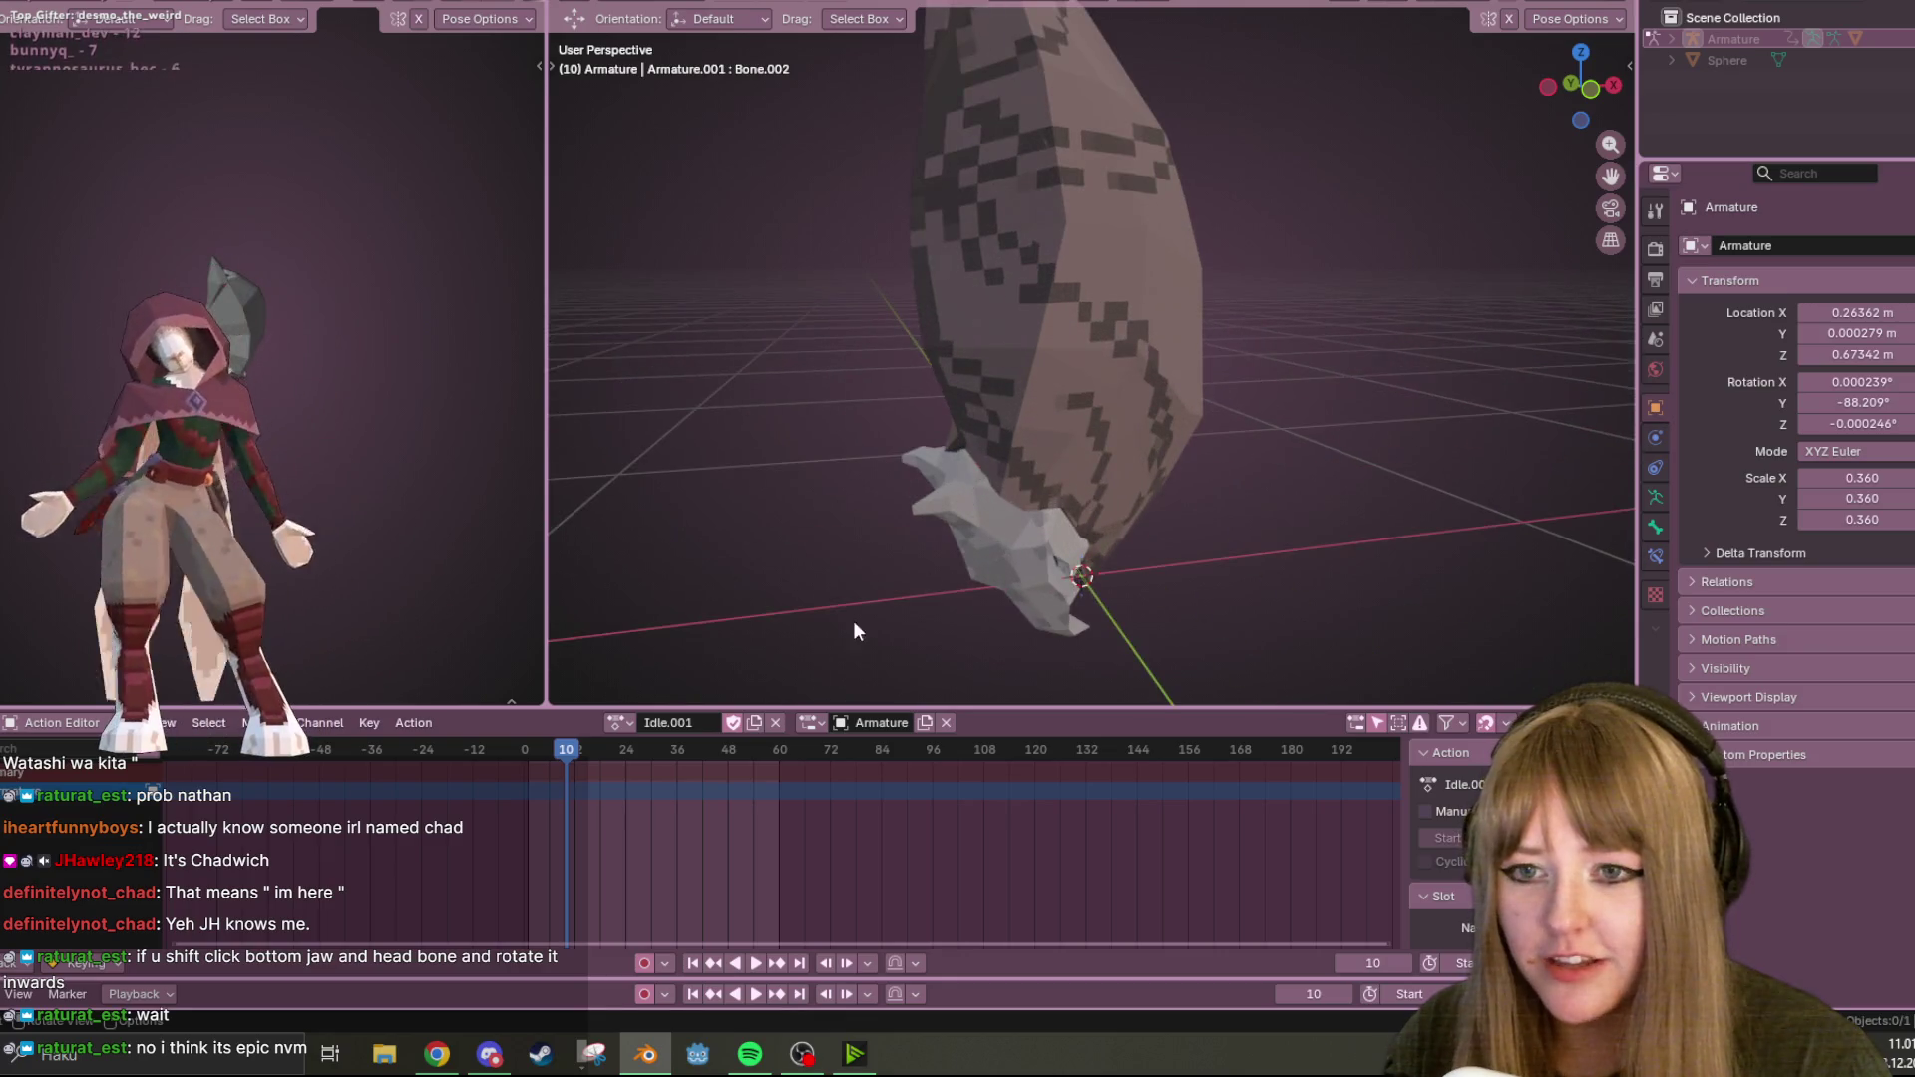
Play the Idle action, then switch the armature to the Fly action.
left_click(620, 722)
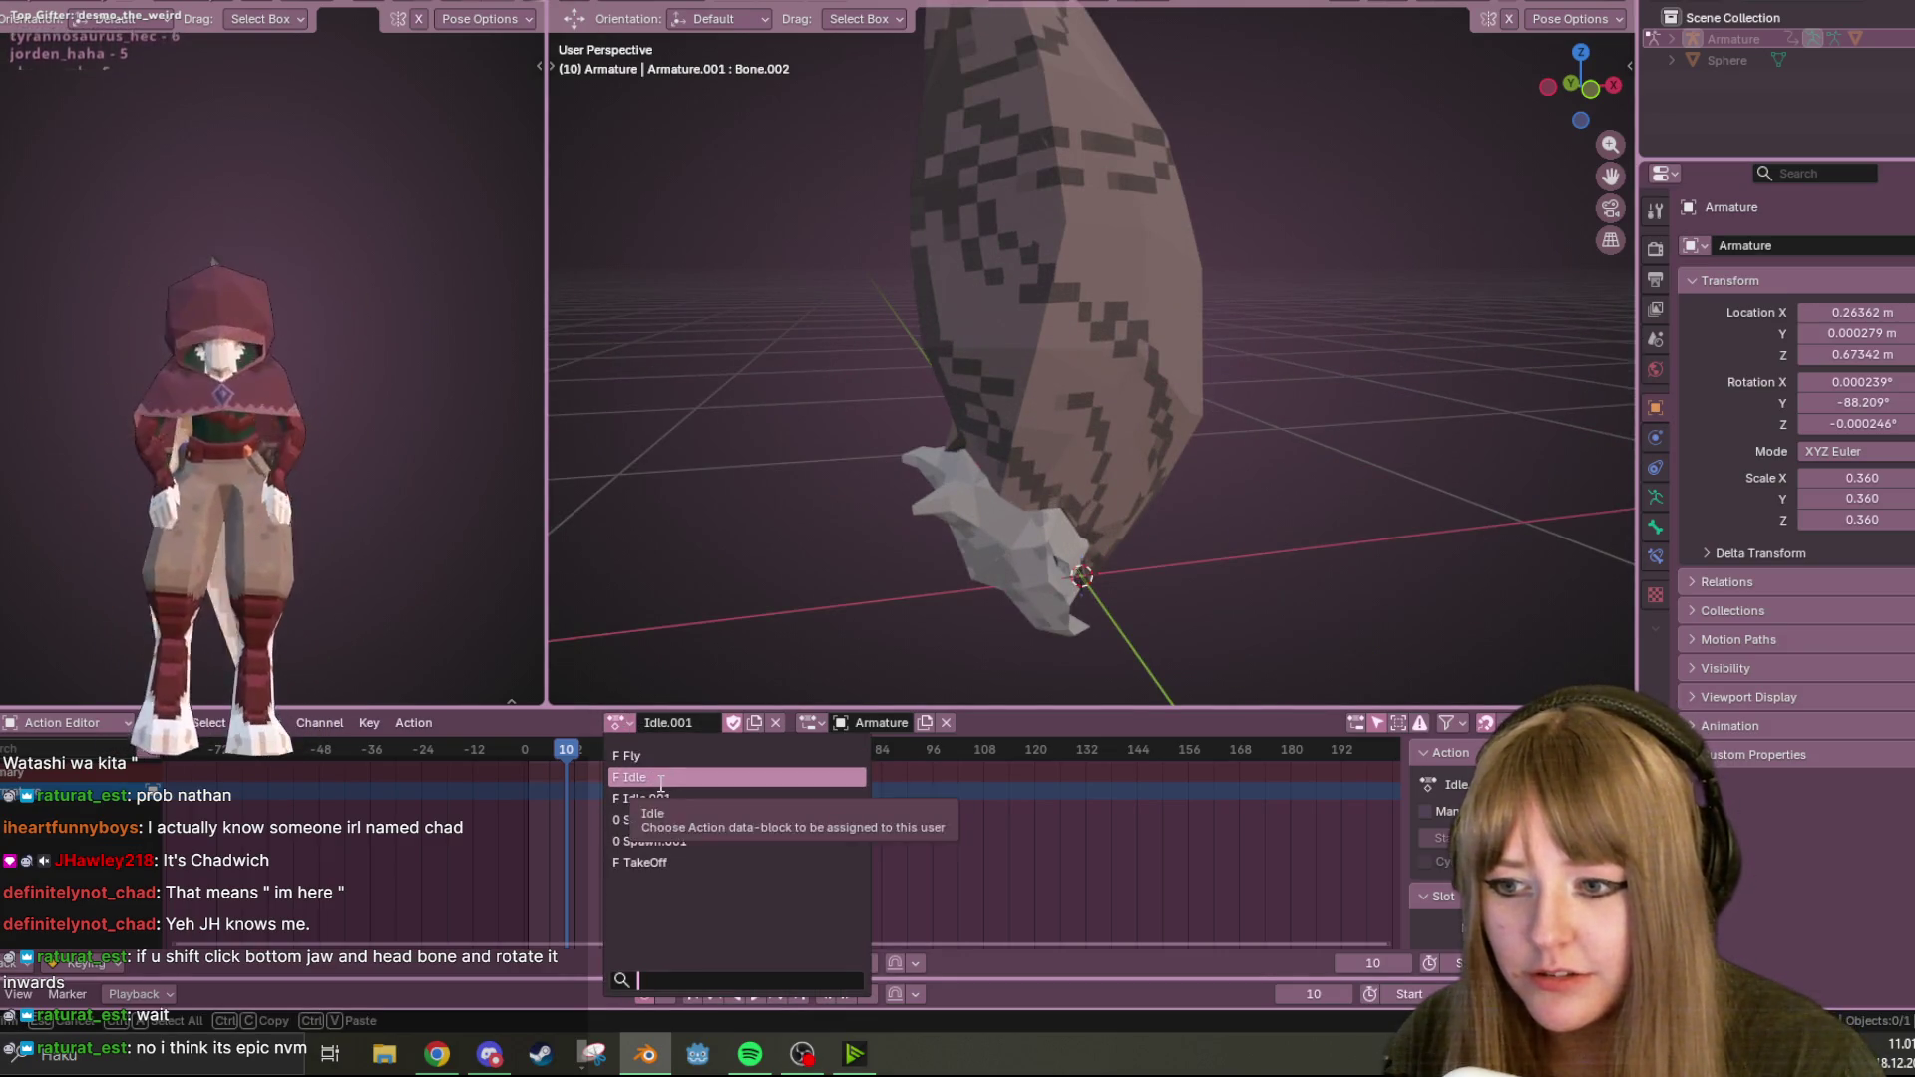
left_click(660, 779)
key("space")
mouse_move(1033, 561)
middle_mouse_down()
mouse_move(1193, 498)
mouse_move(1362, 535)
mouse_move(963, 695)
middle_mouse_up()
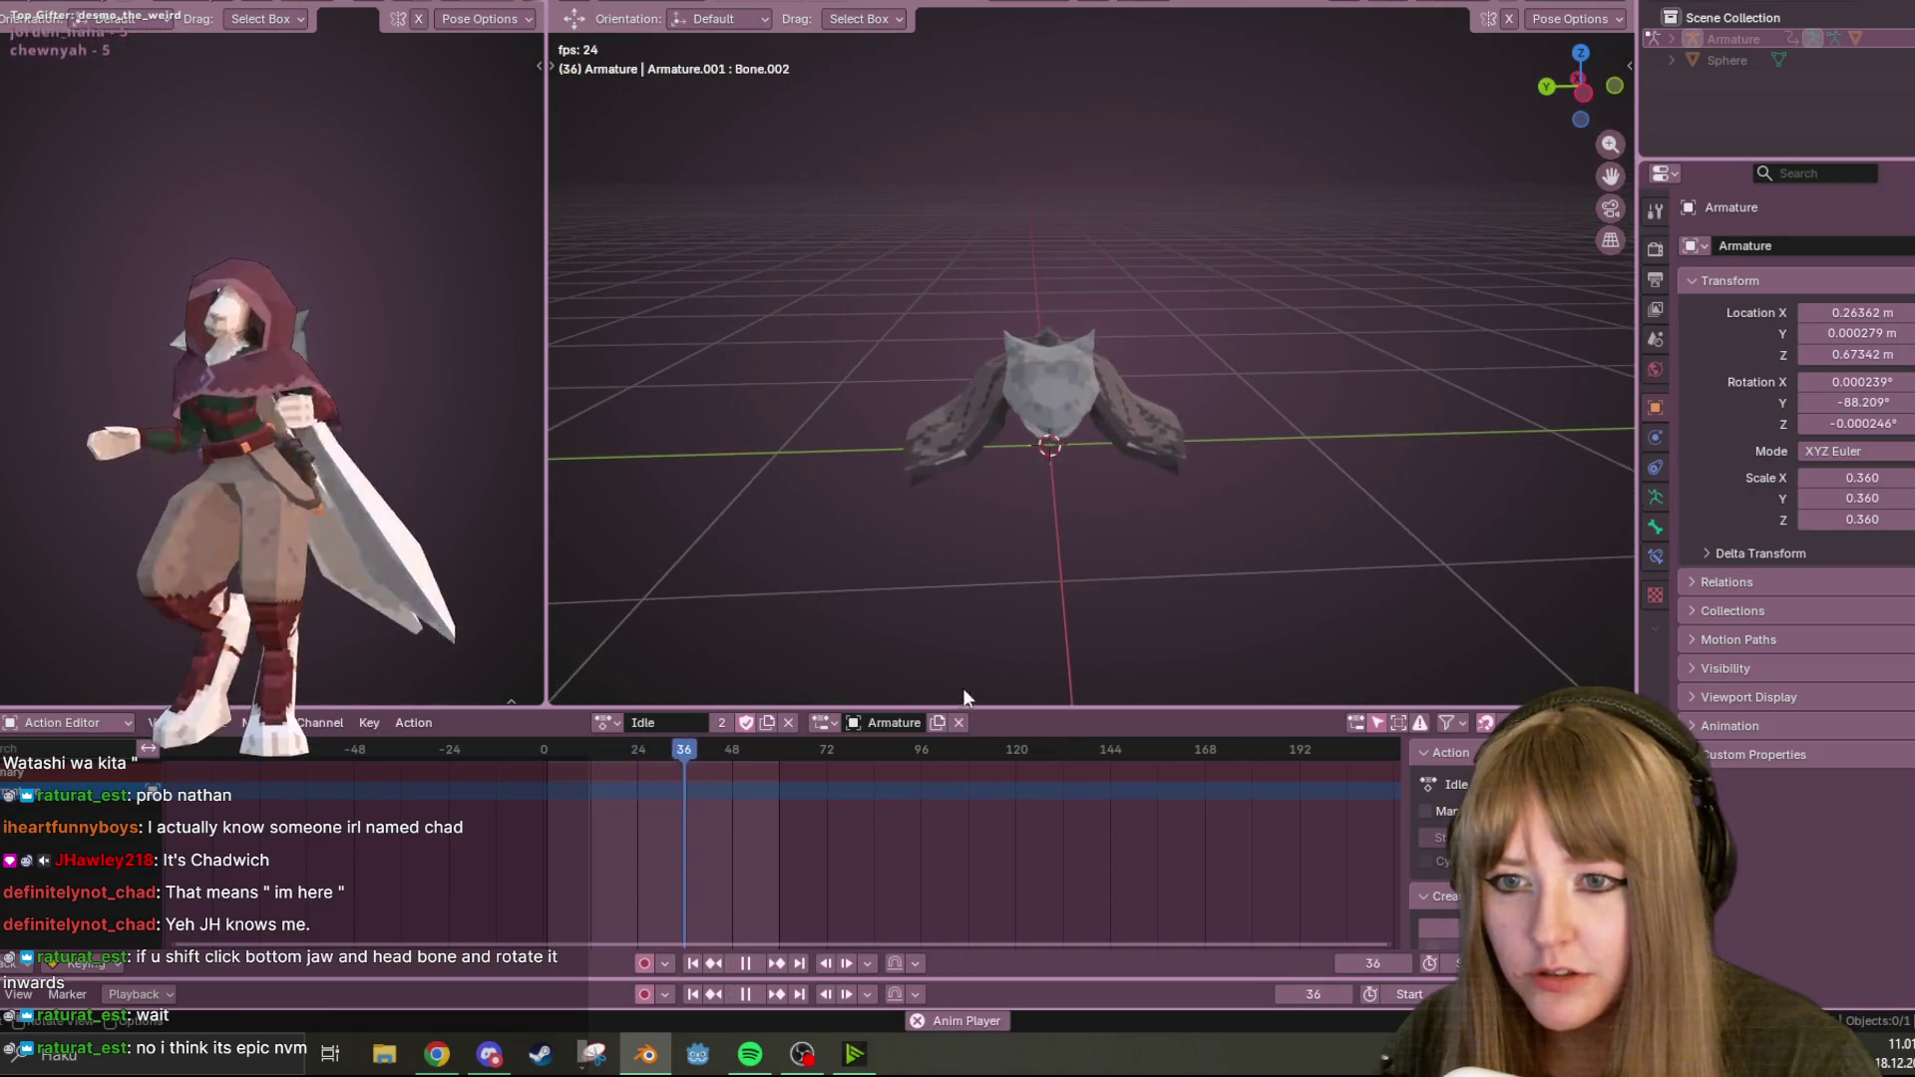
left_click(611, 722)
left_click(642, 751)
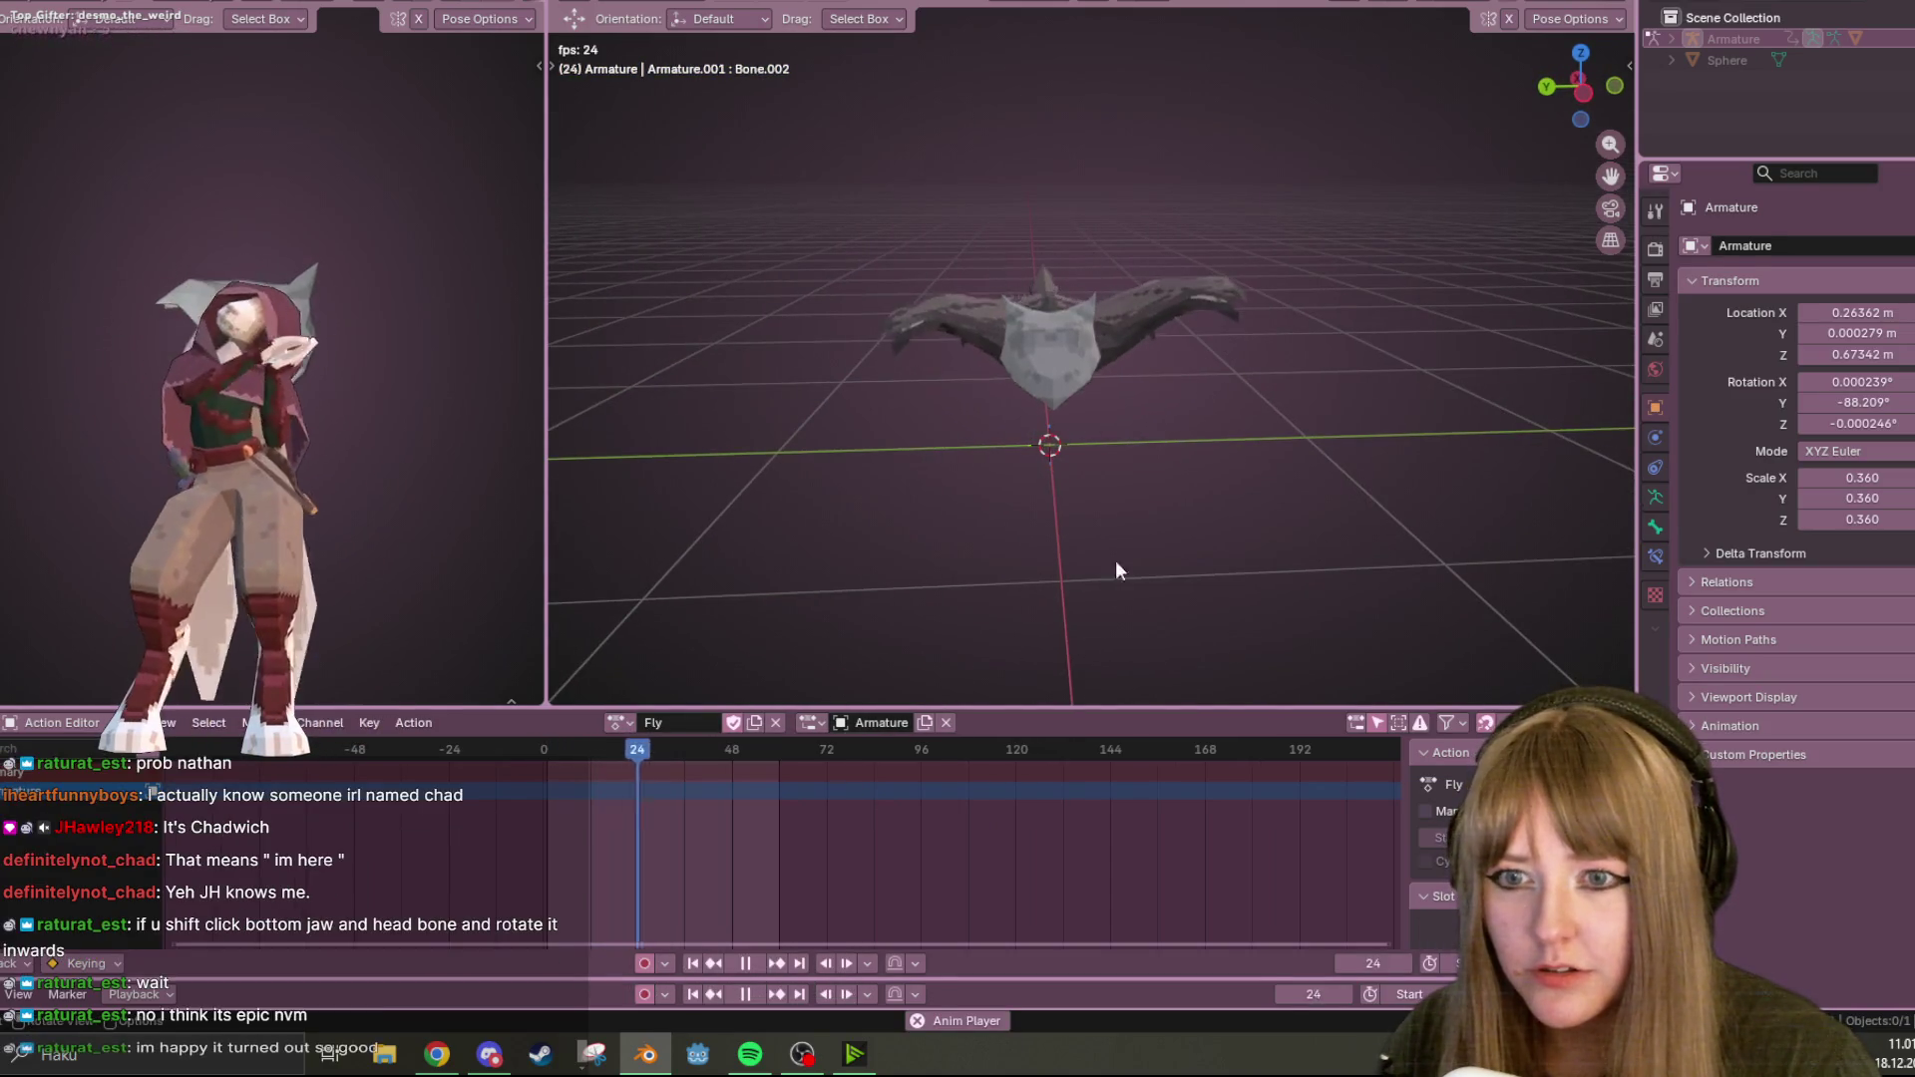
Preview TakeOff and Fly again, then return to Idle.001 and stop playback.
left_click(618, 722)
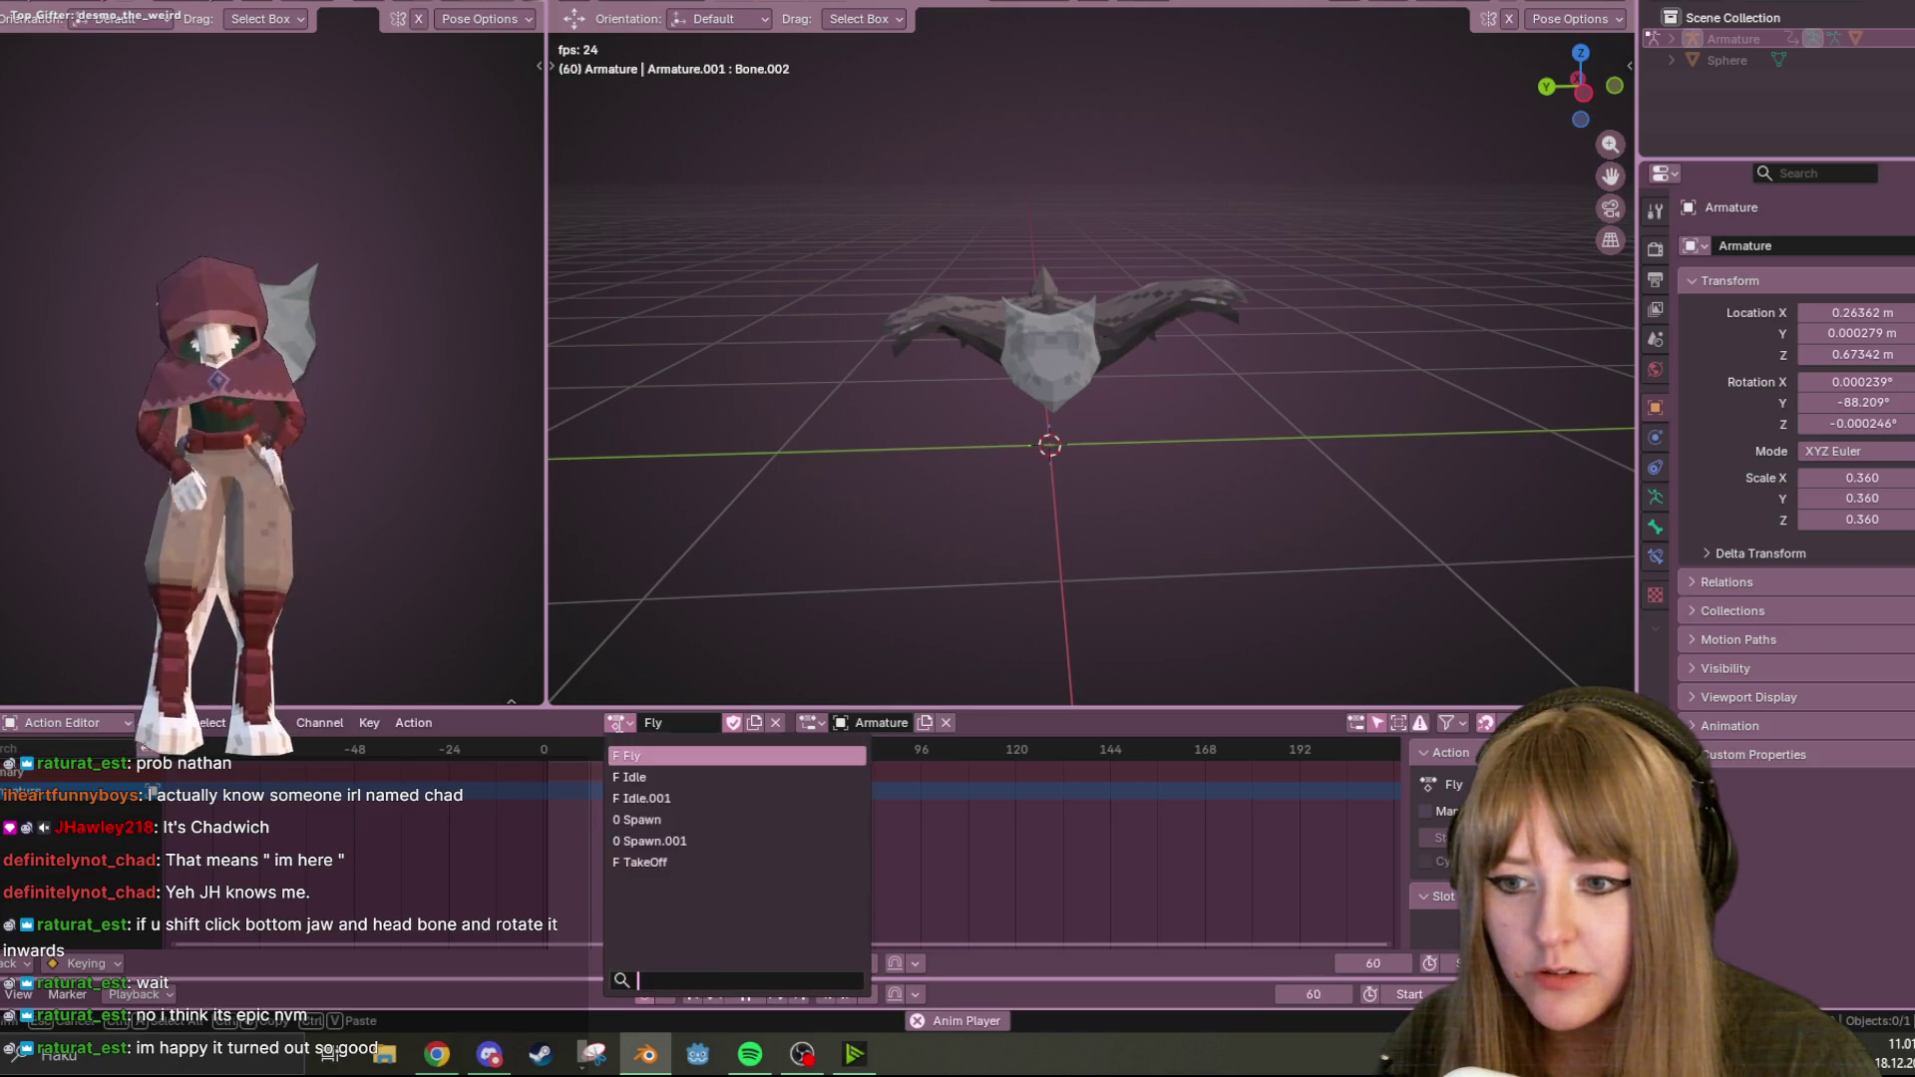
left_click(680, 864)
mouse_move(1525, 392)
middle_mouse_down()
mouse_move(1376, 385)
mouse_move(859, 690)
middle_mouse_up()
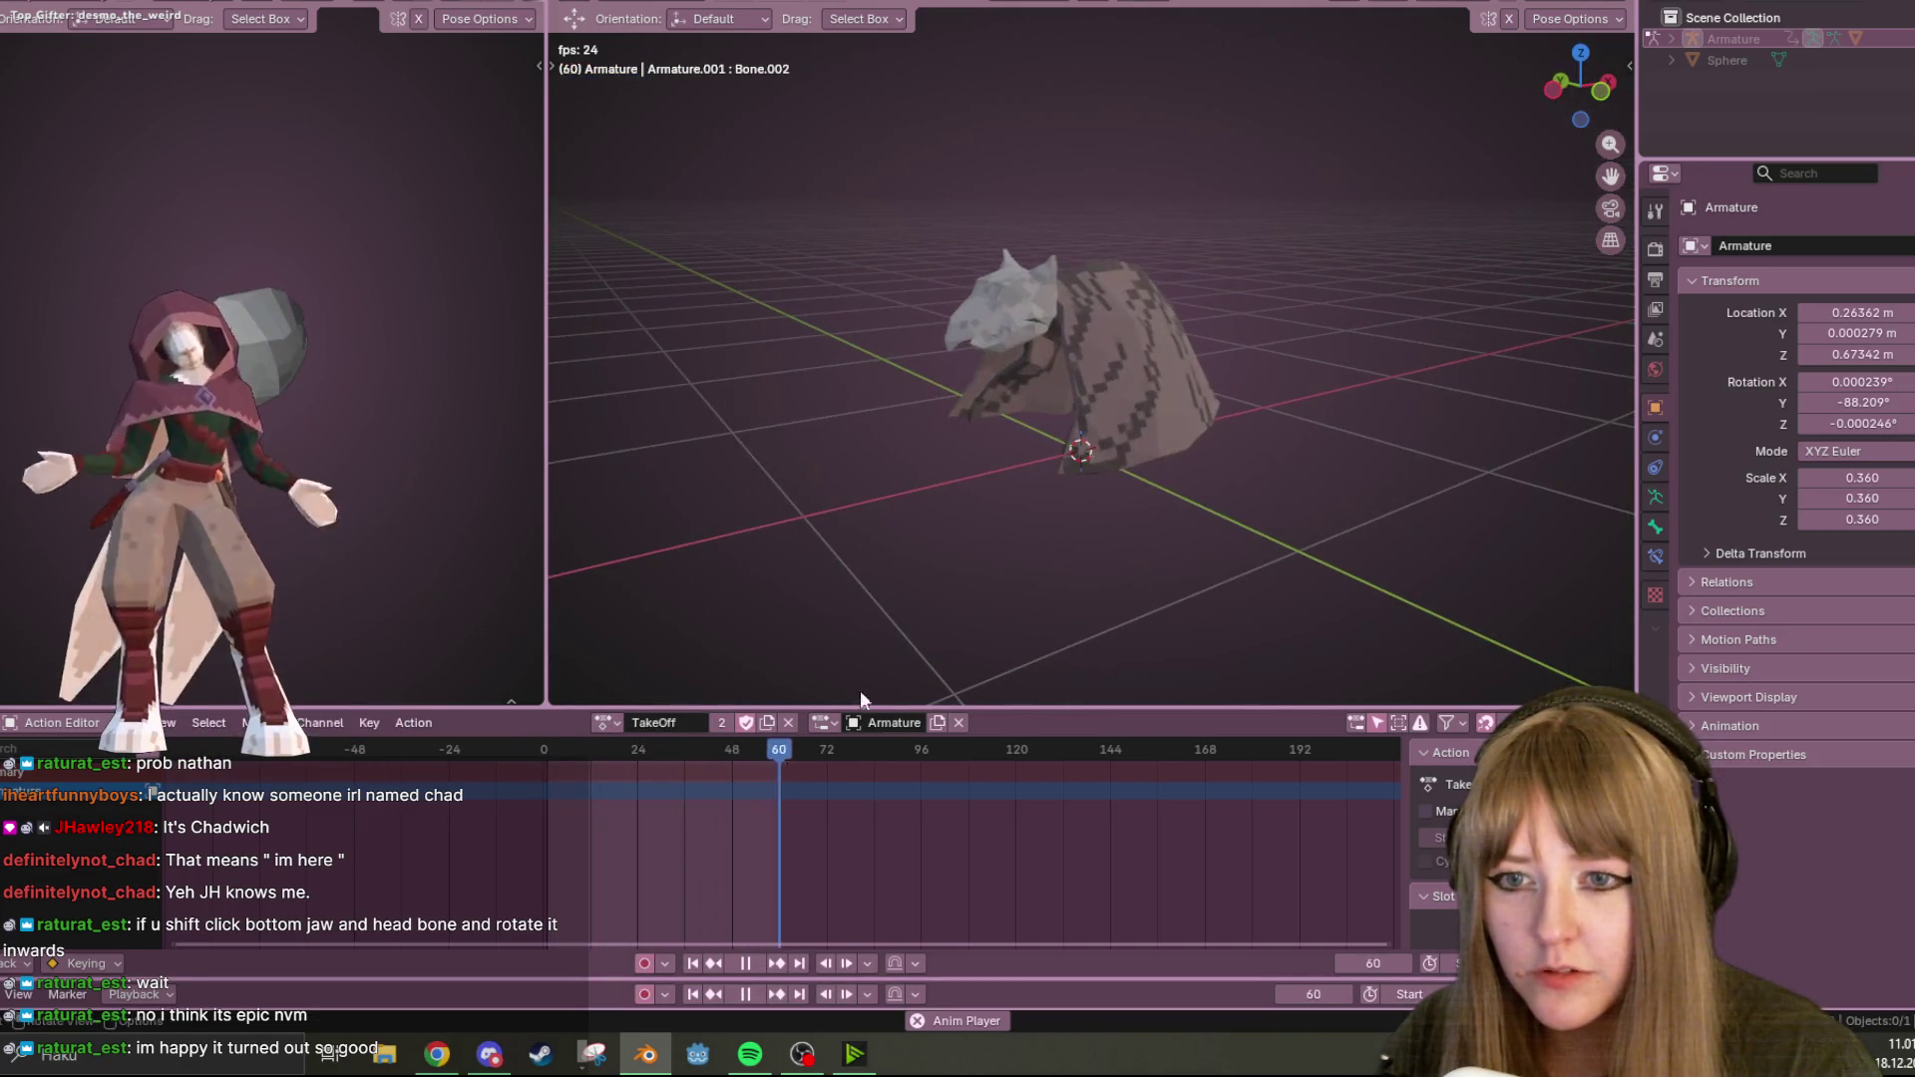
left_click(620, 724)
left_click(656, 754)
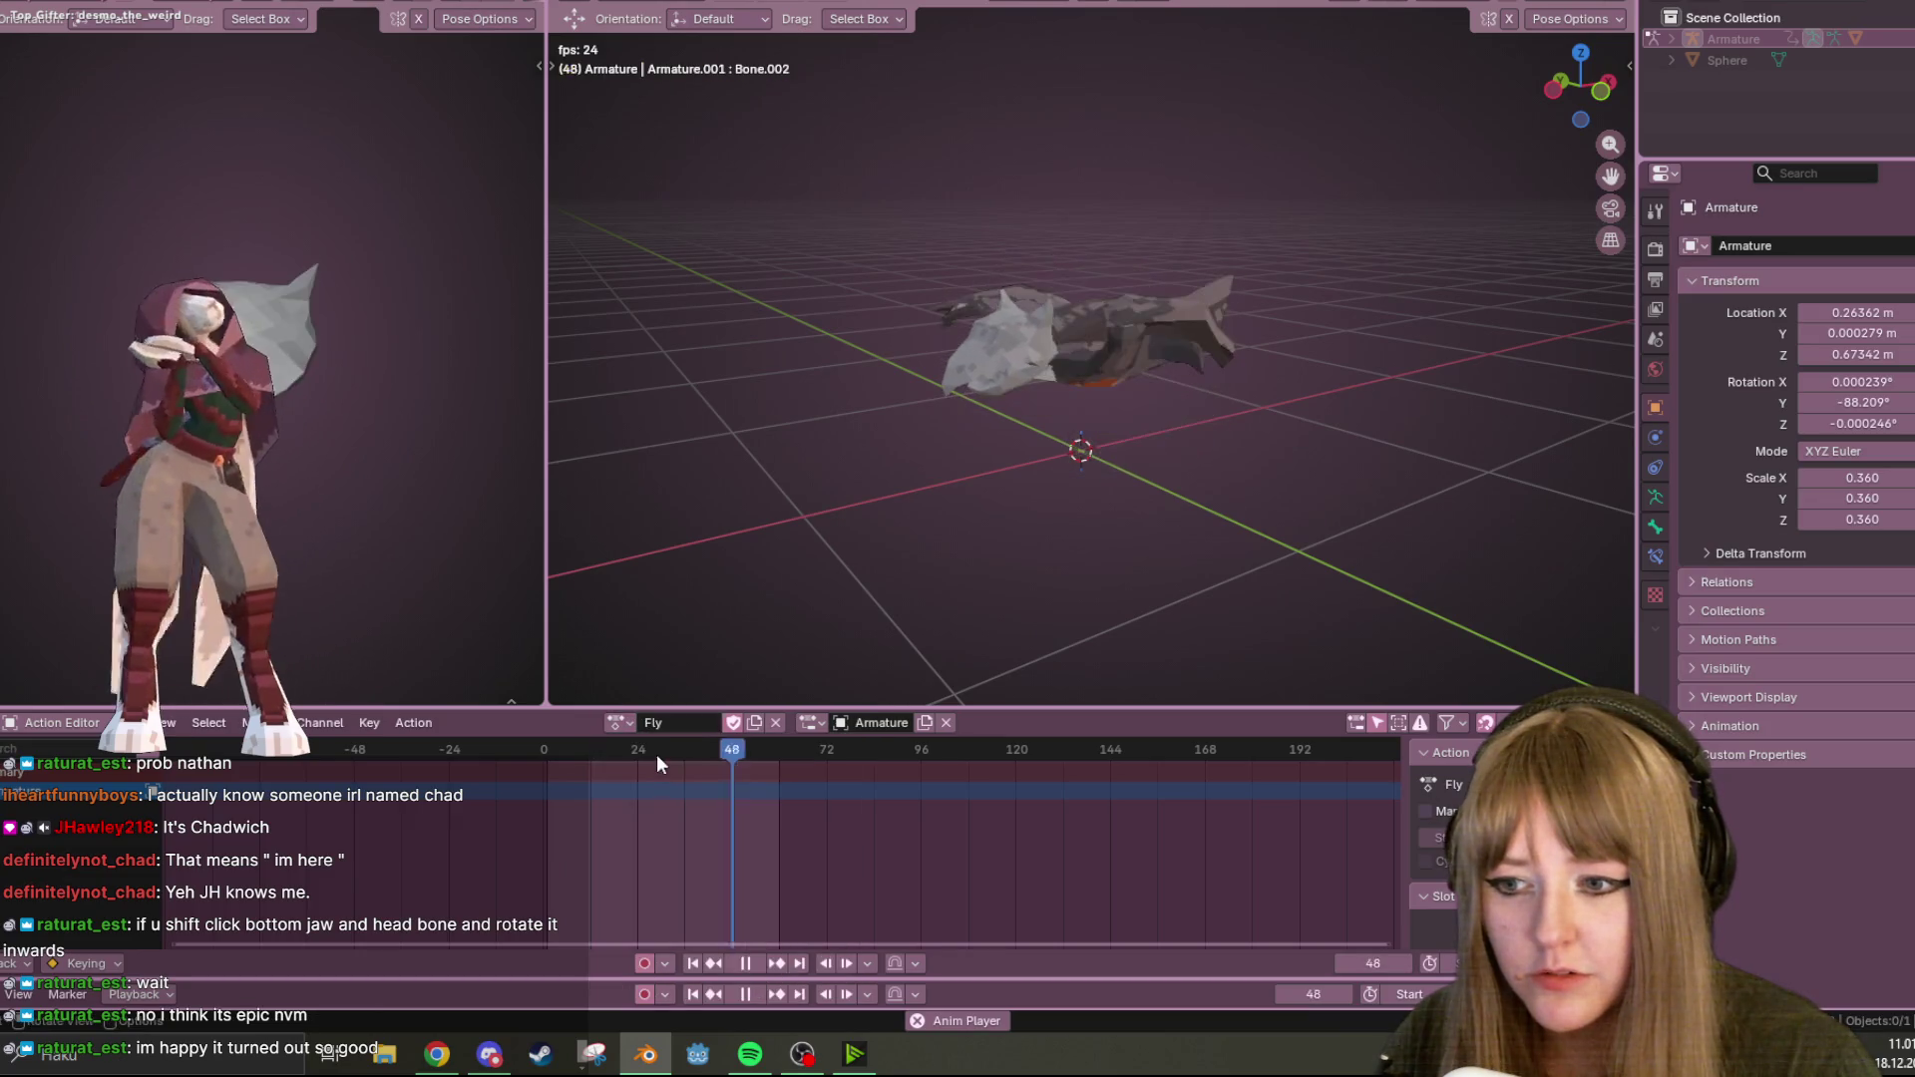
left_click(619, 722)
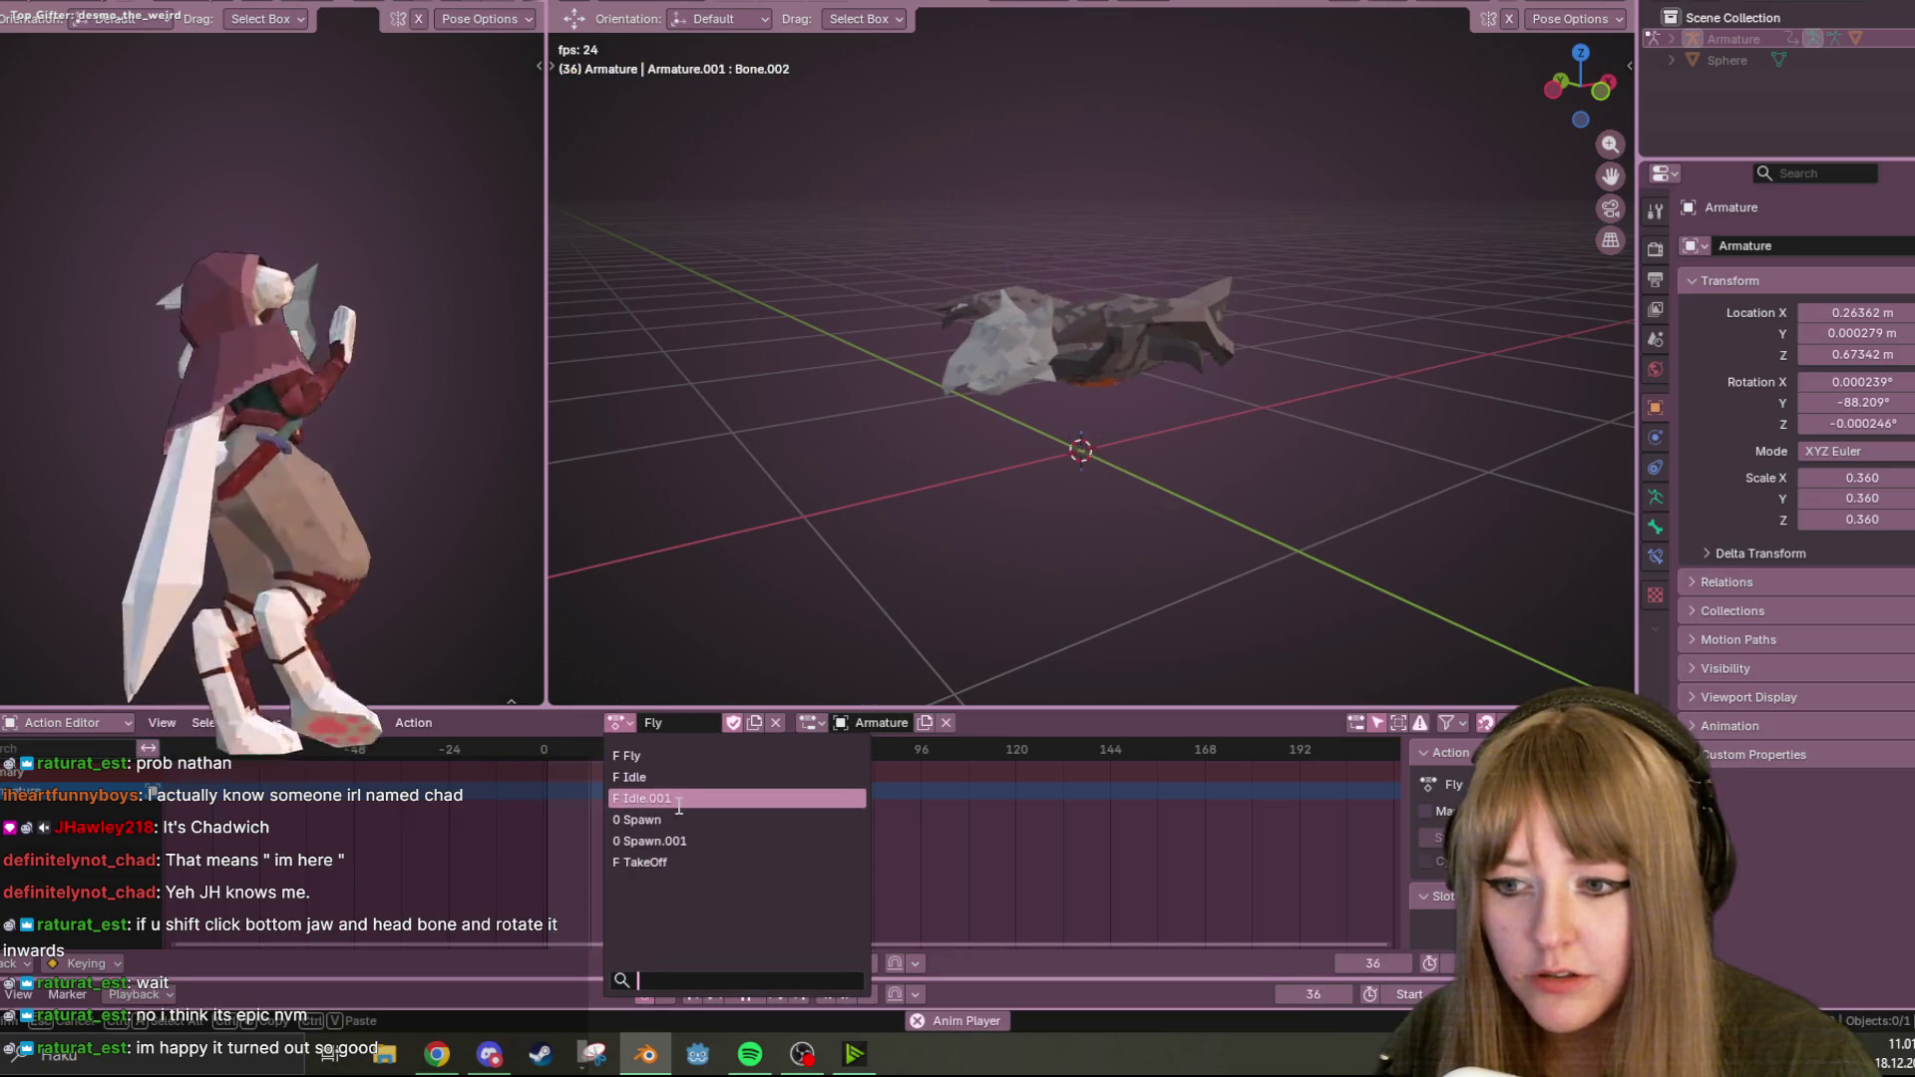
left_click(678, 799)
key("space")
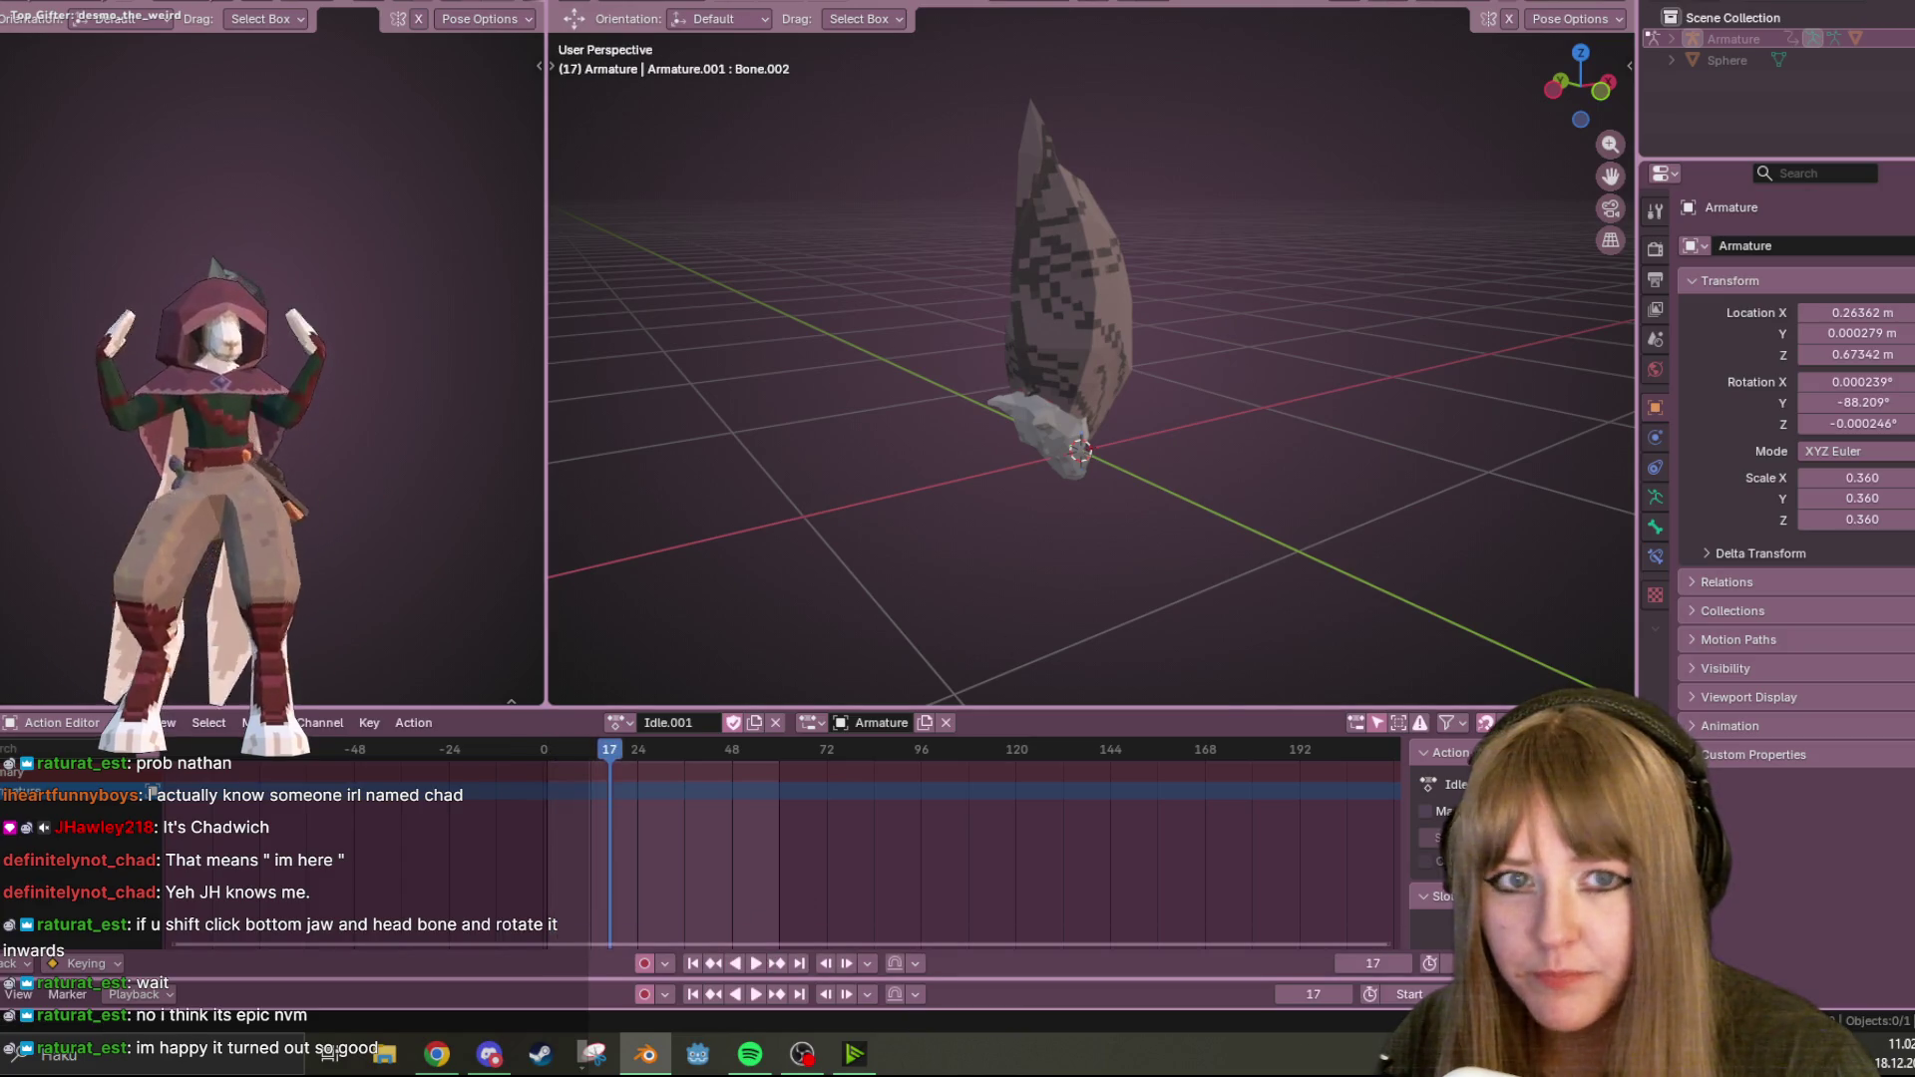
Unhide the bones, snap to front orthographic view, and move the playhead to frame 32.
key("alt+h")
mouse_move(1289, 262)
middle_mouse_down()
mouse_move(1304, 427)
mouse_move(1214, 355)
middle_mouse_up()
mouse_move(1314, 475)
middle_mouse_down()
mouse_move(1283, 419)
mouse_move(1259, 449)
middle_mouse_up()
key("alt+Tab")
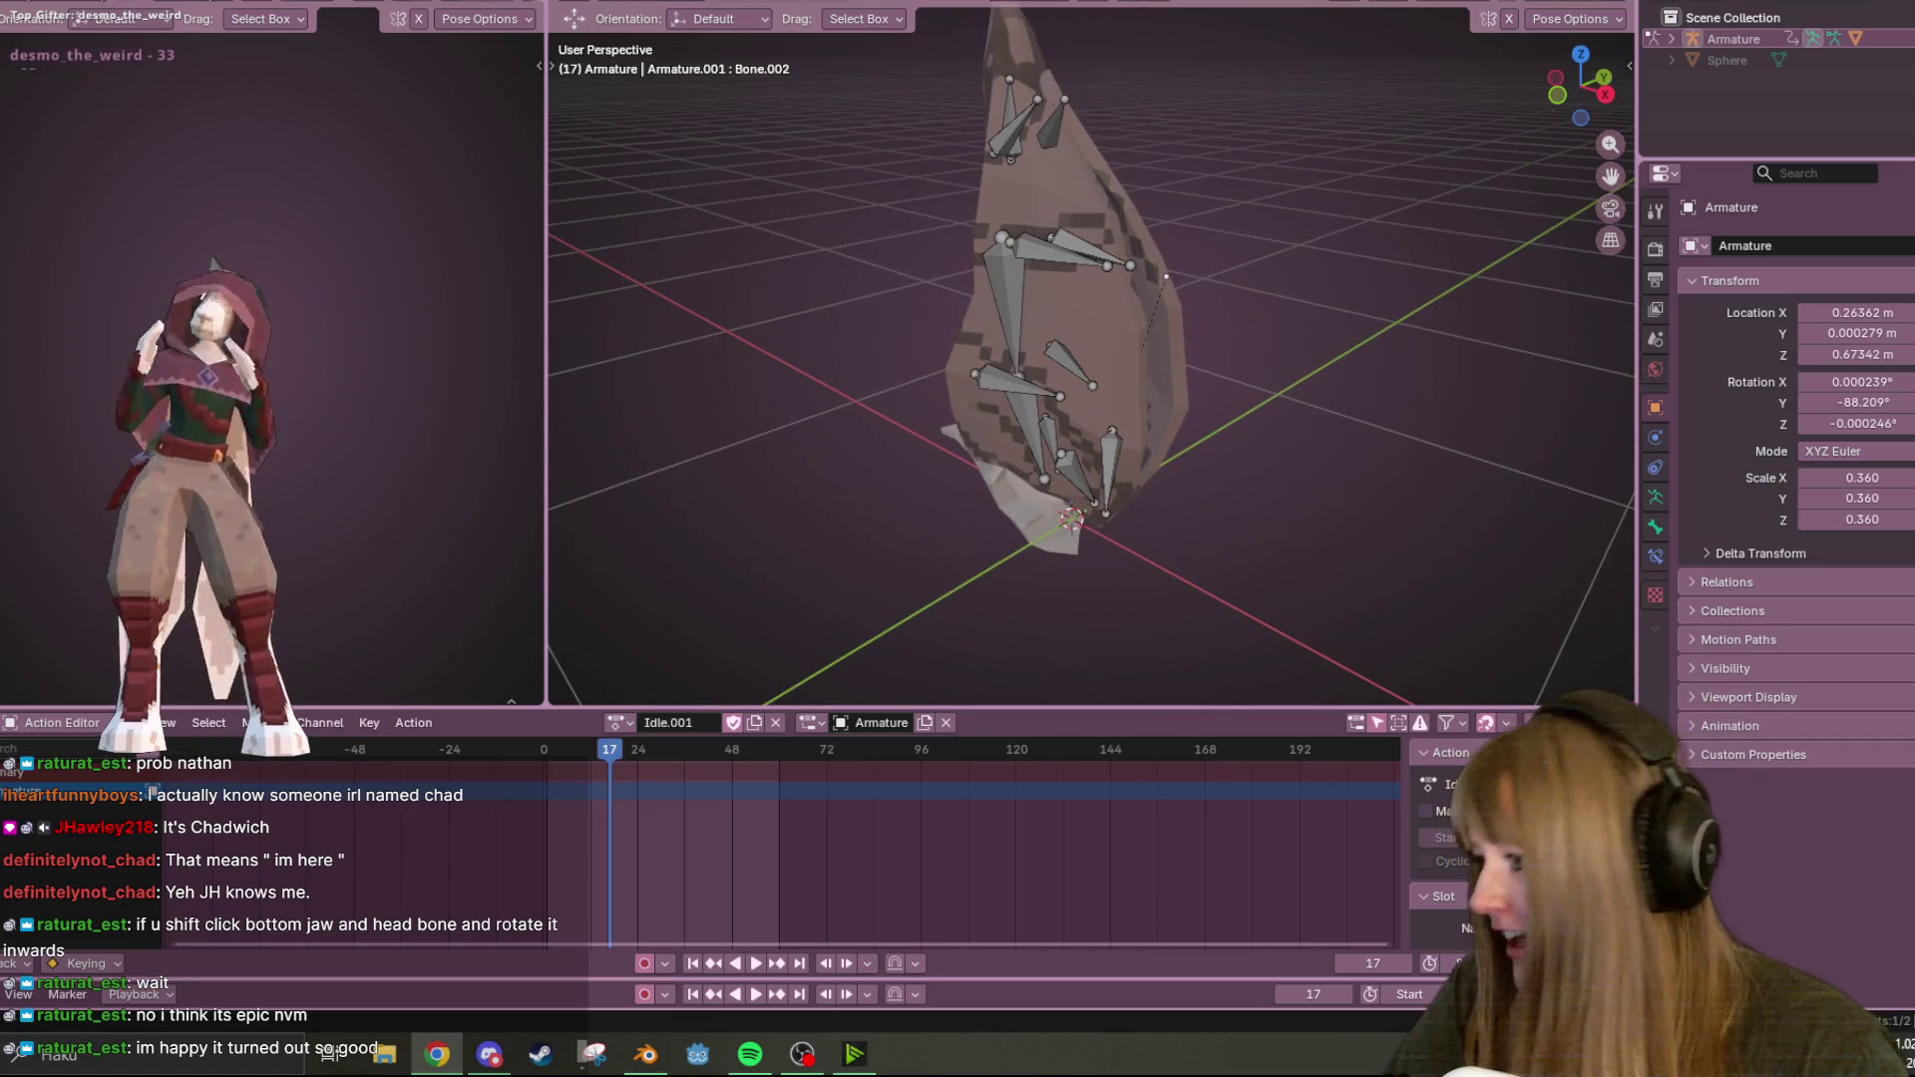
key("alt+Tab")
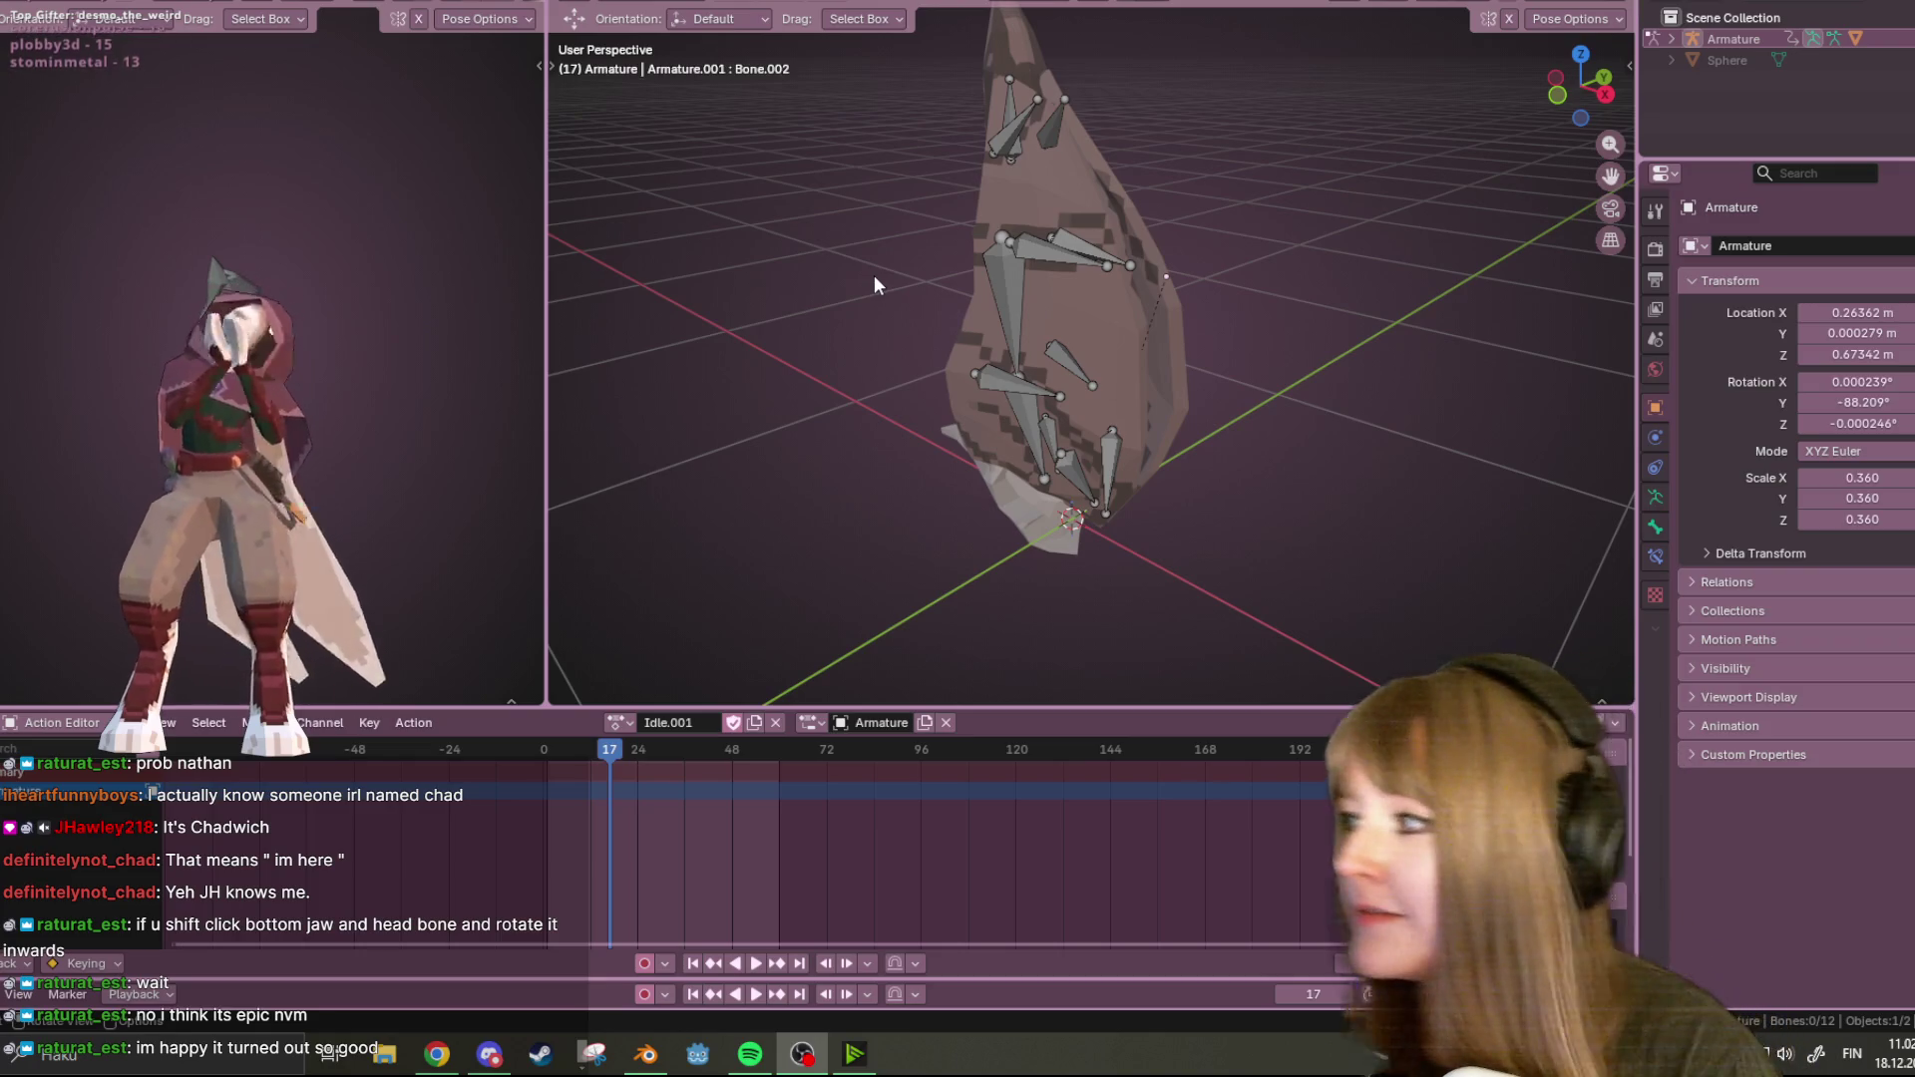
scroll(1267, 499, "up", 2)
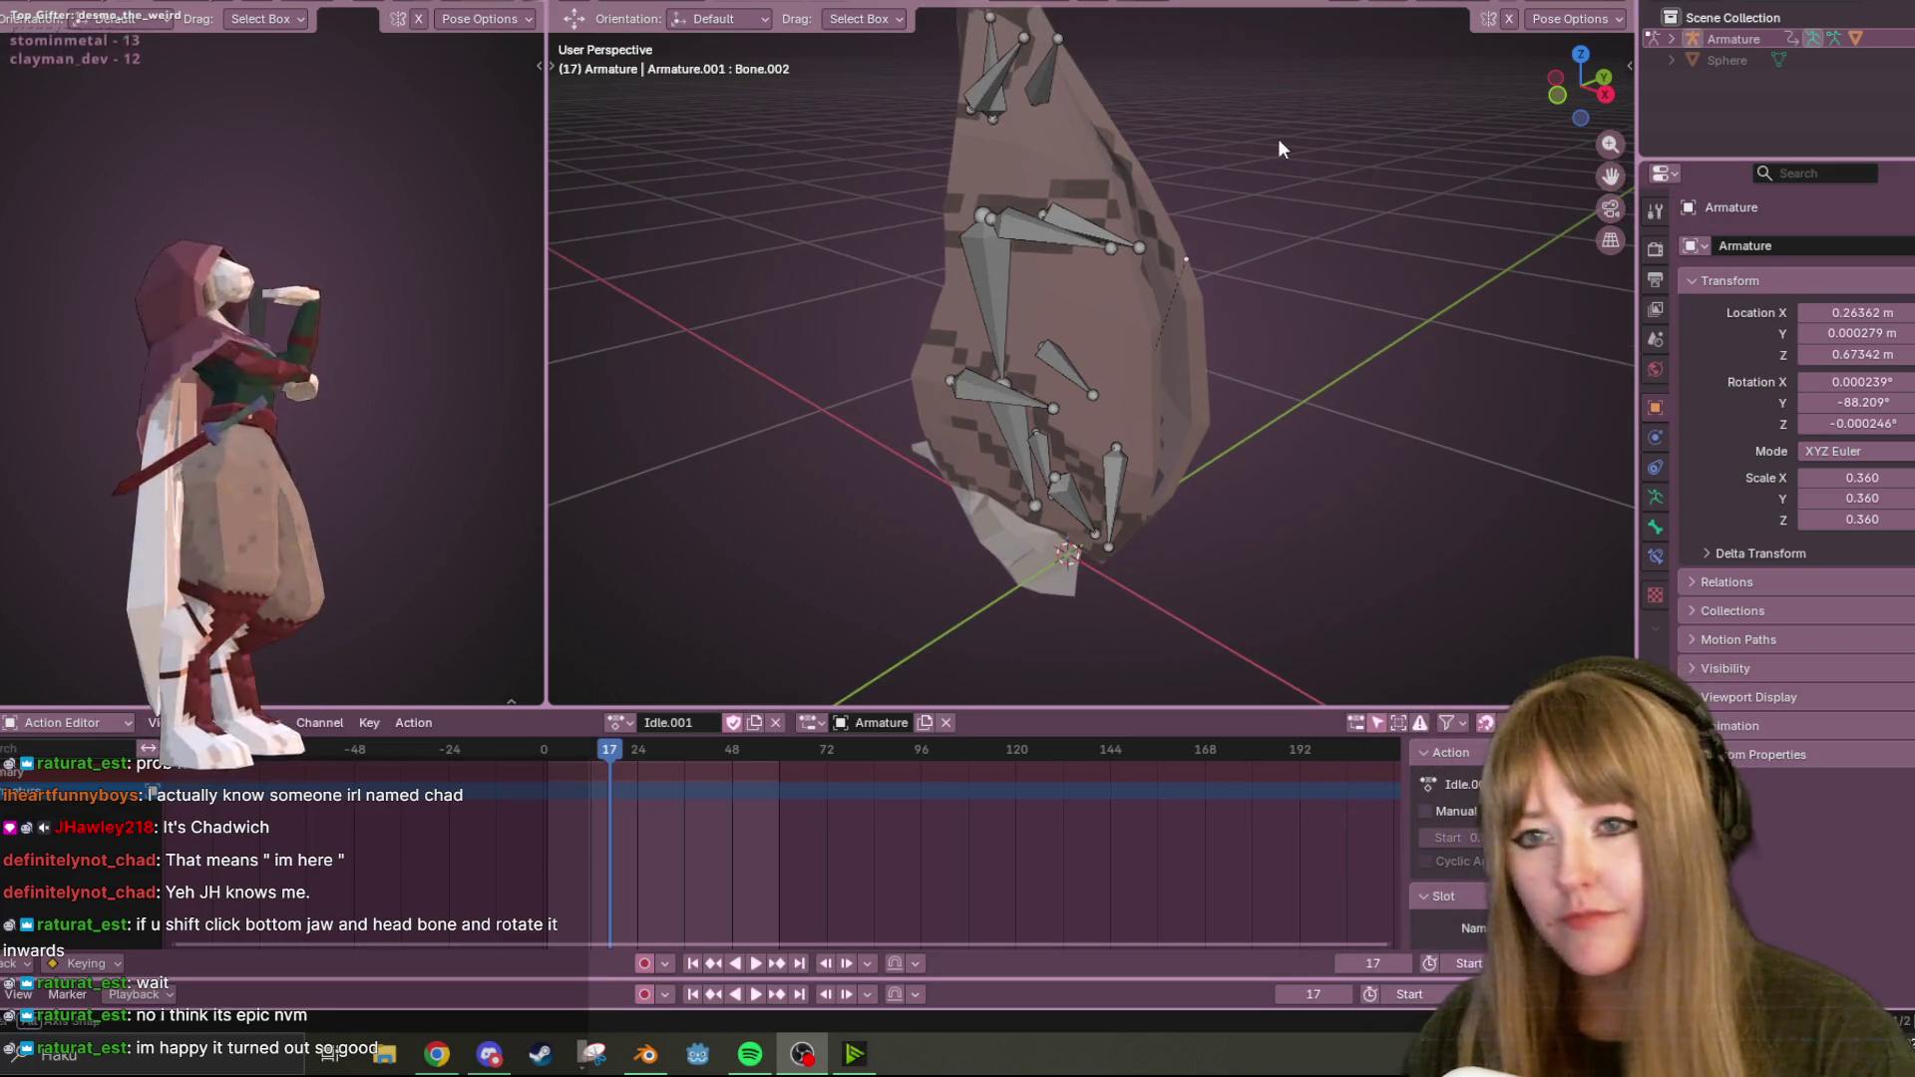
left_click_drag(1580, 86, 1566, 111)
left_click(1565, 111)
mouse_move(620, 750)
left_mouse_down()
mouse_move(652, 754)
mouse_move(666, 792)
left_mouse_up()
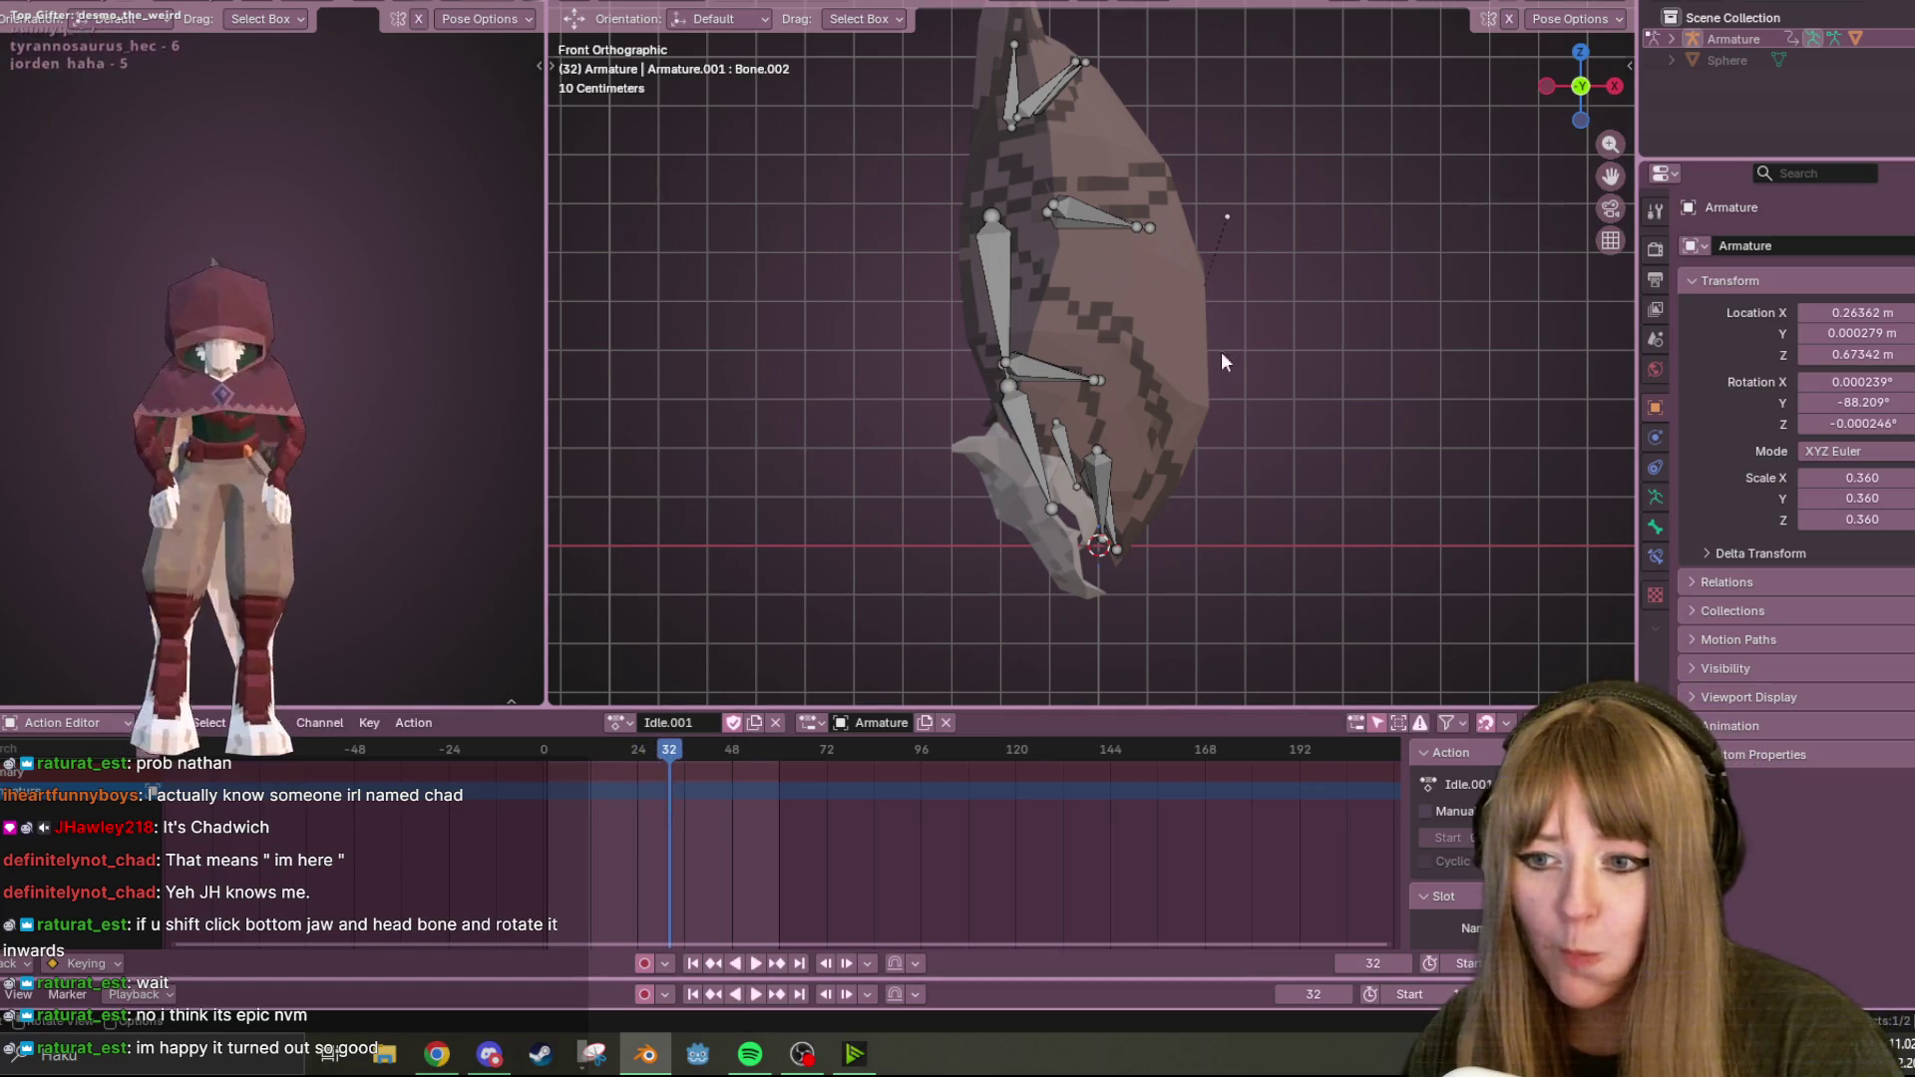
At frame 30, rotate the curled lower-body bones, including Bone.003.
left_click(663, 756)
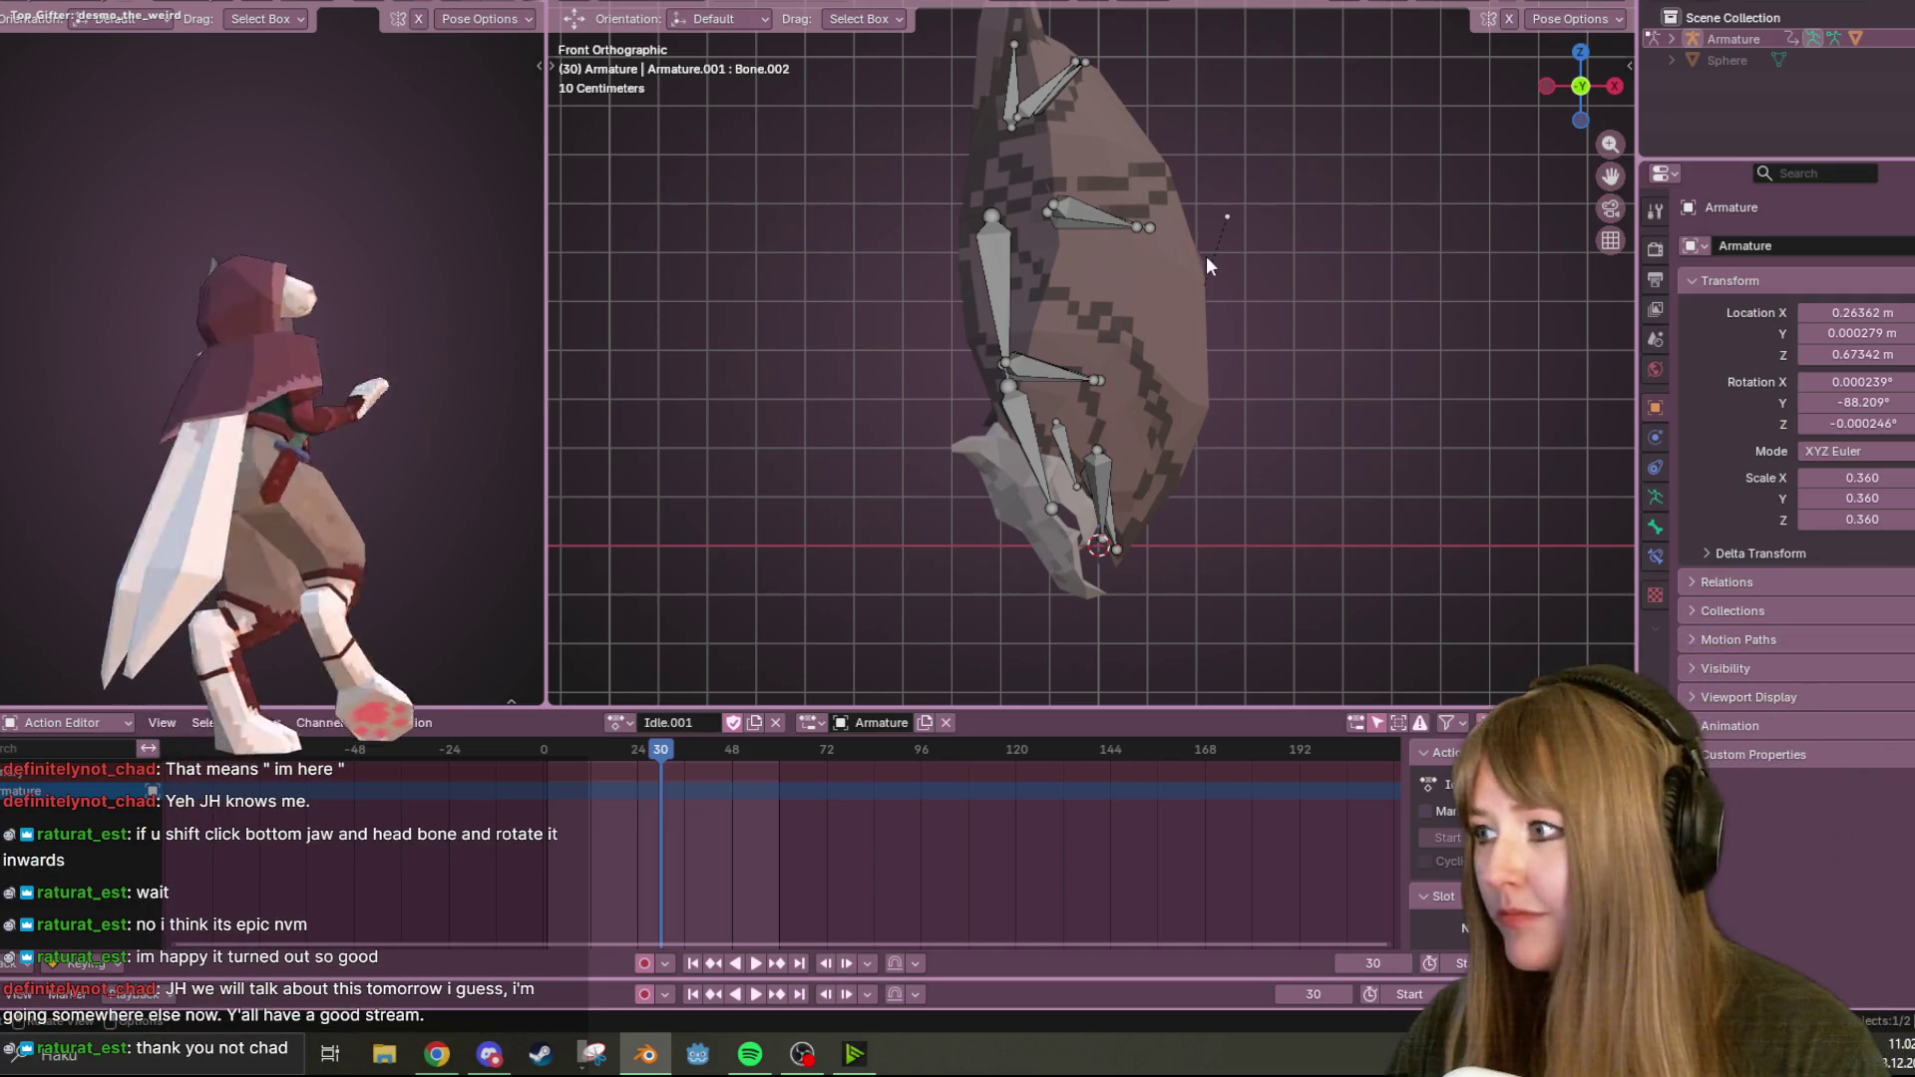
scroll(1206, 255, "down", 1)
middle_click_drag(1199, 363, 1037, 256, "shift")
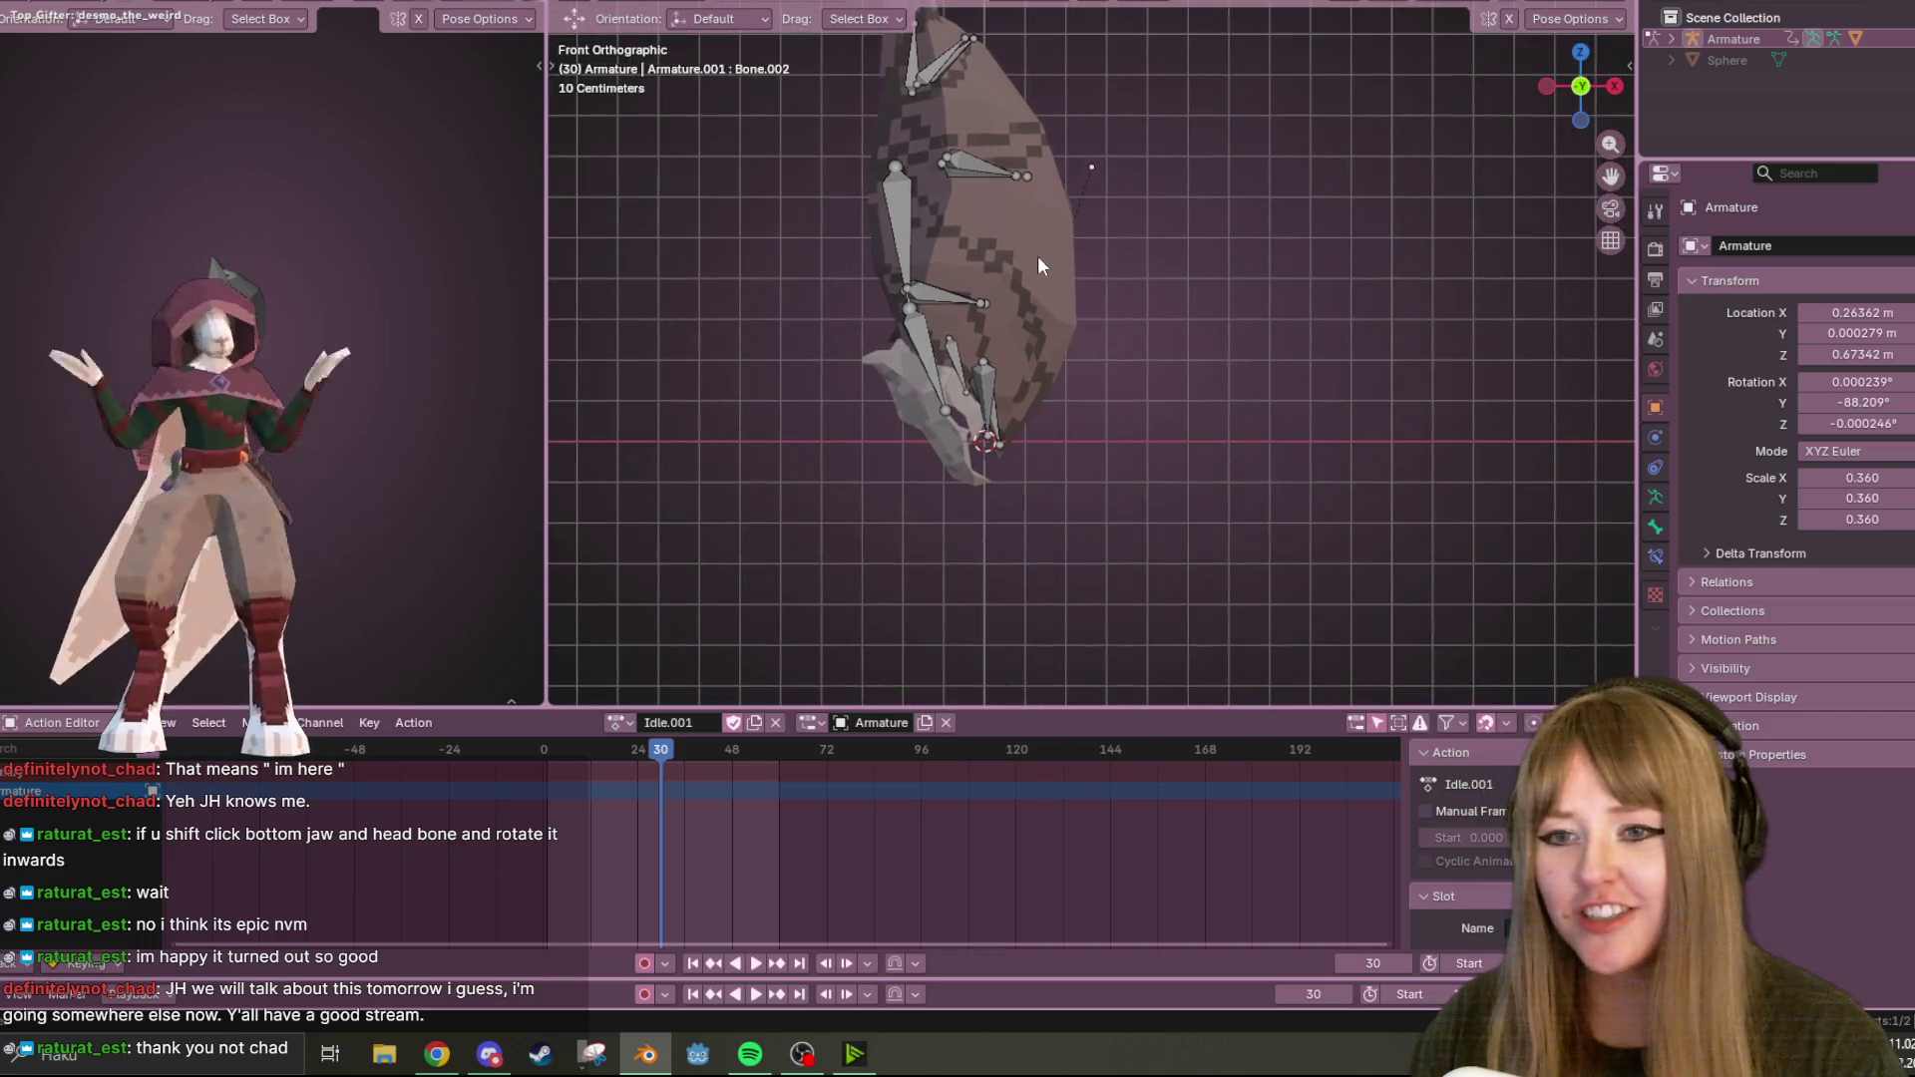
left_click(918, 337)
left_click(954, 367, "shift")
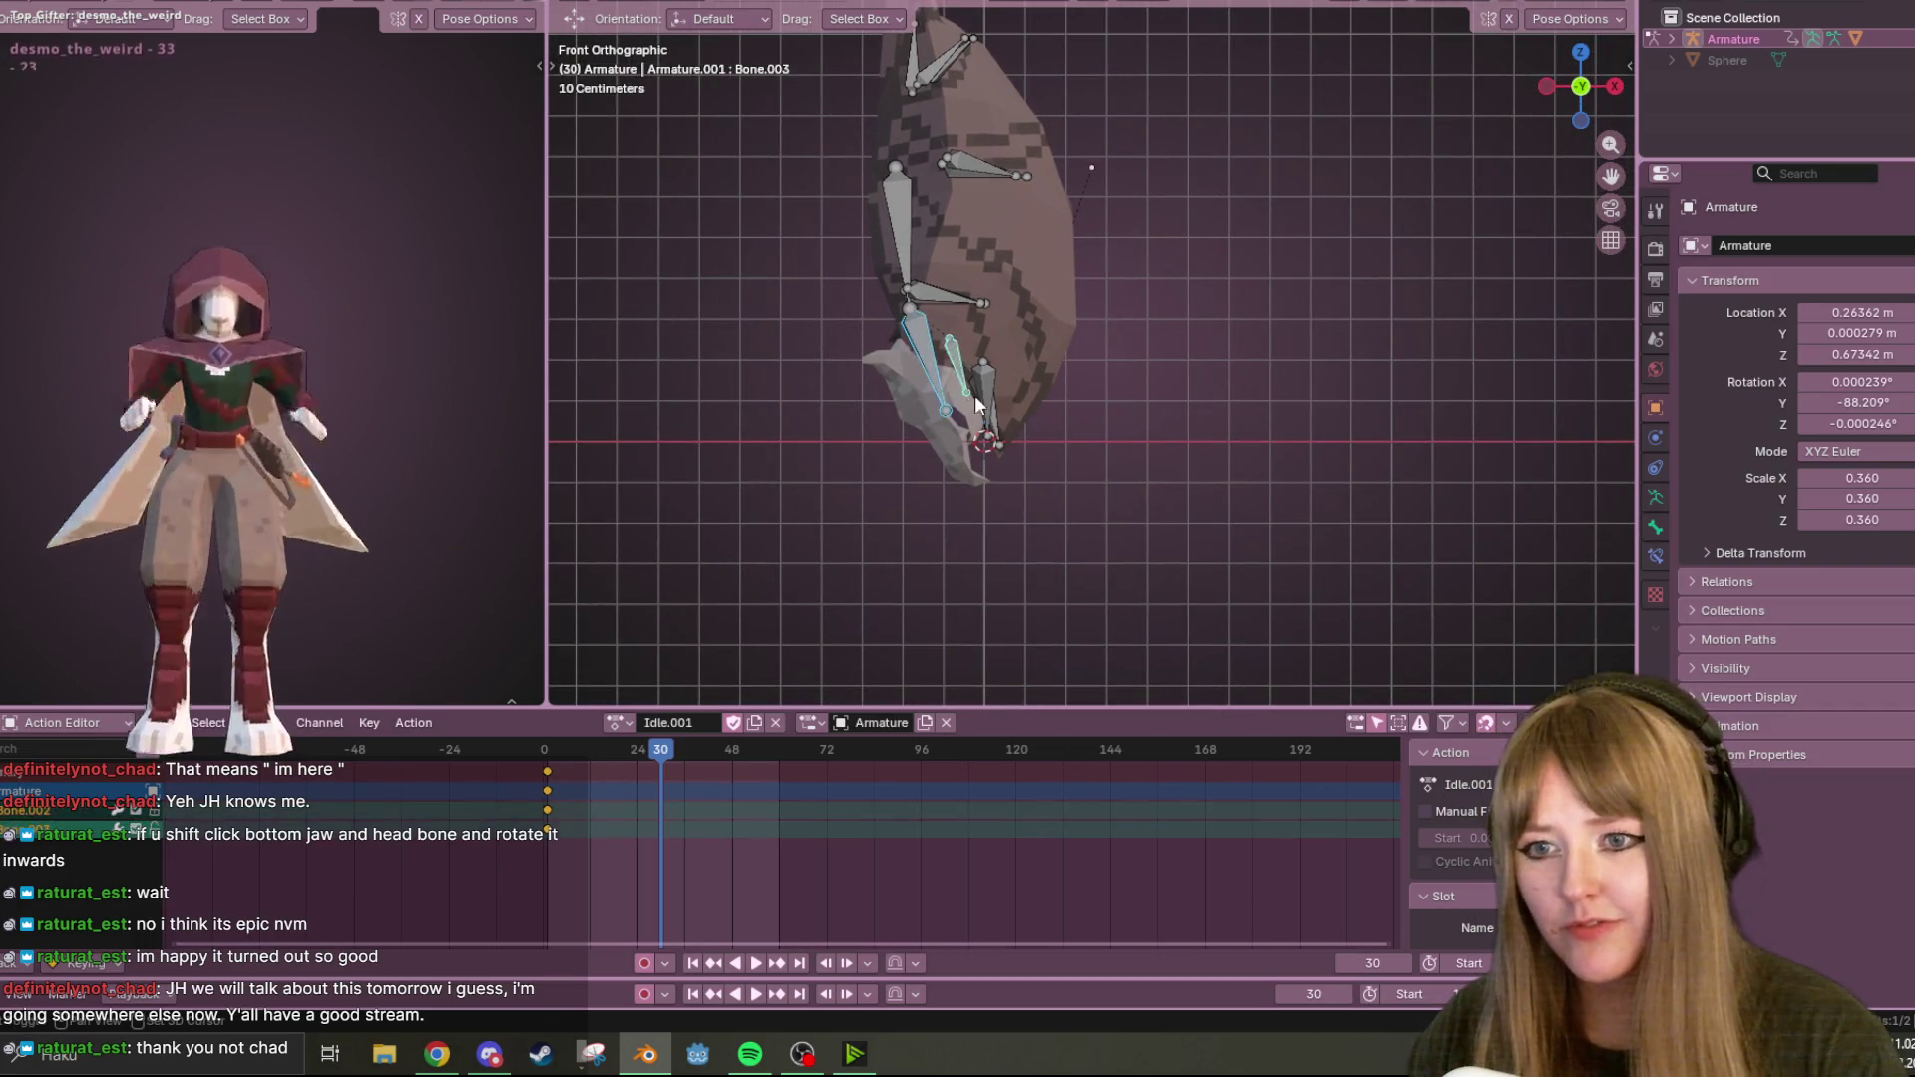
key("r")
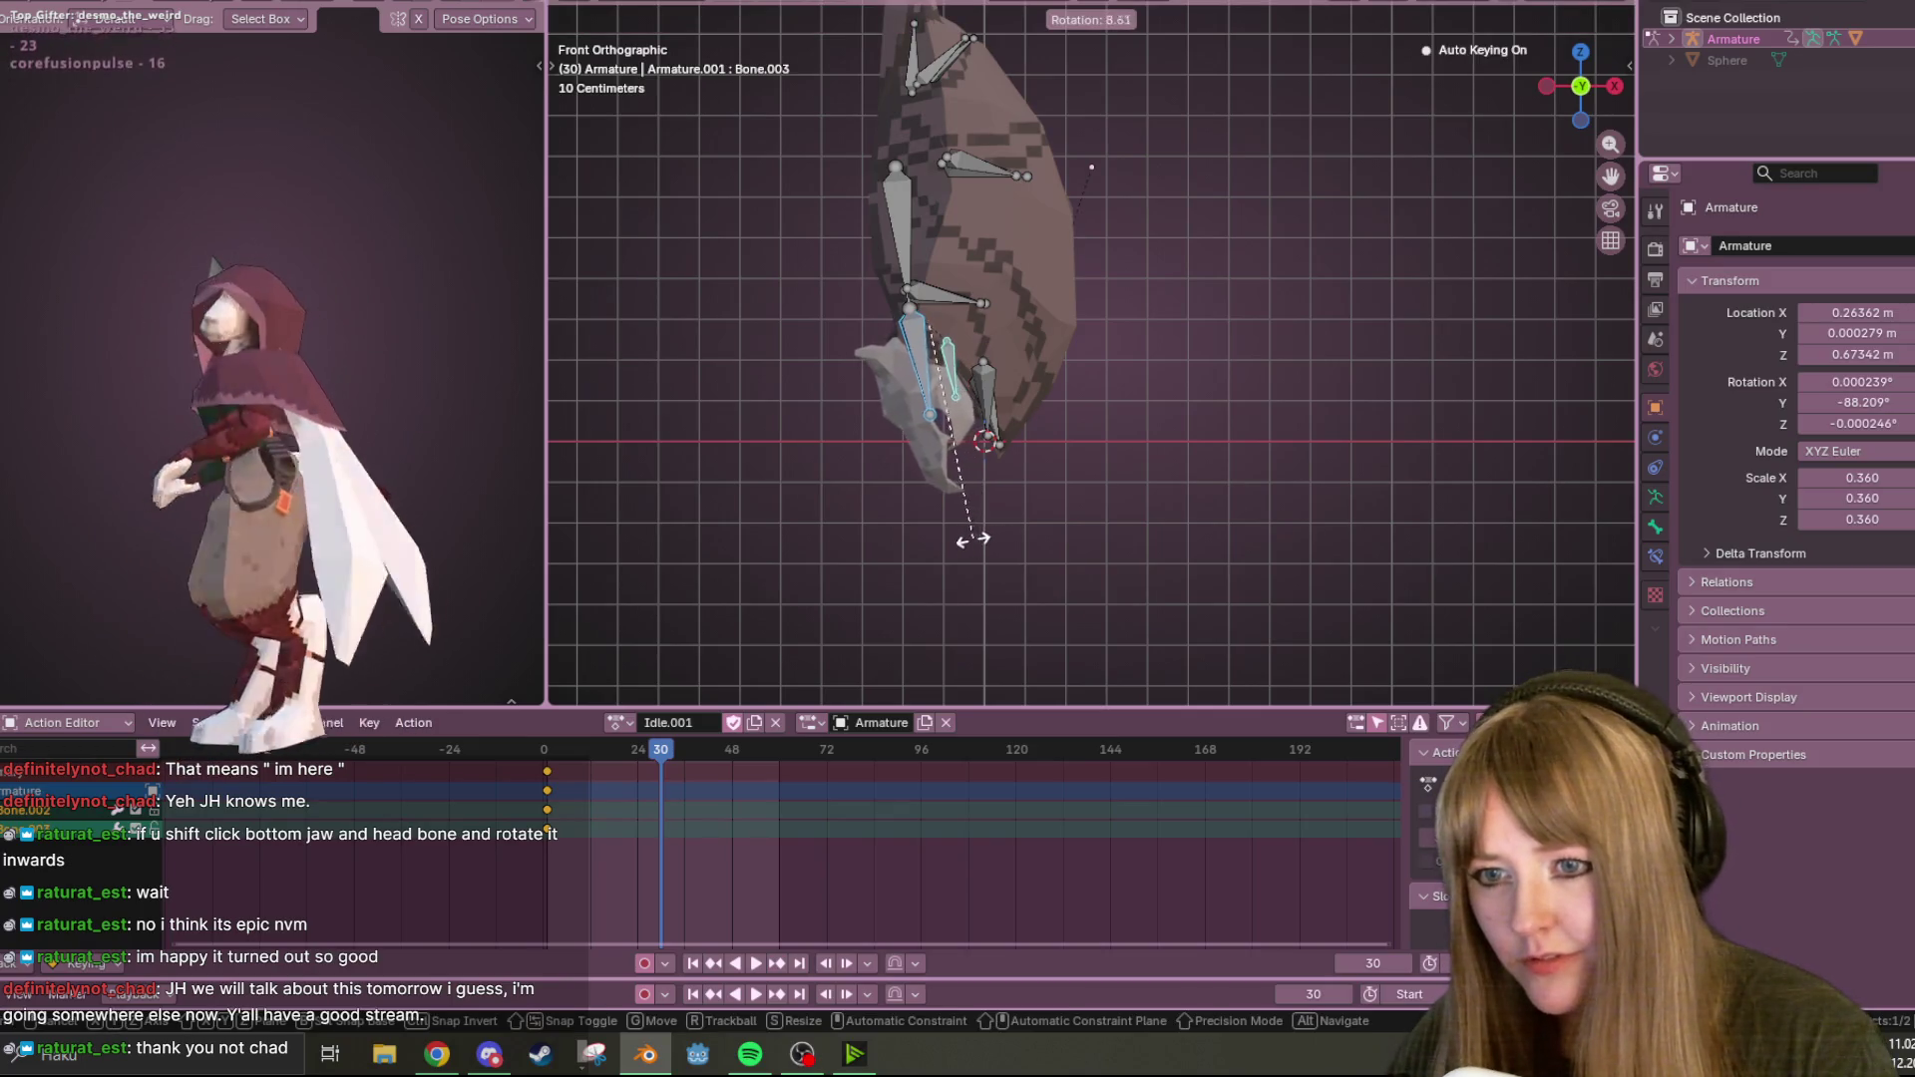
left_click(984, 539)
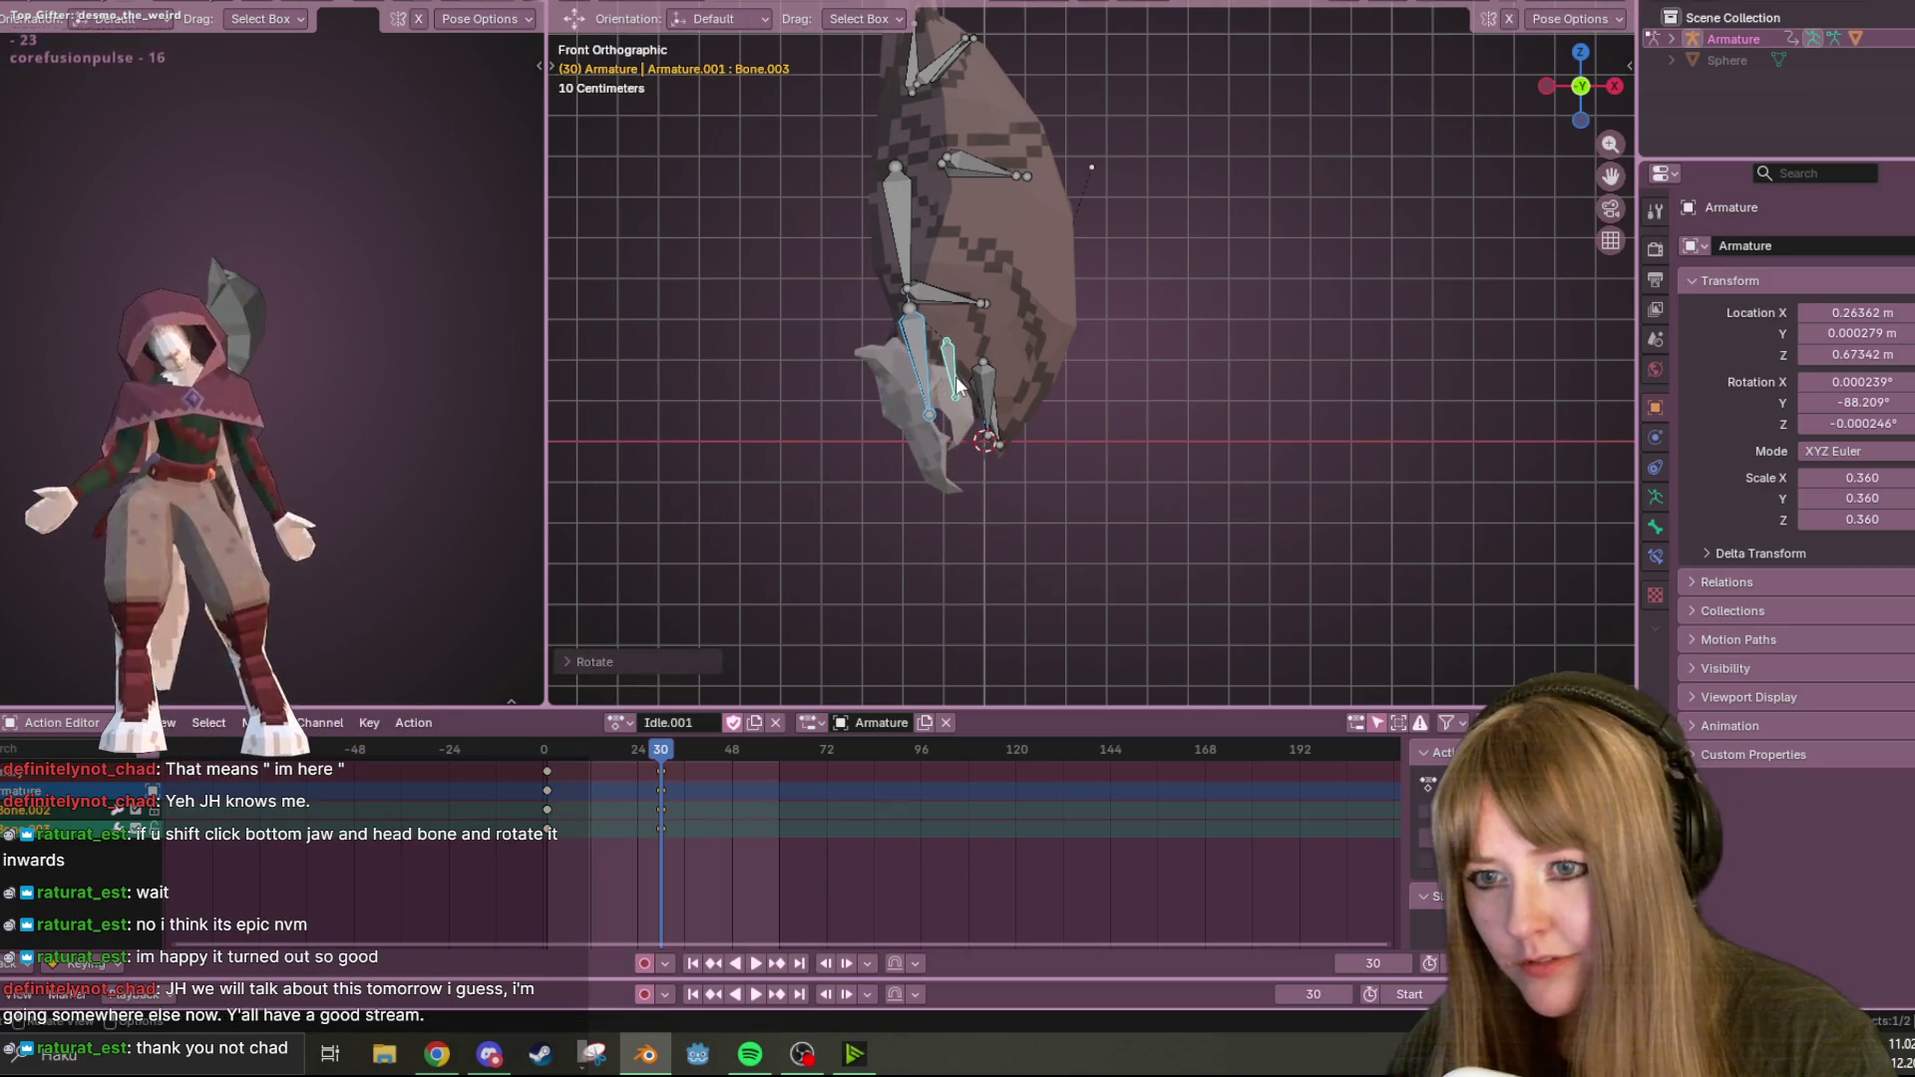
key("r")
left_click(983, 439)
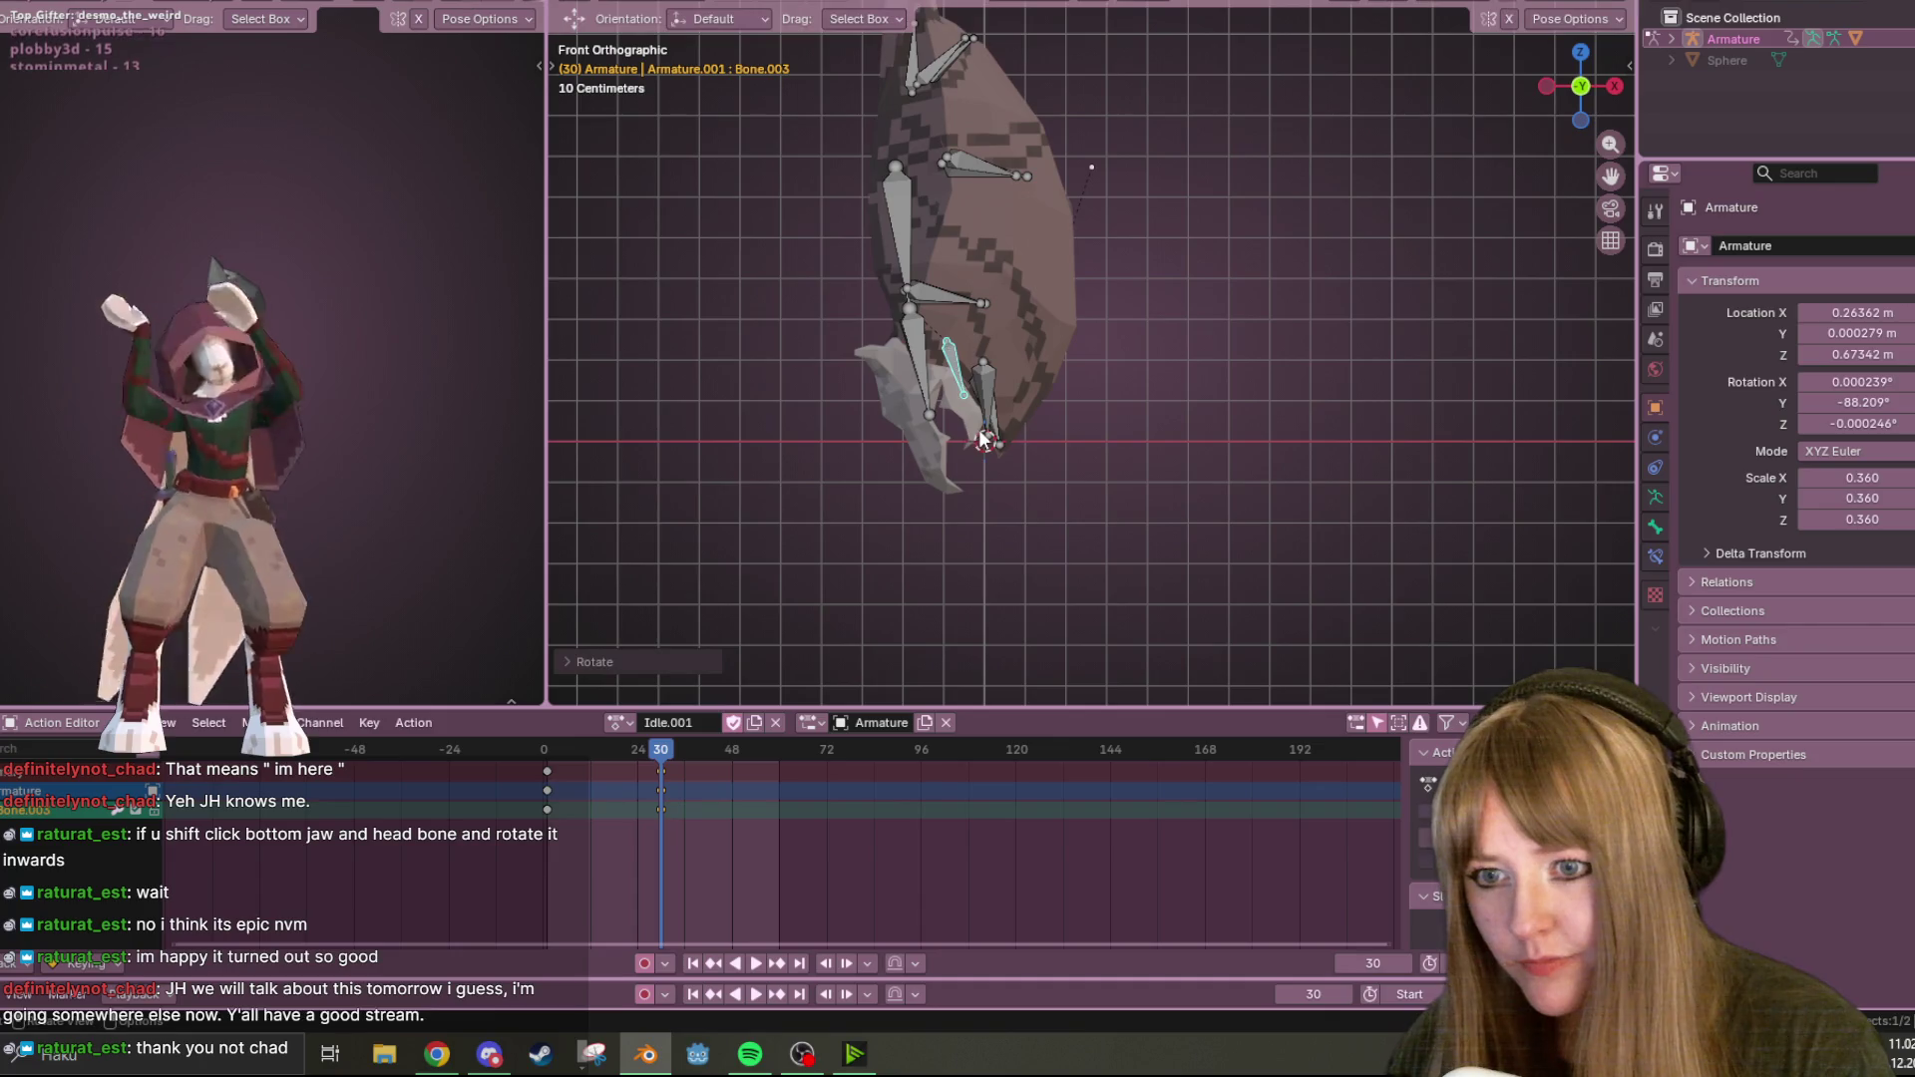
Reposition Bone.010 and the upper body bone, and slightly rotate the top Bone.001.
left_click(989, 379)
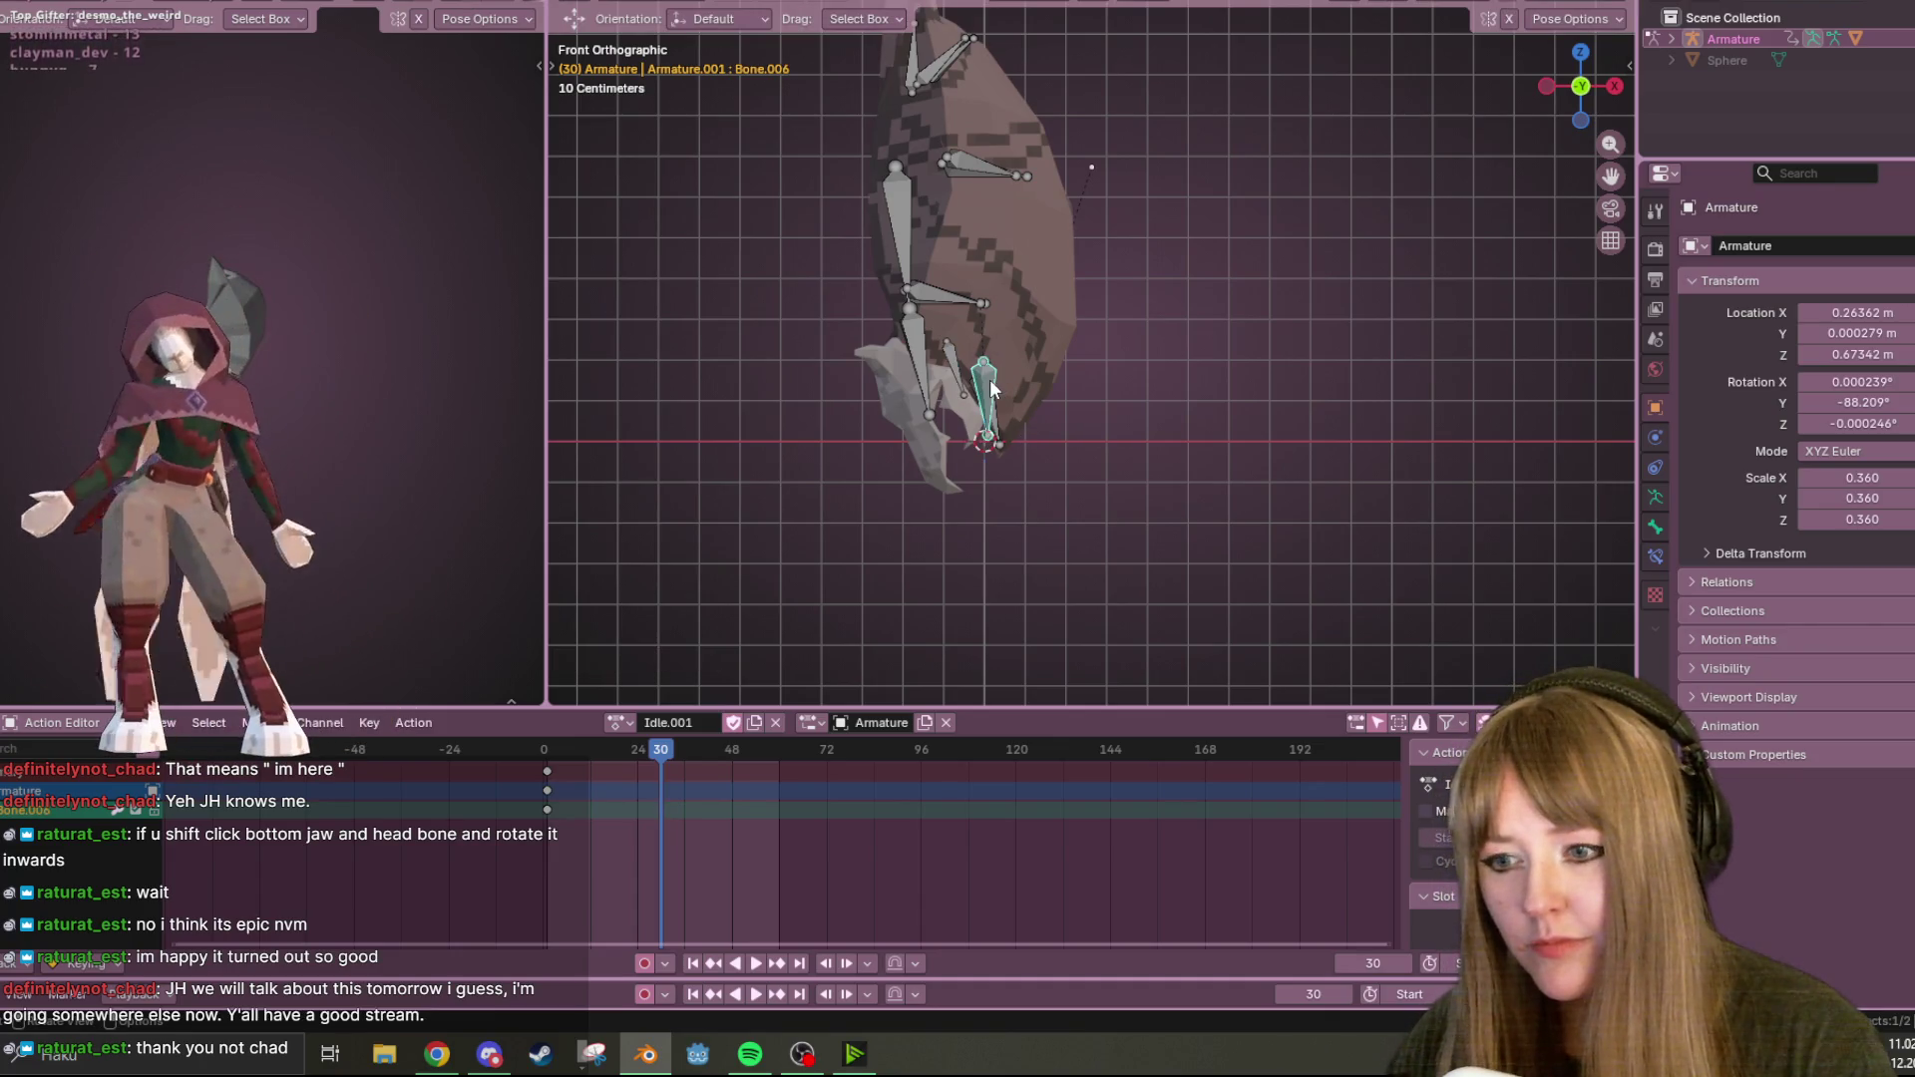
left_click(1001, 419)
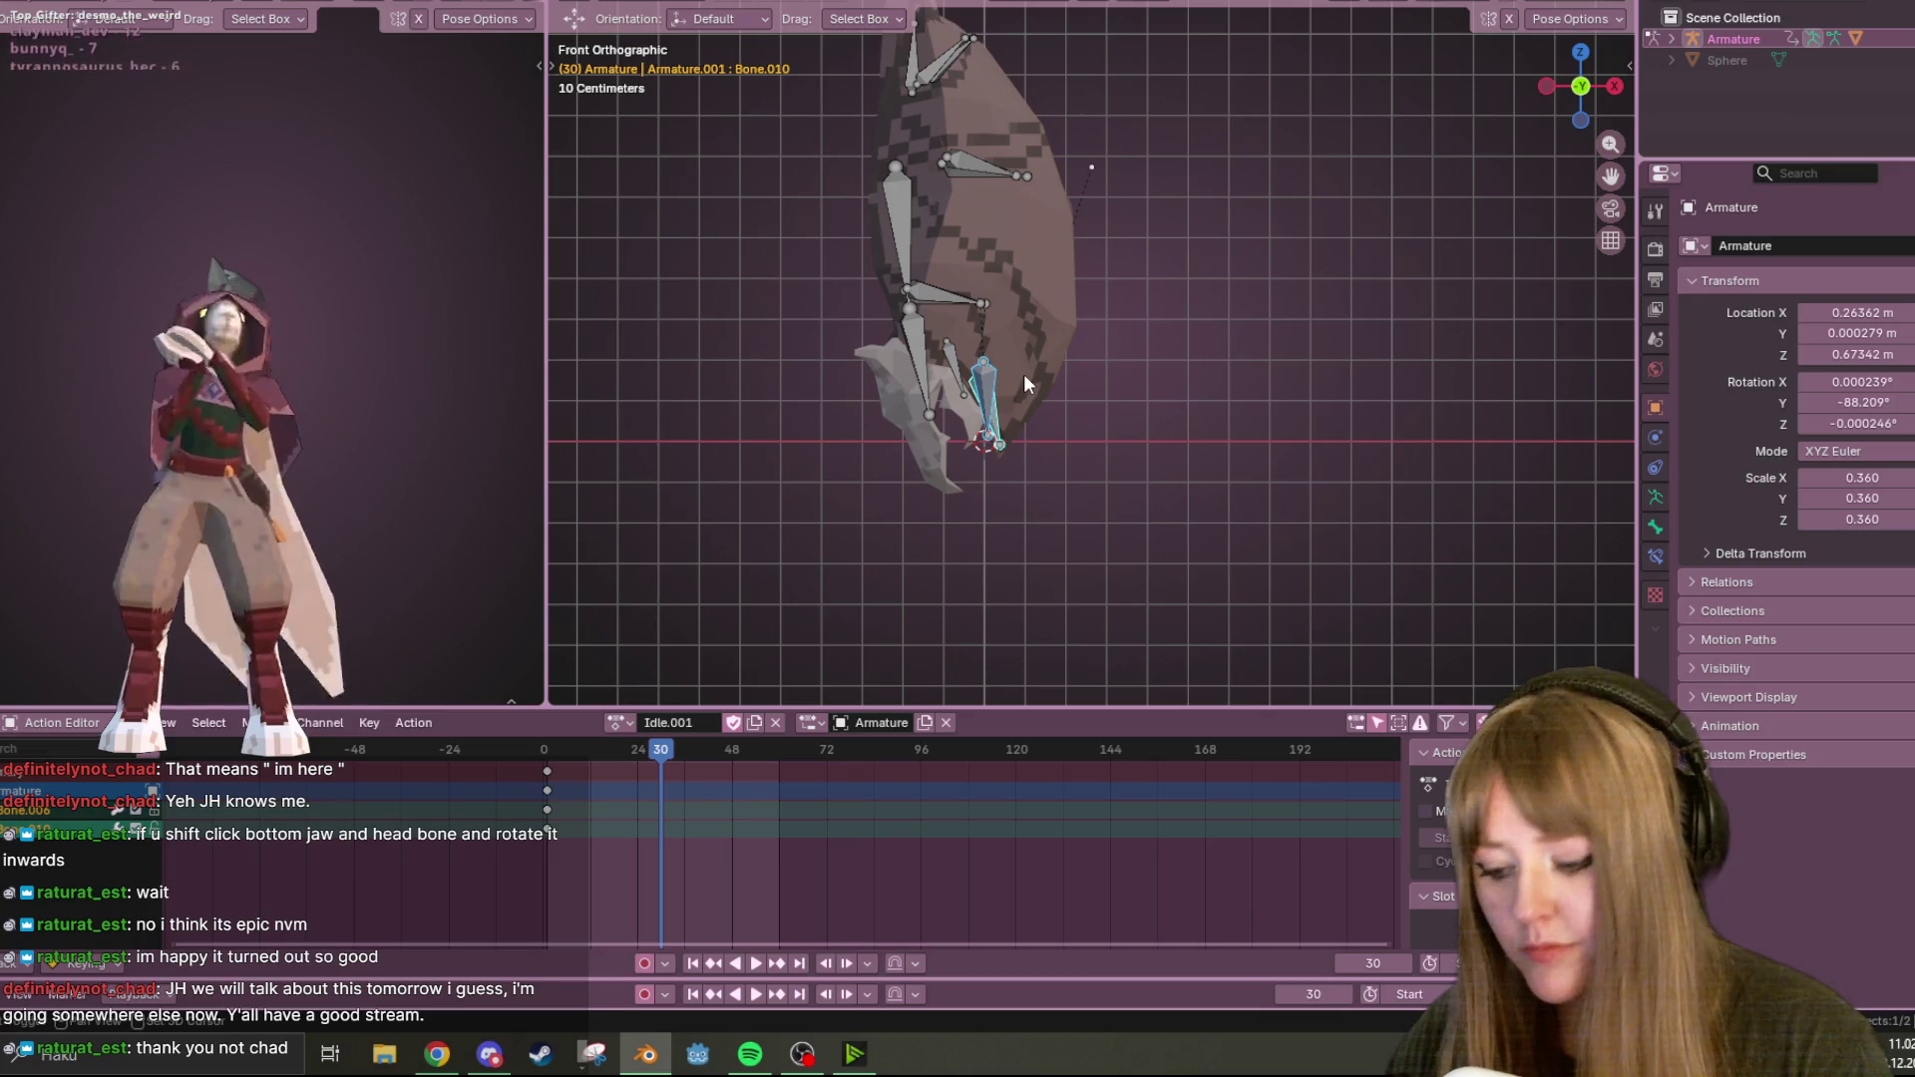
key("g")
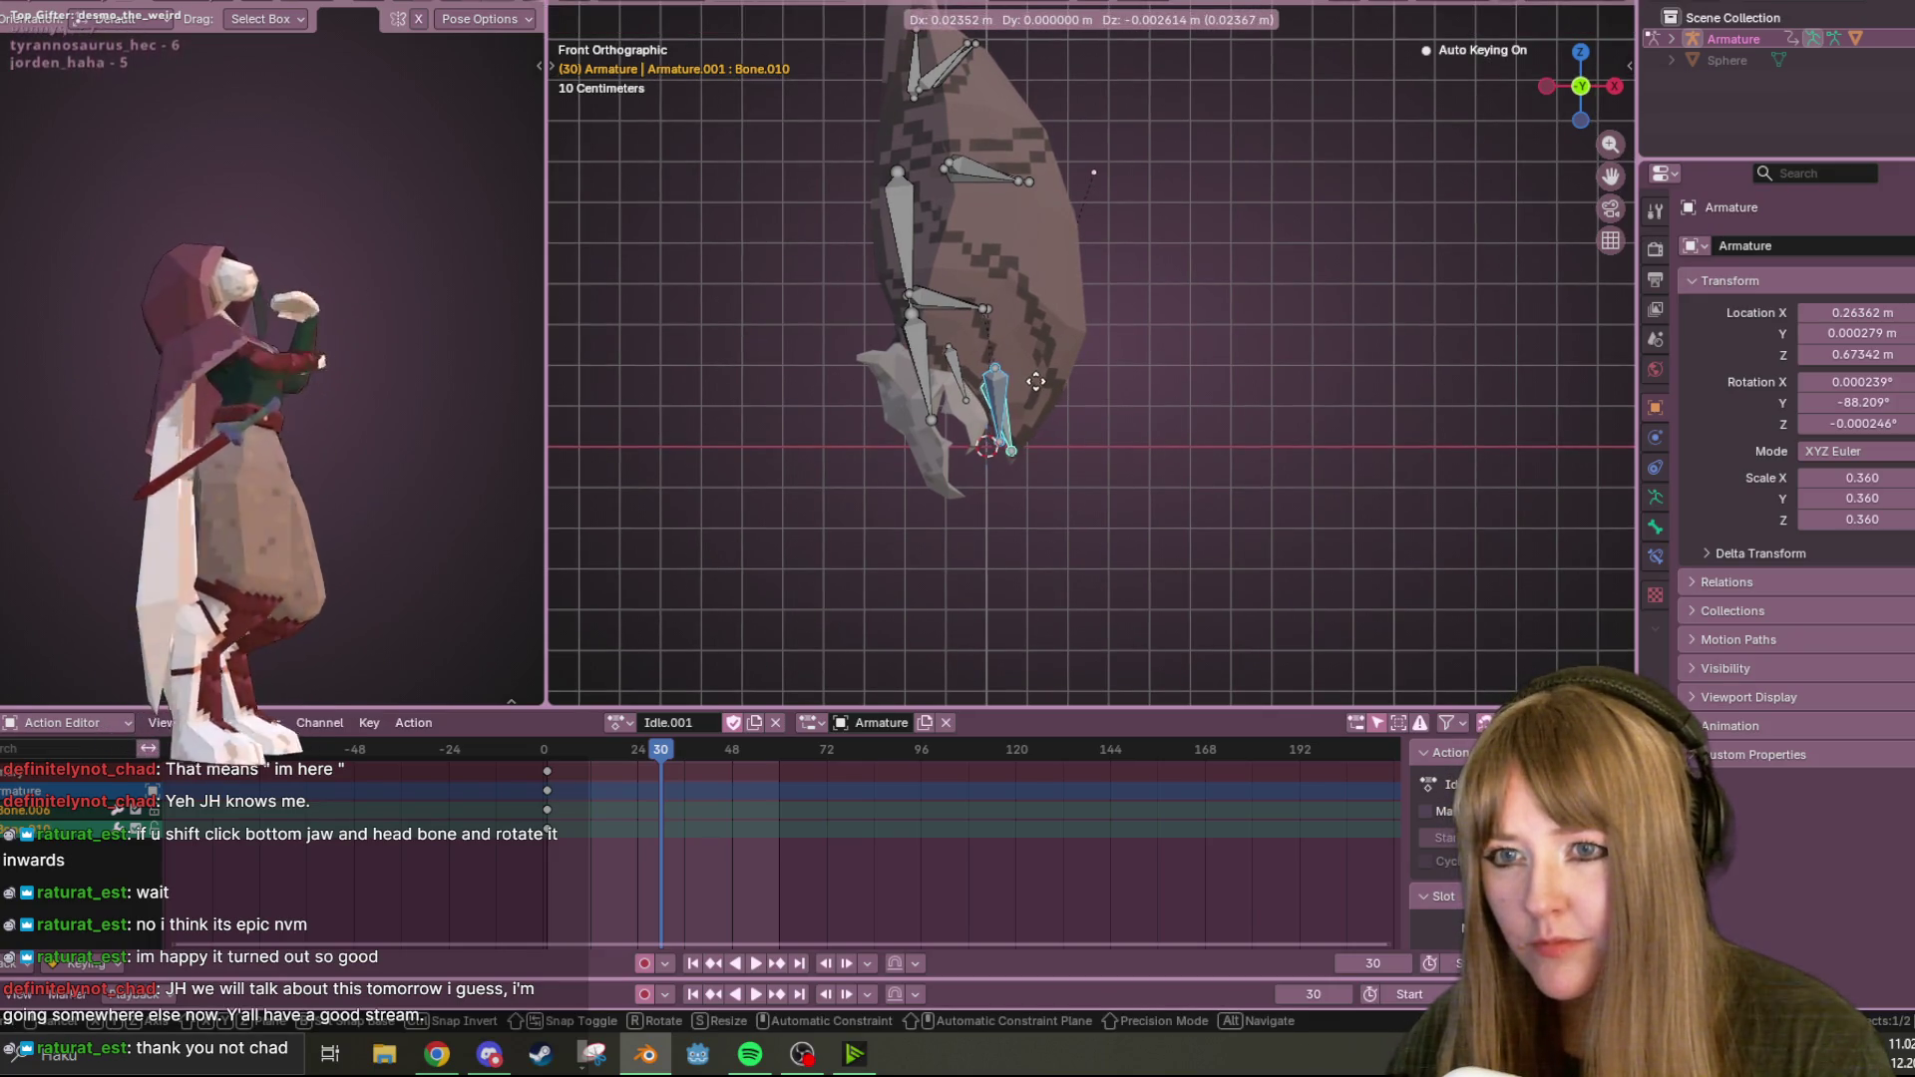
left_click(1037, 381)
left_click(945, 305)
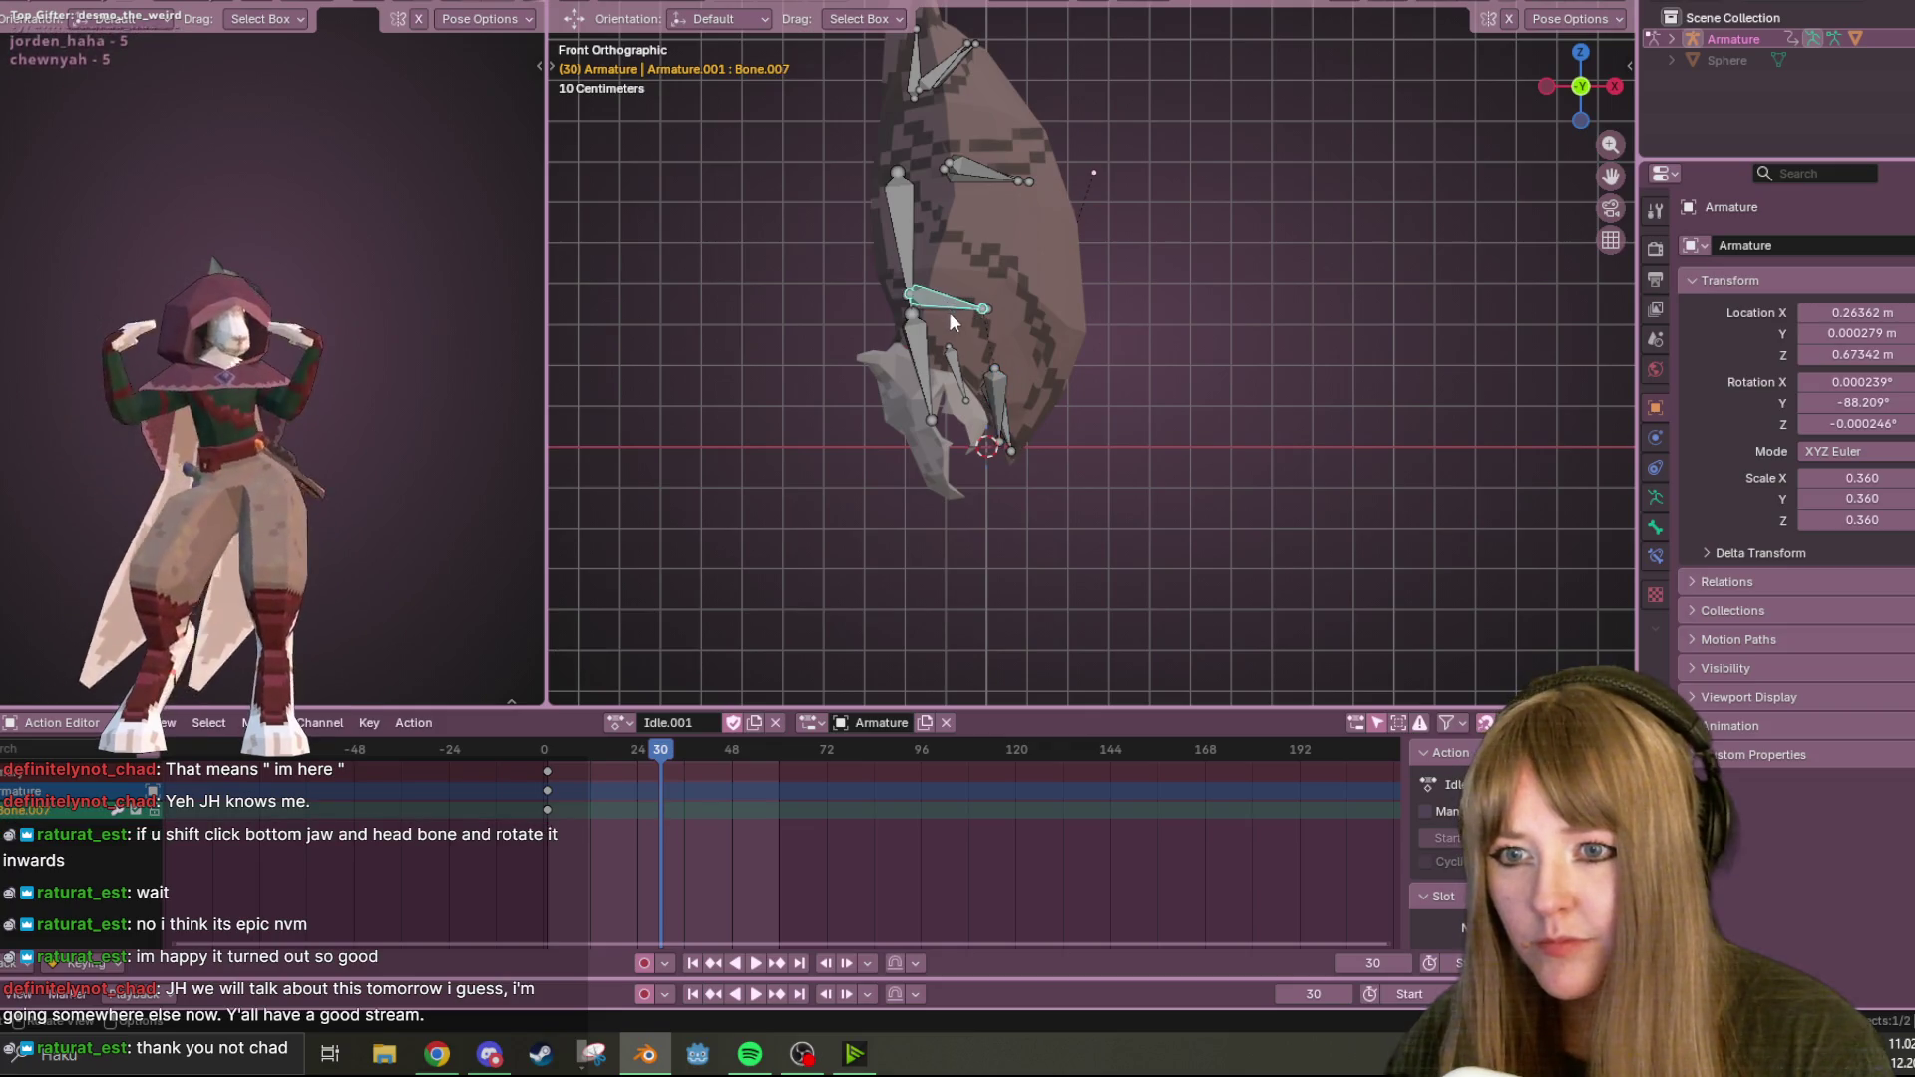
left_click_drag(1009, 189, 1009, 189)
key("g")
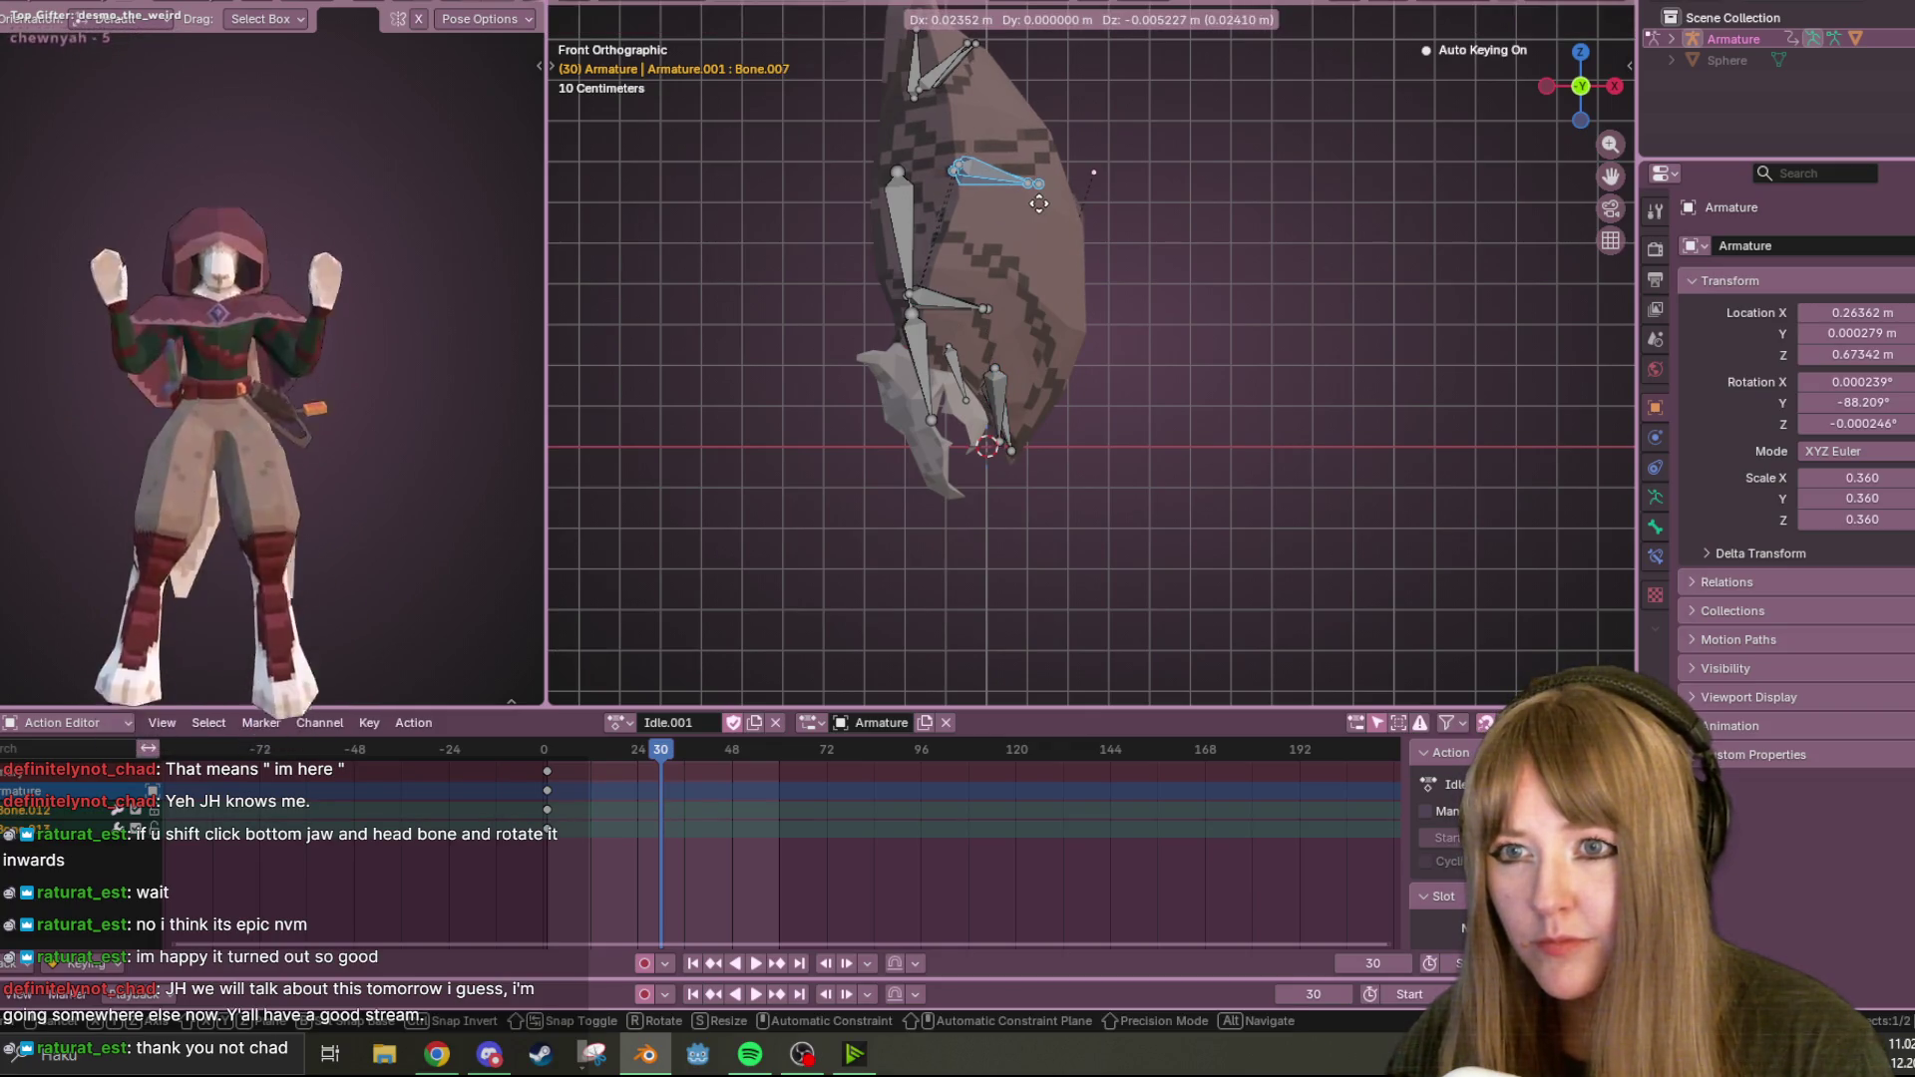
left_click(1039, 204)
scroll(1045, 136, "up", 3, "shift")
left_click(914, 116)
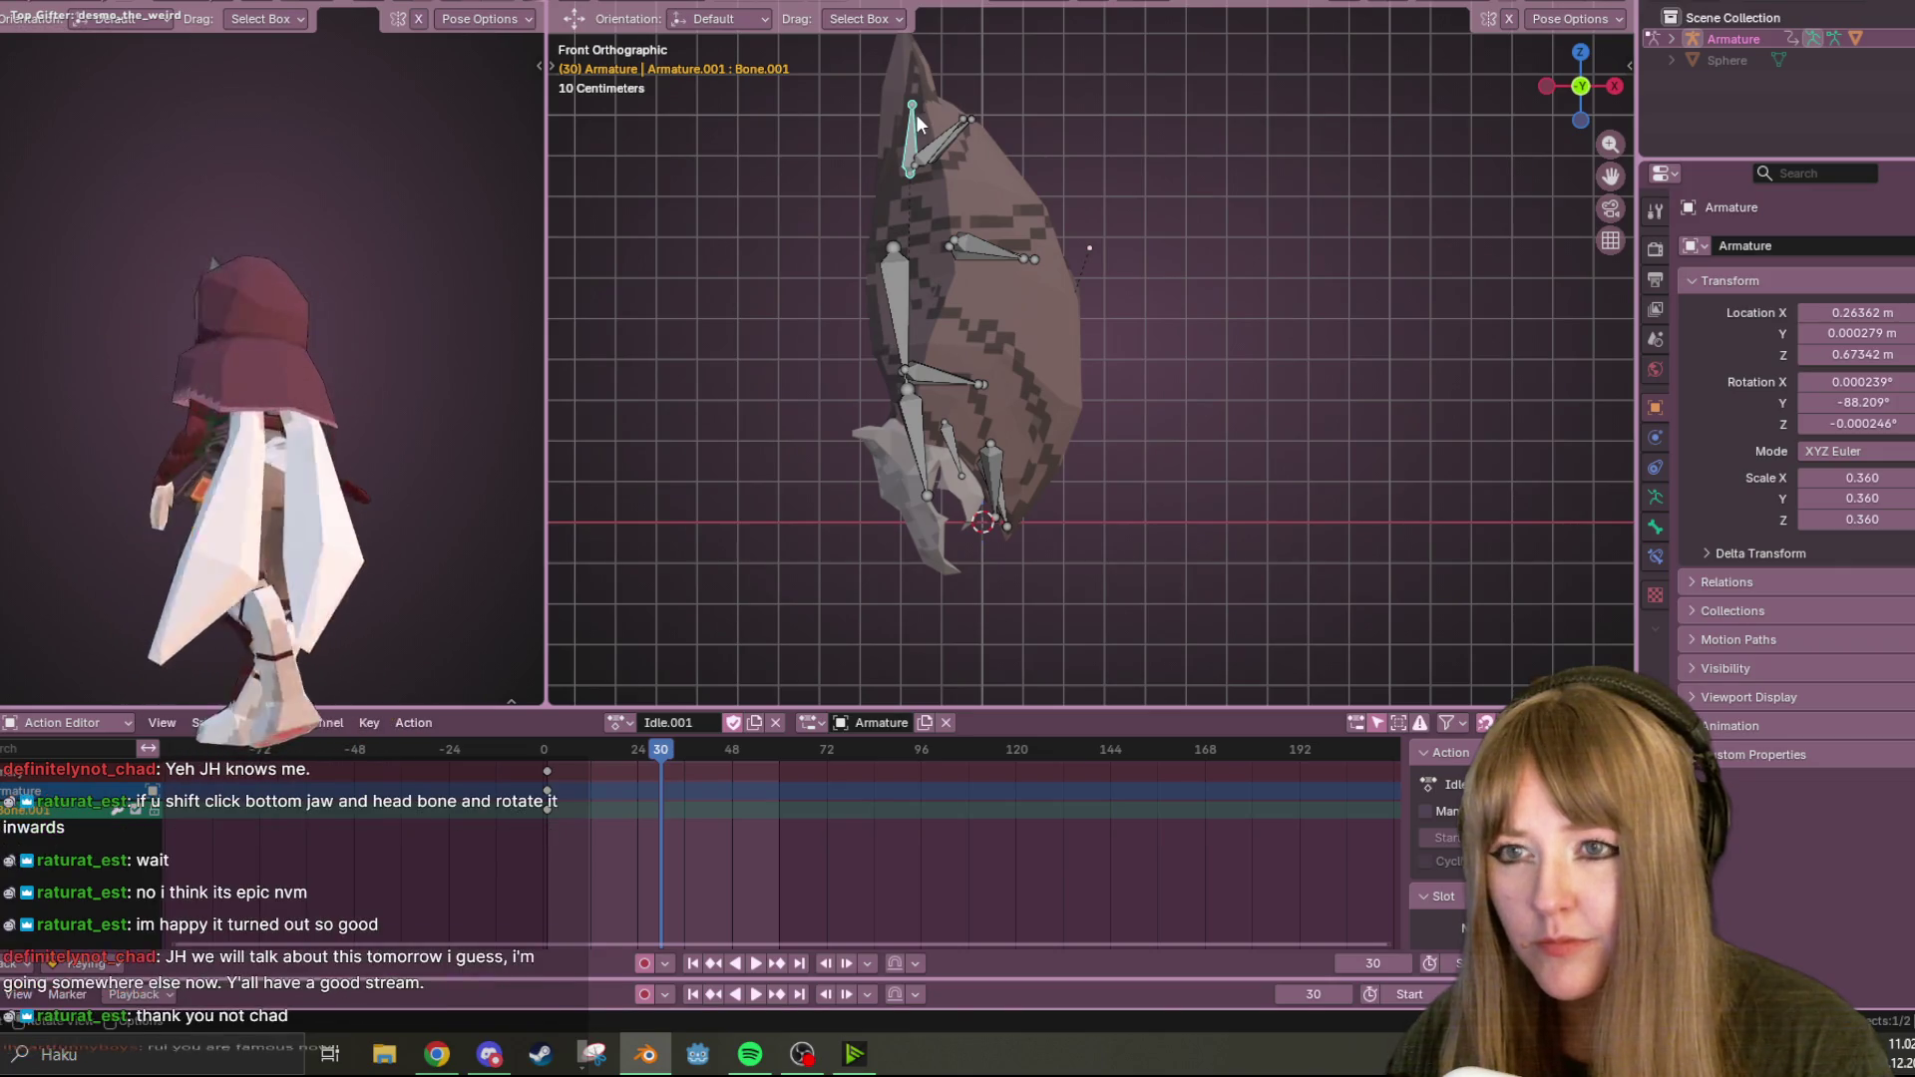
key("r")
left_click(880, 213)
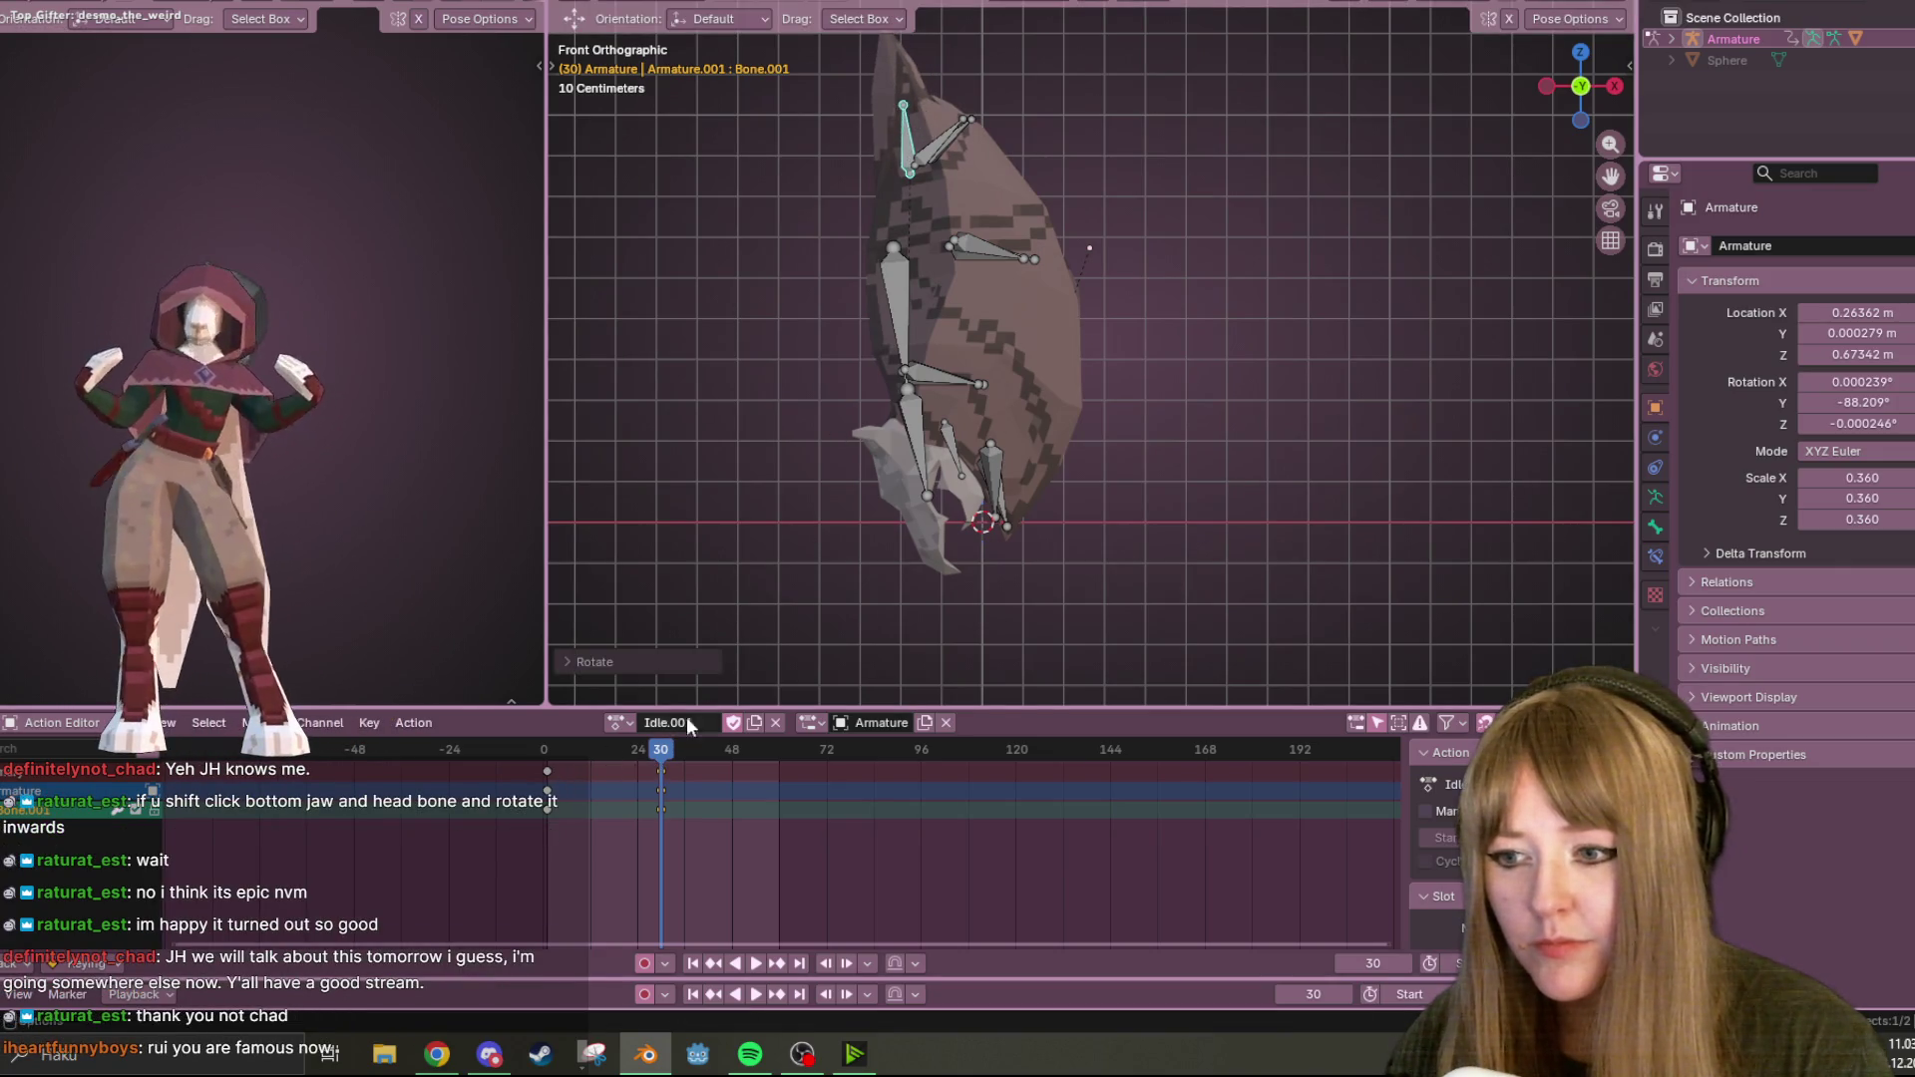
Duplicate all frame 0 keys to frame 60 and play the Idle.001 loop.
key("a")
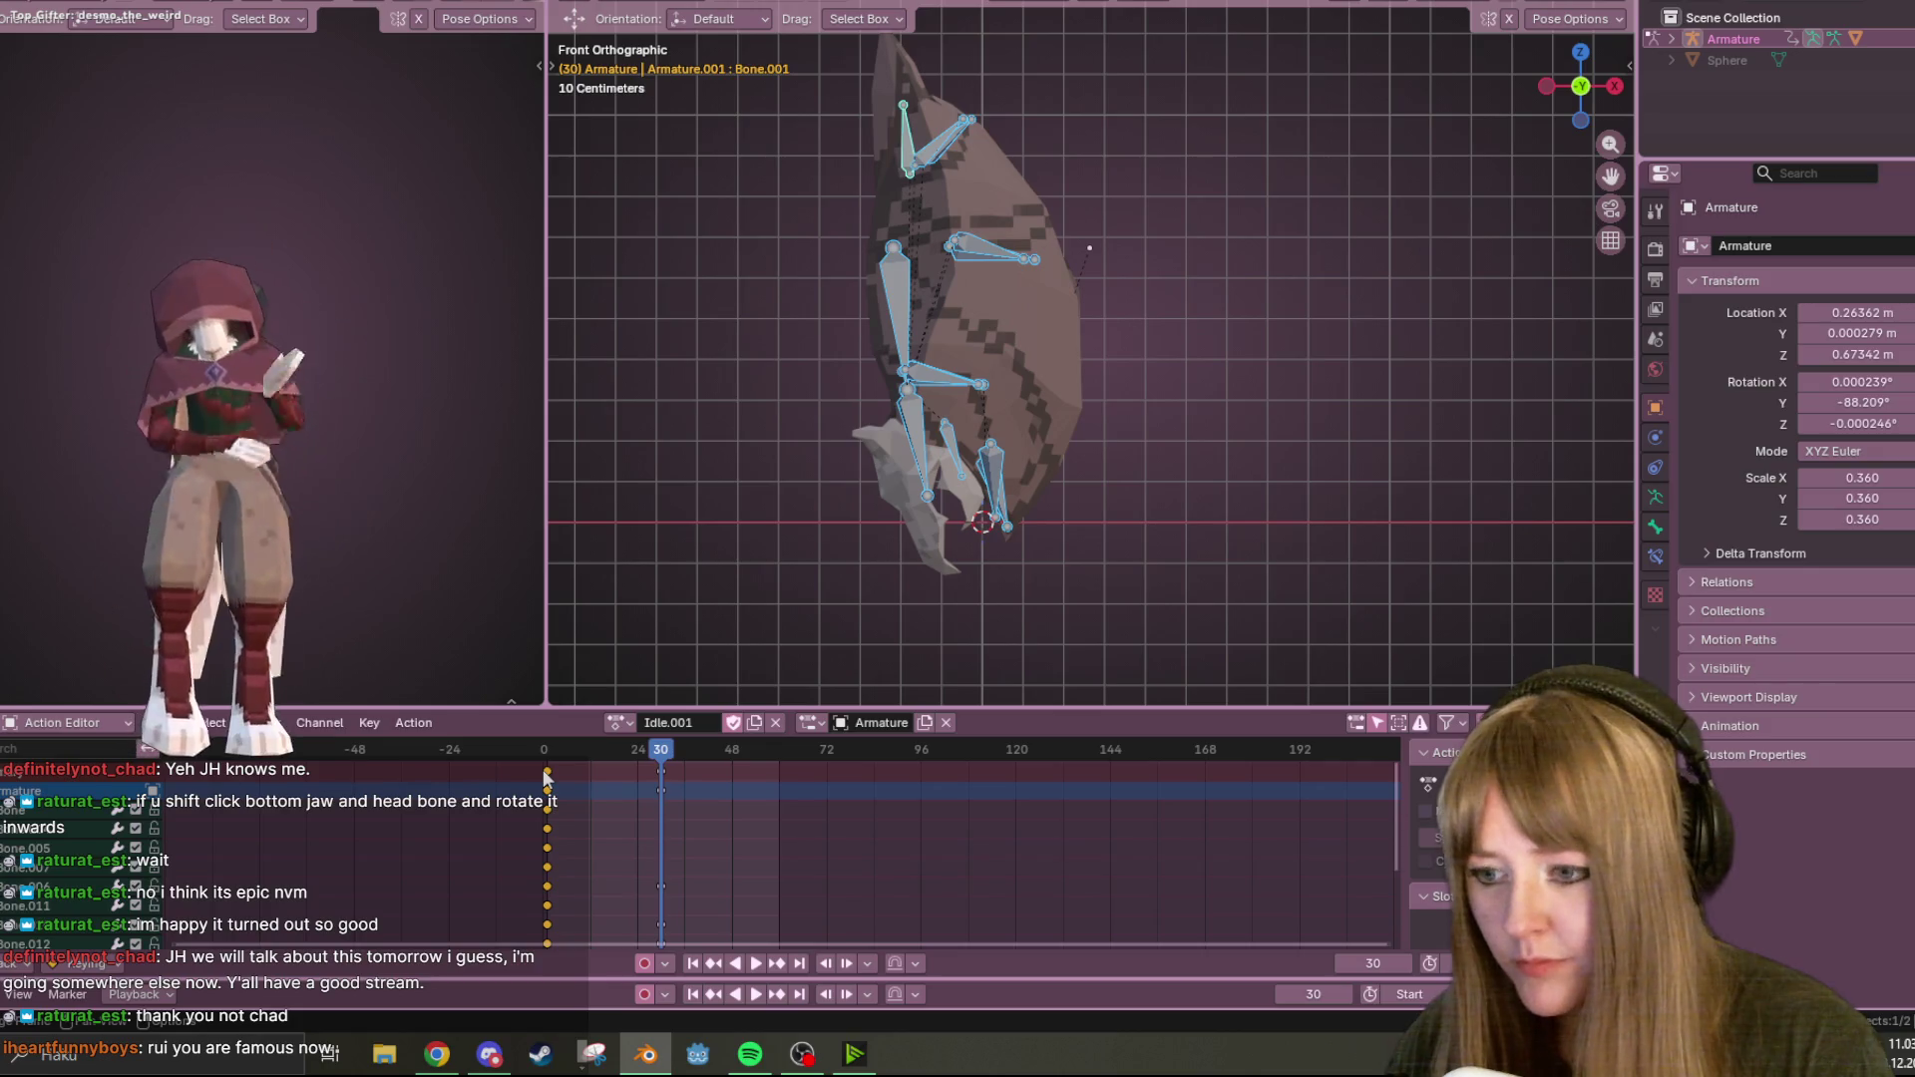
key("shift+d")
left_click(726, 798)
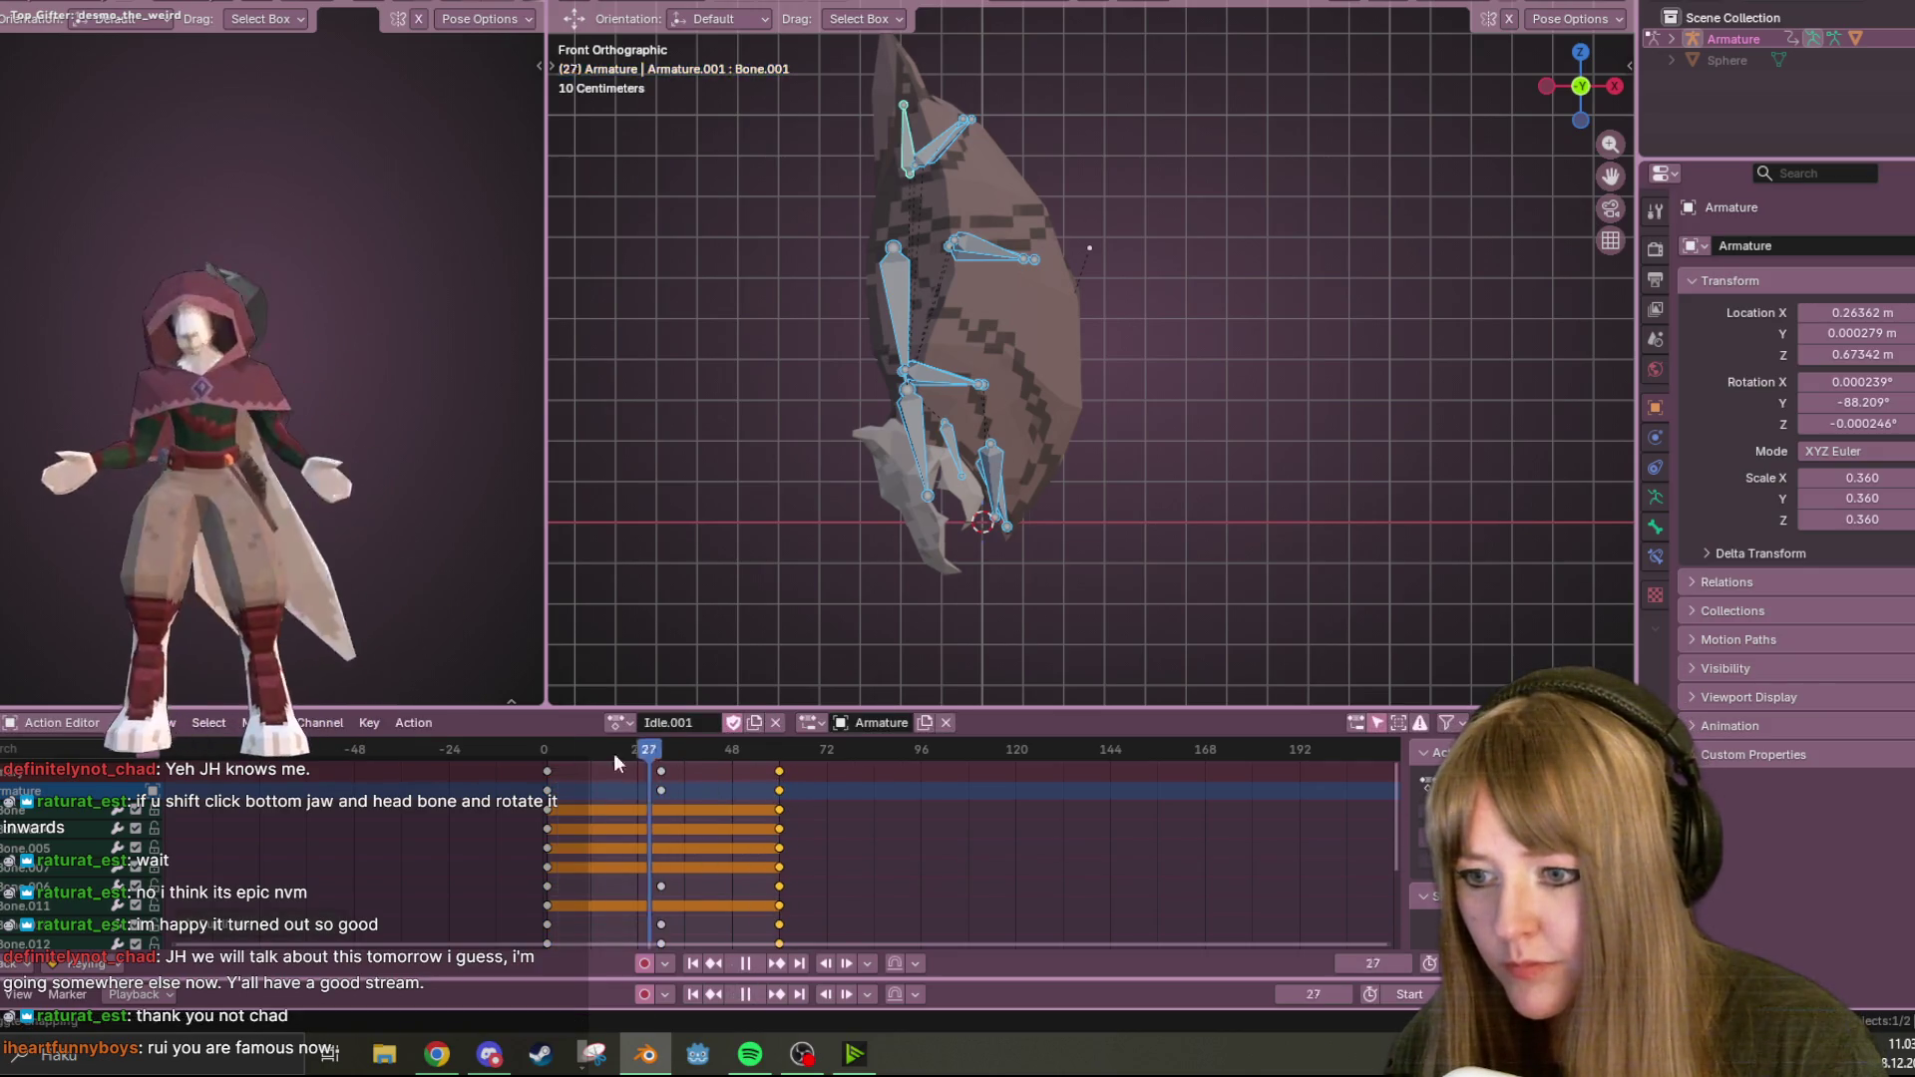
key("Escape")
left_click(753, 964)
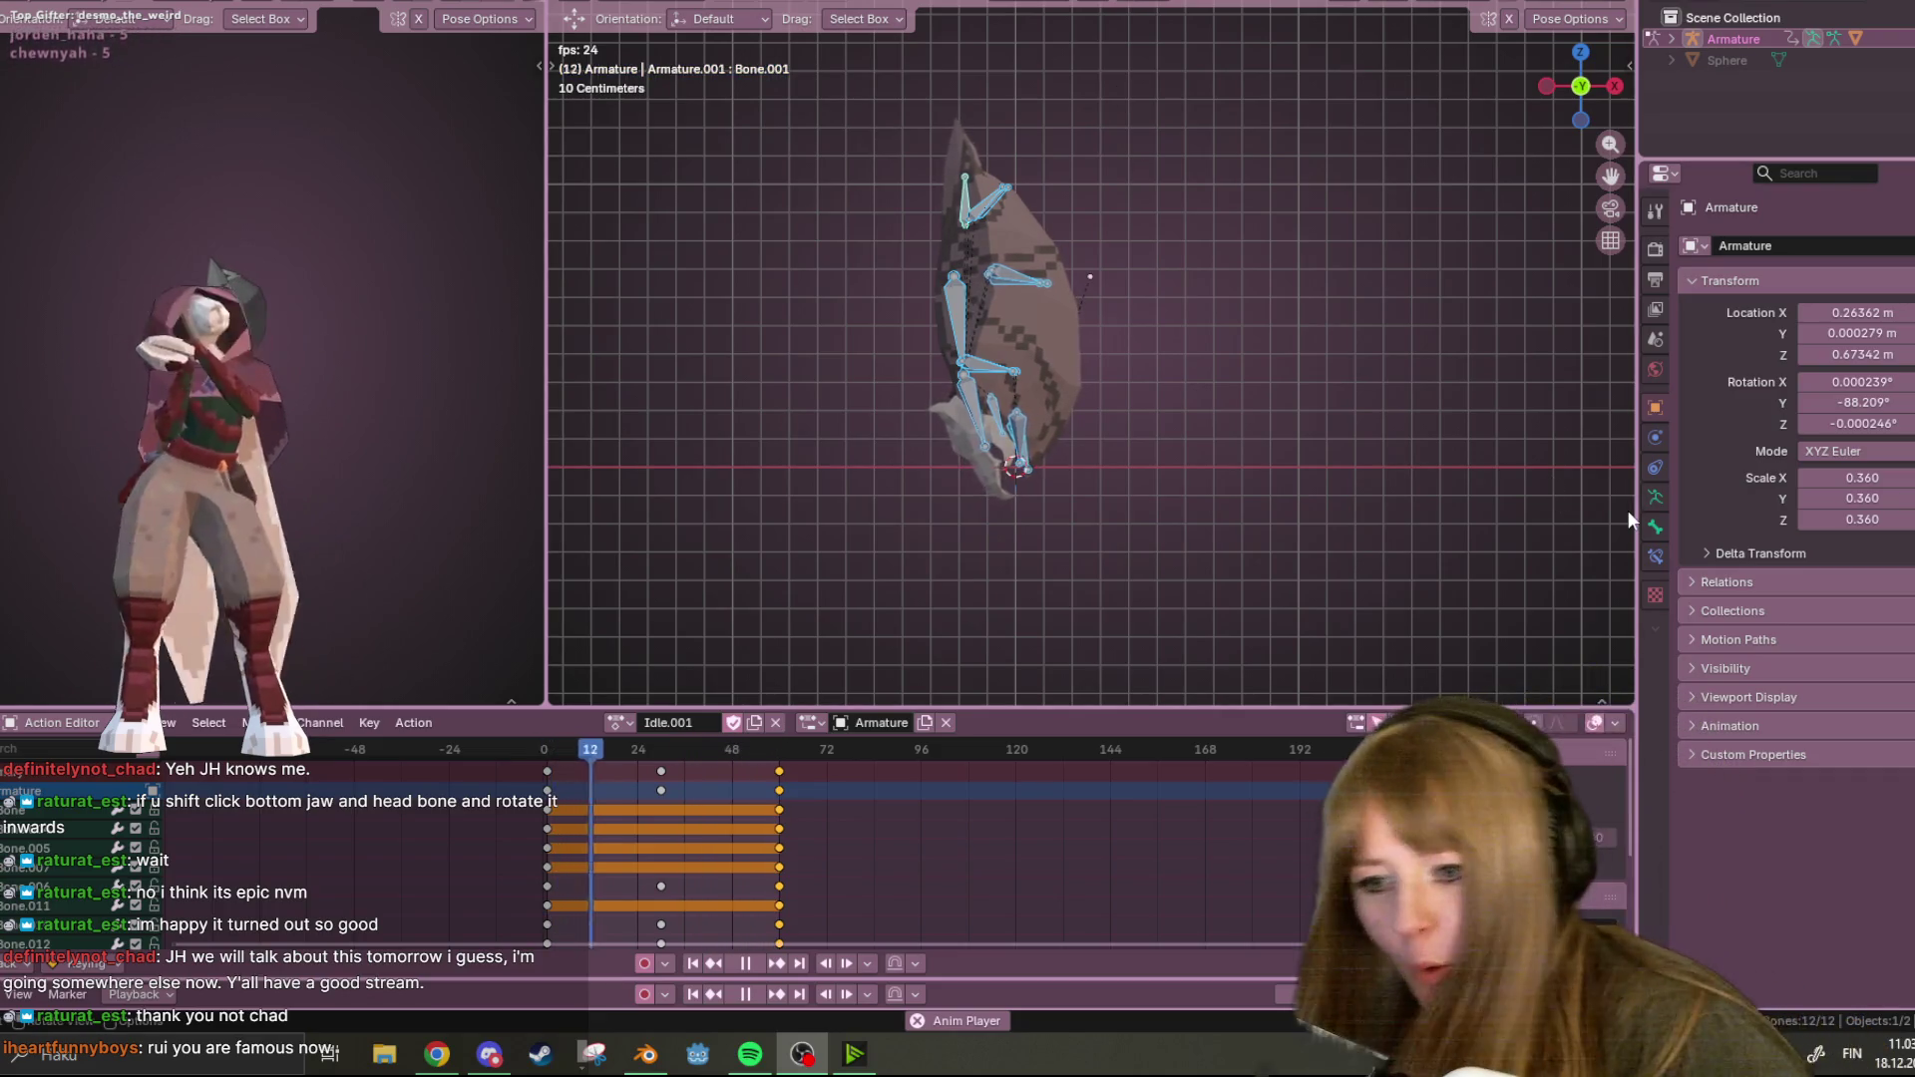
Orbit, pan and zoom around the creature from several sides while Idle.001 loops.
mouse_move(1103, 408)
middle_mouse_down()
mouse_move(702, 240)
mouse_move(592, 397)
mouse_move(1275, 319)
mouse_move(877, 512)
mouse_move(618, 419)
mouse_move(1081, 422)
mouse_move(1153, 309)
mouse_move(975, 353)
mouse_move(1195, 413)
mouse_move(1269, 316)
mouse_move(1363, 320)
mouse_move(1399, 359)
mouse_move(958, 231)
mouse_move(1043, 184)
mouse_move(1252, 274)
mouse_move(1218, 410)
mouse_move(1043, 399)
mouse_move(1123, 283)
mouse_move(775, 363)
mouse_move(924, 225)
mouse_move(1024, 203)
mouse_move(1423, 200)
mouse_move(1081, 153)
mouse_move(1183, 169)
middle_mouse_up()
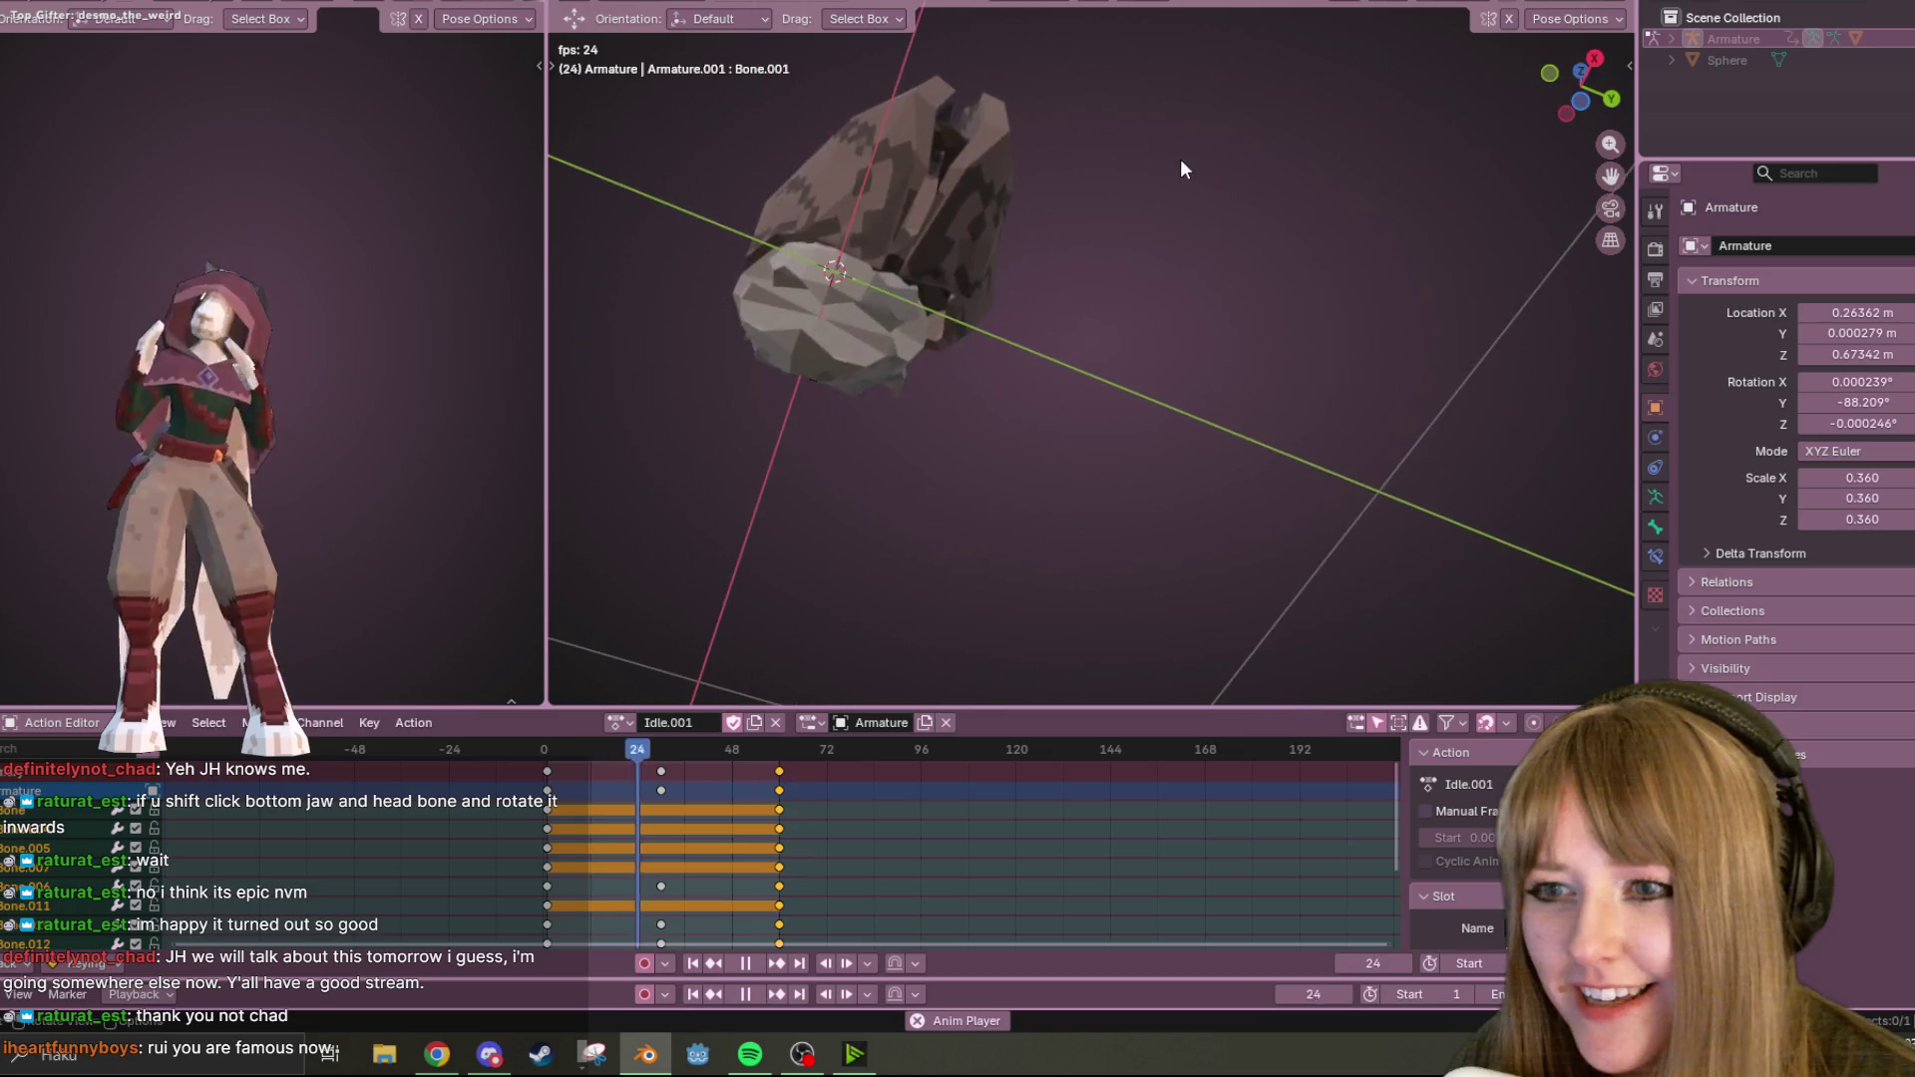
left_click(1594, 79)
scroll(1496, 137, "down", 4)
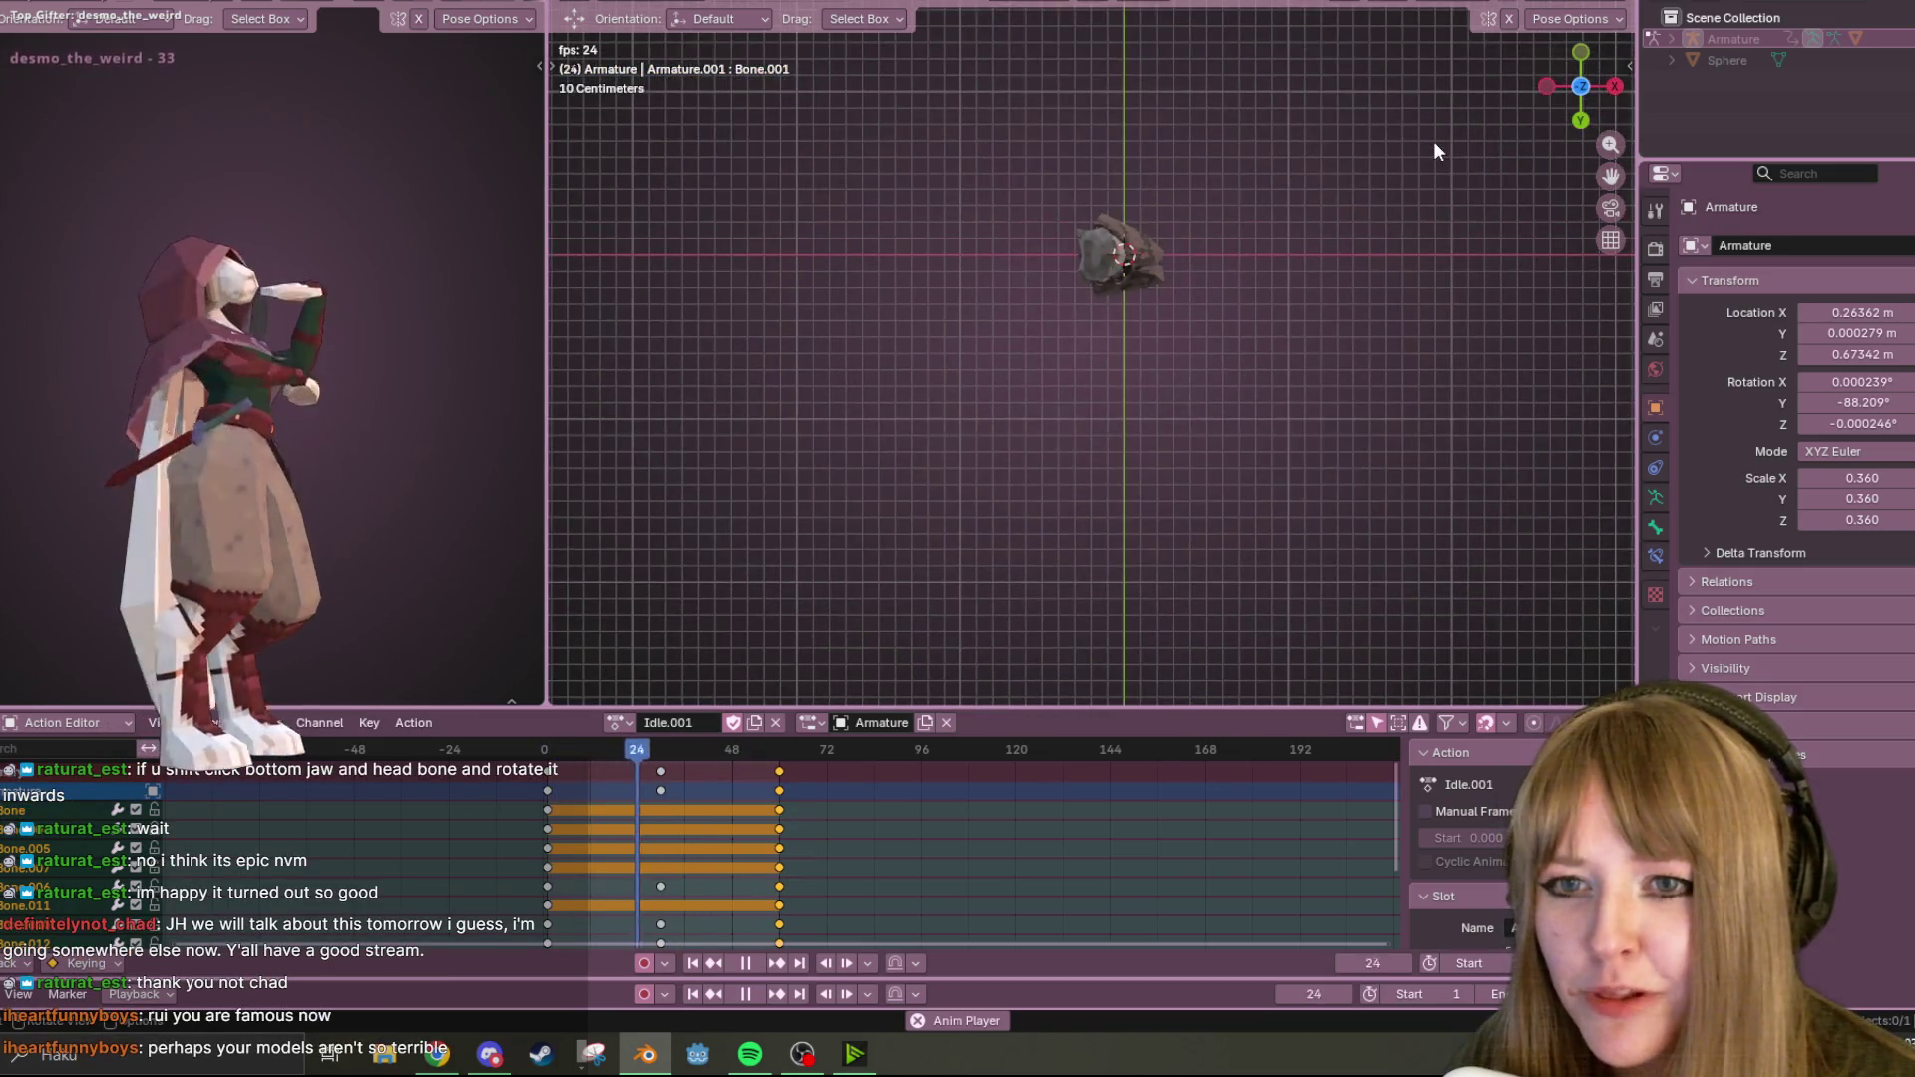
middle_click_drag(1434, 142, 1316, 138, "shift")
scroll(1314, 137, "up", 2)
scroll(1257, 160, "up", 3, "shift")
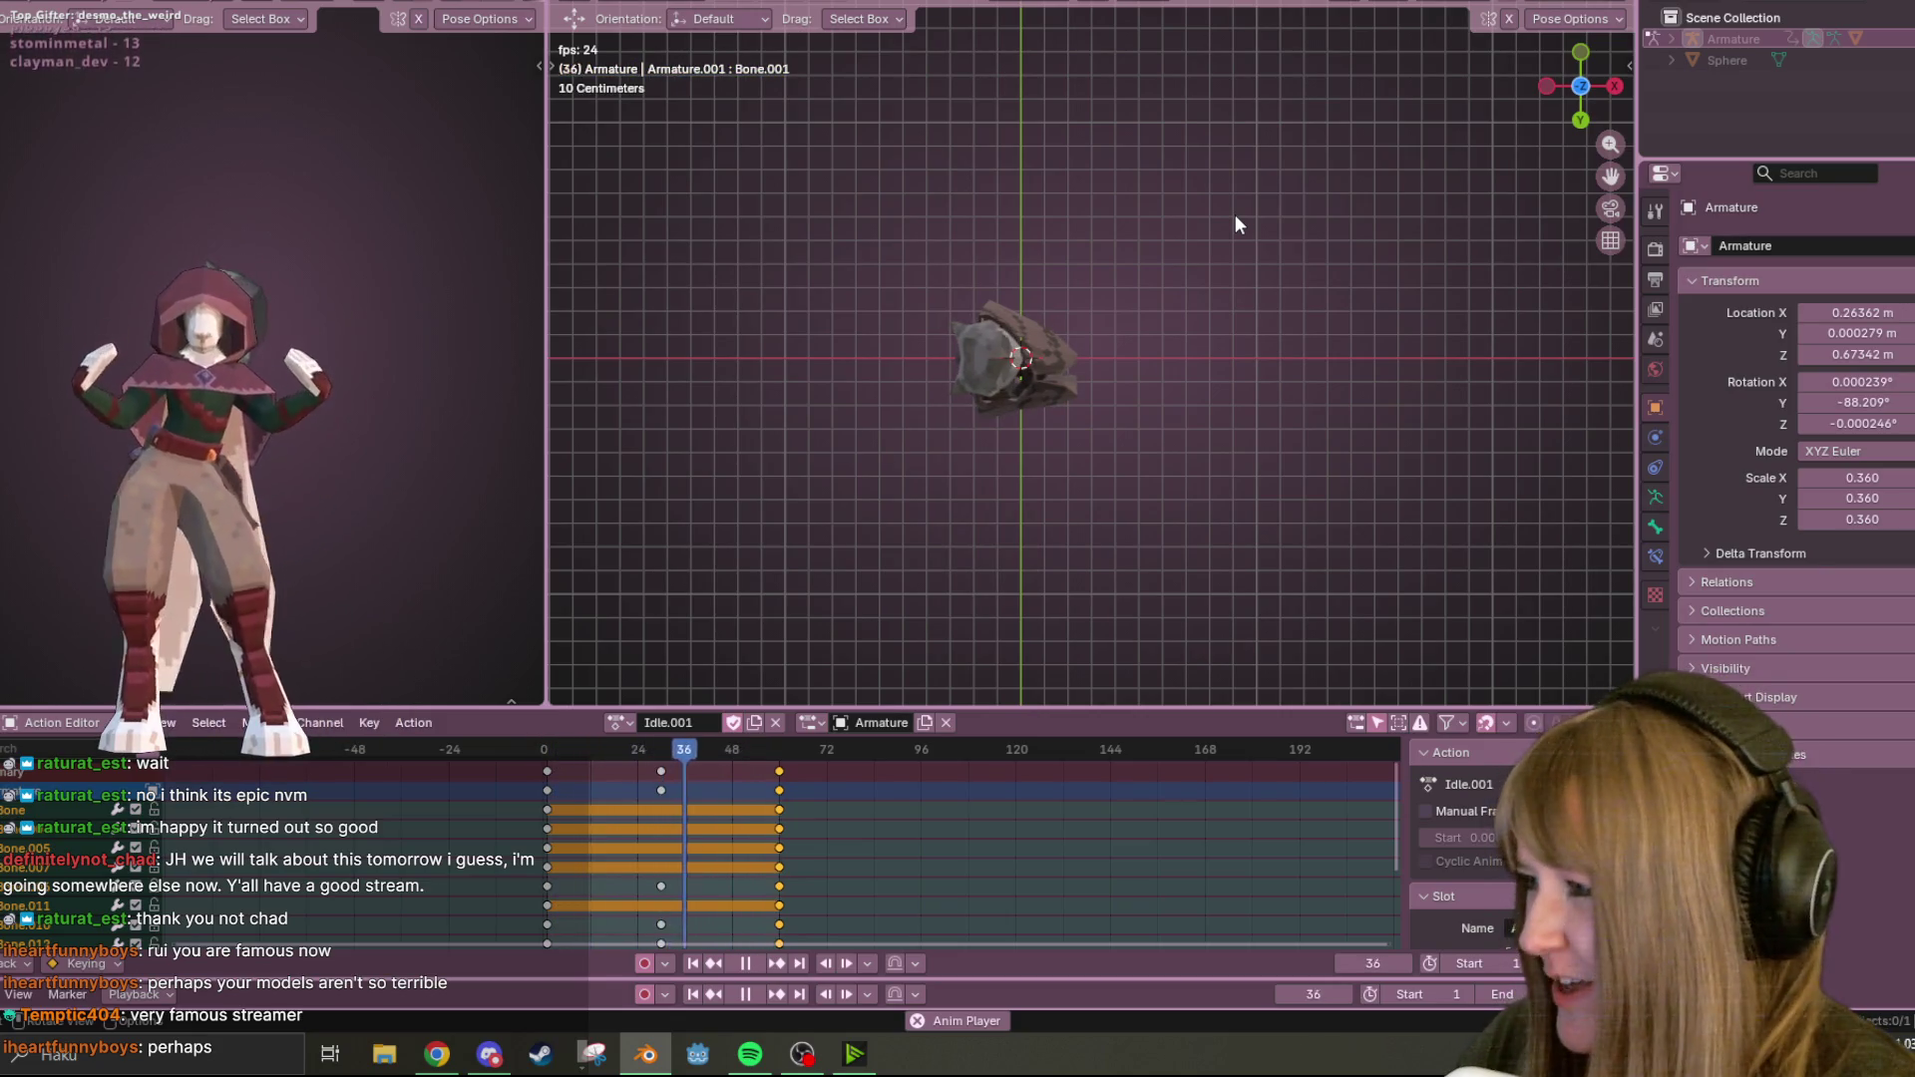
mouse_move(1295, 159)
middle_mouse_down()
mouse_move(1298, 343)
mouse_move(1139, 249)
mouse_move(1286, 245)
mouse_move(1002, 217)
mouse_move(690, 281)
mouse_move(351, 219)
middle_mouse_up()
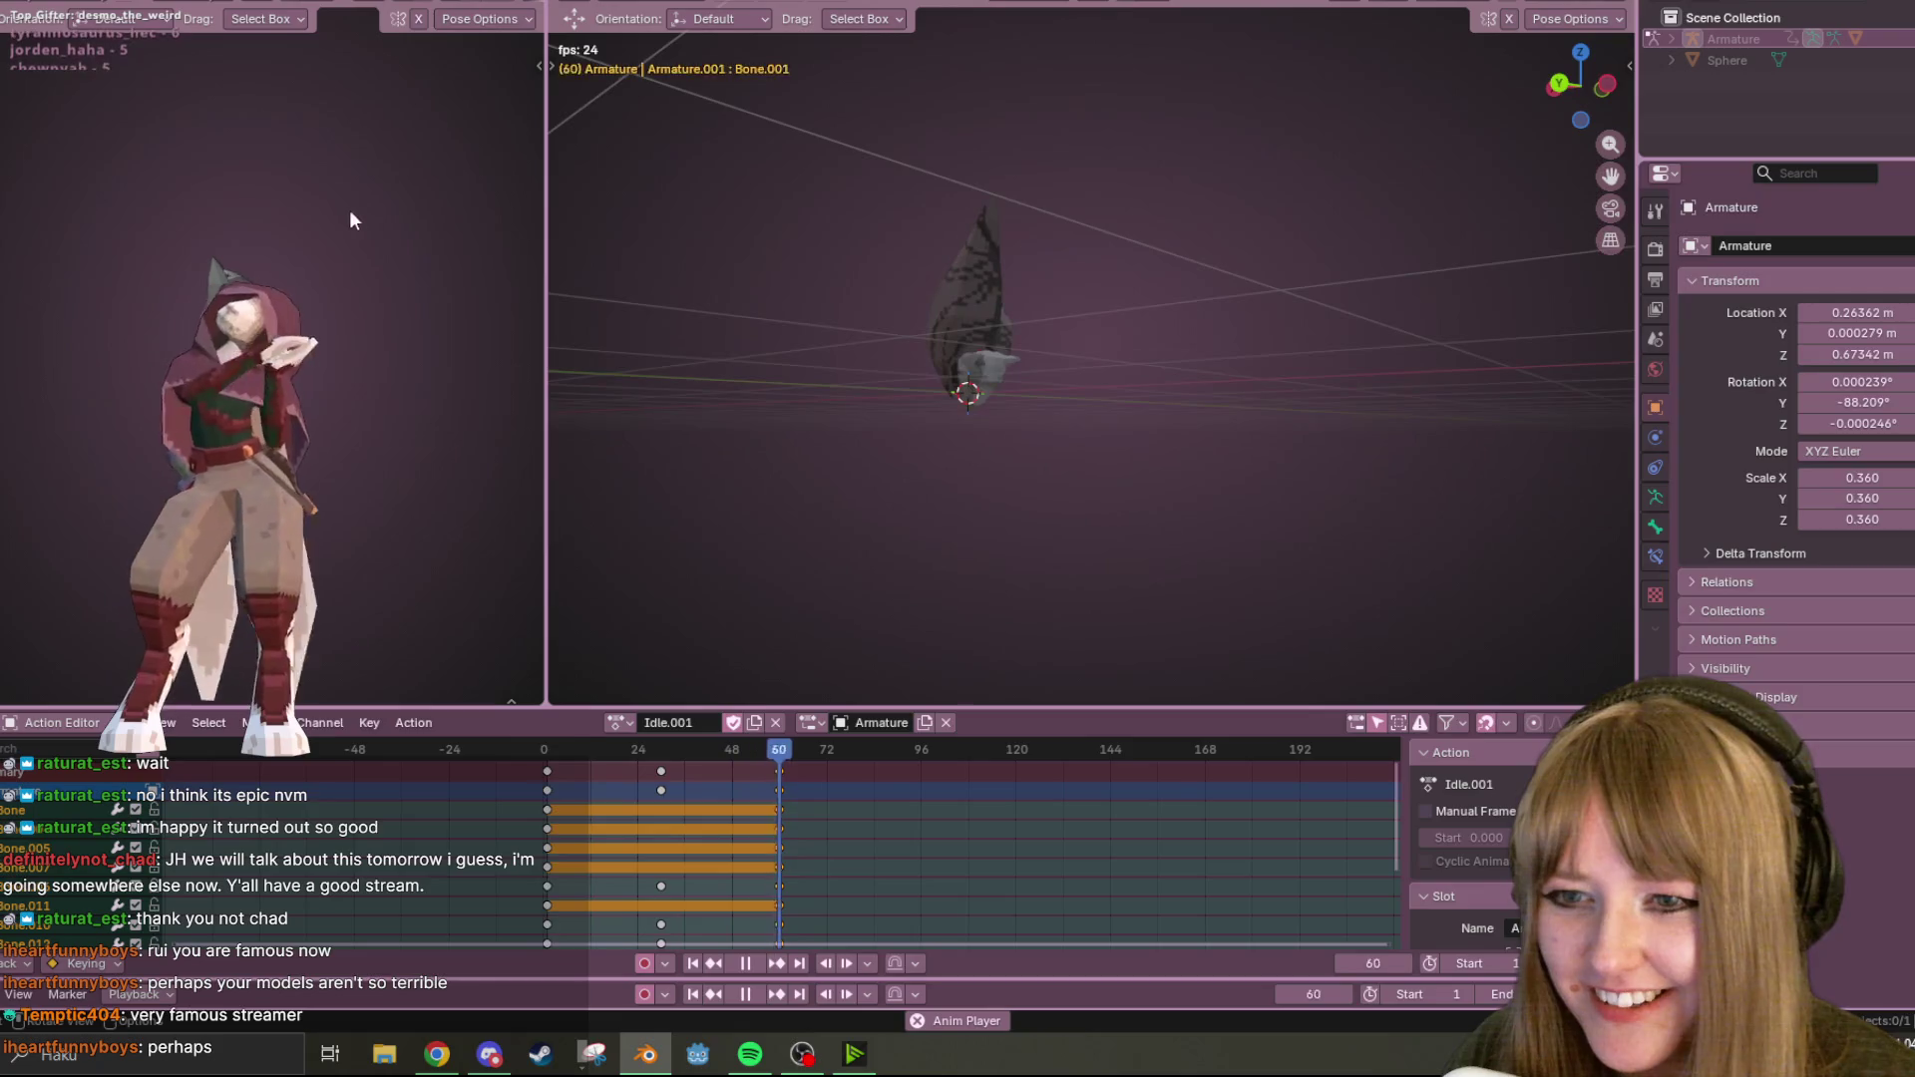
mouse_move(1194, 302)
middle_mouse_down()
mouse_move(996, 335)
mouse_move(1058, 199)
mouse_move(1185, 339)
mouse_move(1159, 138)
mouse_move(1081, 124)
mouse_move(1193, 201)
mouse_move(1163, 259)
mouse_move(1242, 147)
mouse_move(1207, 99)
mouse_move(1147, 258)
mouse_move(931, 299)
mouse_move(575, 195)
mouse_move(1372, 287)
mouse_move(1219, 349)
mouse_move(1421, 578)
mouse_move(1286, 375)
mouse_move(1256, 285)
mouse_move(735, 350)
mouse_move(1466, 355)
mouse_move(1143, 359)
middle_mouse_up()
mouse_move(1008, 280)
middle_mouse_down()
mouse_move(1319, 224)
mouse_move(901, 167)
mouse_move(876, 123)
mouse_move(734, 262)
mouse_move(1502, 235)
mouse_move(1121, 277)
mouse_move(1014, 243)
mouse_move(1034, 315)
mouse_move(1464, 458)
mouse_move(1337, 336)
mouse_move(812, 412)
mouse_move(773, 399)
mouse_move(1067, 431)
mouse_move(1059, 357)
mouse_move(1033, 299)
mouse_move(1003, 291)
mouse_move(998, 317)
mouse_move(662, 375)
mouse_move(1616, 379)
mouse_move(1199, 412)
mouse_move(930, 359)
mouse_move(883, 66)
mouse_move(966, 125)
mouse_move(1118, 329)
mouse_move(1277, 607)
mouse_move(1620, 576)
mouse_move(1340, 432)
mouse_move(752, 389)
mouse_move(782, 368)
mouse_move(1295, 457)
mouse_move(1282, 286)
mouse_move(1184, 159)
mouse_move(1116, 248)
mouse_move(1271, 293)
middle_mouse_up()
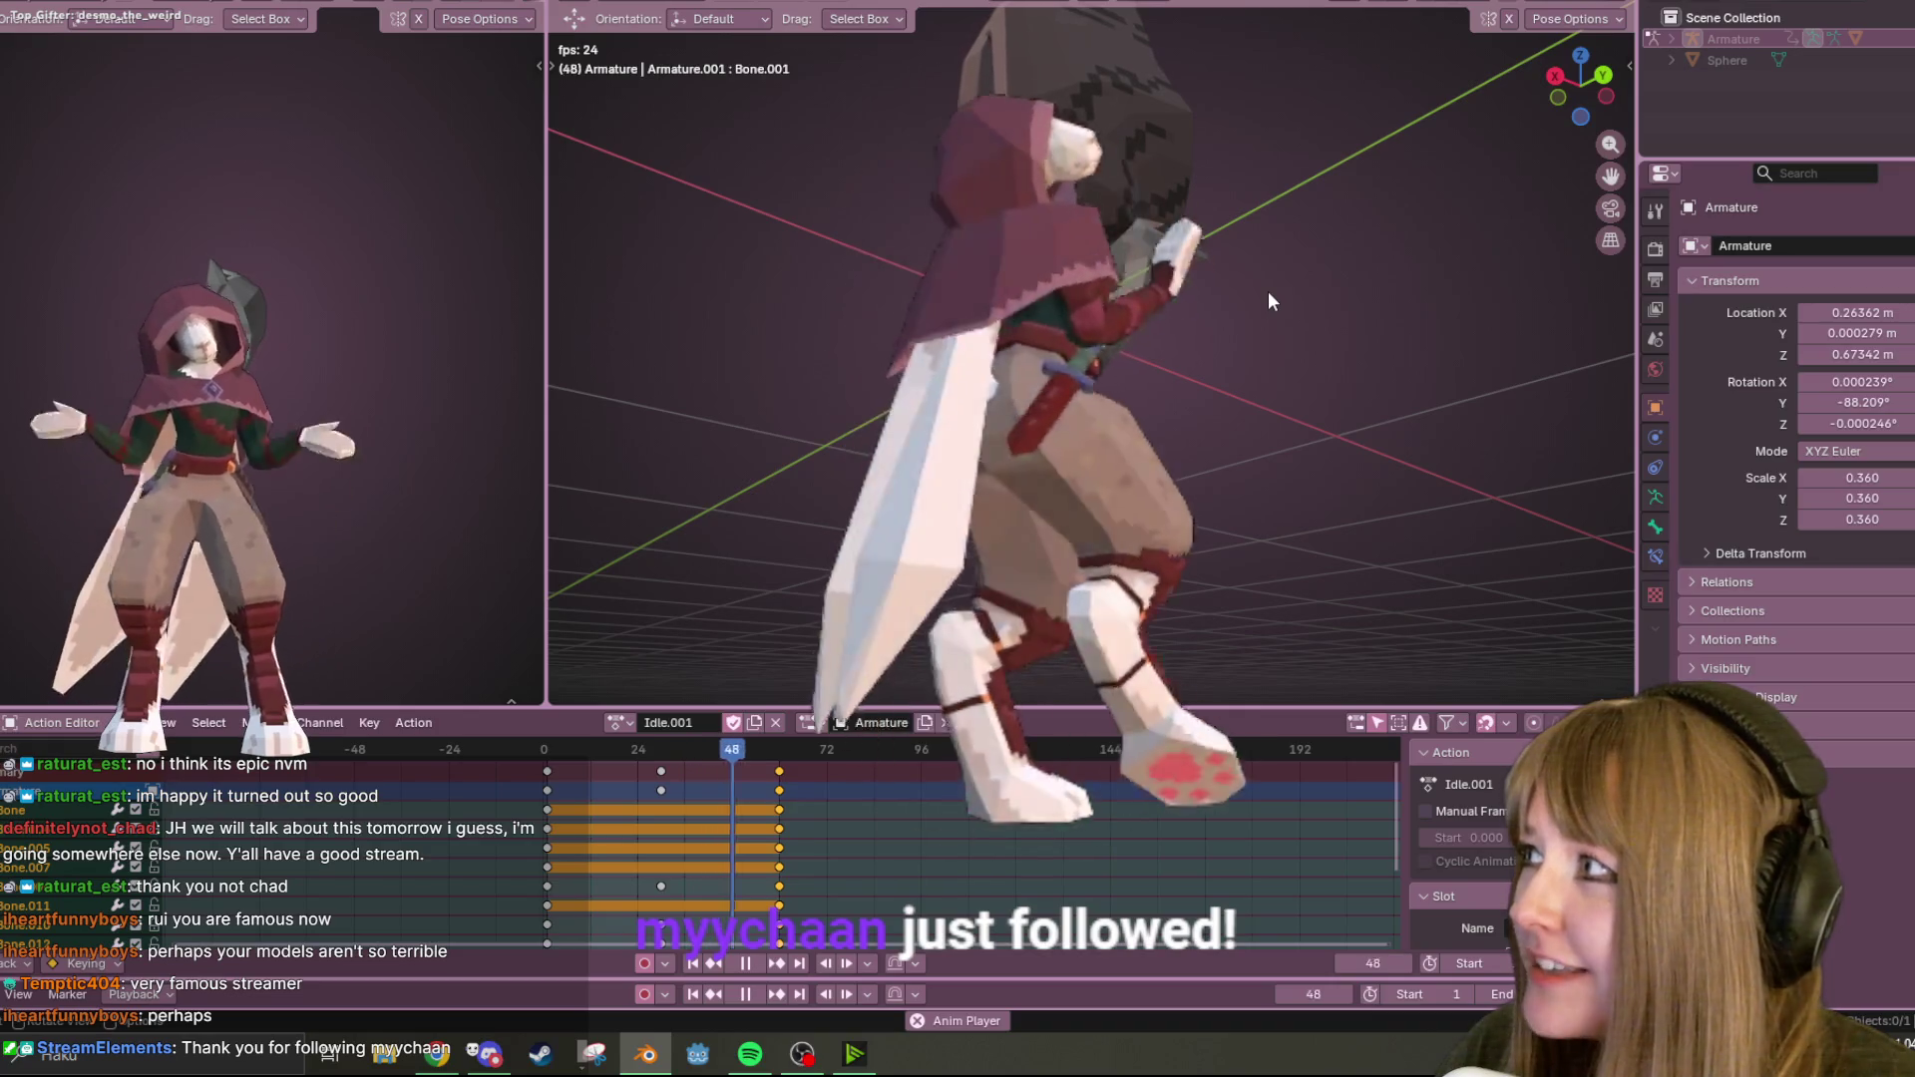
mouse_move(1267, 292)
middle_mouse_down()
mouse_move(1225, 525)
mouse_move(1284, 381)
mouse_move(1271, 204)
mouse_move(1247, 157)
mouse_move(1300, 136)
mouse_move(1261, 140)
mouse_move(1402, 214)
mouse_move(1189, 178)
mouse_move(1456, 249)
mouse_move(1297, 159)
middle_mouse_up()
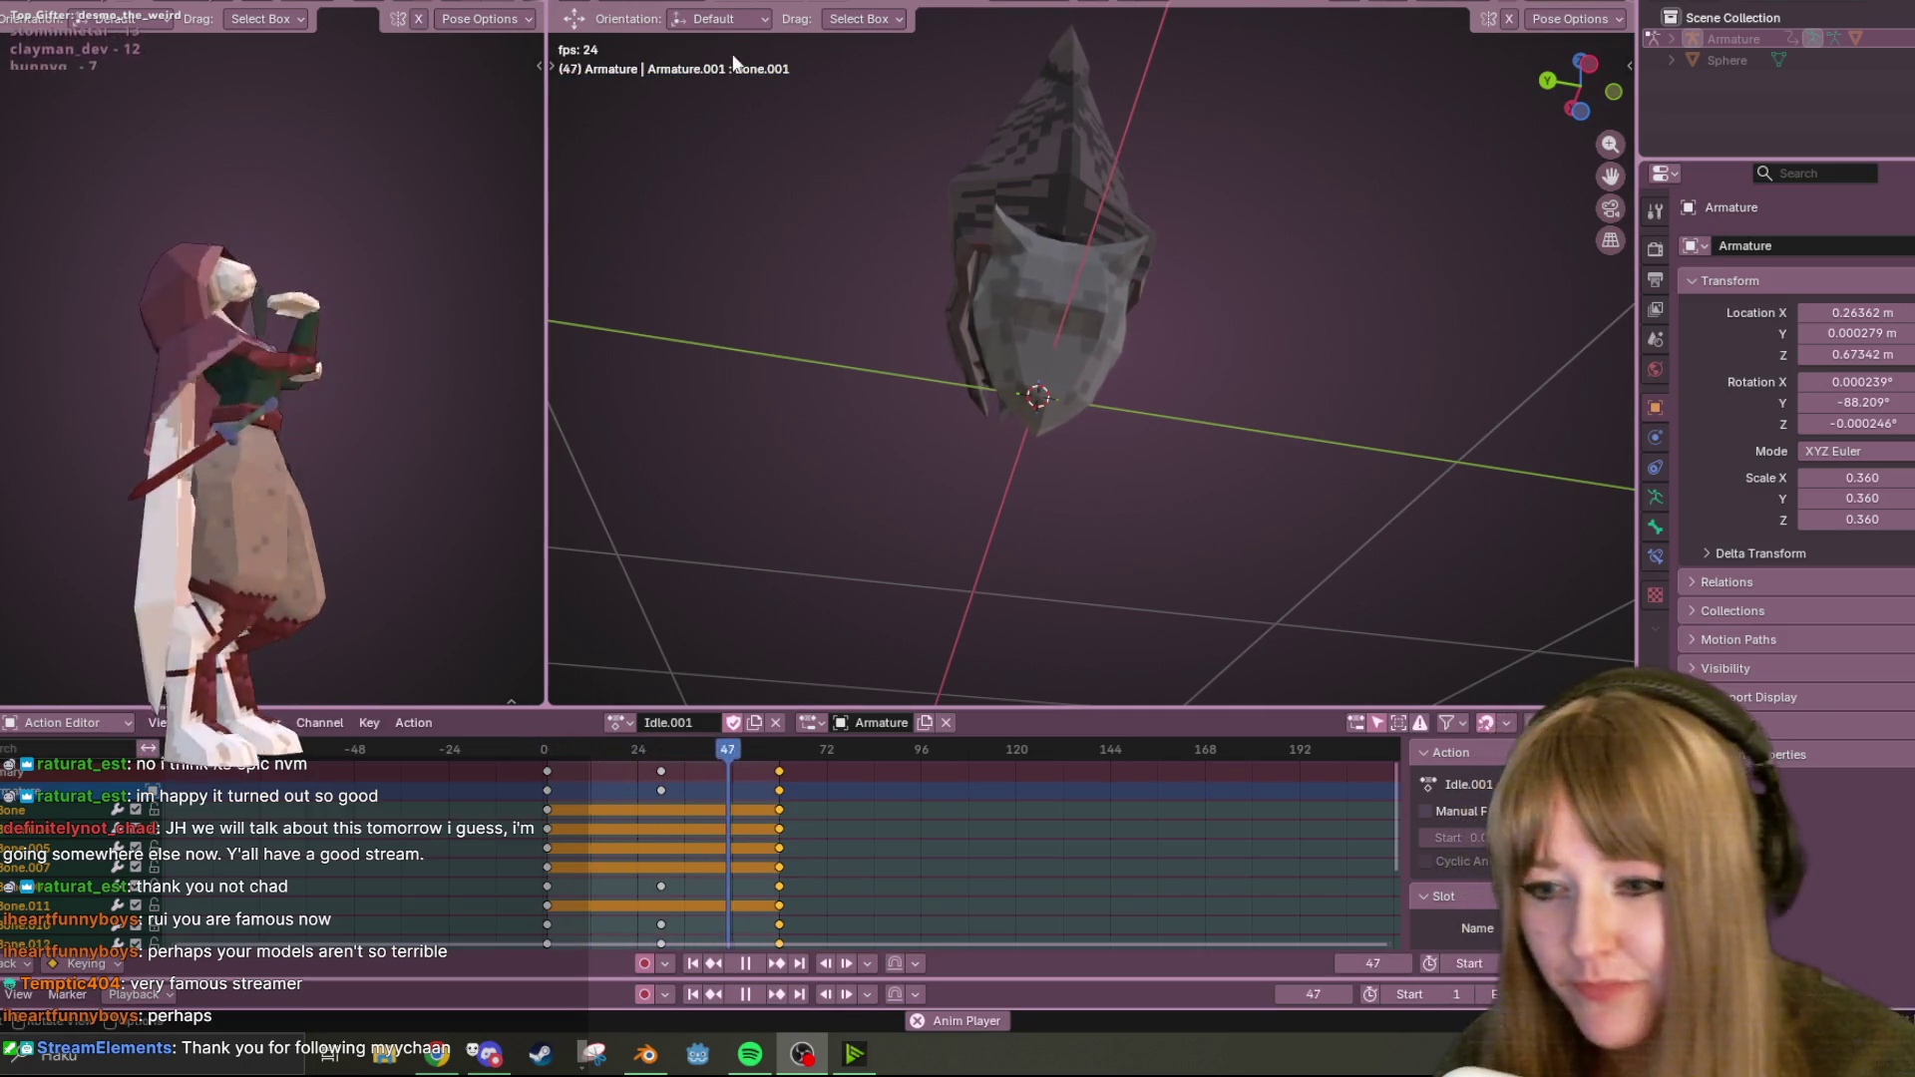
mouse_move(1382, 258)
middle_mouse_down()
mouse_move(1294, 454)
mouse_move(1066, 308)
mouse_move(1087, 344)
mouse_move(1368, 503)
mouse_move(1385, 598)
mouse_move(1119, 129)
mouse_move(1263, 172)
mouse_move(1213, 141)
mouse_move(1167, 505)
middle_mouse_up()
mouse_move(1141, 141)
middle_mouse_down()
mouse_move(1226, 471)
mouse_move(1077, 291)
mouse_move(778, 291)
mouse_move(885, 496)
mouse_move(1022, 439)
mouse_move(898, 213)
mouse_move(1239, 478)
mouse_move(1147, 277)
mouse_move(1164, 363)
mouse_move(1183, 50)
mouse_move(1292, 204)
middle_mouse_up()
mouse_move(1444, 301)
middle_mouse_down()
mouse_move(1362, 391)
mouse_move(1252, 299)
middle_mouse_up()
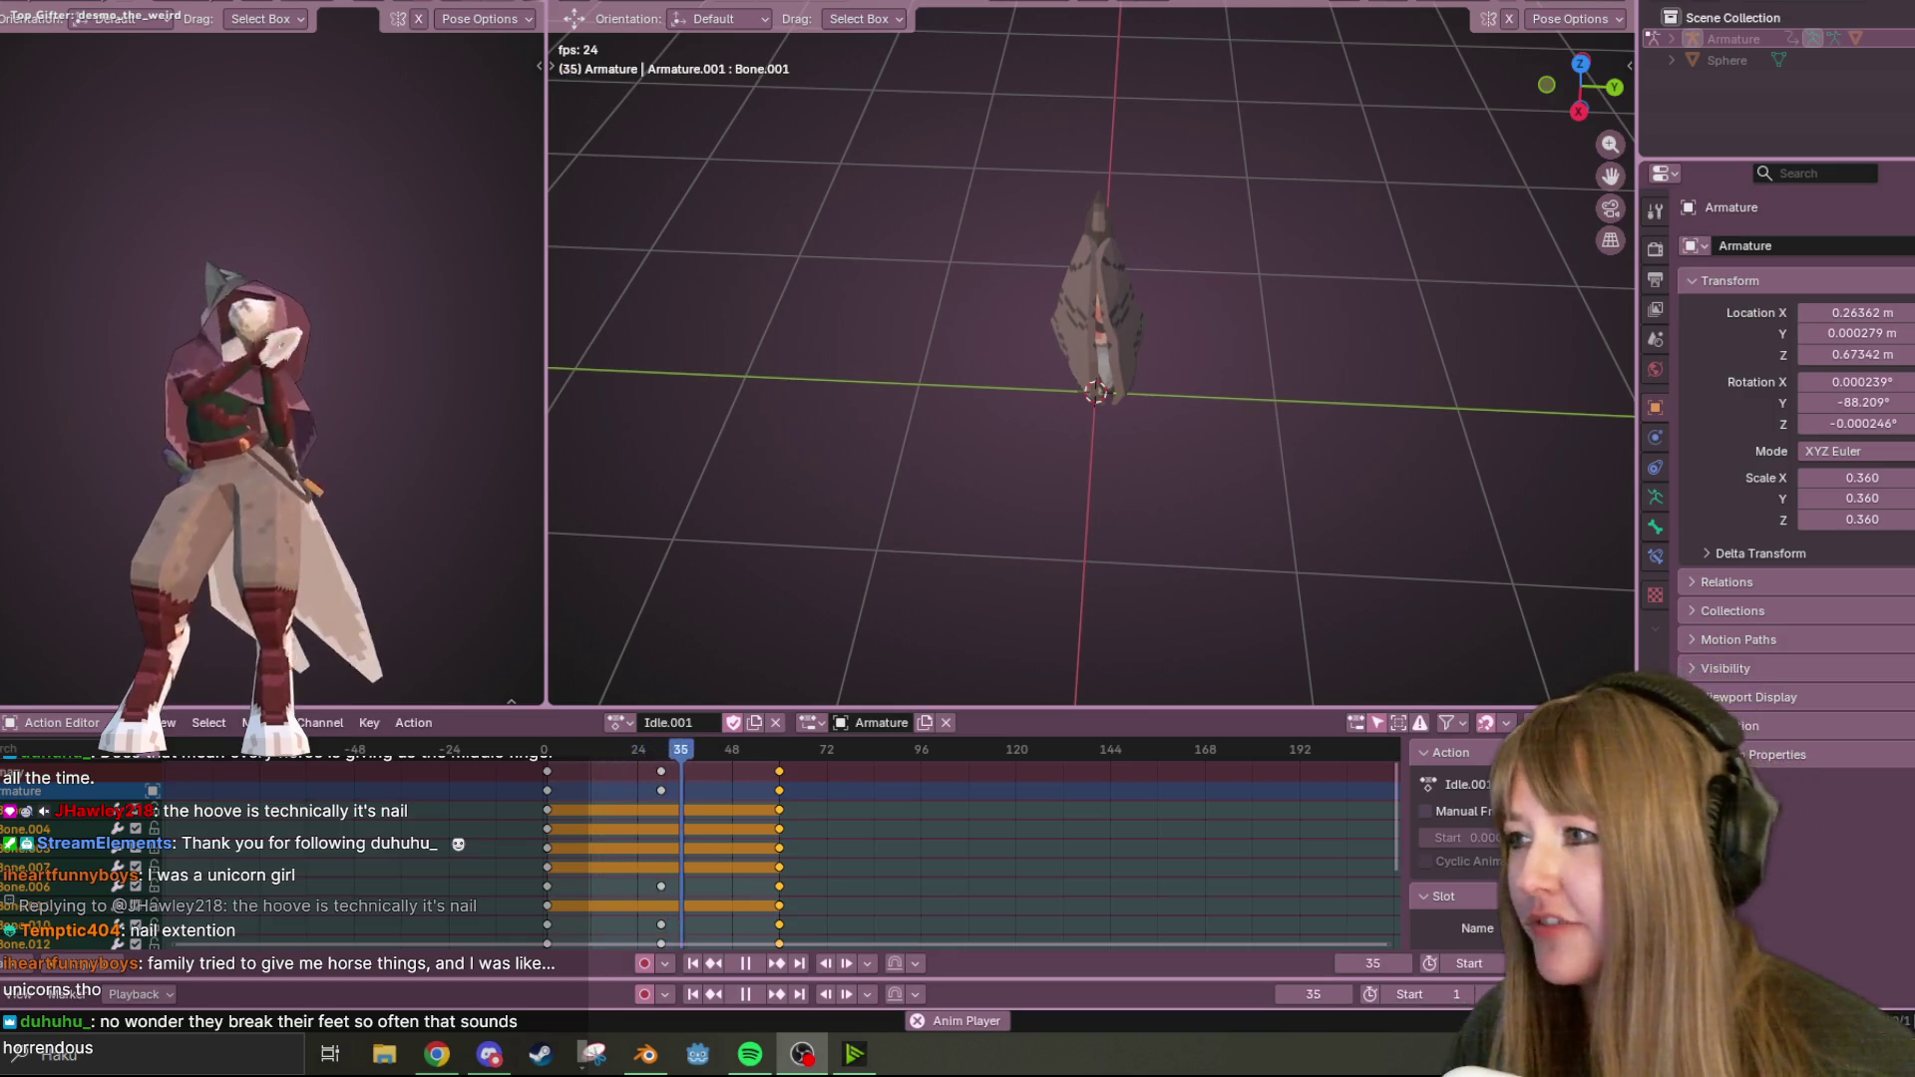
Stop Idle.001 playback at frame 36 and zoom out on the creature.
mouse_move(1406, 324)
middle_mouse_down()
mouse_move(1255, 341)
mouse_move(1094, 214)
mouse_move(1038, 236)
mouse_move(977, 319)
middle_mouse_up()
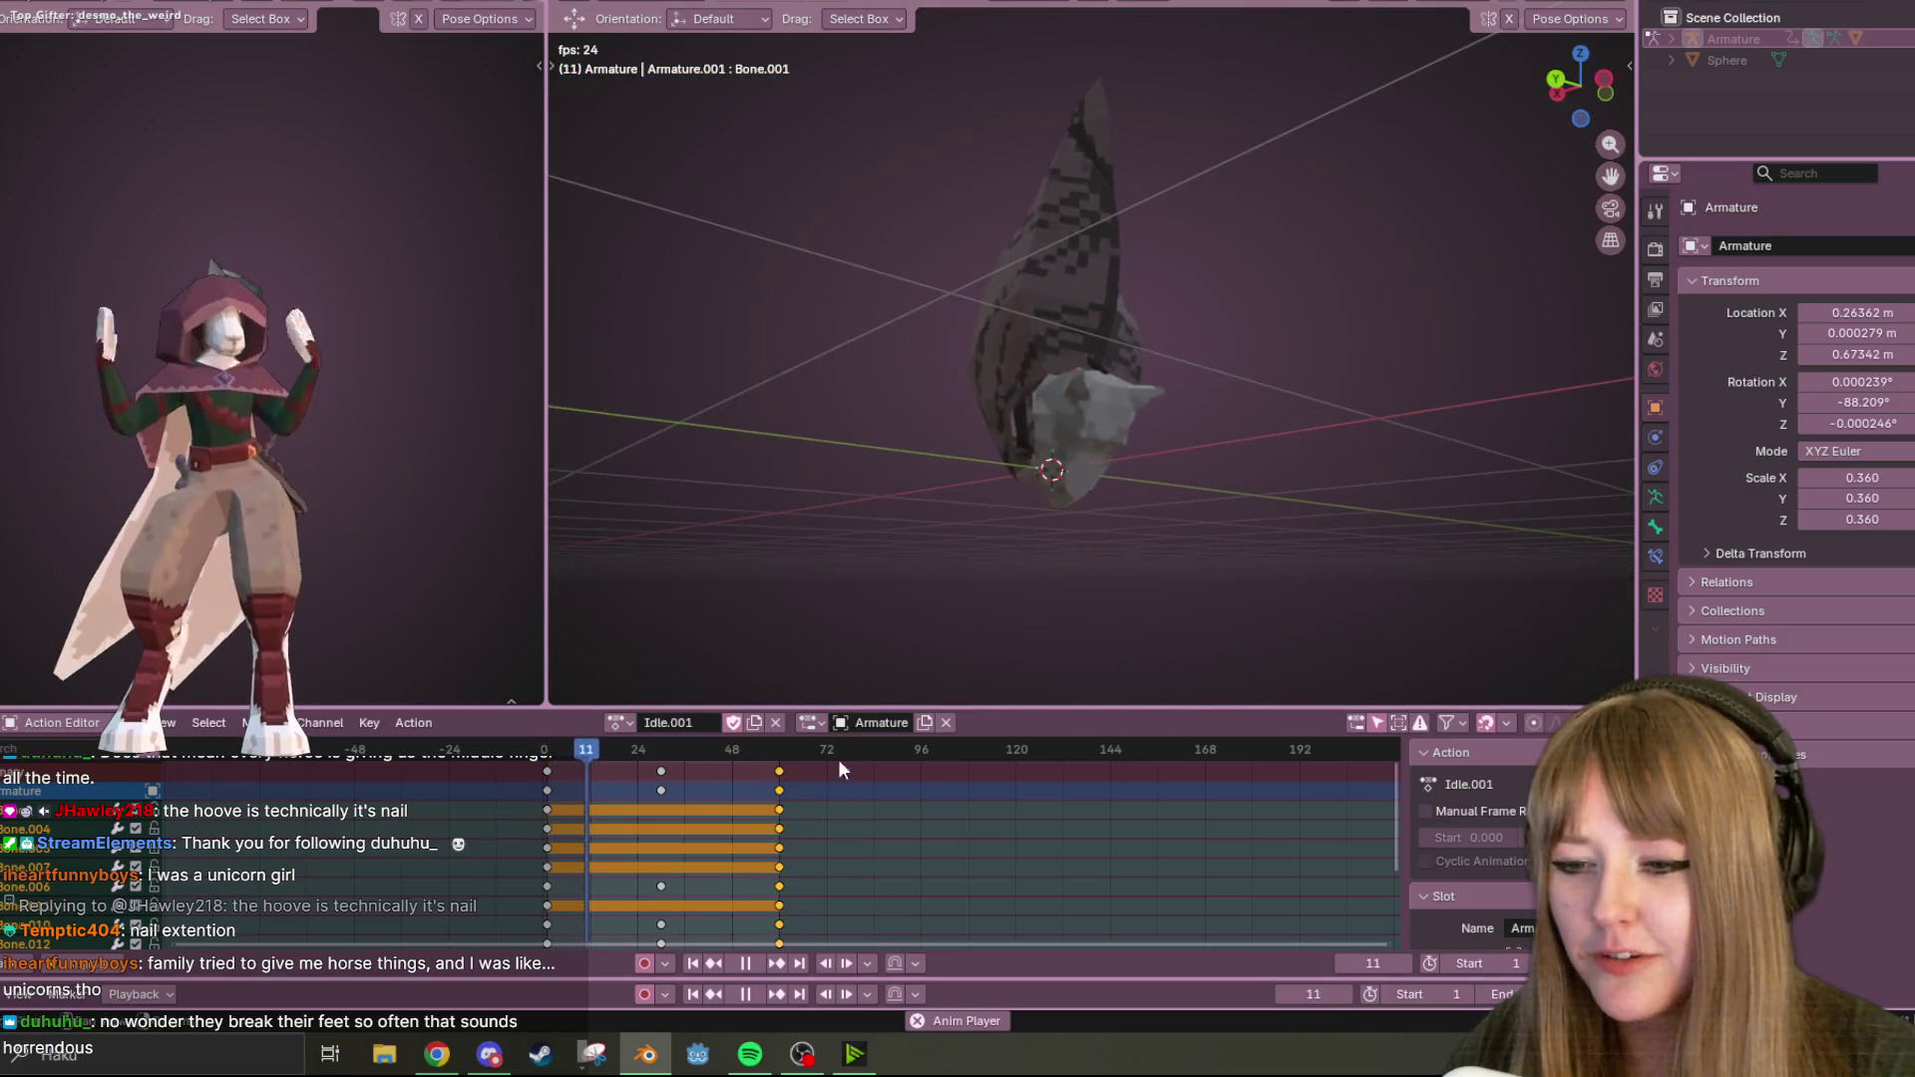
key("space")
mouse_move(1157, 419)
middle_mouse_down()
mouse_move(1008, 407)
mouse_move(1064, 242)
middle_mouse_up()
scroll(1008, 407, "down", 3)
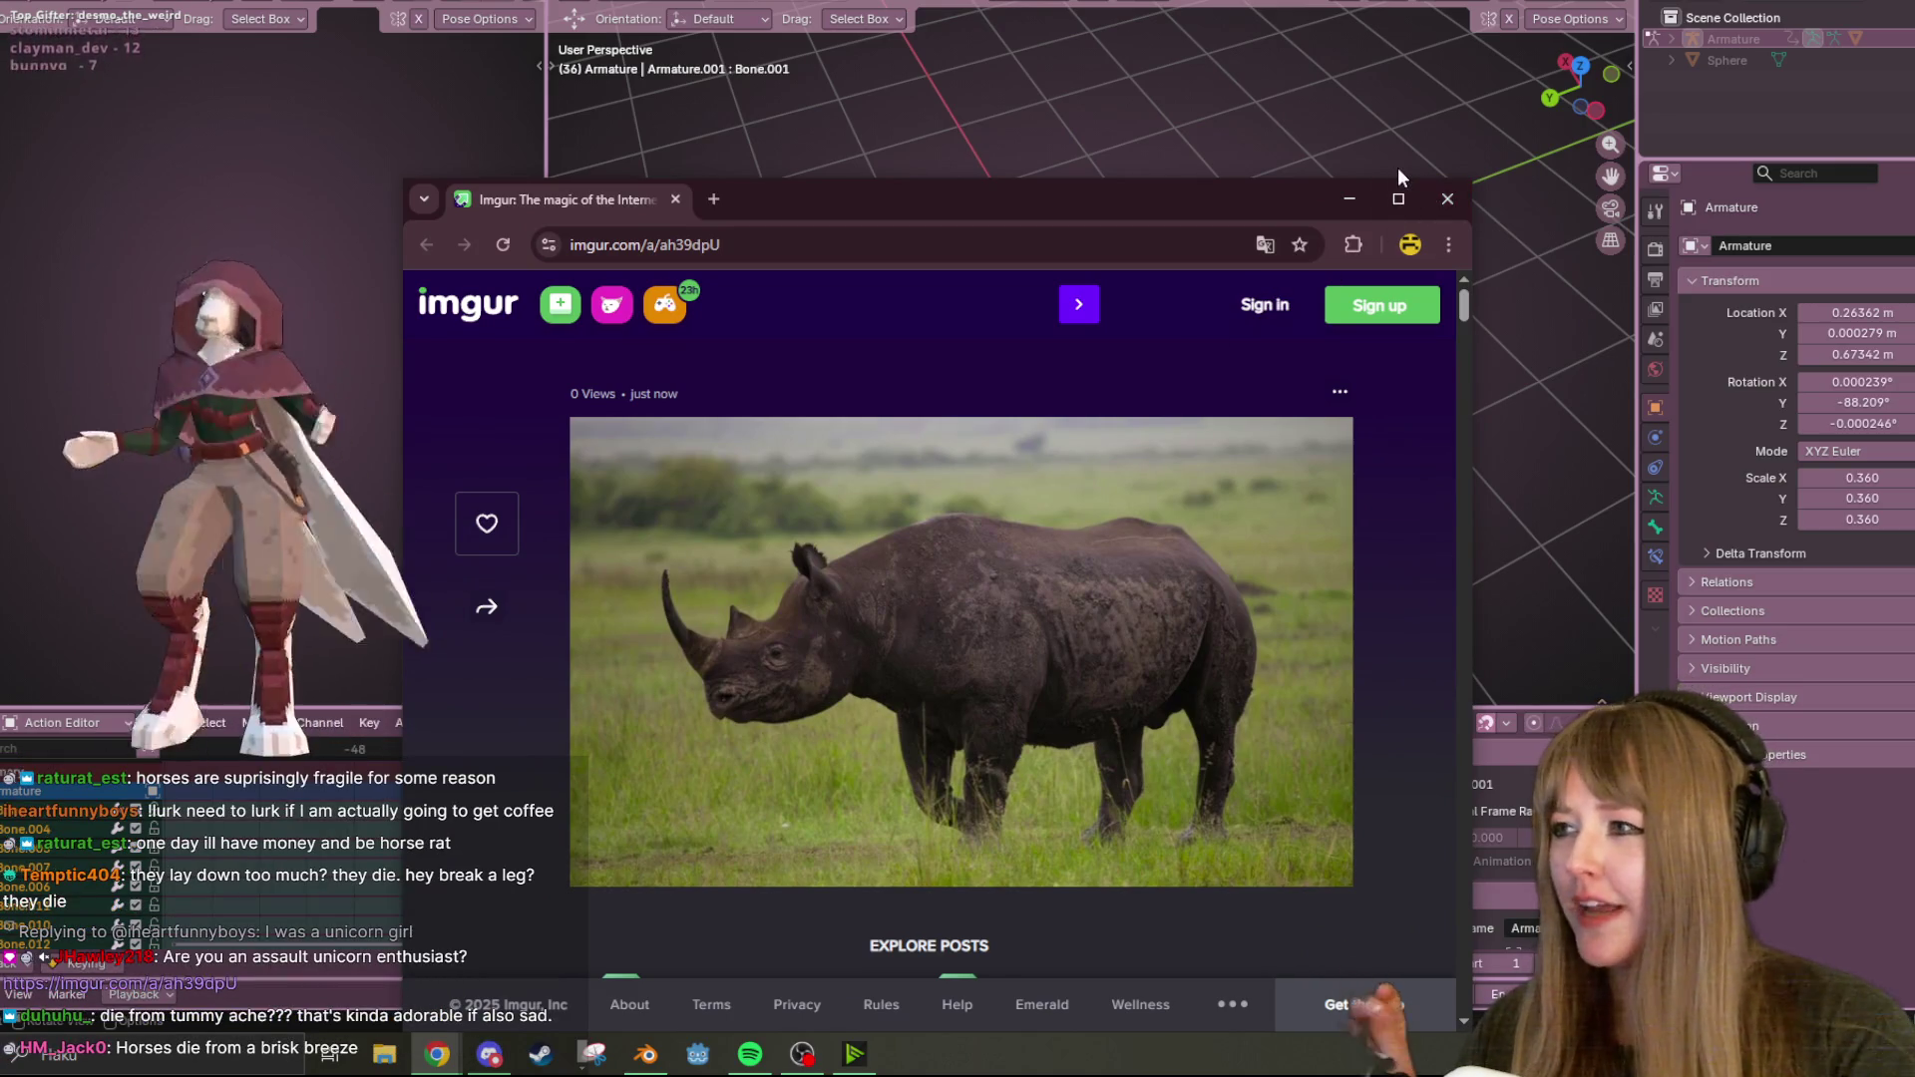
Close the Chrome window showing the Imgur rhinoceros post to return to Blender.
left_click(1447, 199)
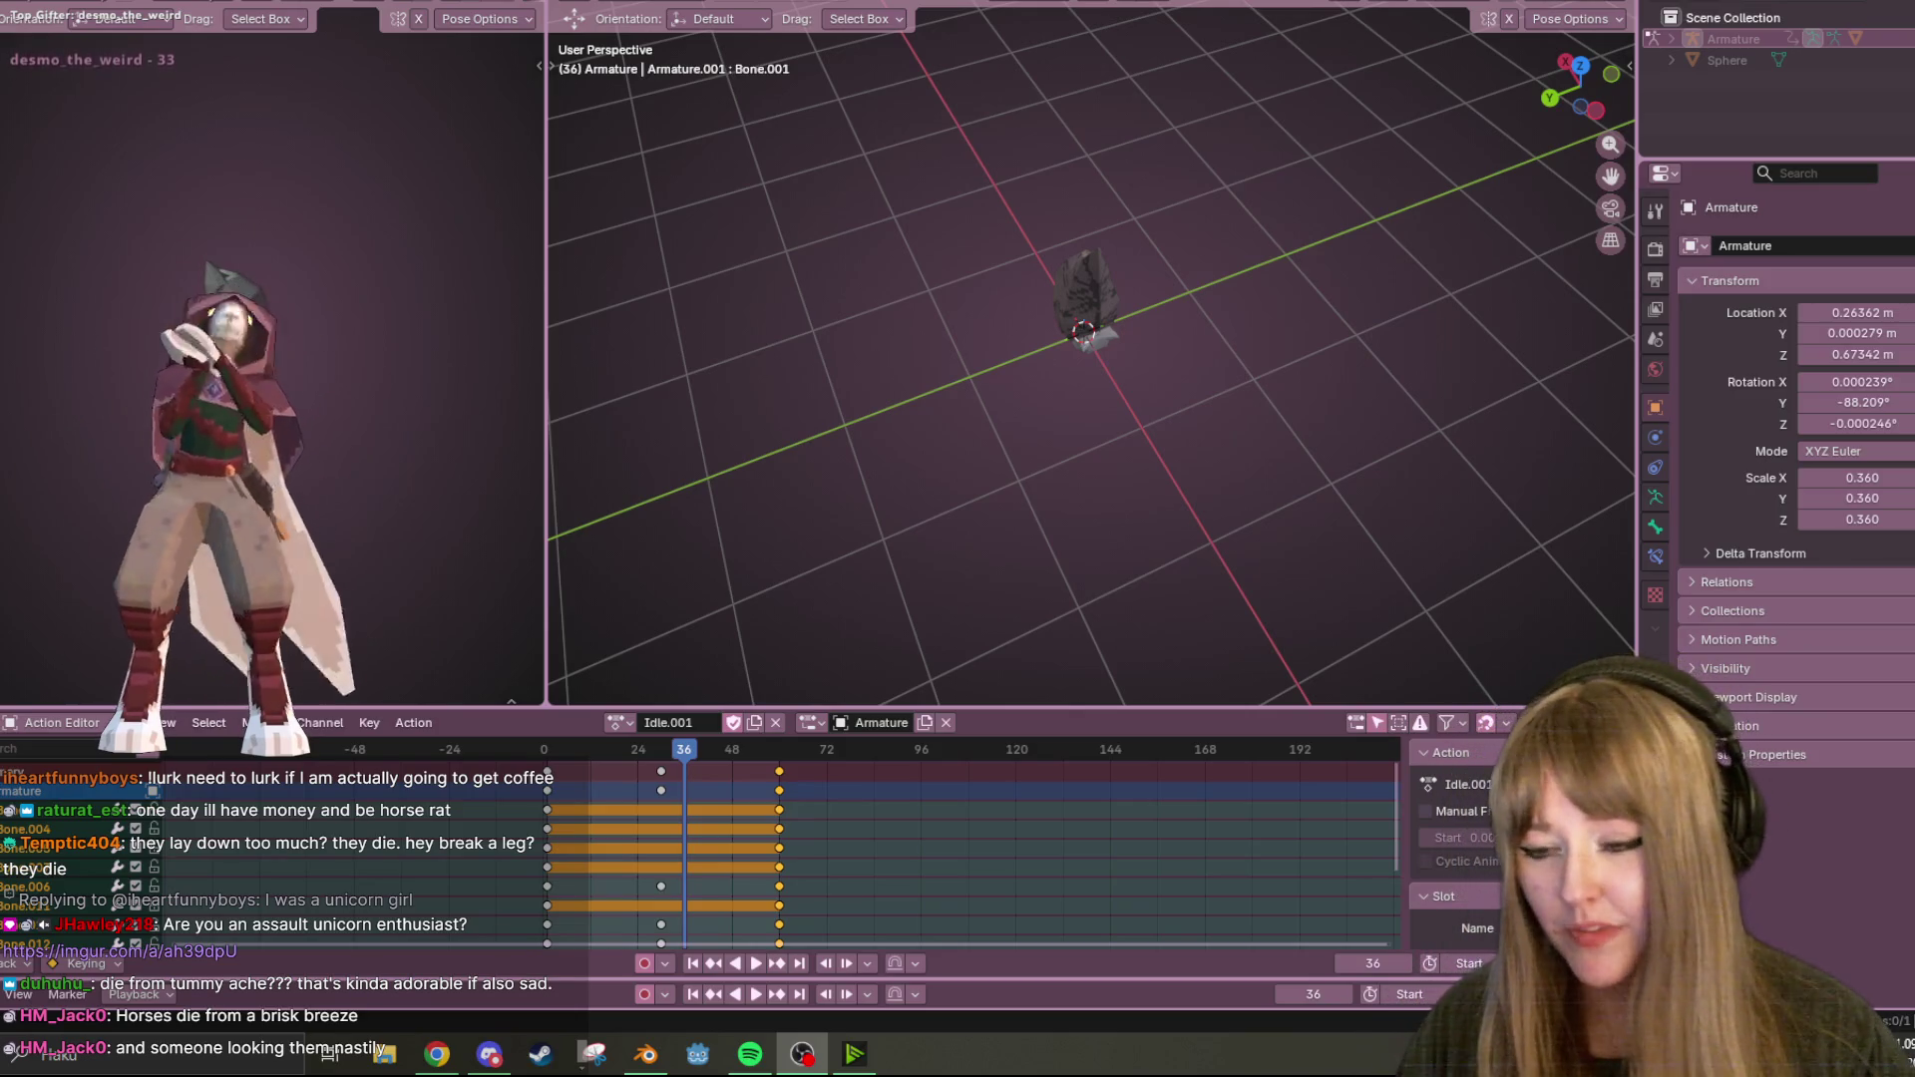
Orbit around the curled creature at frame 36 to inspect it from low and side angles.
mouse_move(1116, 332)
middle_mouse_down()
mouse_move(1141, 435)
mouse_move(1260, 342)
mouse_move(1311, 483)
middle_mouse_up()
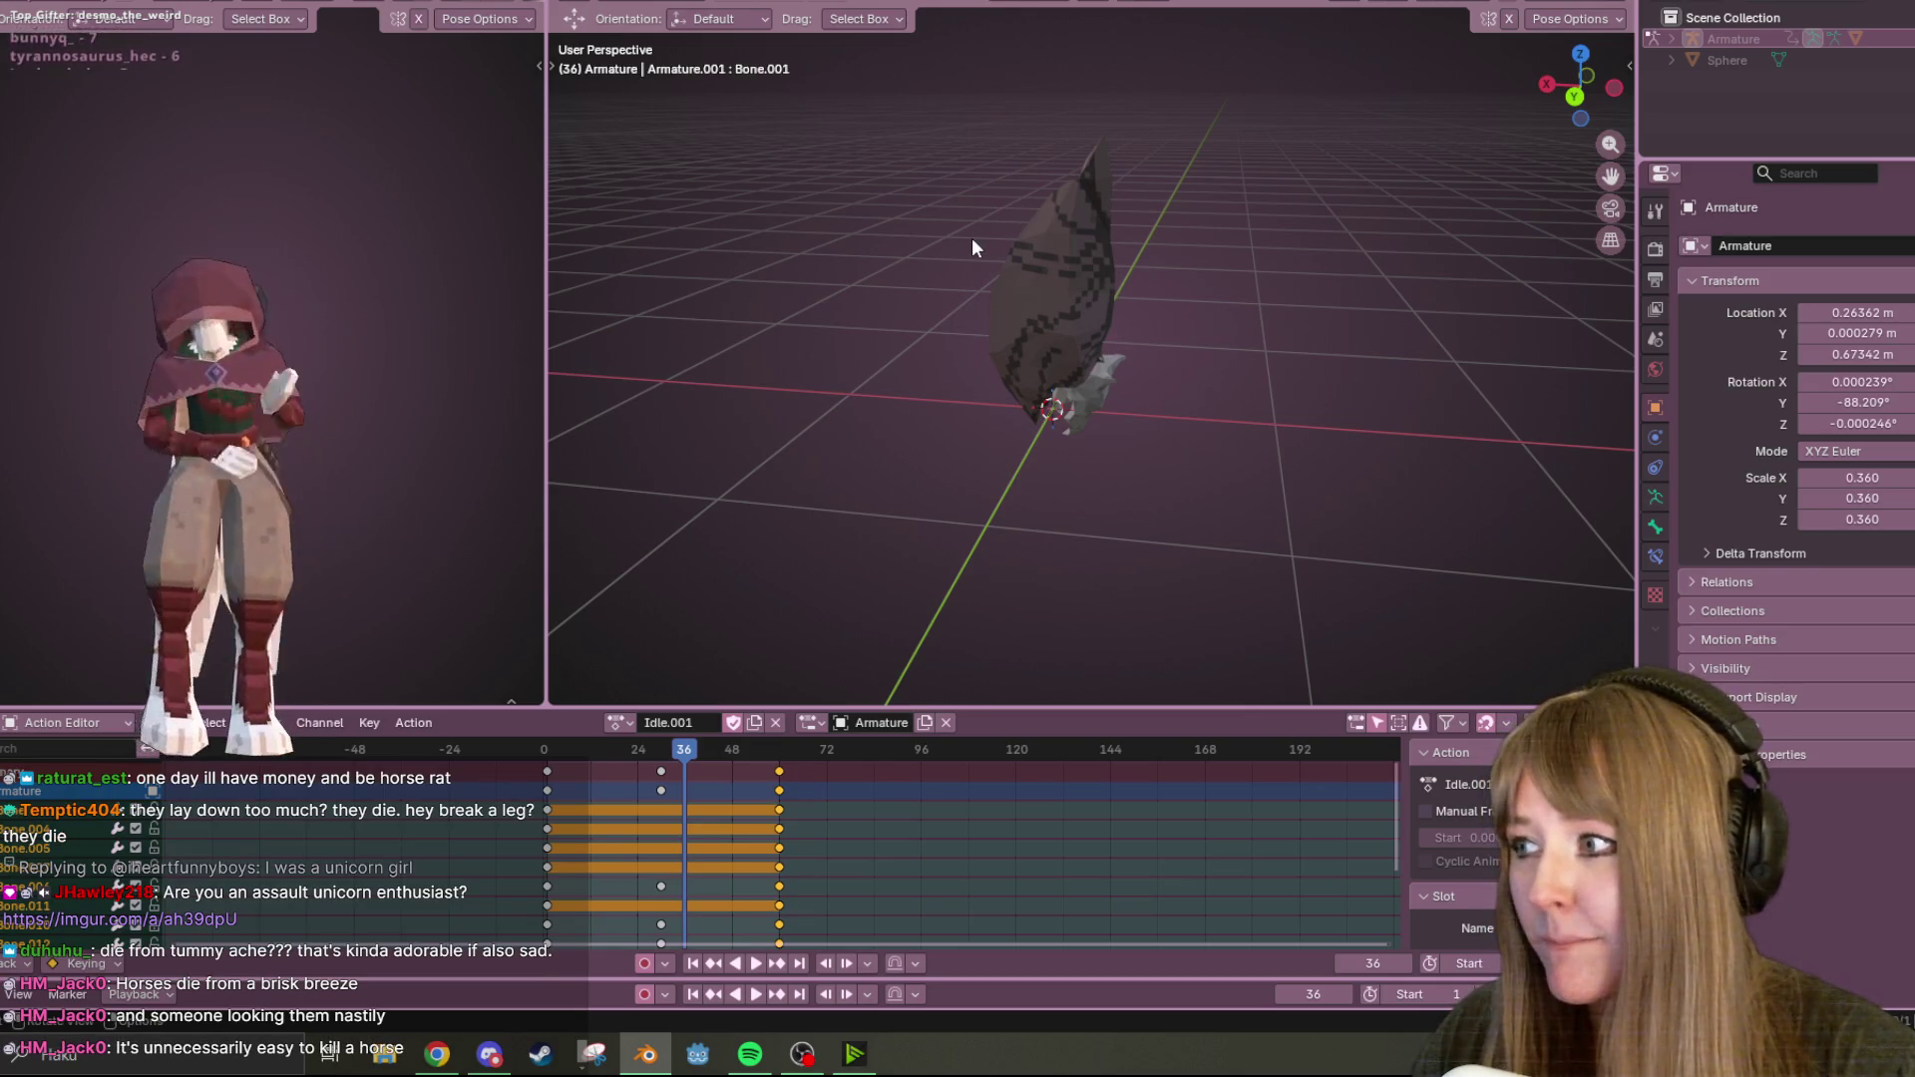
mouse_move(971, 237)
middle_mouse_down()
mouse_move(1110, 301)
mouse_move(1277, 281)
mouse_move(936, 271)
middle_mouse_up()
middle_click_drag(836, 350, 610, 371)
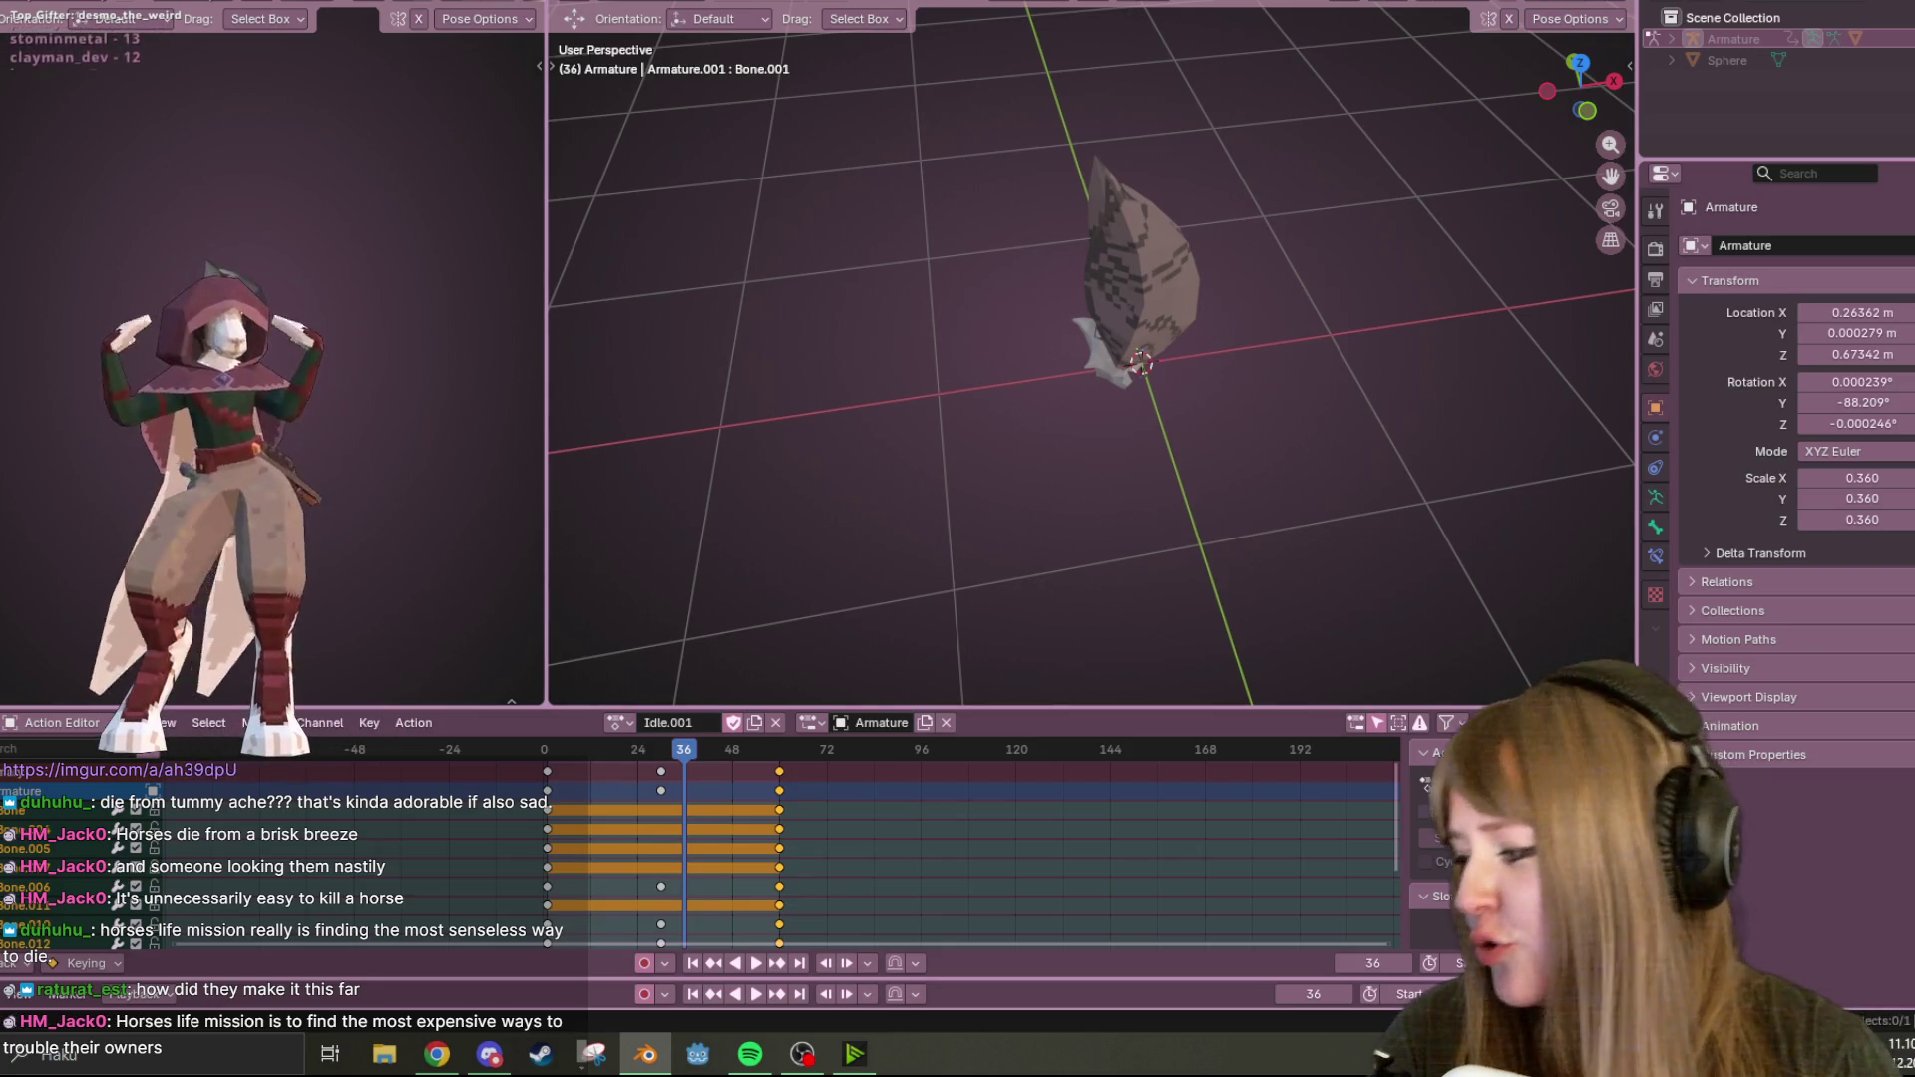
key("alt+Tab")
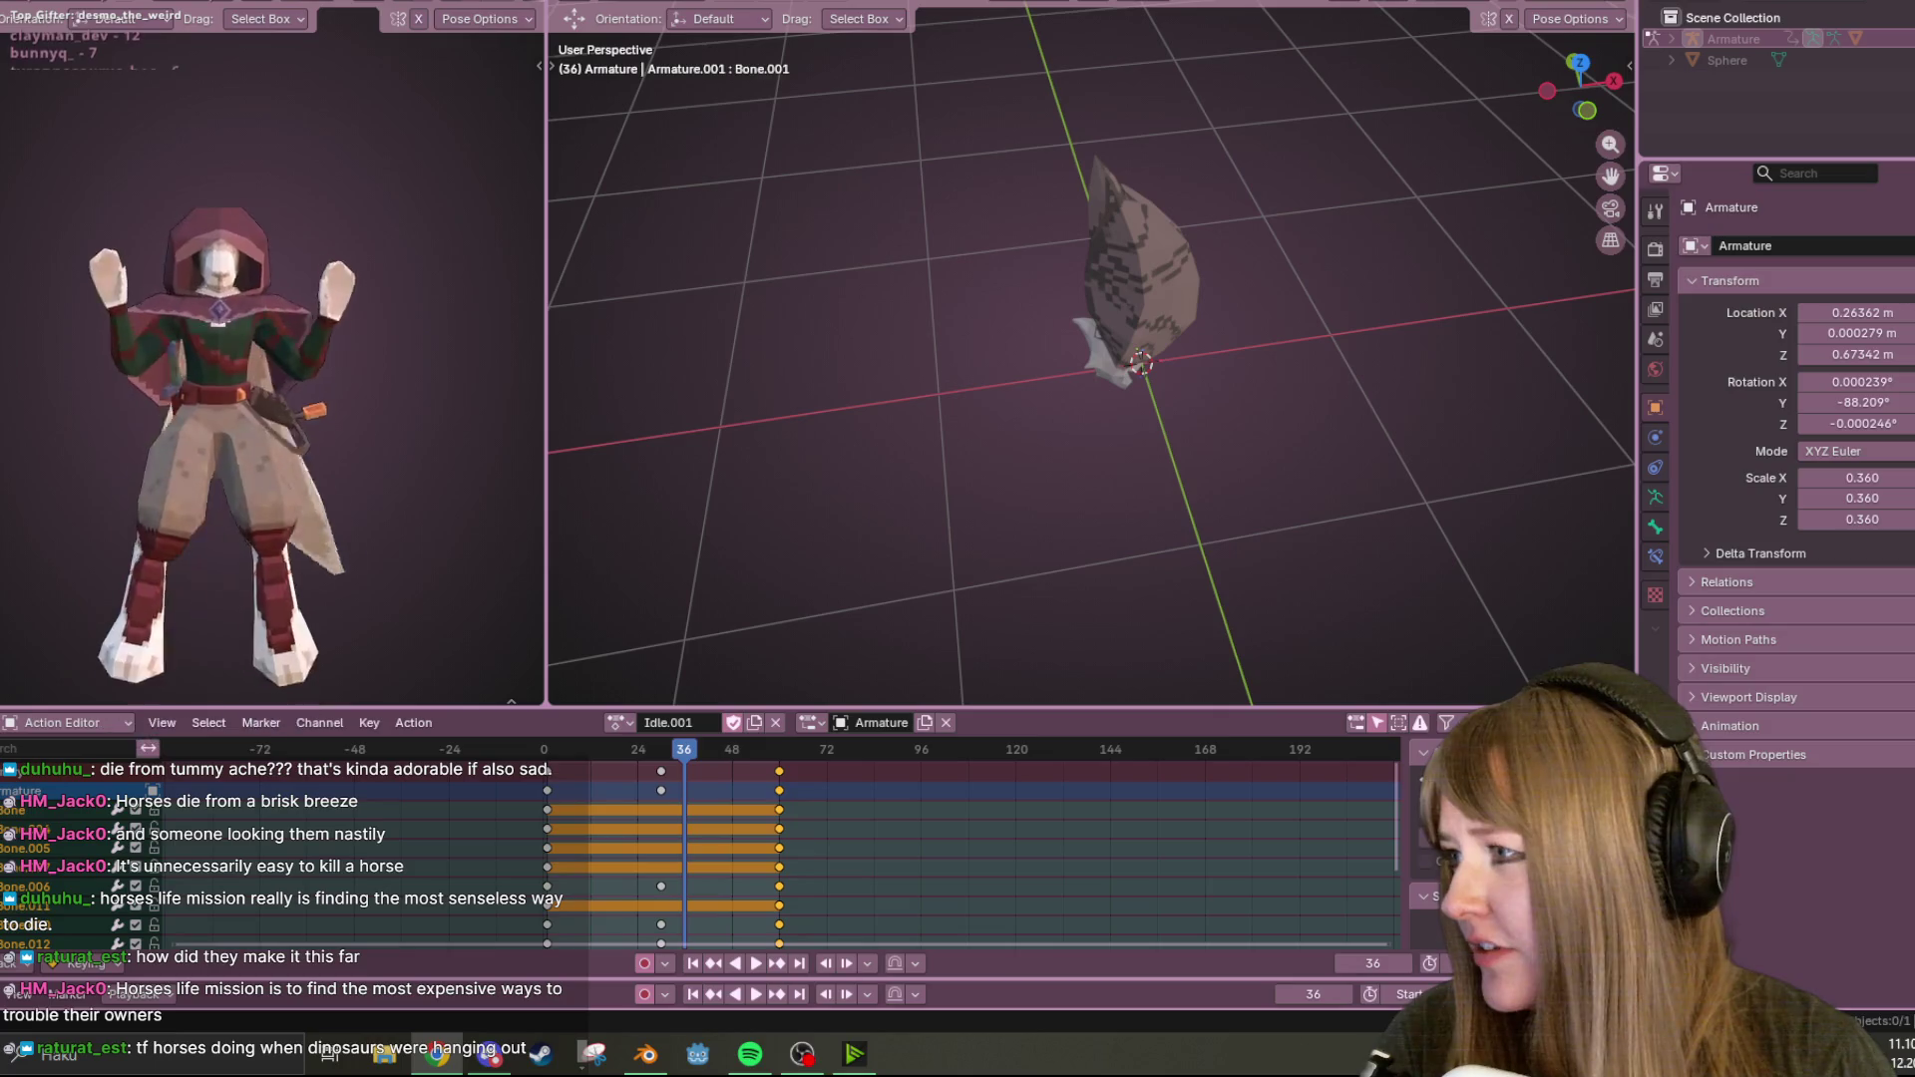
mouse_move(552, 208)
middle_mouse_down()
mouse_move(972, 337)
mouse_move(1289, 356)
mouse_move(982, 277)
middle_mouse_up()
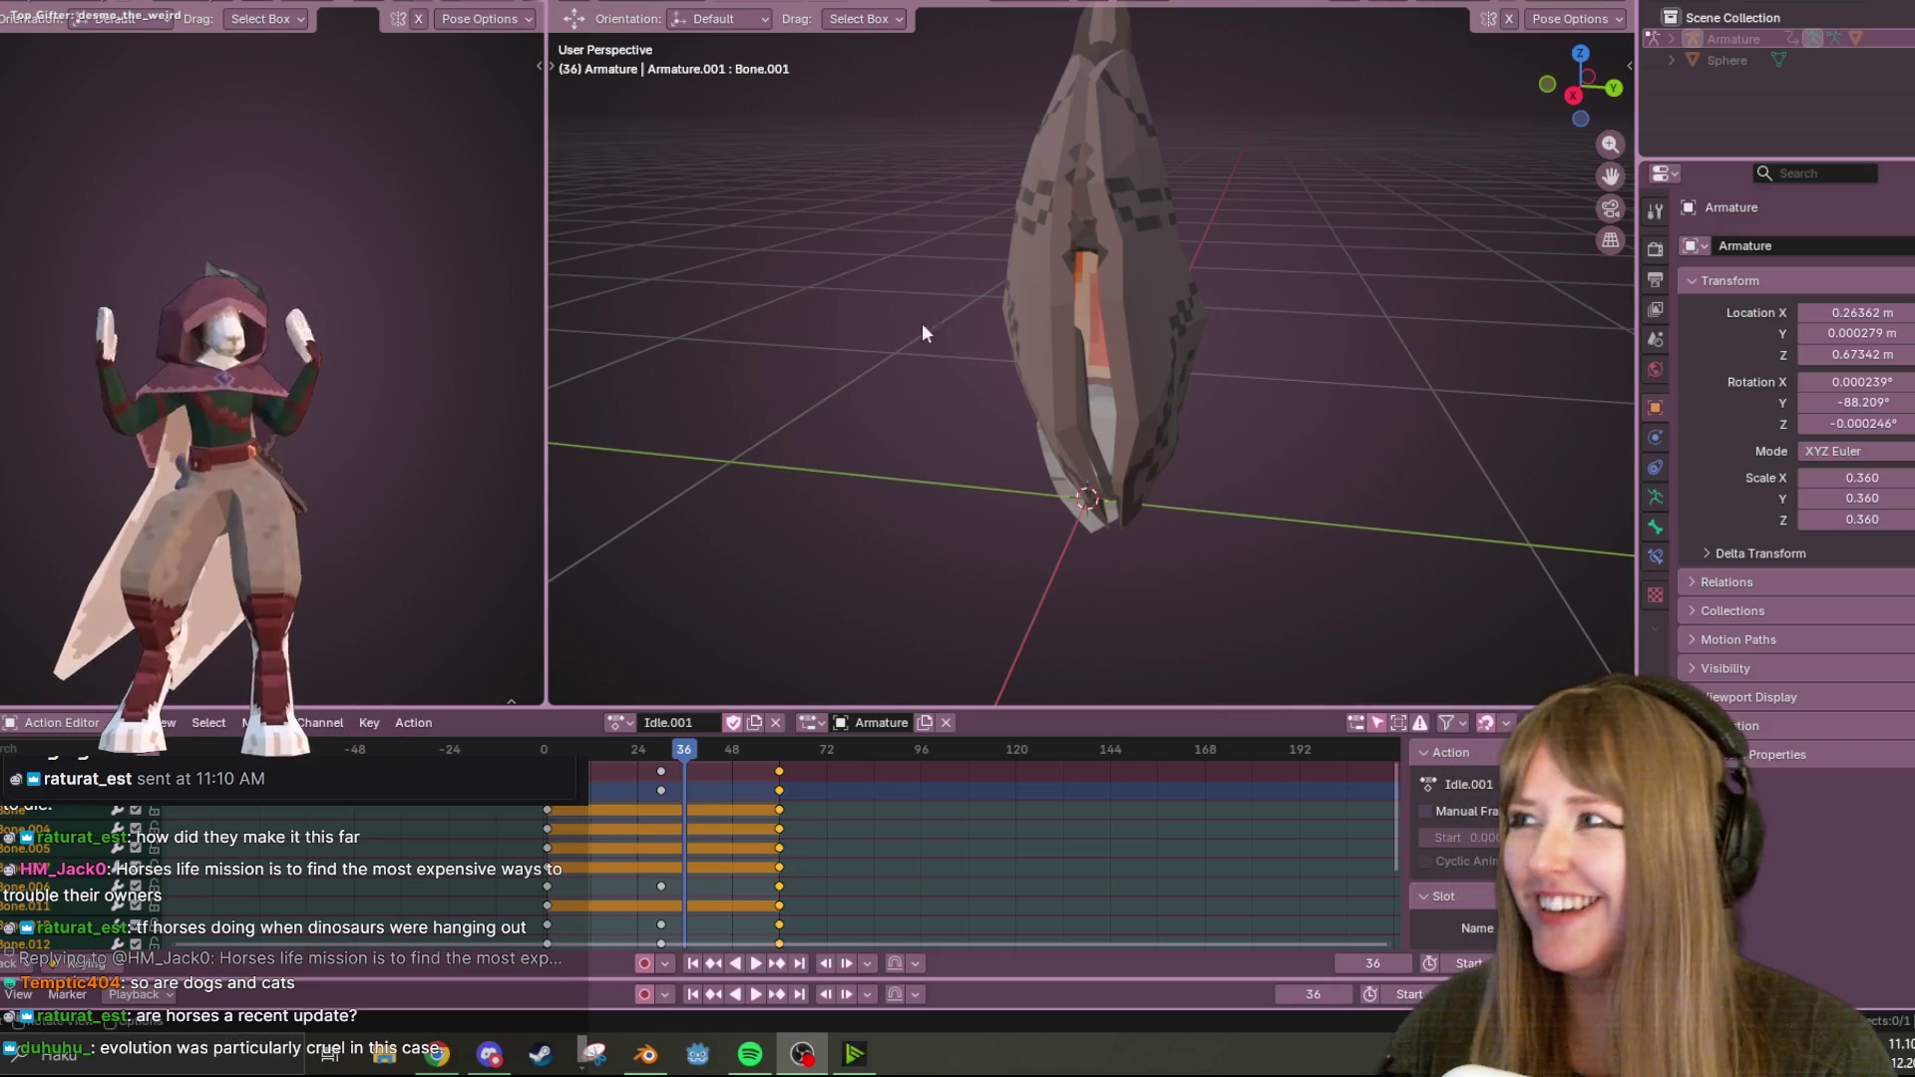
mouse_move(1152, 506)
middle_mouse_down()
mouse_move(1295, 376)
mouse_move(821, 350)
mouse_move(1515, 547)
mouse_move(1058, 409)
mouse_move(1047, 393)
mouse_move(1247, 203)
middle_mouse_up()
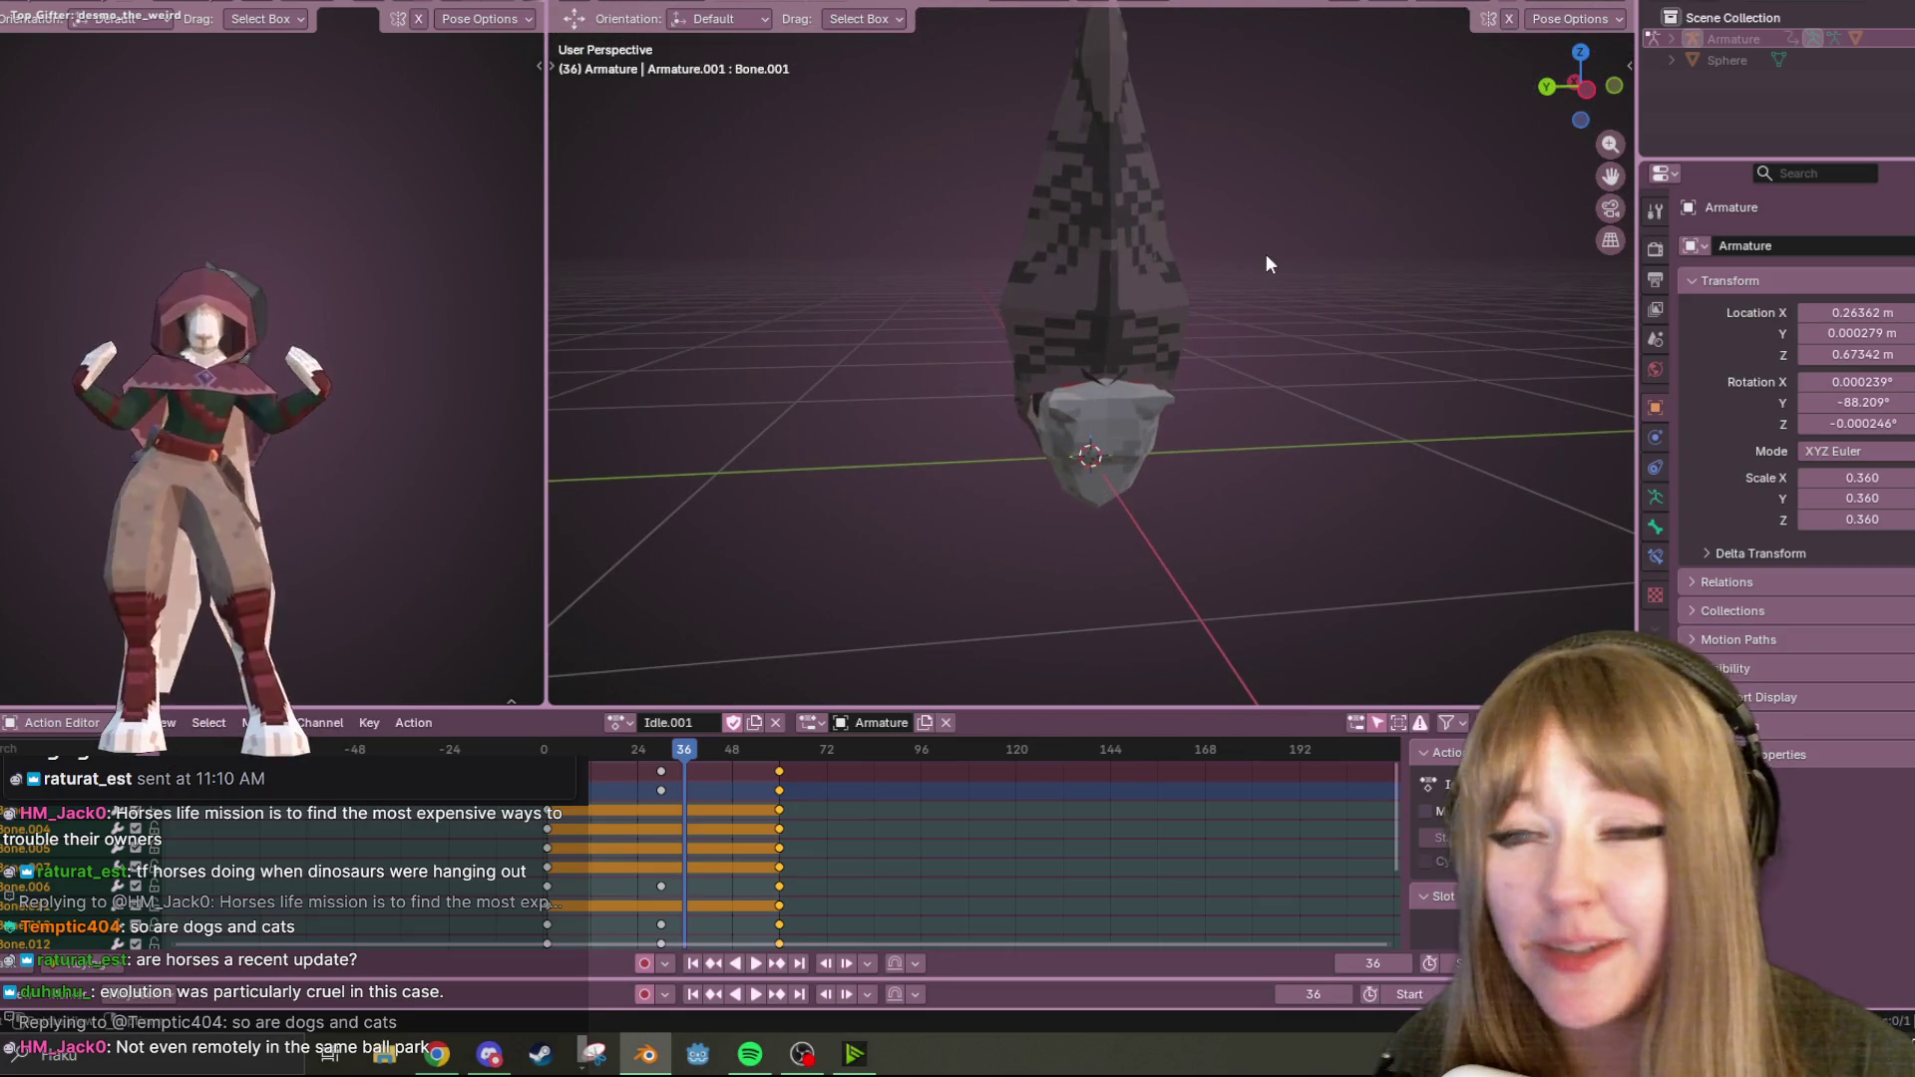
Play Idle.001 while orbiting, stop at frame 15, and bring up the butterfly mantis results.
key("space")
mouse_move(1279, 296)
middle_mouse_down()
mouse_move(1330, 345)
mouse_move(1194, 363)
mouse_move(1290, 343)
mouse_move(1197, 265)
mouse_move(1068, 290)
mouse_move(1232, 333)
mouse_move(1241, 375)
mouse_move(1139, 383)
mouse_move(1041, 241)
mouse_move(658, 347)
middle_mouse_up()
key("space")
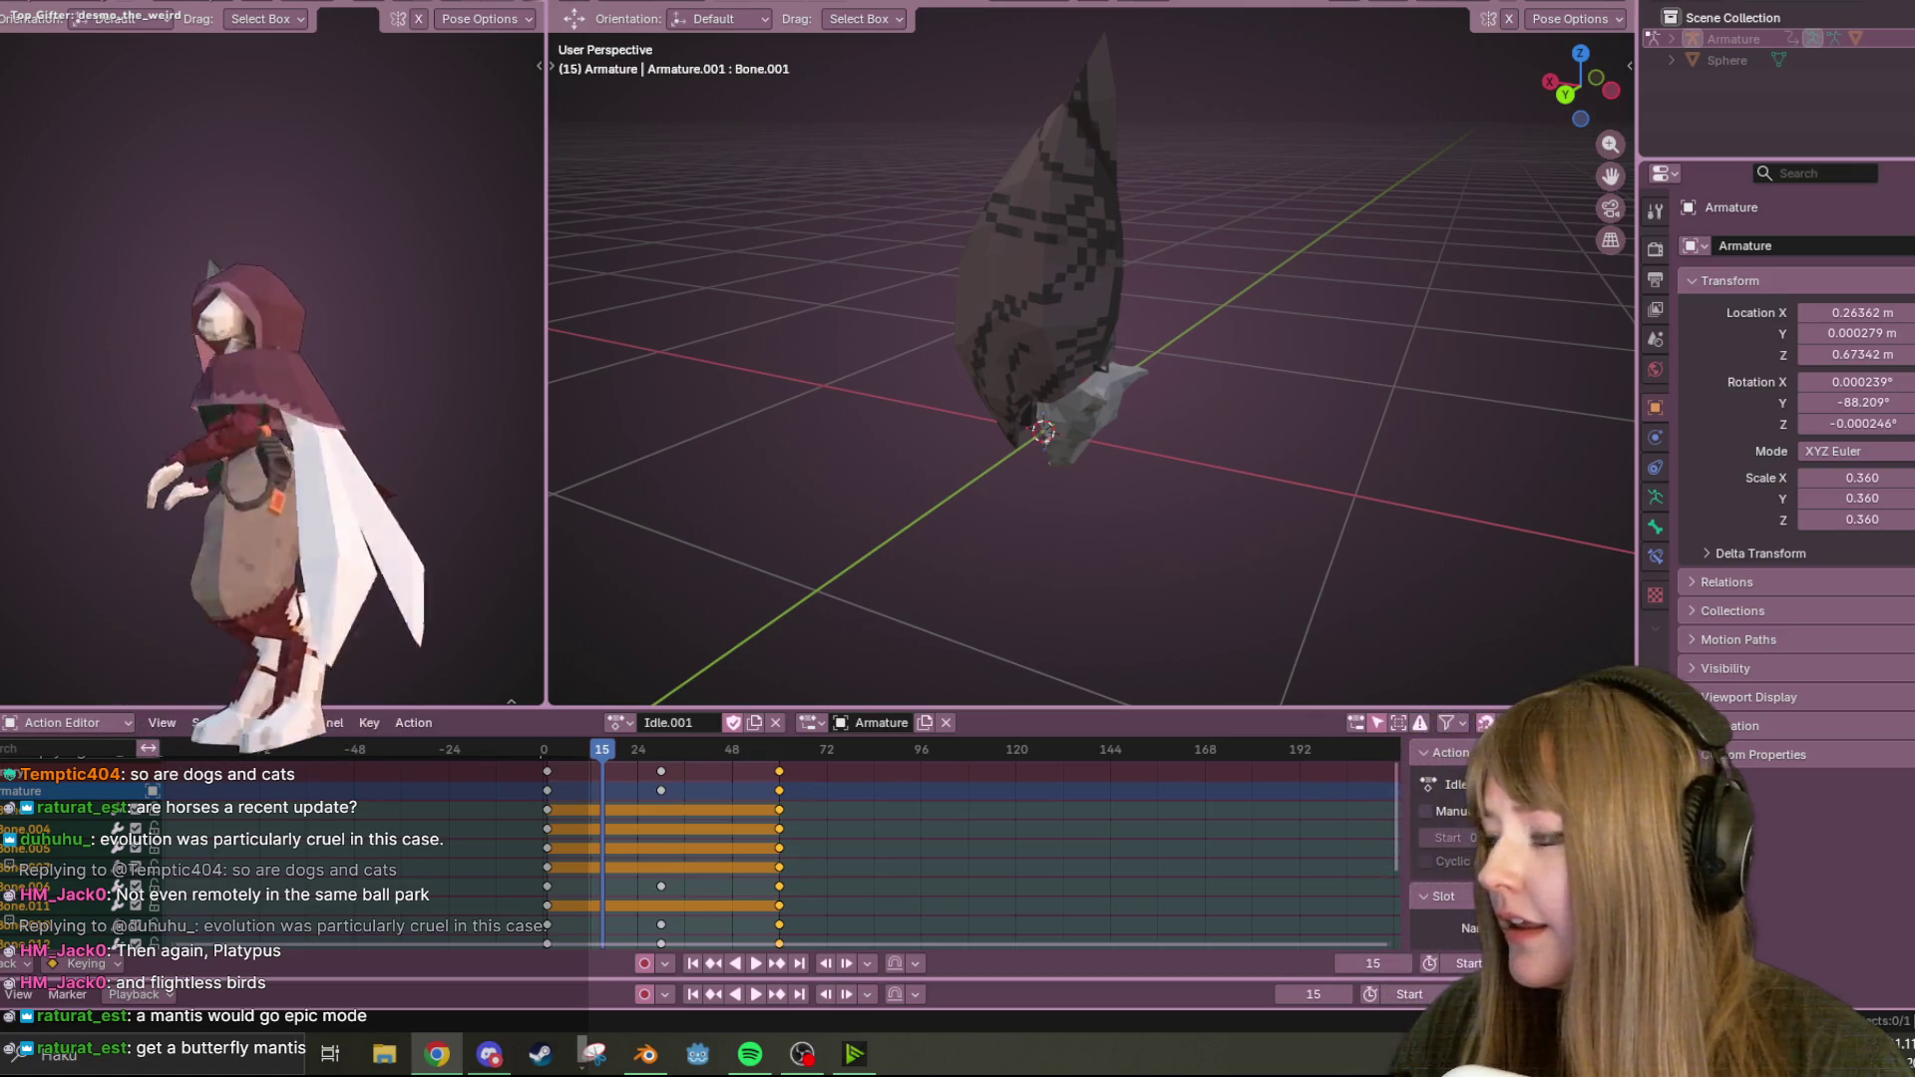
key("alt+Tab")
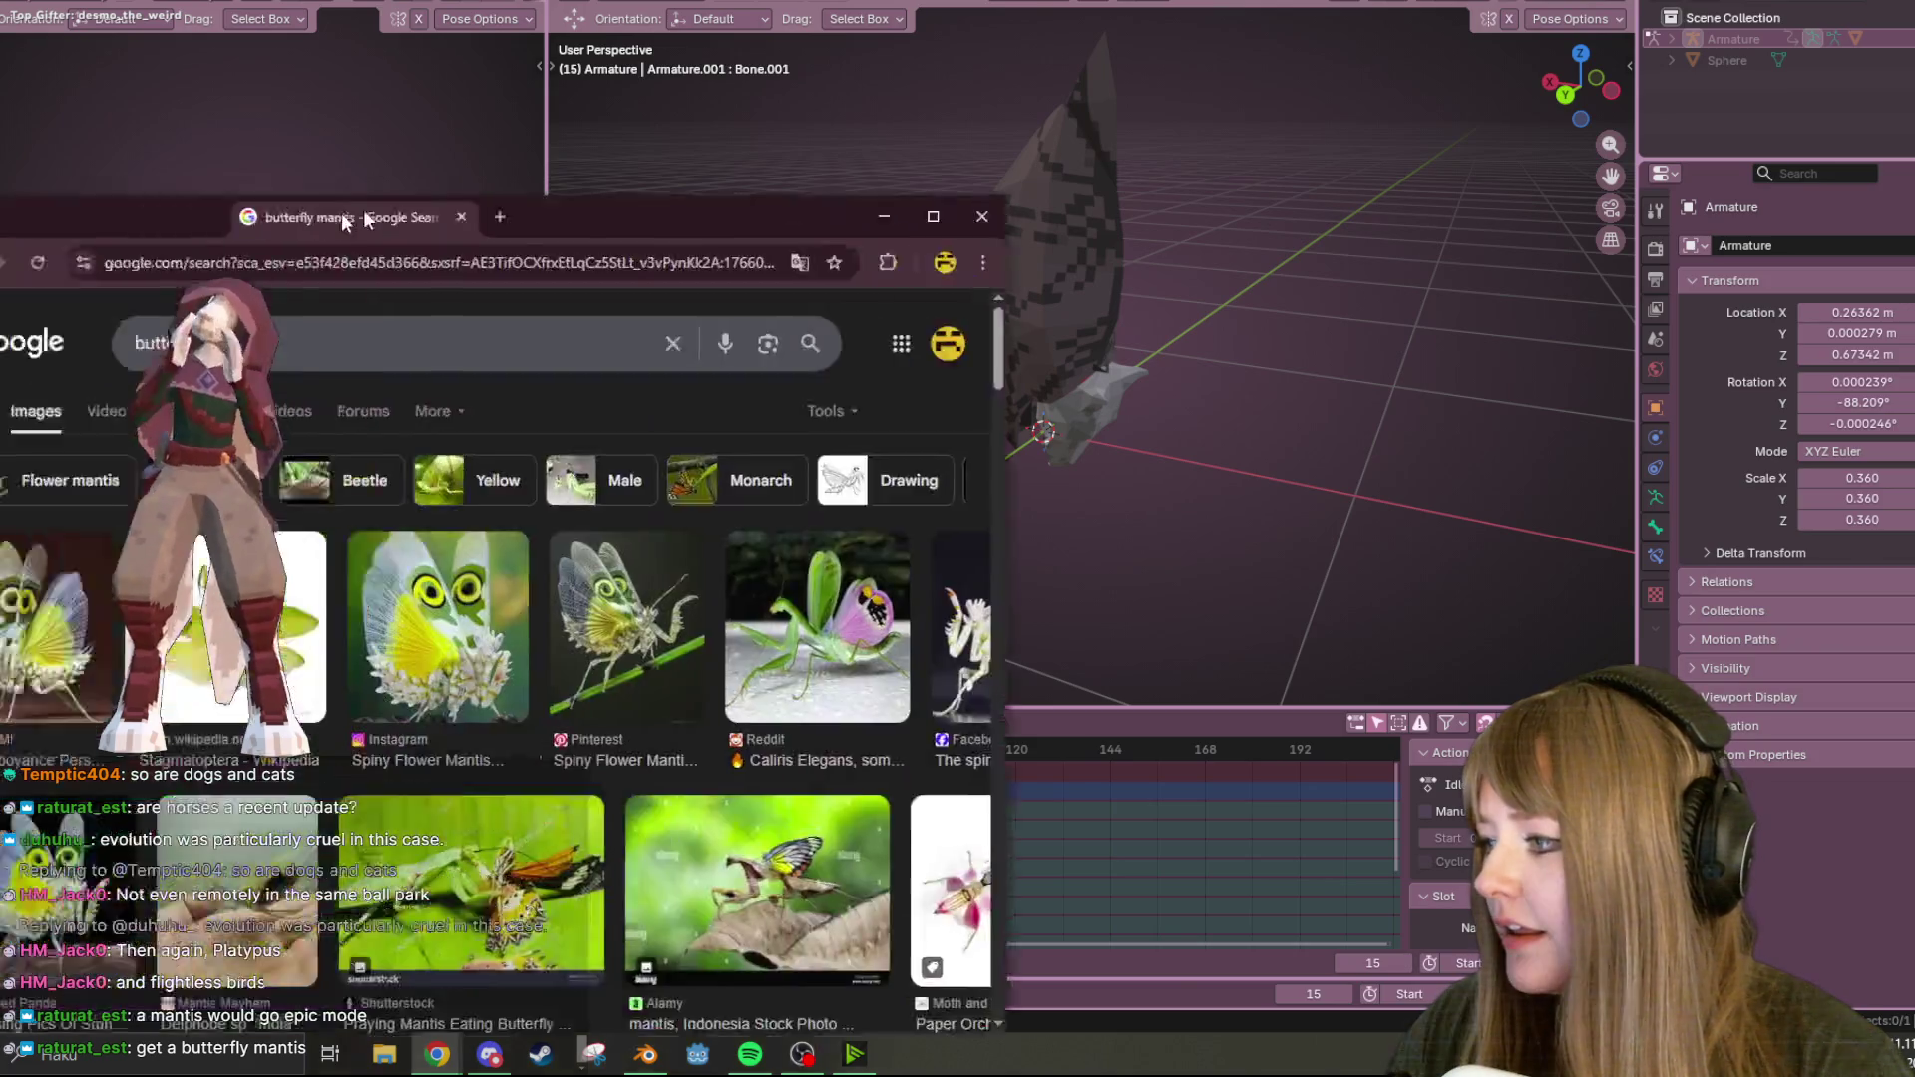
Search Google Images for orchid mantis (typed 'prchid manits') and maximise the Chrome window.
scroll(1113, 342, "down", 1)
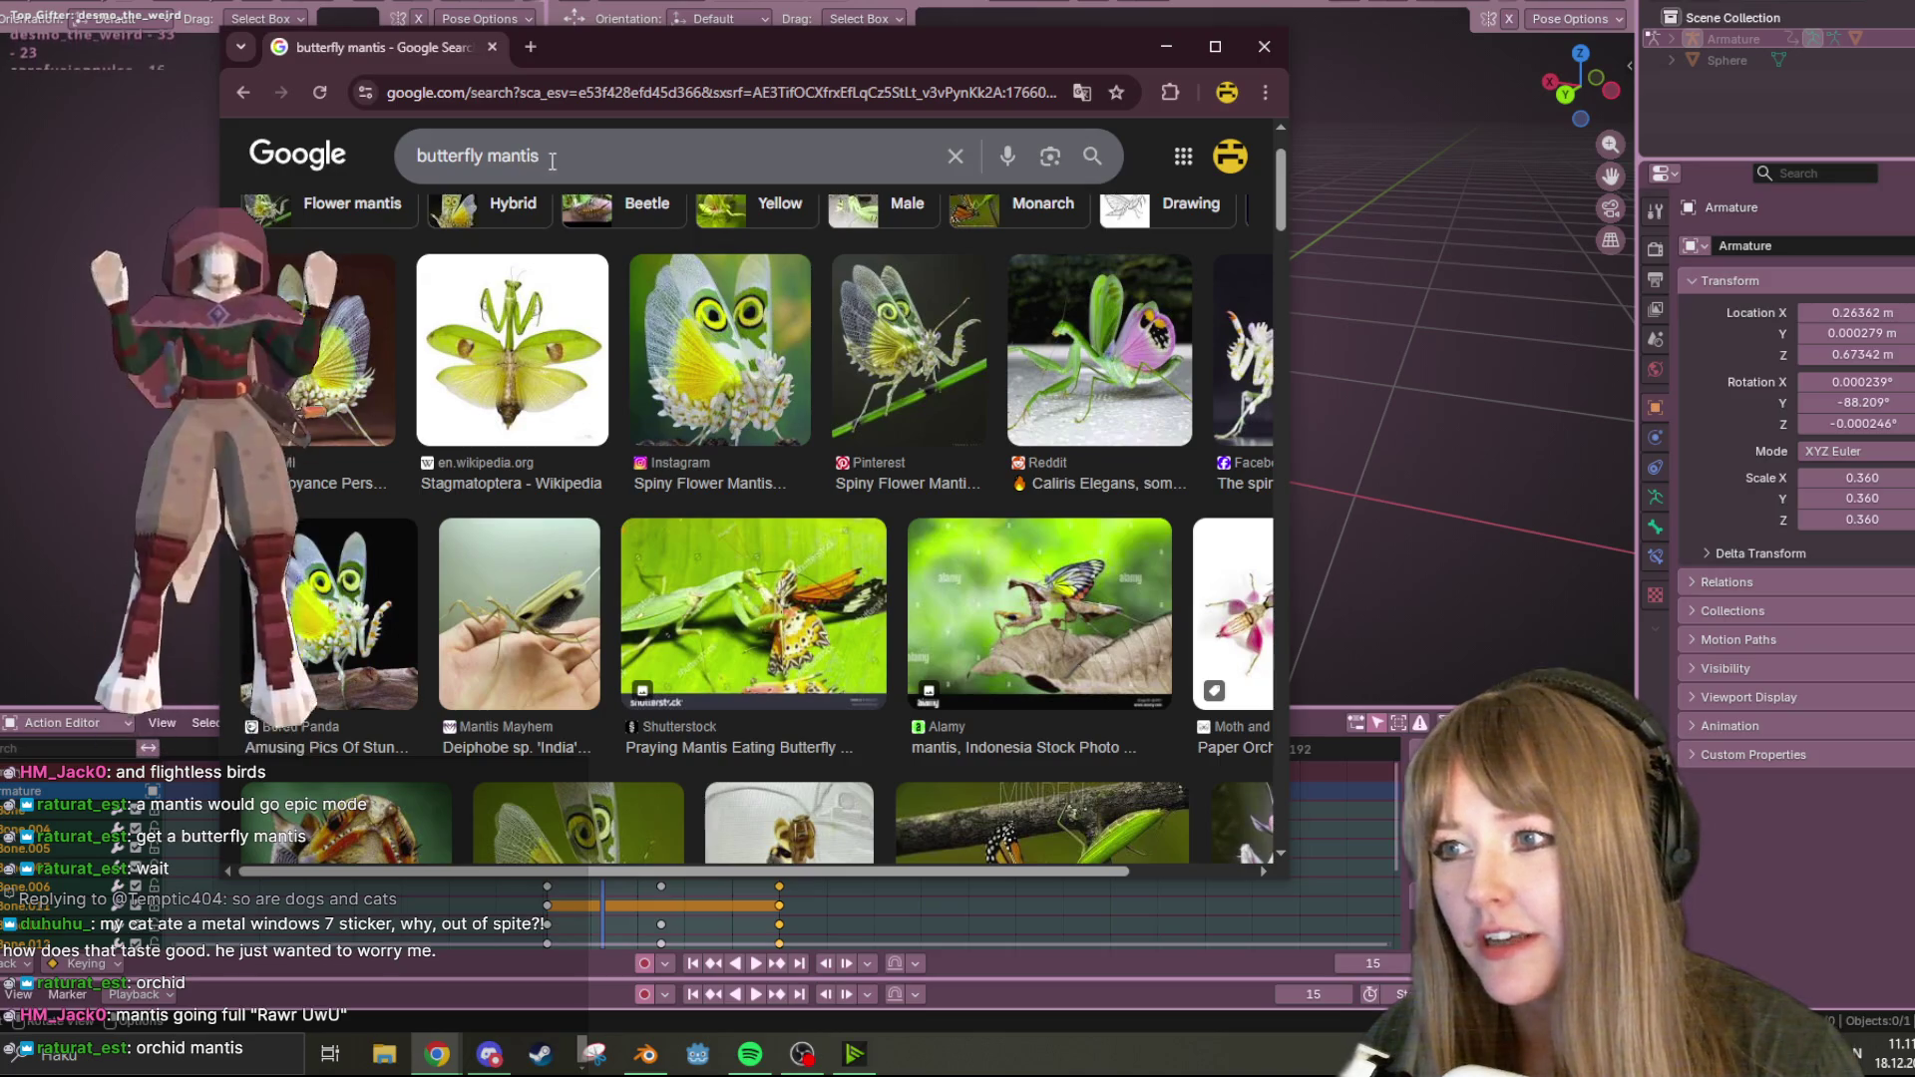
triple_click(514, 163)
type("p")
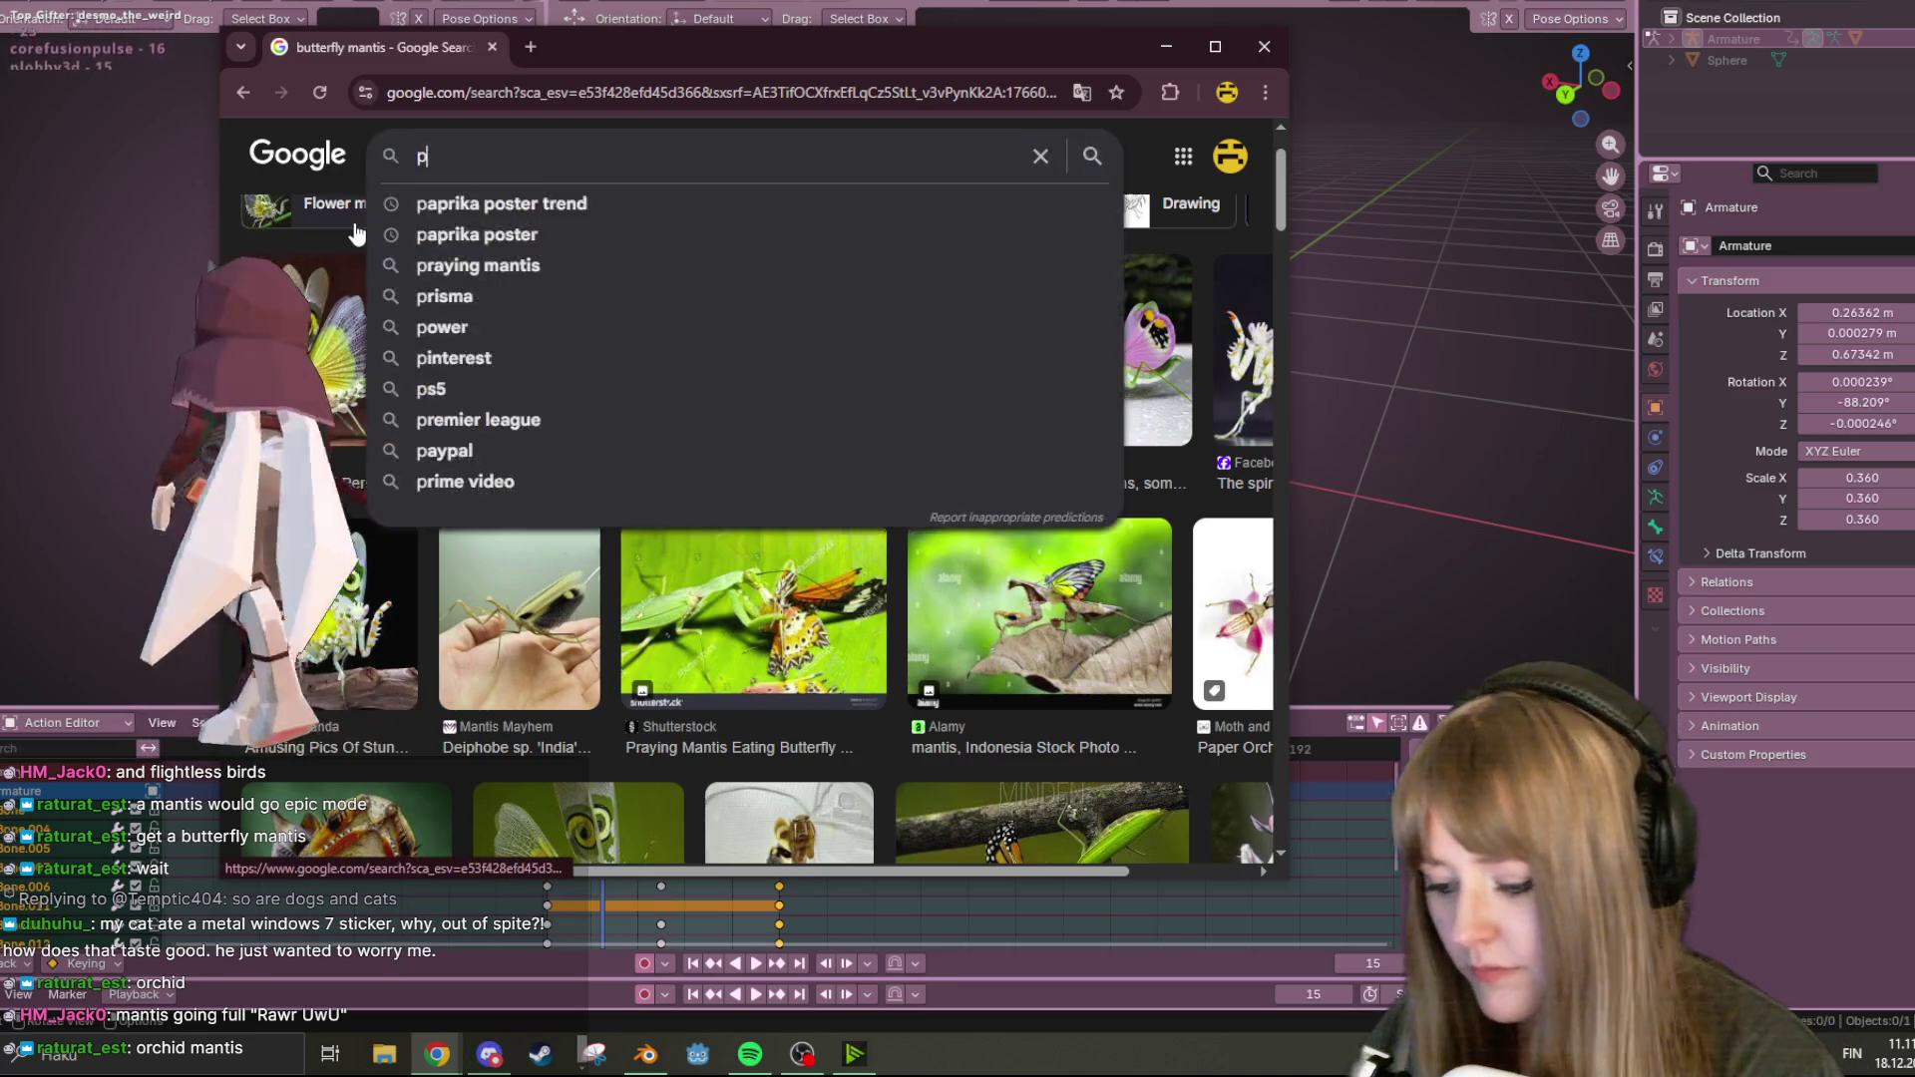
type("rchid manits")
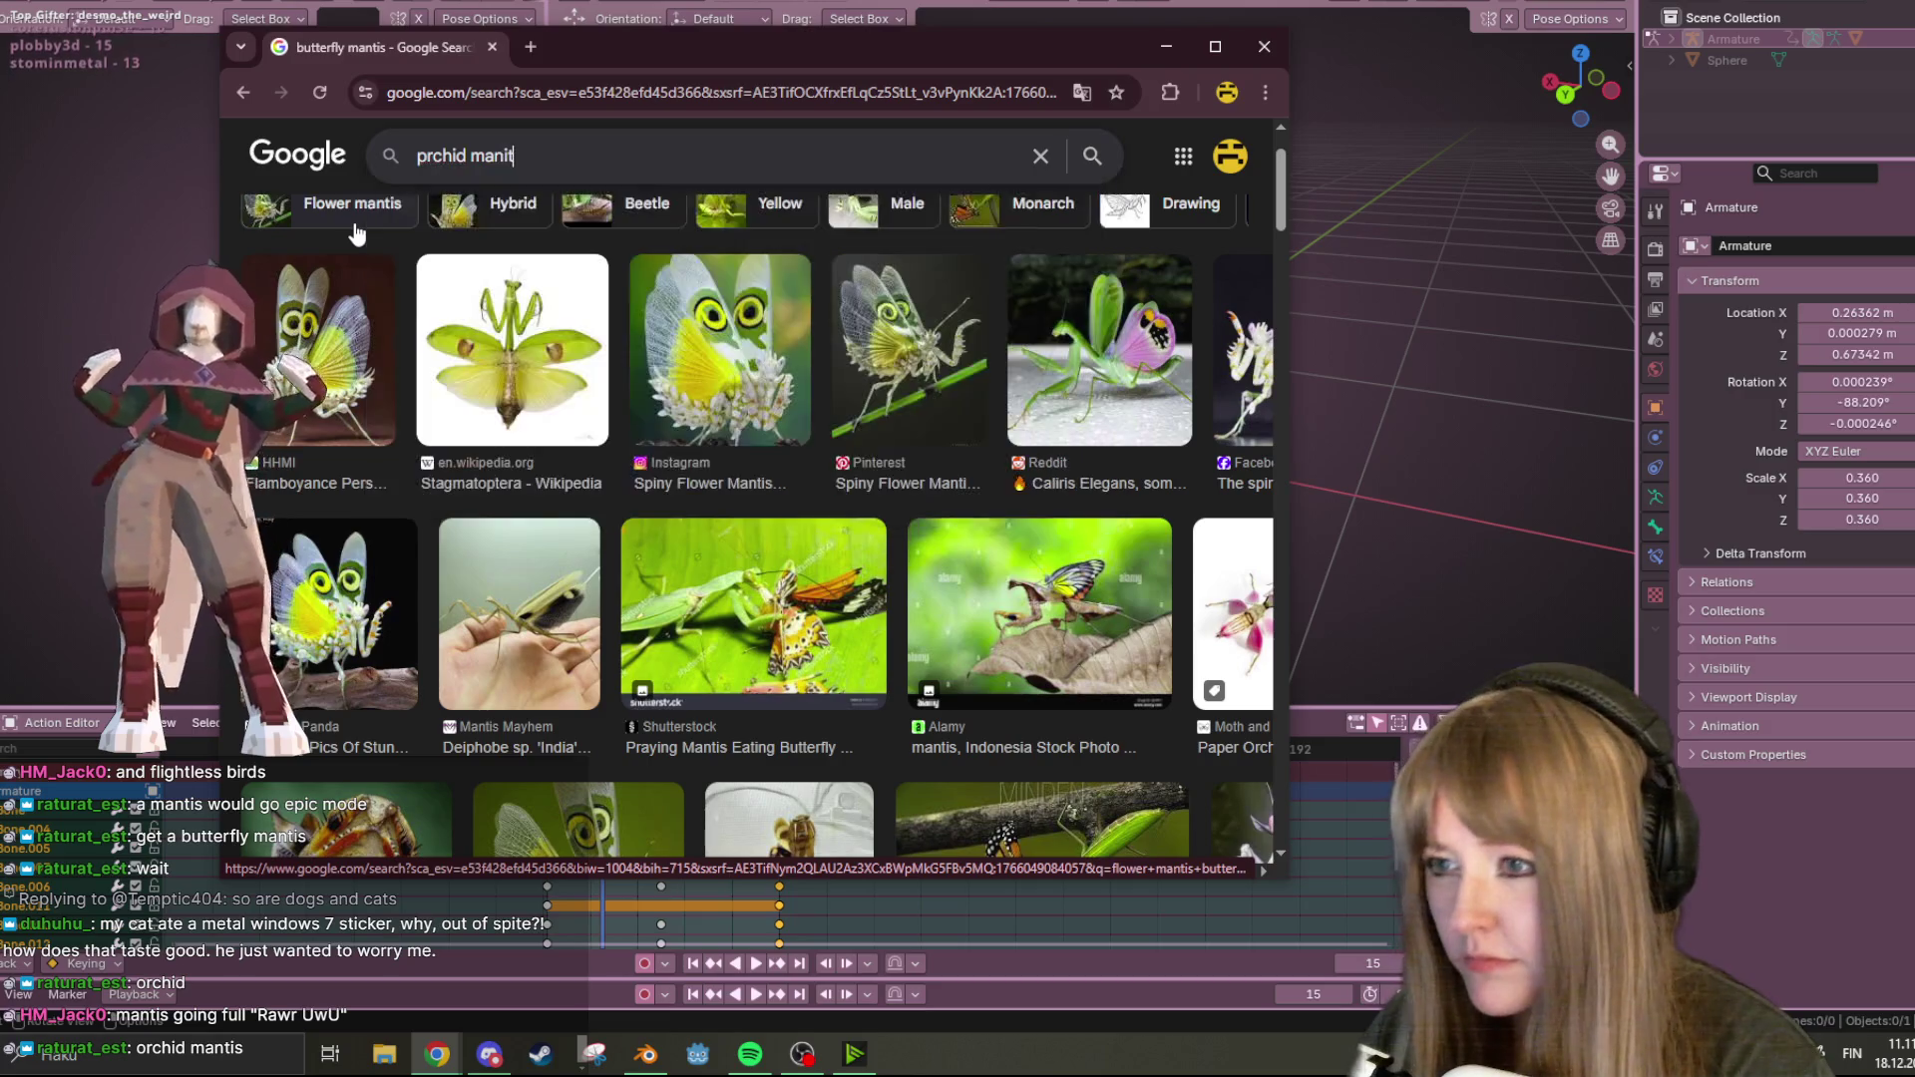
key("Return")
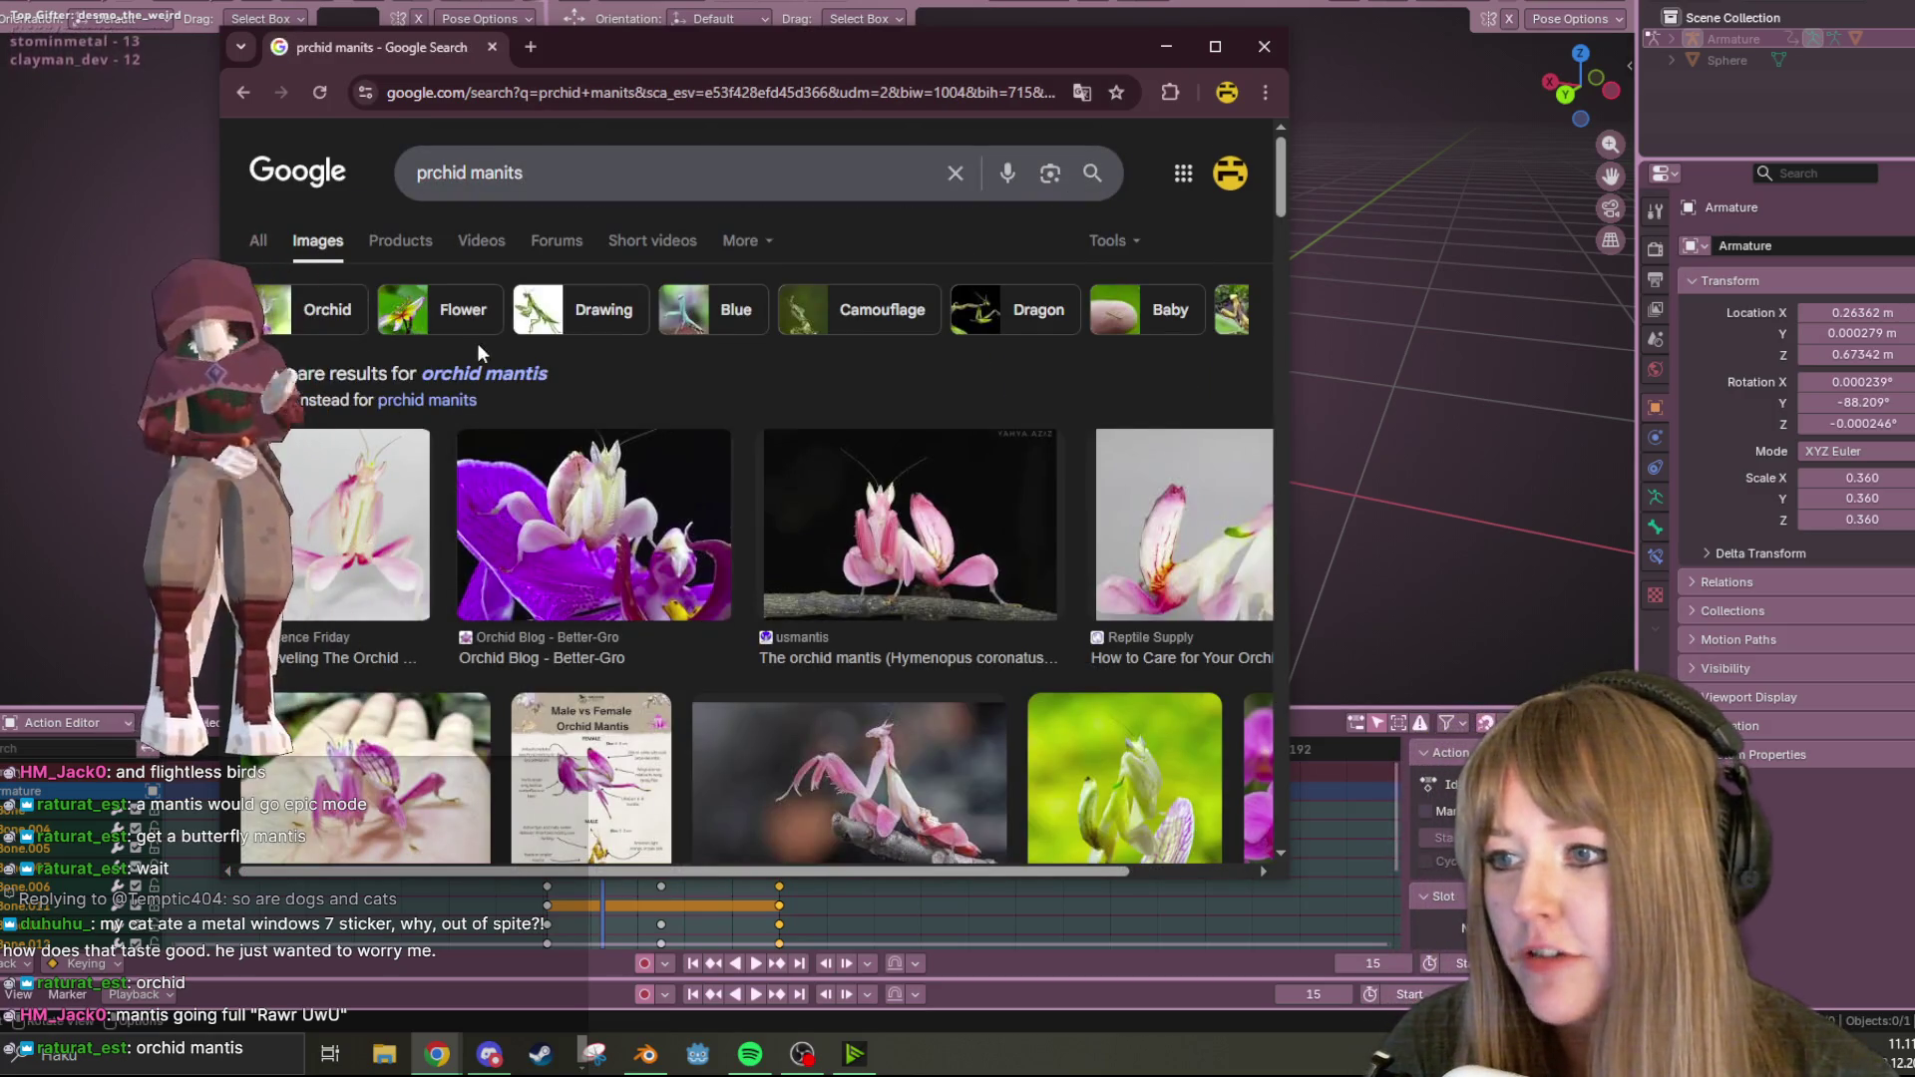
scroll(498, 389, "down", 3)
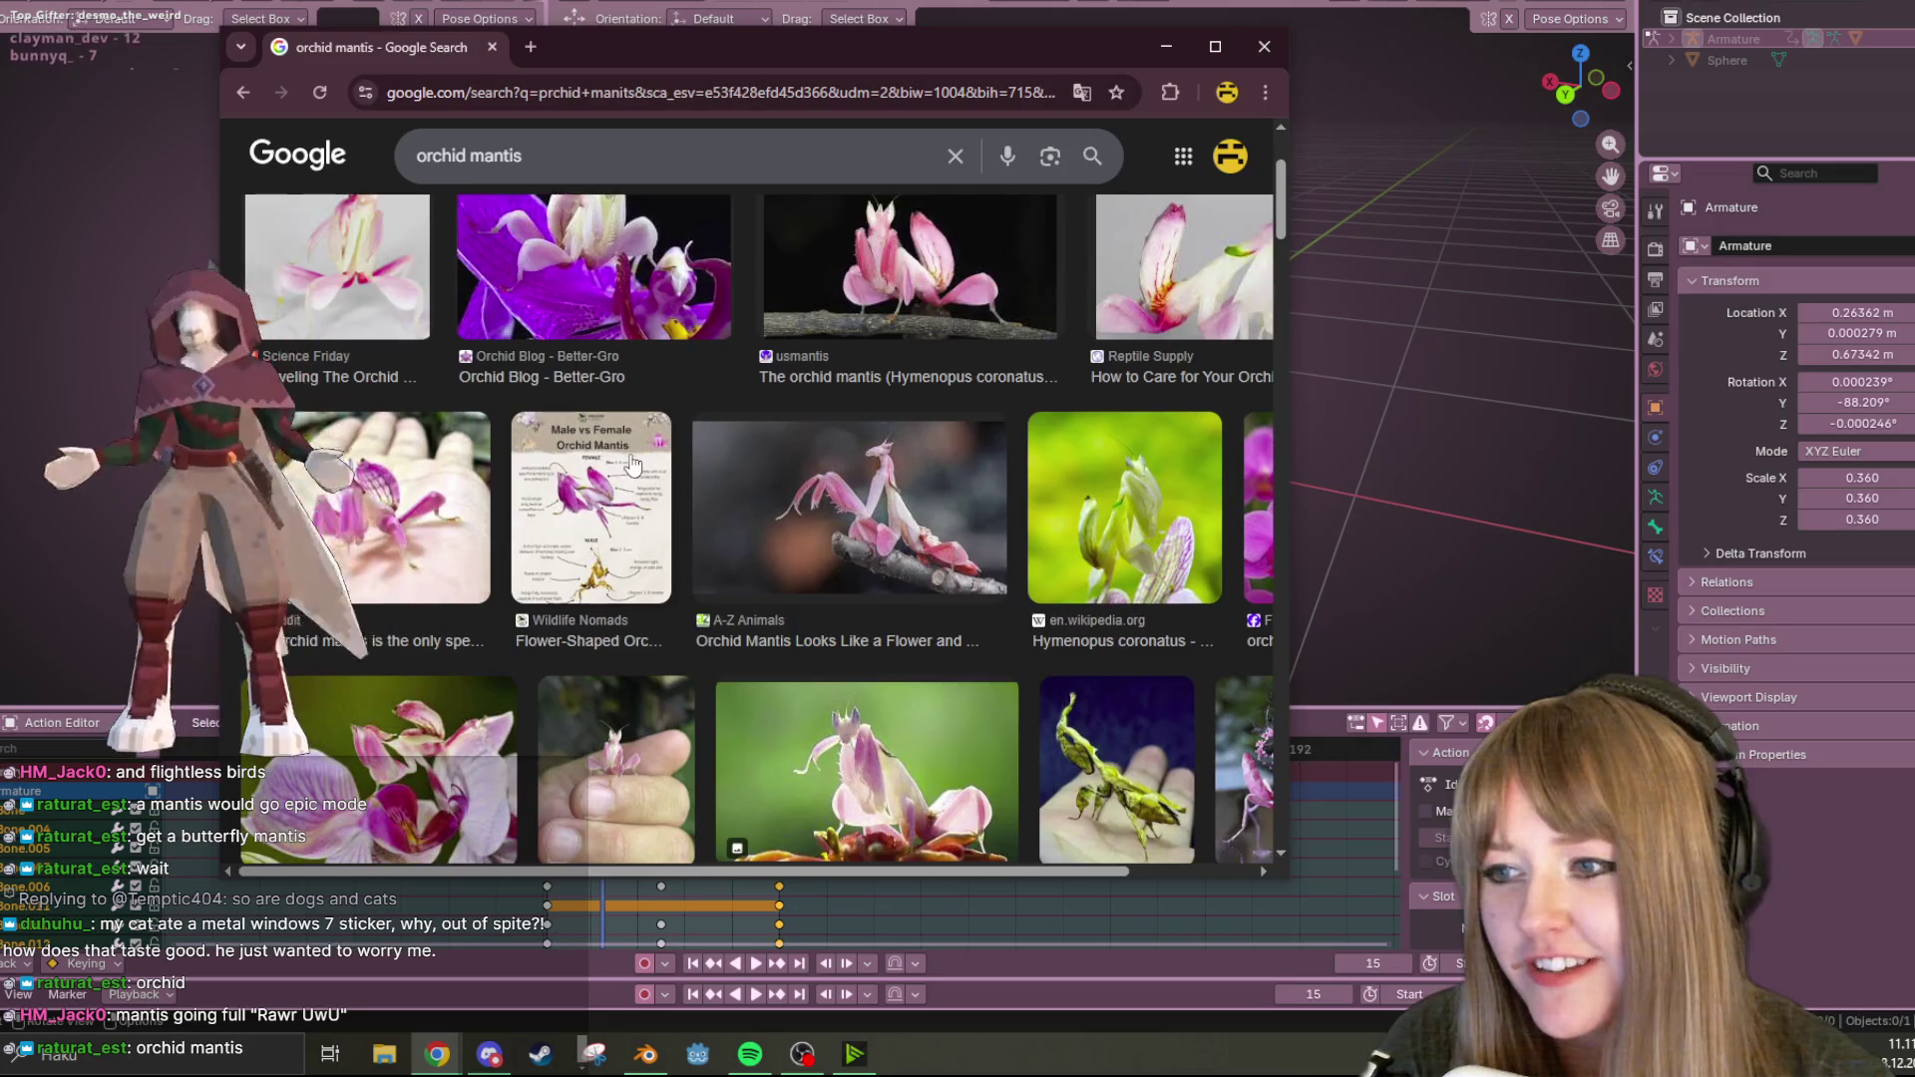
scroll(523, 427, "down", 2)
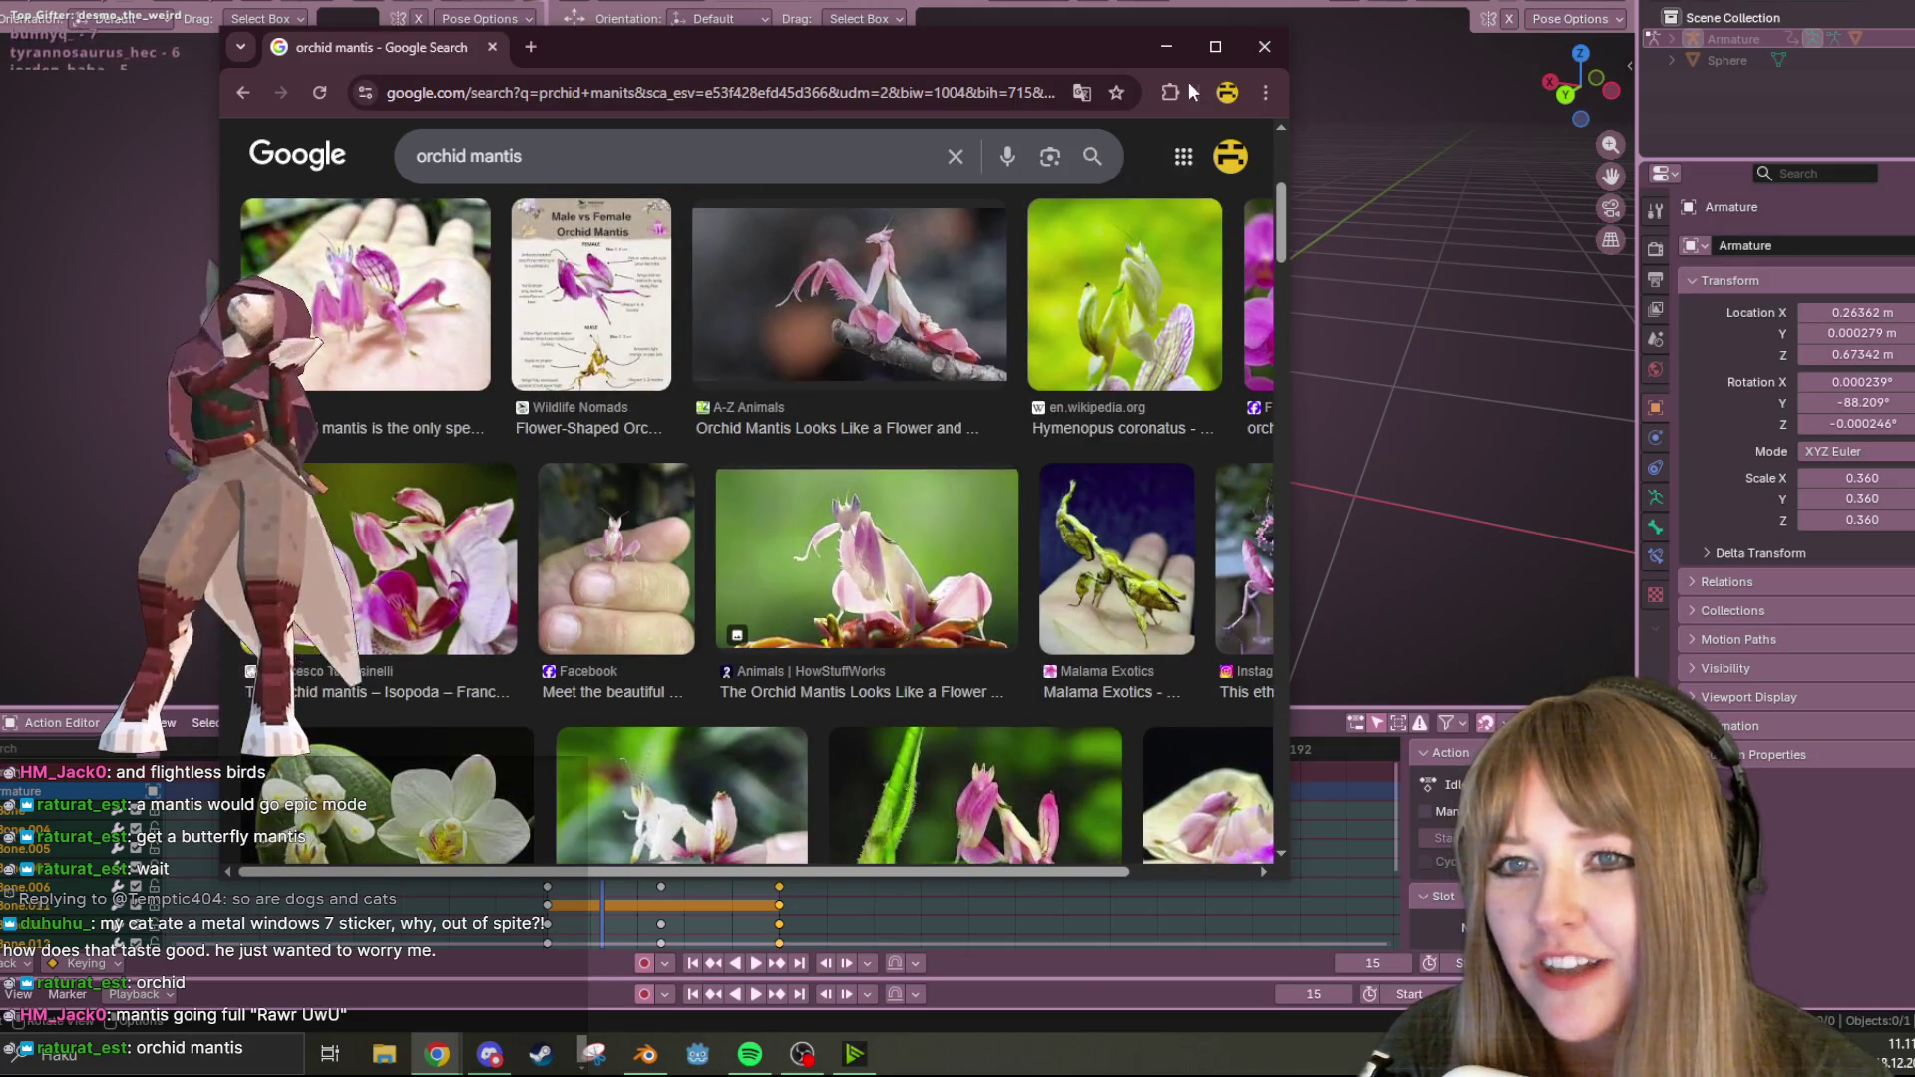
left_click(1214, 47)
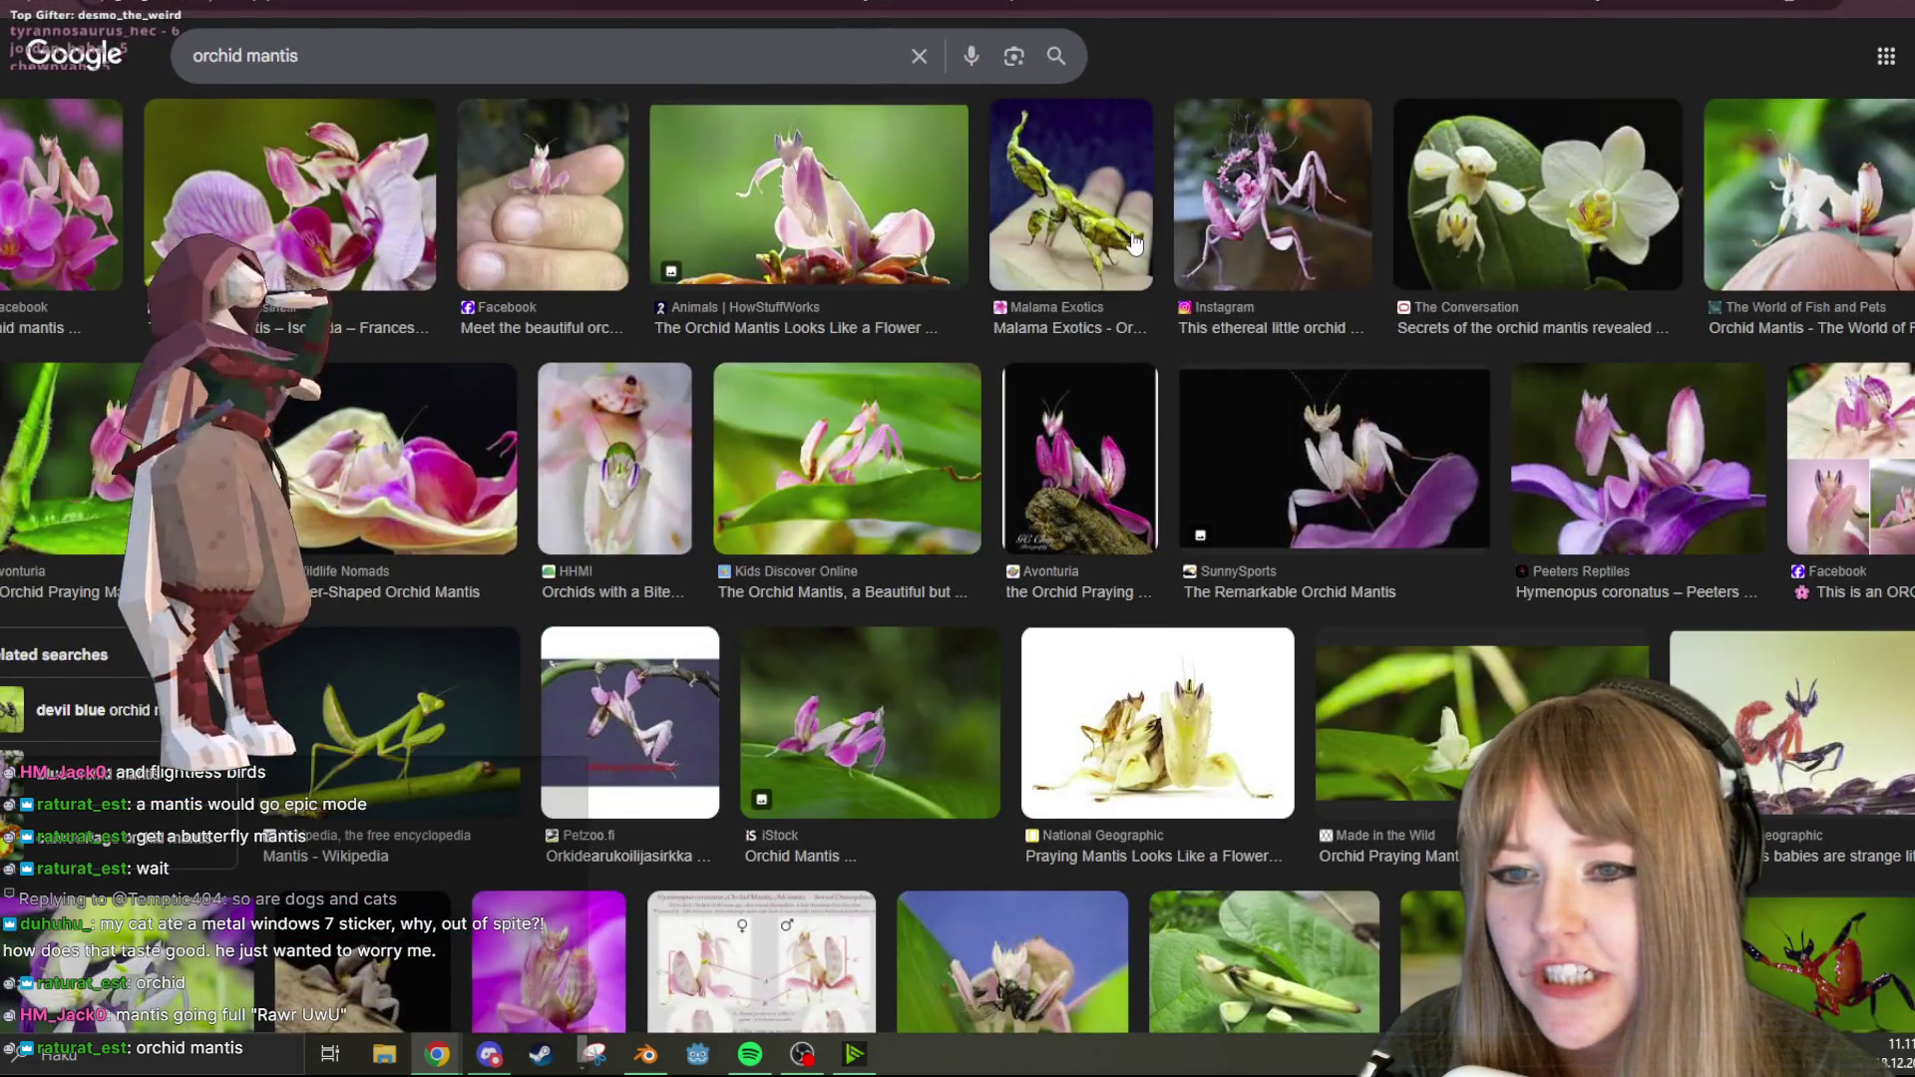
scroll(995, 407, "up", 4)
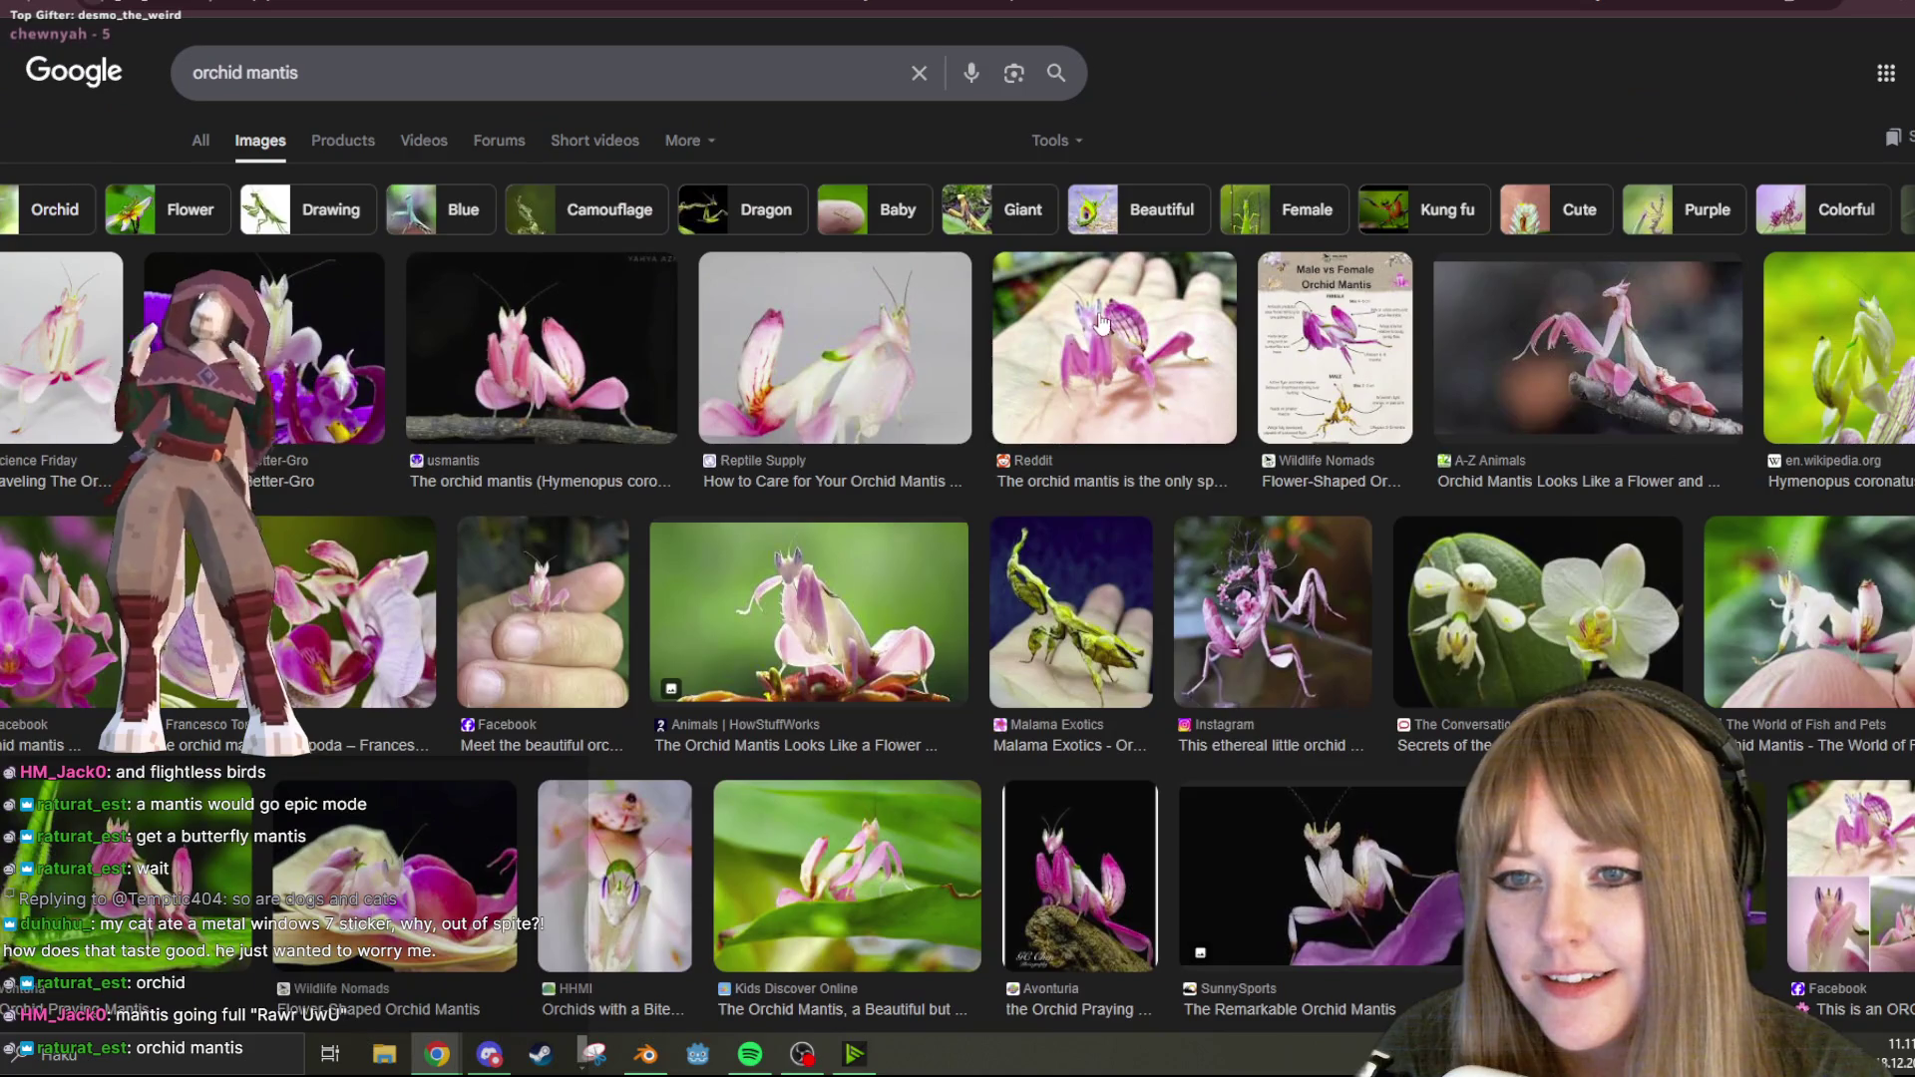
left_click(996, 407)
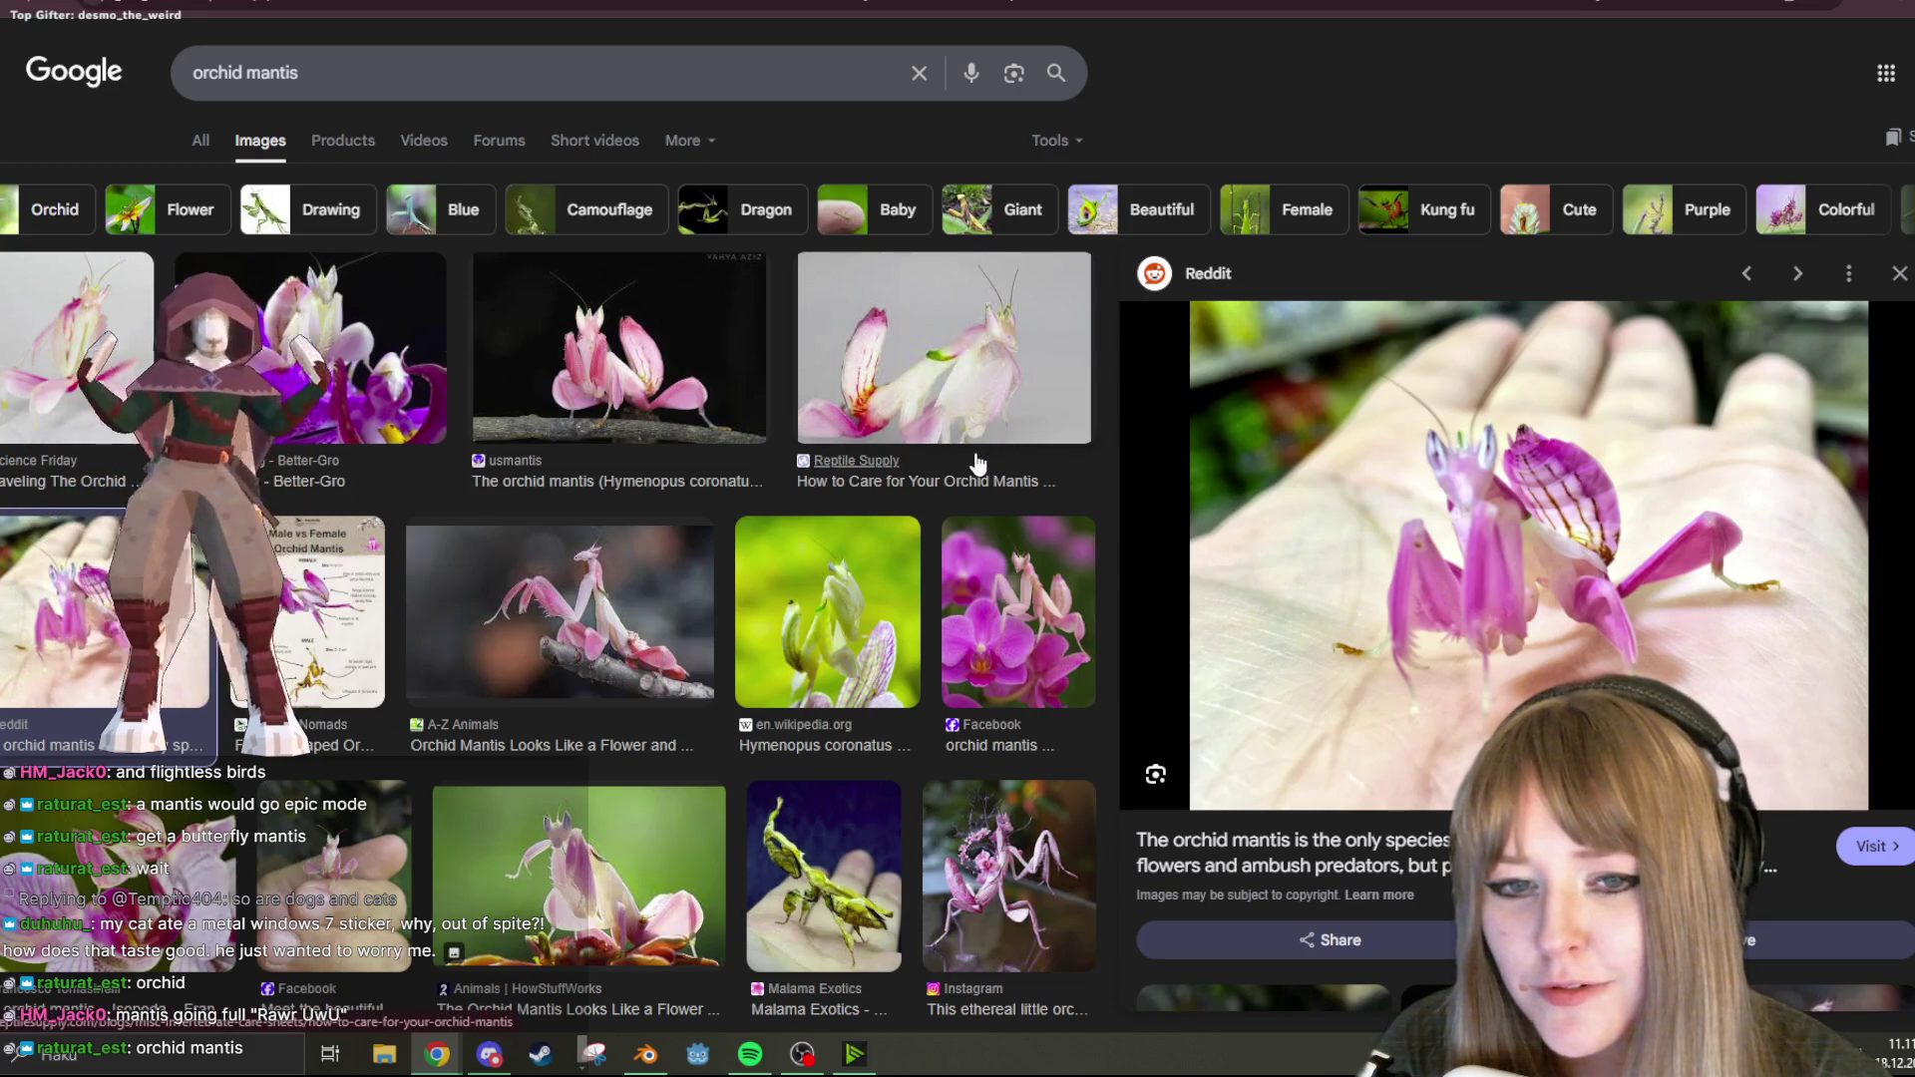
left_click(722, 381)
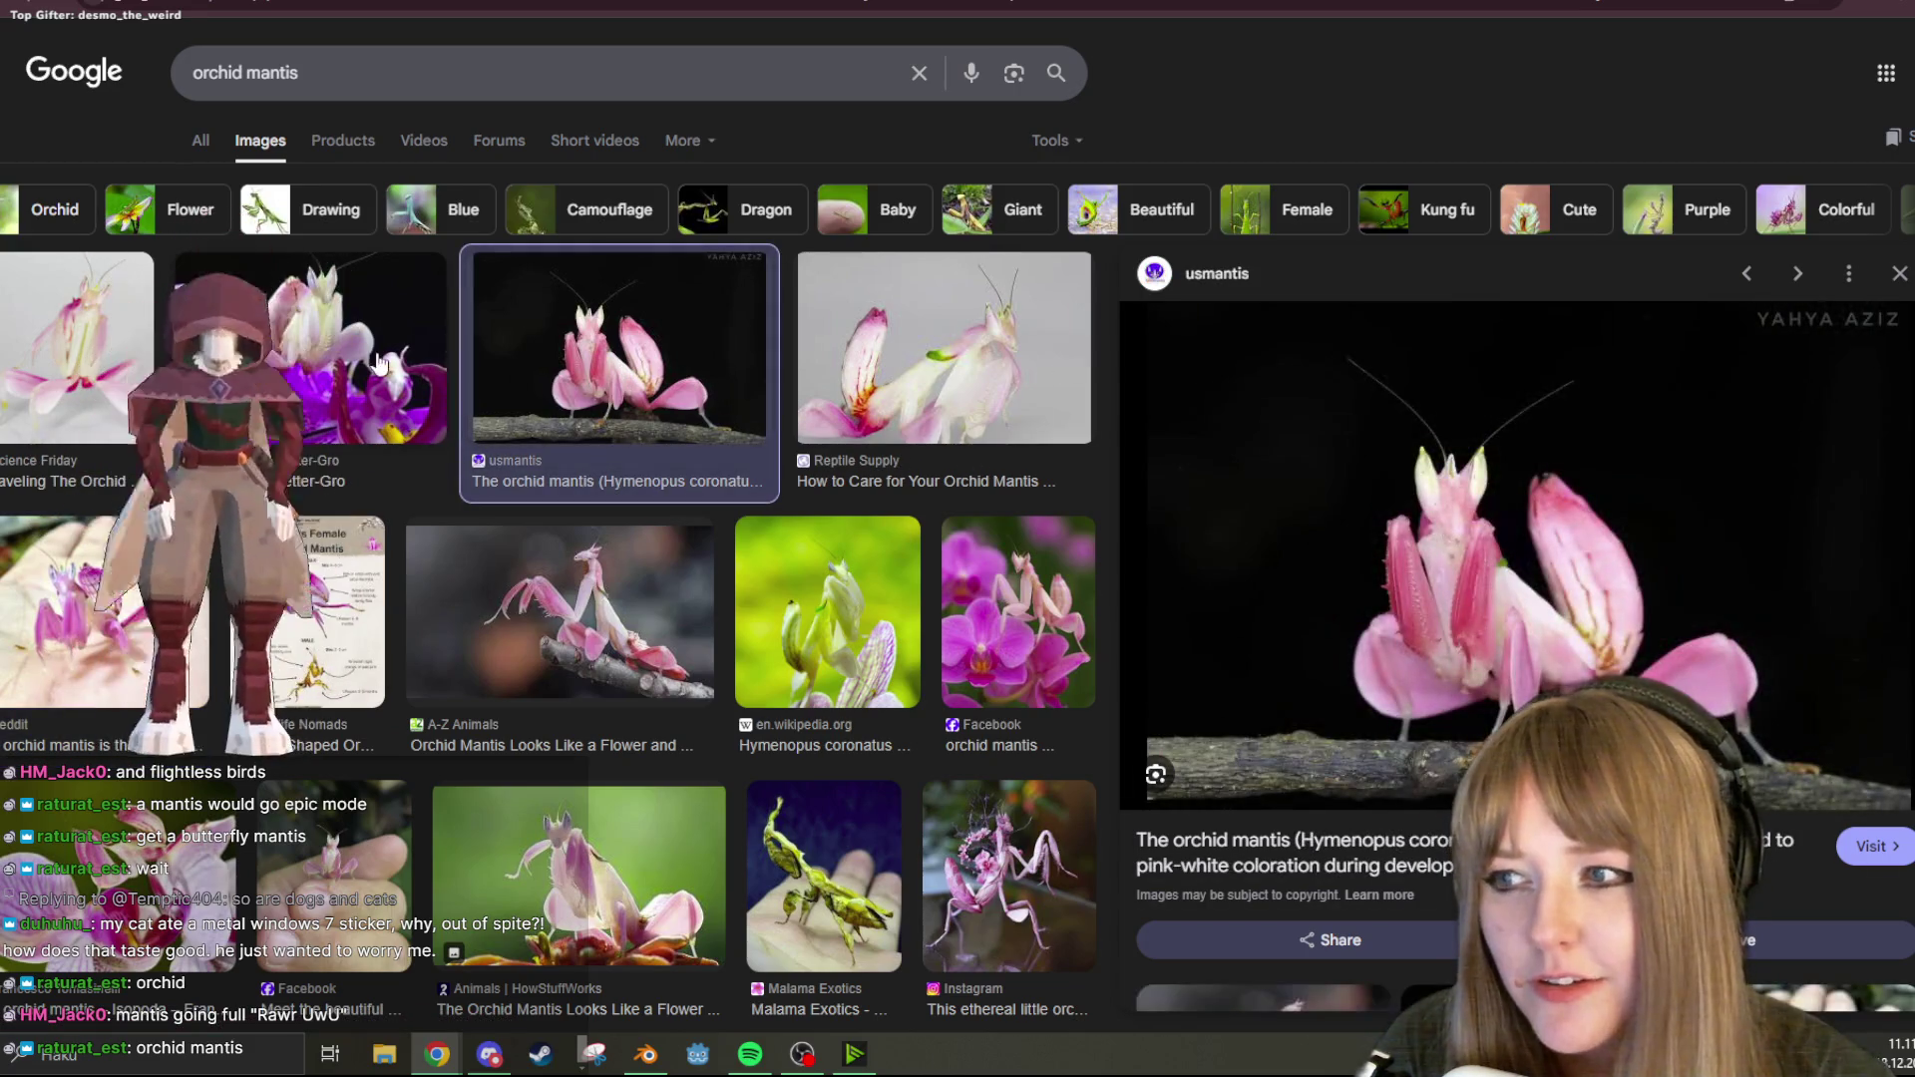
left_click(377, 362)
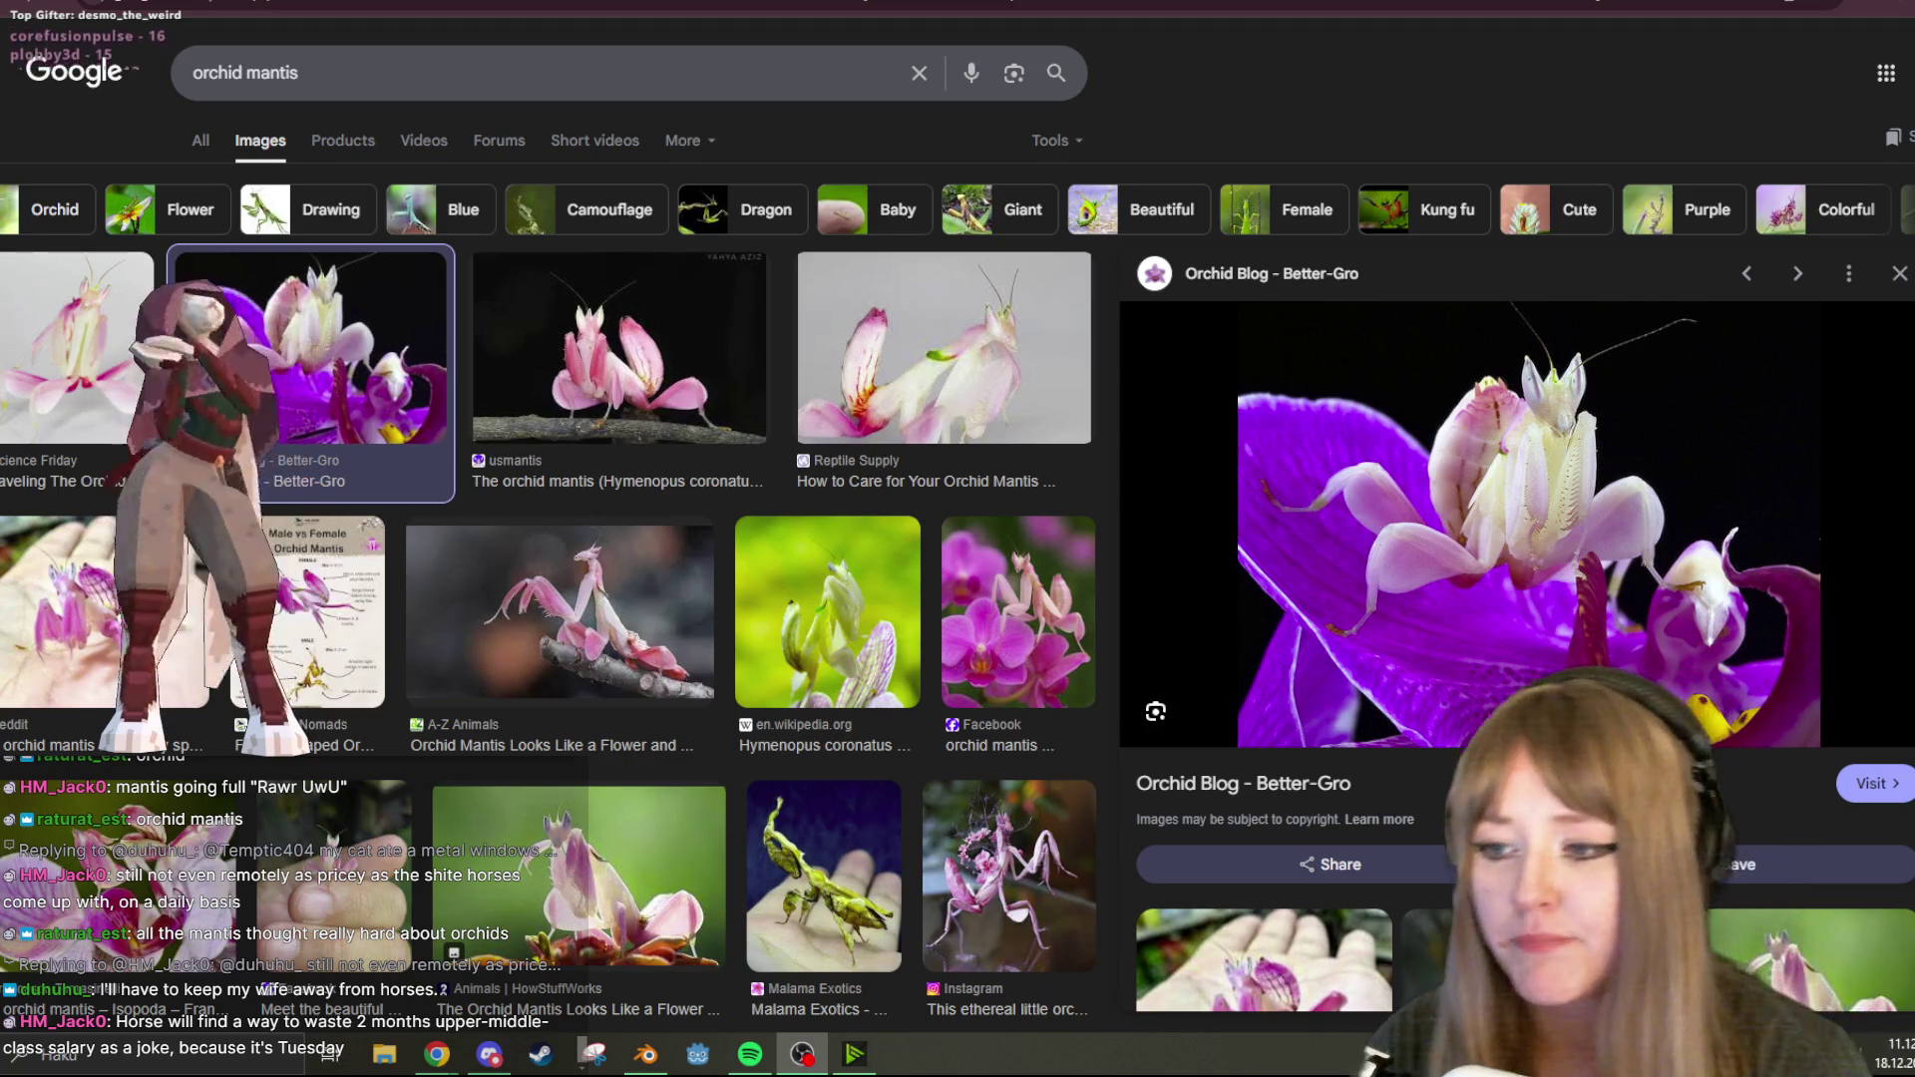
scroll(866, 622, "down", 6)
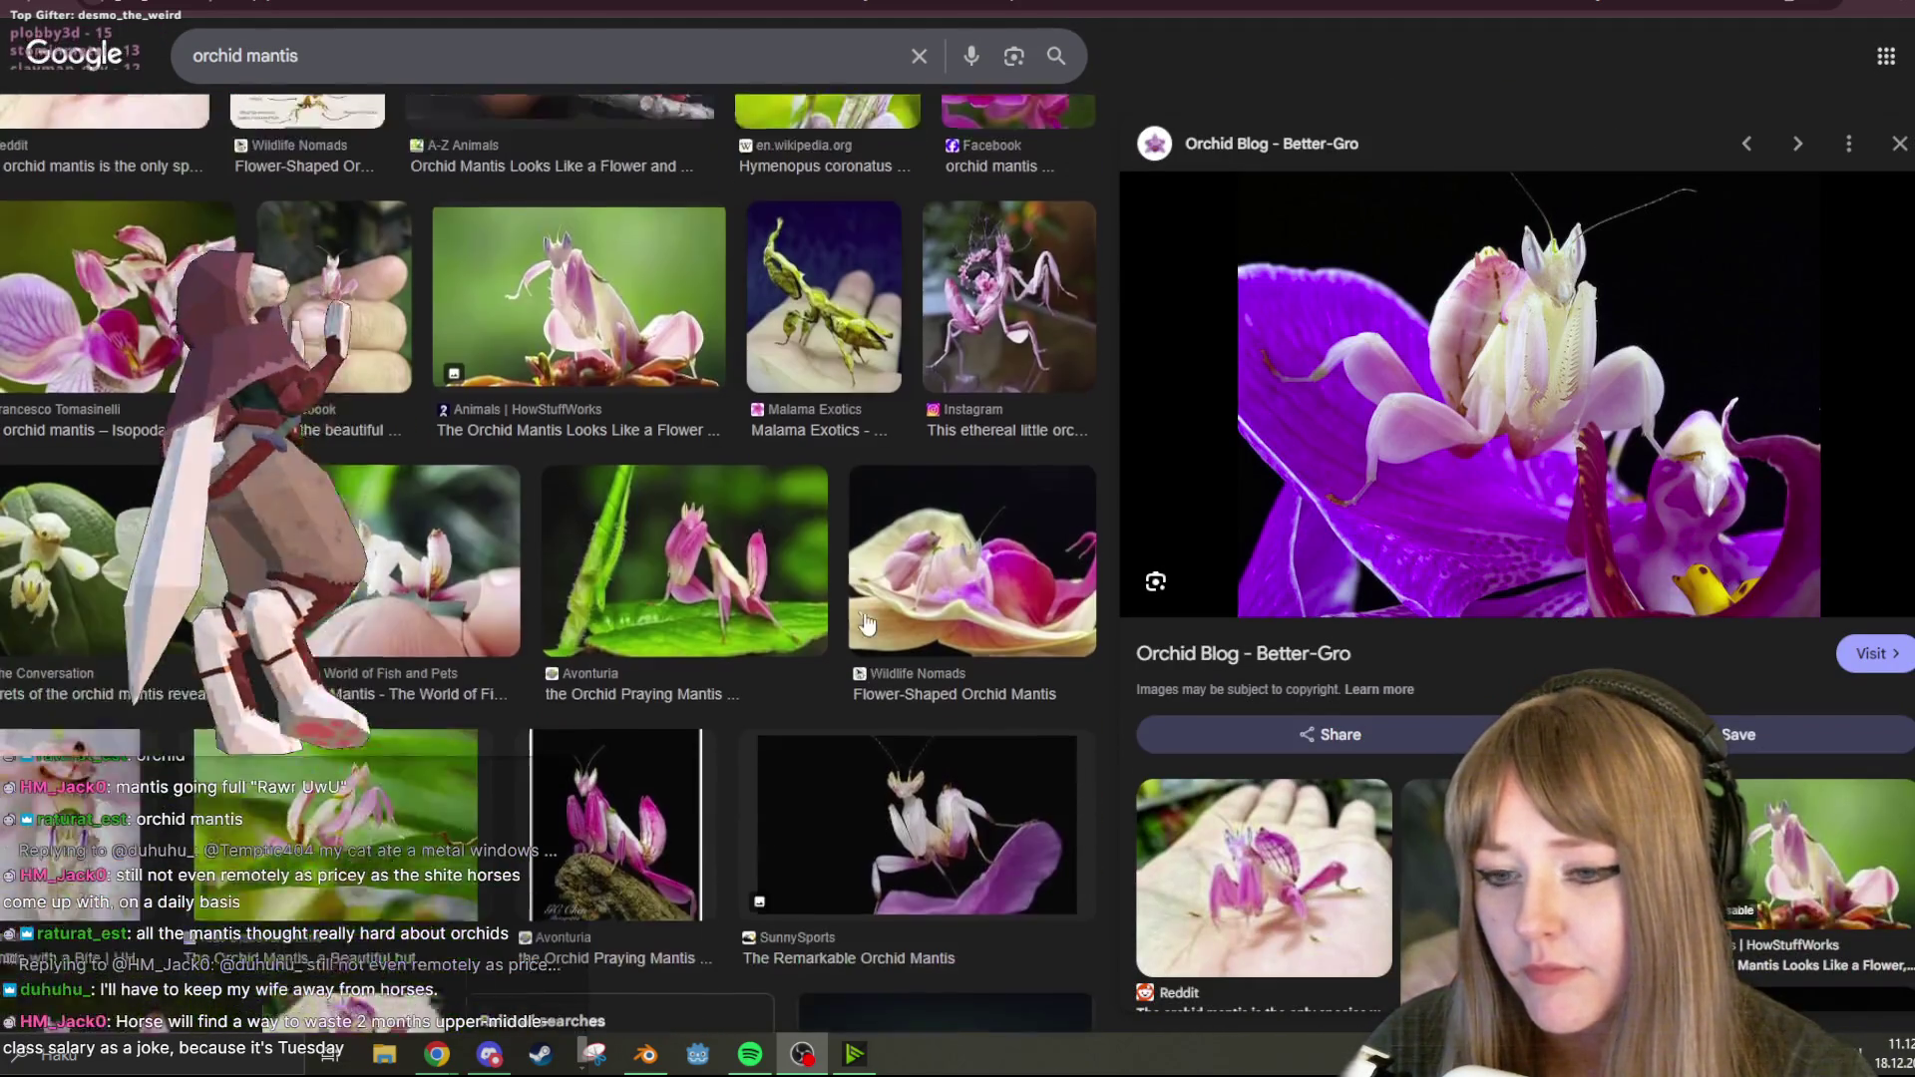
scroll(866, 622, "down", 1)
scroll(865, 622, "down", 10)
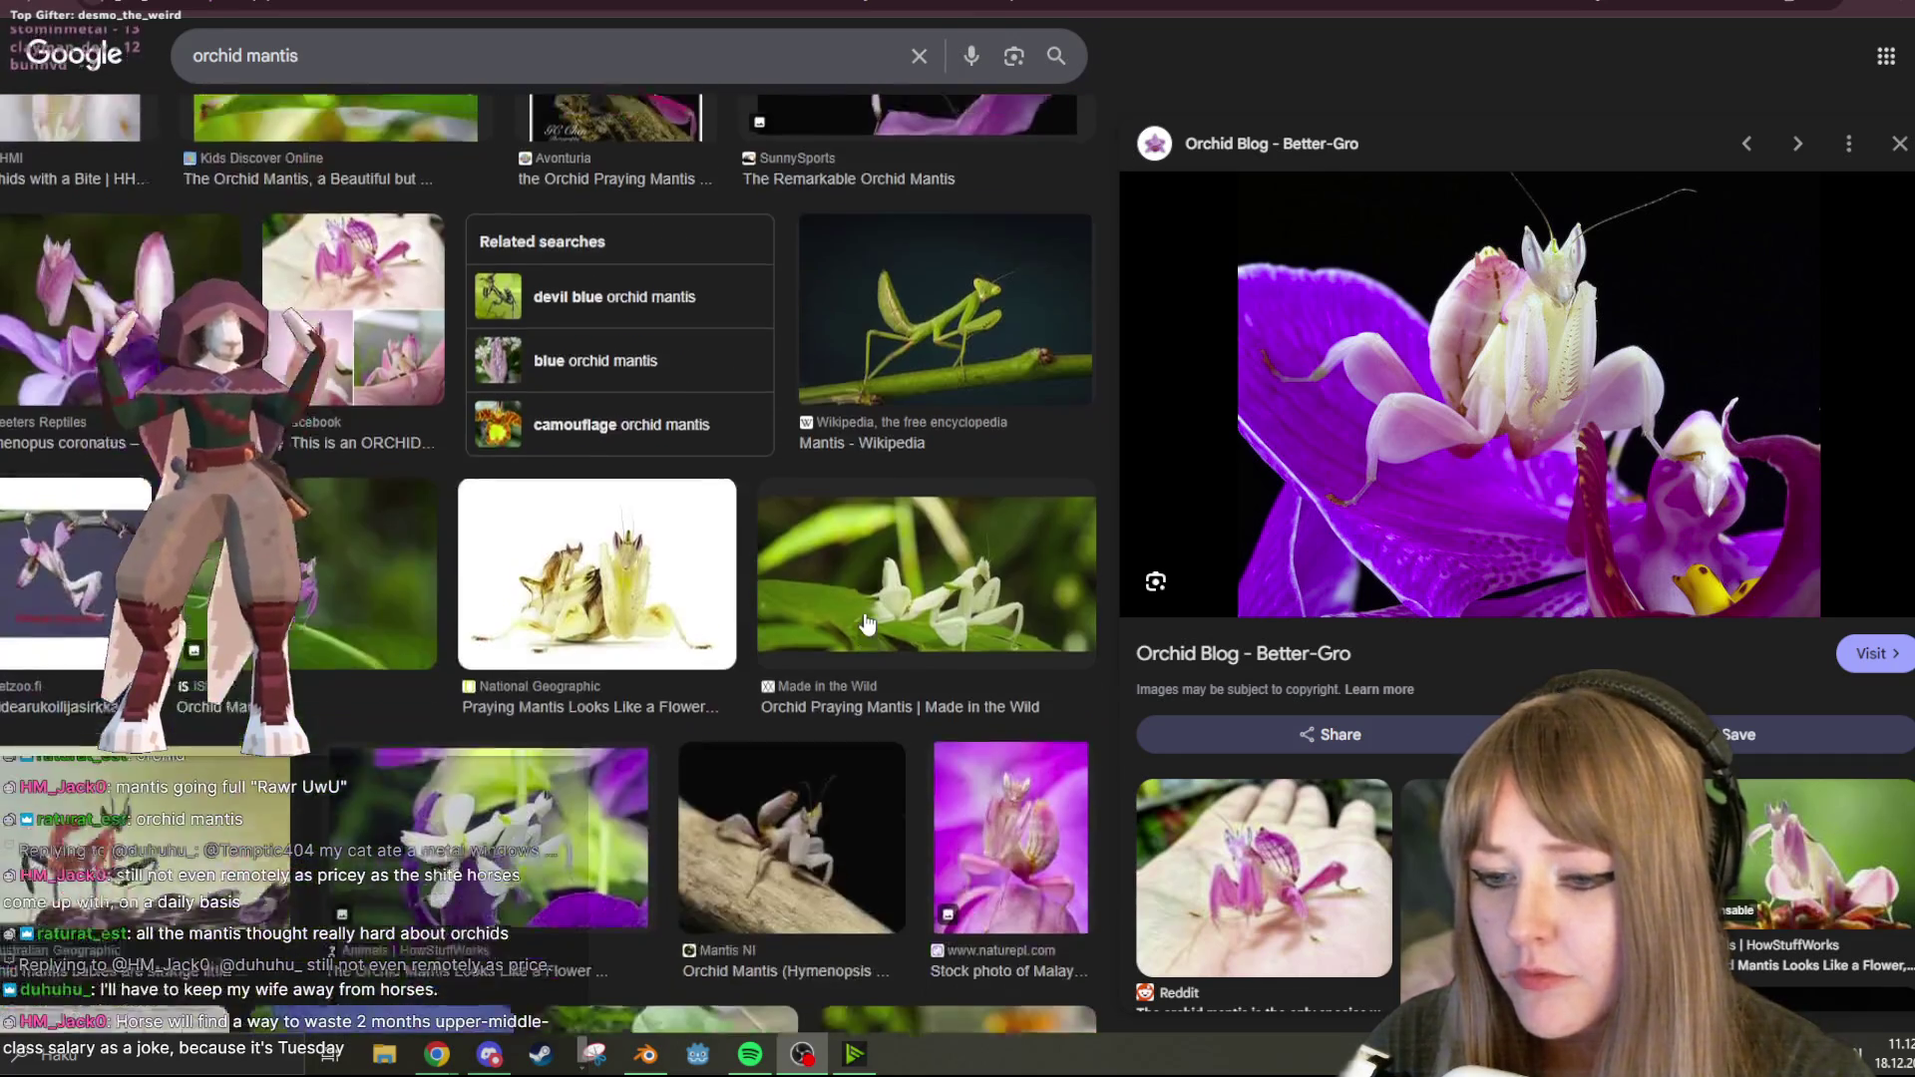
scroll(865, 623, "down", 8)
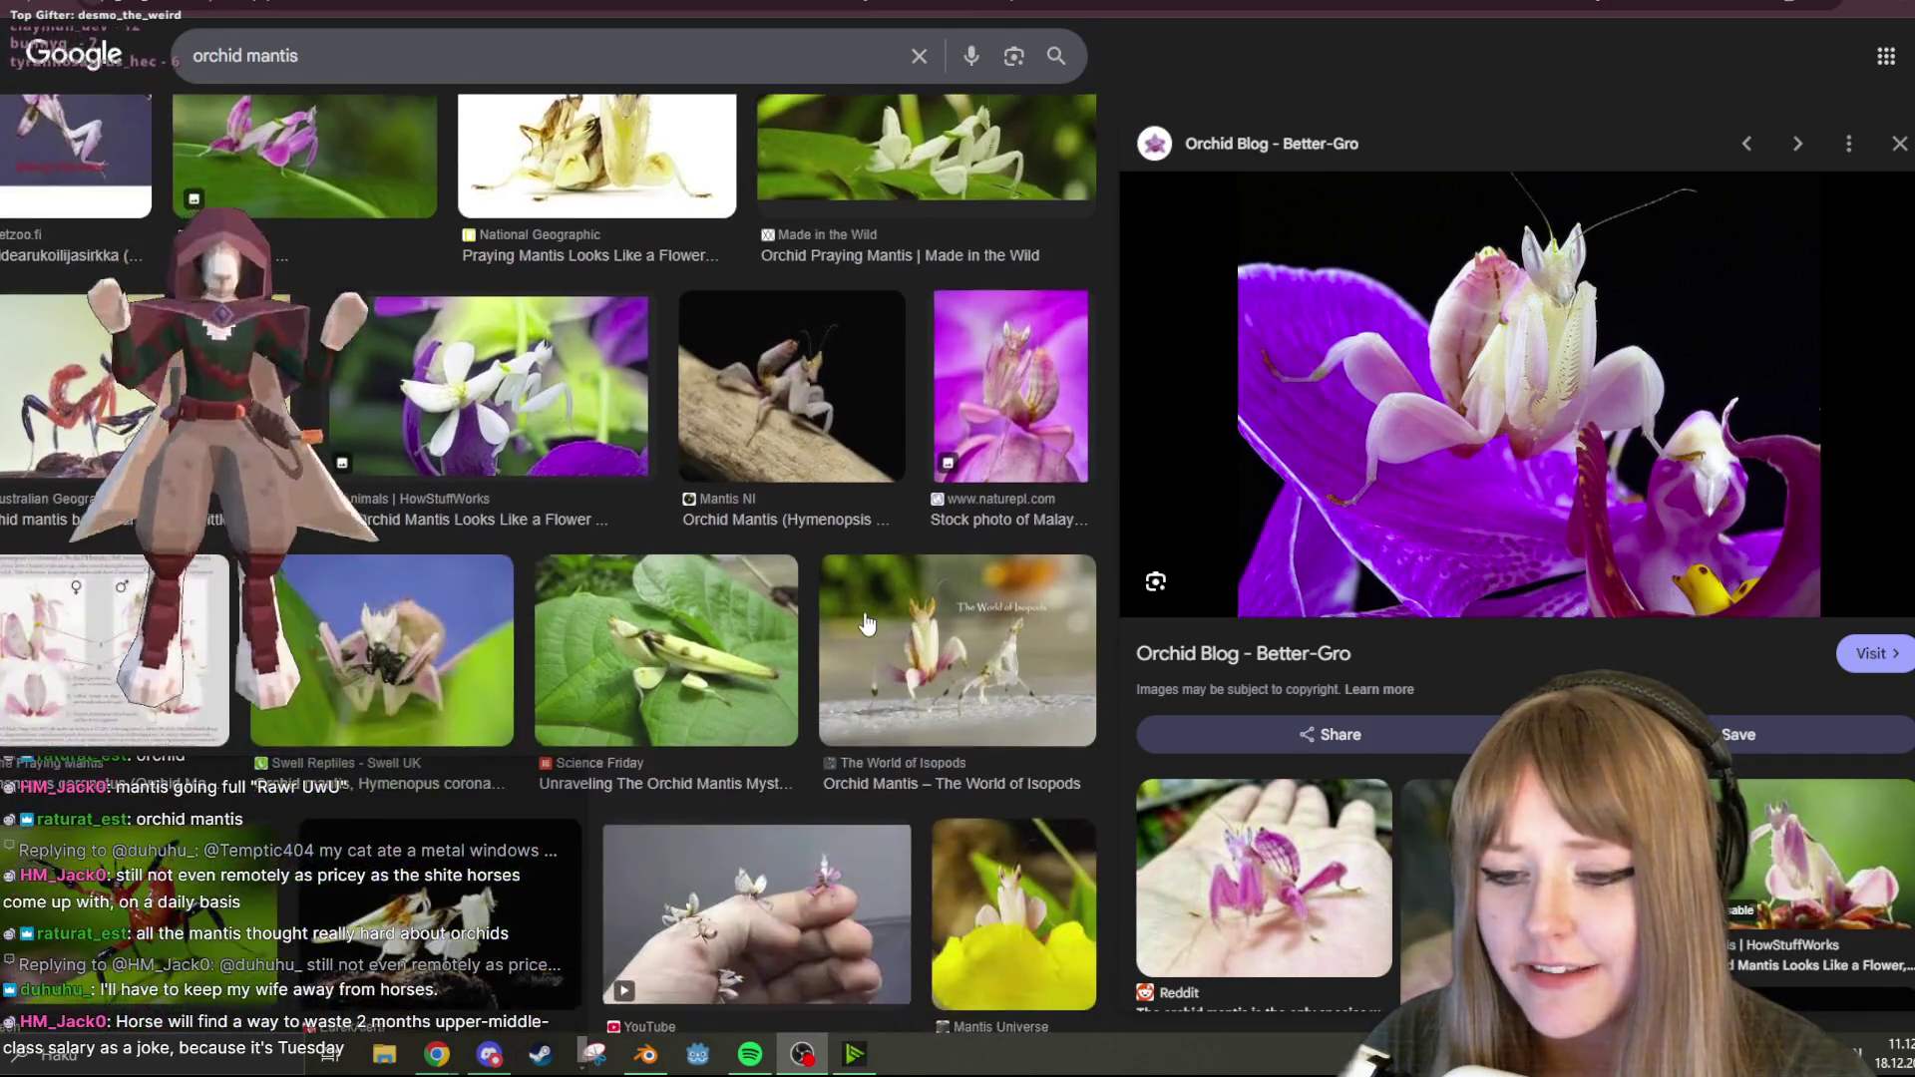
scroll(866, 622, "down", 10)
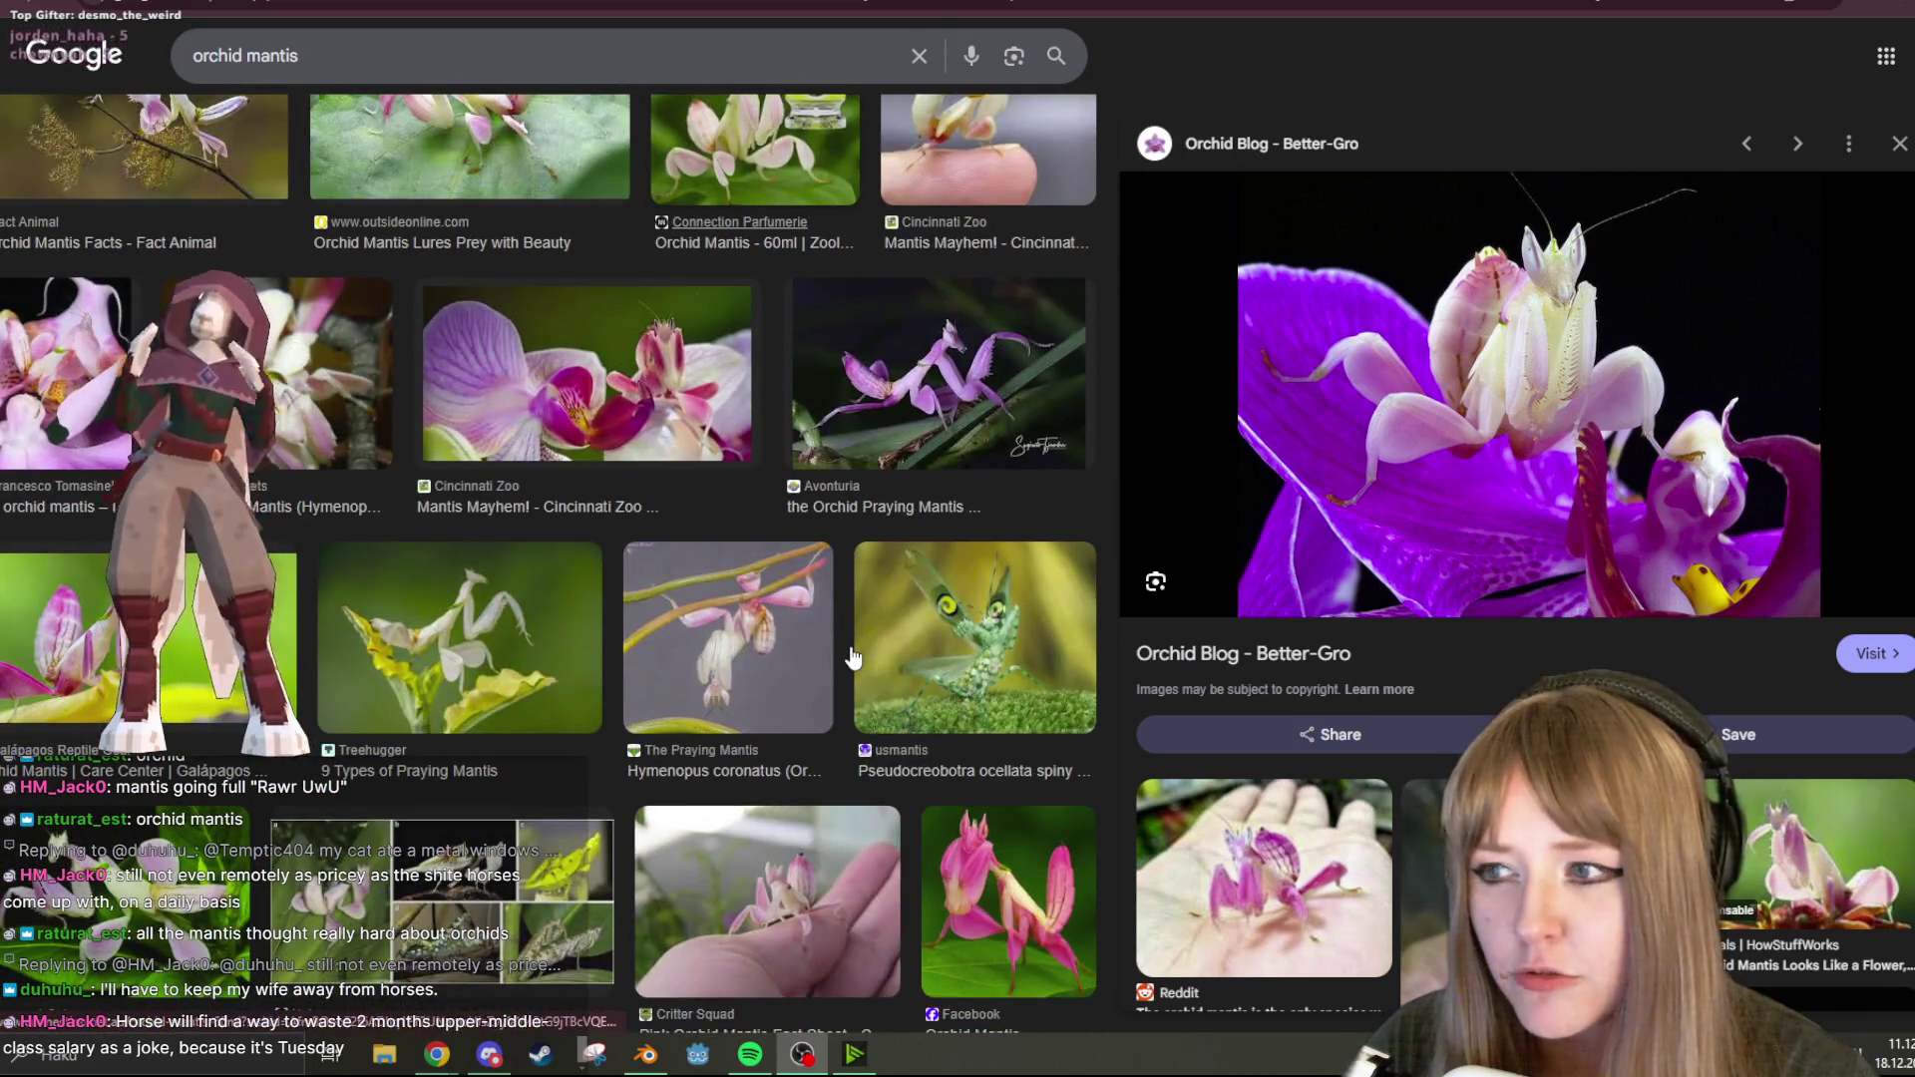
scroll(852, 655, "down", 4)
scroll(816, 630, "down", 2)
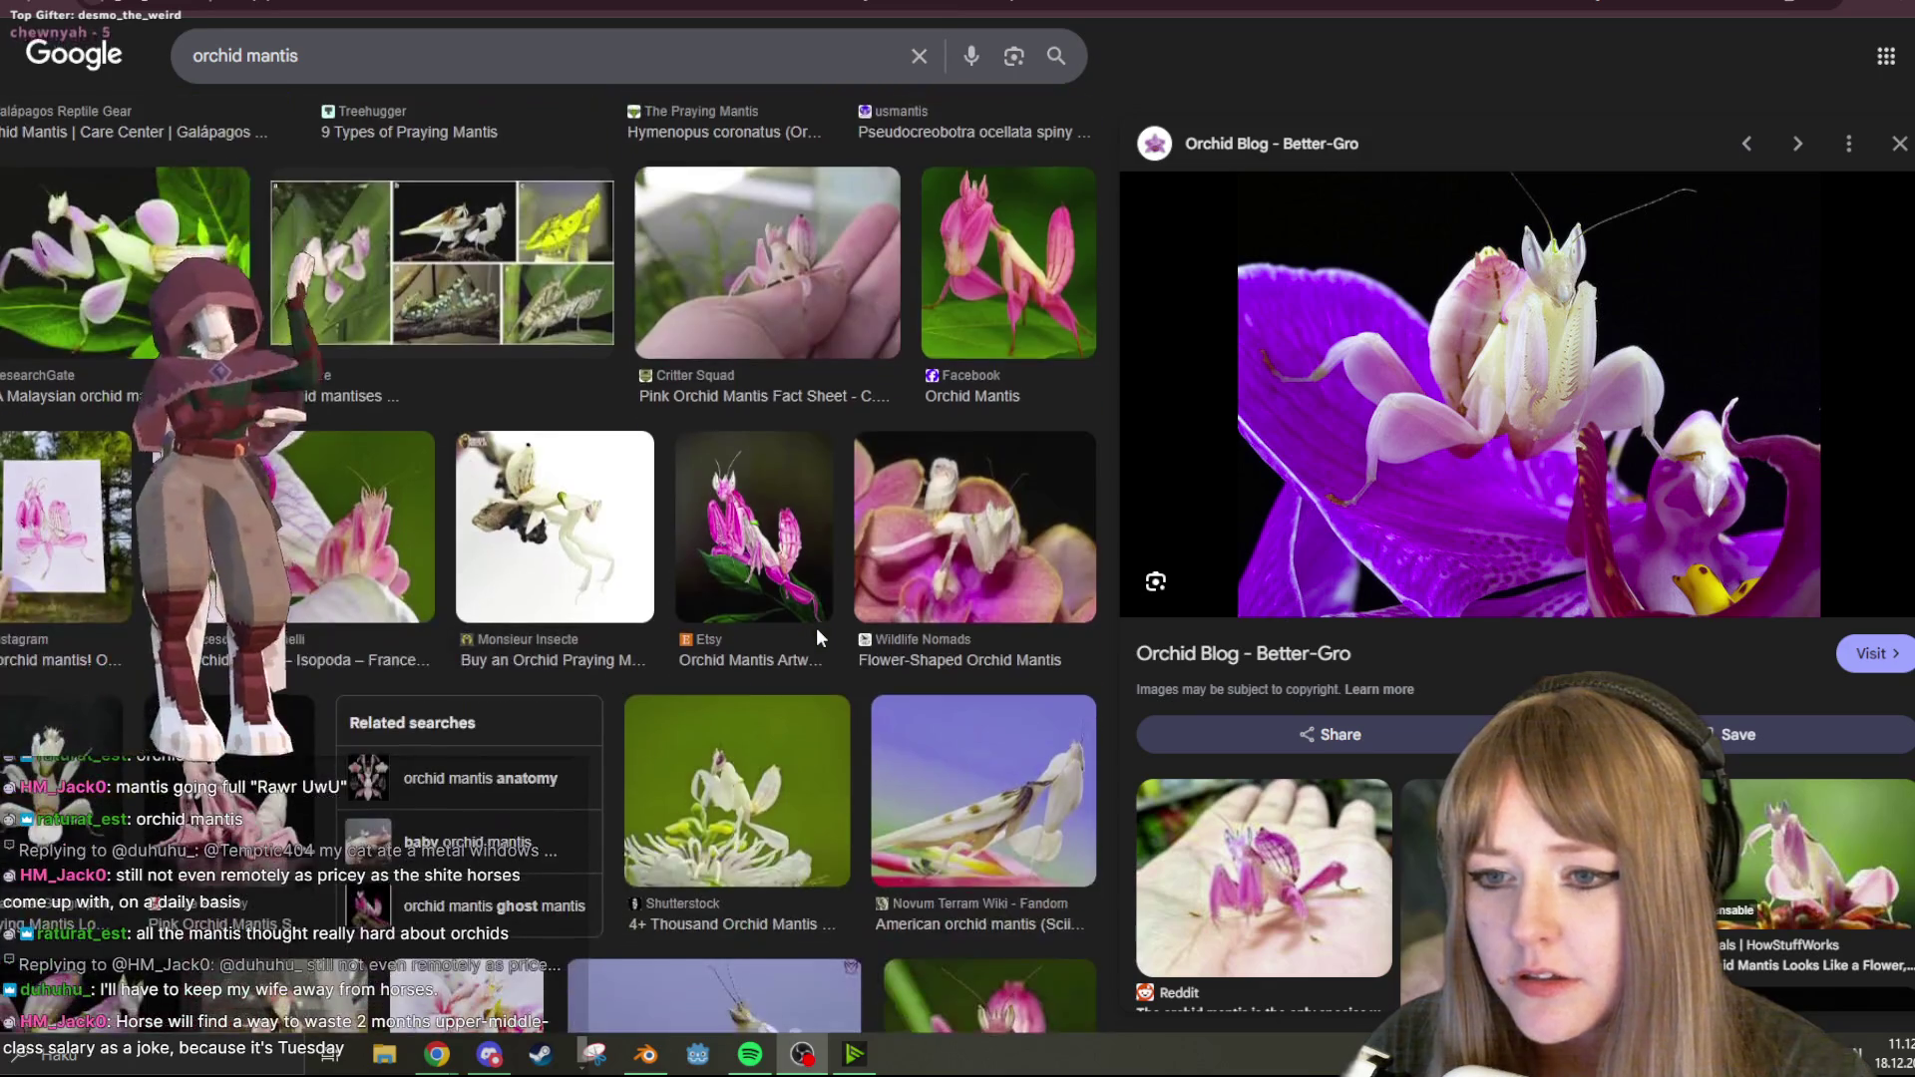
scroll(816, 634, "down", 5)
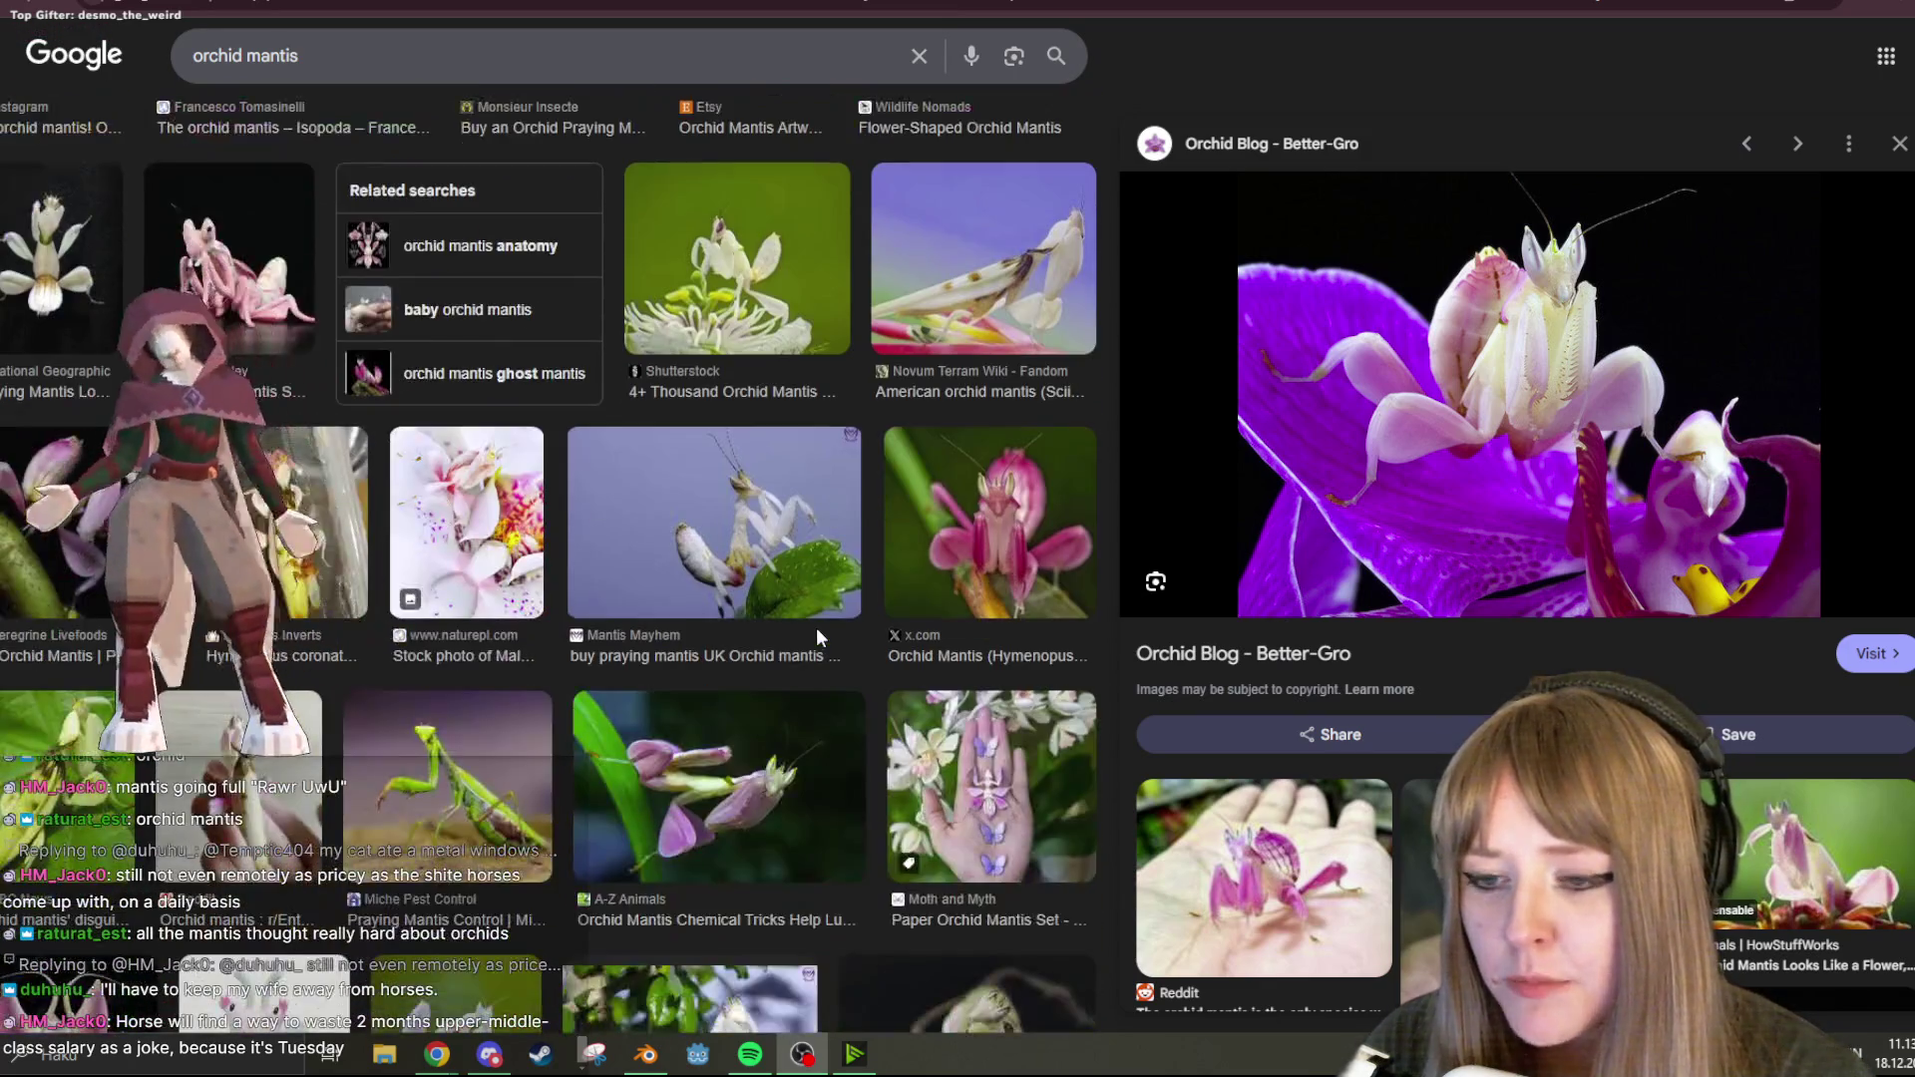
scroll(817, 636, "down", 4)
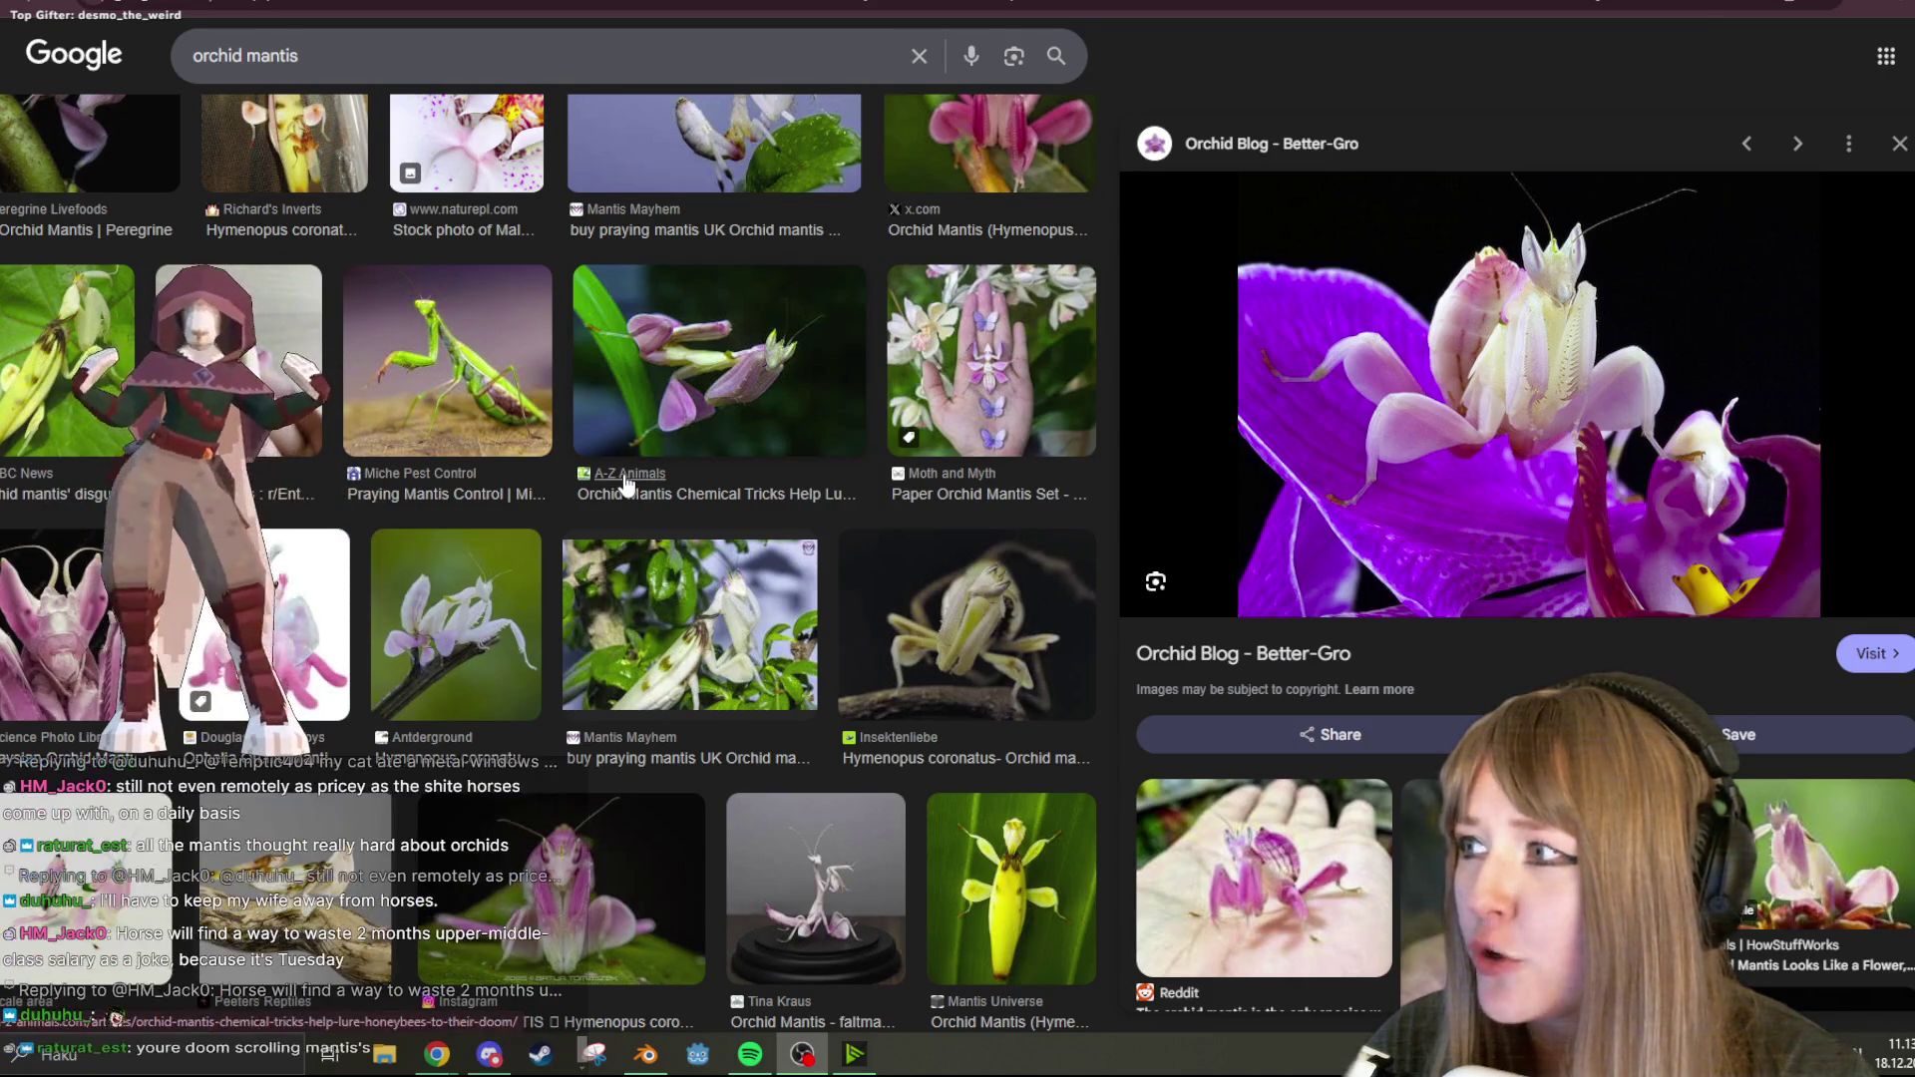
scroll(625, 483, "down", 7)
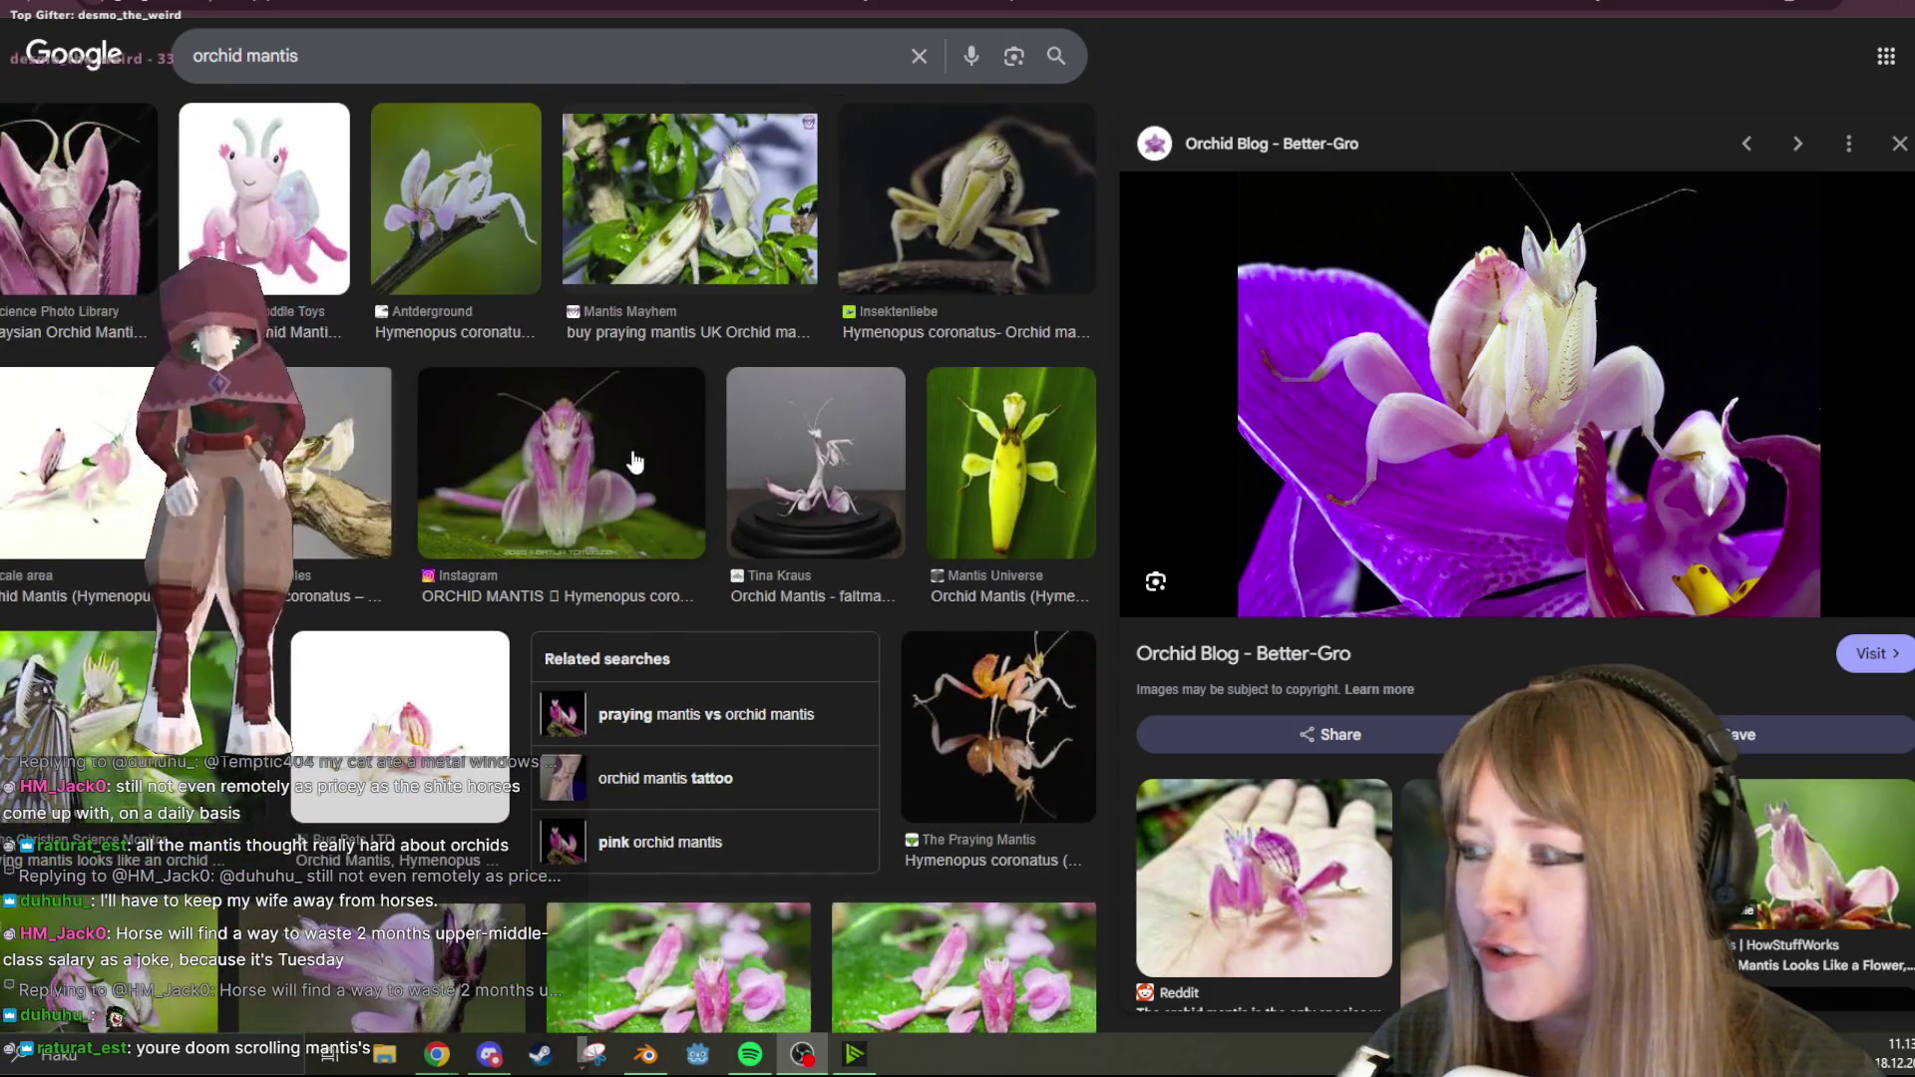
scroll(638, 459, "down", 5)
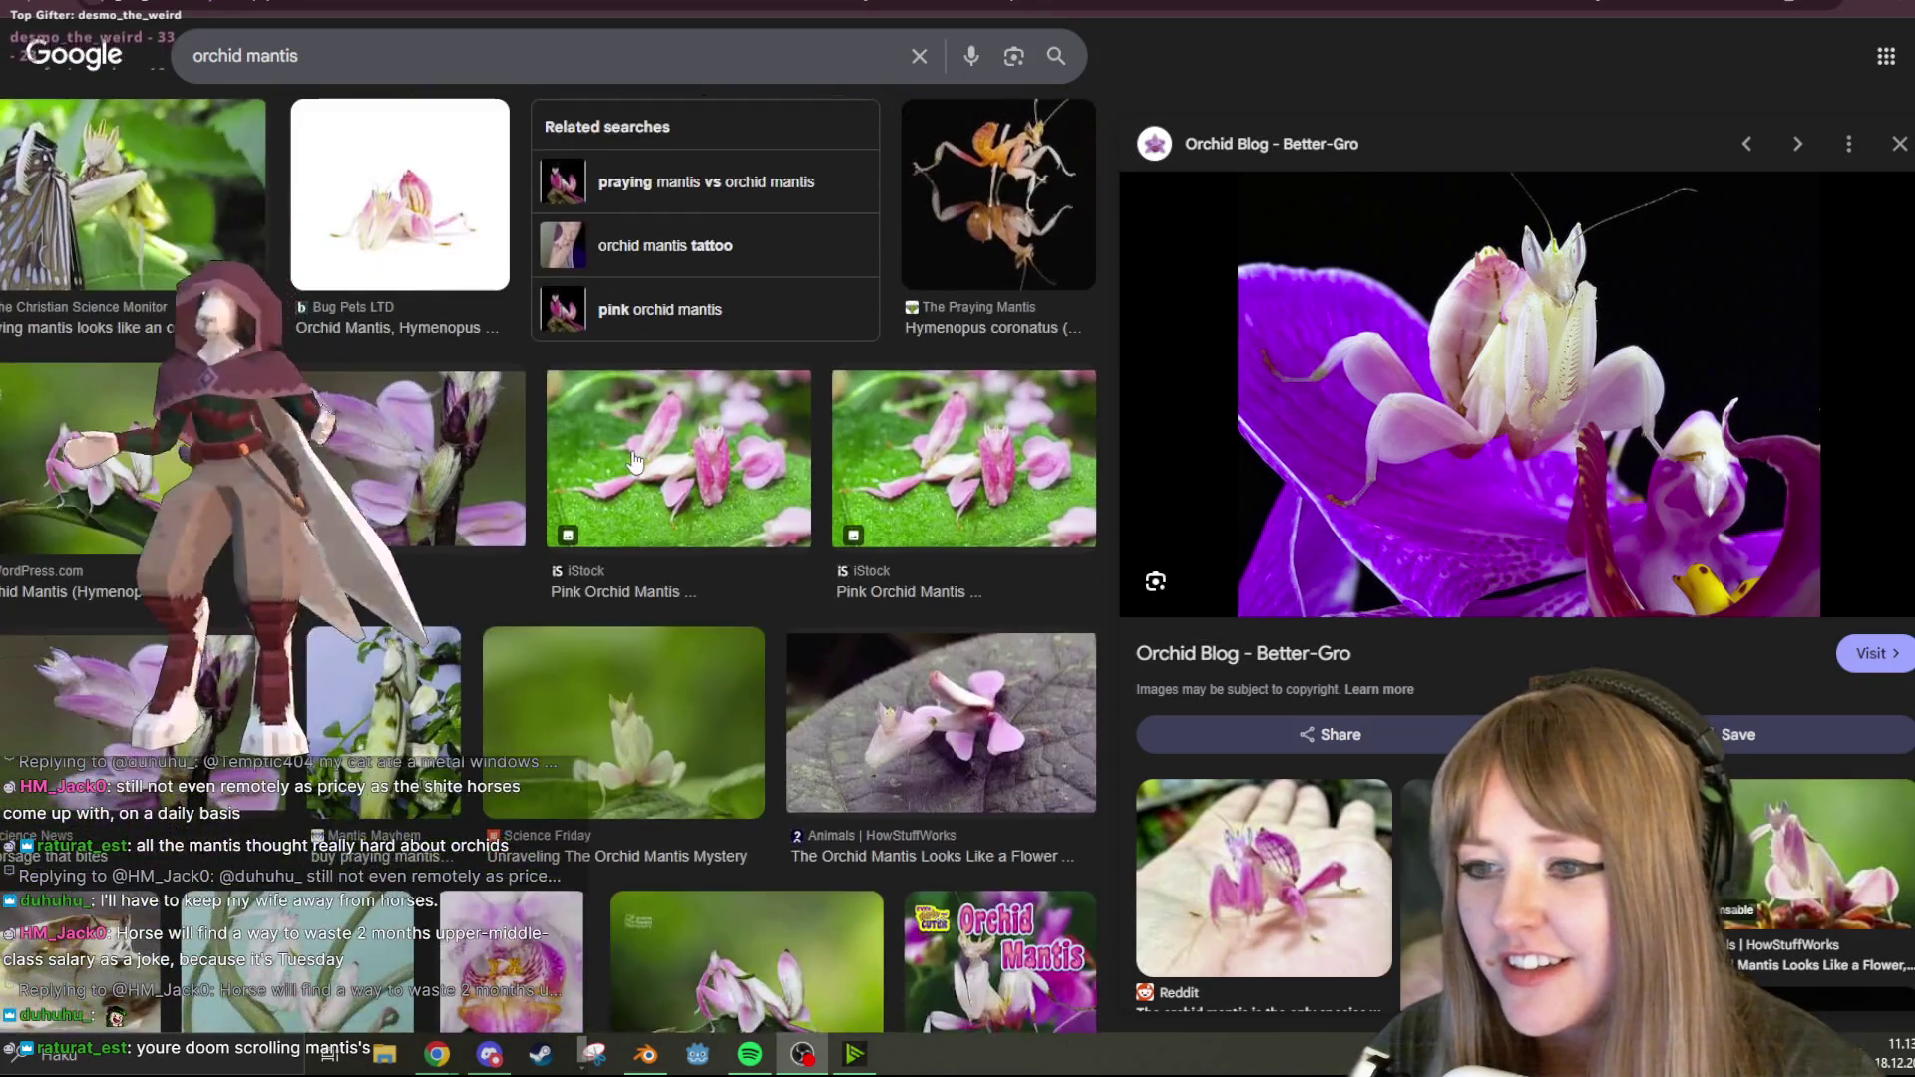
scroll(655, 451, "down", 7)
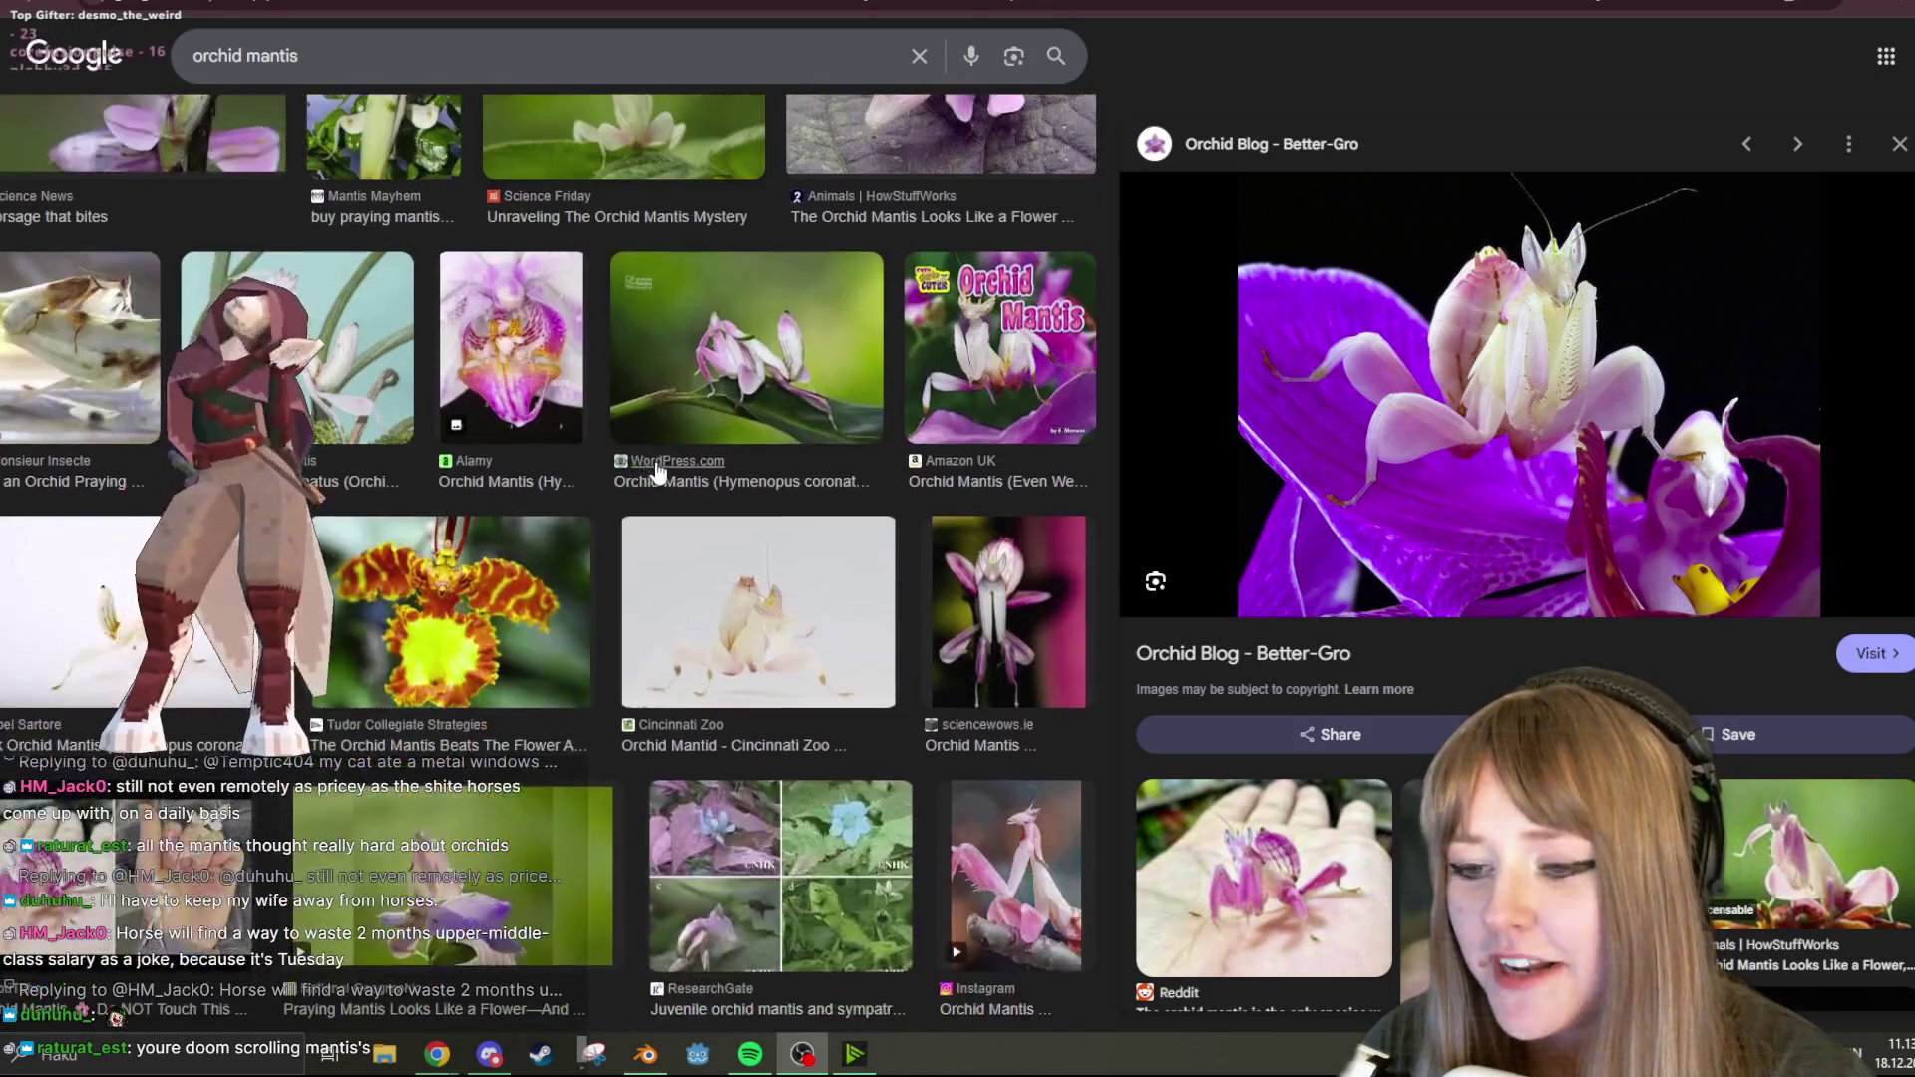
scroll(658, 471, "down", 9)
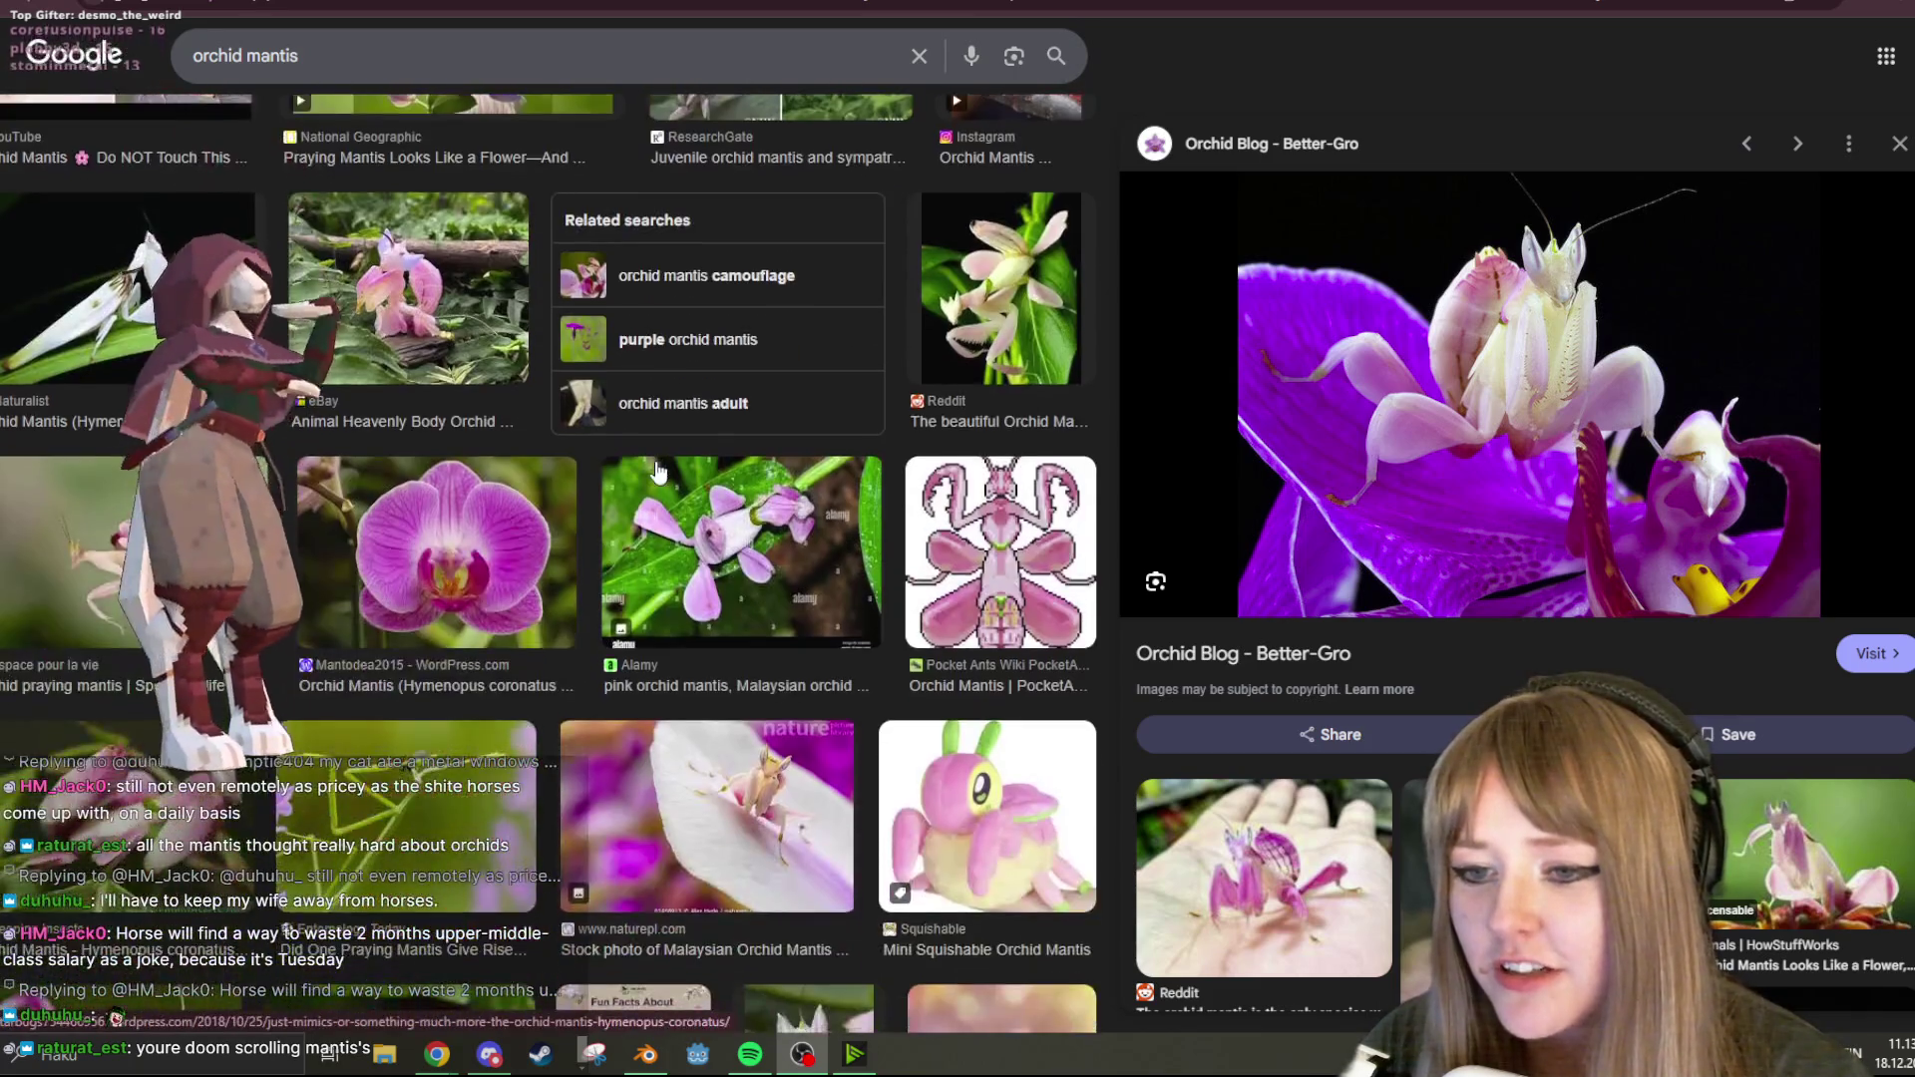
scroll(574, 394, "down", 7)
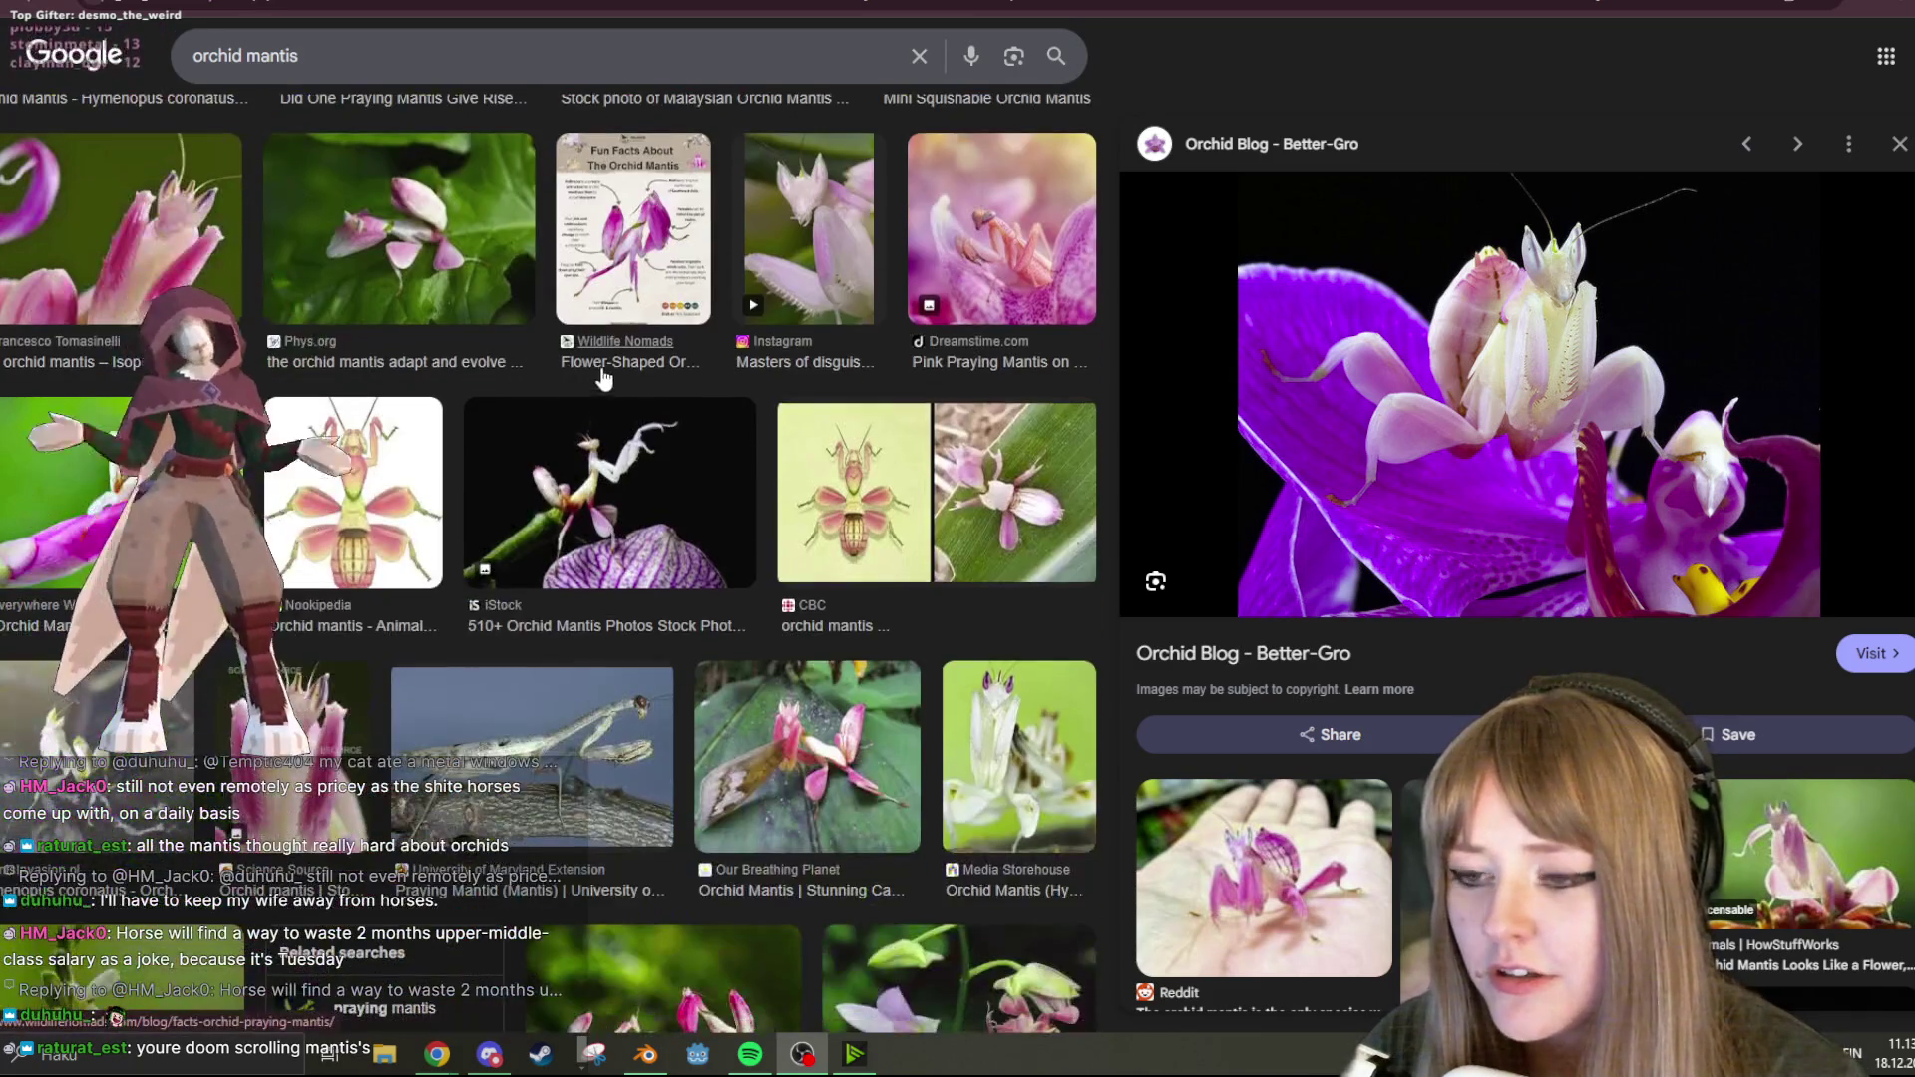
scroll(576, 404, "down", 9)
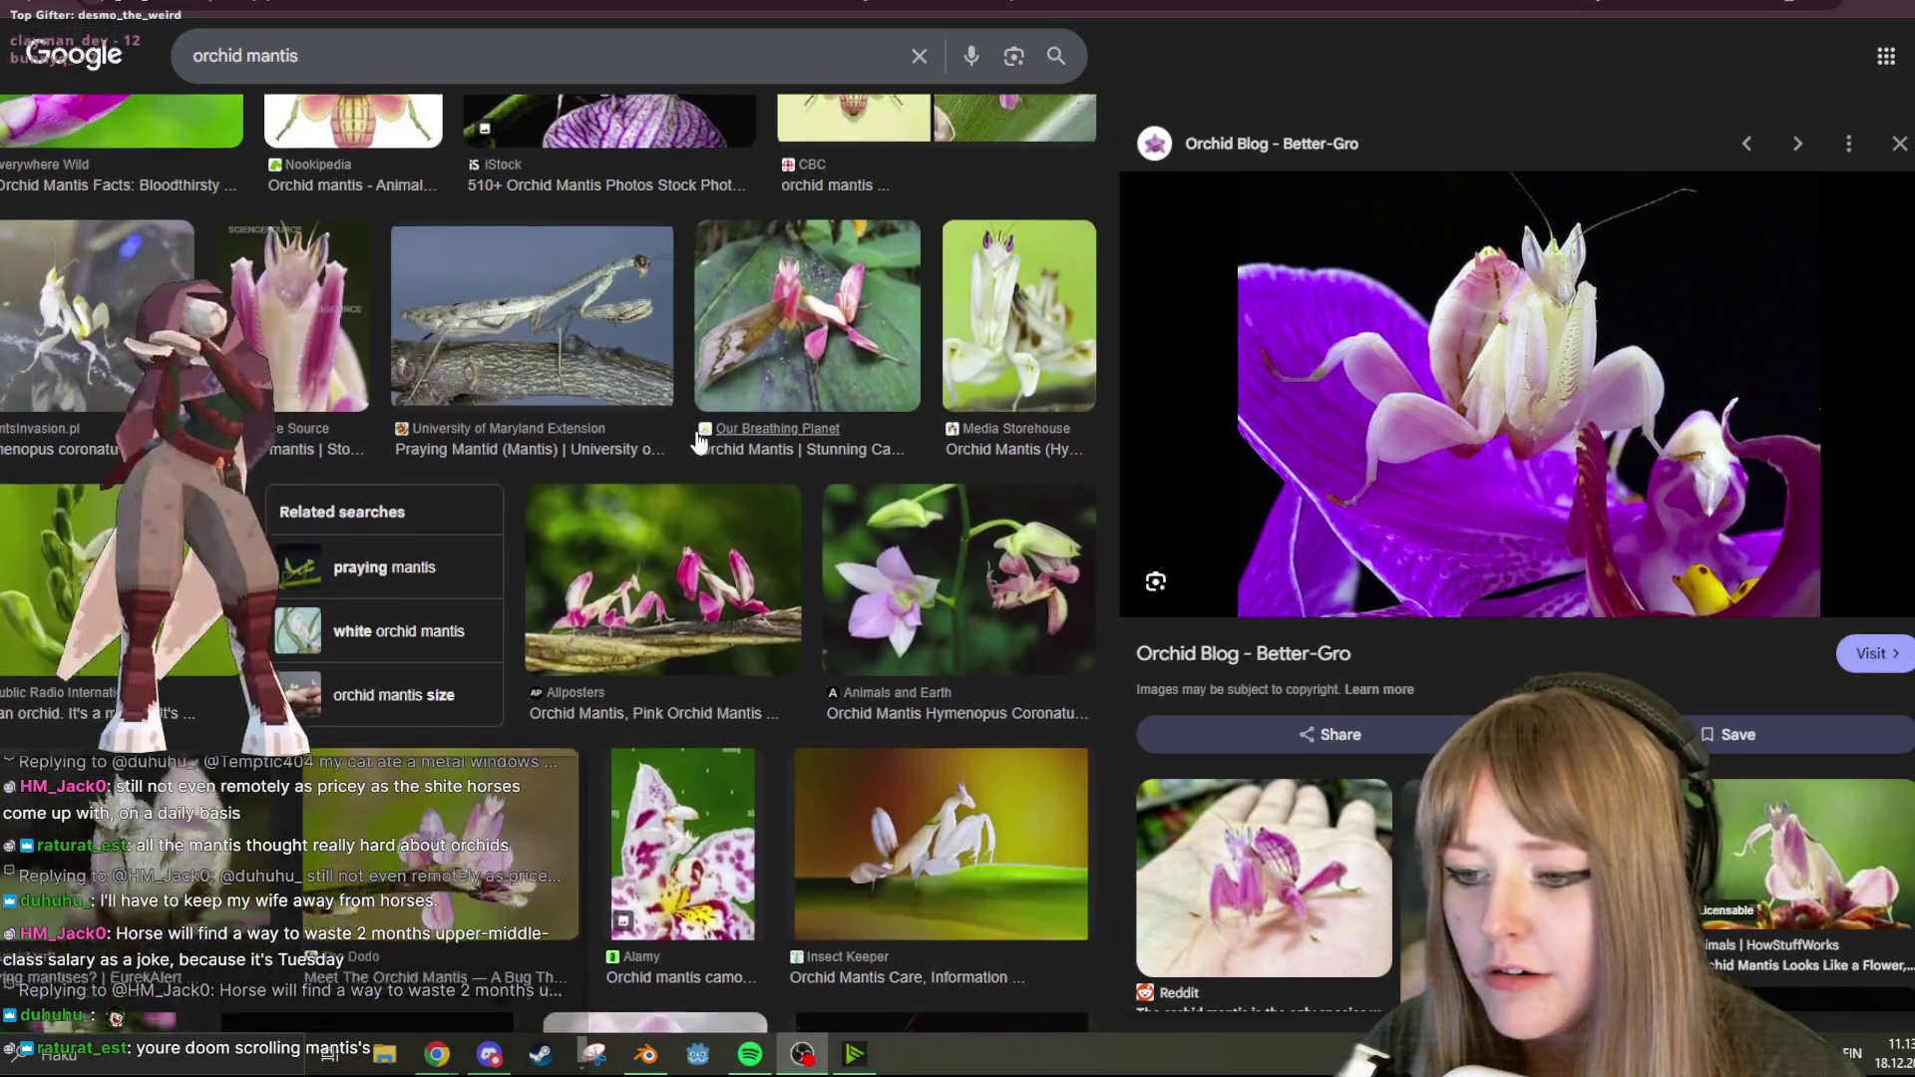
scroll(893, 317, "down", 8)
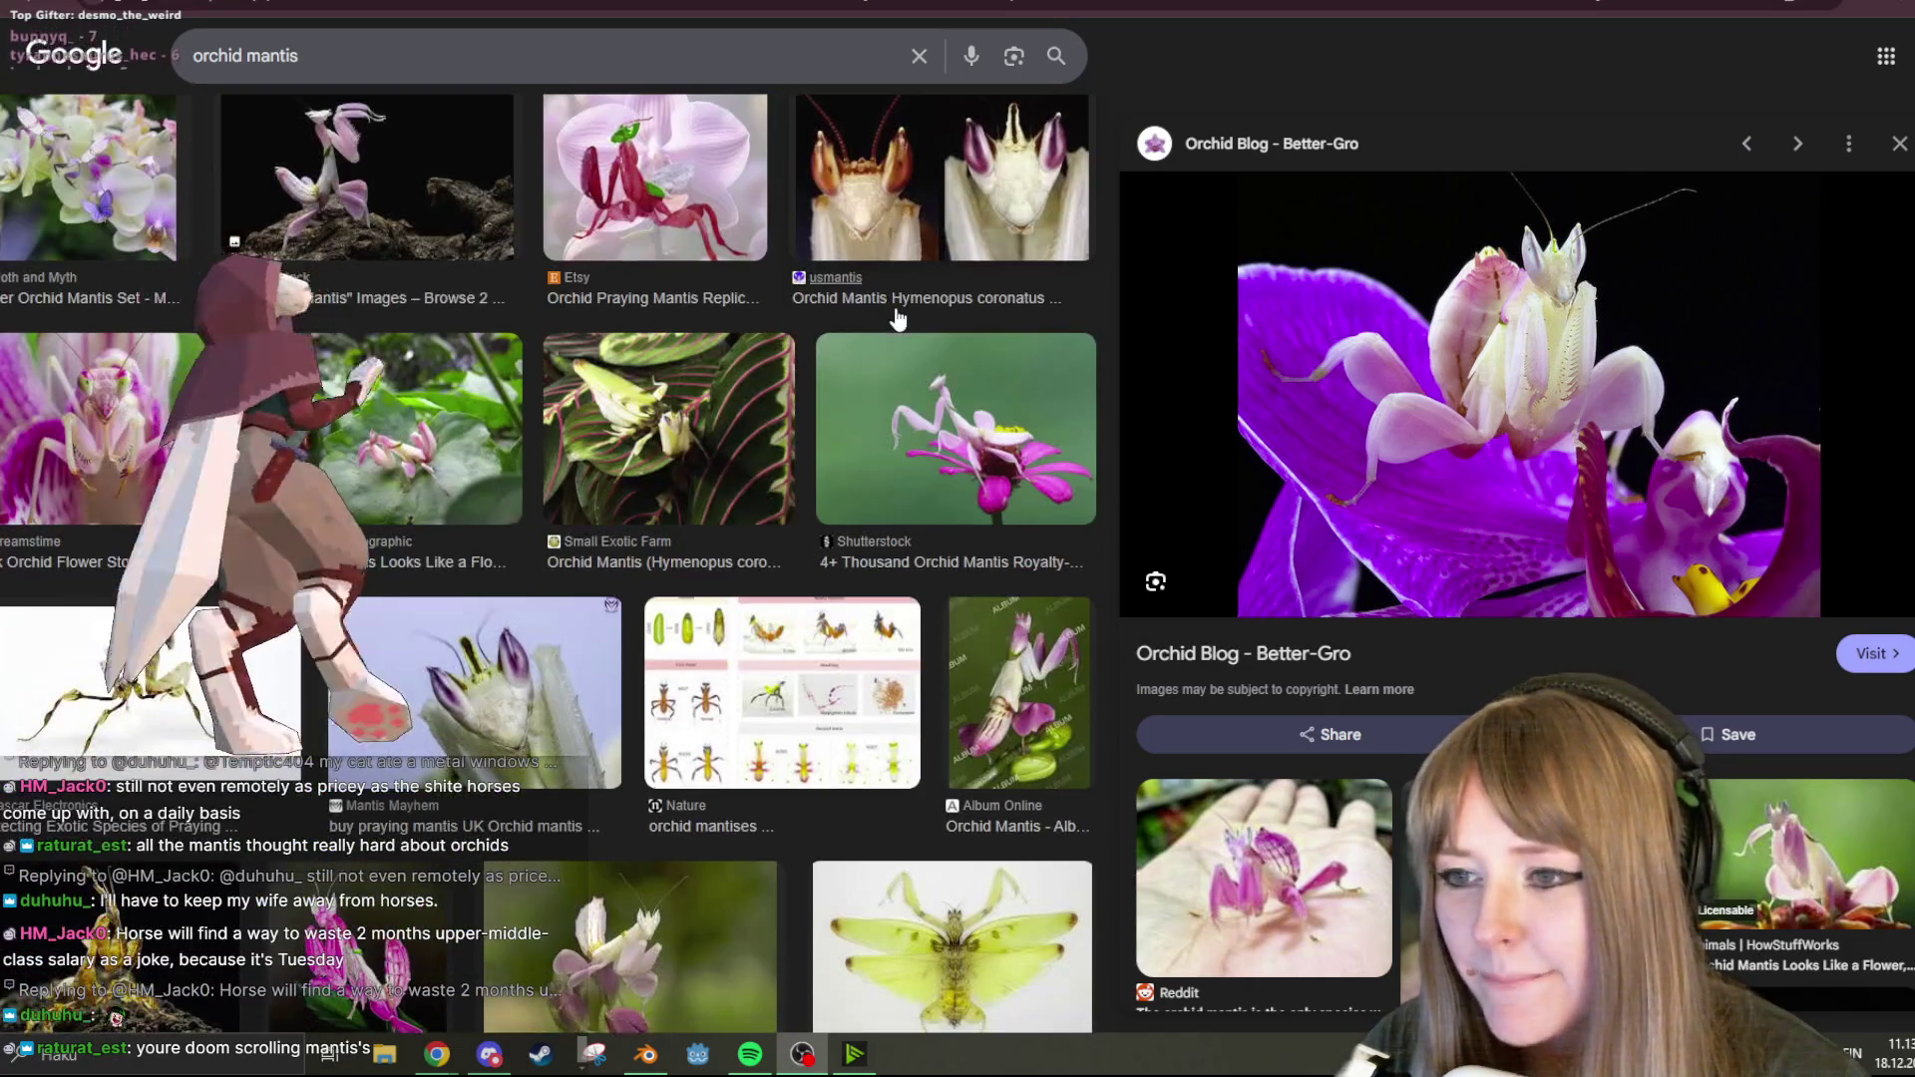
scroll(1017, 379, "down", 3)
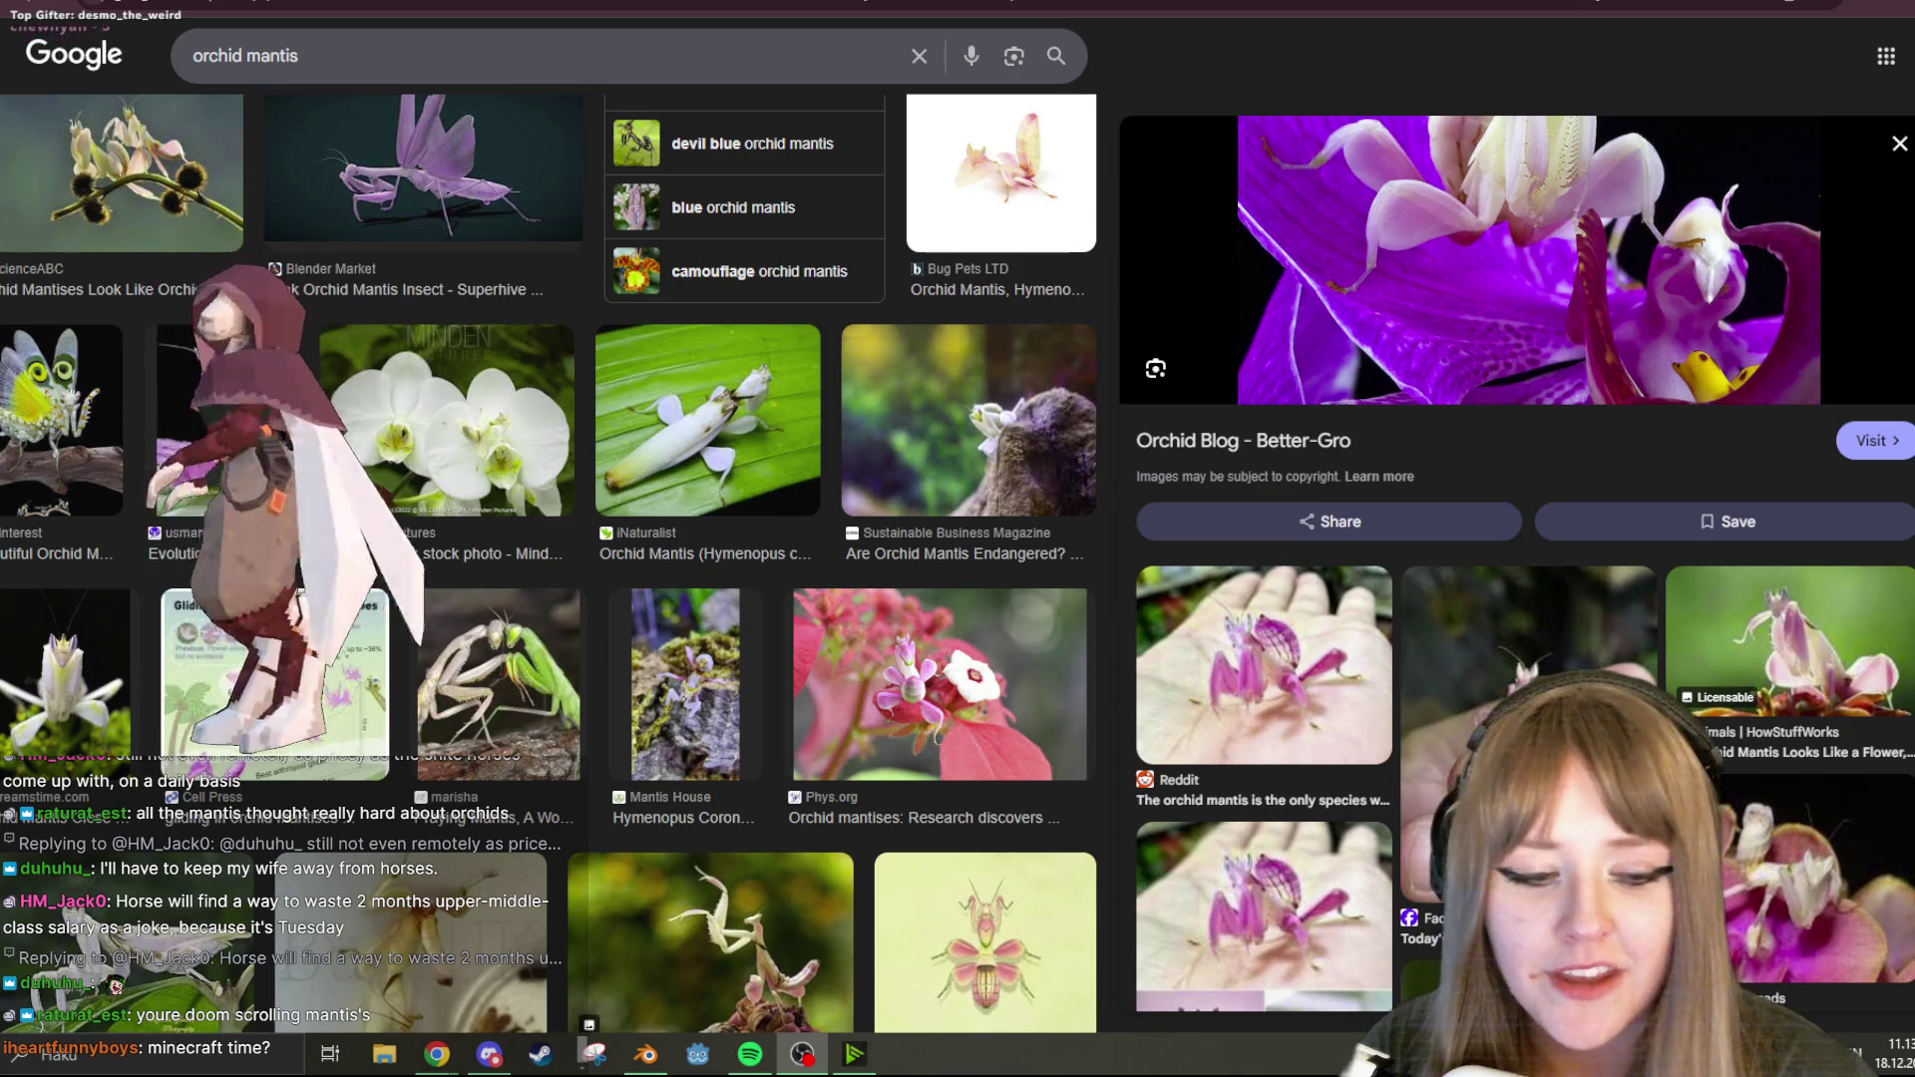
key("alt+Tab")
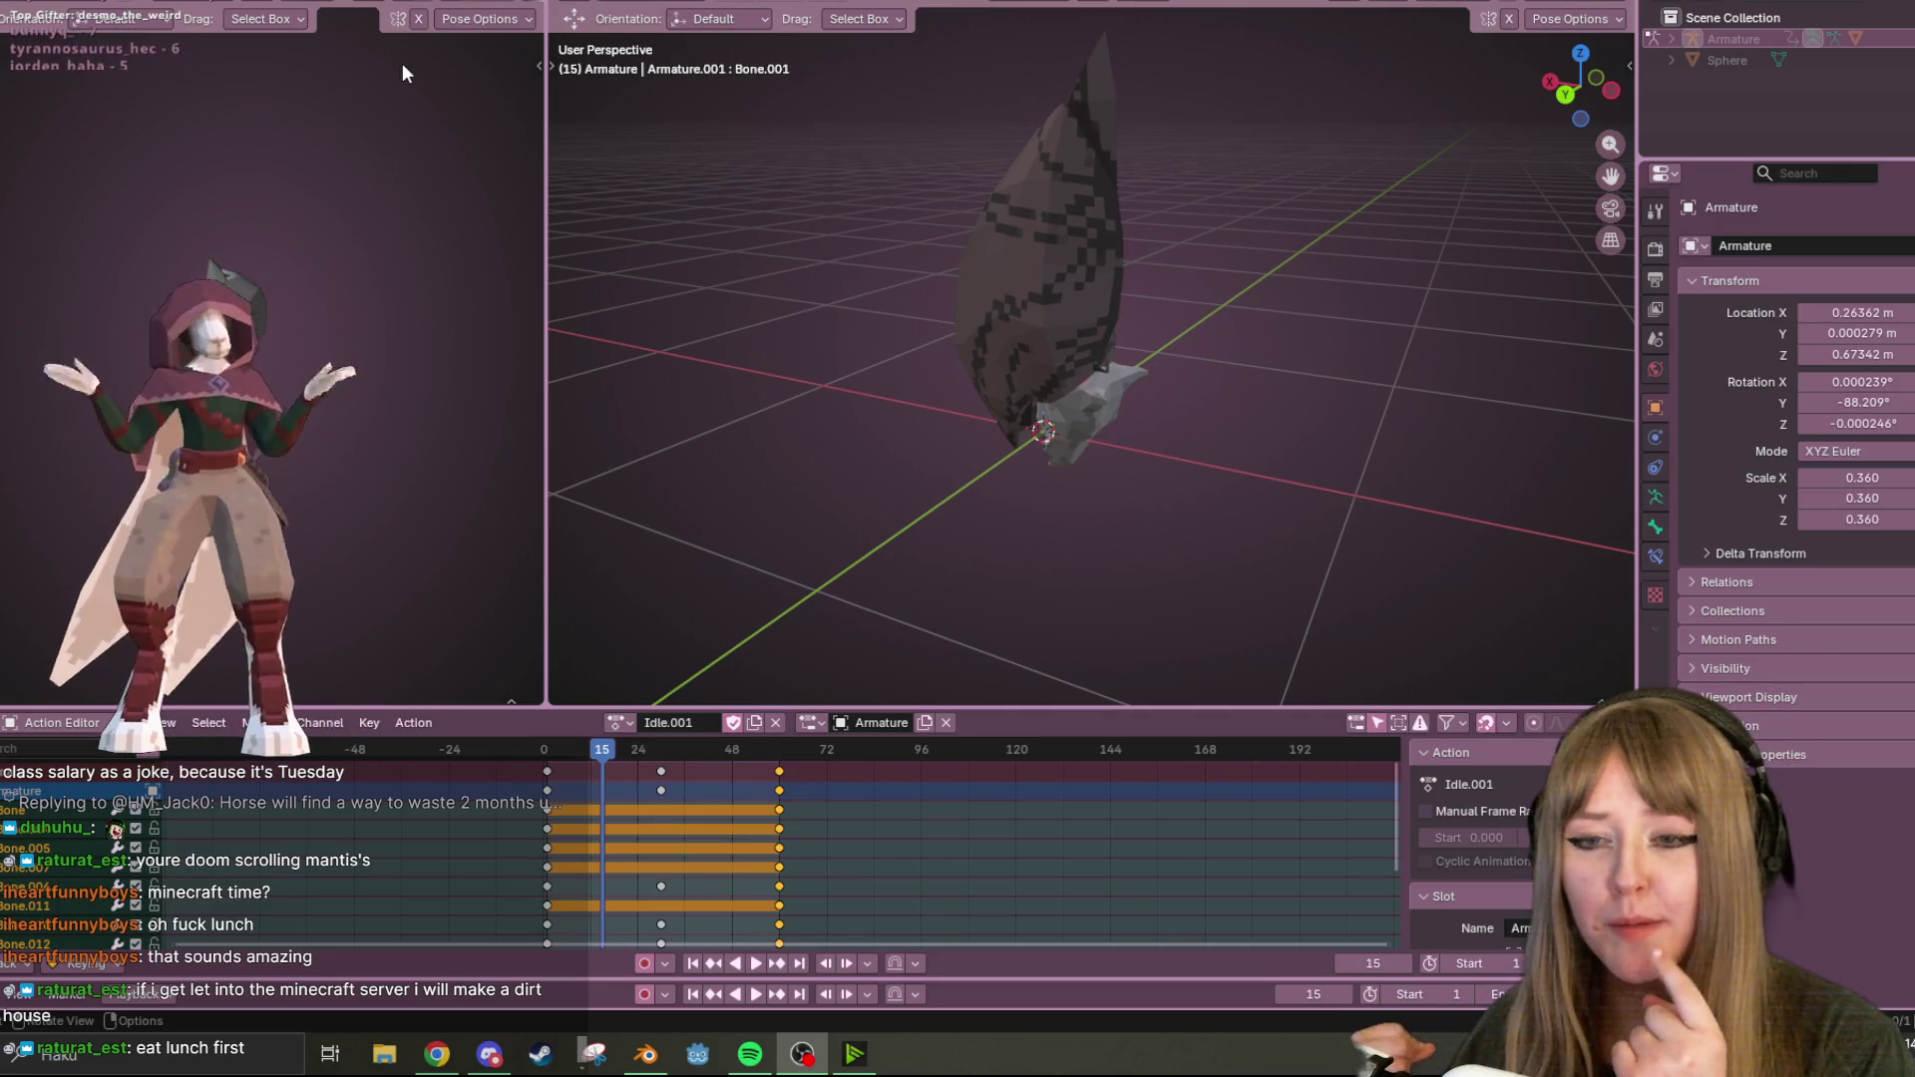
Play Idle.001, orbit to view the creature from below and the side, and stop at frame 31.
mouse_move(1113, 586)
middle_mouse_down()
mouse_move(1209, 397)
mouse_move(1287, 299)
mouse_move(1103, 312)
mouse_move(1225, 311)
mouse_move(1385, 428)
mouse_move(1240, 342)
mouse_move(1376, 415)
mouse_move(1337, 423)
mouse_move(1547, 312)
mouse_move(1436, 371)
middle_mouse_up()
key("space")
middle_click_drag(1218, 655, 1253, 609)
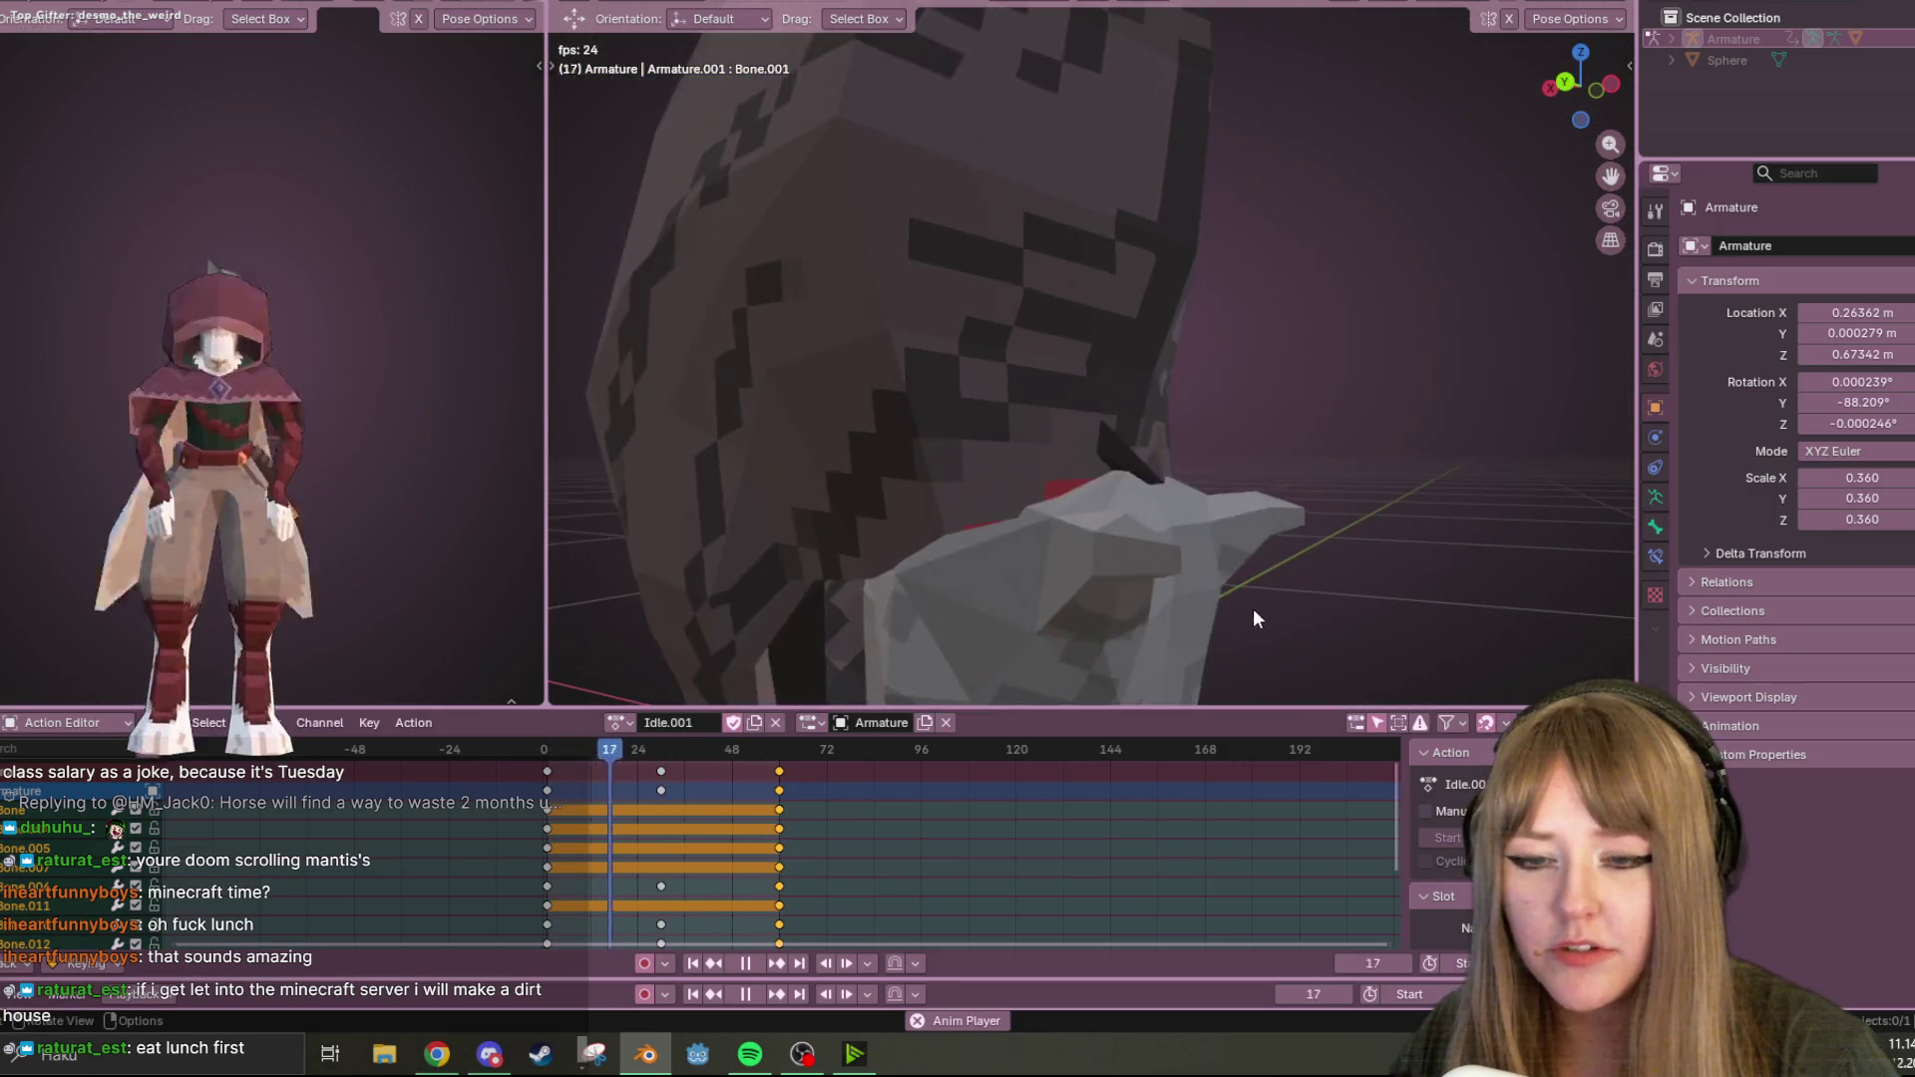
mouse_move(1268, 349)
middle_mouse_down()
mouse_move(1211, 426)
mouse_move(1075, 452)
middle_mouse_up()
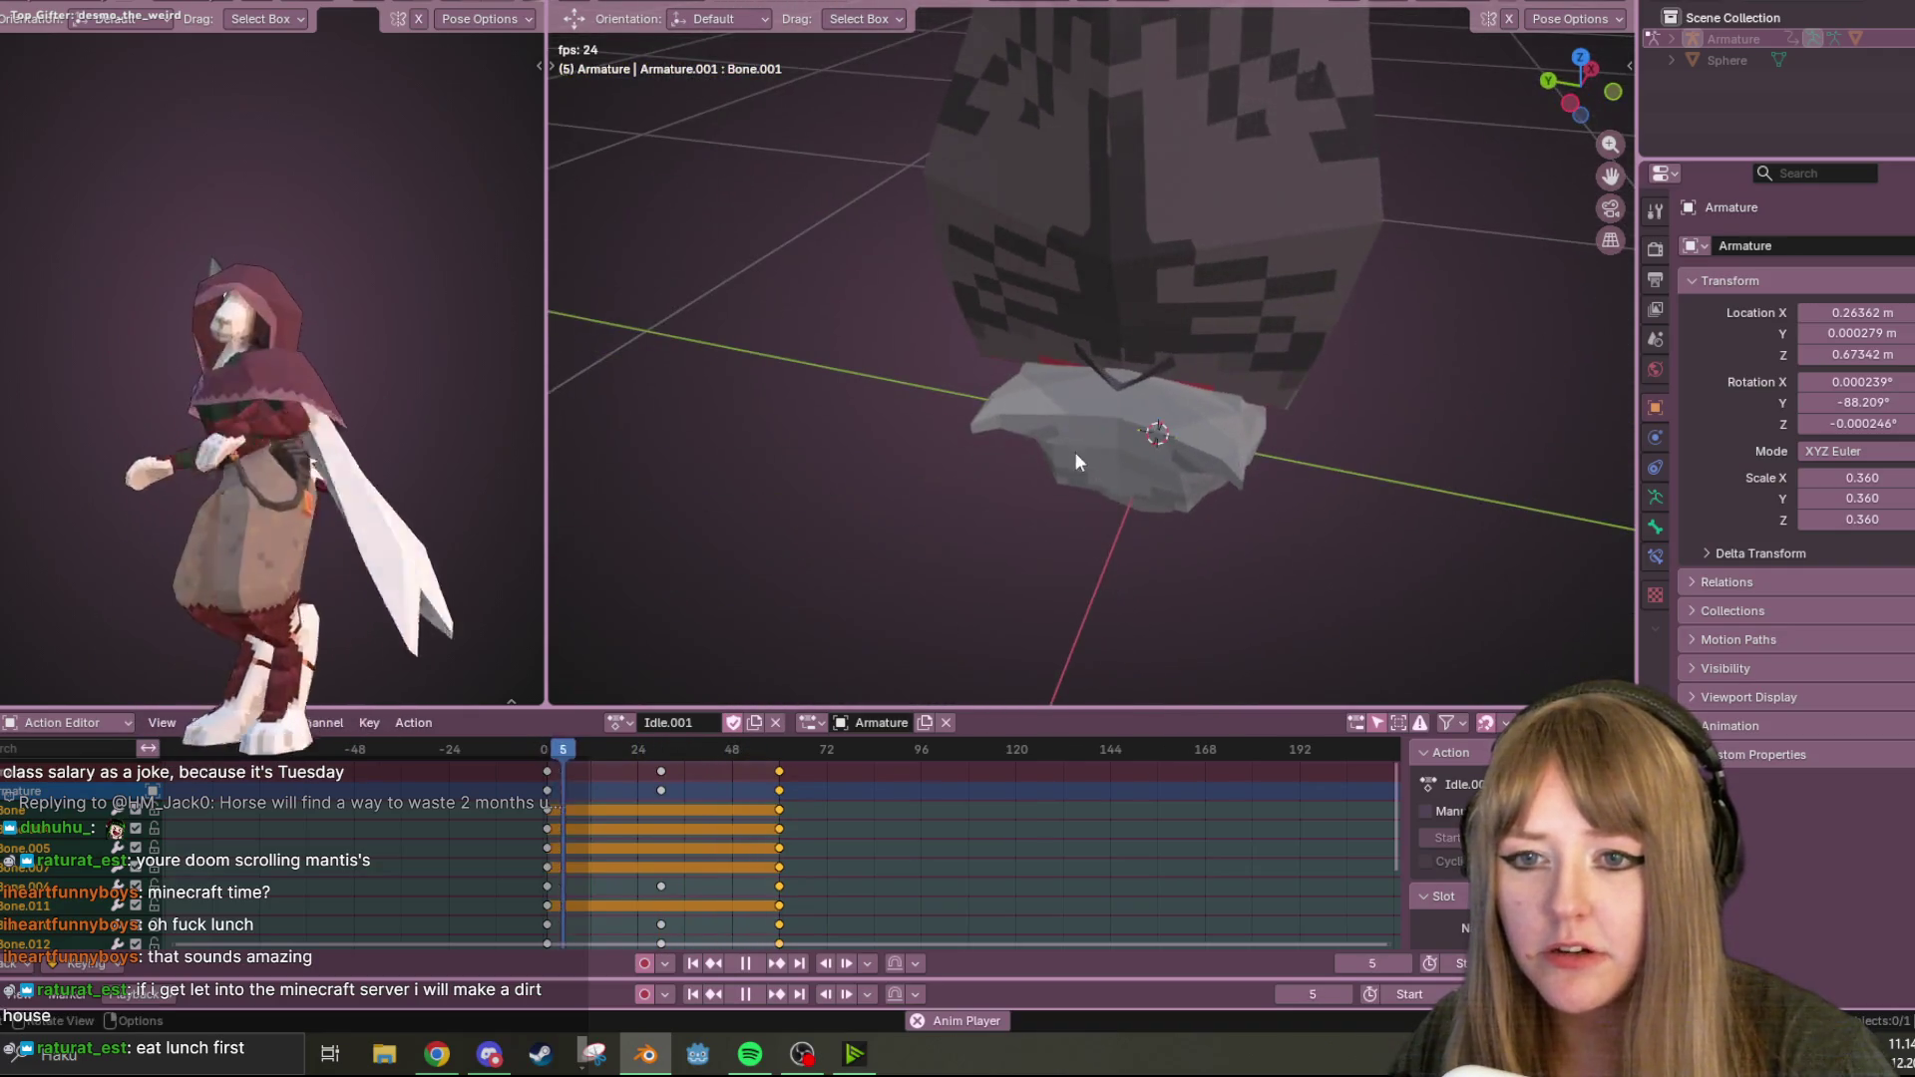
mouse_move(1049, 361)
middle_mouse_down()
mouse_move(1218, 344)
mouse_move(1033, 349)
mouse_move(875, 389)
mouse_move(1348, 373)
mouse_move(1227, 244)
mouse_move(1397, 178)
mouse_move(1276, 186)
mouse_move(1111, 325)
mouse_move(839, 349)
mouse_move(774, 606)
middle_mouse_up()
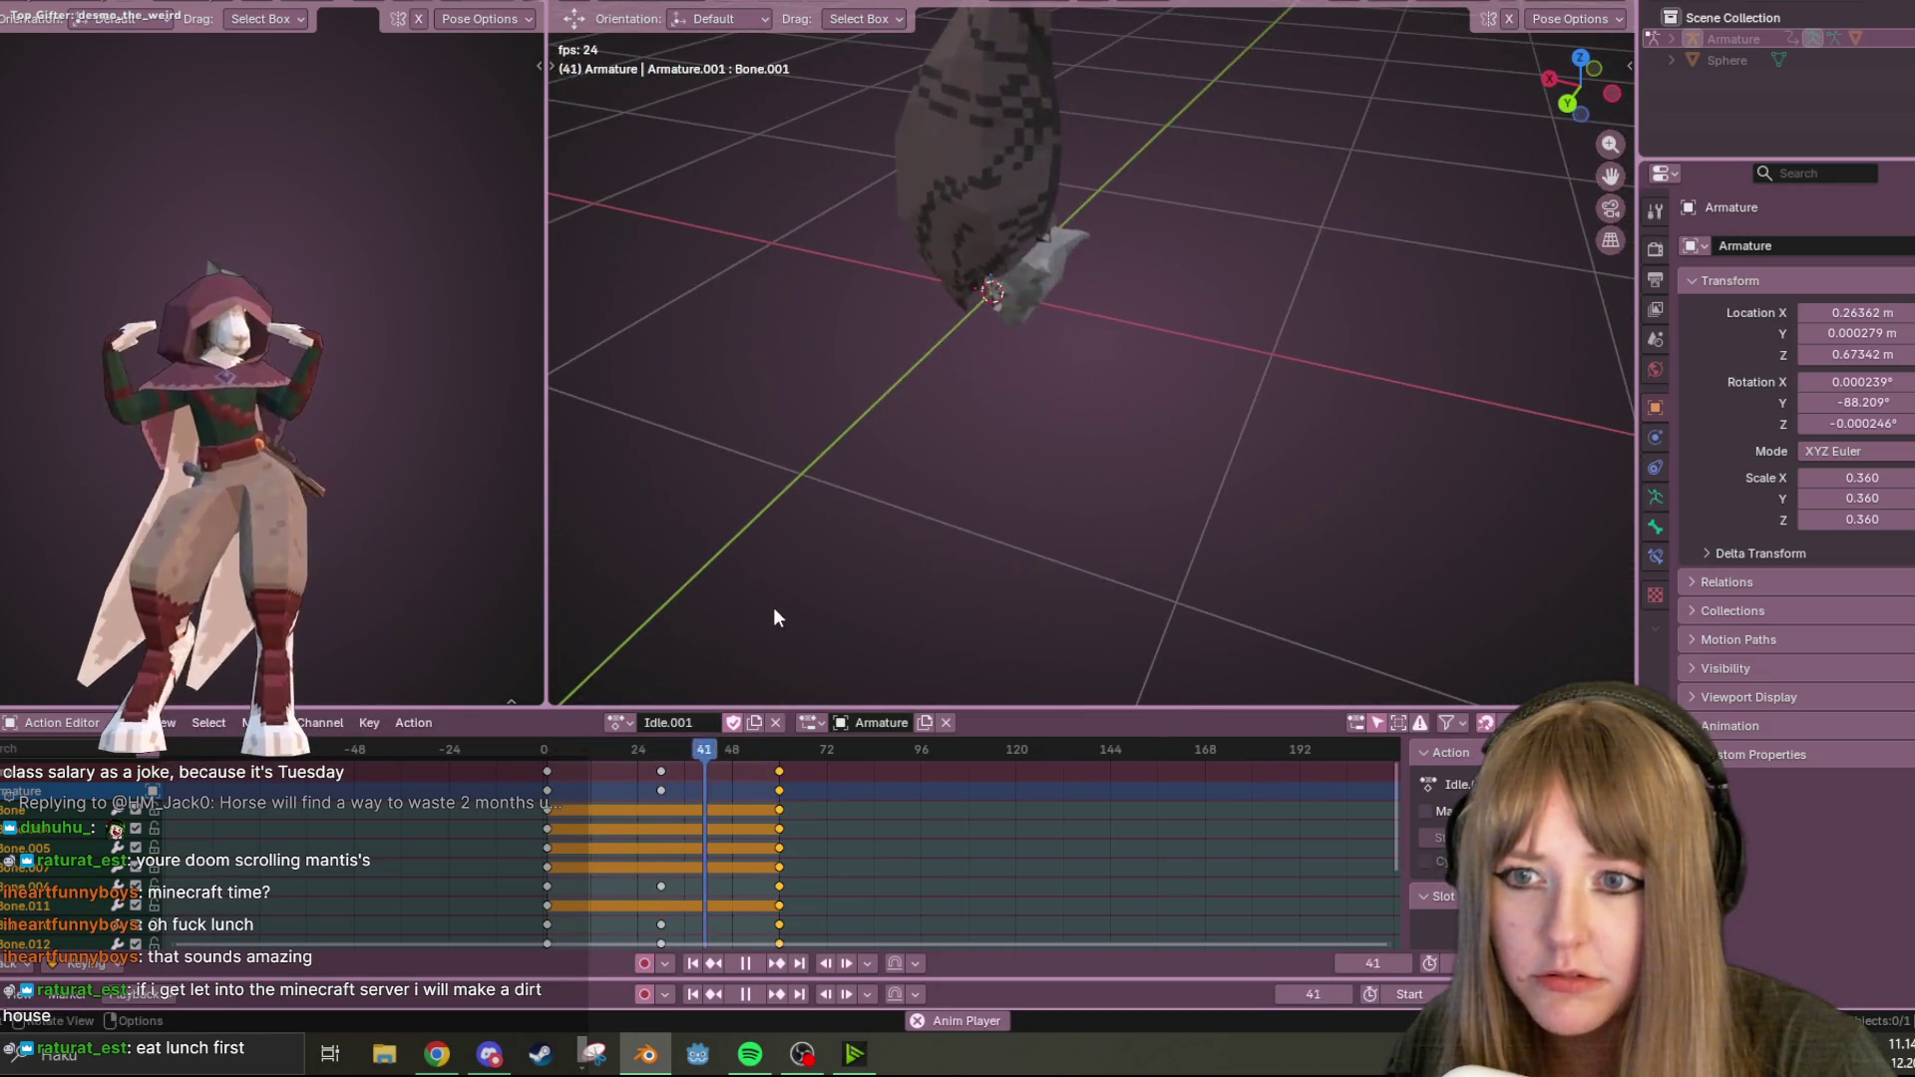
left_click(736, 960)
mouse_move(1084, 387)
middle_mouse_down()
mouse_move(1039, 462)
mouse_move(1047, 389)
middle_mouse_up()
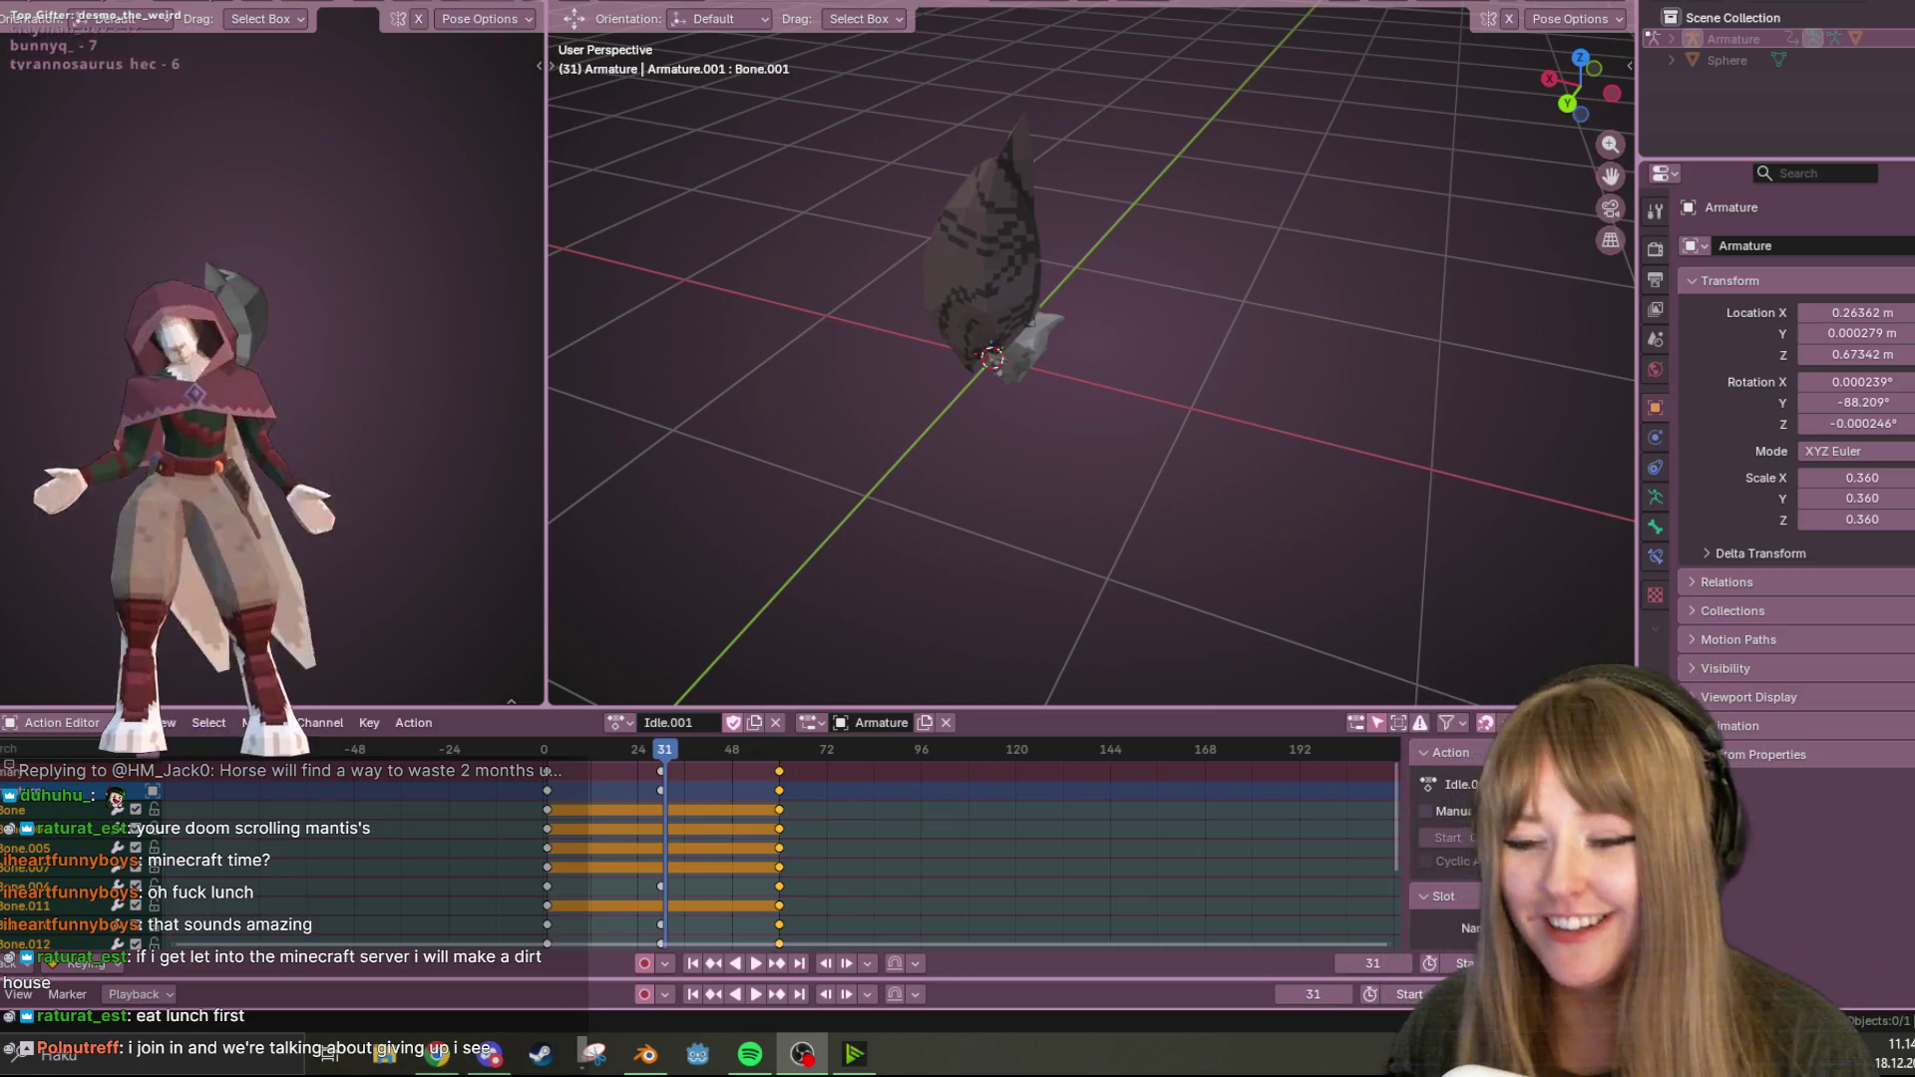
mouse_move(1297, 449)
middle_mouse_down()
mouse_move(1280, 296)
mouse_move(1145, 79)
middle_mouse_up()
Restart Idle.001 playback and orbit around the looping creature from a lower side angle.
key("space")
mouse_move(1117, 399)
middle_mouse_down()
mouse_move(1074, 255)
mouse_move(998, 213)
mouse_move(1205, 317)
mouse_move(1399, 362)
mouse_move(905, 445)
mouse_move(1342, 351)
mouse_move(1202, 223)
mouse_move(822, 413)
mouse_move(563, 440)
mouse_move(1313, 315)
middle_mouse_up()
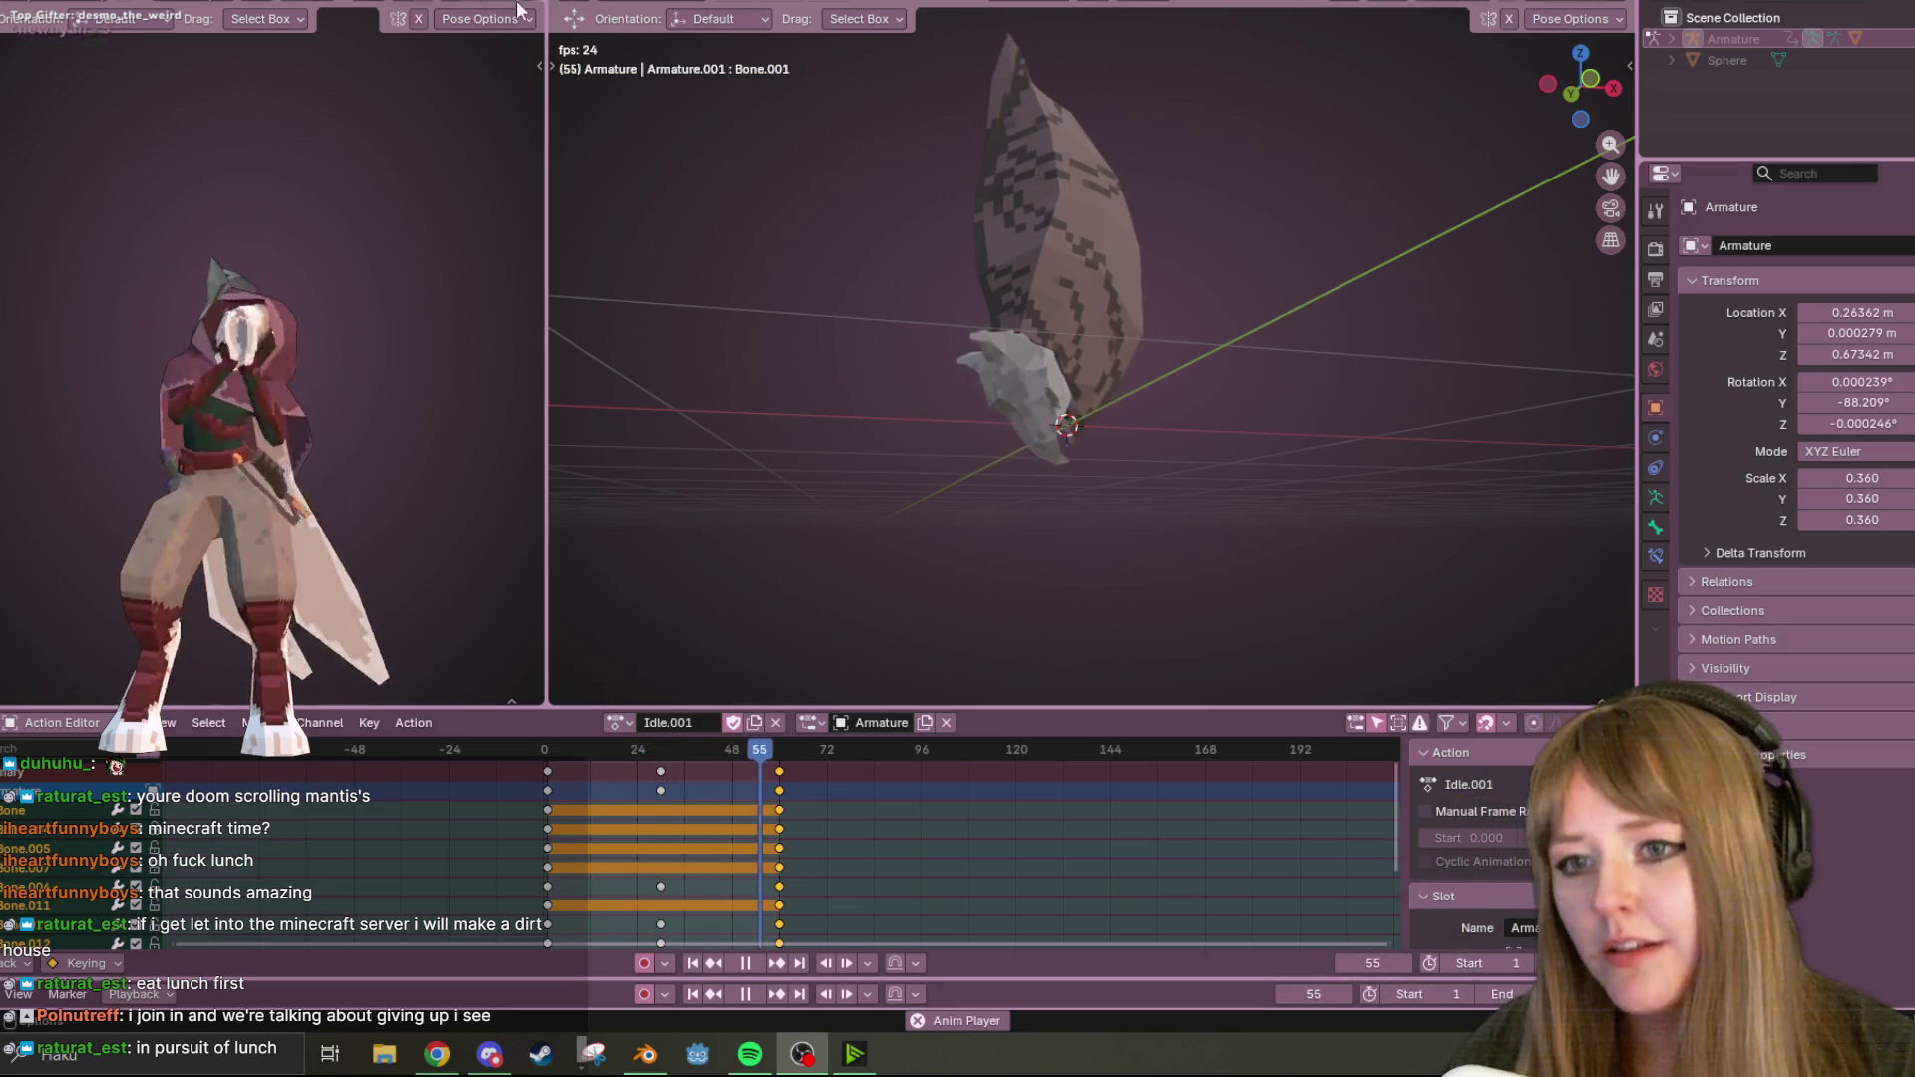
middle_click_drag(1032, 289, 1092, 343)
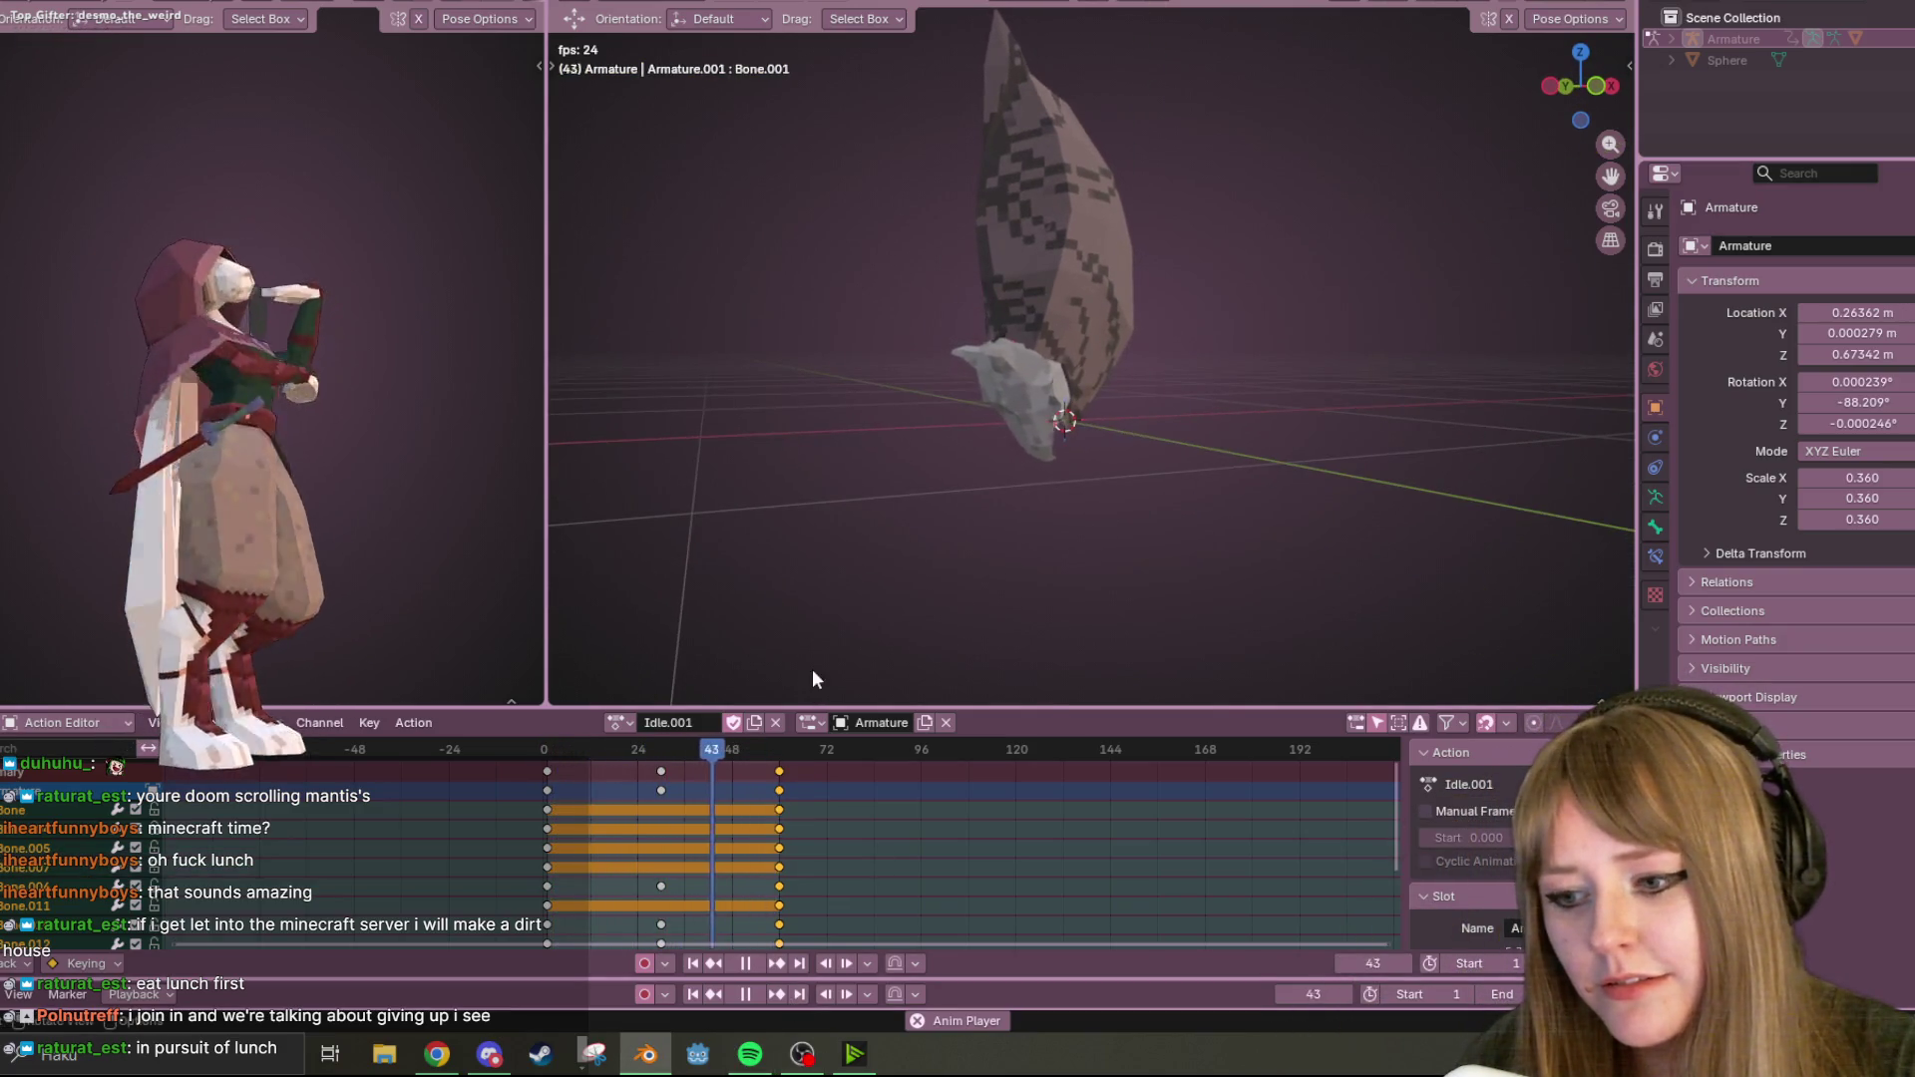
middle_click_drag(813, 679, 838, 648)
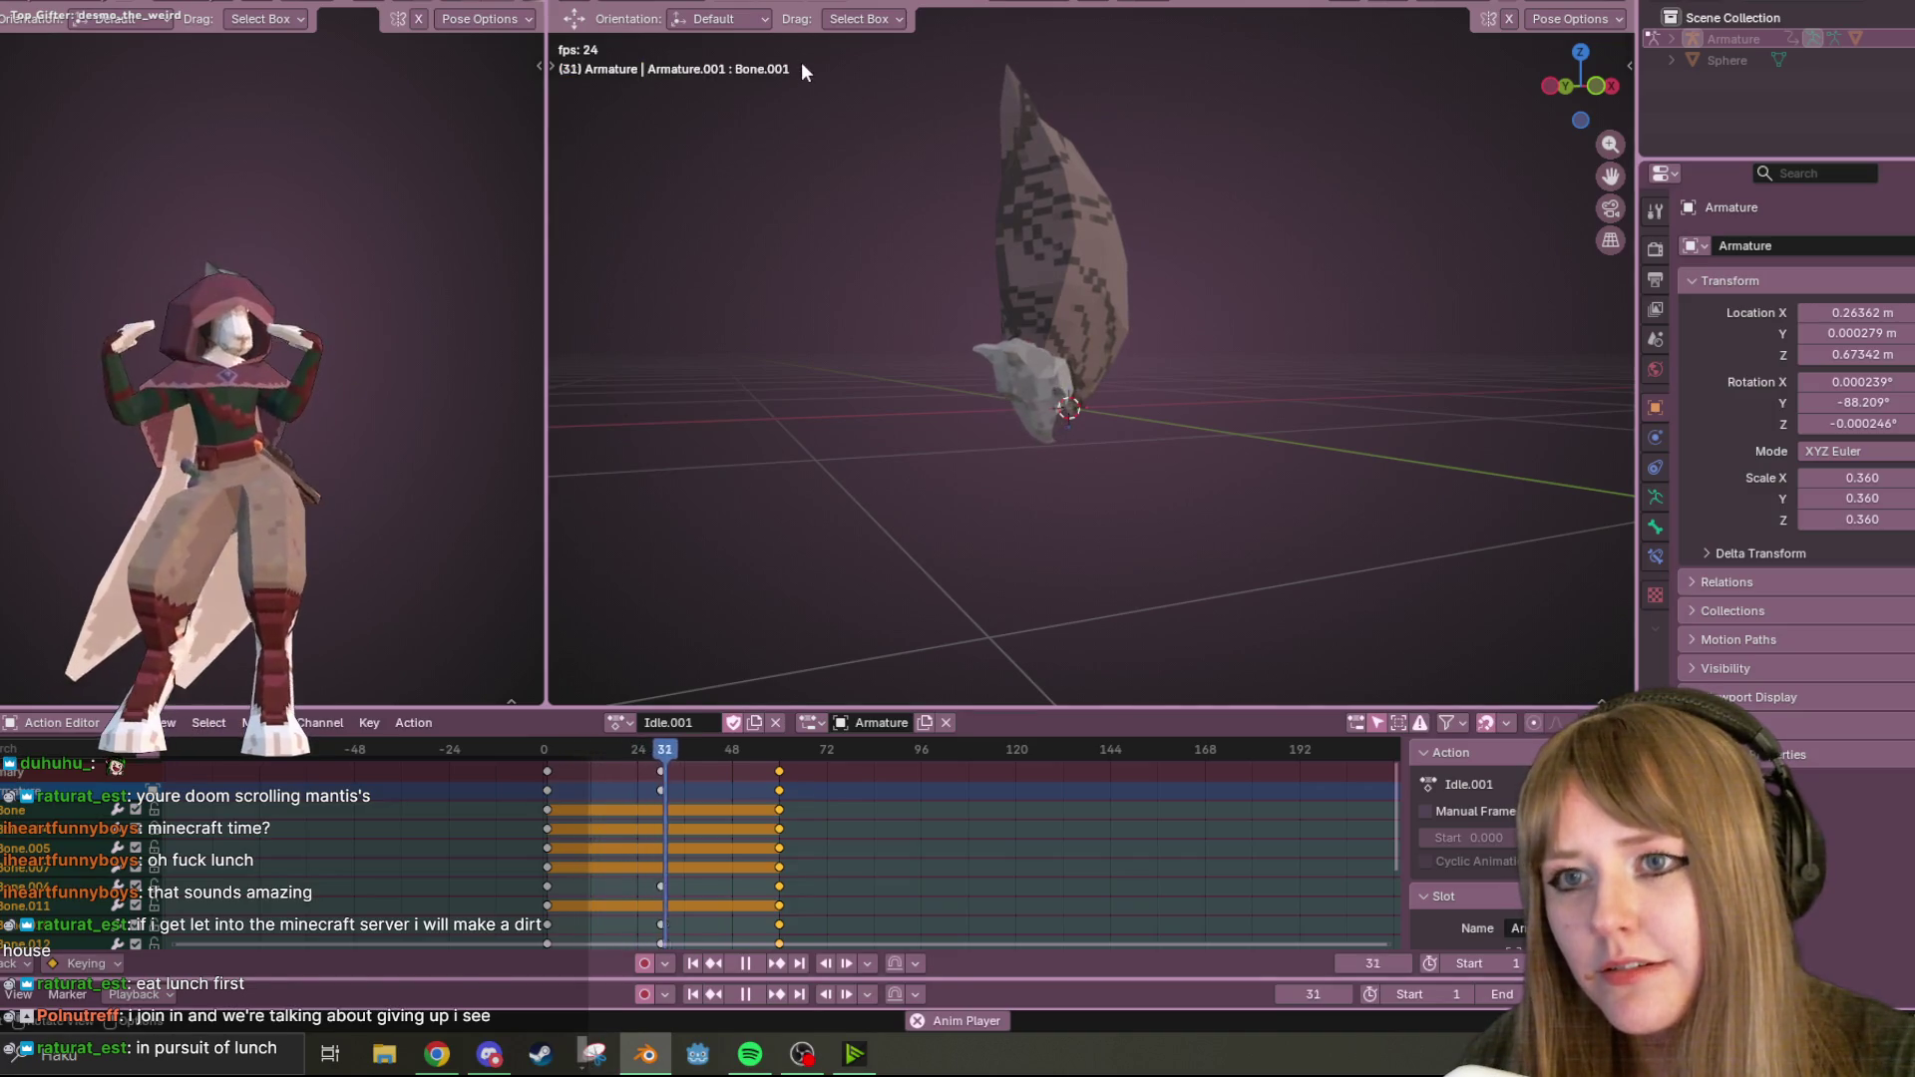
left_click(591, 1054)
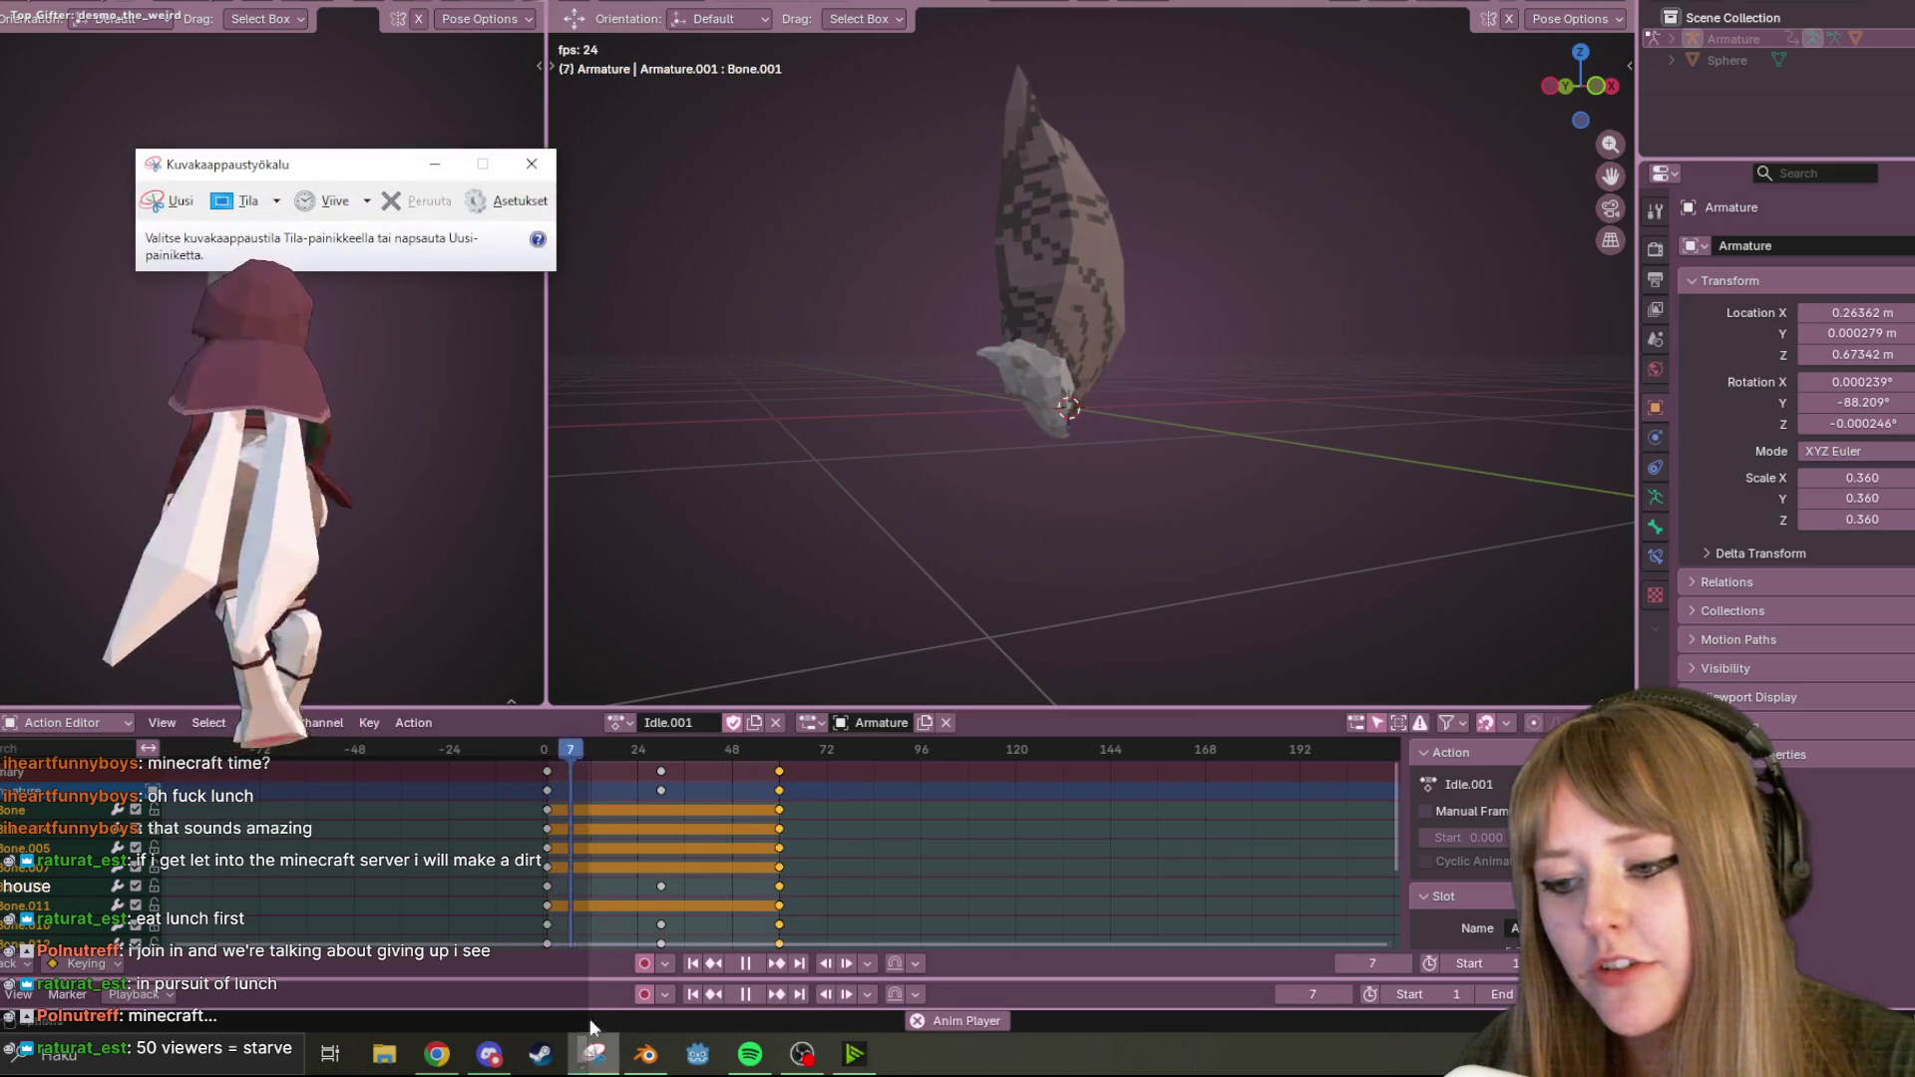
Snip the region around the curled creature and copy the captured image.
left_click(169, 201)
left_click_drag(897, 53, 1293, 485)
right_click(1131, 340)
left_click(1174, 379)
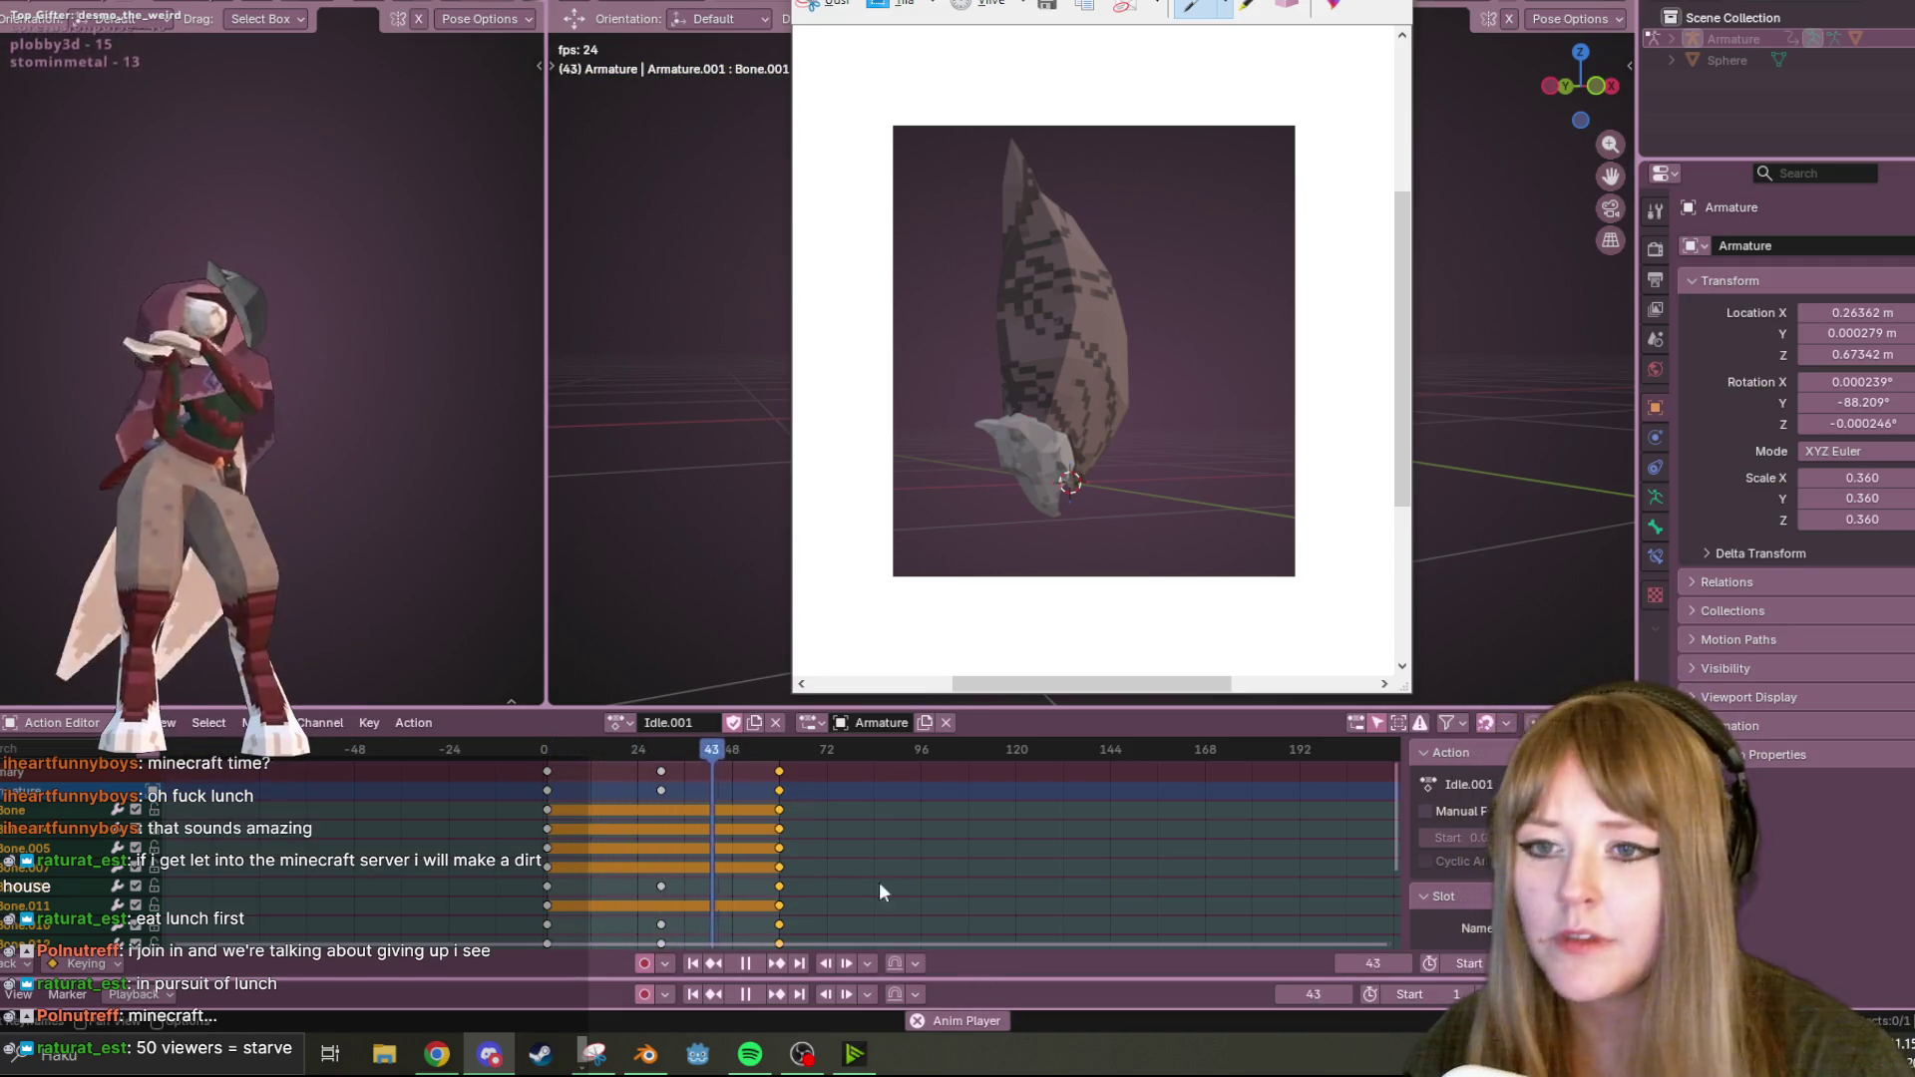
Switch the armature's action from Idle.001 to Idle and orbit while it plays.
left_click(618, 722)
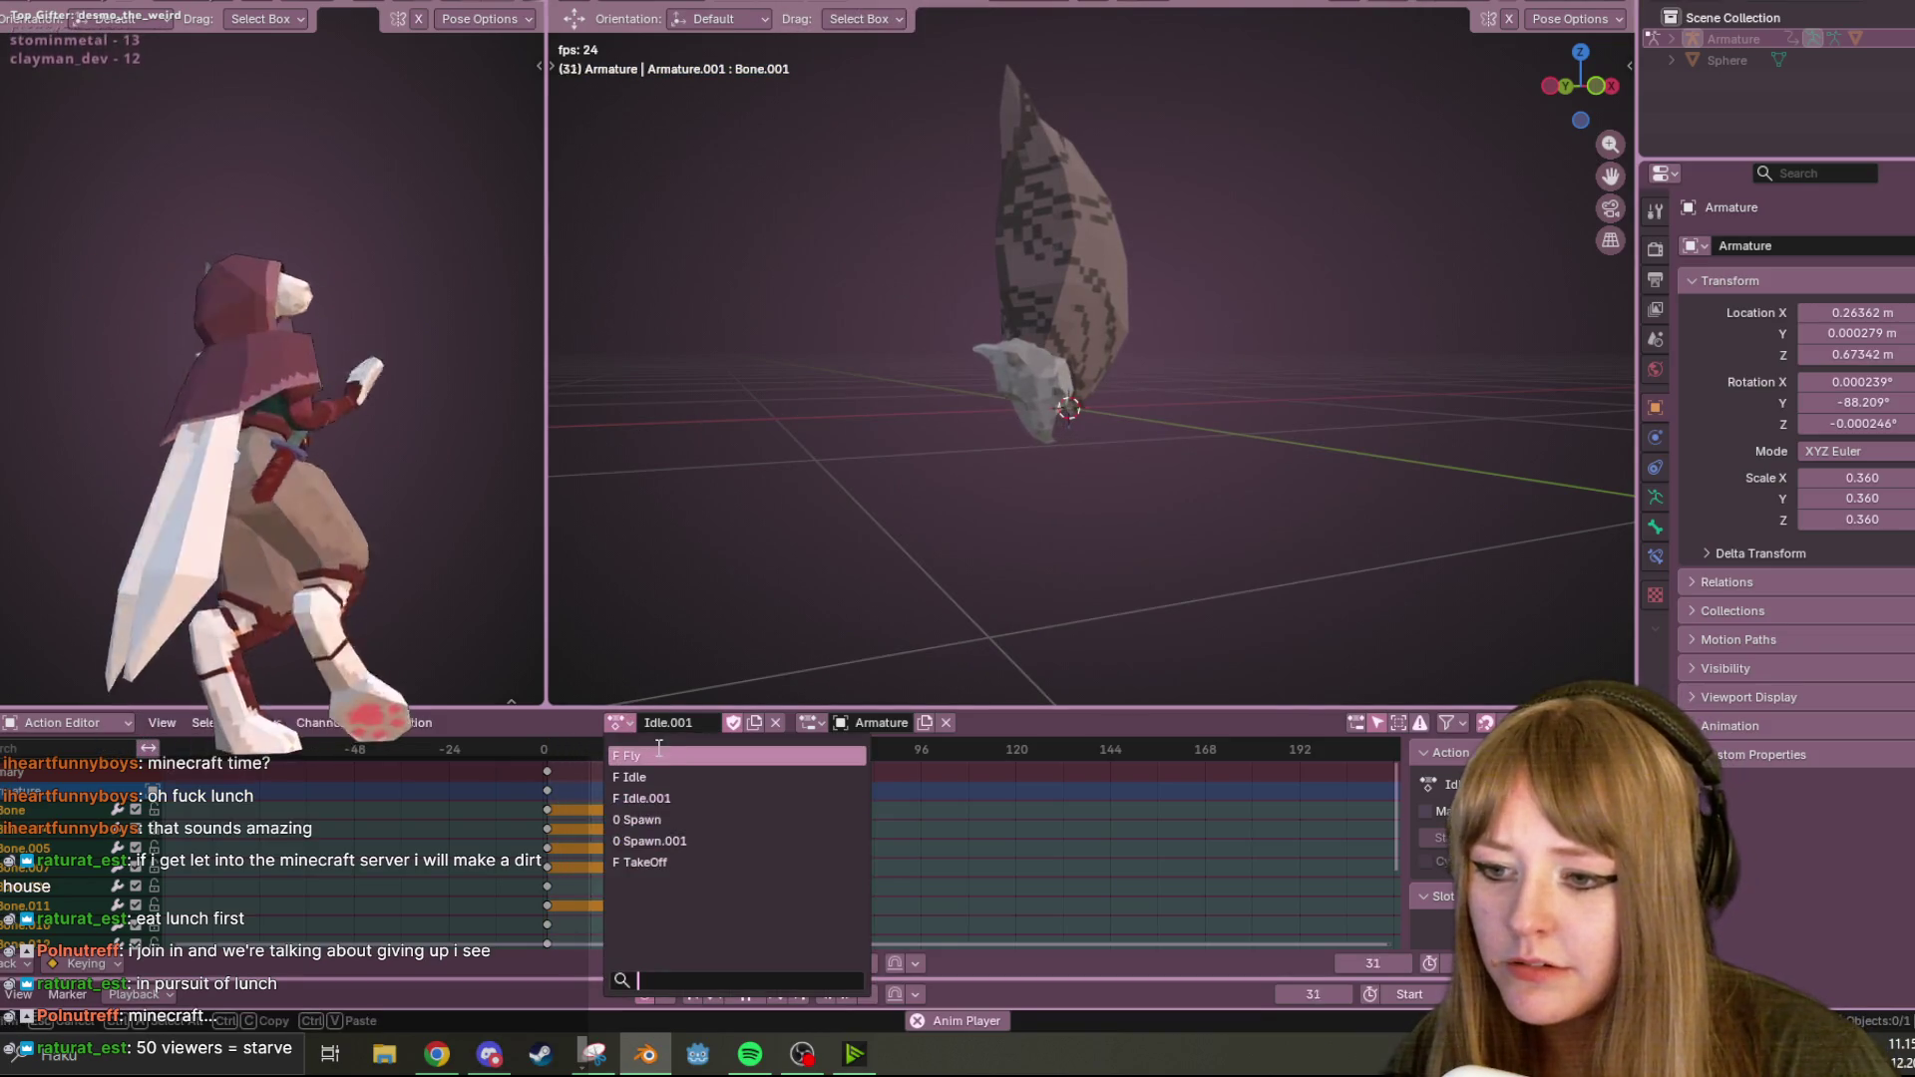
left_click(635, 777)
middle_click_drag(1492, 367, 1350, 548)
Snip the creature's spread-out Idle pose, copy the image, and close the snip window.
left_click(592, 1055)
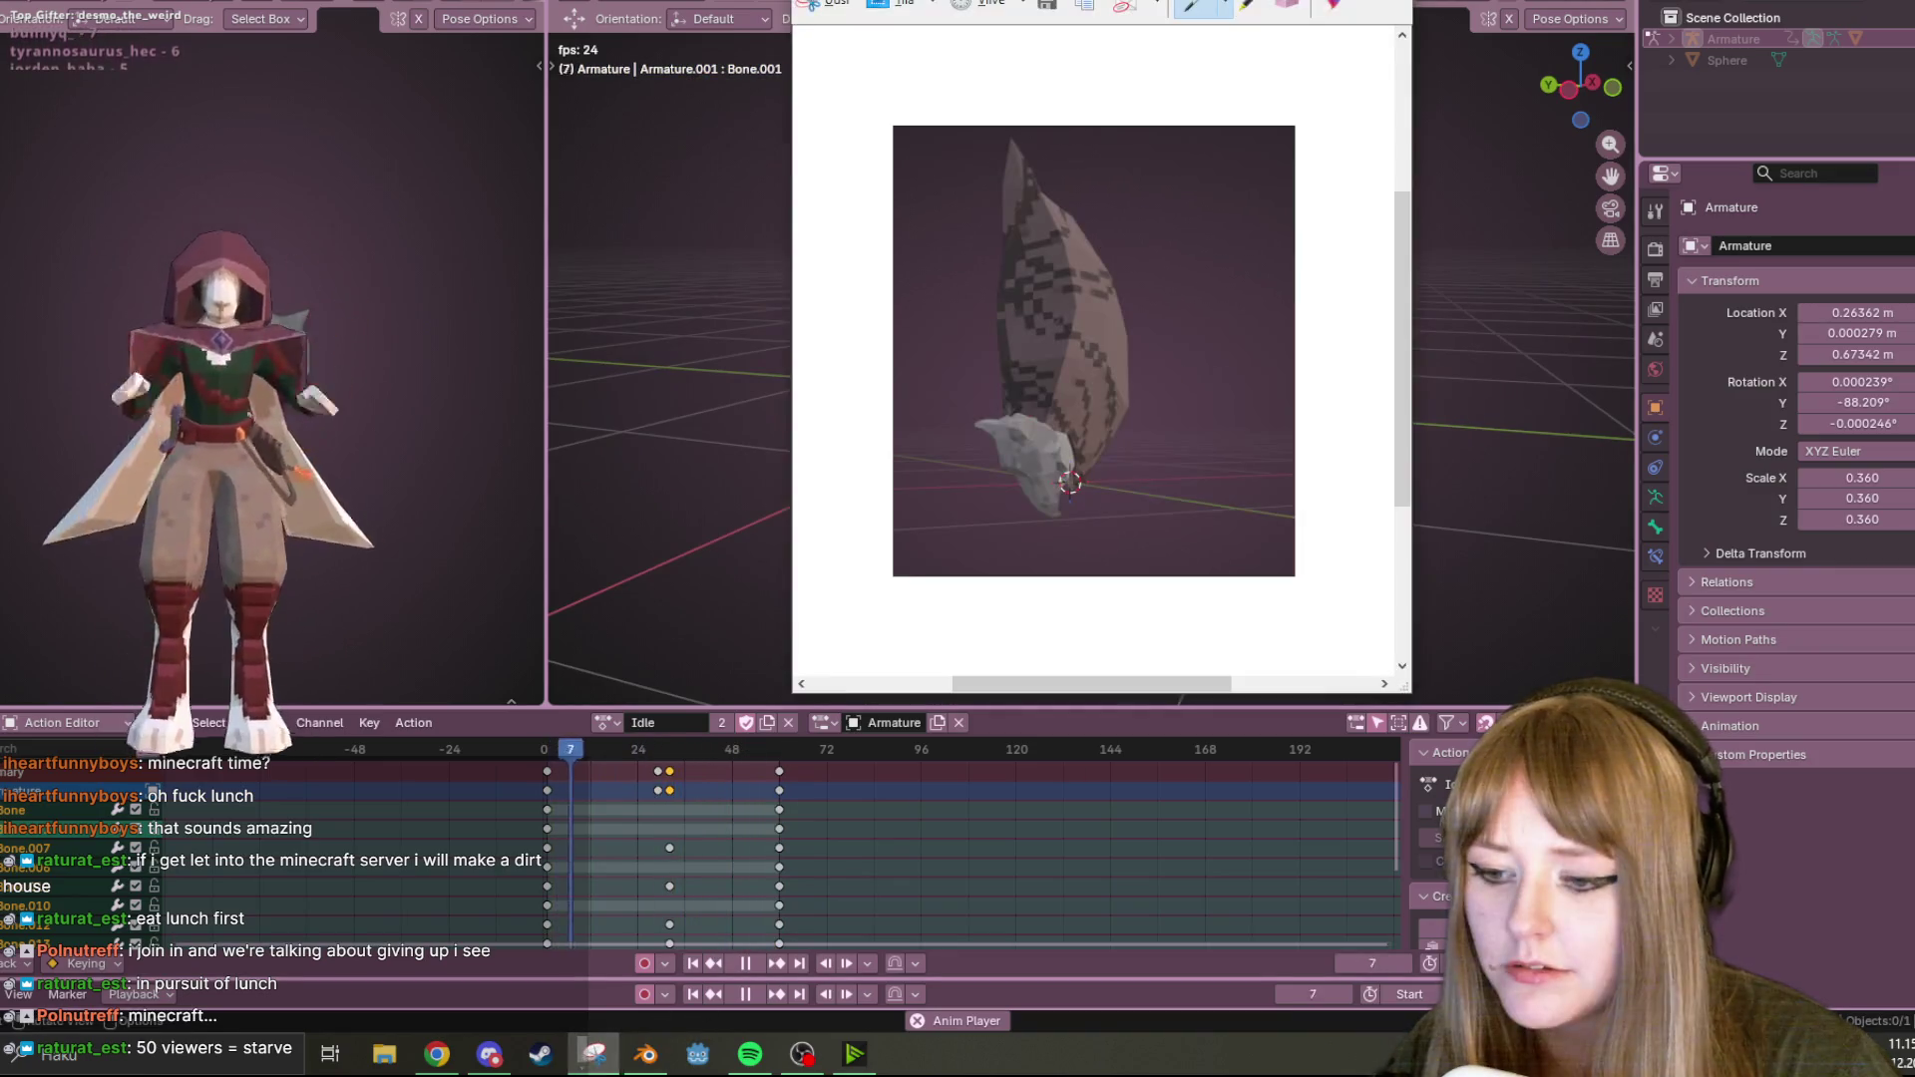
left_click(878, 15)
mouse_move(793, 72)
left_mouse_down()
mouse_move(1027, 364)
mouse_move(1145, 396)
left_mouse_up()
right_click(1122, 346)
left_click(1147, 371)
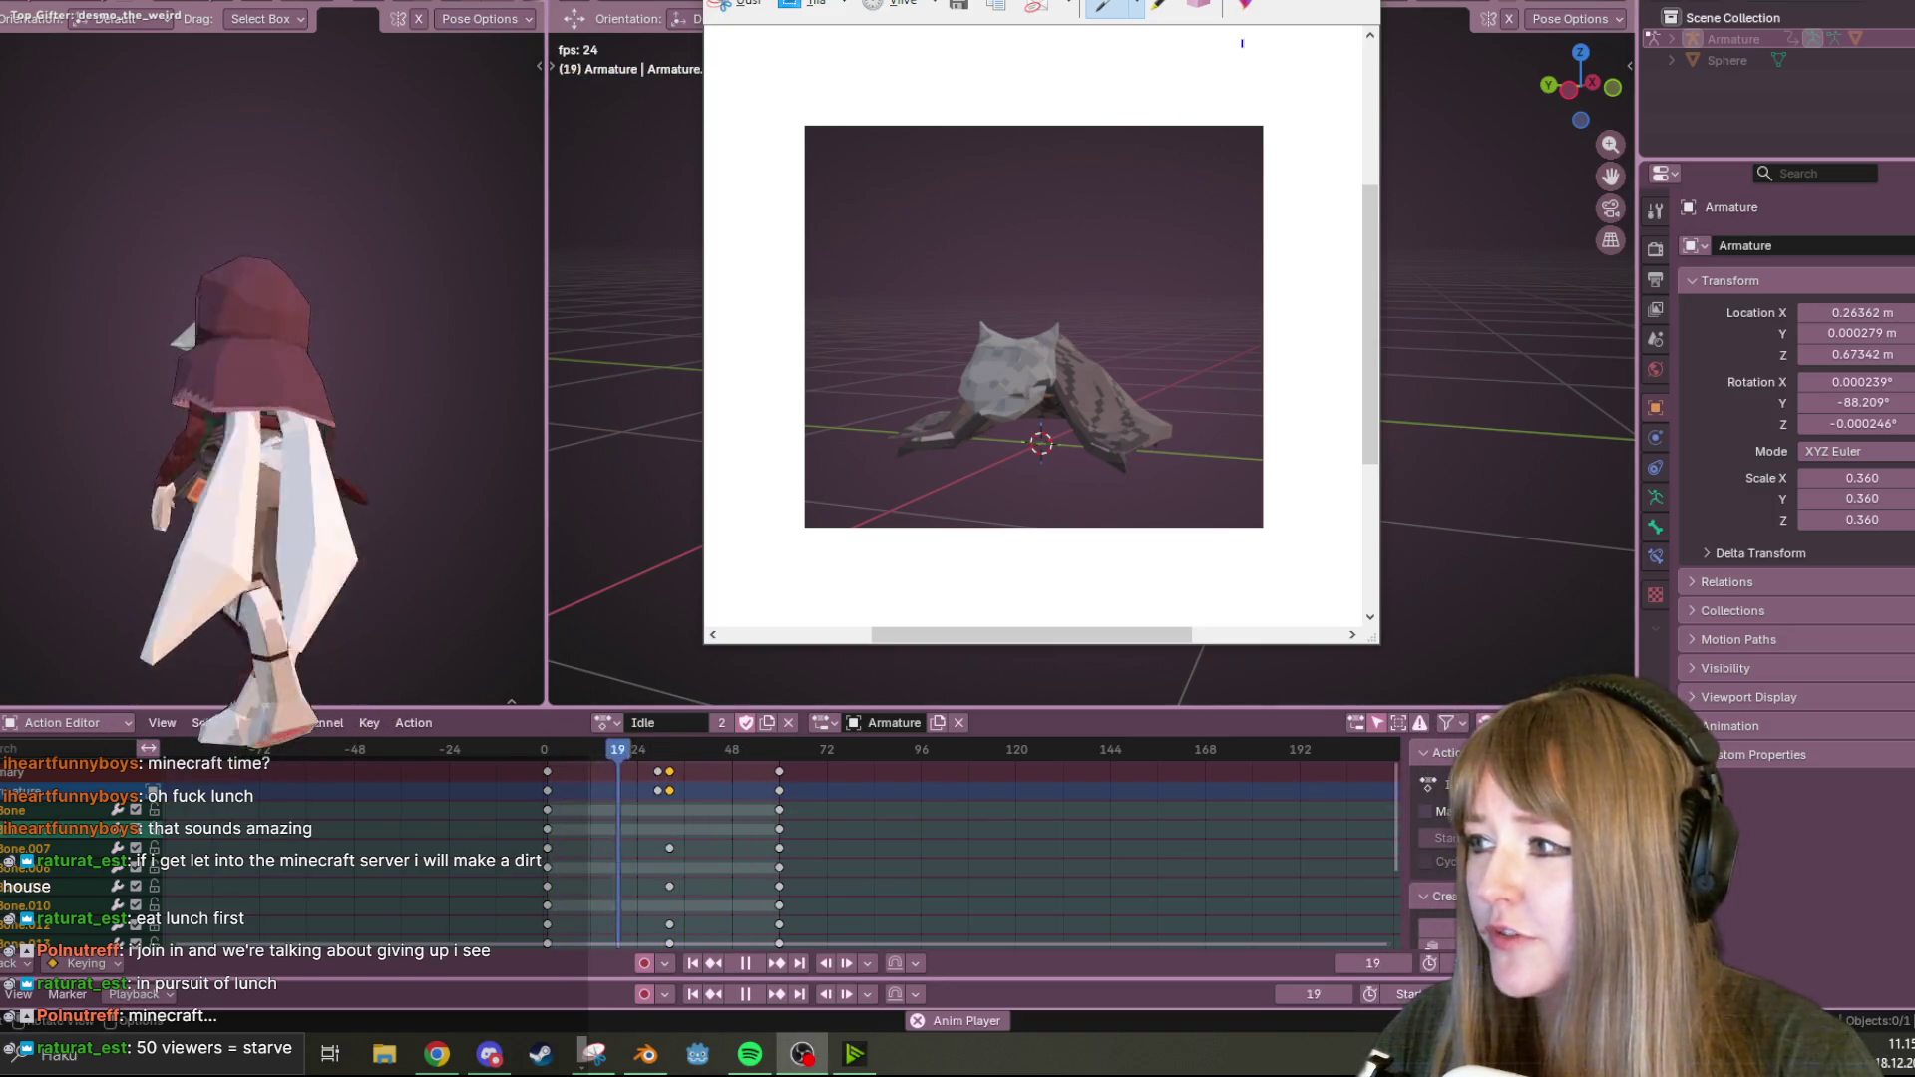
key("alt+F4")
Discard the screenshot by choosing Don't Save.
left_click(1115, 308)
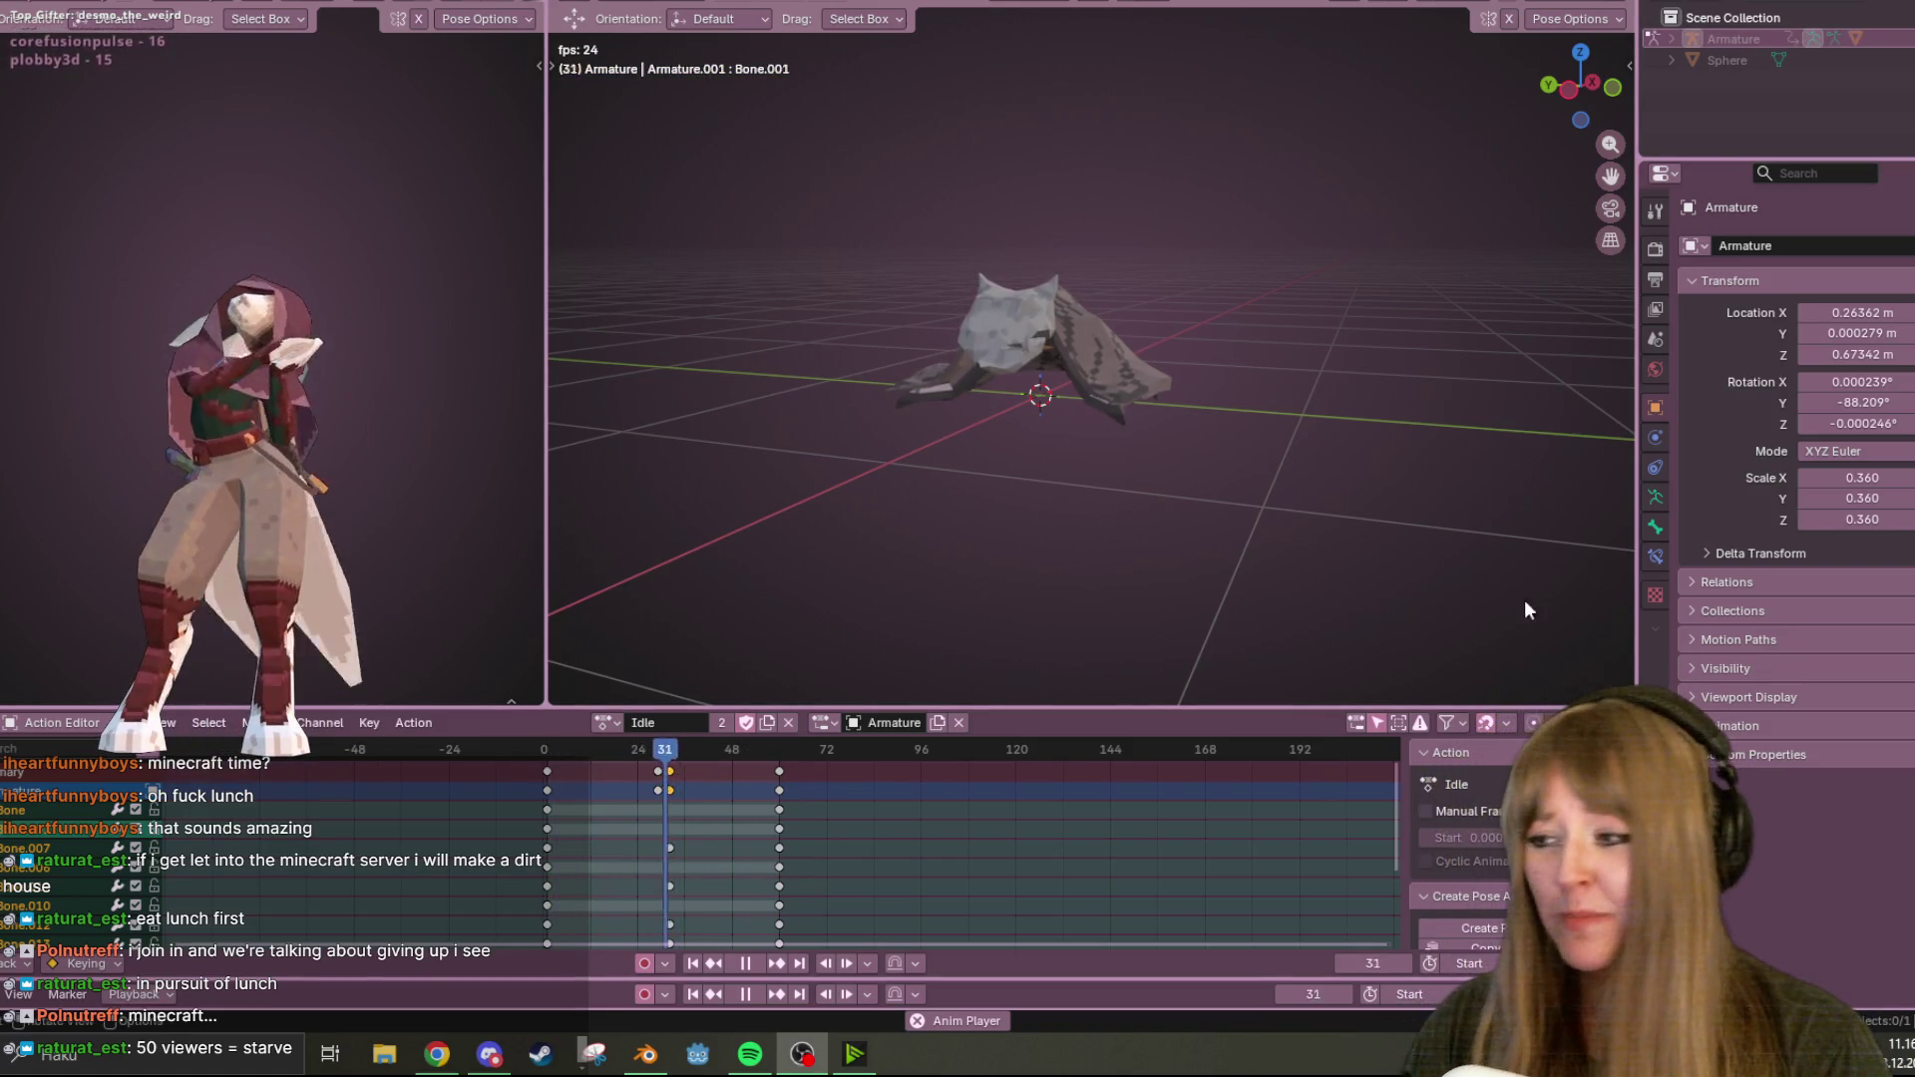
Zoom and orbit close around the creature's head during Idle playback, then open Viewport Shading settings.
scroll(1338, 290, "up", 3)
mouse_move(1338, 290)
middle_mouse_down()
mouse_move(990, 483)
mouse_move(1017, 451)
mouse_move(790, 257)
mouse_move(633, 247)
mouse_move(1457, 265)
mouse_move(1290, 290)
middle_mouse_up()
scroll(1316, 282, "down", 3)
mouse_move(1442, 303)
middle_mouse_down()
mouse_move(938, 411)
mouse_move(935, 373)
mouse_move(1402, 257)
mouse_move(1271, 265)
mouse_move(1296, 291)
mouse_move(929, 329)
middle_mouse_up()
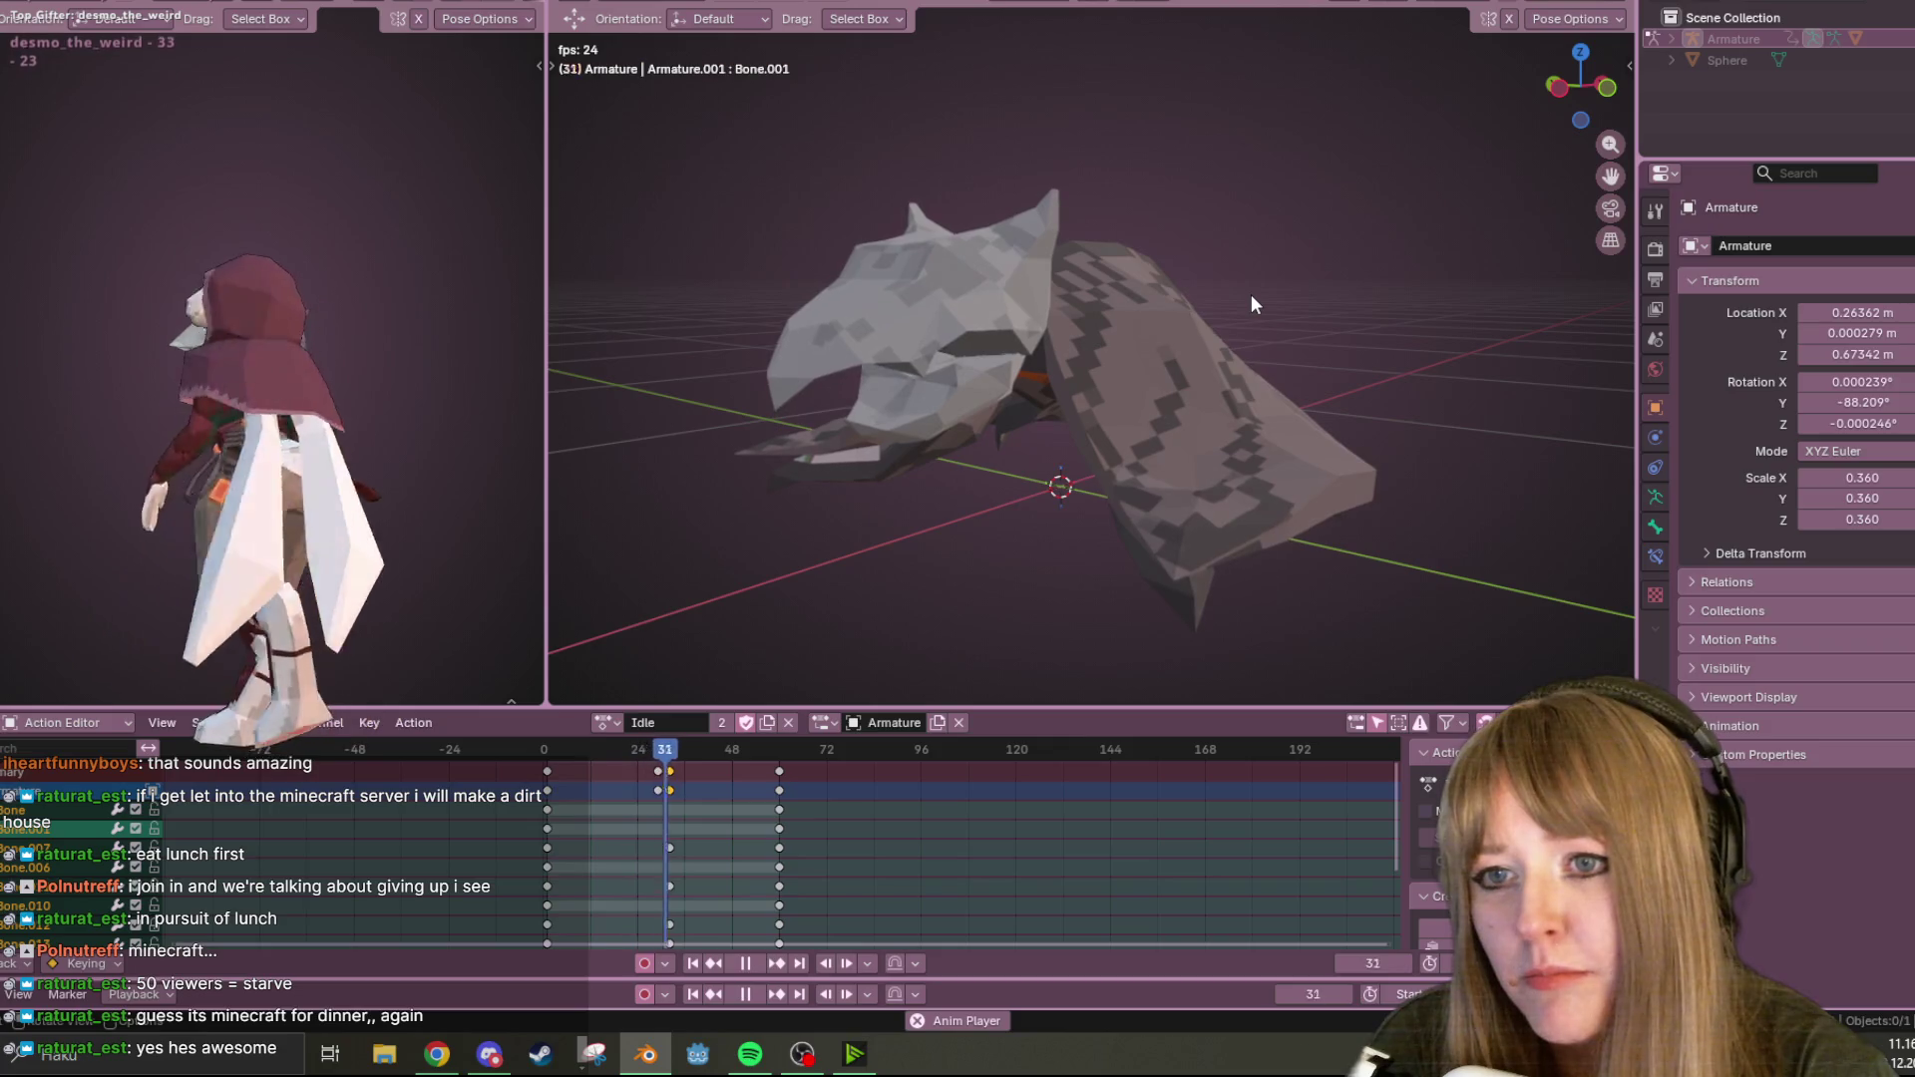
mouse_move(1309, 682)
middle_mouse_down()
mouse_move(1370, 435)
mouse_move(1217, 351)
mouse_move(1014, 311)
mouse_move(744, 299)
mouse_move(1483, 290)
mouse_move(1359, 235)
middle_mouse_up()
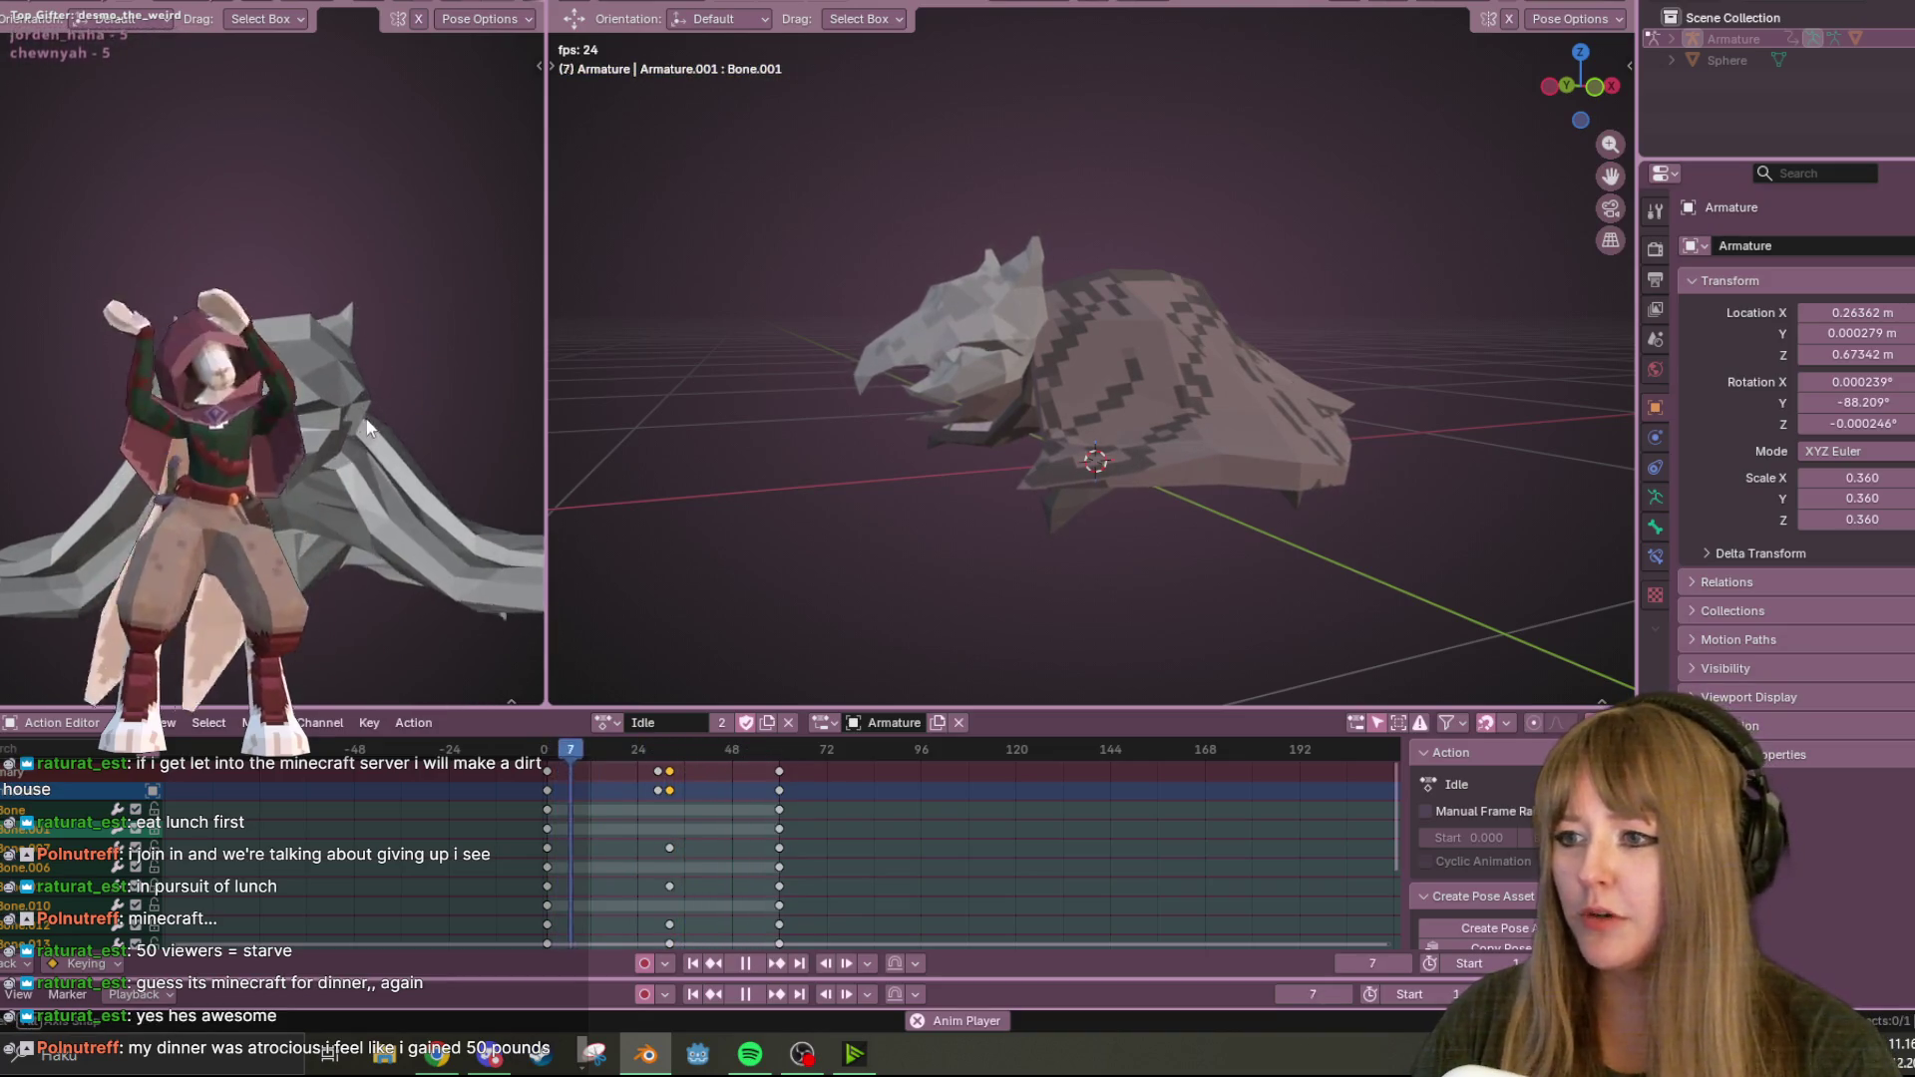
left_click(469, 2)
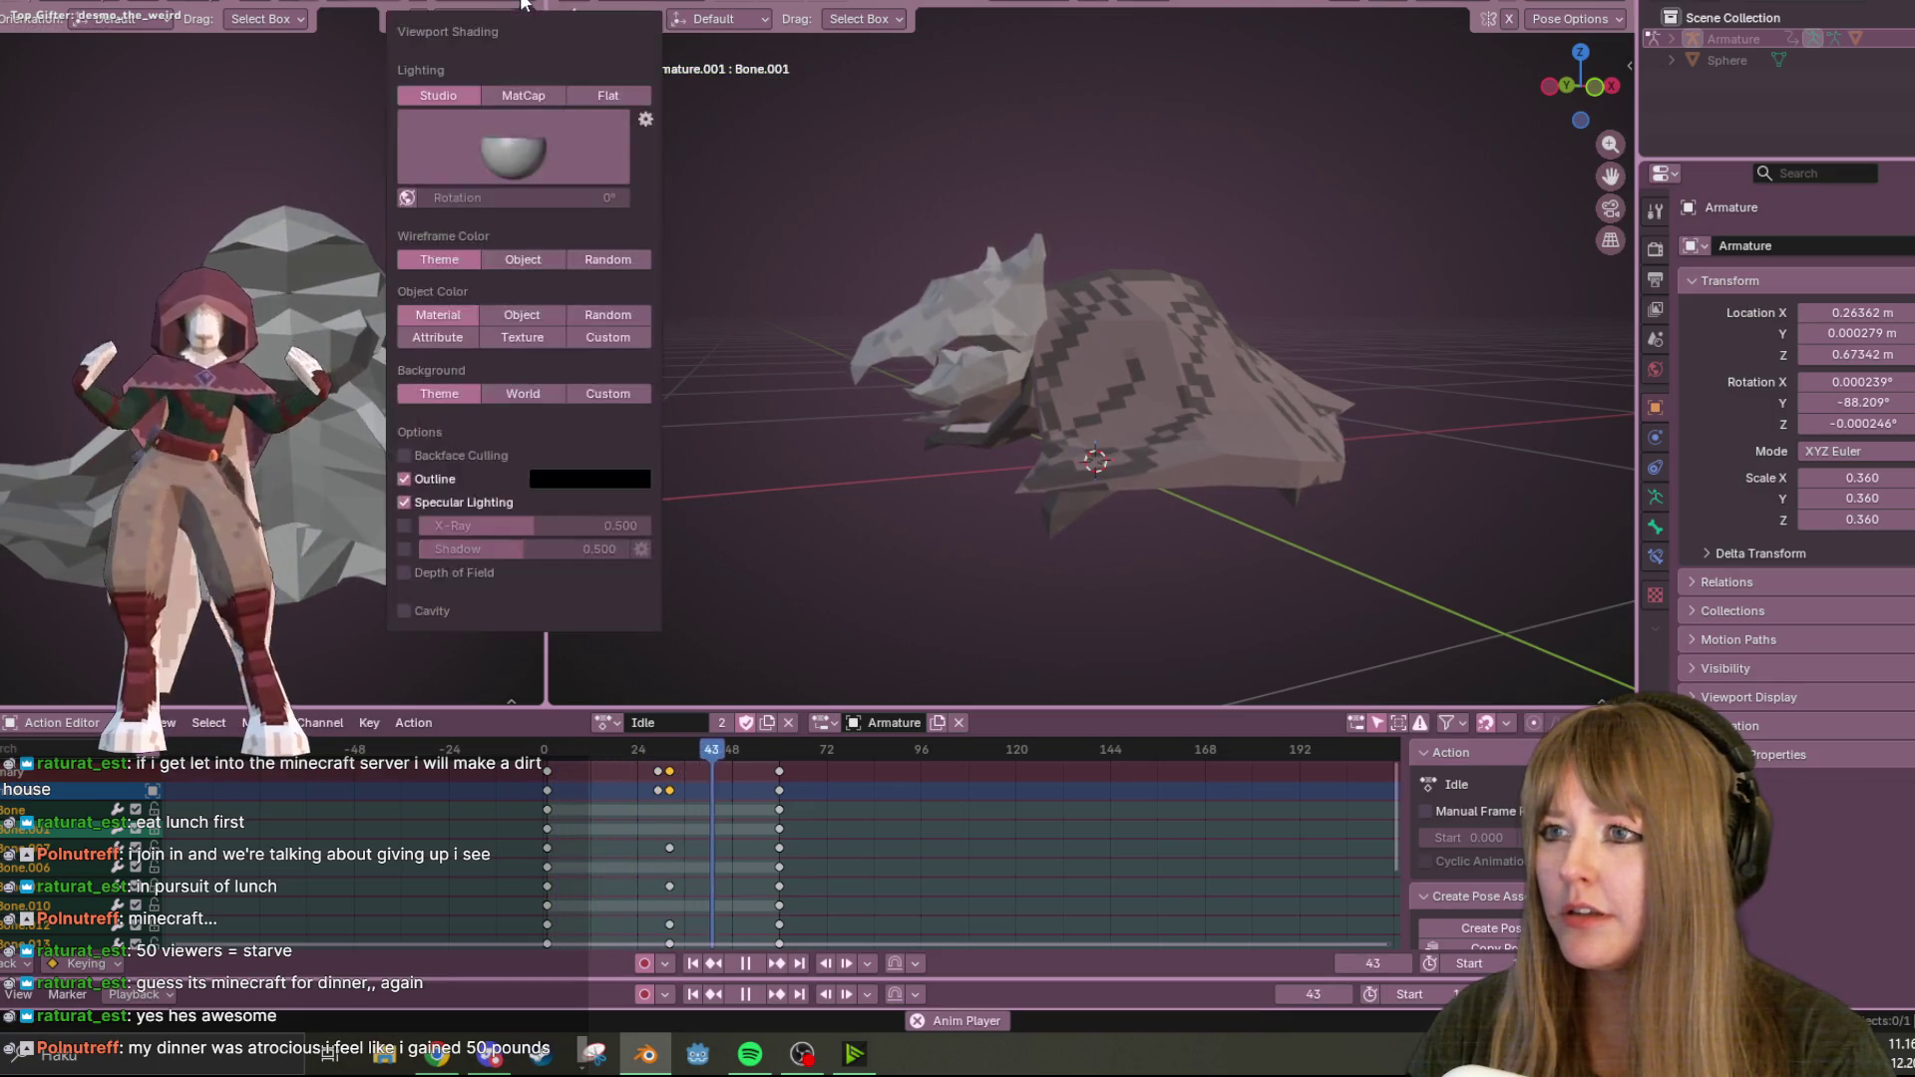
Switch the left viewport's lighting to MatCap, choose the last matcap sphere, and view the model's back.
left_click(531, 147)
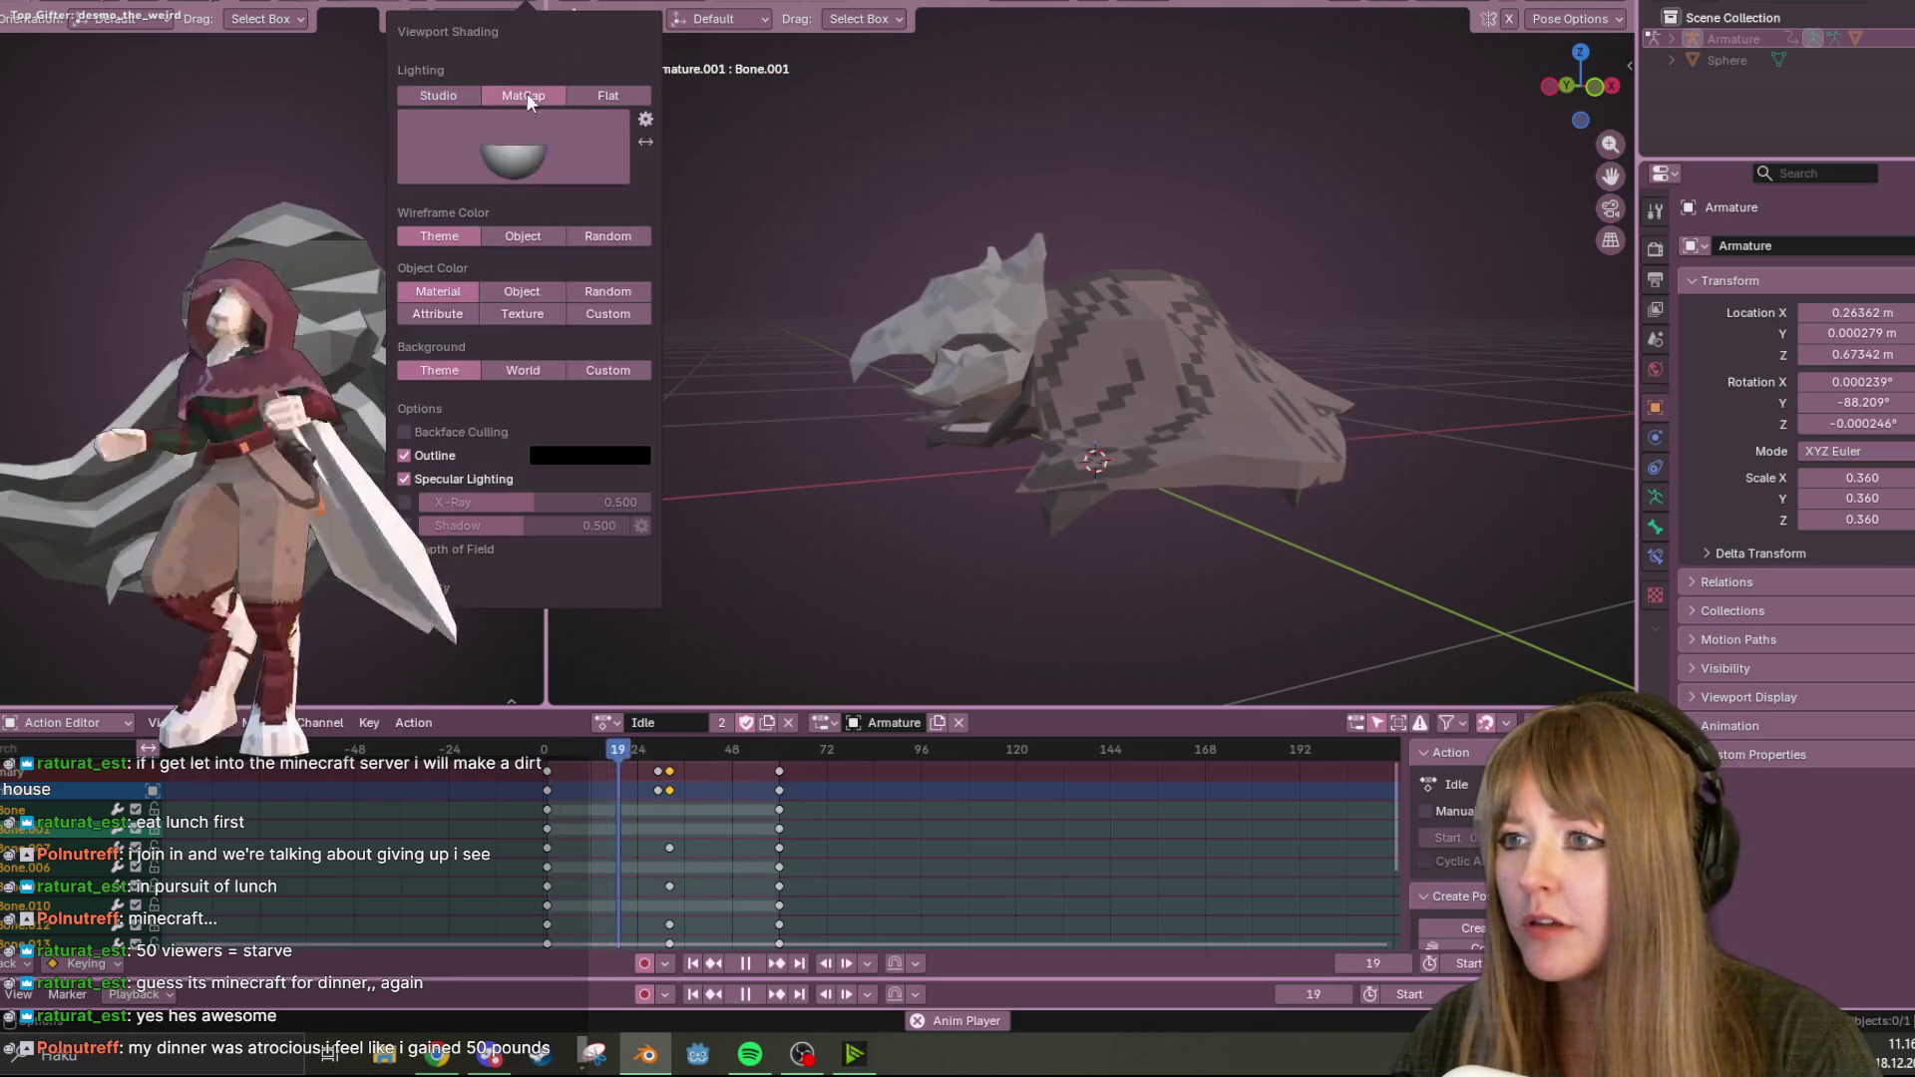
left_click(527, 93)
left_click(595, 142)
left_click(597, 425)
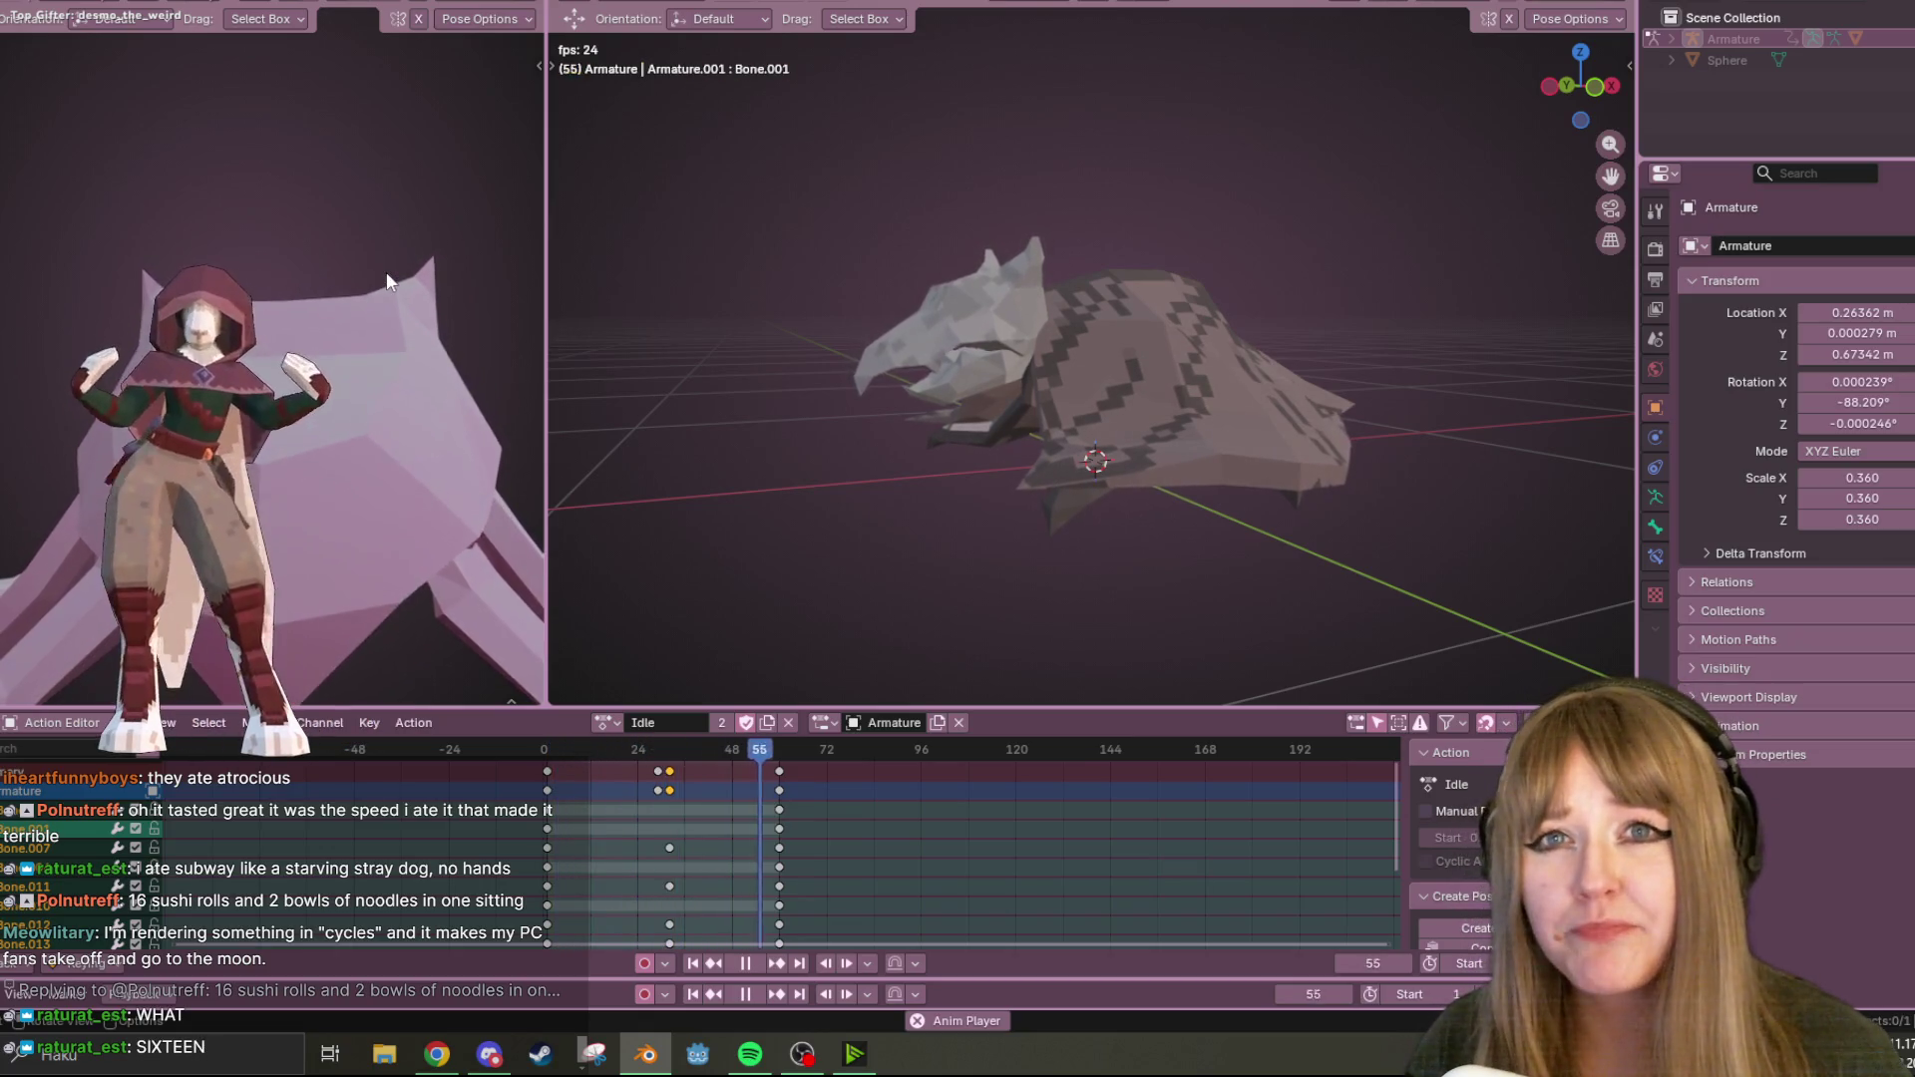
middle_click_drag(386, 272, 386, 271)
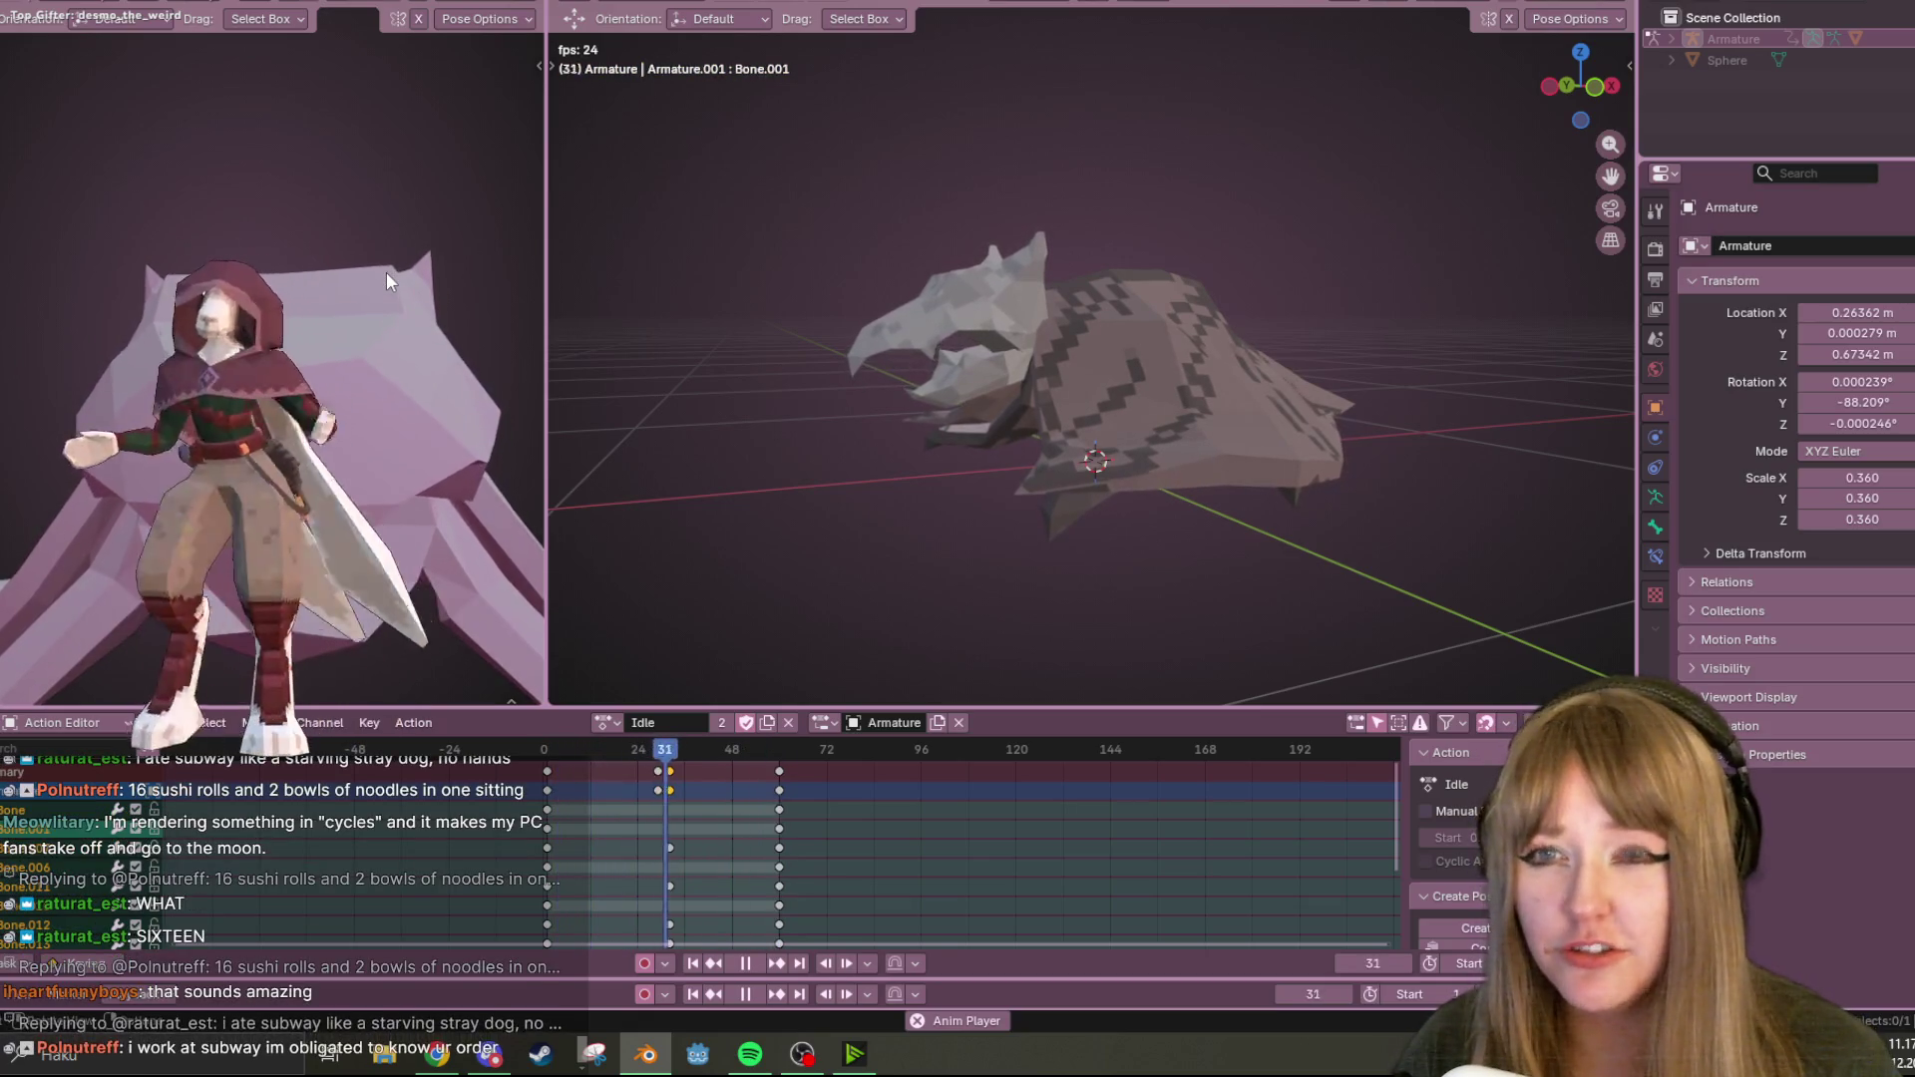
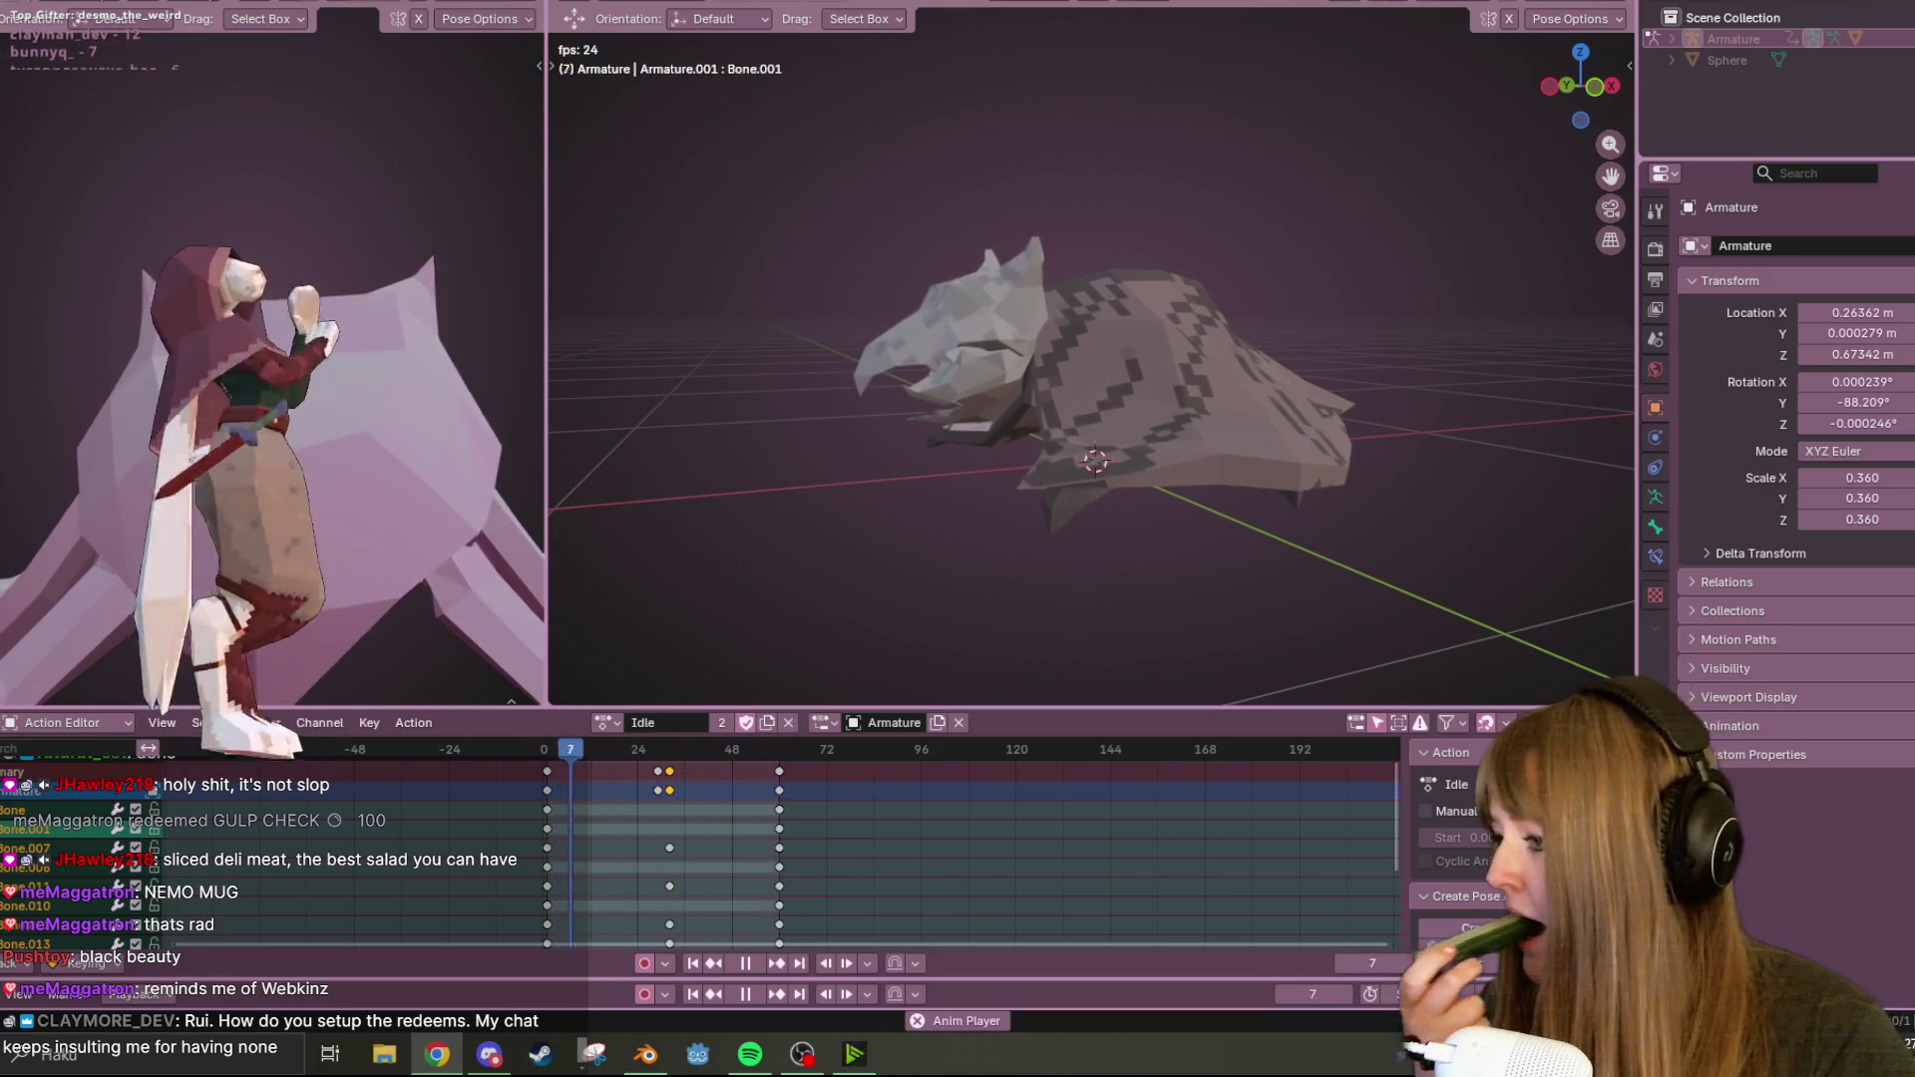
Switch from Blender to the Chrome window showing the Twitch Stream Manager.
key("alt+Tab")
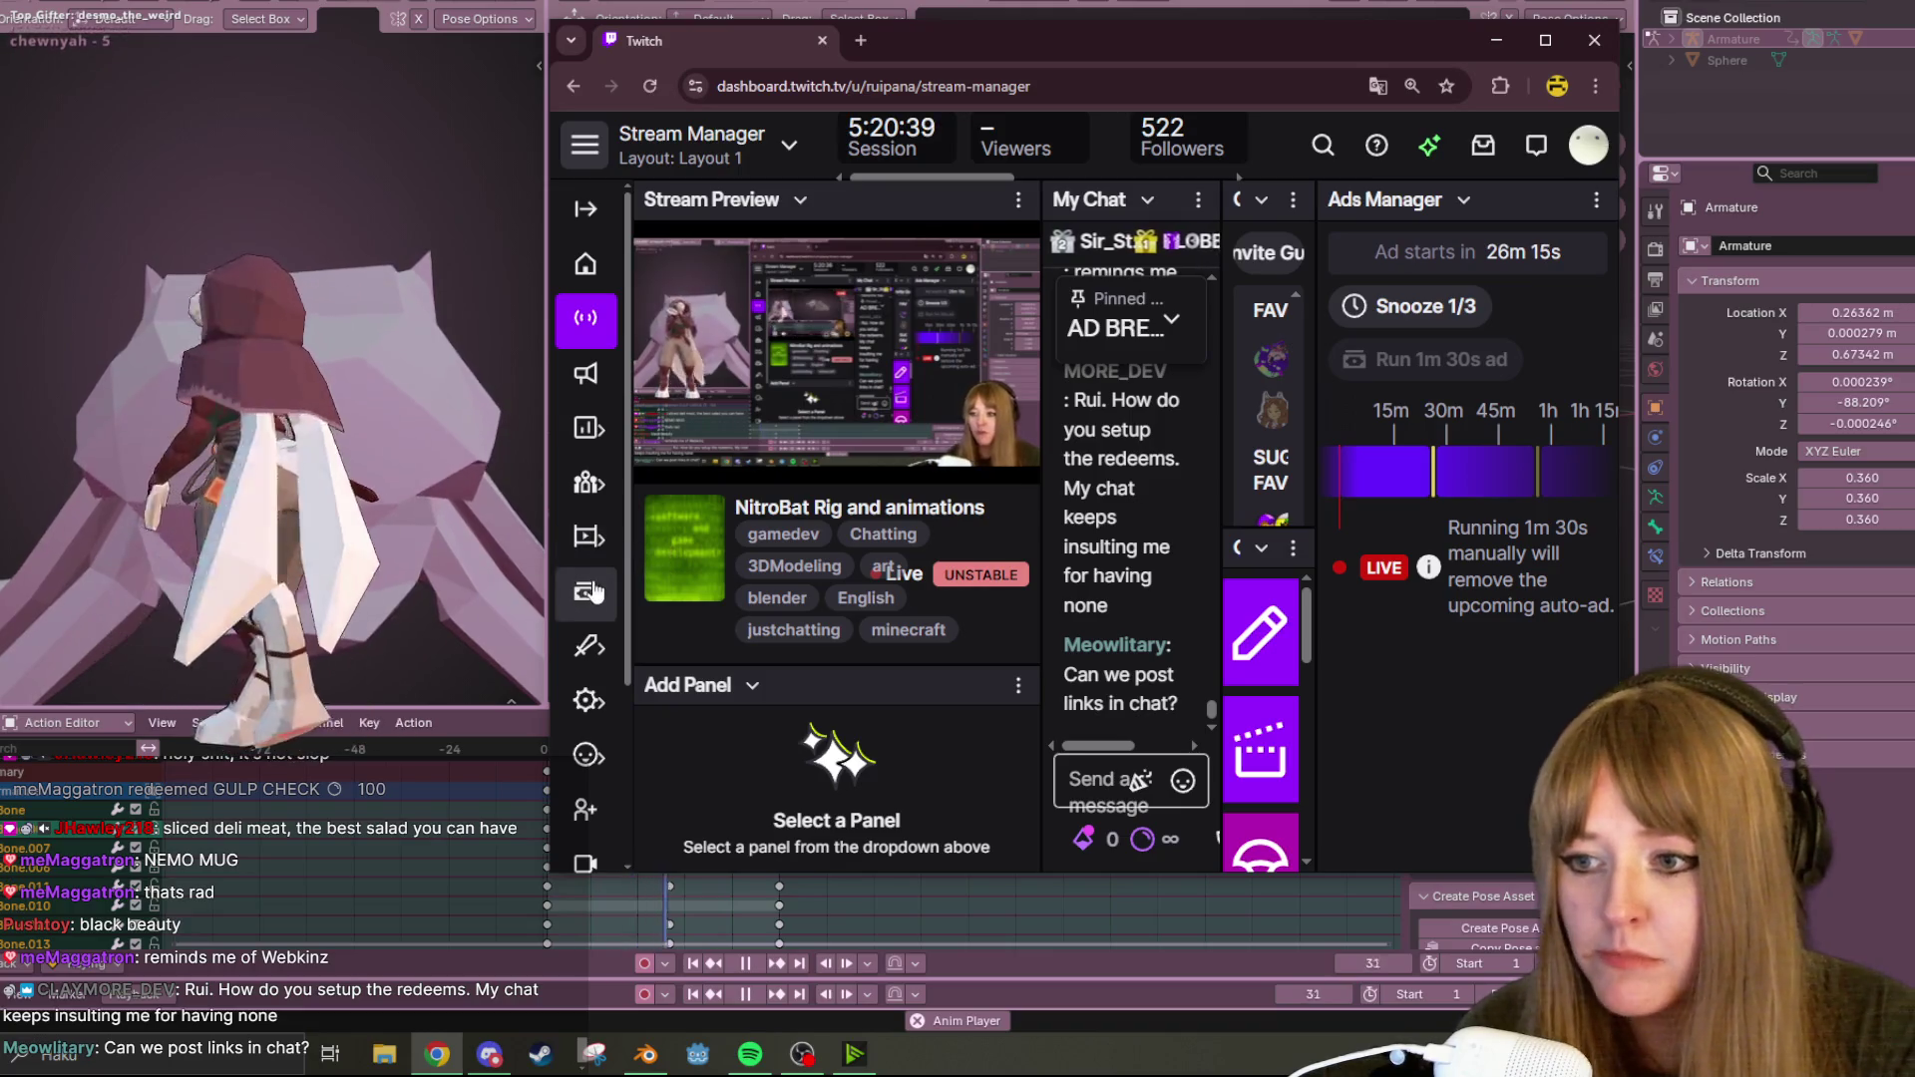
Open Power-ups & Channel Points management with the dashboard window maximized.
mouse_move(587, 748)
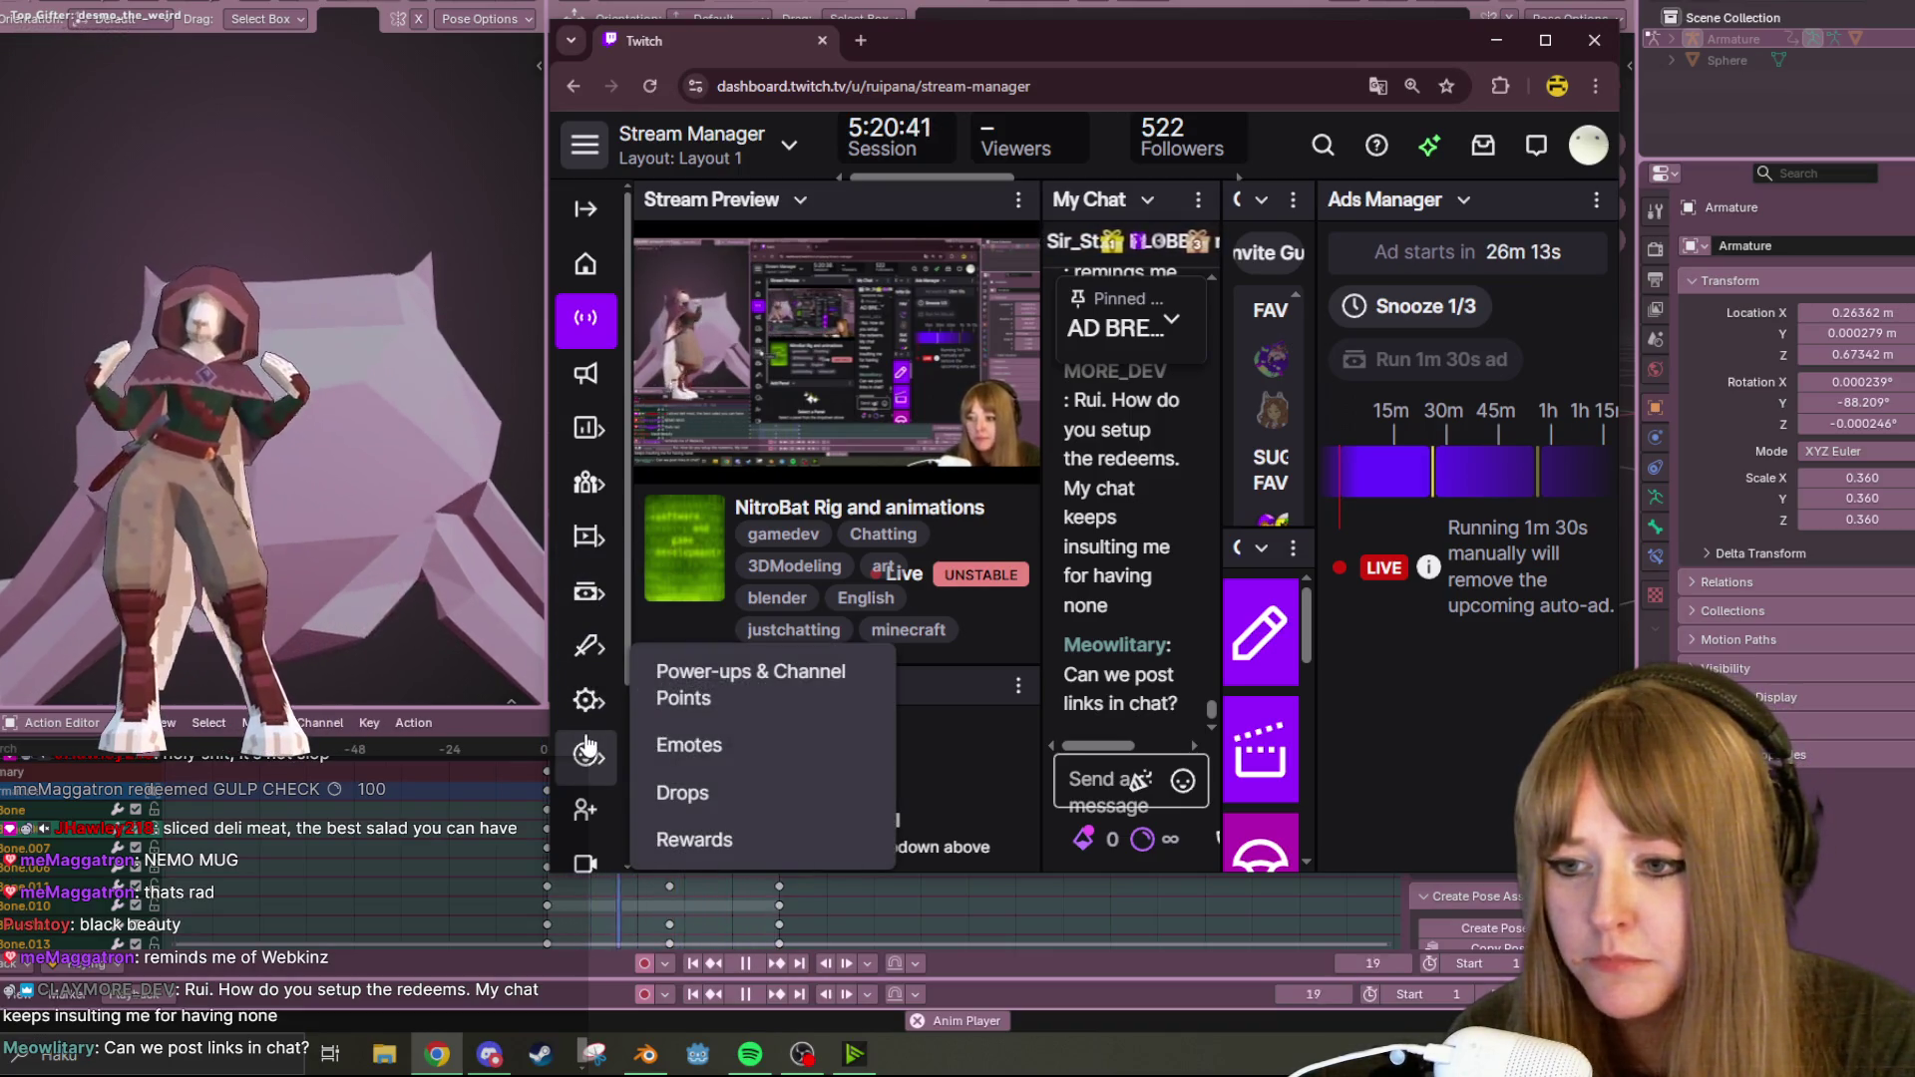
left_click(752, 695)
left_click(1545, 40)
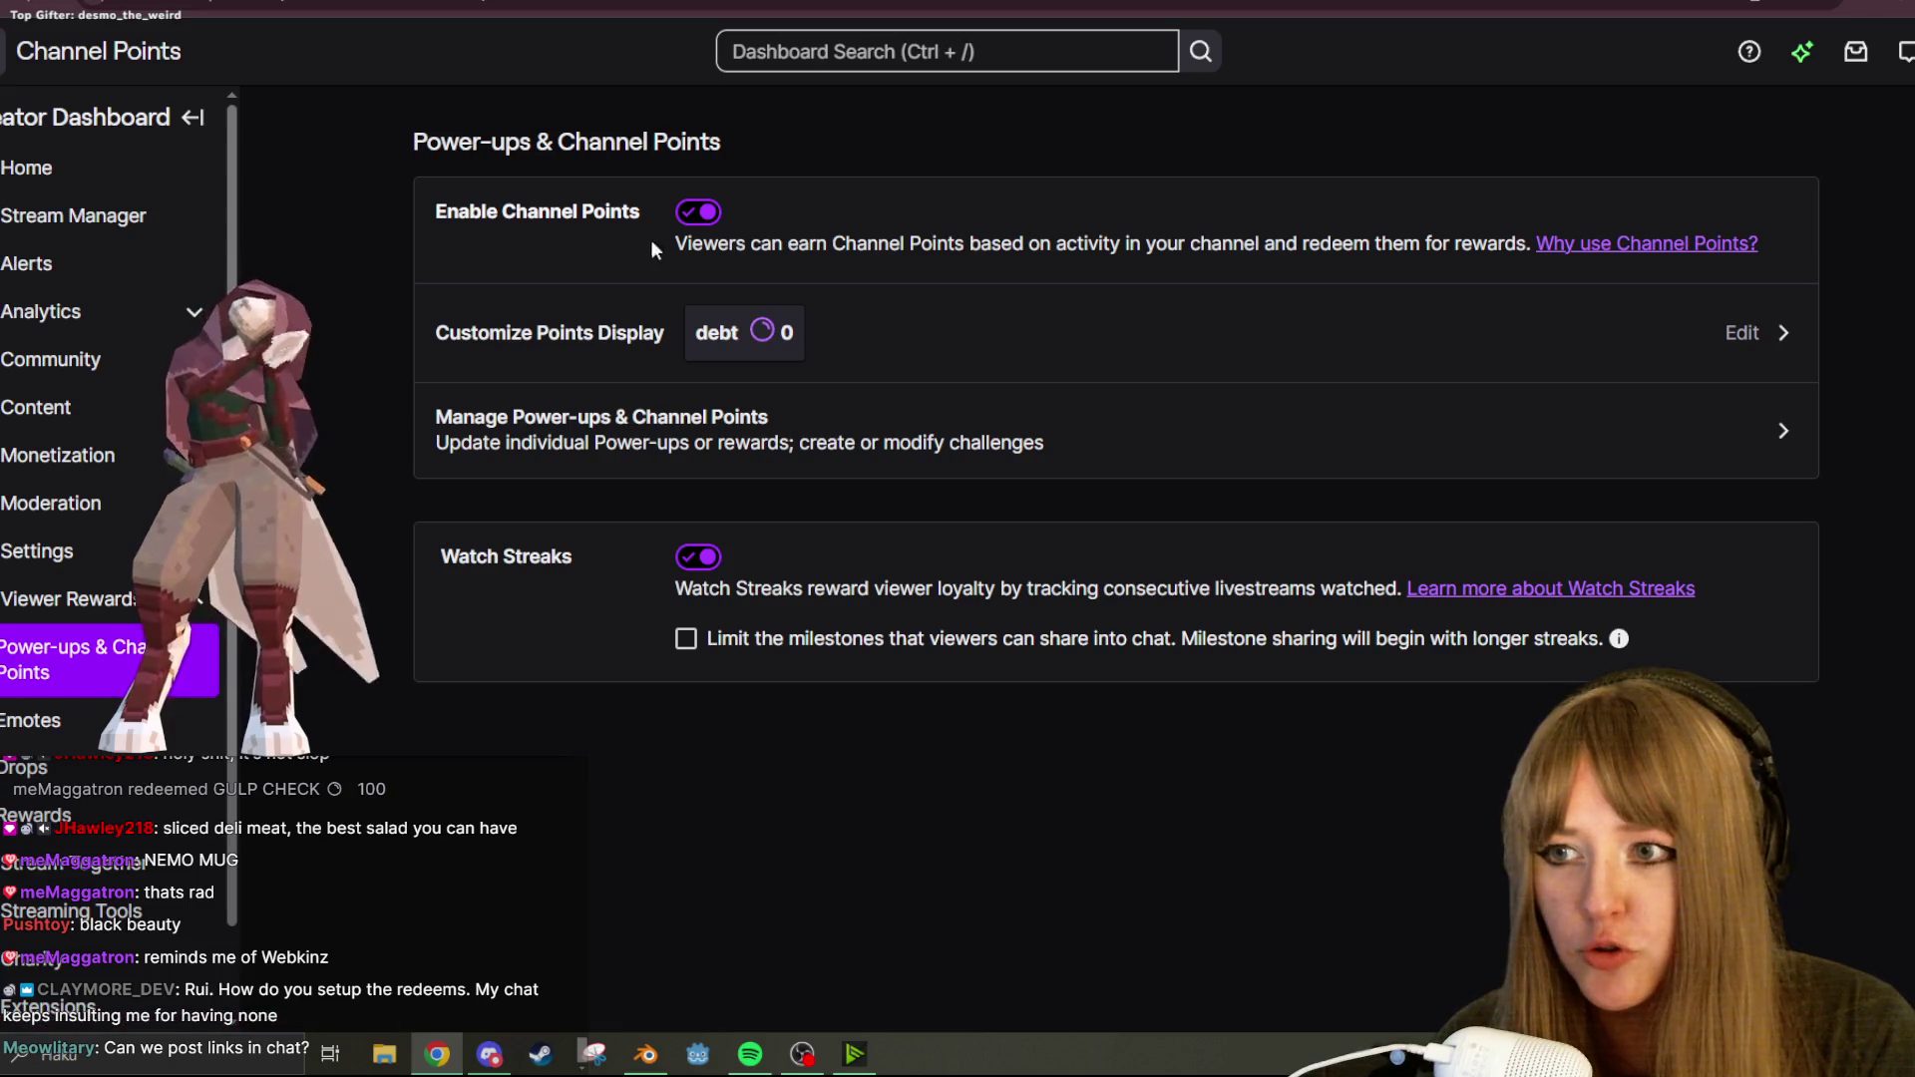
left_click(987, 454)
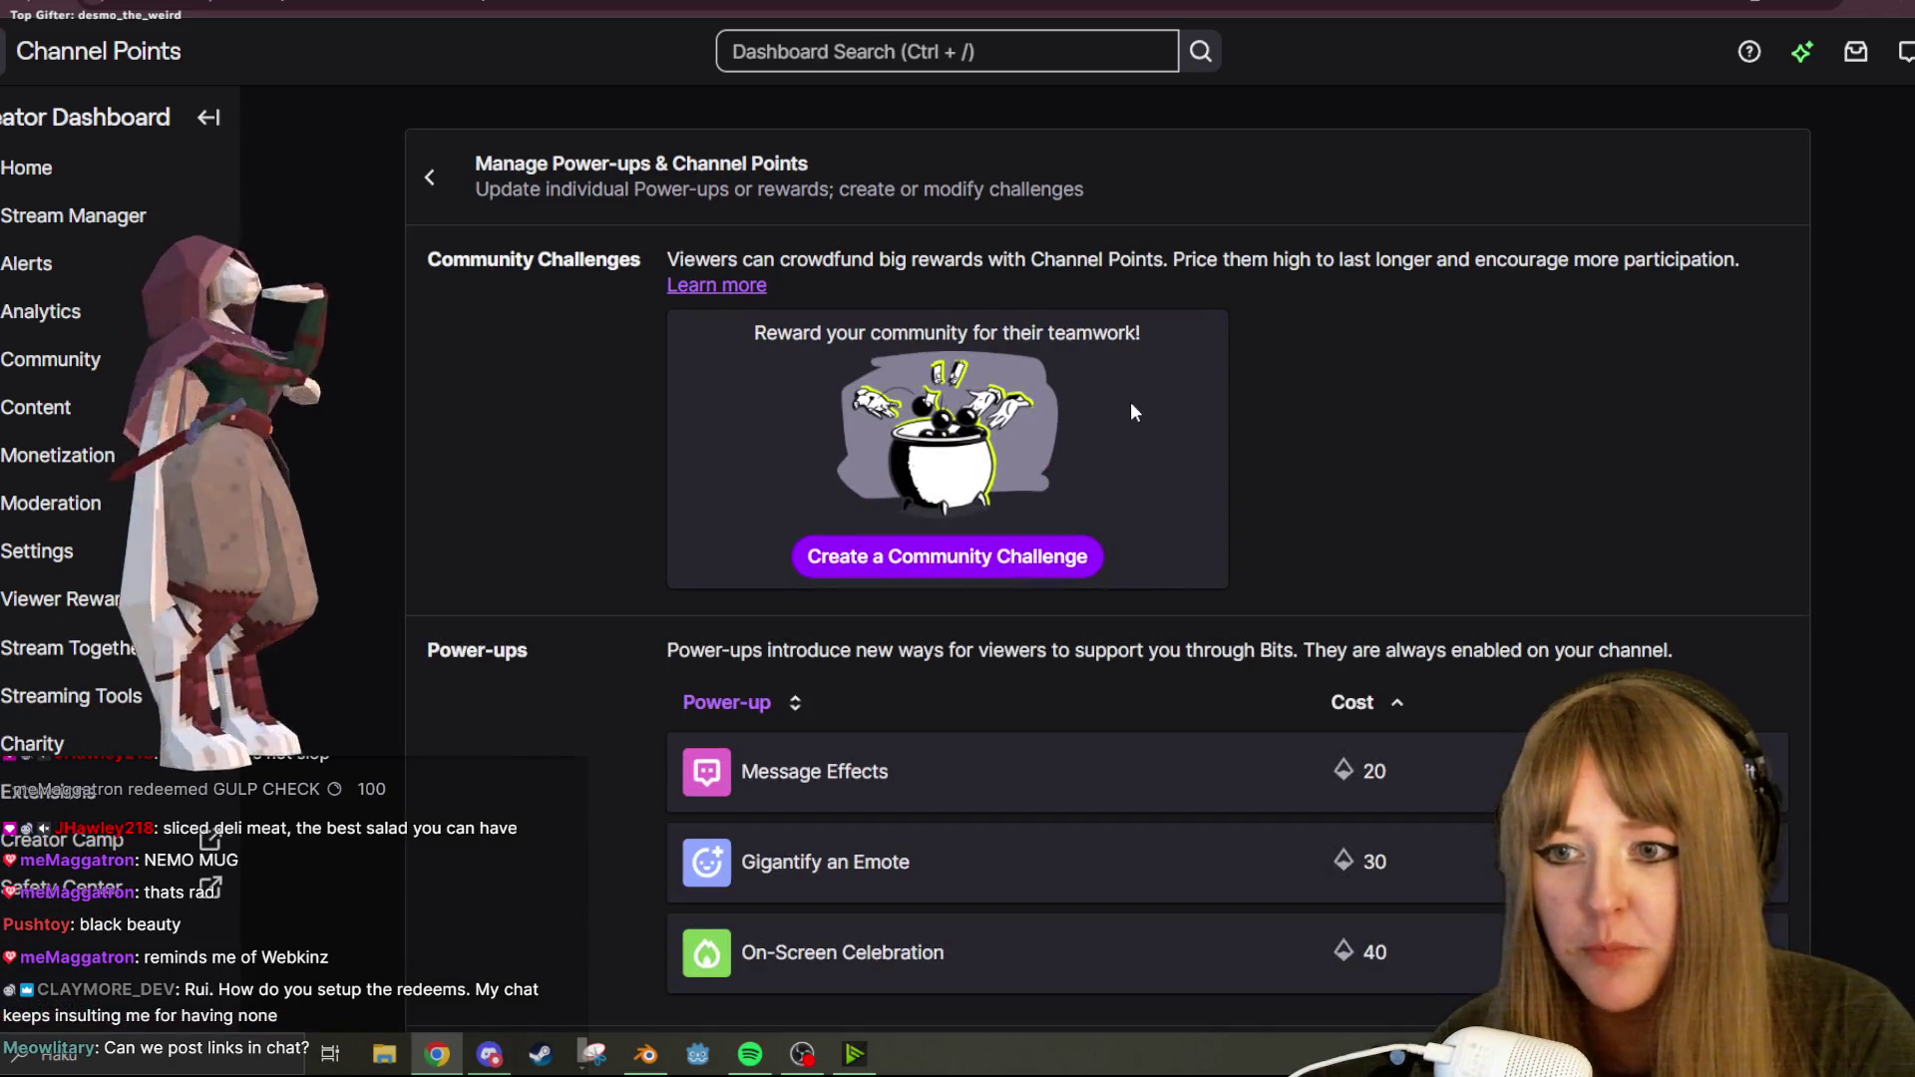
Turn off Send a Message in Sub-Only Mode and re-enable Choose an Emote to Unlock.
scroll(1736, 419, "down", 8)
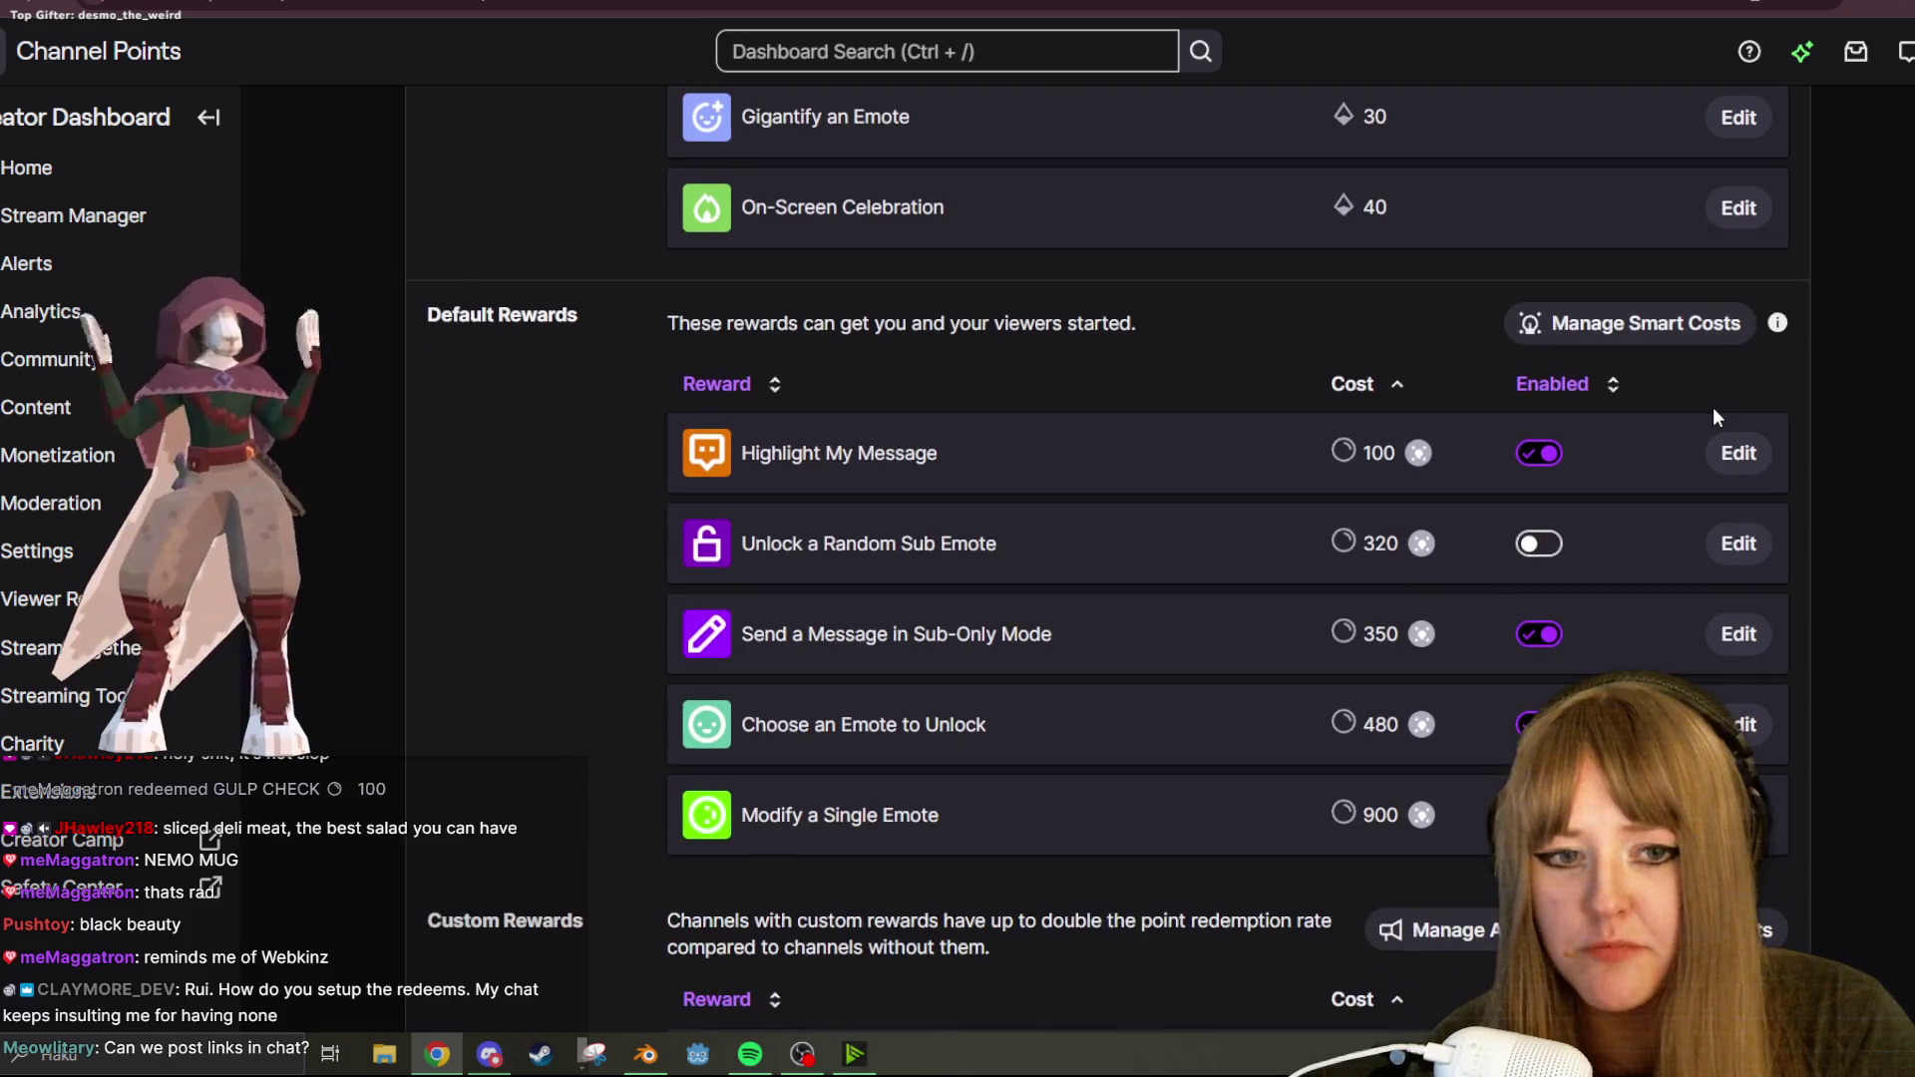
scroll(1727, 397, "down", 1)
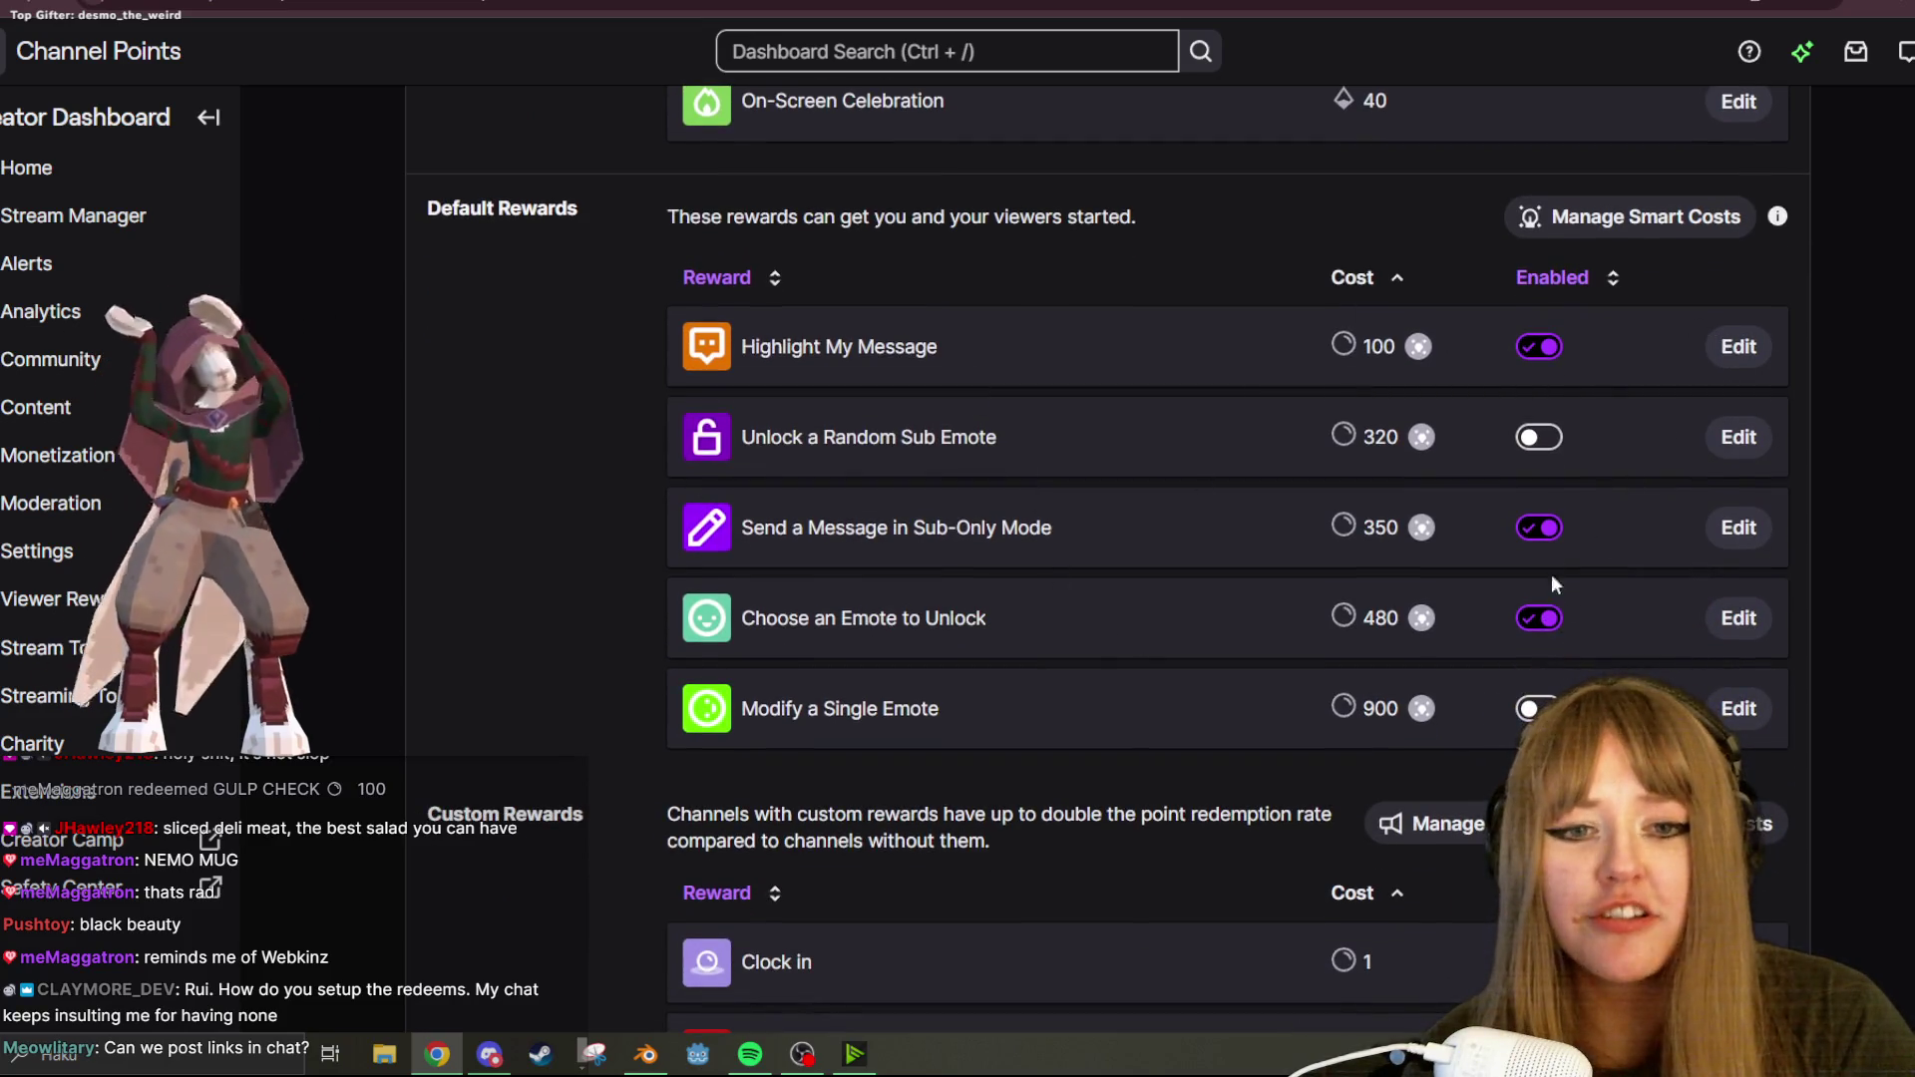
left_click(1544, 531)
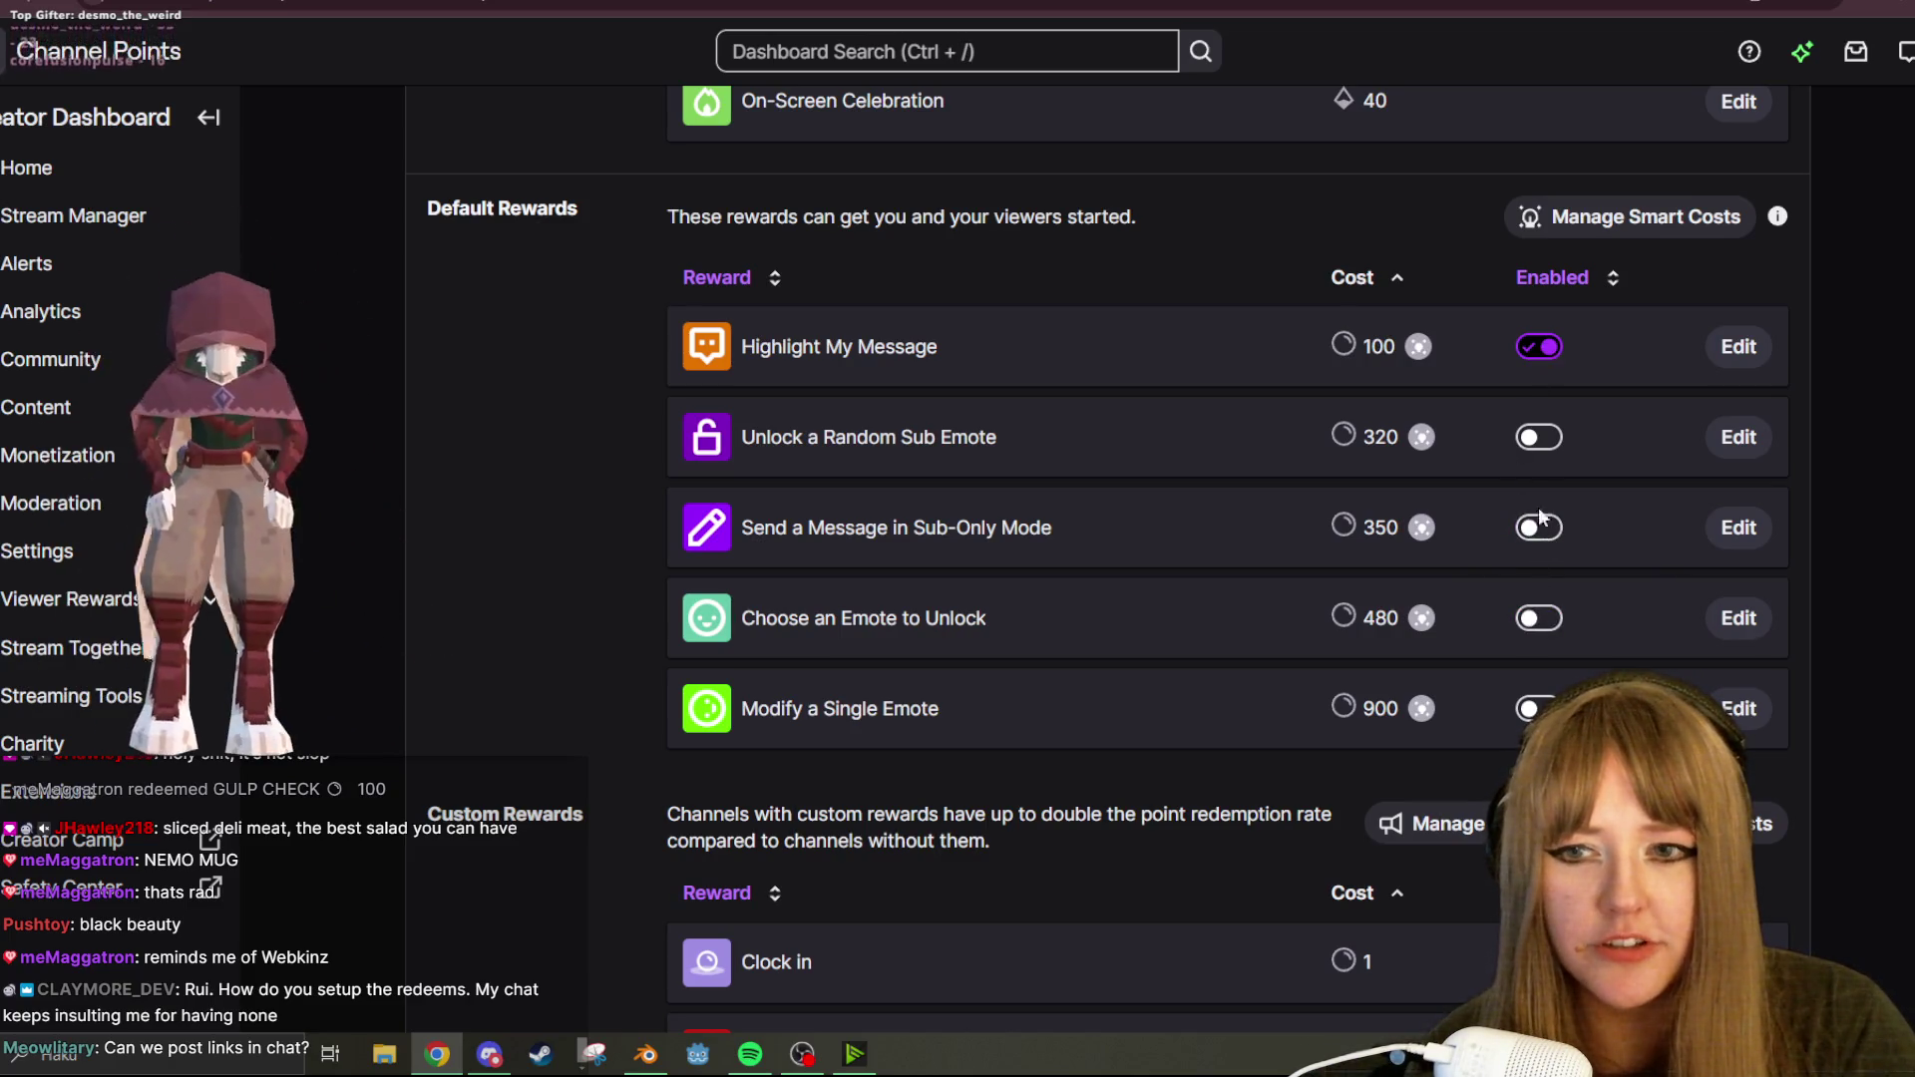
left_click(1539, 349)
Scroll through the Custom Rewards list, then return to Blender.
scroll(1307, 333, "down", 4)
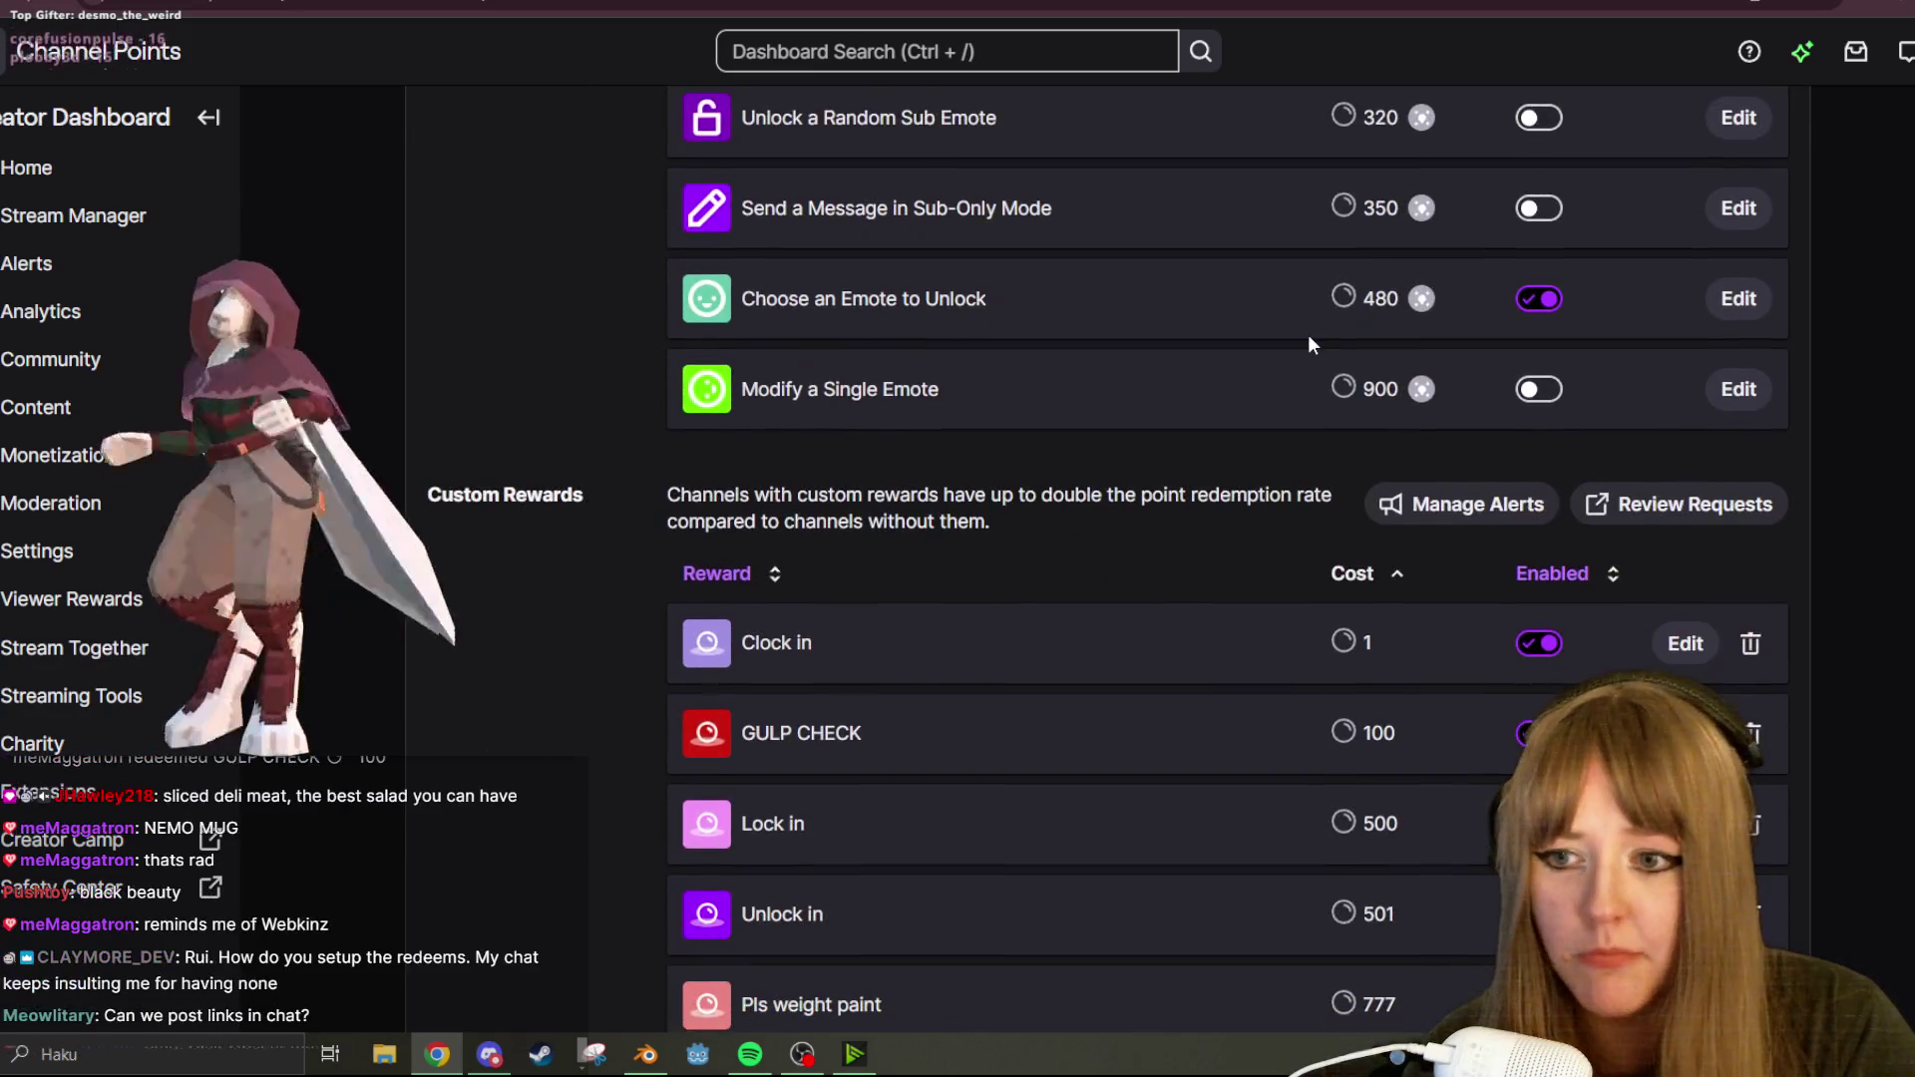
scroll(1216, 442, "down", 2)
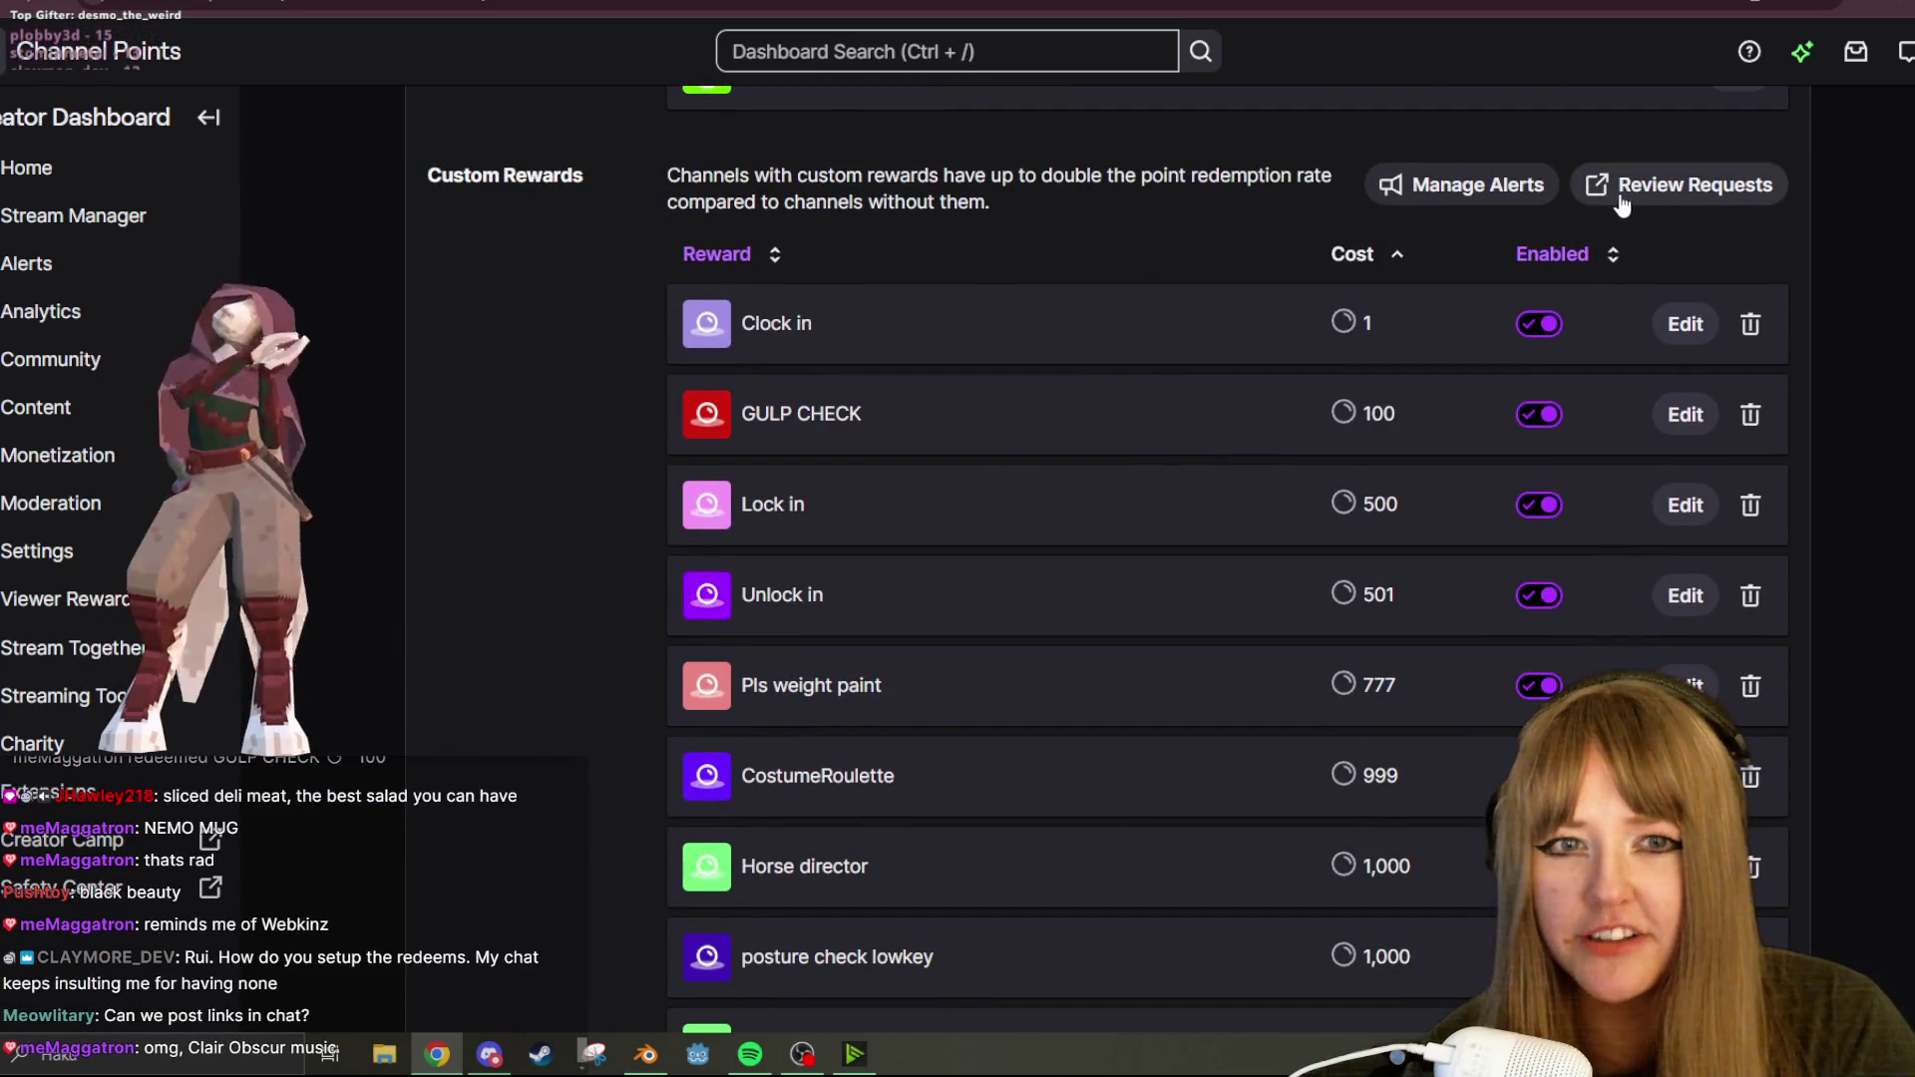
scroll(1429, 423, "down", 5)
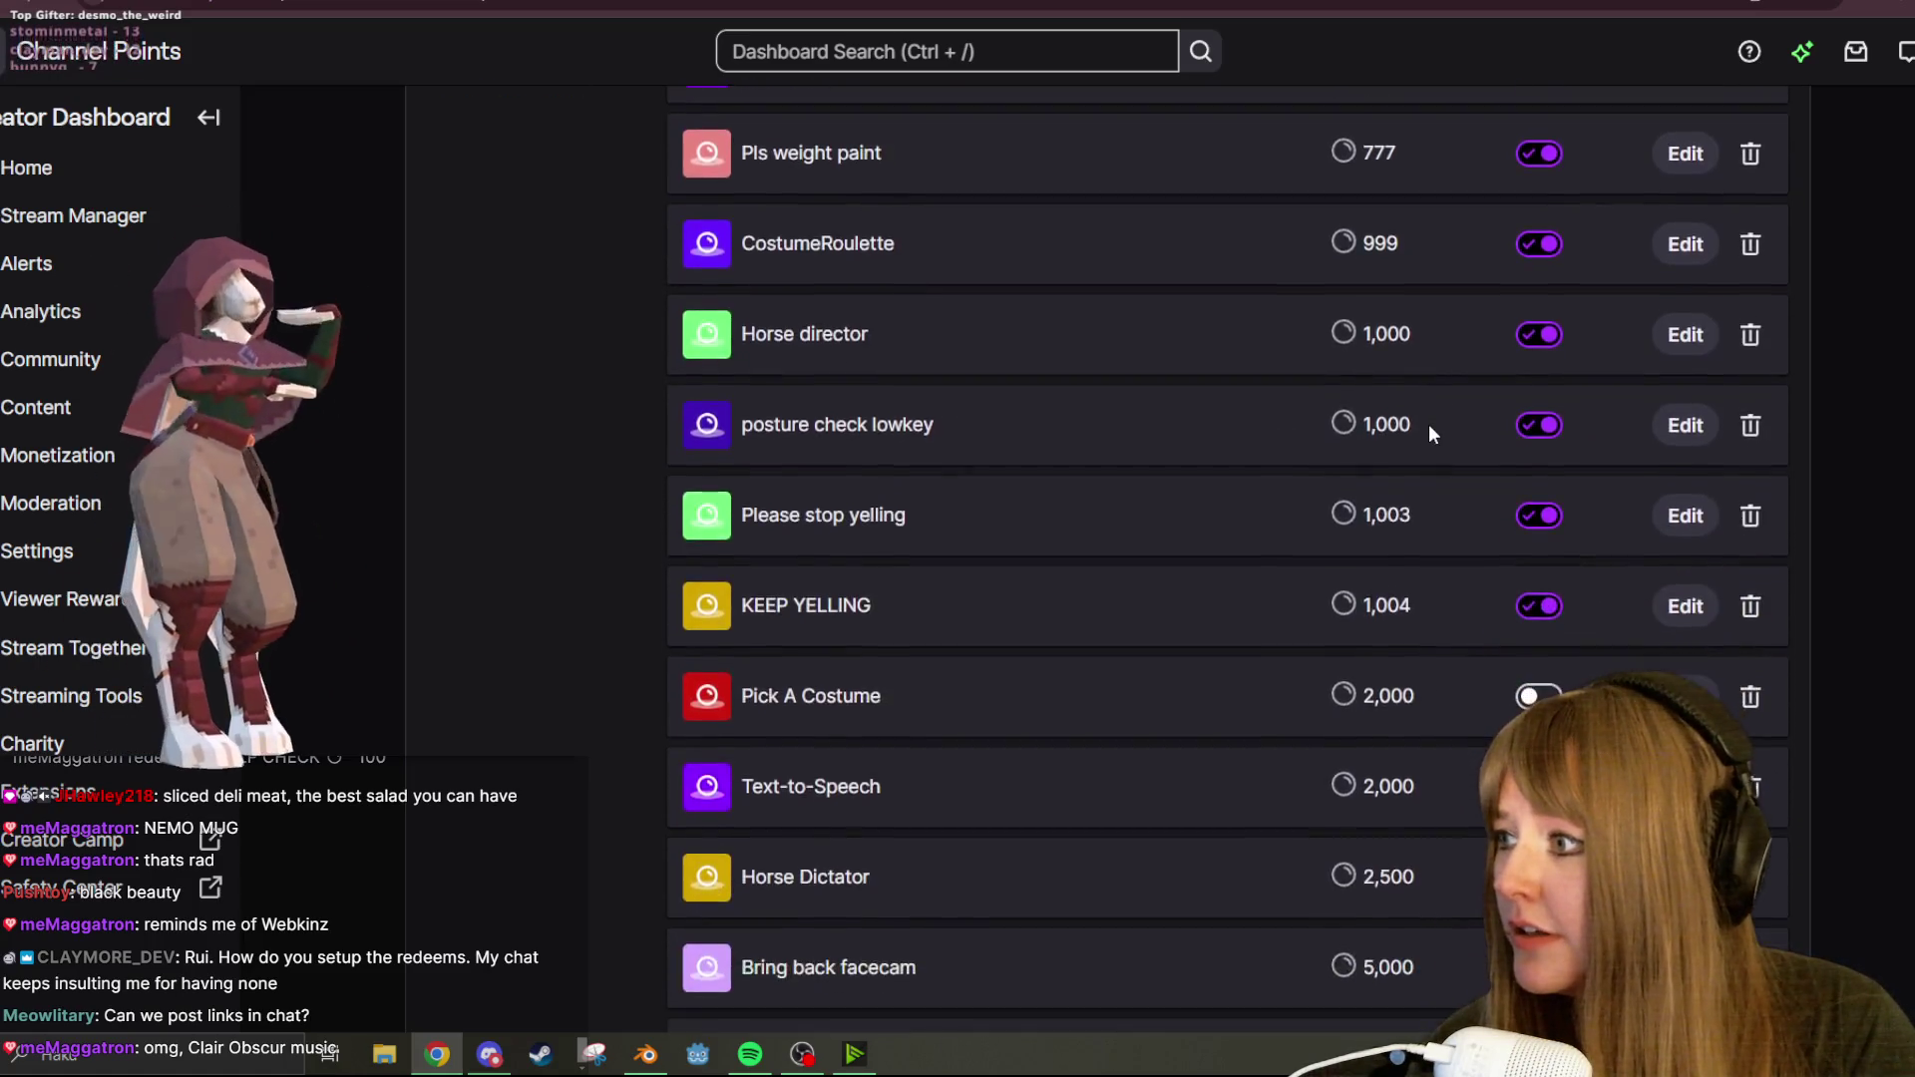
scroll(1428, 423, "down", 3)
scroll(1428, 427, "up", 2)
scroll(1421, 367, "up", 15)
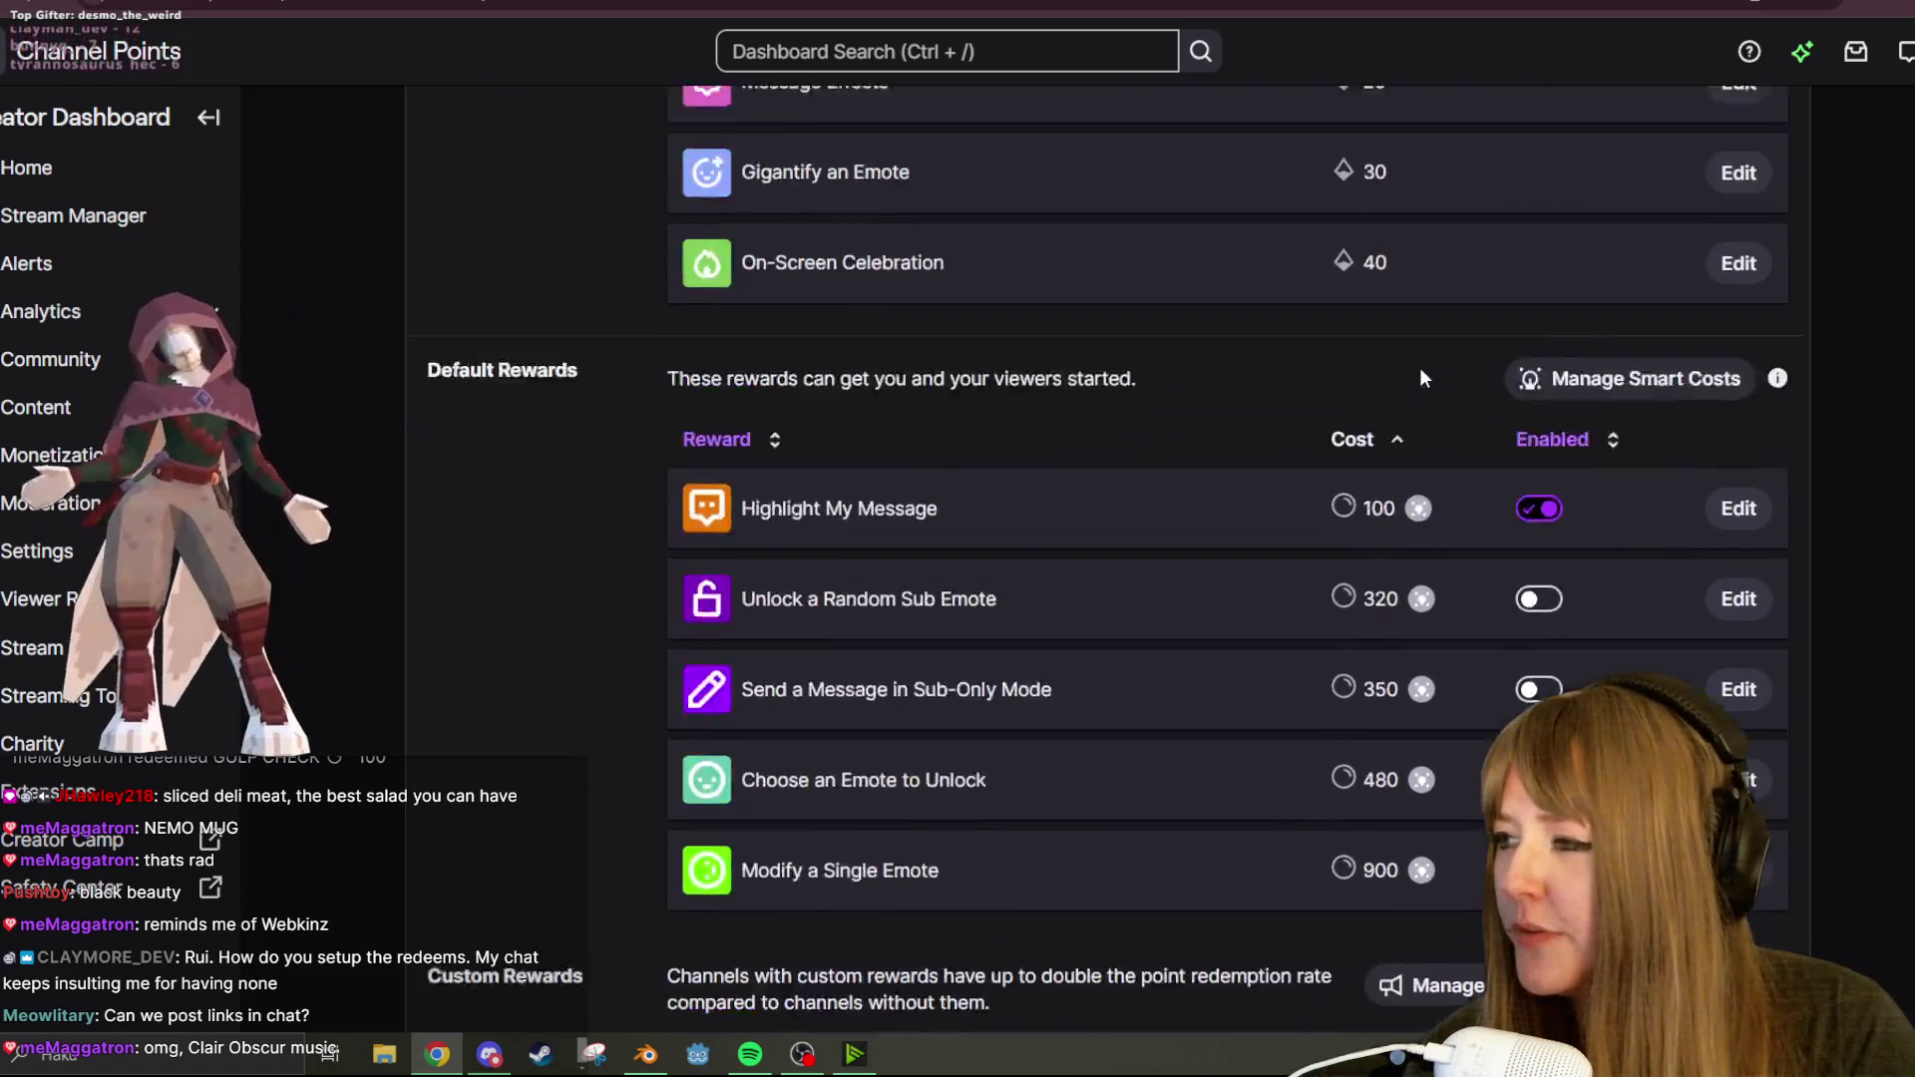
scroll(1410, 321, "down", 2)
scroll(1414, 325, "down", 5)
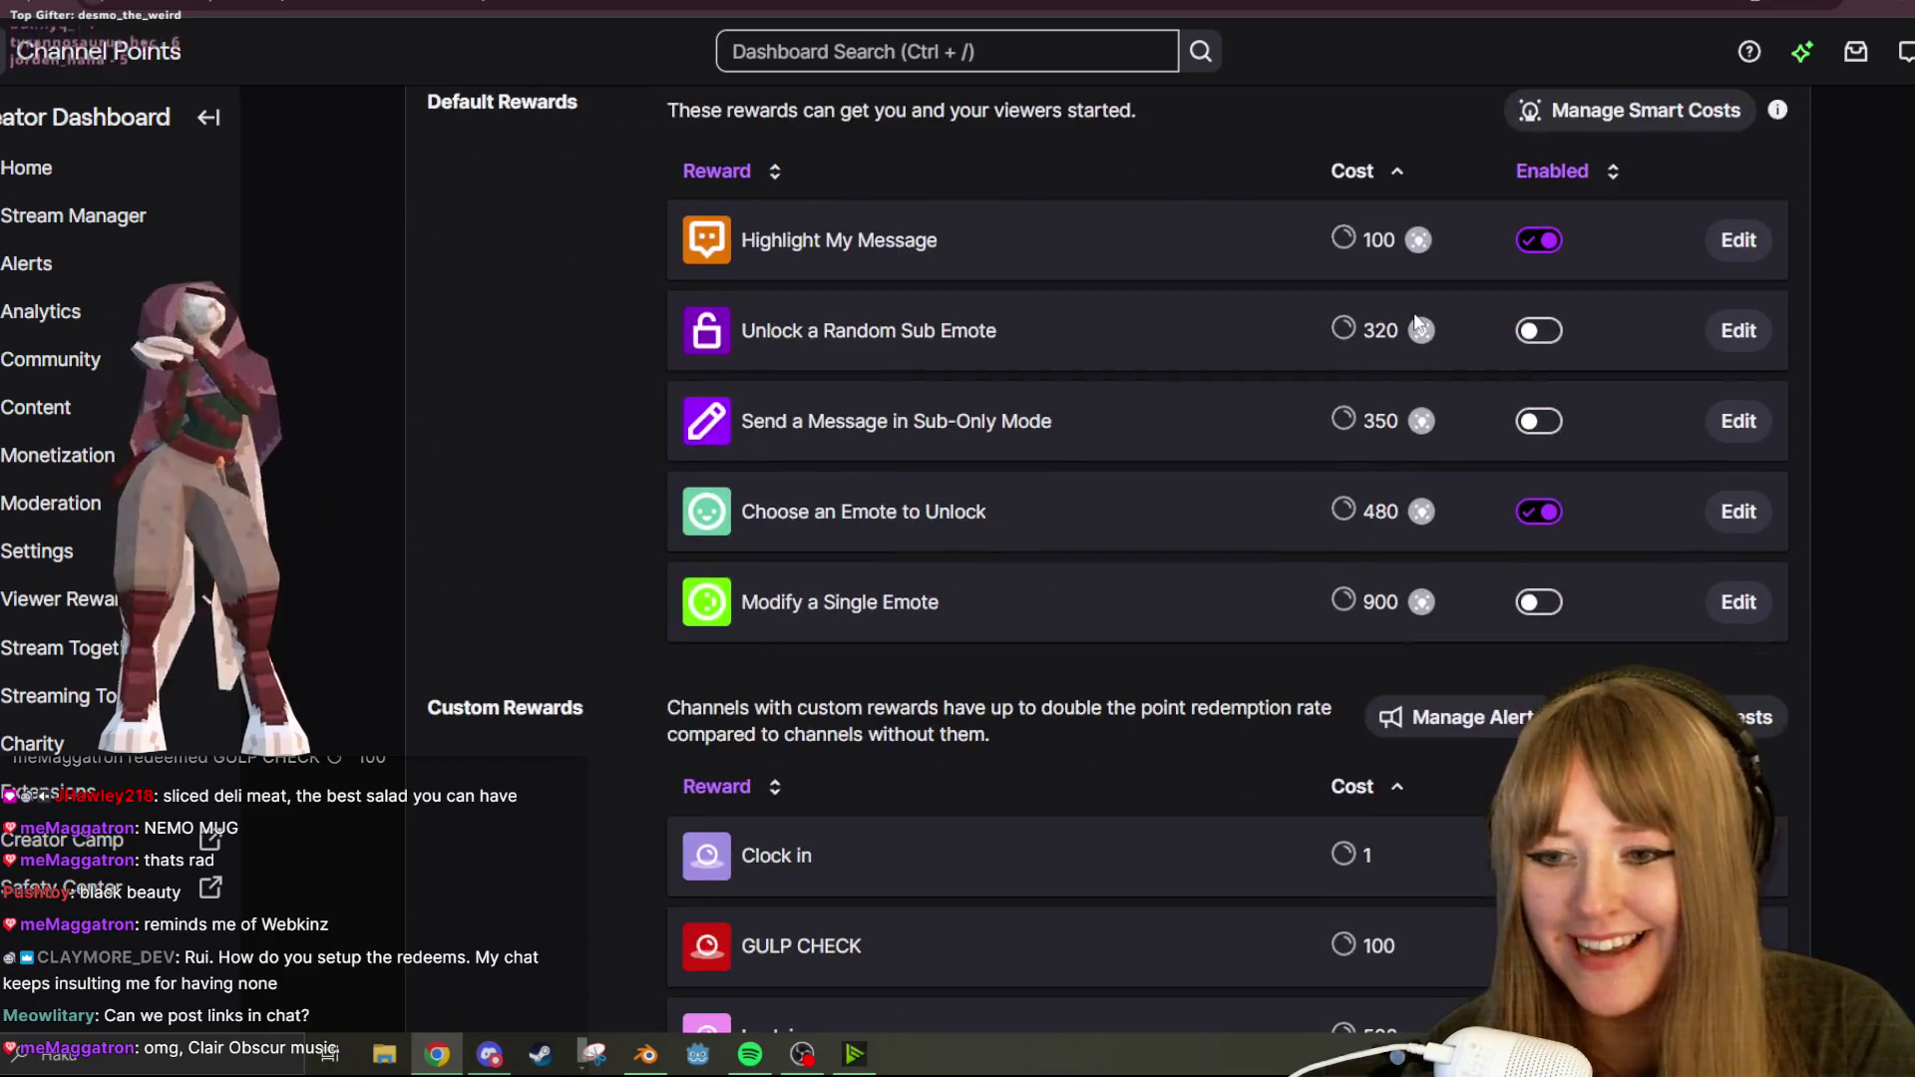
scroll(1436, 309, "down", 9)
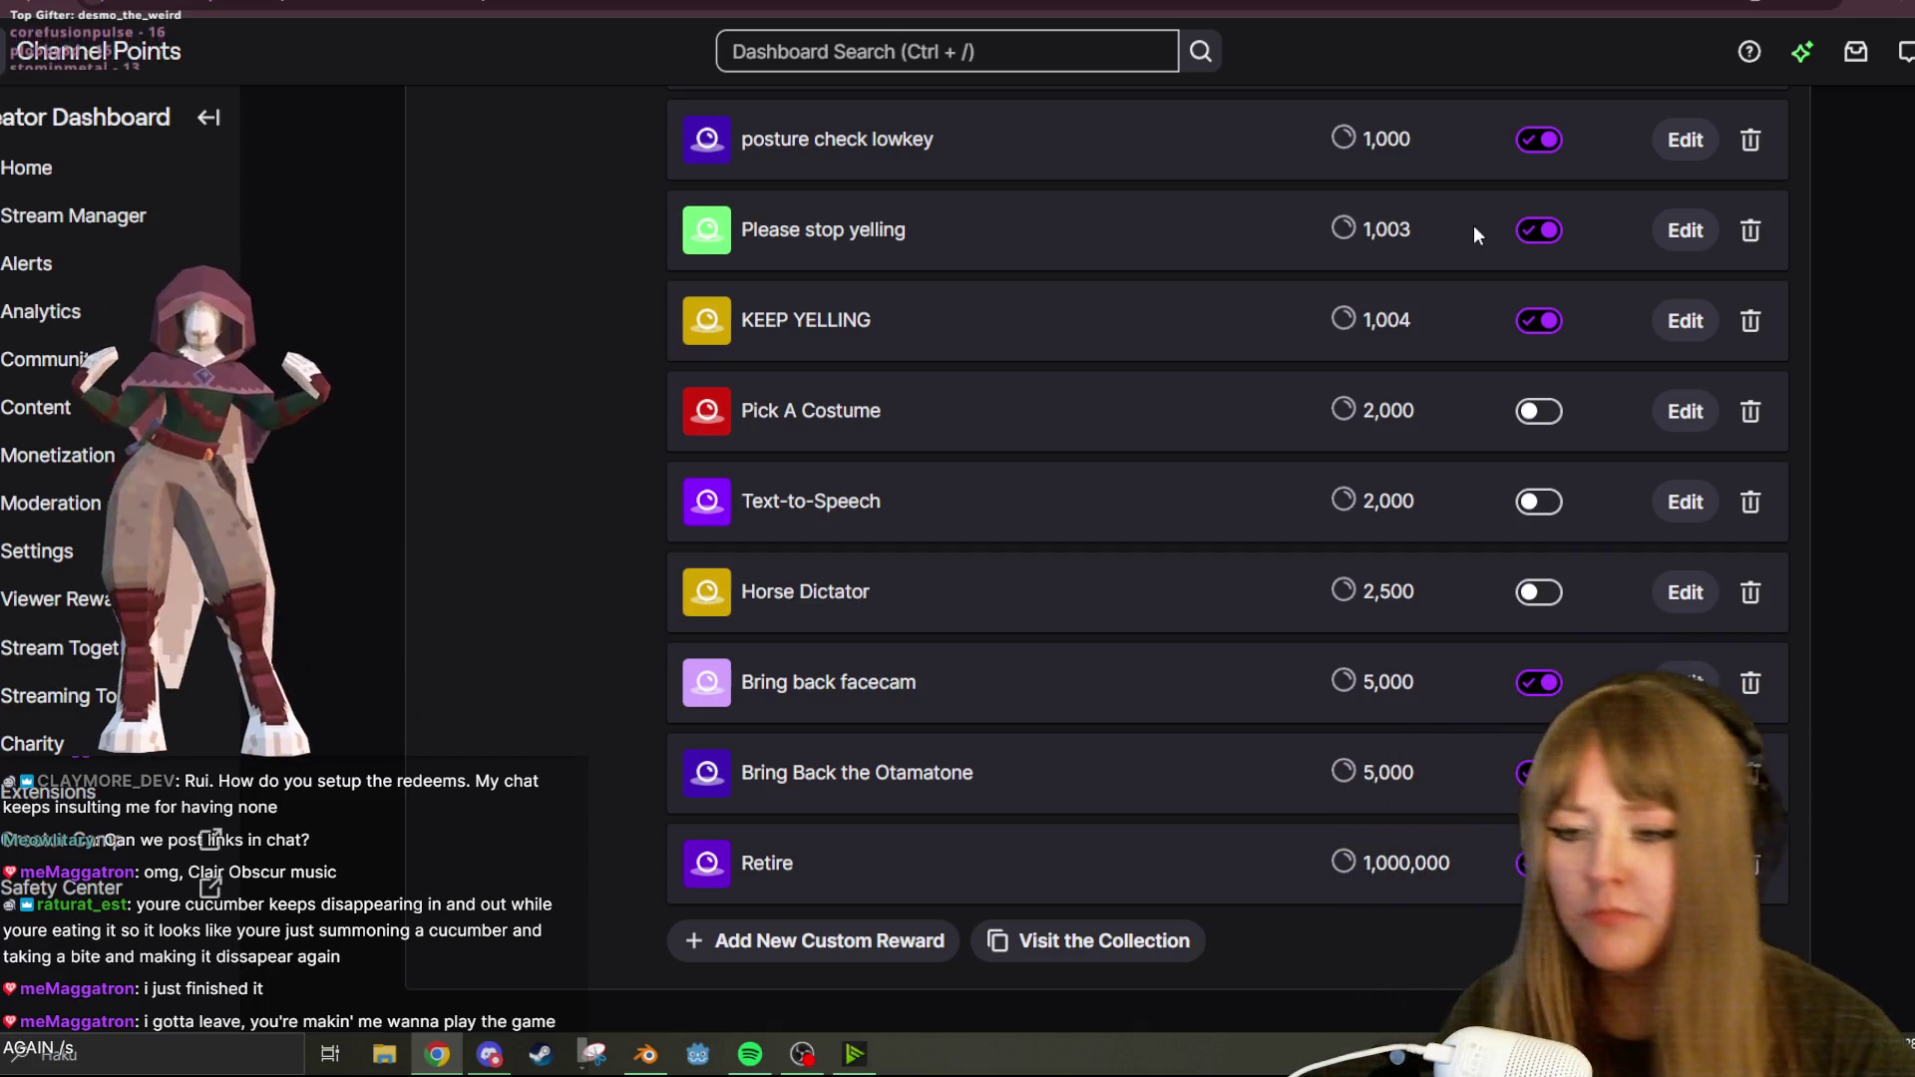
scroll(1001, 431, "up", 15)
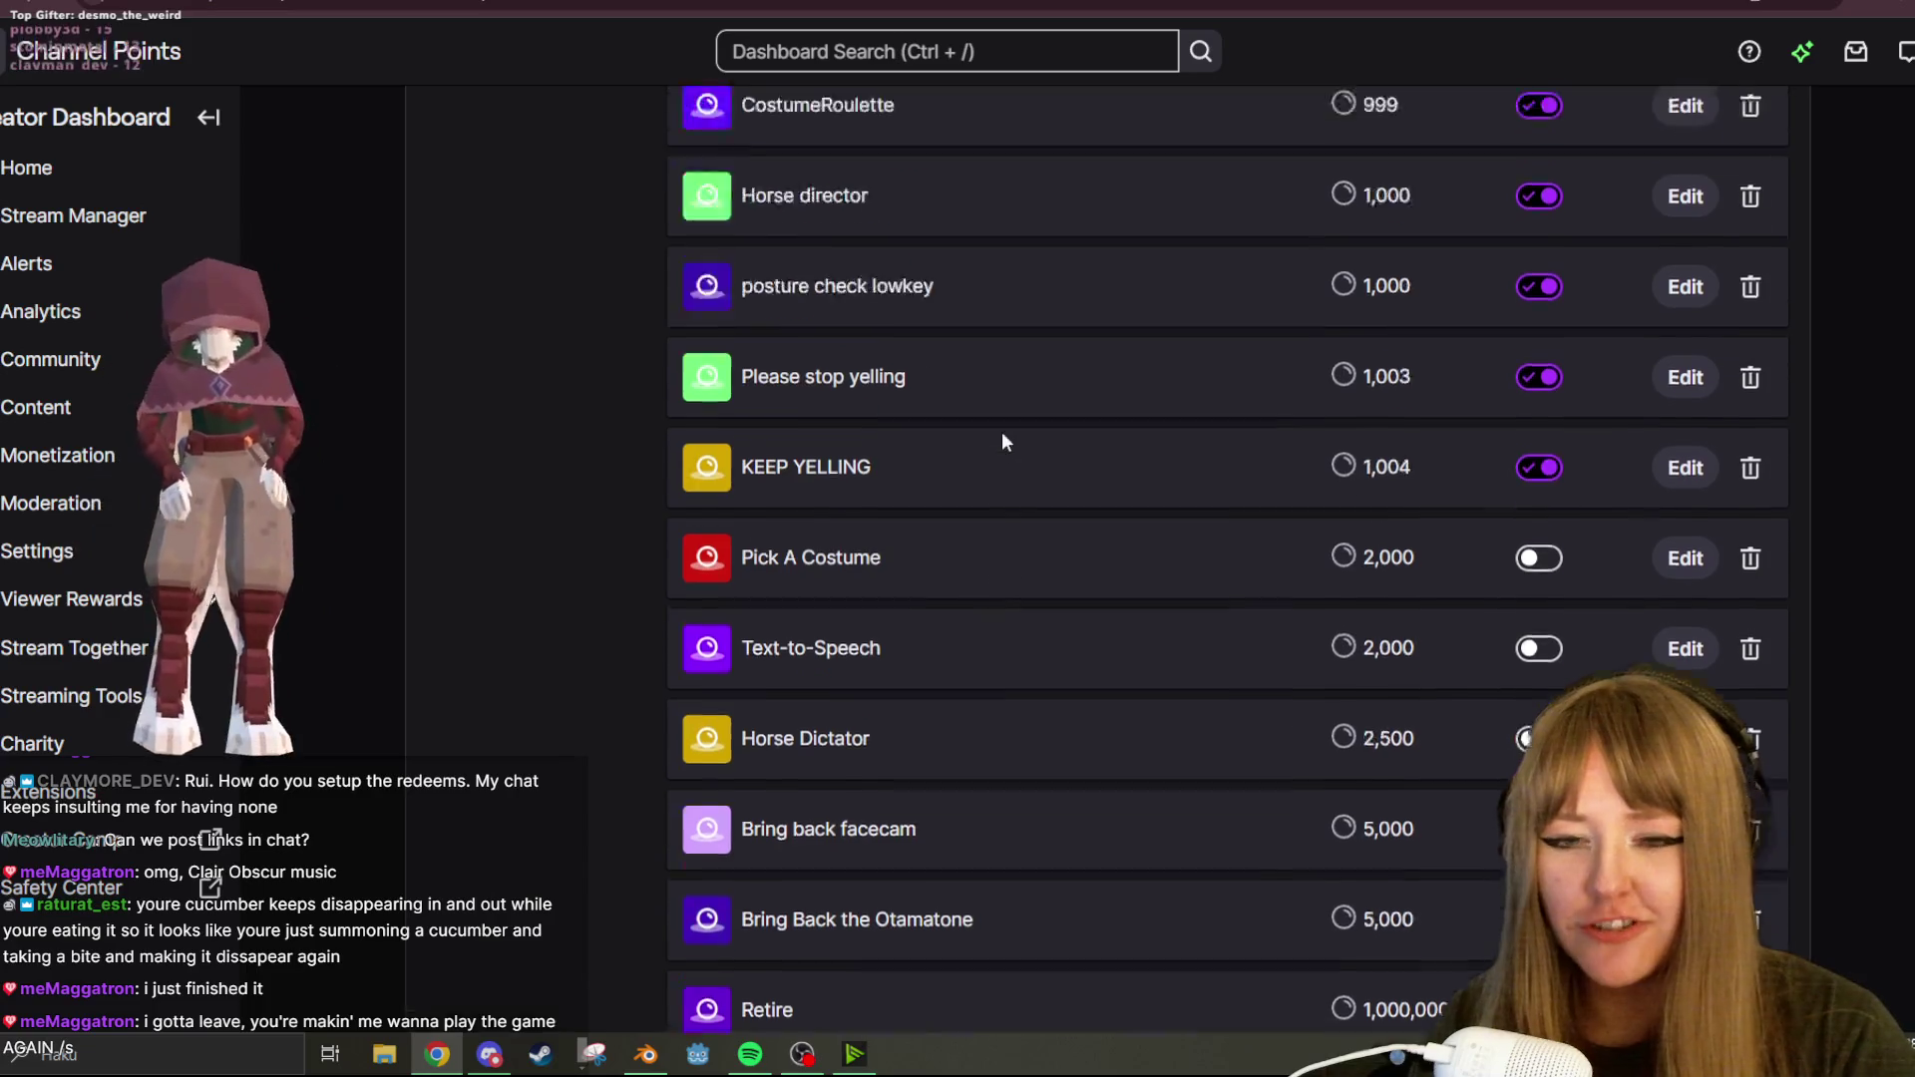
scroll(1158, 333, "up", 5)
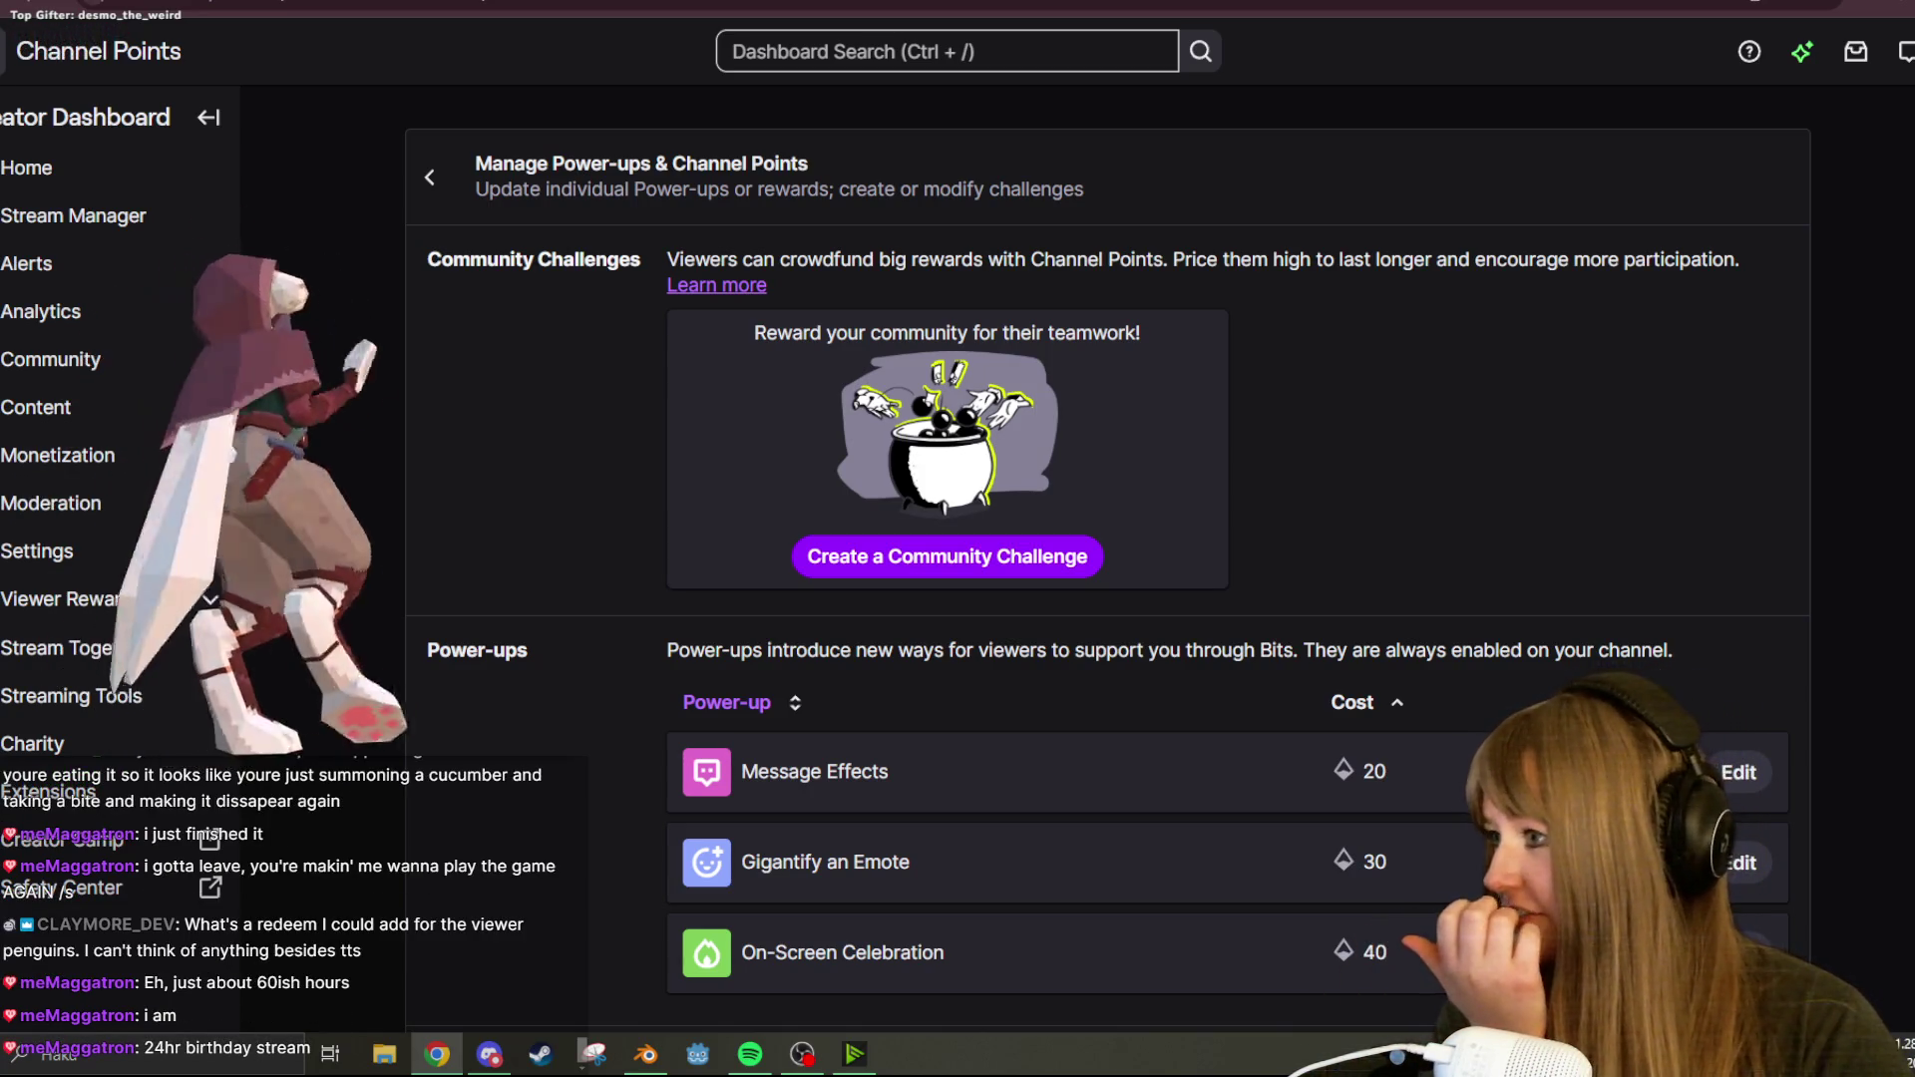
key("alt+Tab")
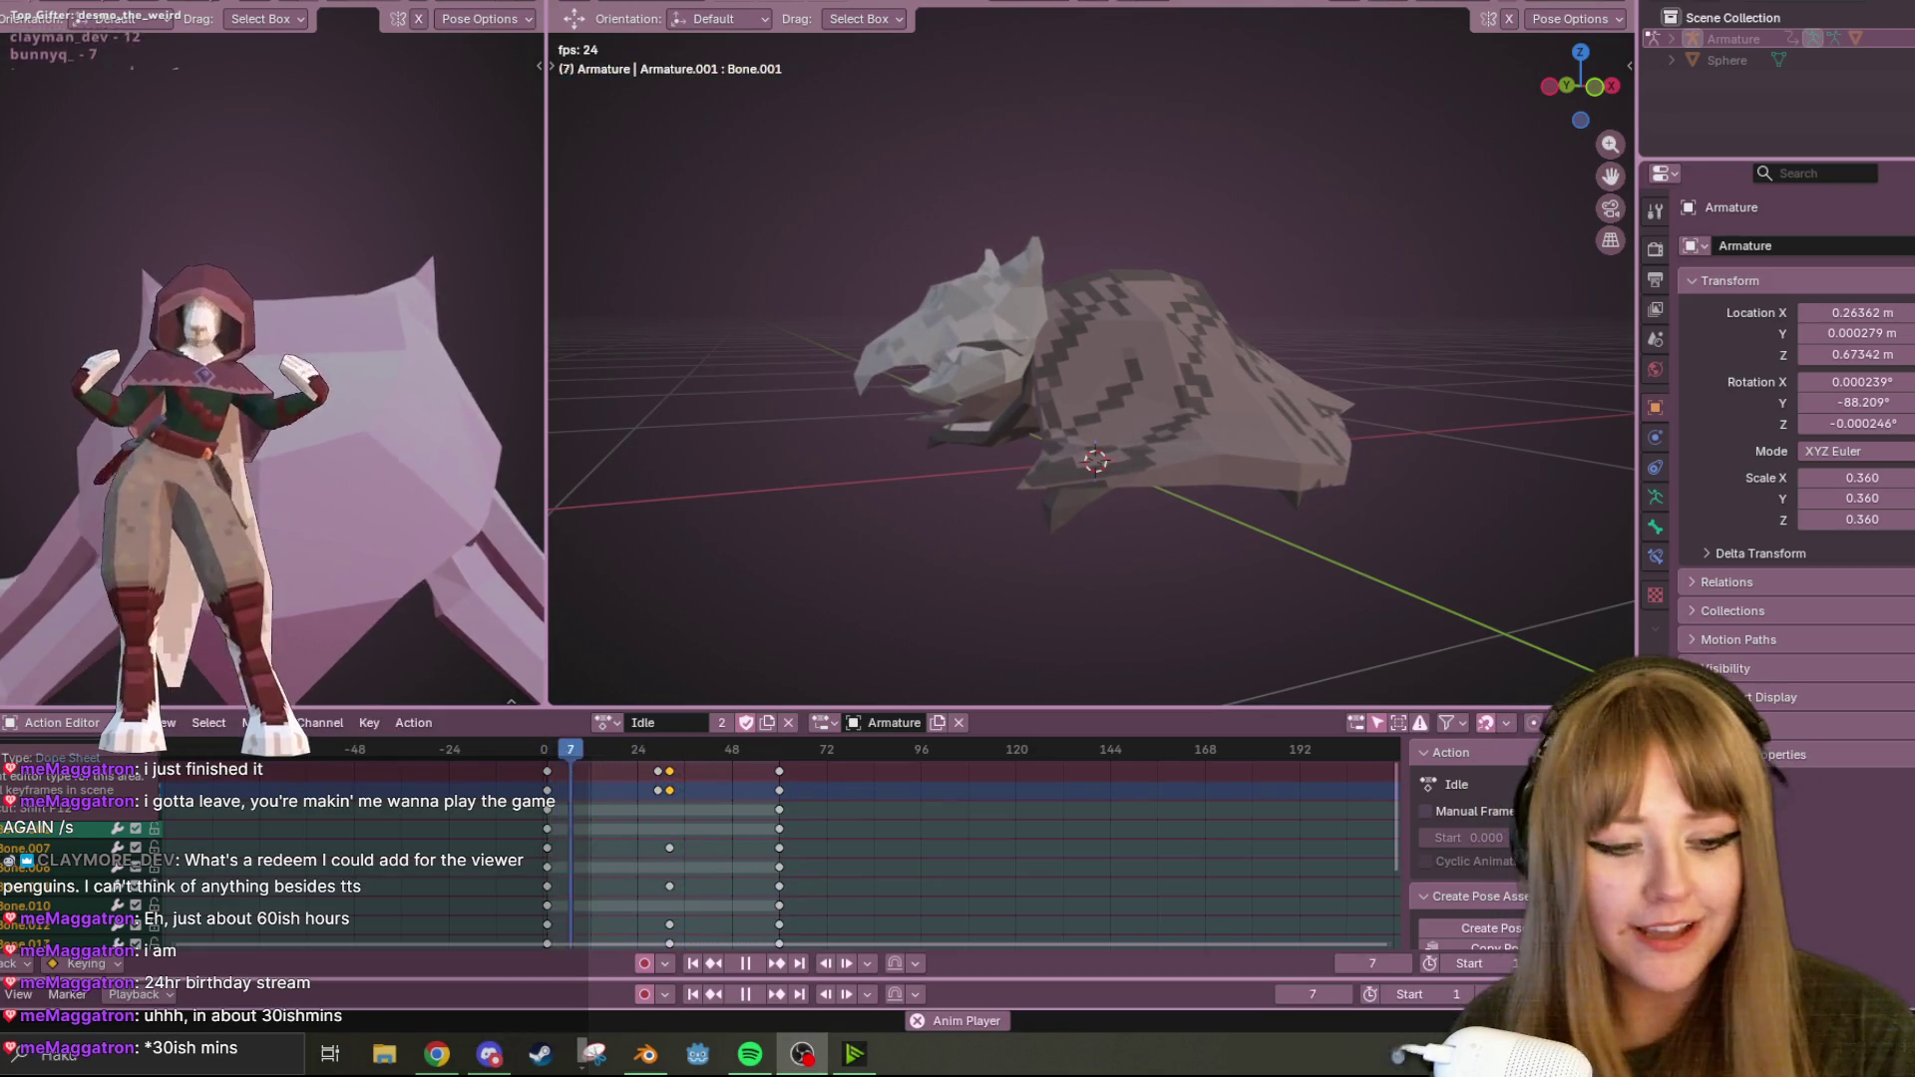
Orbit around the animating bat from front, low side, close and high angles.
mouse_move(758, 269)
middle_mouse_down()
mouse_move(1087, 379)
mouse_move(1118, 269)
mouse_move(839, 115)
middle_mouse_up()
mouse_move(992, 363)
middle_mouse_down()
mouse_move(1253, 302)
mouse_move(1272, 368)
mouse_move(1103, 357)
mouse_move(1110, 411)
mouse_move(1103, 373)
middle_mouse_up()
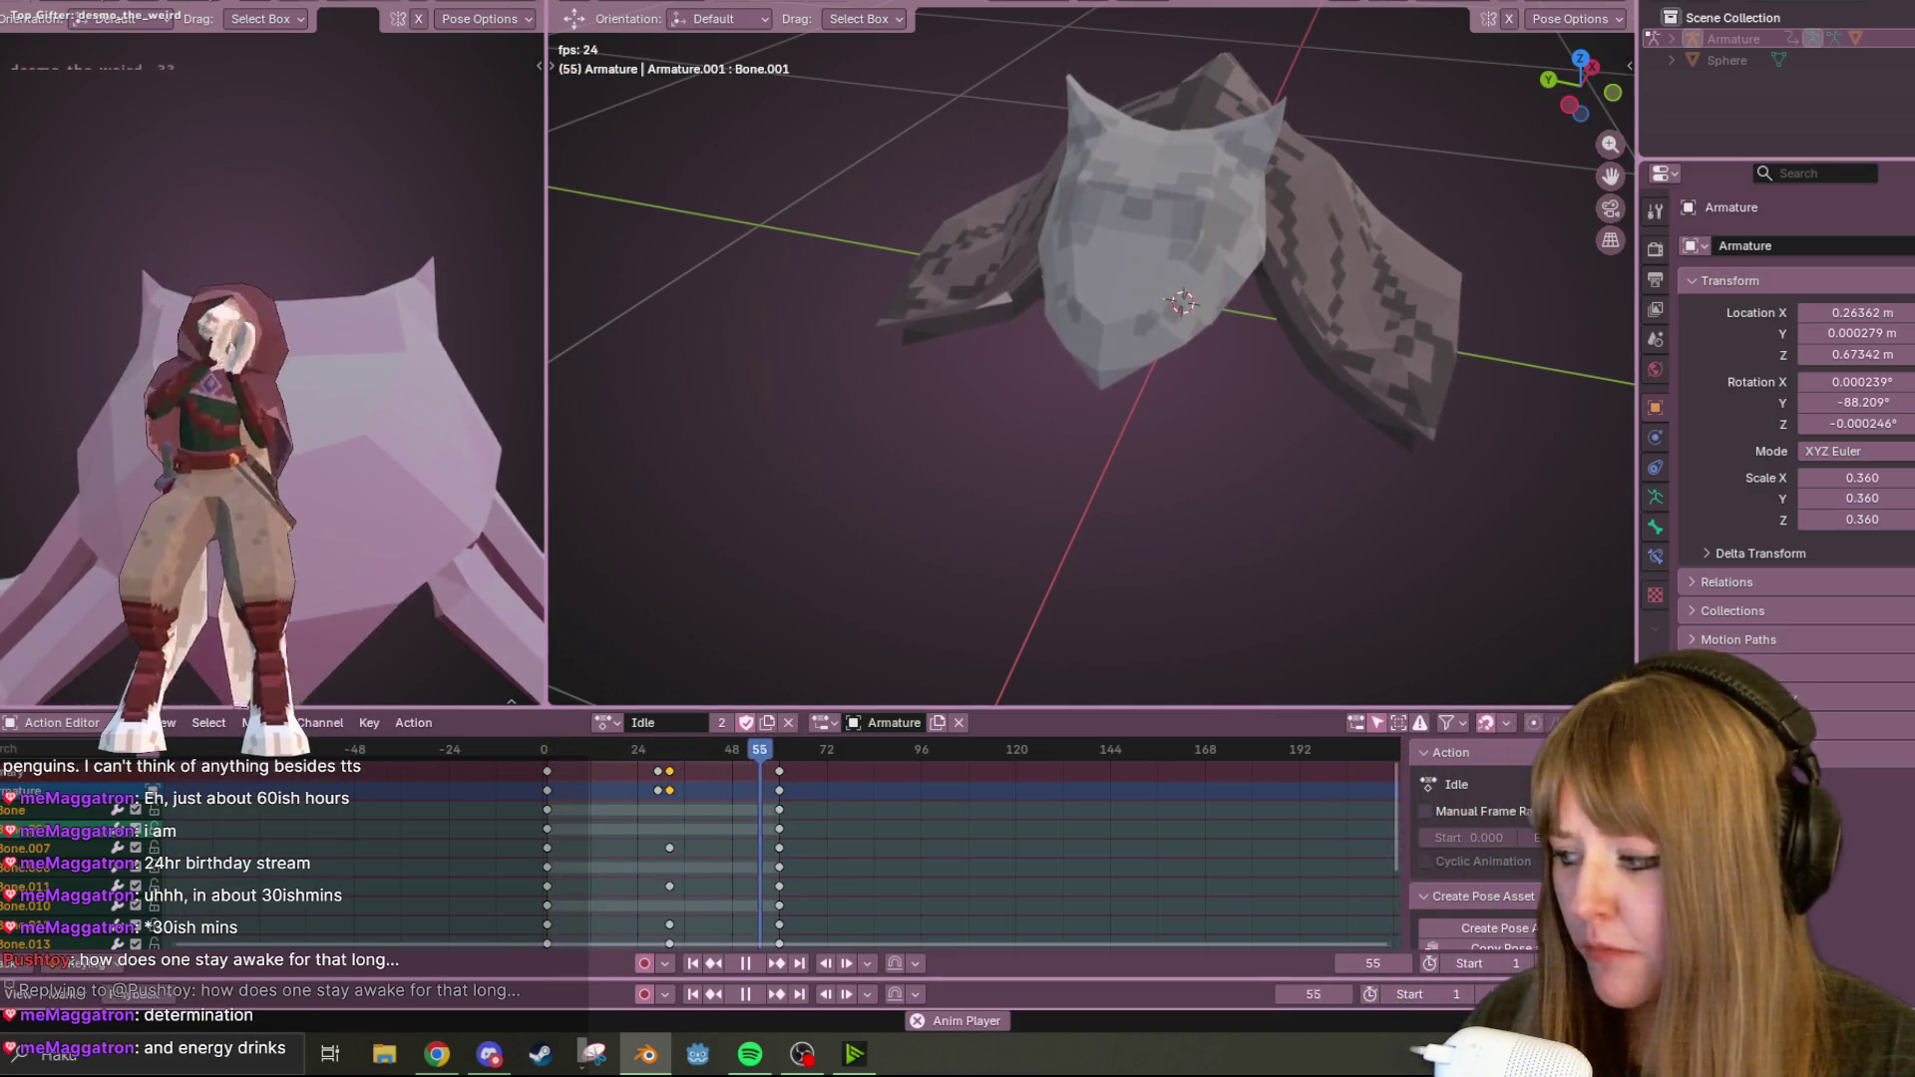
key("alt+Tab")
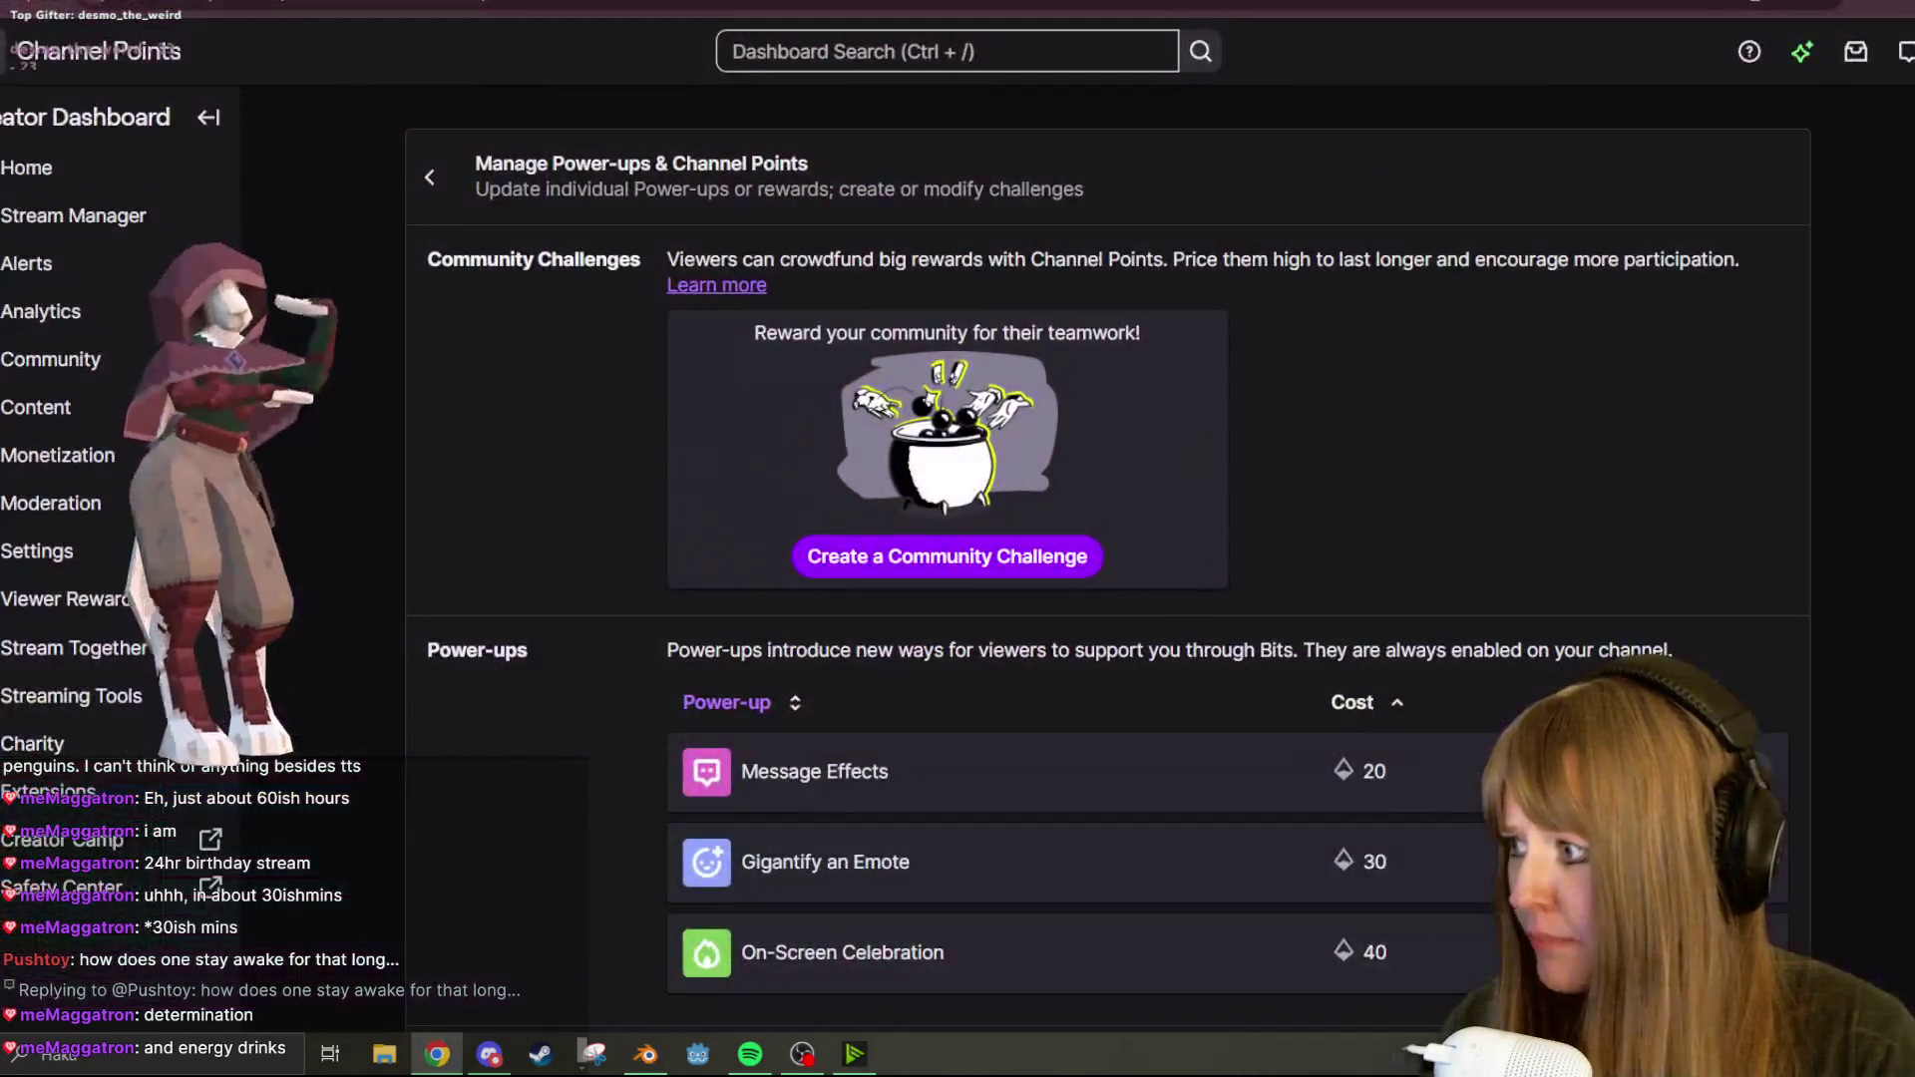
key("alt+Tab")
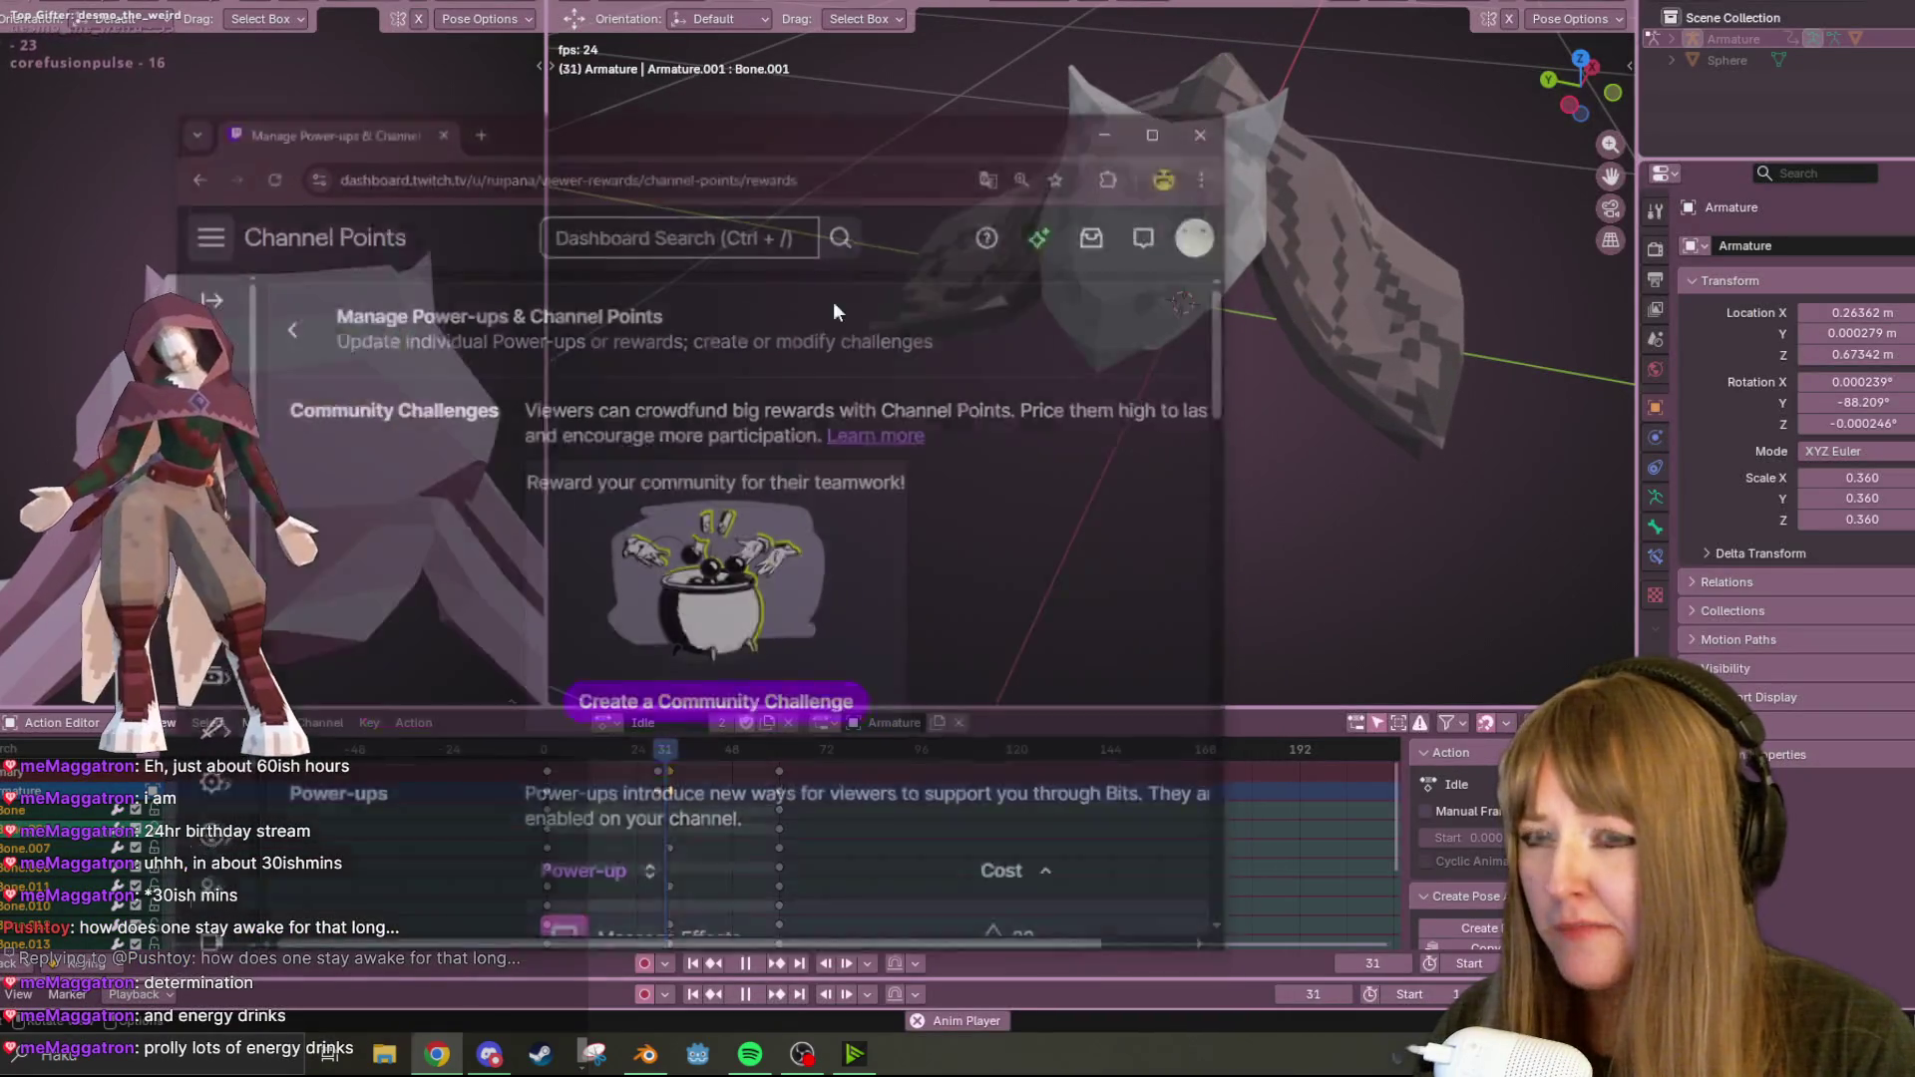
mouse_move(1391, 397)
middle_mouse_down()
mouse_move(1155, 213)
mouse_move(935, 265)
mouse_move(756, 278)
mouse_move(1588, 289)
mouse_move(1409, 298)
mouse_move(1352, 230)
mouse_move(1133, 220)
middle_mouse_up()
middle_click_drag(988, 323, 629, 750)
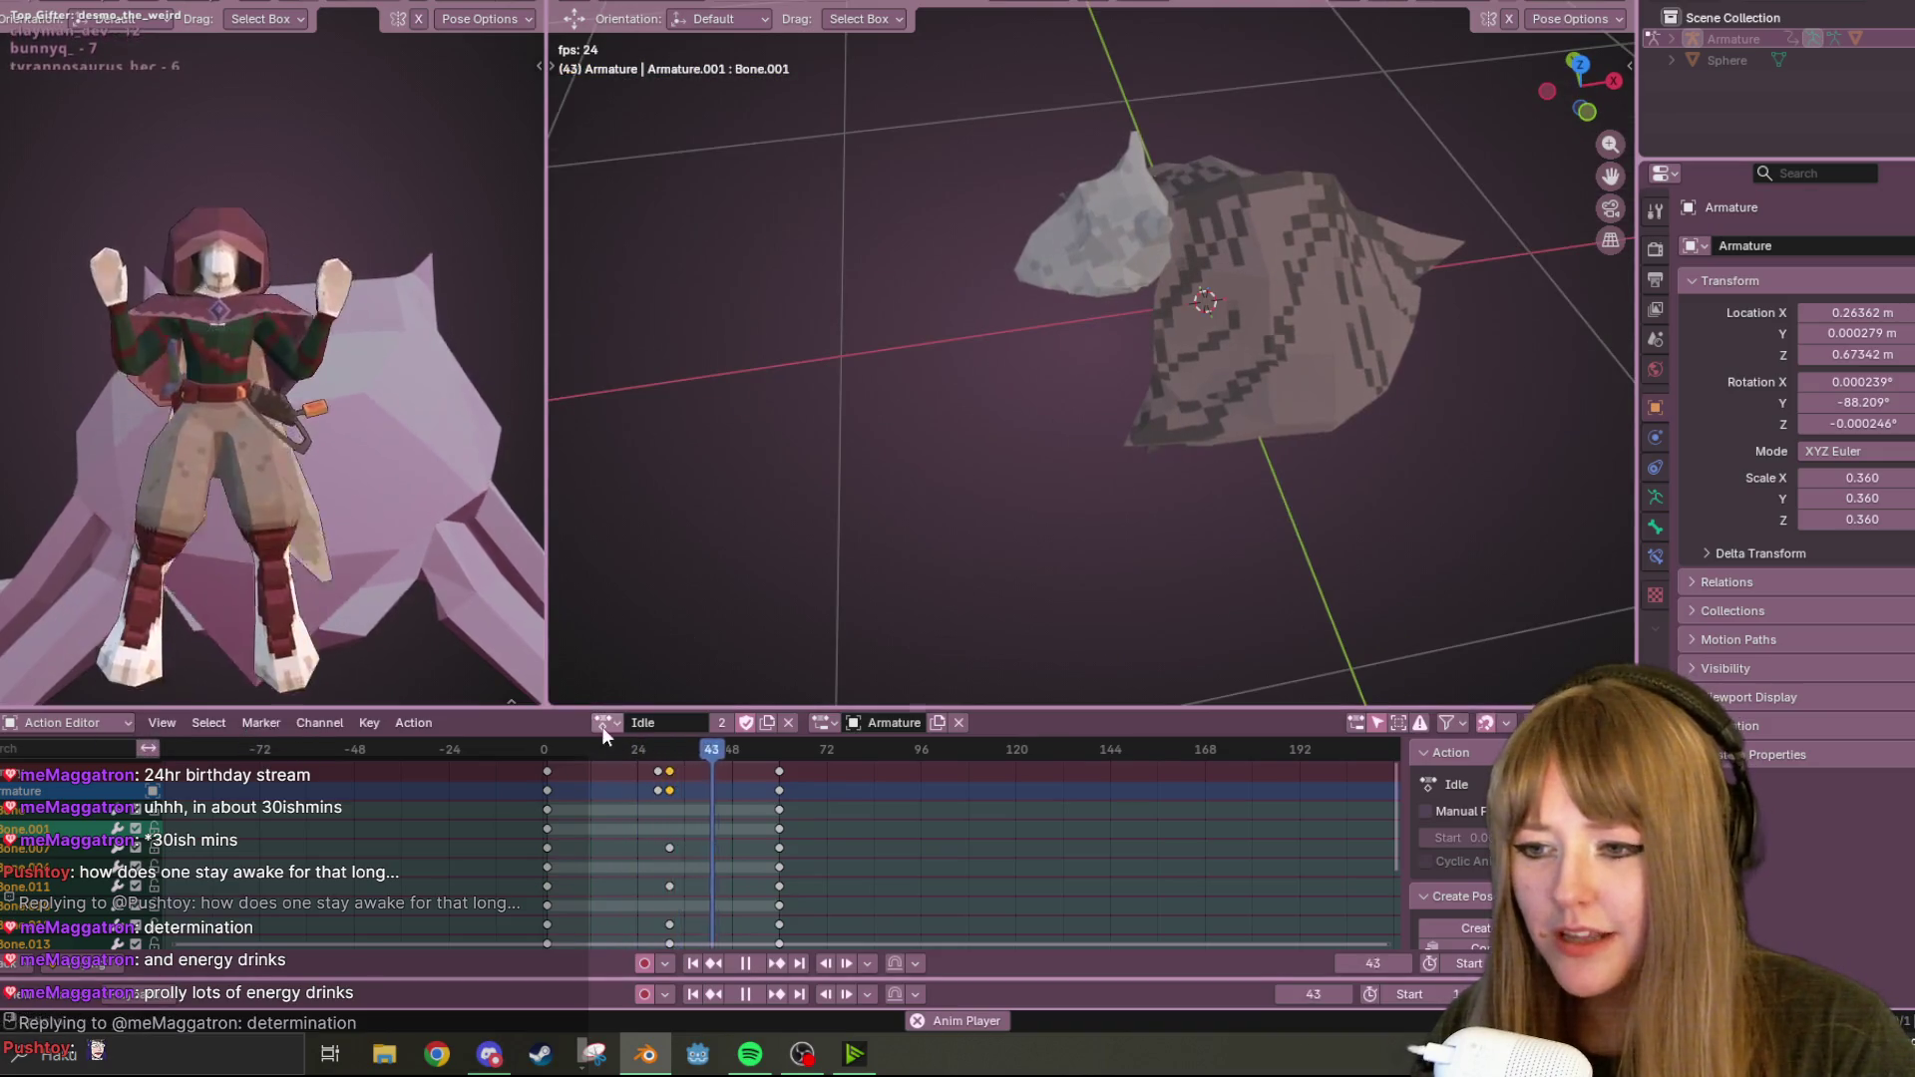
Preview the TakeOff action from a few angles, then stop playback.
left_click(606, 722)
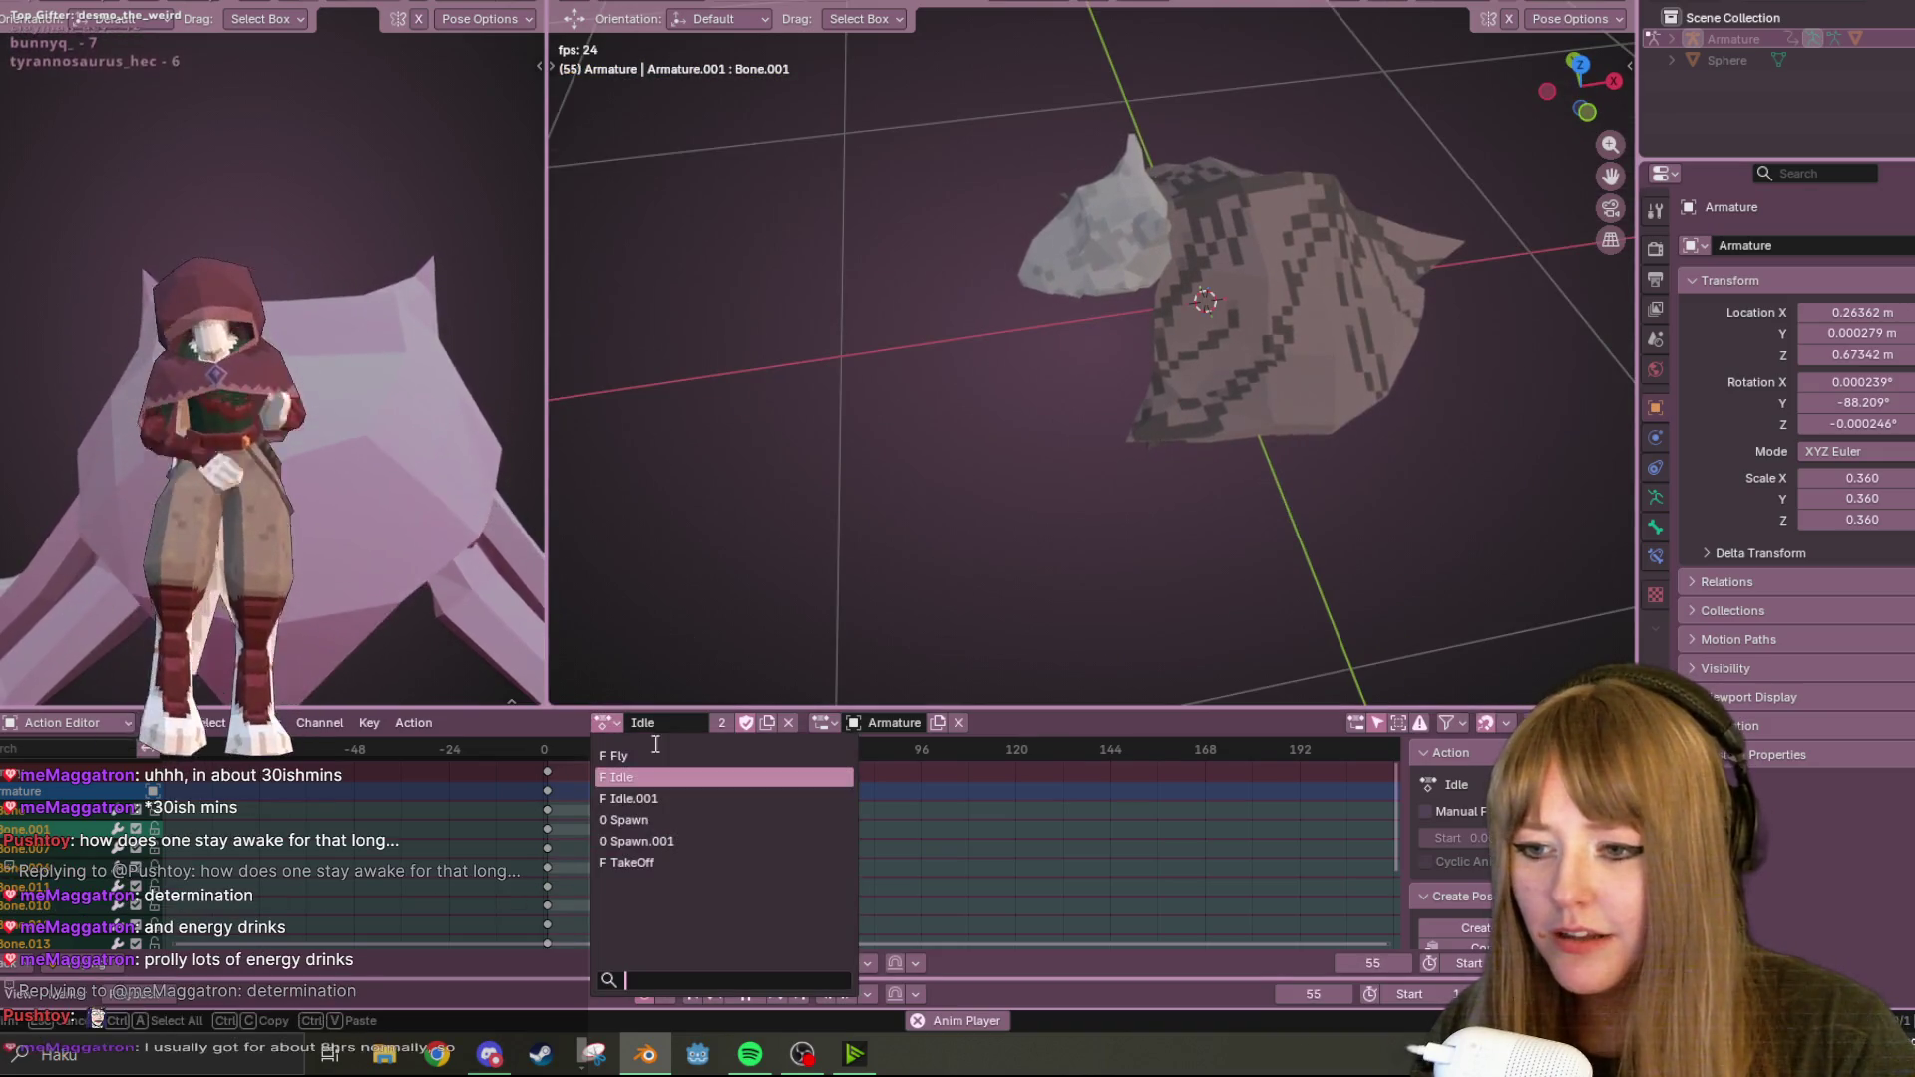
left_click(691, 862)
mouse_move(880, 626)
middle_mouse_down()
mouse_move(1498, 439)
mouse_move(1464, 343)
middle_mouse_up()
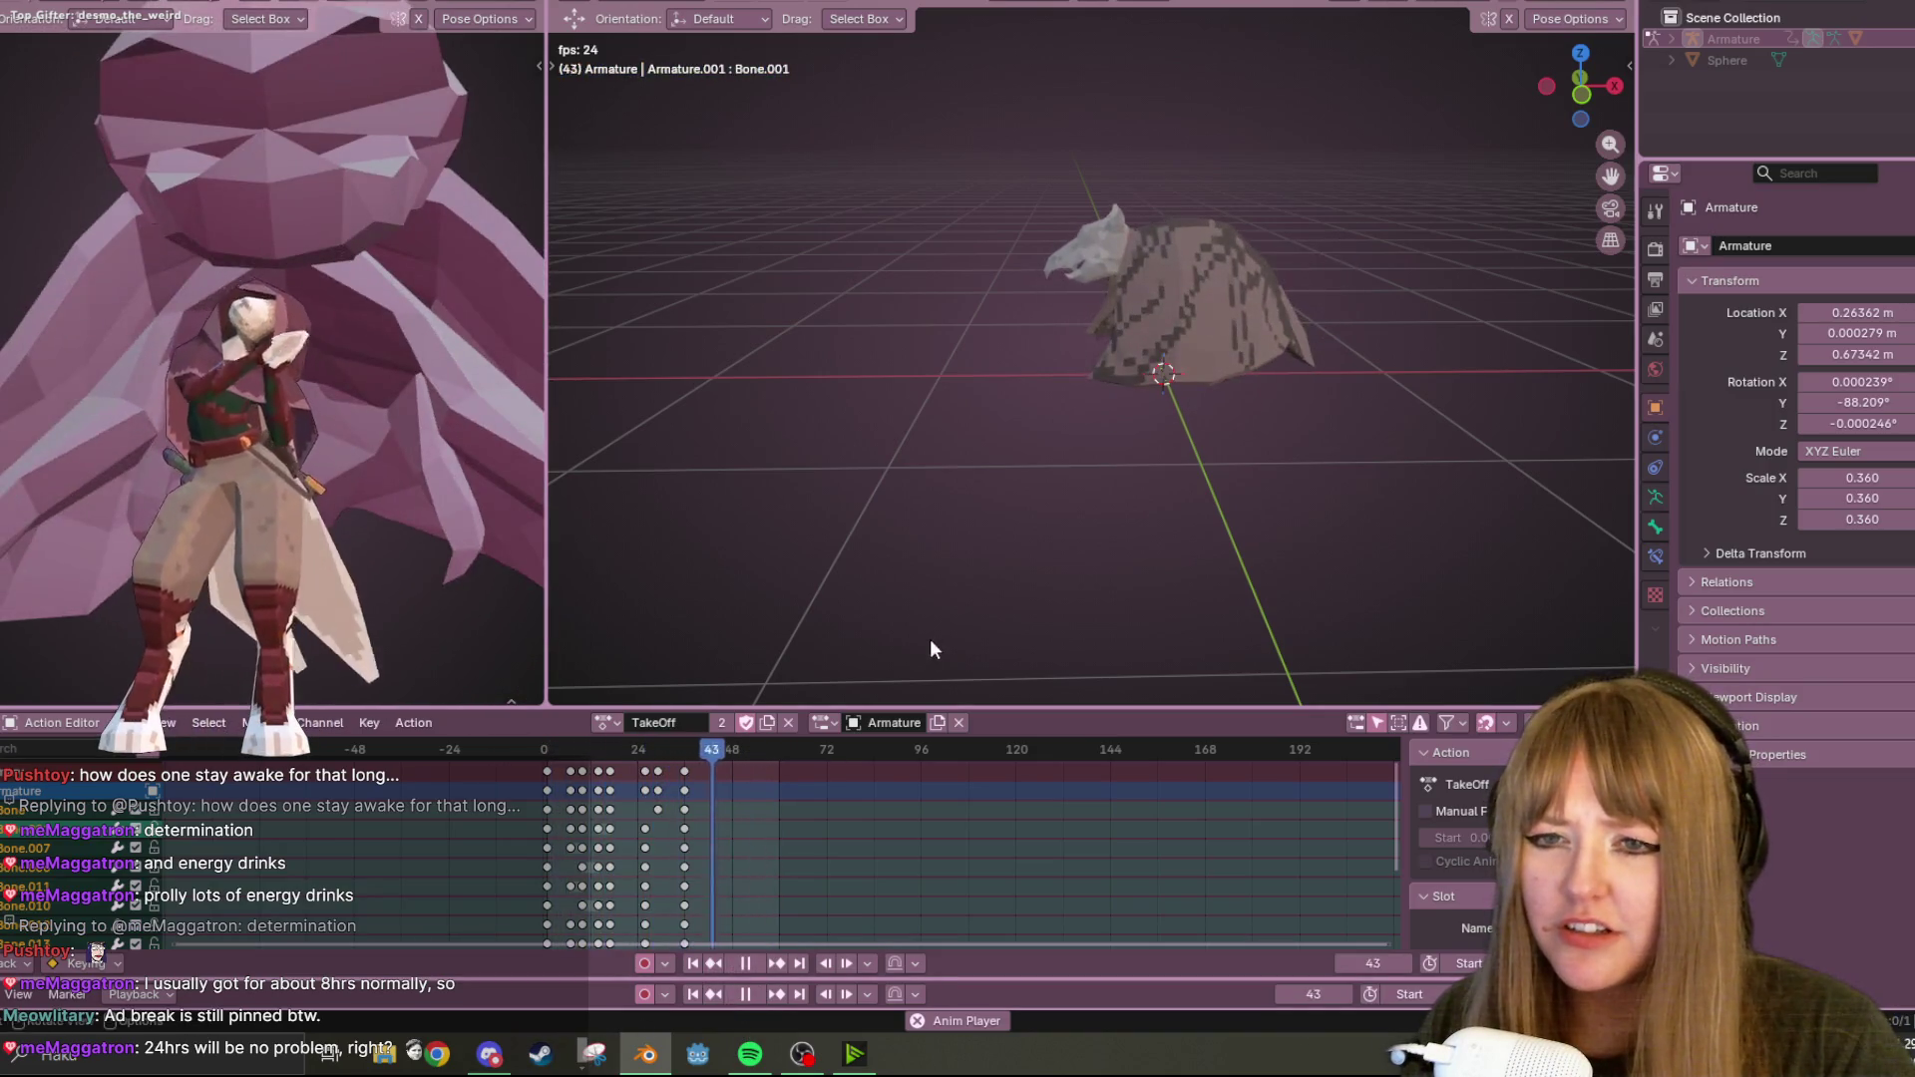
mouse_move(960, 607)
middle_mouse_down()
mouse_move(1212, 499)
mouse_move(1195, 604)
mouse_move(876, 672)
mouse_move(1047, 559)
mouse_move(1240, 478)
mouse_move(997, 598)
middle_mouse_up()
key("space")
Assign Idle.001 as the active action and orbit the bat while it plays.
left_click(608, 724)
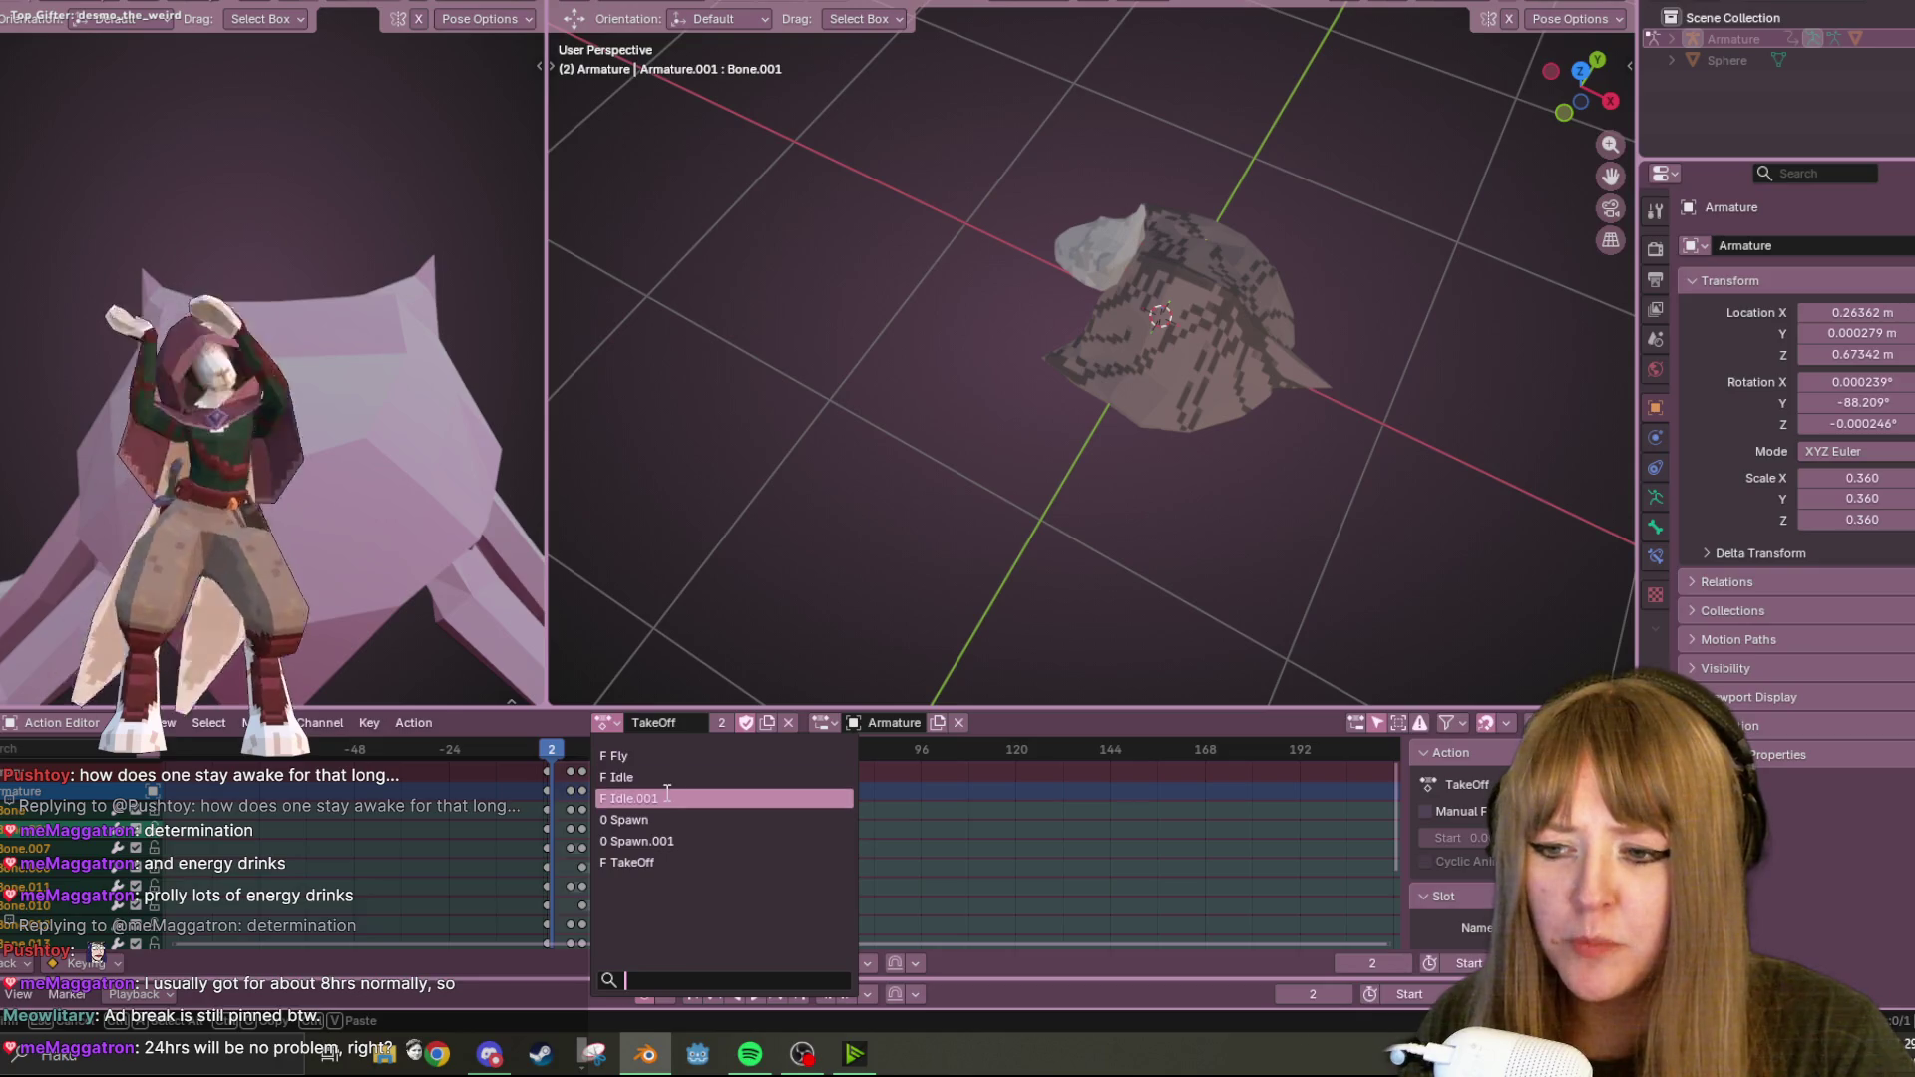
left_click(666, 798)
mouse_move(1147, 448)
middle_mouse_down()
mouse_move(1325, 60)
mouse_move(963, 52)
middle_mouse_up()
mouse_move(1263, 296)
middle_mouse_down()
mouse_move(1069, 391)
mouse_move(898, 236)
mouse_move(669, 299)
middle_mouse_up()
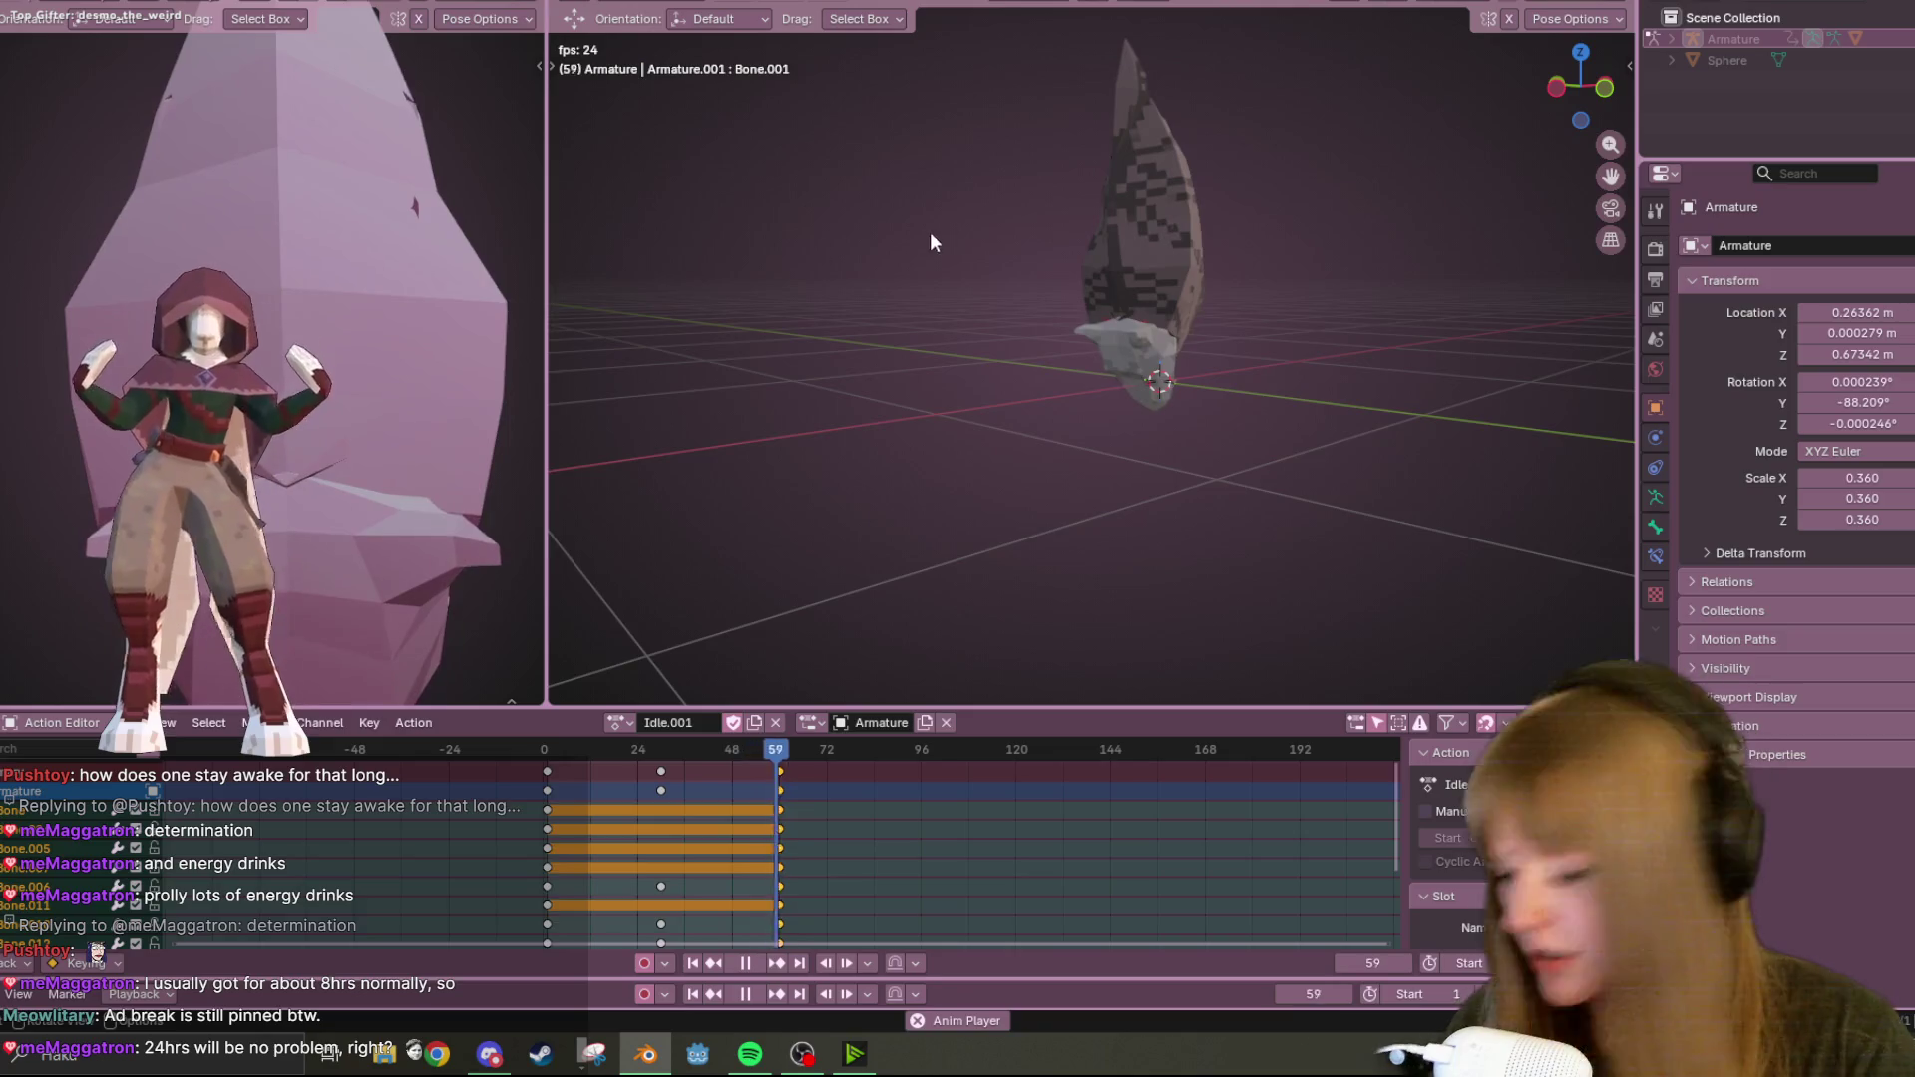
middle_click_drag(930, 237, 878, 315)
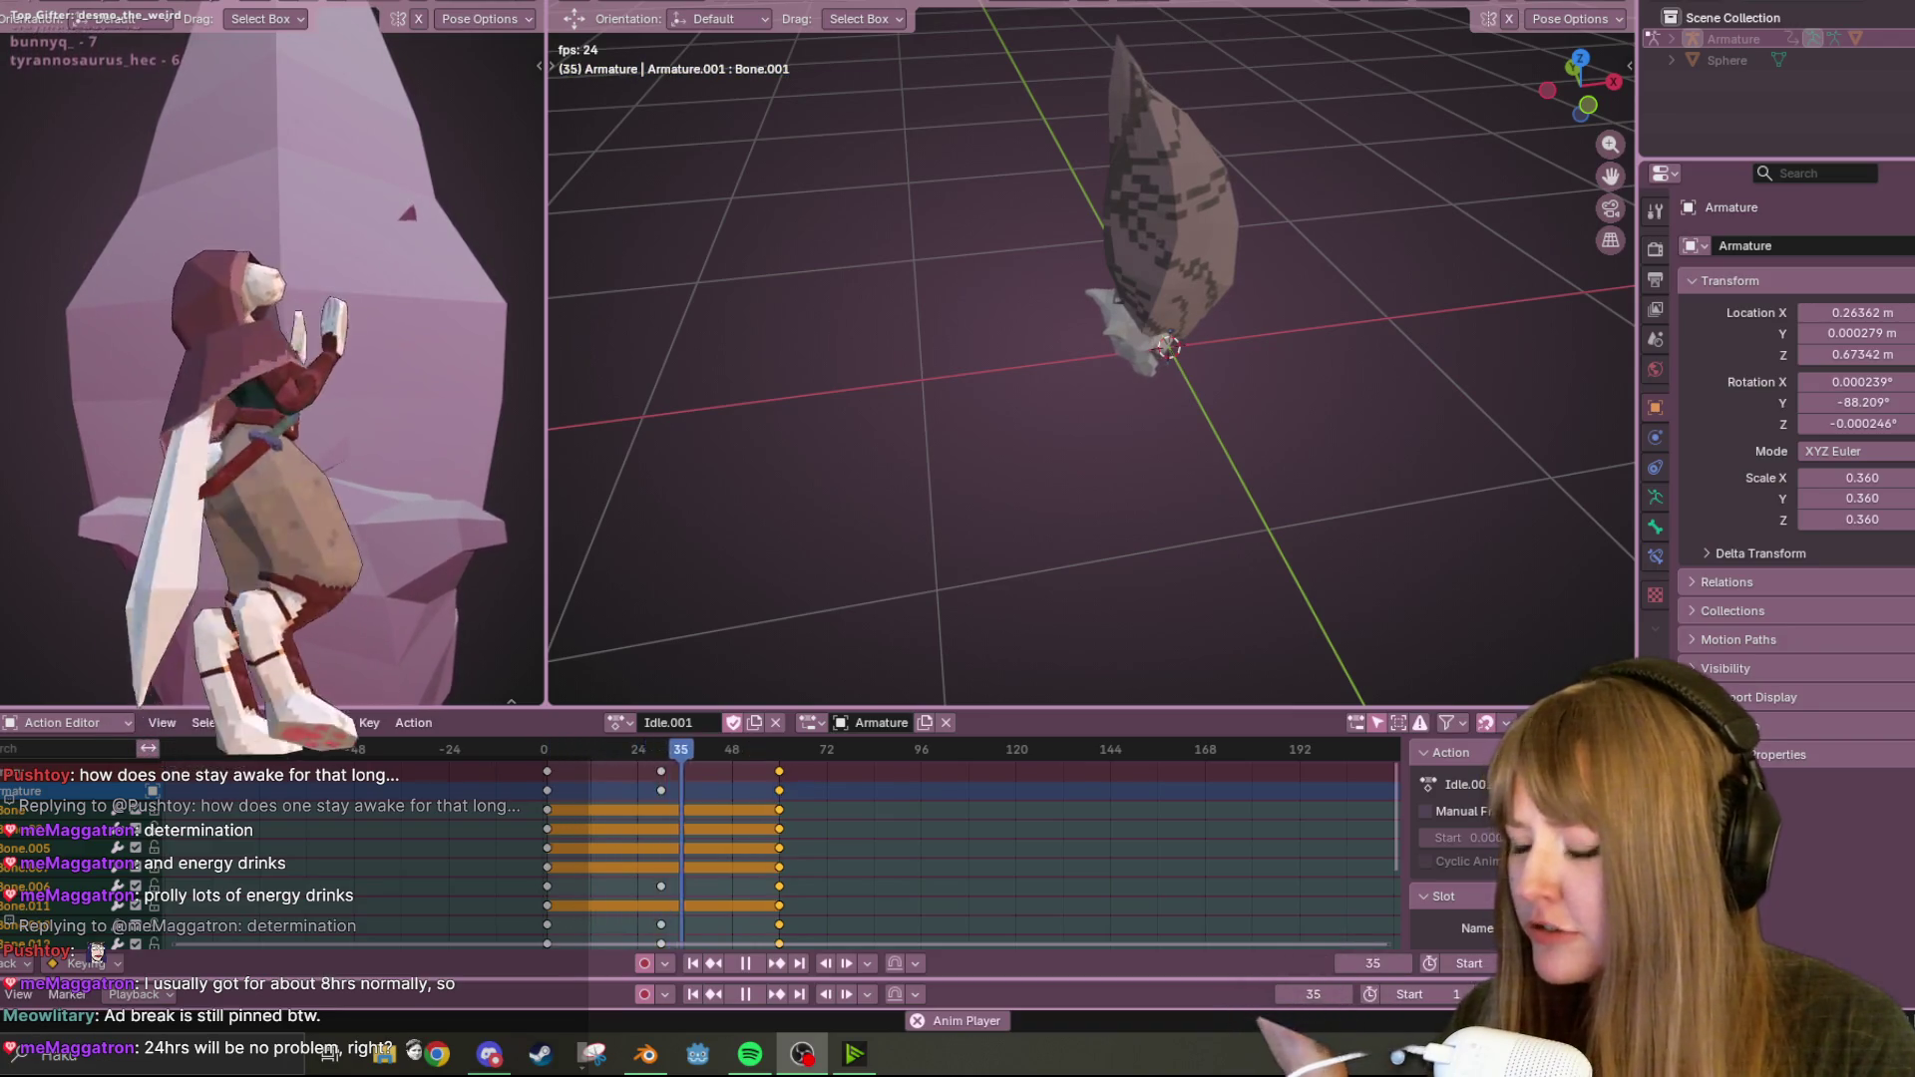
Move the browser aside, orbit the bat, save Nitrobat (1).blend and pause at frame 53.
left_click(438, 1053)
left_click_drag(519, 132, 0, 130)
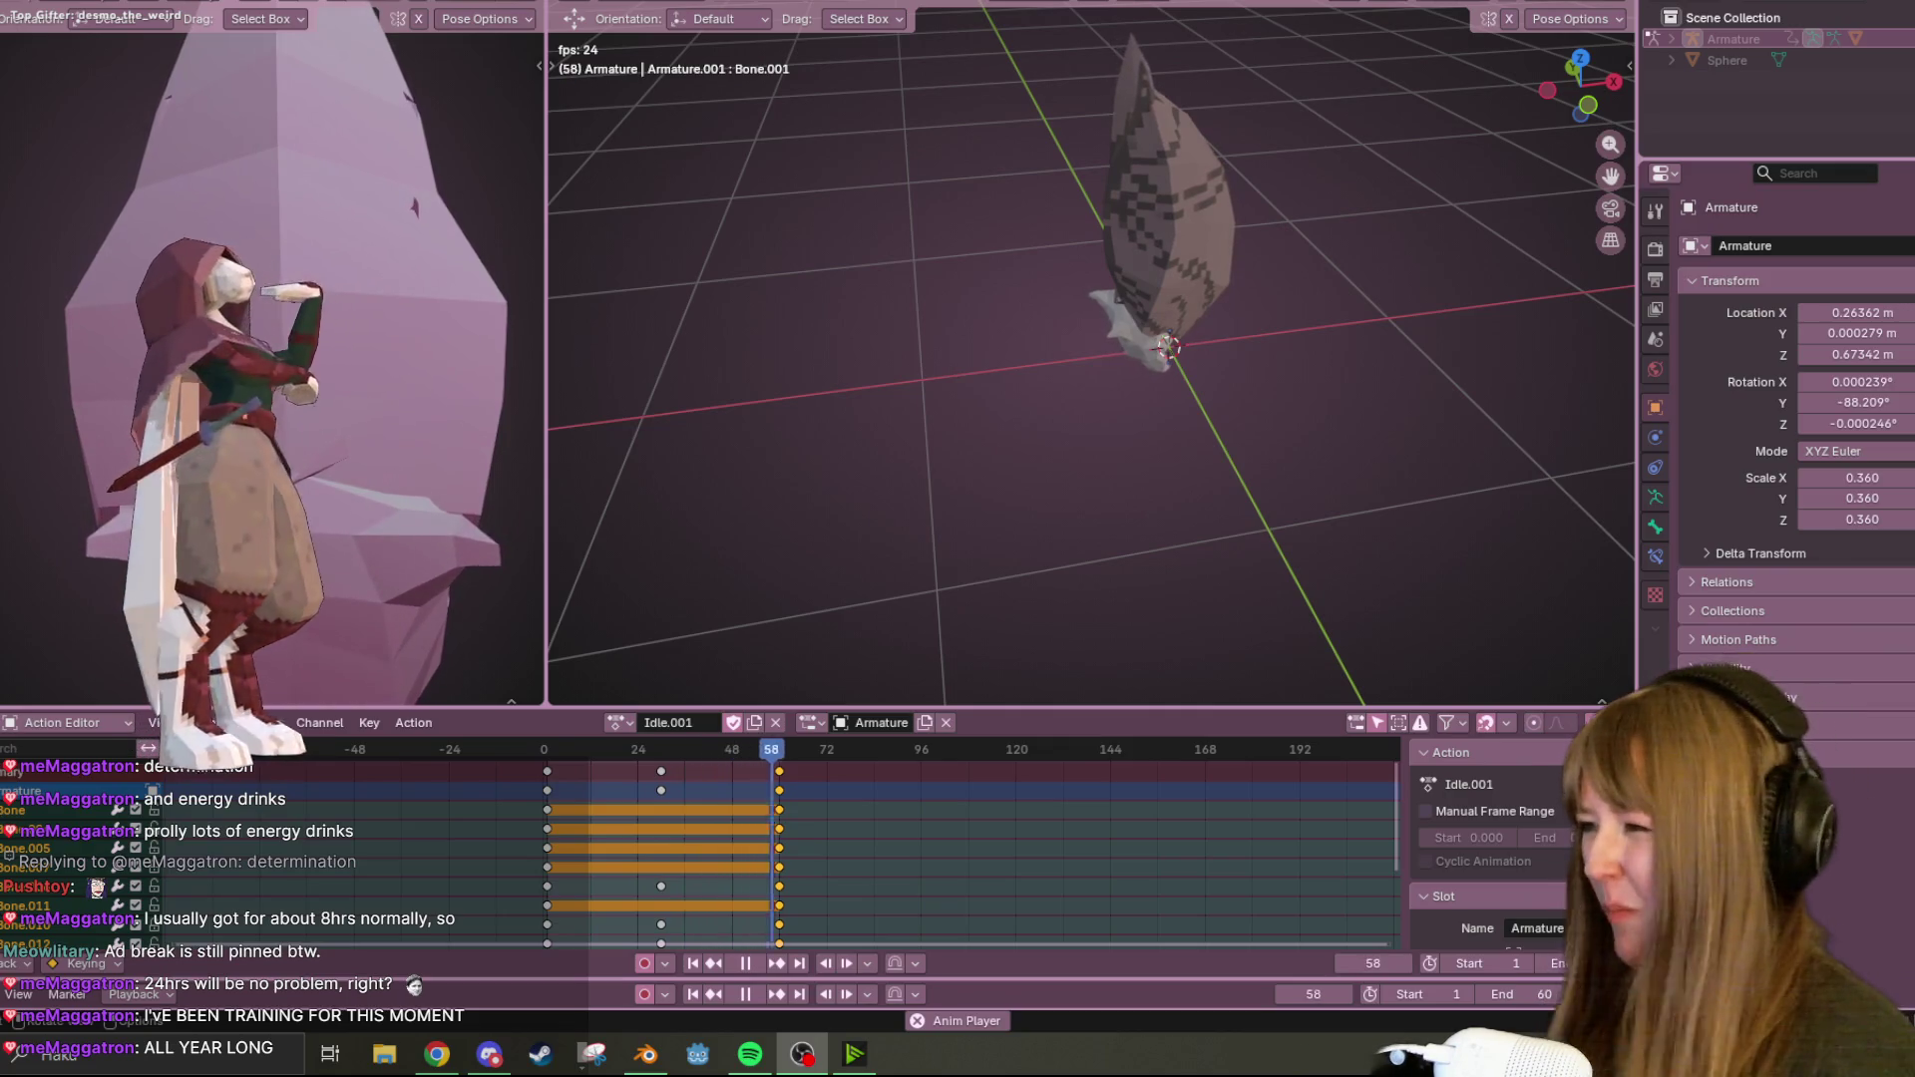
mouse_move(1265, 385)
middle_mouse_down()
mouse_move(1271, 225)
mouse_move(1143, 213)
mouse_move(951, 278)
mouse_move(1171, 279)
mouse_move(799, 160)
mouse_move(840, 387)
mouse_move(992, 243)
middle_mouse_up()
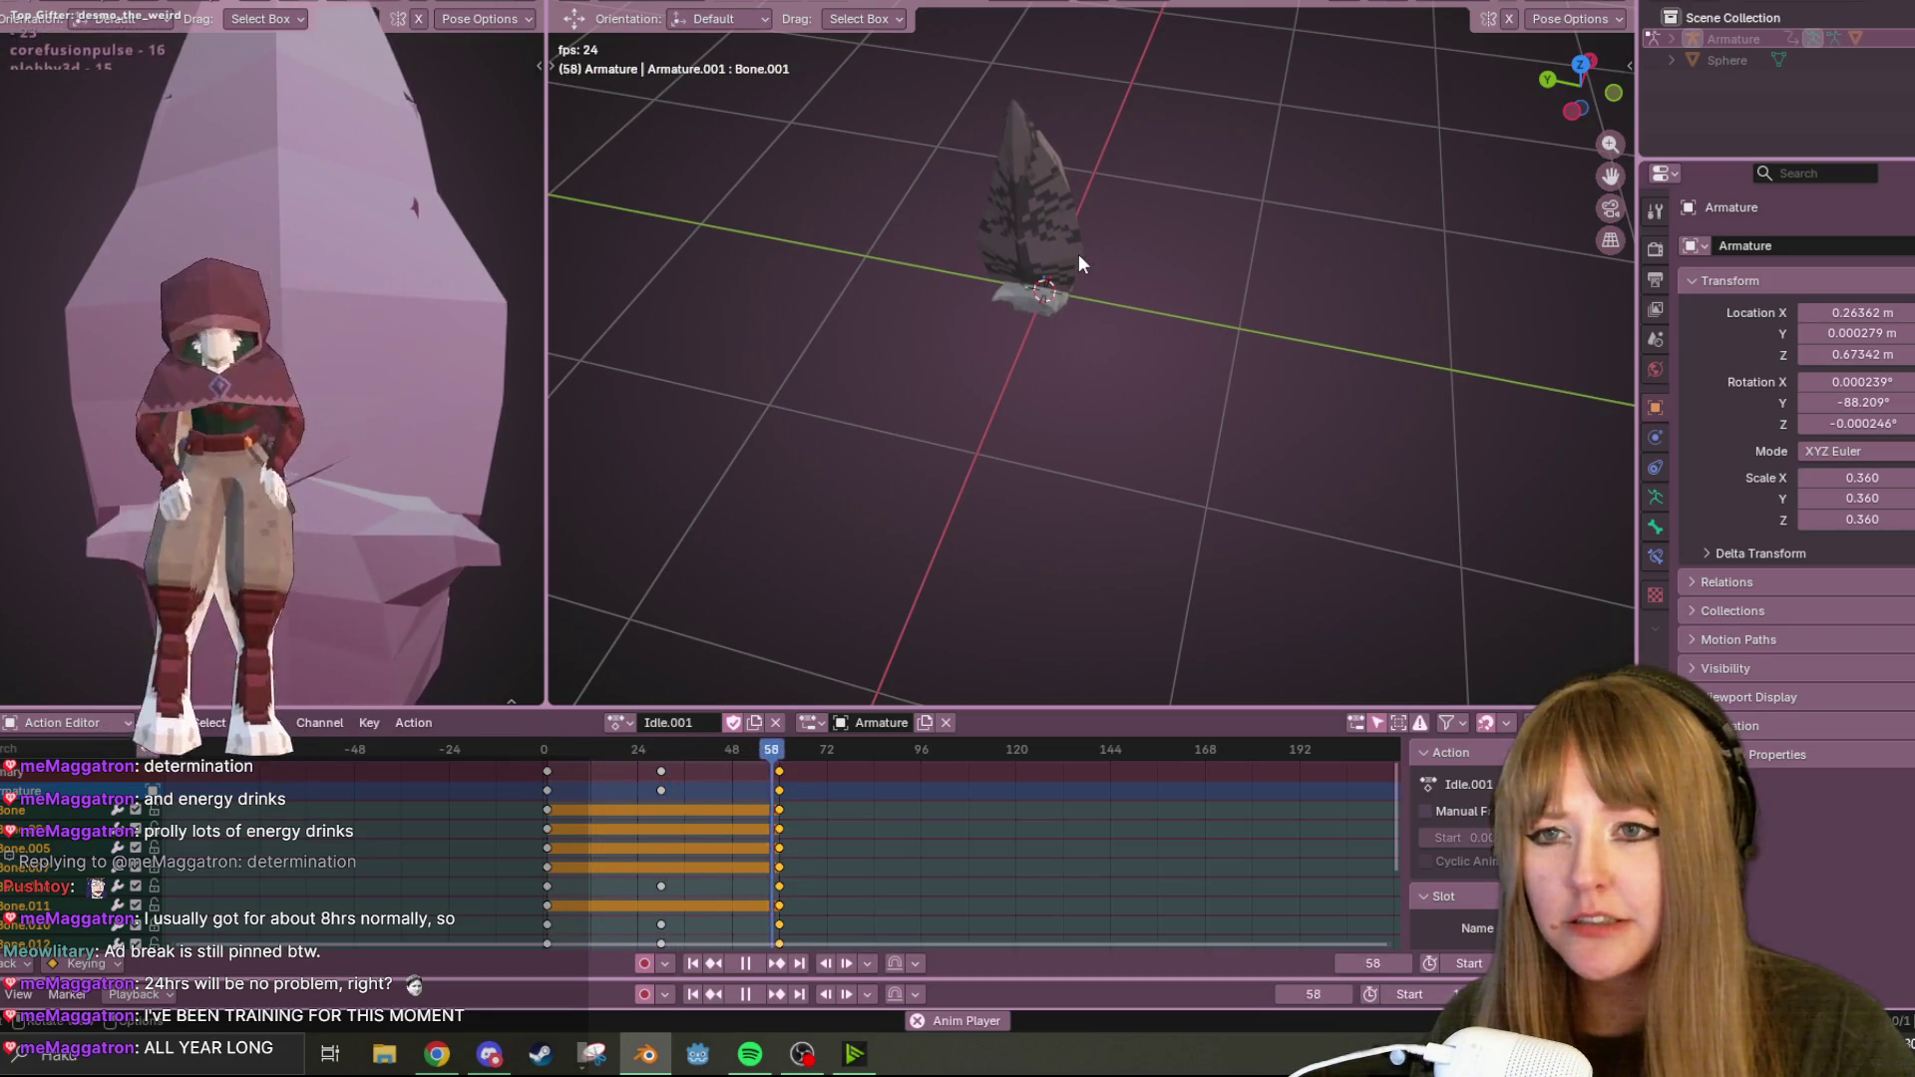
mouse_move(1079, 254)
middle_mouse_down()
mouse_move(1199, 160)
mouse_move(1198, 206)
middle_mouse_up()
key("ctrl+s")
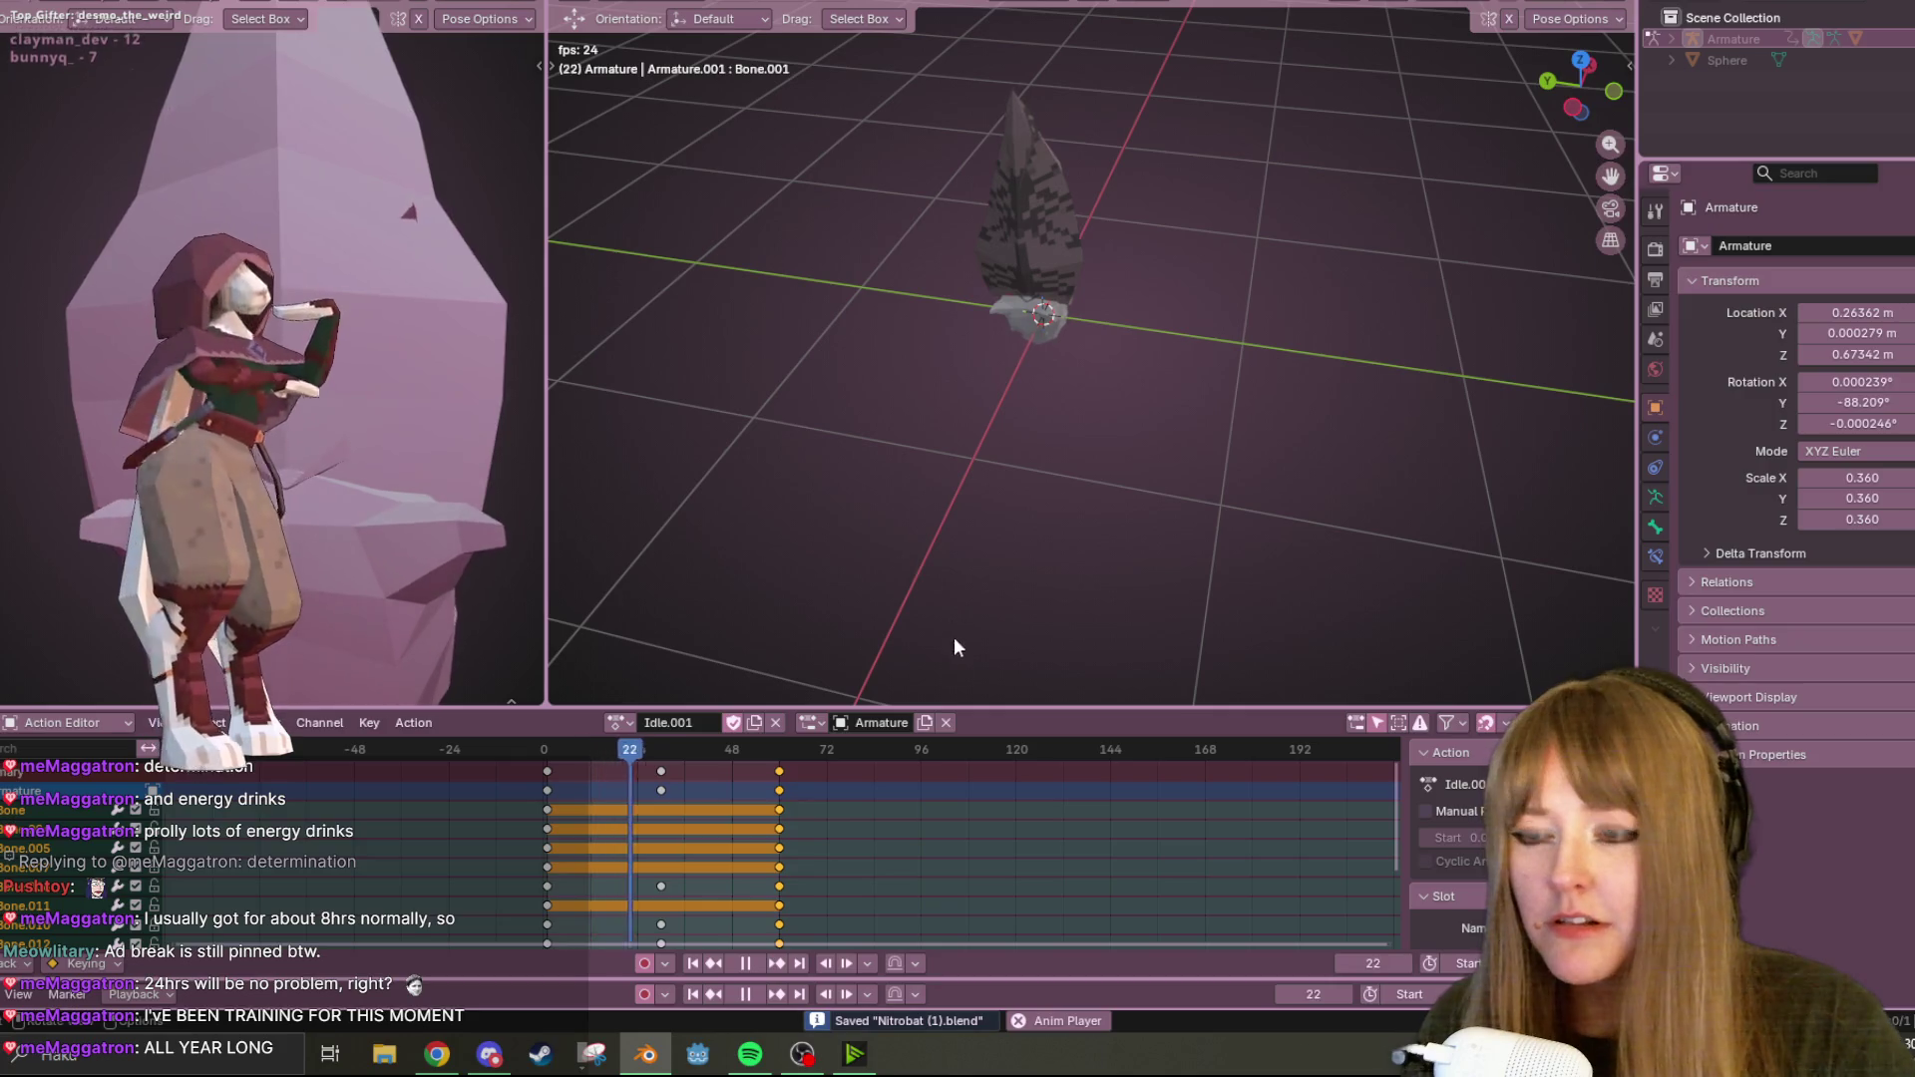
left_click(745, 966)
mouse_move(1026, 550)
middle_mouse_down()
mouse_move(1119, 261)
mouse_move(939, 242)
mouse_move(1671, 162)
mouse_move(1278, 255)
mouse_move(733, 166)
mouse_move(1454, 100)
mouse_move(792, 128)
mouse_move(926, 181)
mouse_move(948, 50)
mouse_move(907, 145)
mouse_move(1374, 179)
mouse_move(1241, 289)
mouse_move(878, 279)
mouse_move(1517, 230)
mouse_move(791, 249)
mouse_move(1090, 169)
mouse_move(897, 223)
mouse_move(1090, 402)
mouse_move(1307, 521)
mouse_move(1225, 353)
mouse_move(1209, 171)
mouse_move(1154, 270)
mouse_move(1569, 329)
mouse_move(1426, 129)
middle_mouse_up()
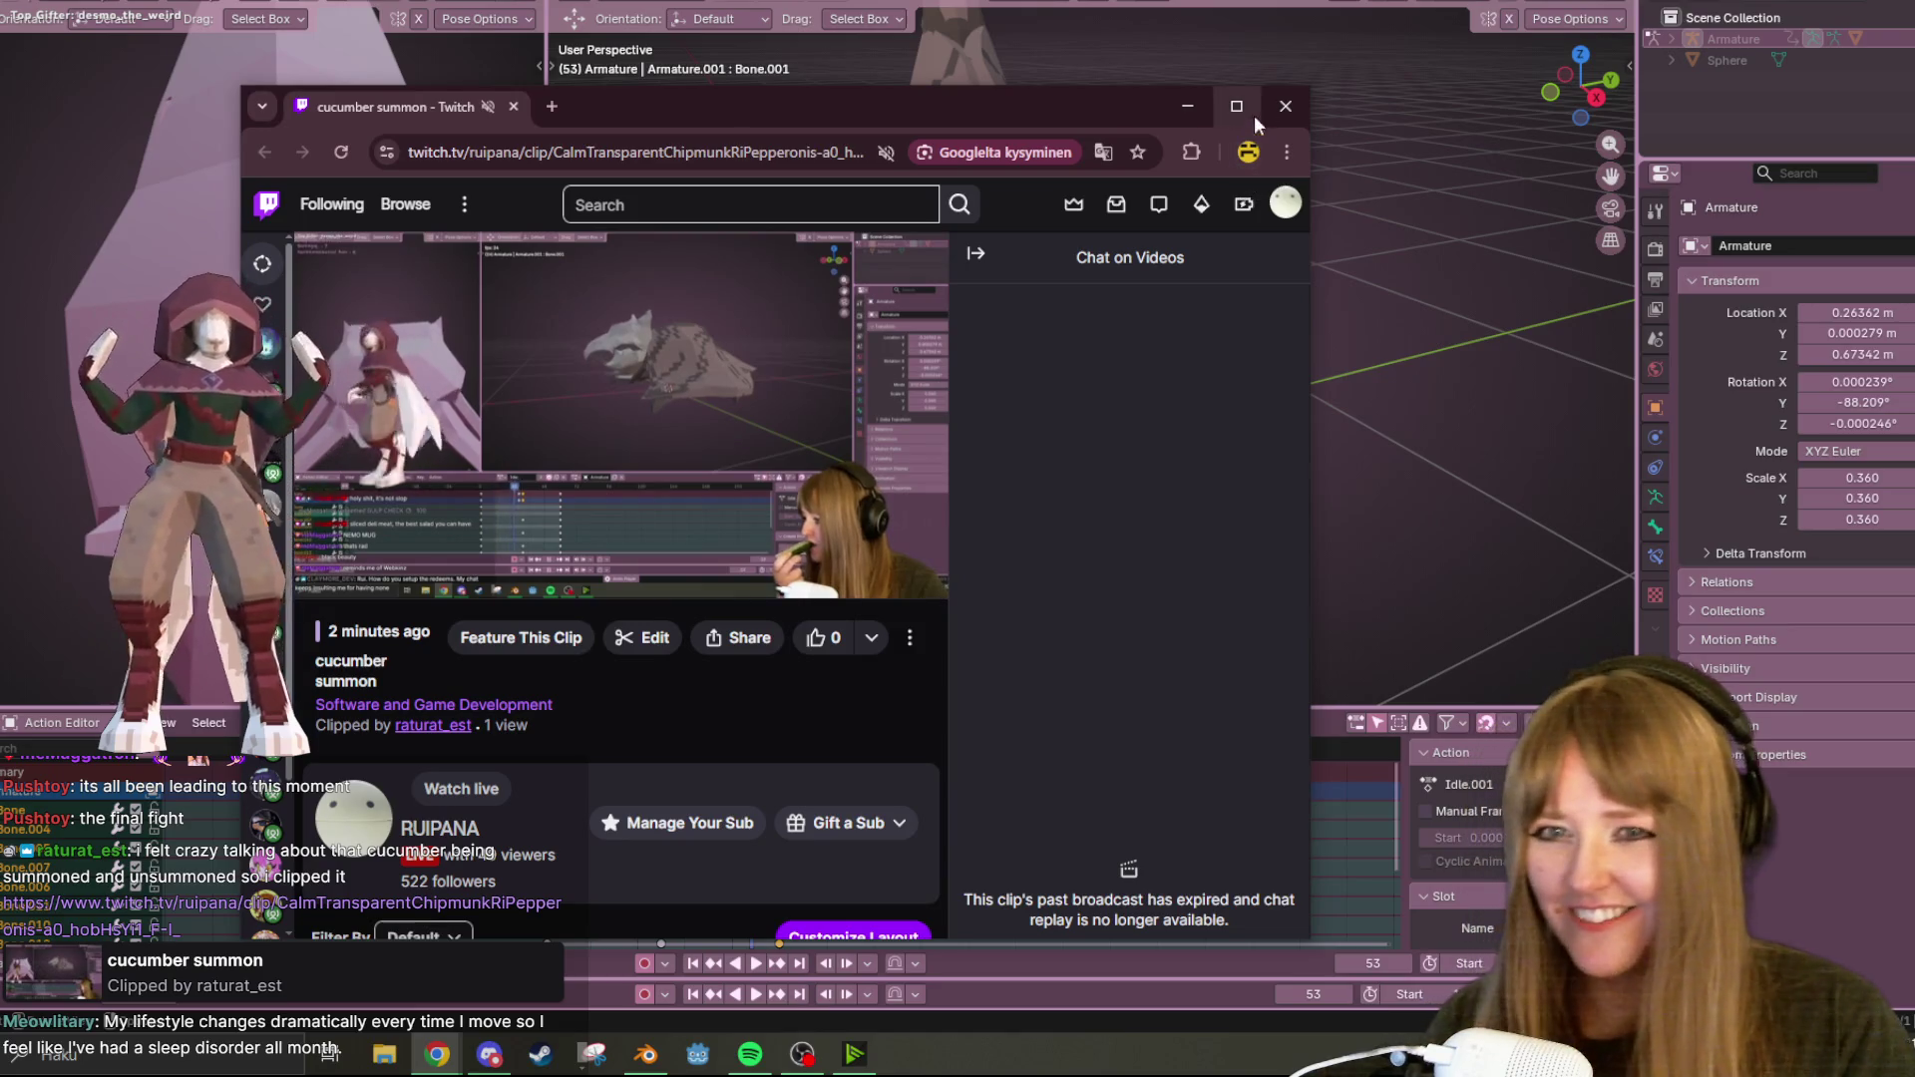
Close the Chrome window showing the 'cucumber summon' Twitch clip.
left_click(1285, 106)
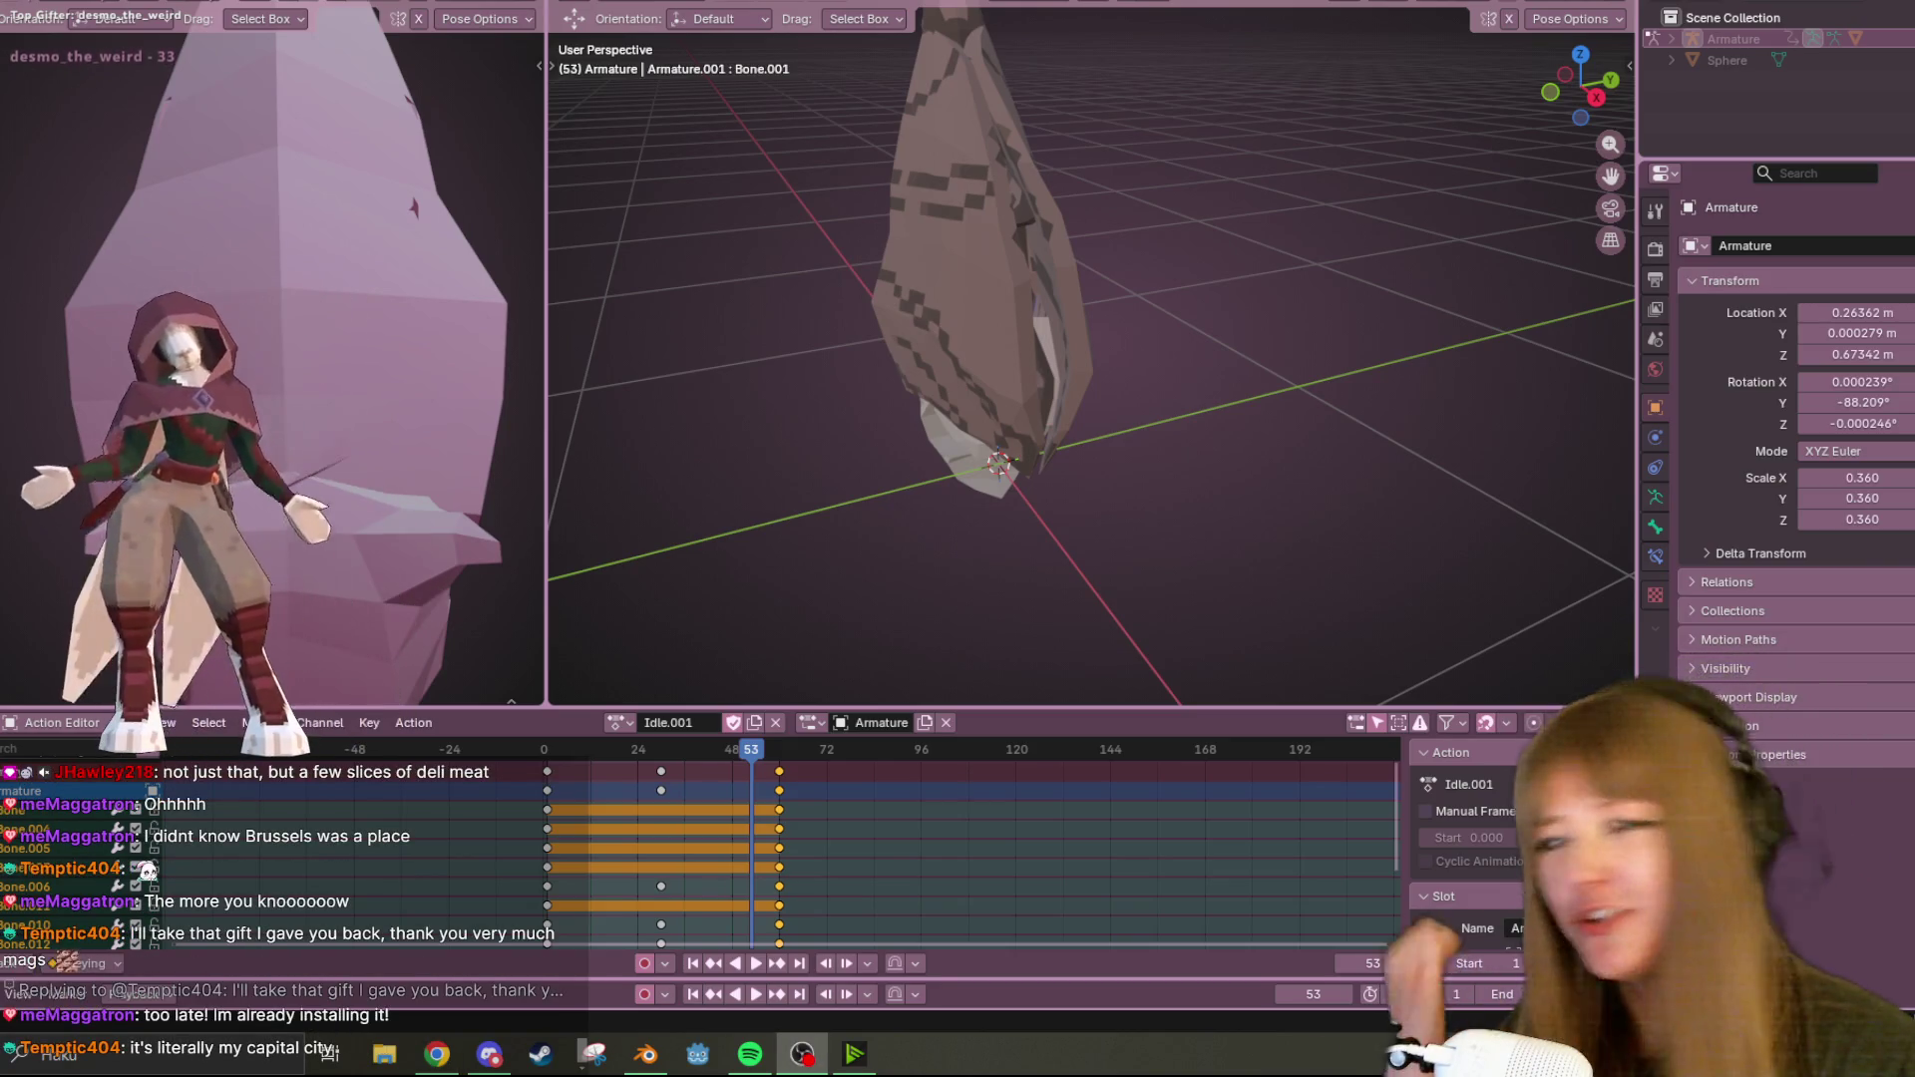
Orbit around the cloaked bat and resume the Idle.001 playback.
mouse_move(1147, 369)
middle_mouse_down()
mouse_move(1175, 320)
mouse_move(1140, 296)
mouse_move(1097, 444)
middle_mouse_up()
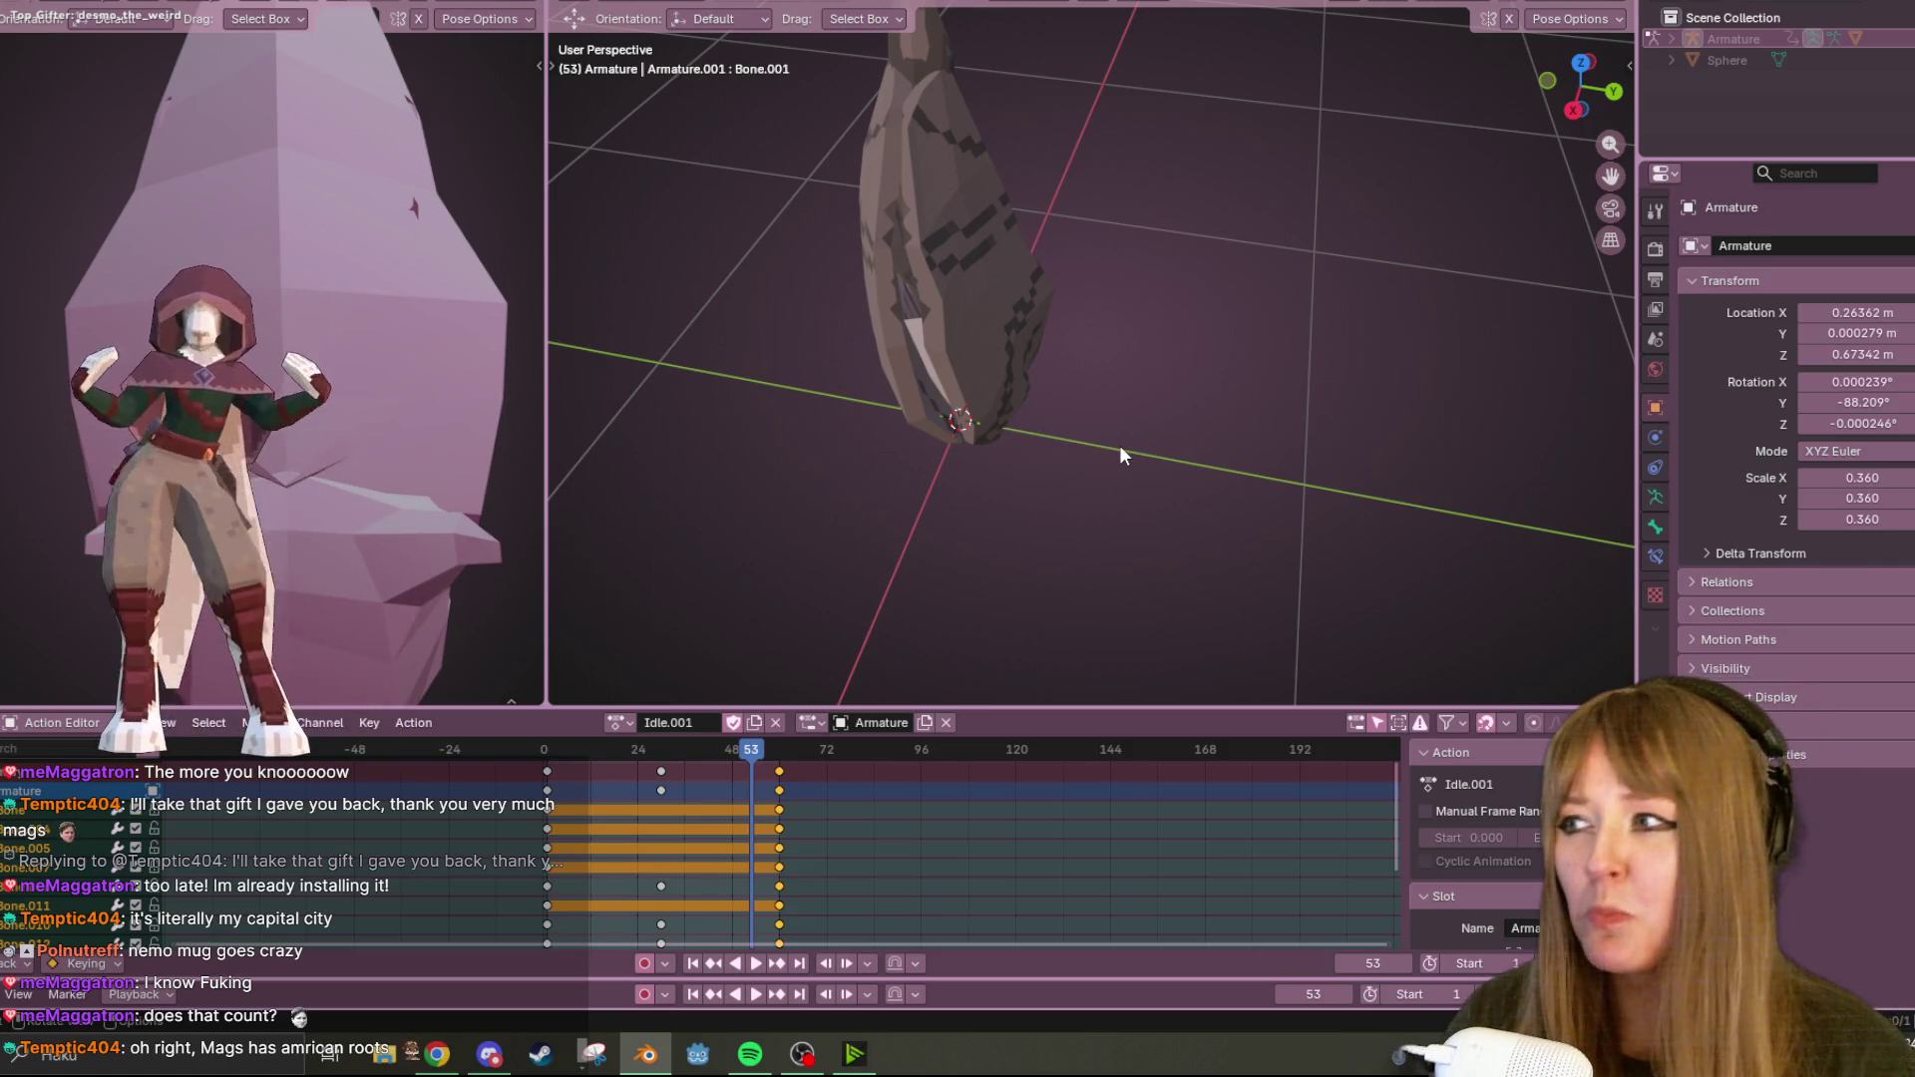
mouse_move(1119, 445)
middle_mouse_down()
mouse_move(1177, 316)
mouse_move(1289, 252)
mouse_move(1316, 267)
mouse_move(635, 342)
mouse_move(1396, 281)
mouse_move(1343, 429)
mouse_move(1385, 362)
mouse_move(1337, 375)
middle_mouse_up()
key("space")
key("space")
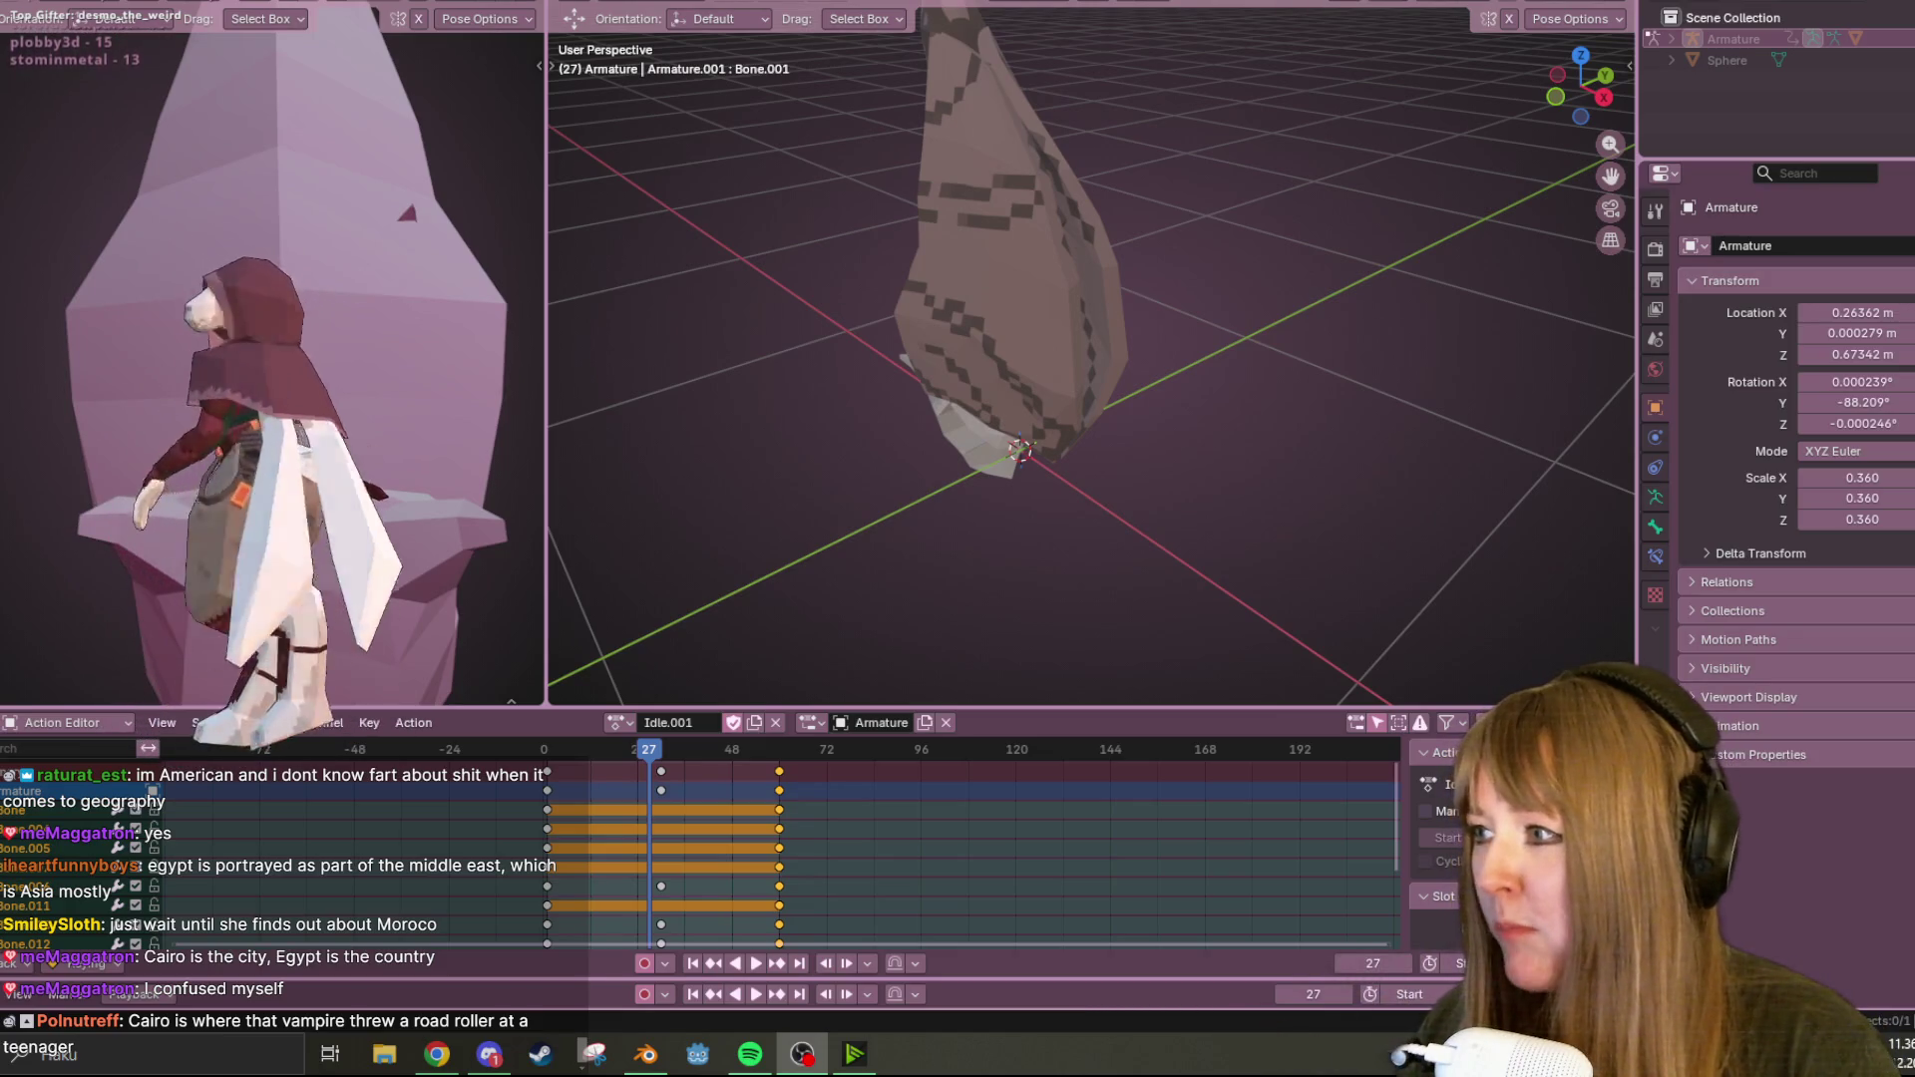
mouse_move(1316, 220)
middle_mouse_down()
mouse_move(1206, 289)
mouse_move(1026, 171)
mouse_move(929, 62)
mouse_move(1252, 84)
mouse_move(1225, 196)
mouse_move(1175, 106)
mouse_move(601, 3)
mouse_move(1348, 52)
mouse_move(930, 122)
mouse_move(865, 368)
middle_mouse_up()
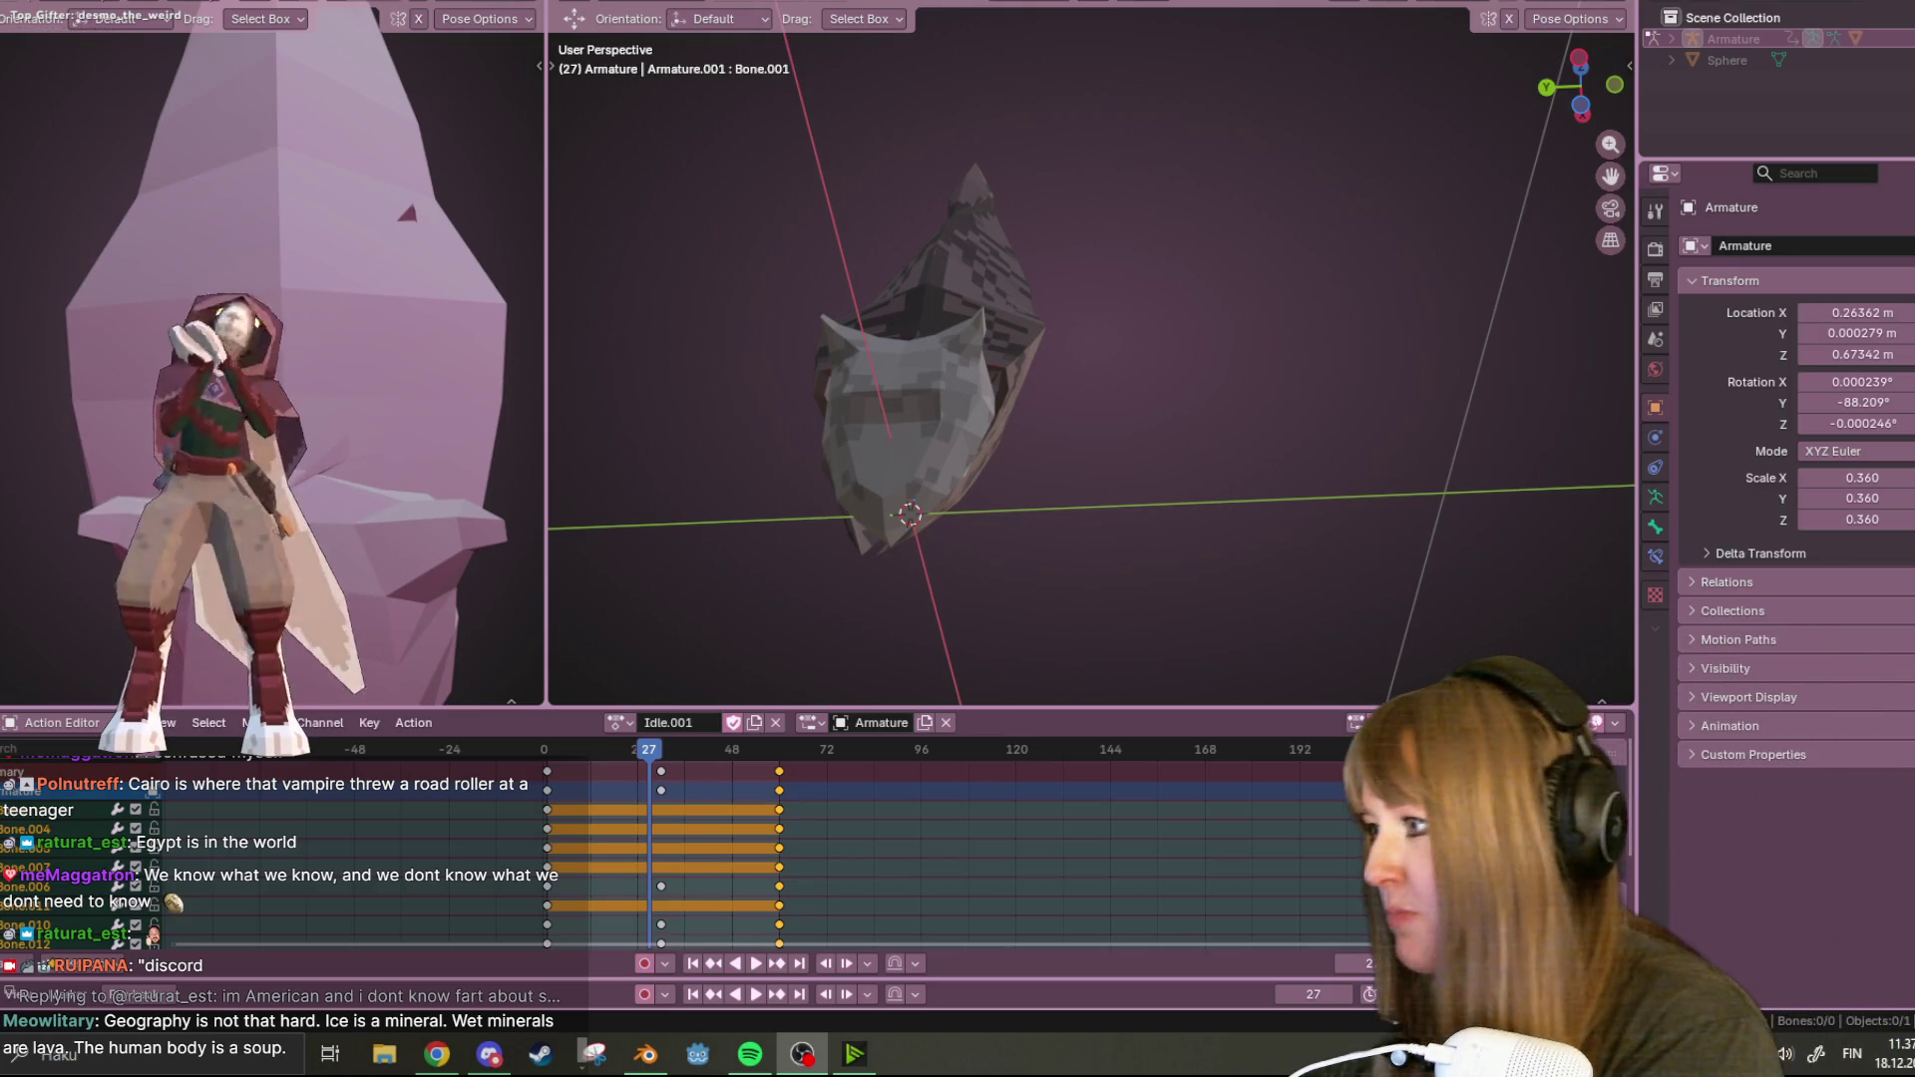
Open the Action Editor sidebar's action and slot settings and enable X-Ray to reveal the bones.
key("n")
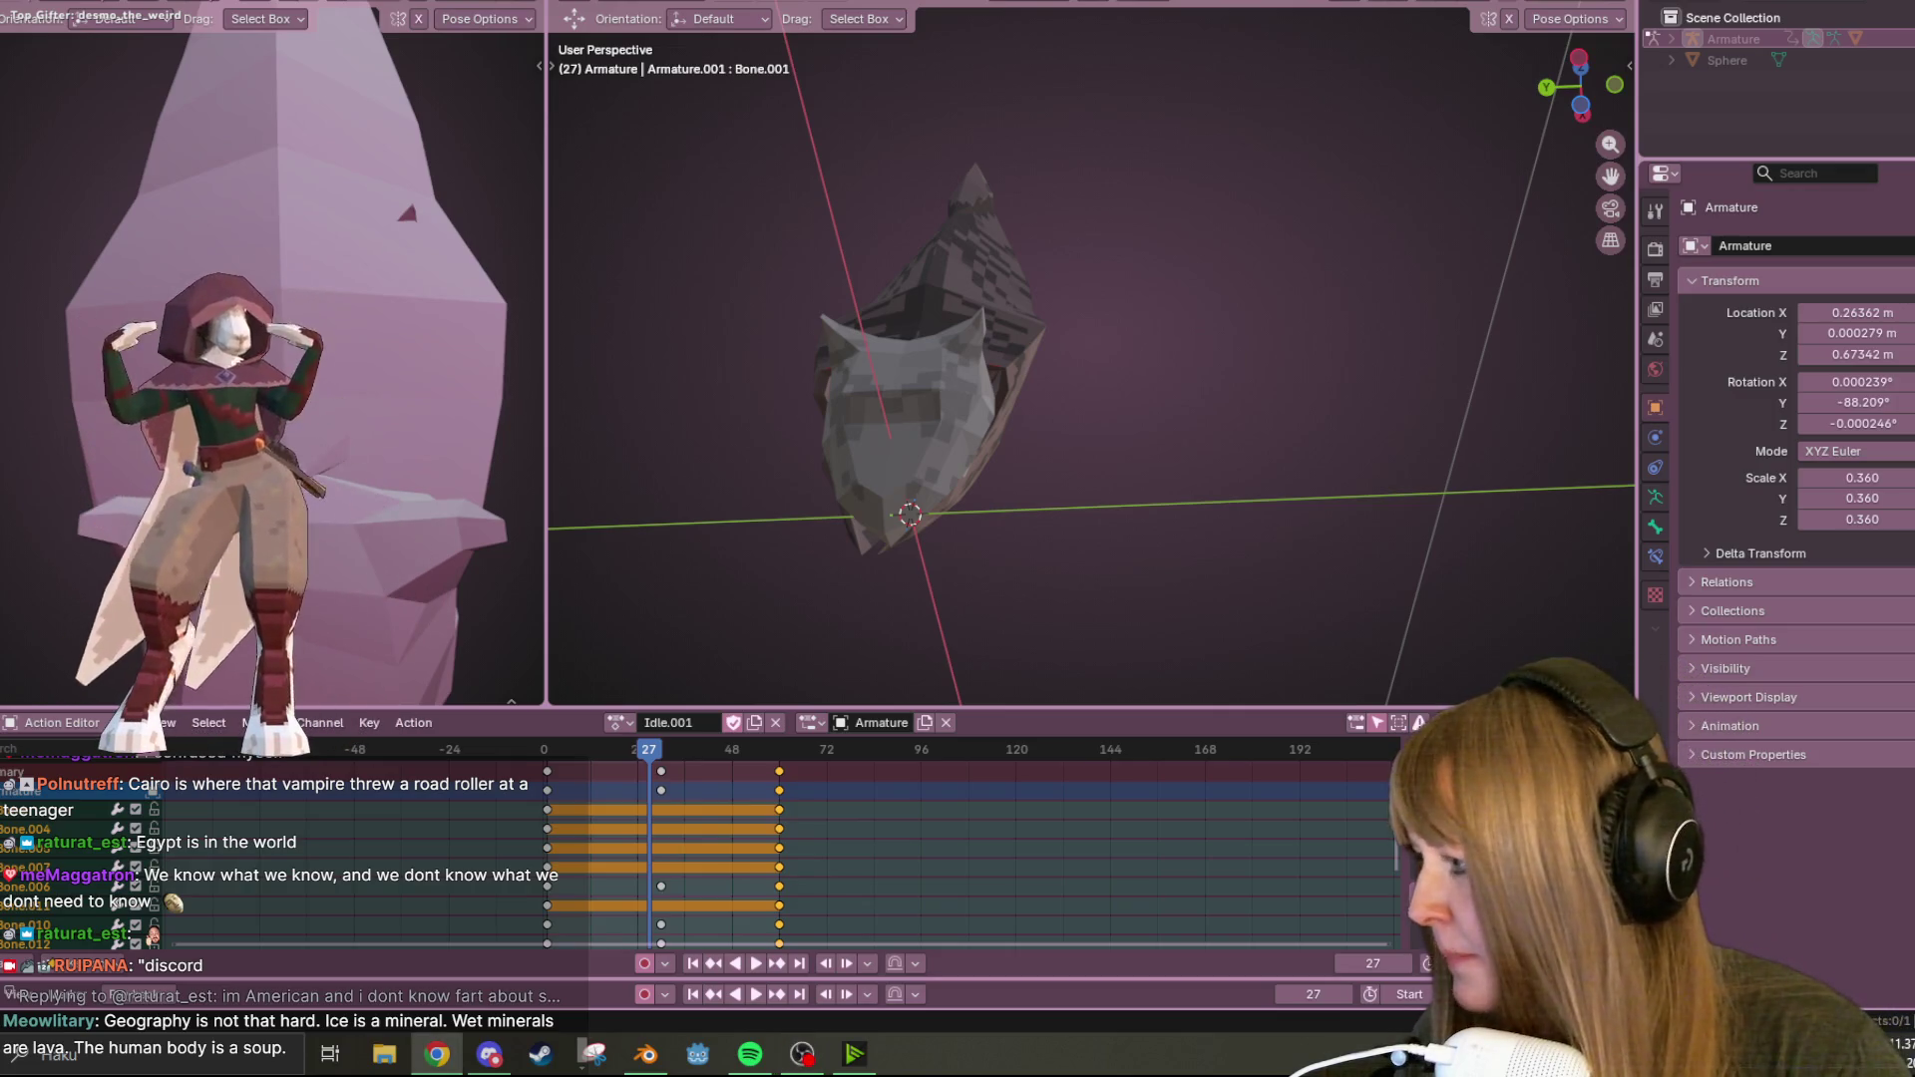
mouse_move(1122, 461)
middle_mouse_down()
mouse_move(1094, 226)
mouse_move(1120, 287)
mouse_move(924, 577)
middle_mouse_up()
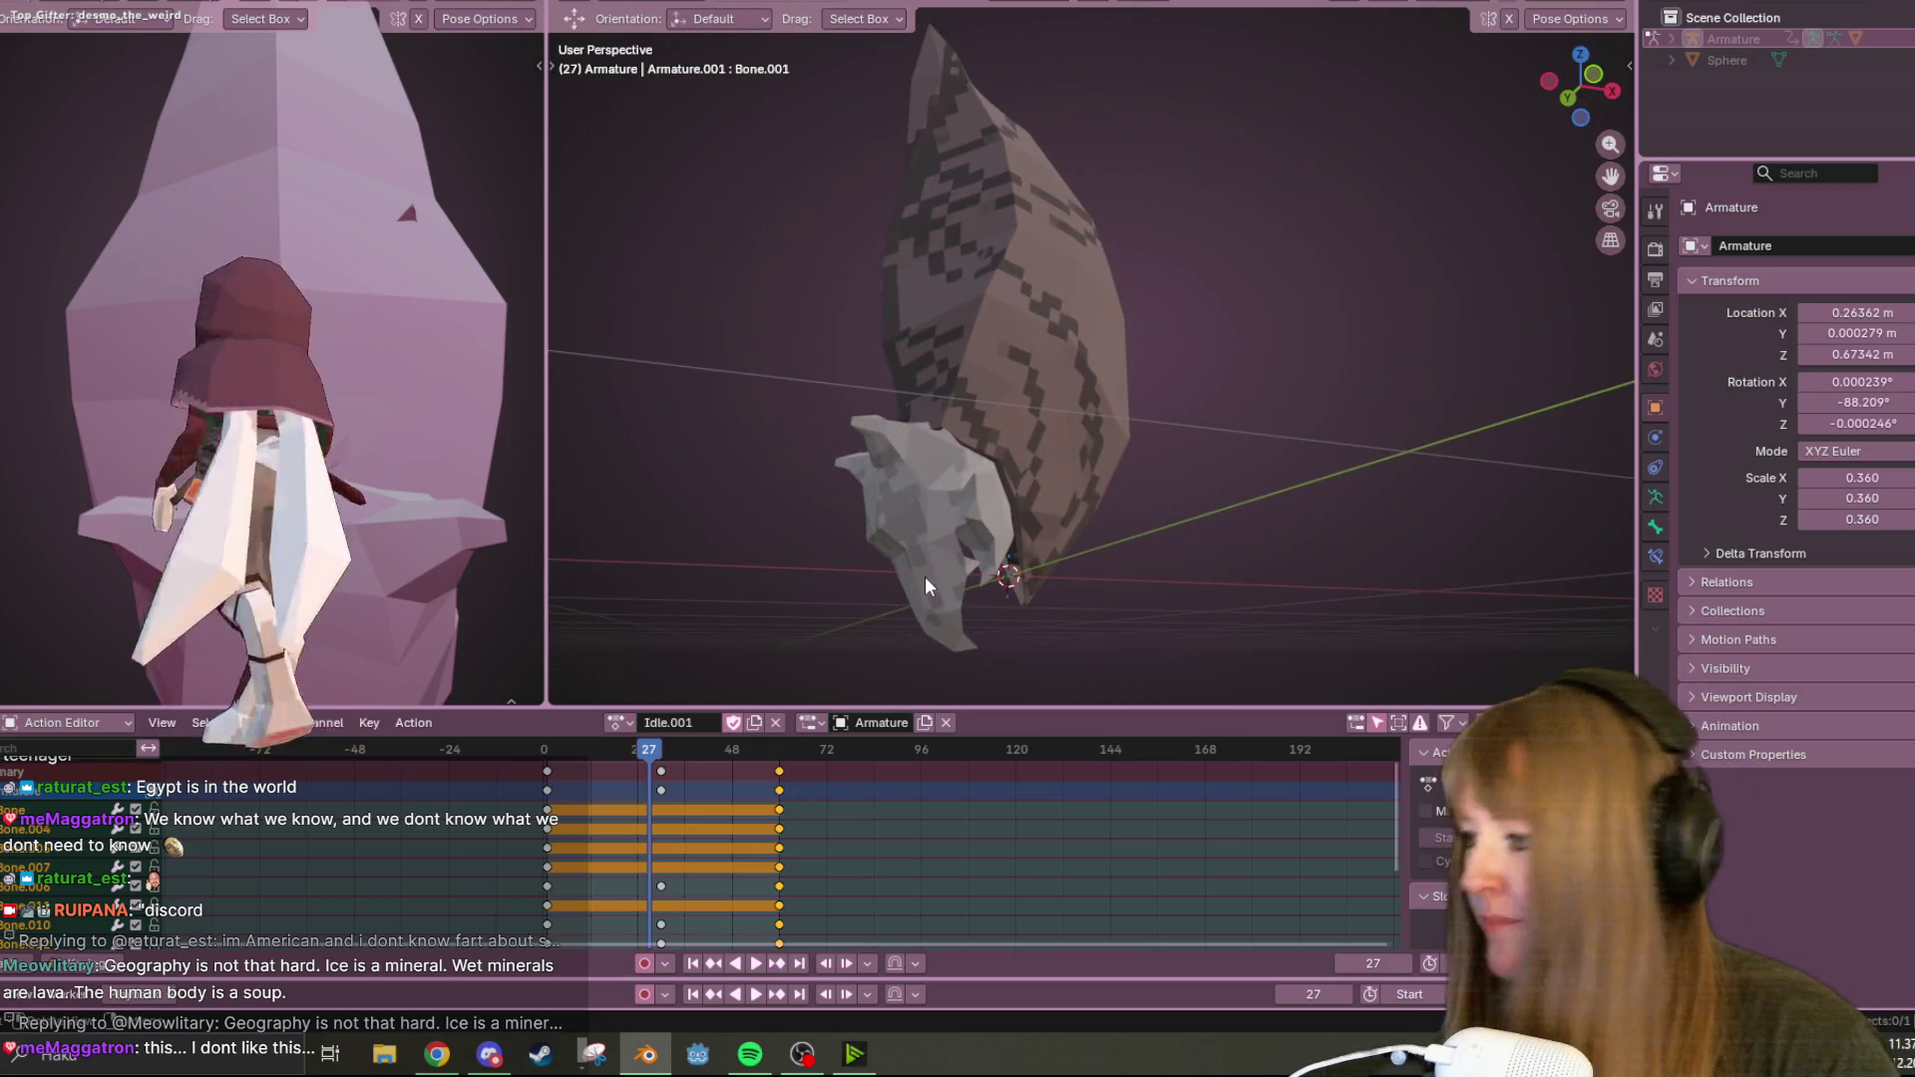
mouse_move(1279, 591)
middle_mouse_down()
mouse_move(1299, 371)
mouse_move(1271, 413)
mouse_move(763, 524)
middle_mouse_up()
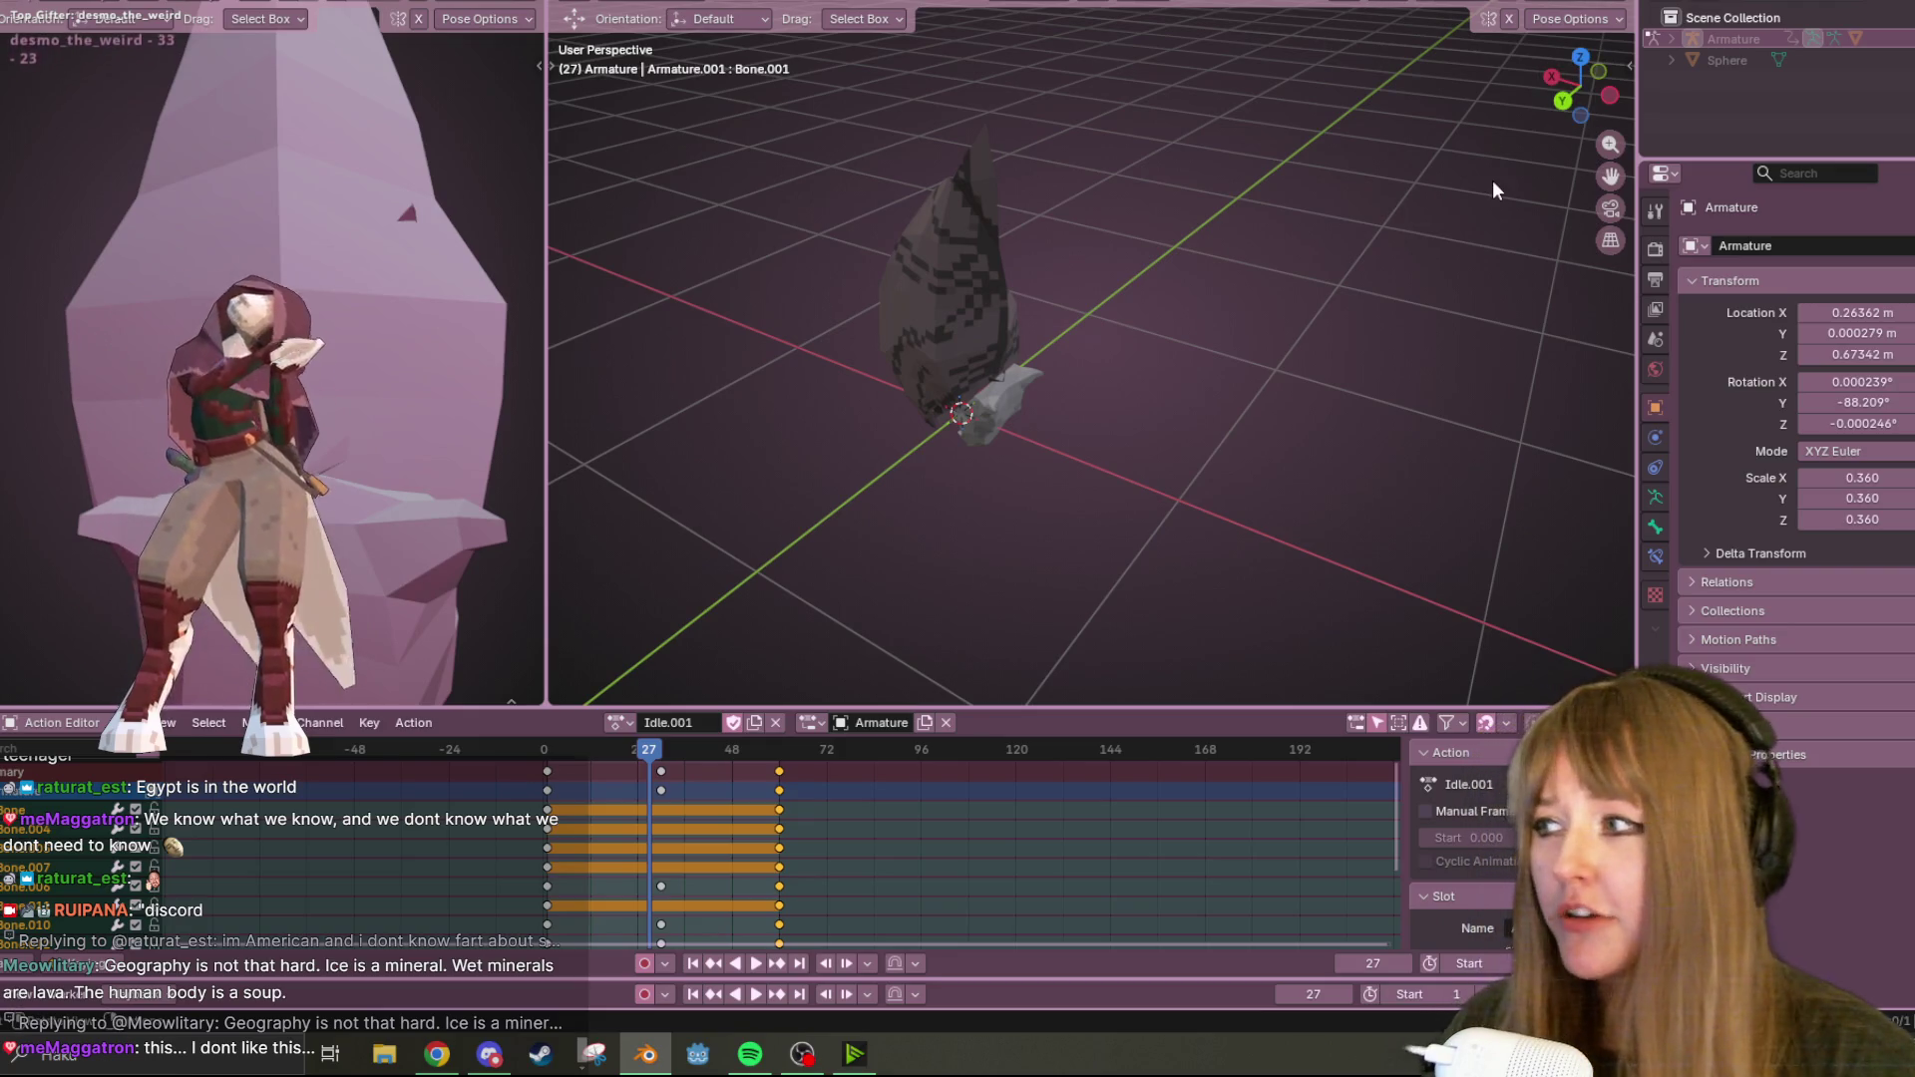
middle_click_drag(1355, 163, 1440, 175)
mouse_move(944, 279)
middle_mouse_down()
mouse_move(1416, 259)
mouse_move(1278, 271)
mouse_move(1462, 451)
mouse_move(1166, 415)
mouse_move(668, 690)
middle_mouse_up()
key("alt+z")
Duplicate Idle.001 as Idle.002 and delete its frame-24 and later keyframe columns.
left_click(1279, 271)
left_click(619, 722)
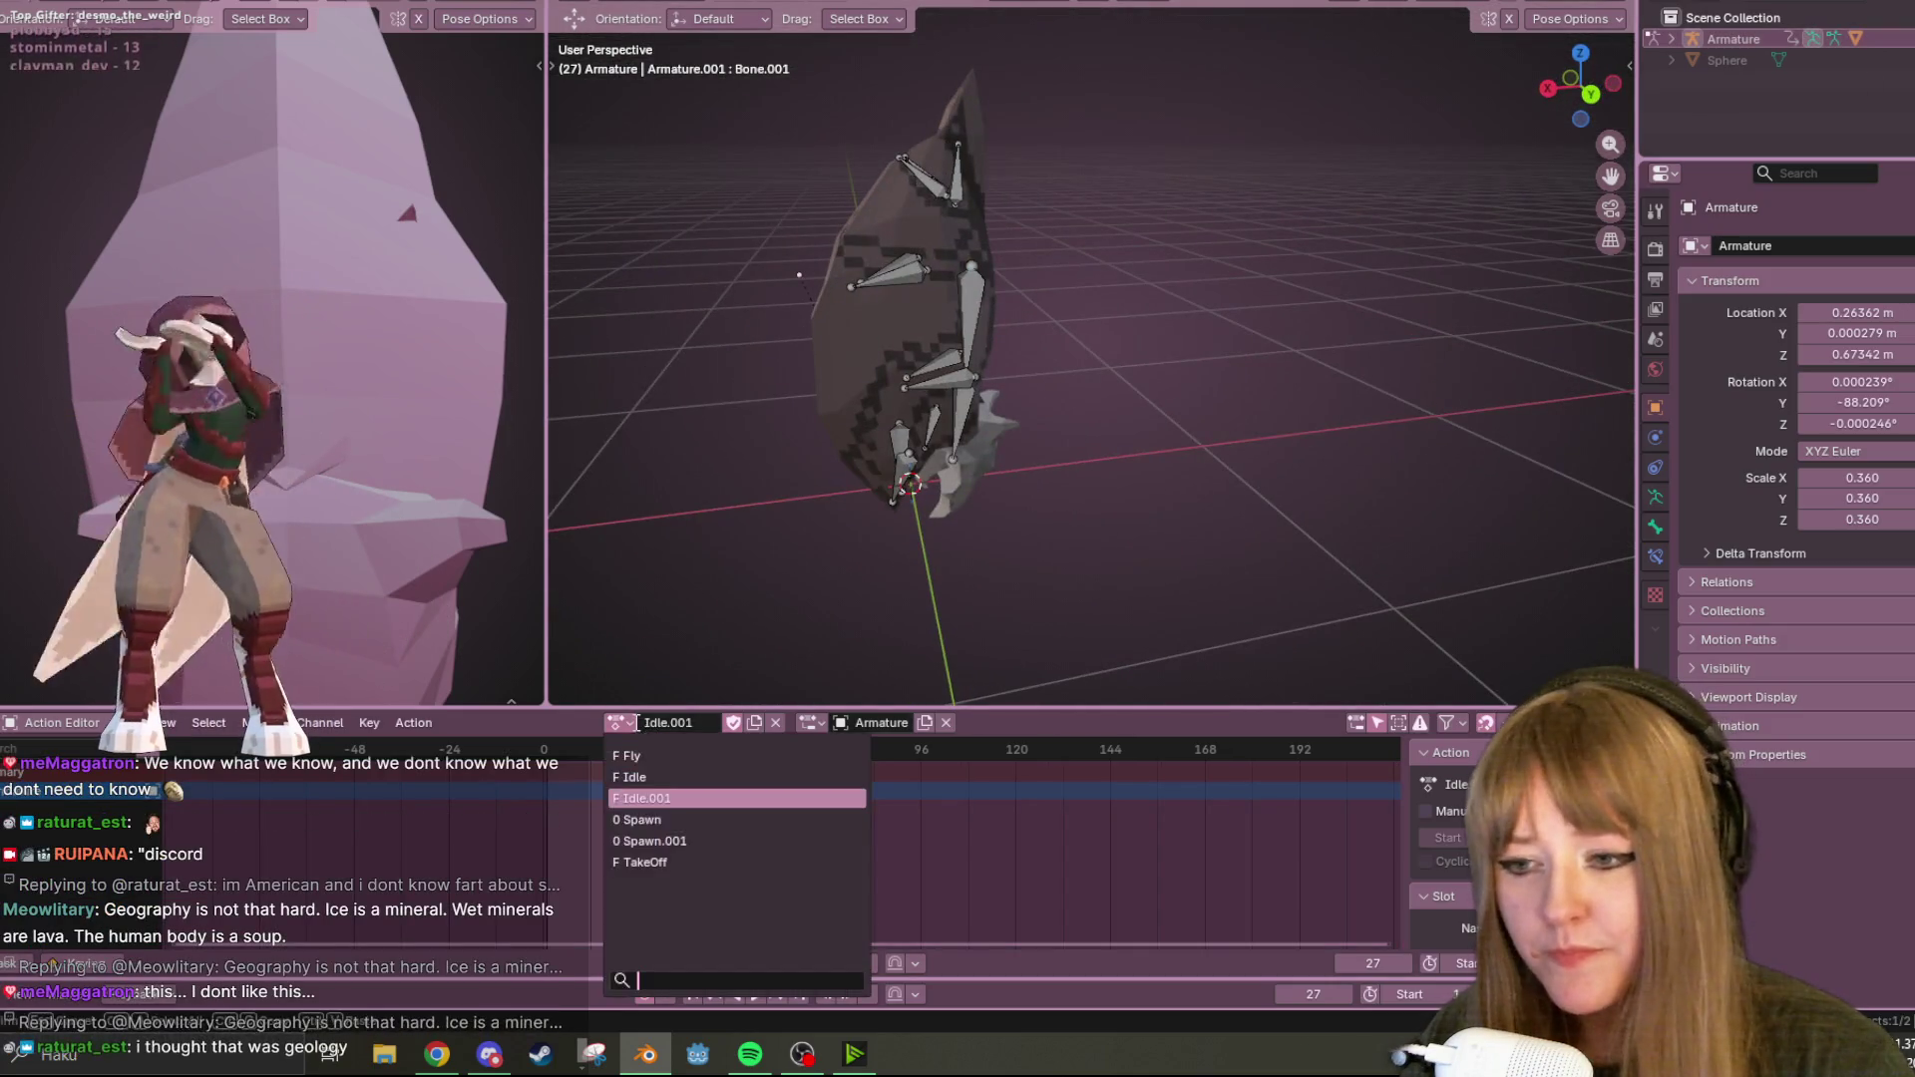
left_click(738, 726)
key("a")
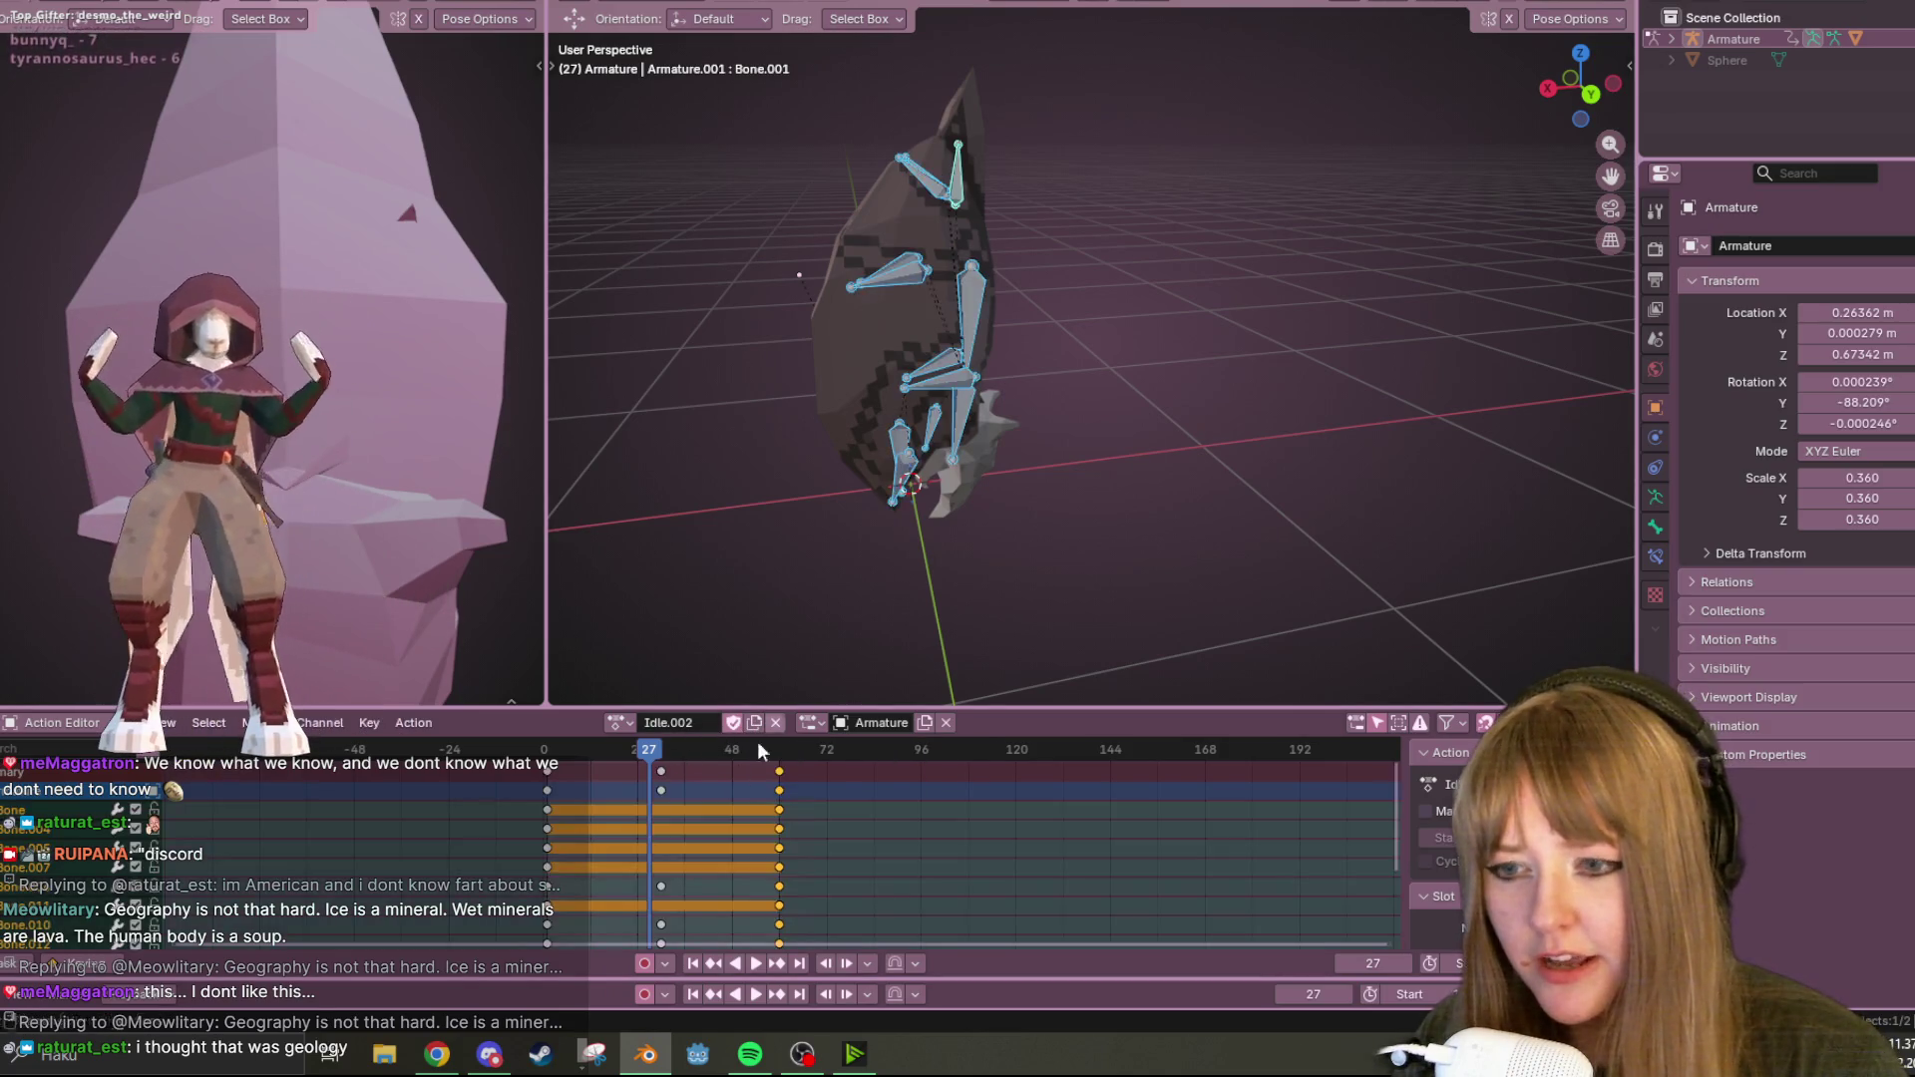
left_click_drag(635, 748, 559, 750)
key("space")
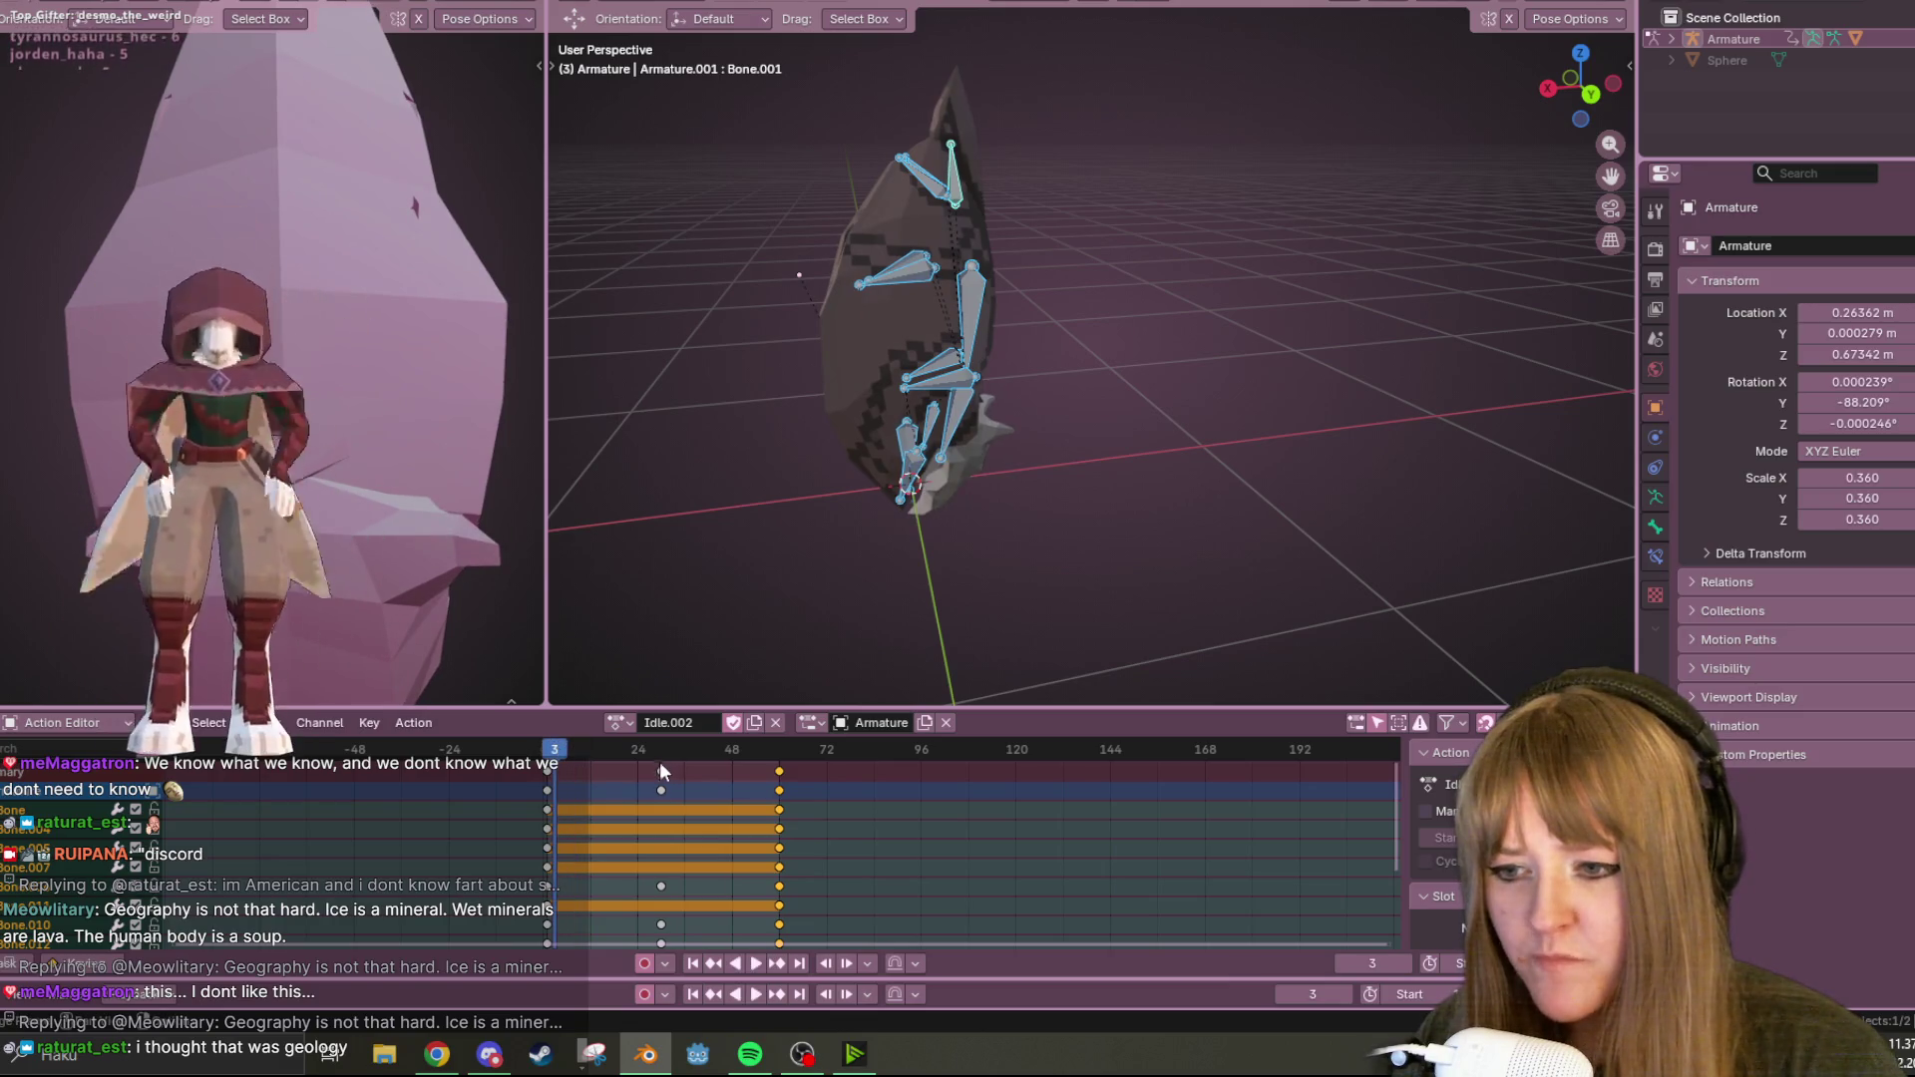
left_click(658, 774)
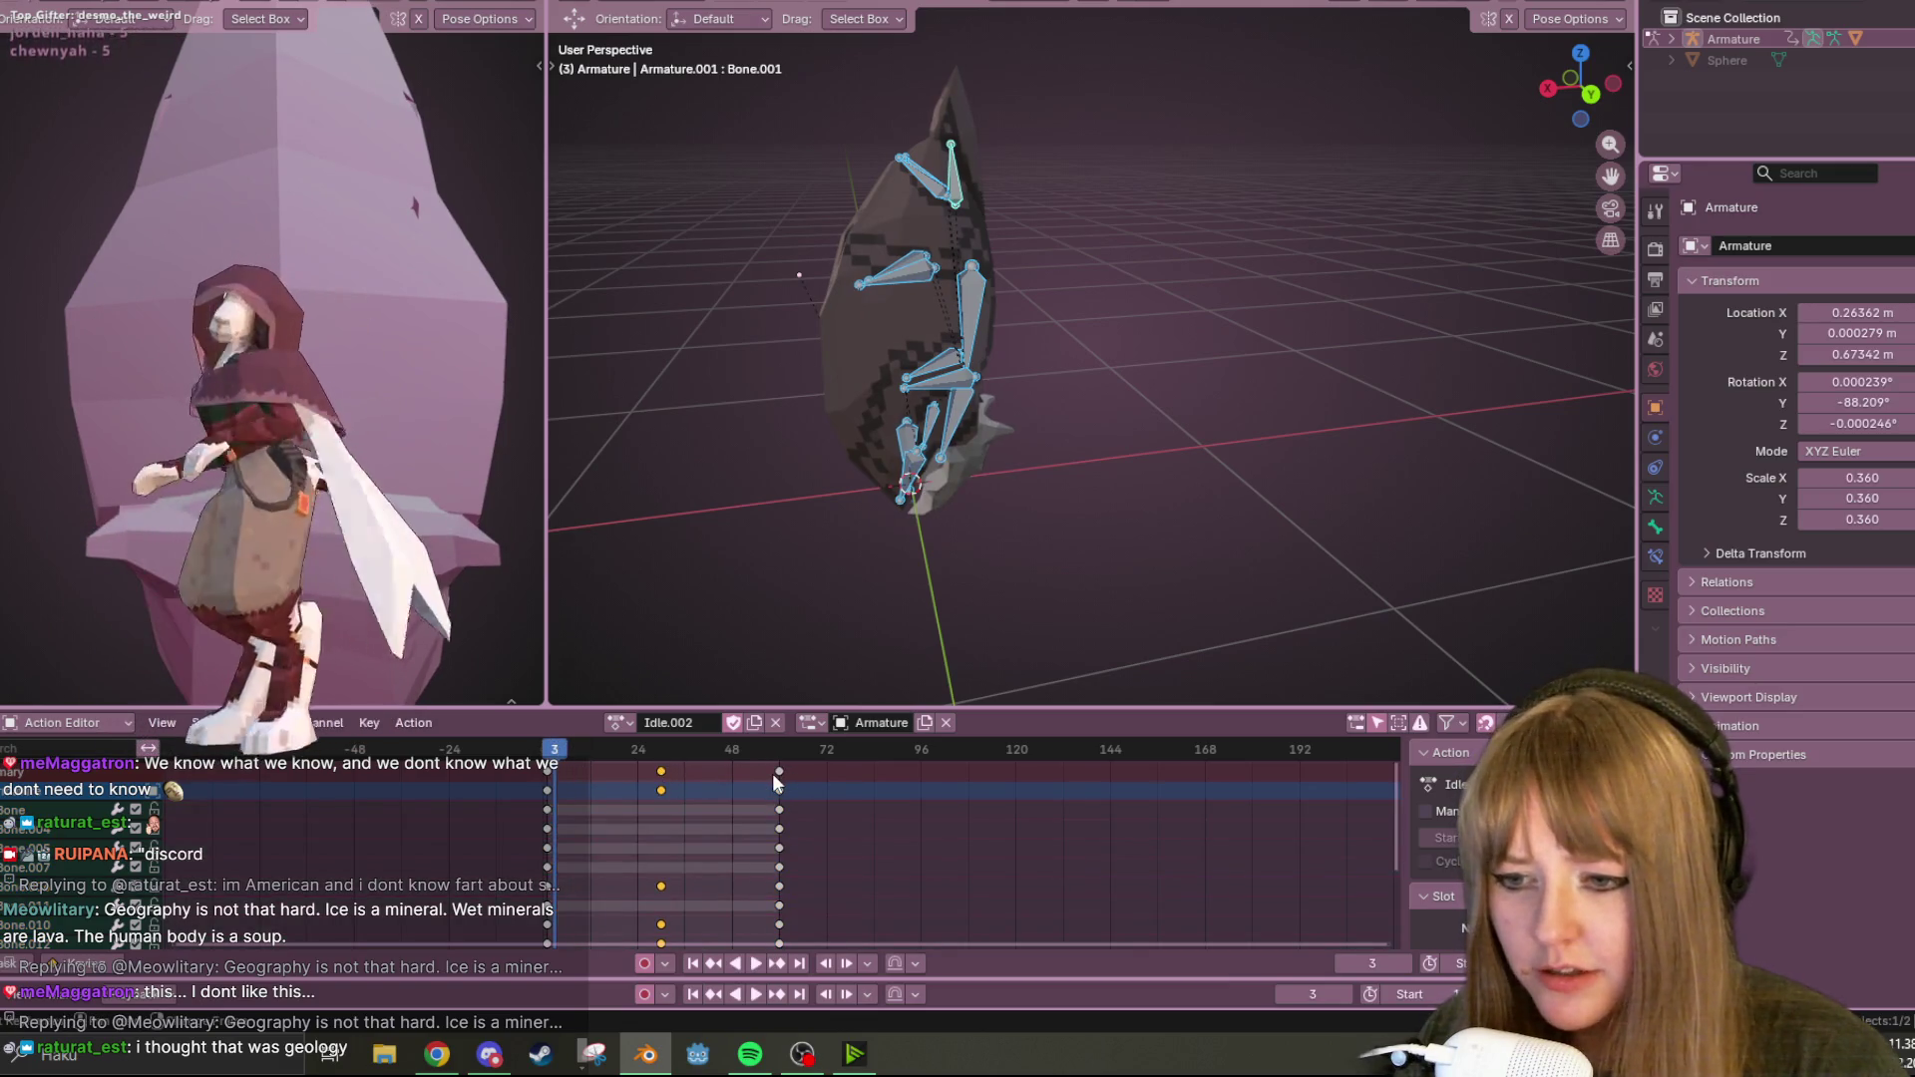
left_click(777, 774, "shift")
key("Delete")
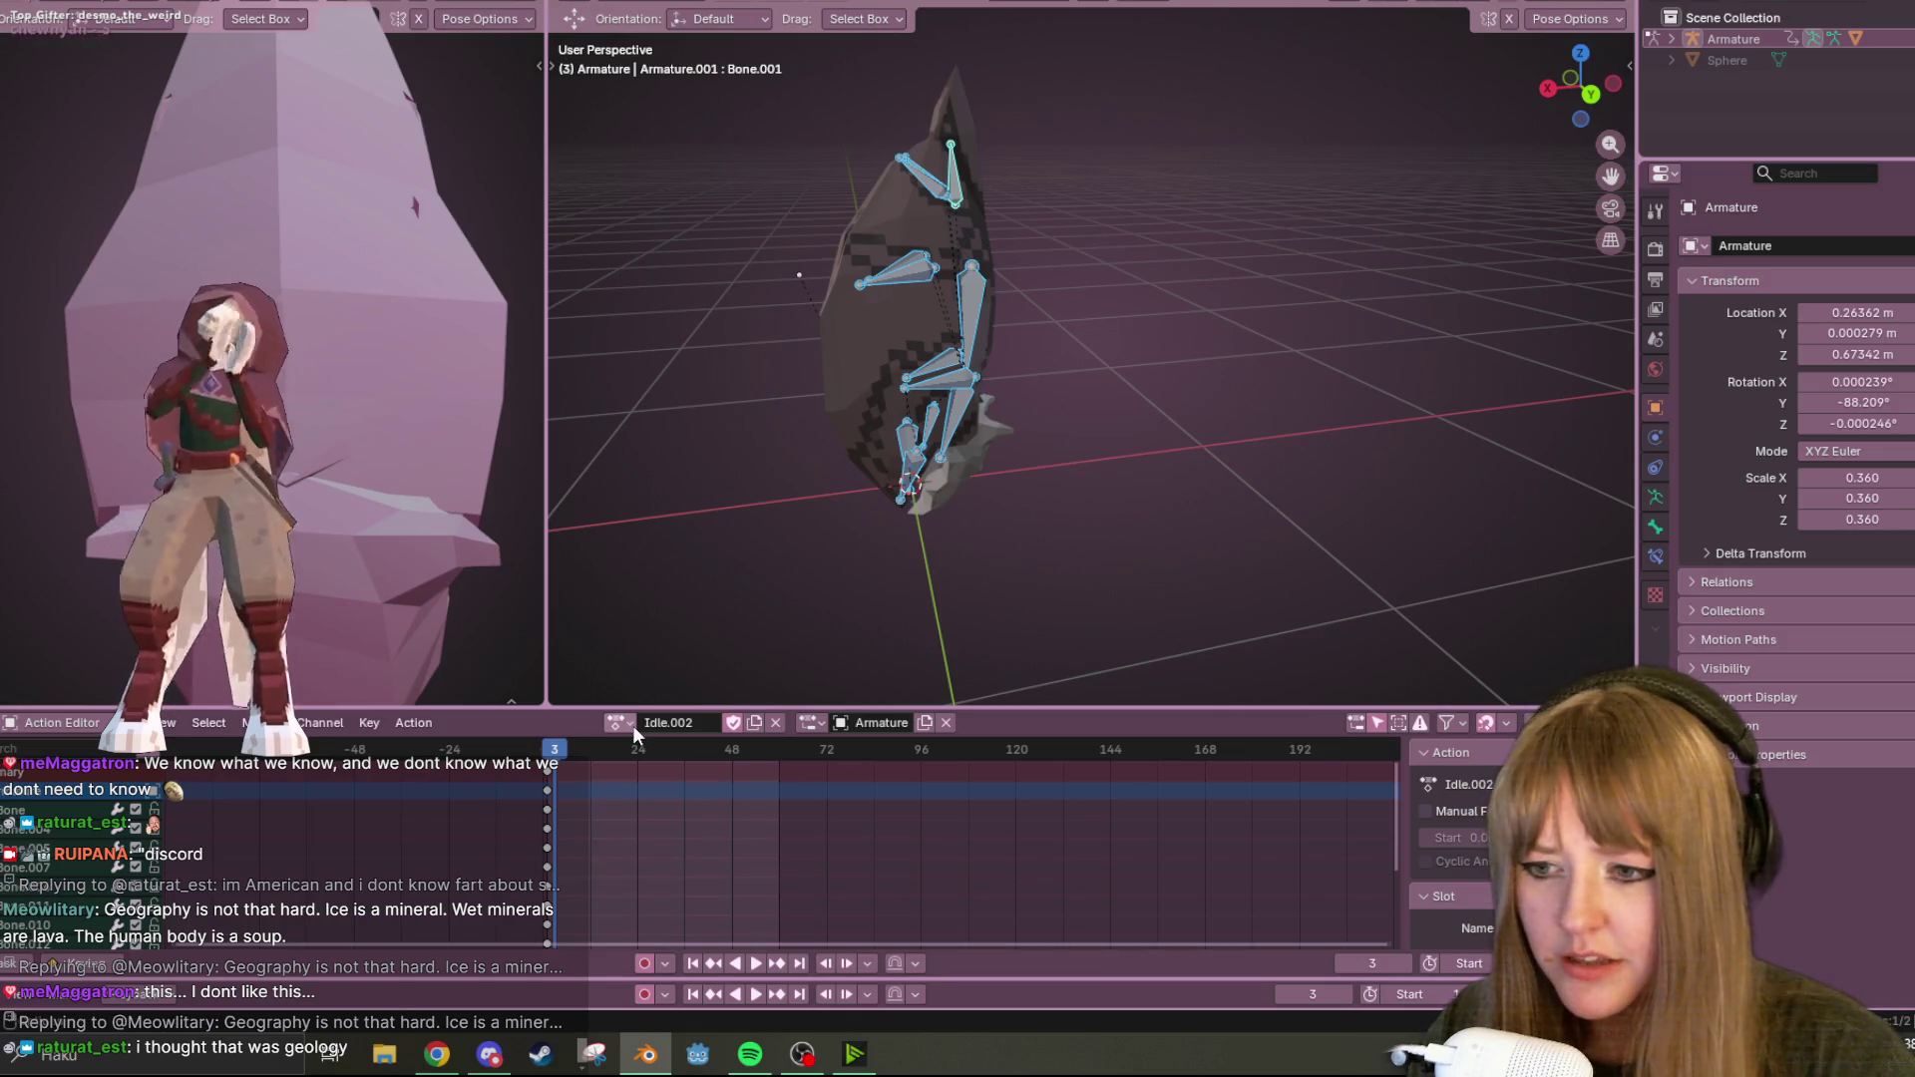
Select the original Idle action's frame-0 keyframes, then switch back to Idle.002.
left_click(631, 726)
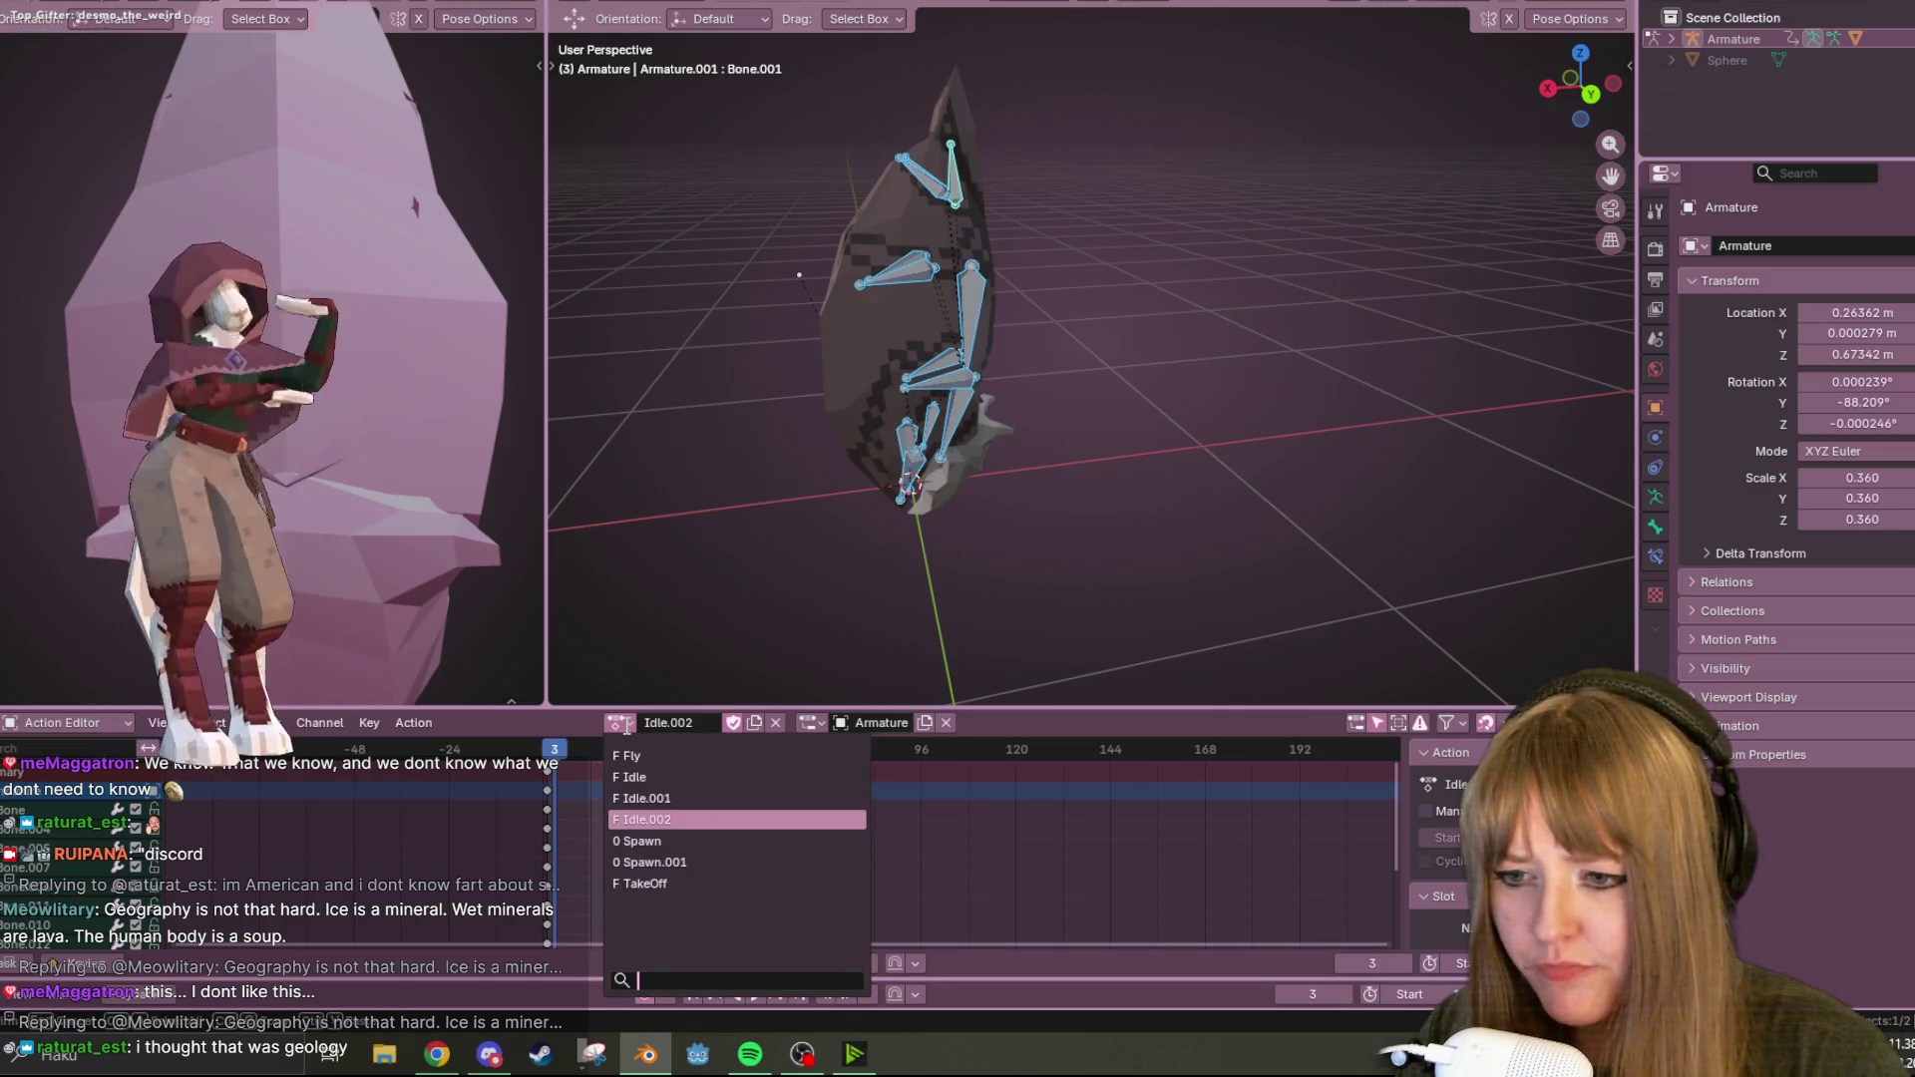
left_click(634, 780)
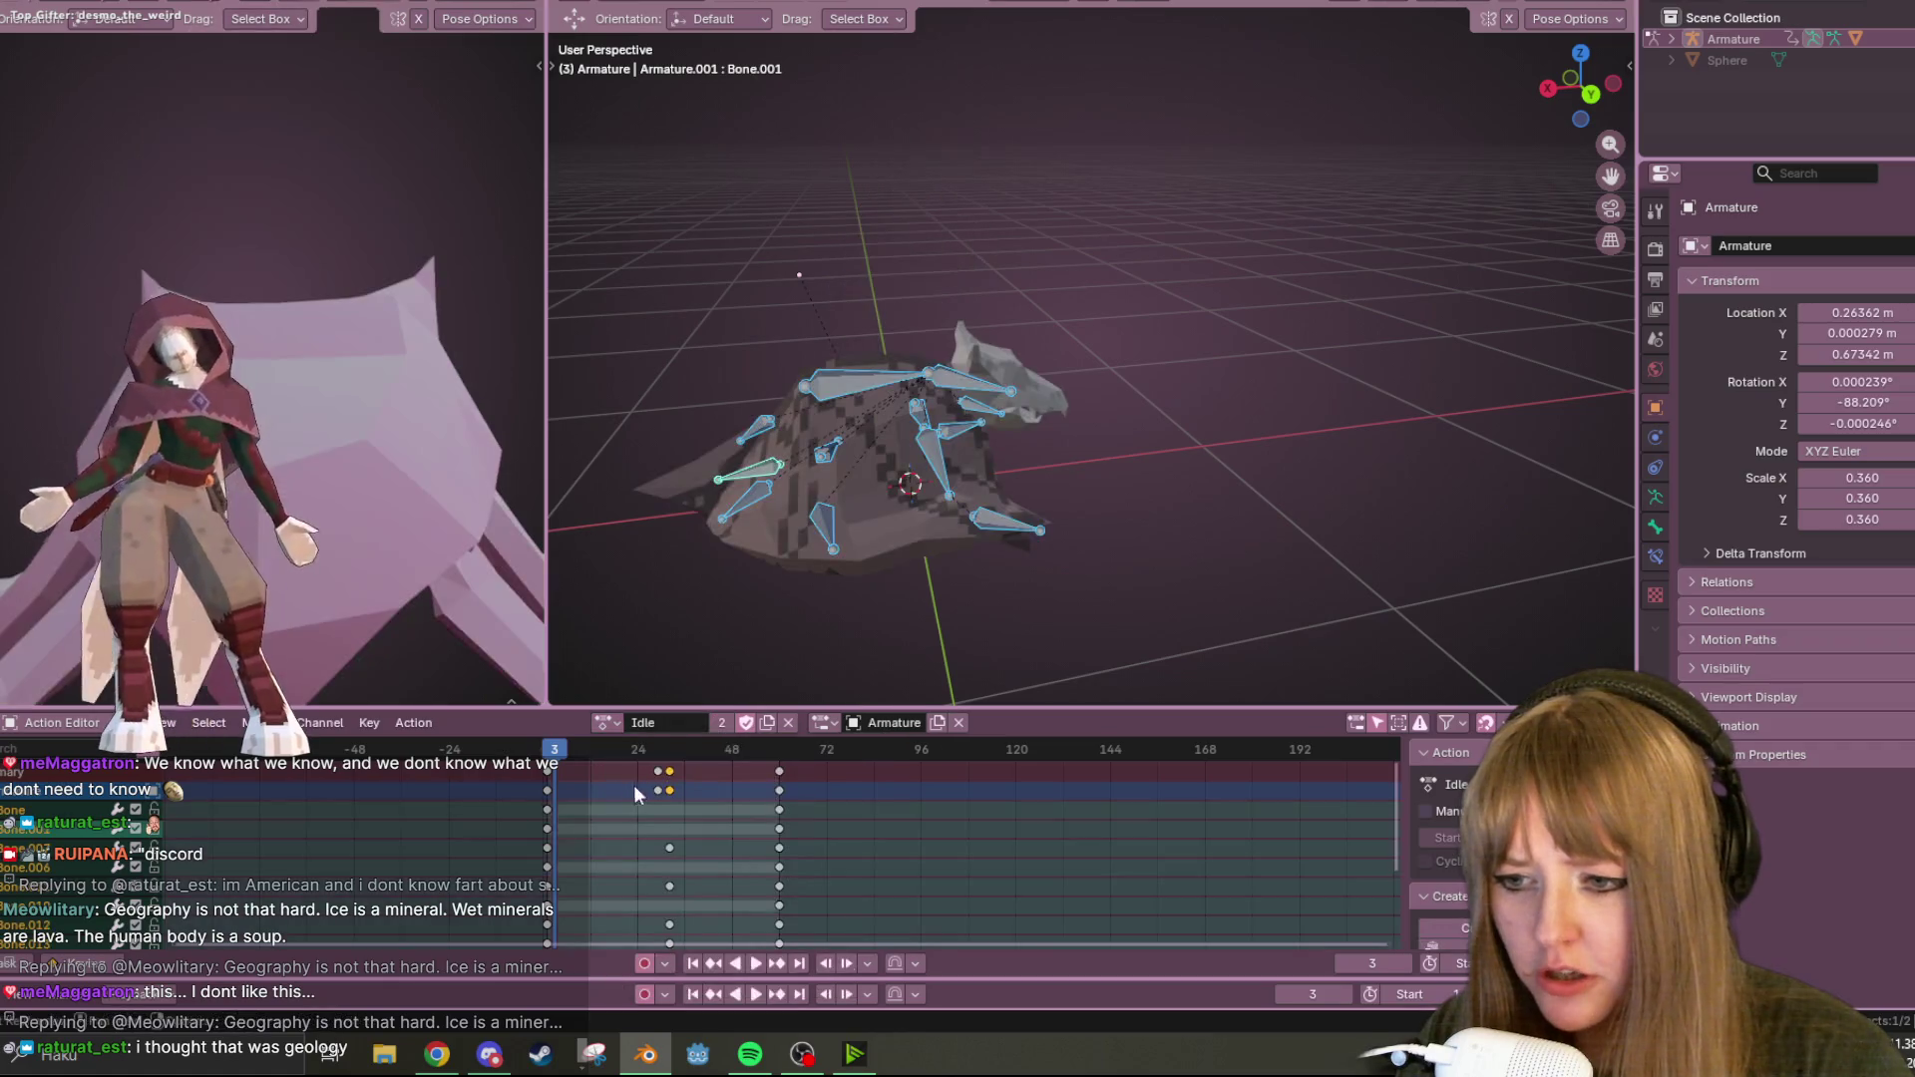
left_click(546, 773)
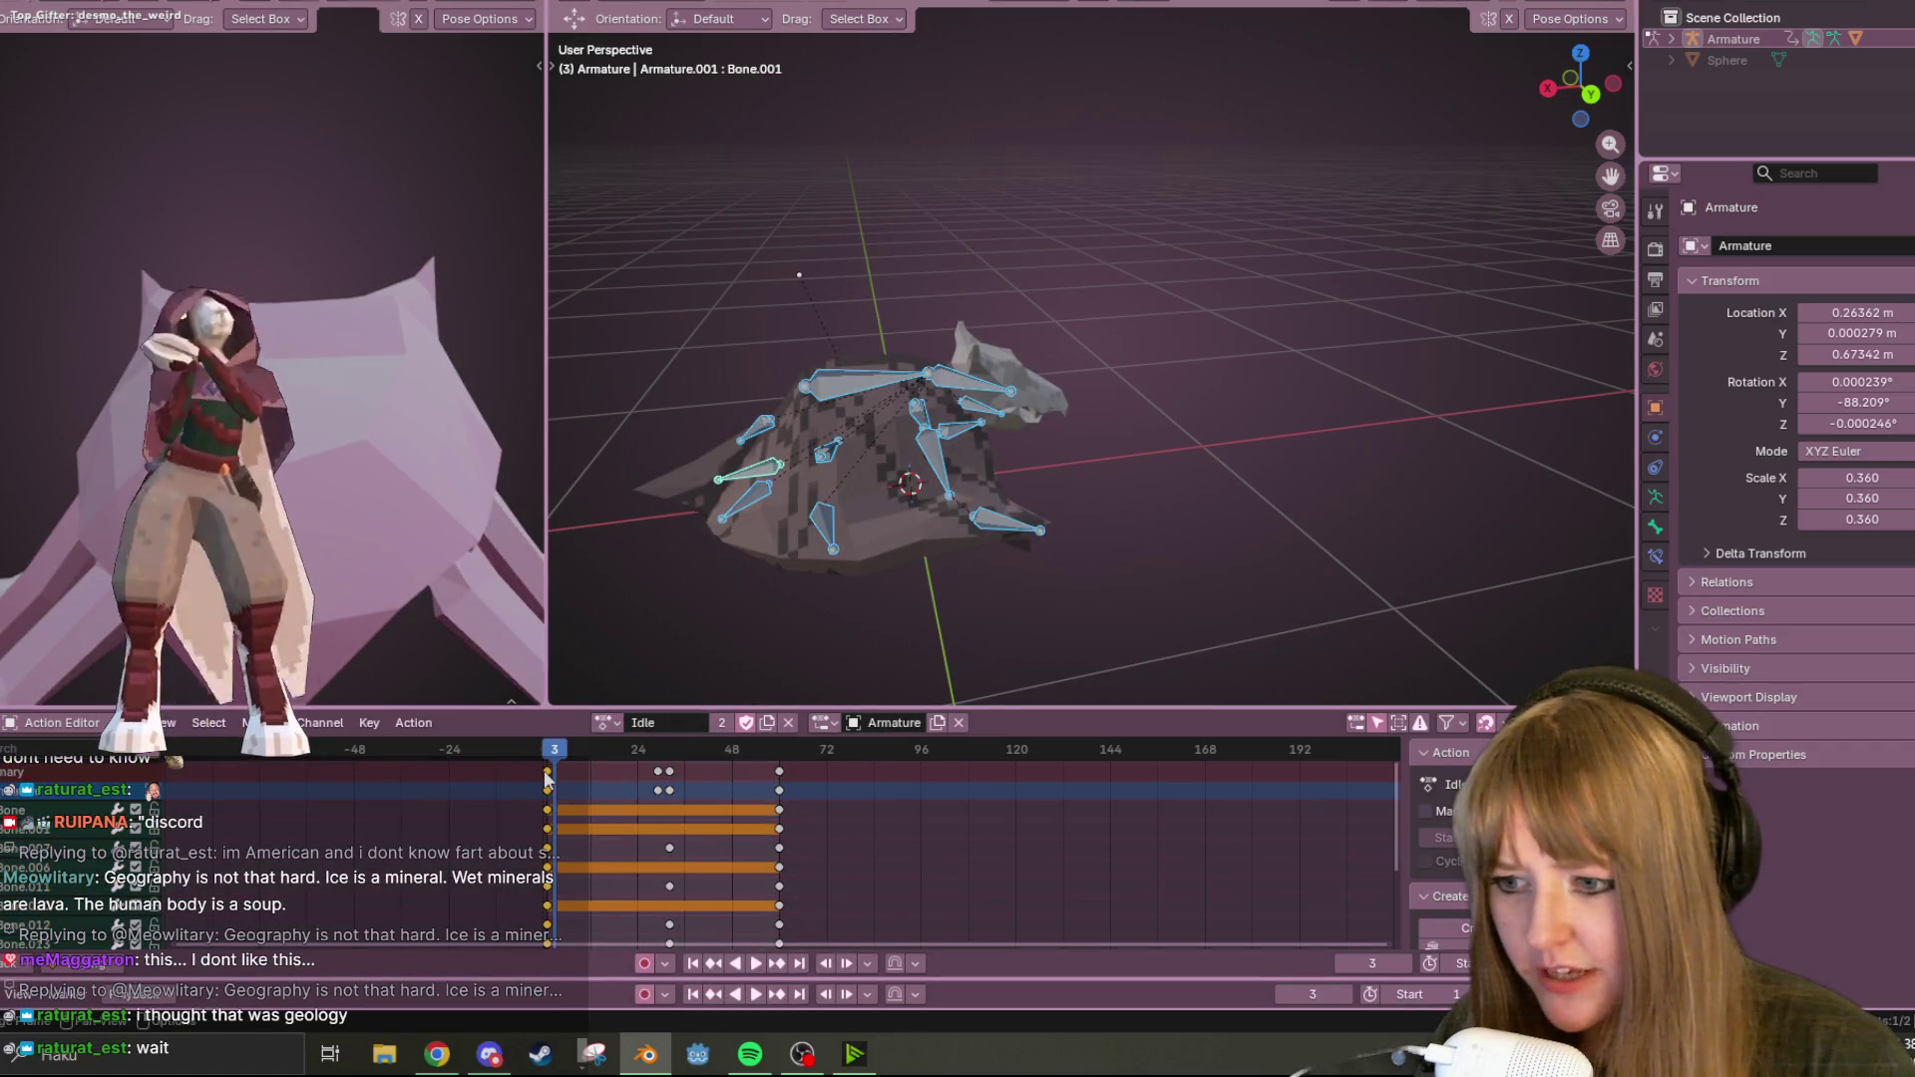
left_click(598, 723)
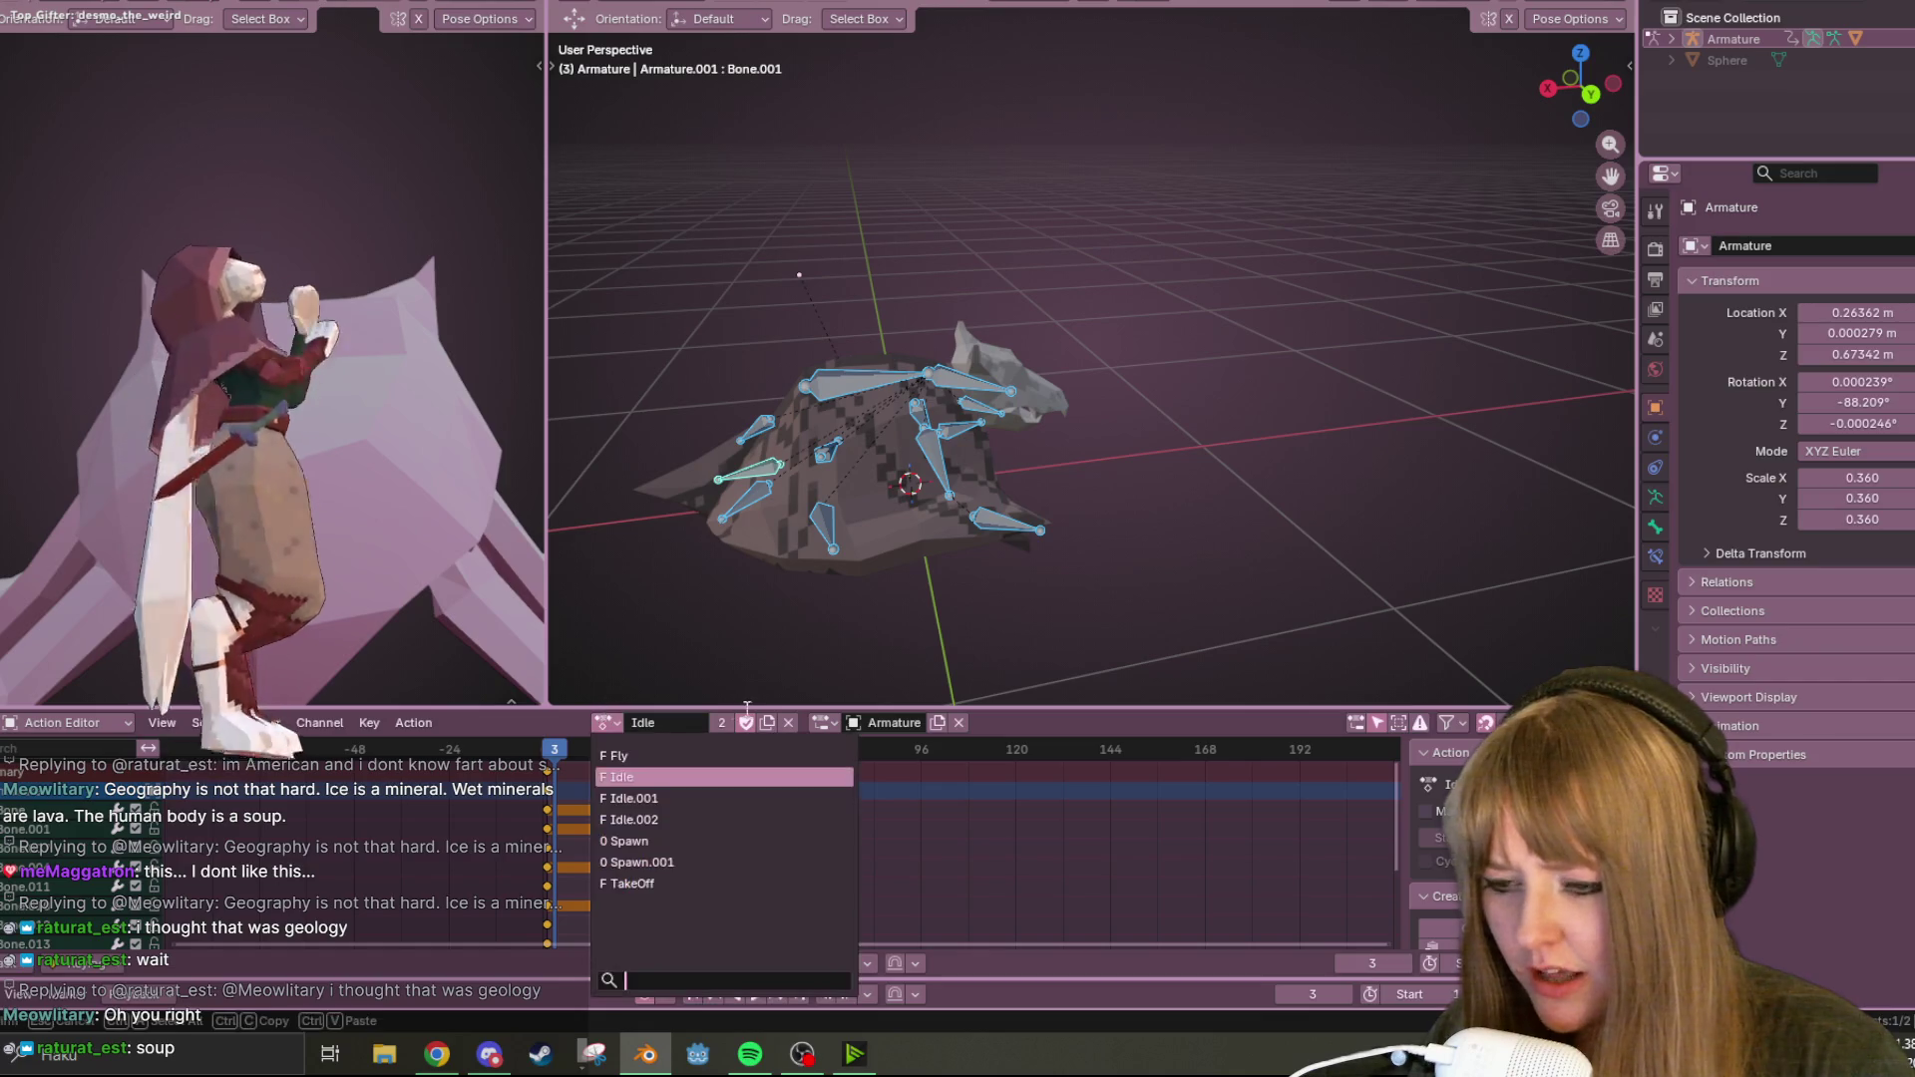
left_click(710, 820)
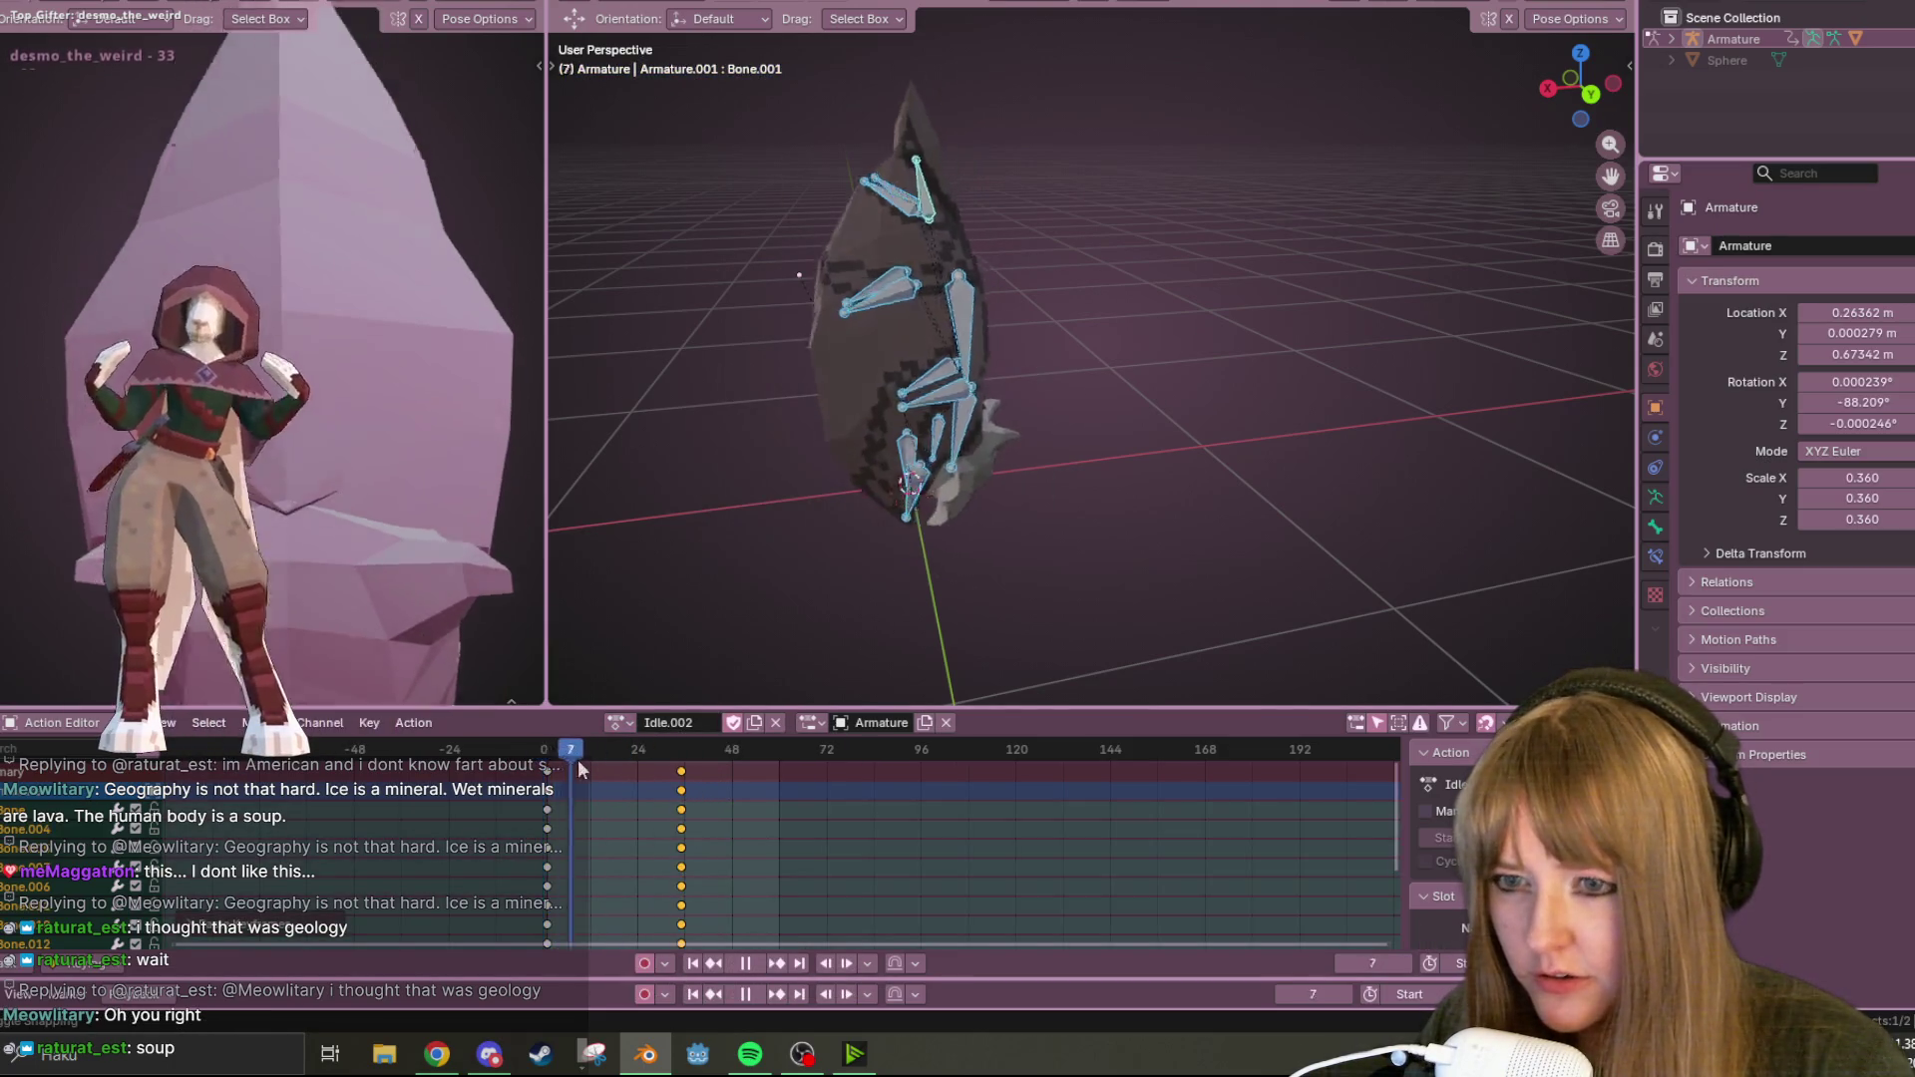
Move the Idle.002 keyframes later to about frame 57 and replay from frame 0.
key("space")
middle_click_drag(978, 449, 1115, 357)
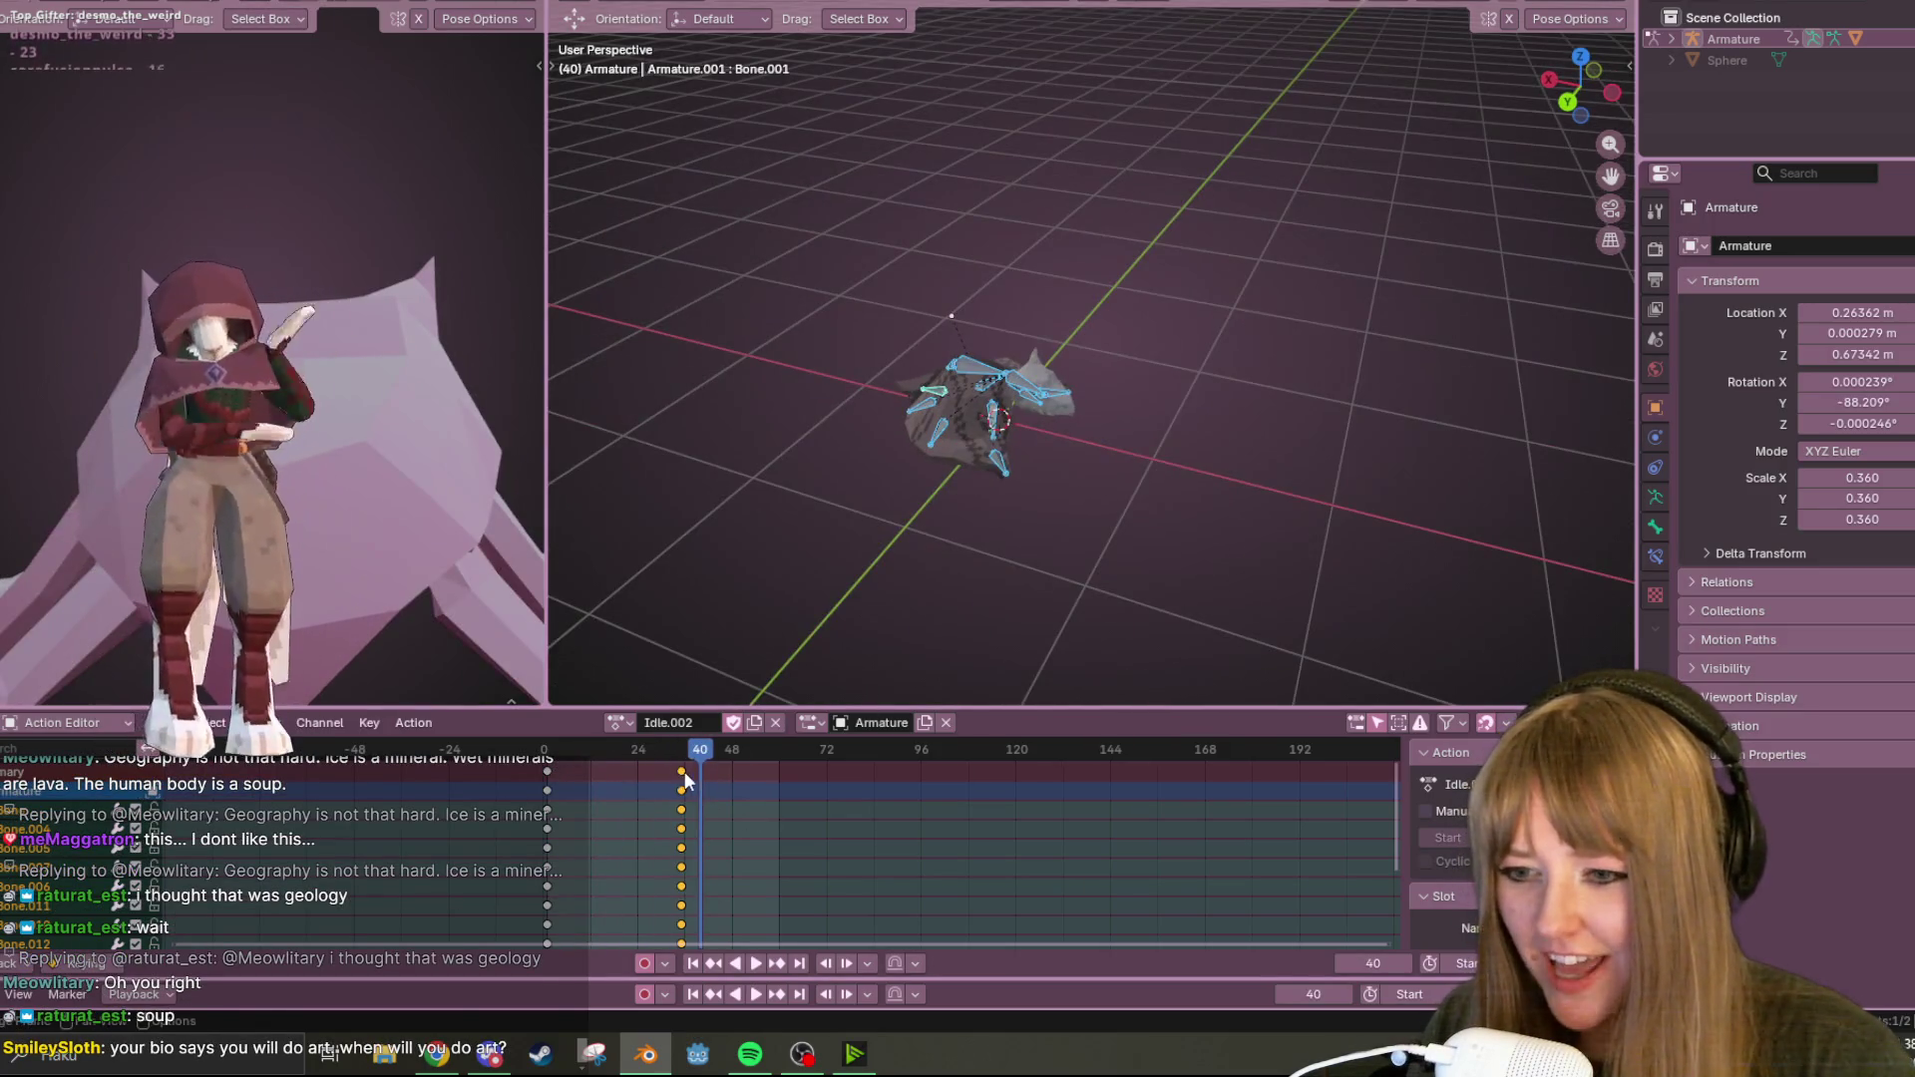
left_click_drag(689, 770, 775, 770)
left_click(786, 769)
key("shift+Left")
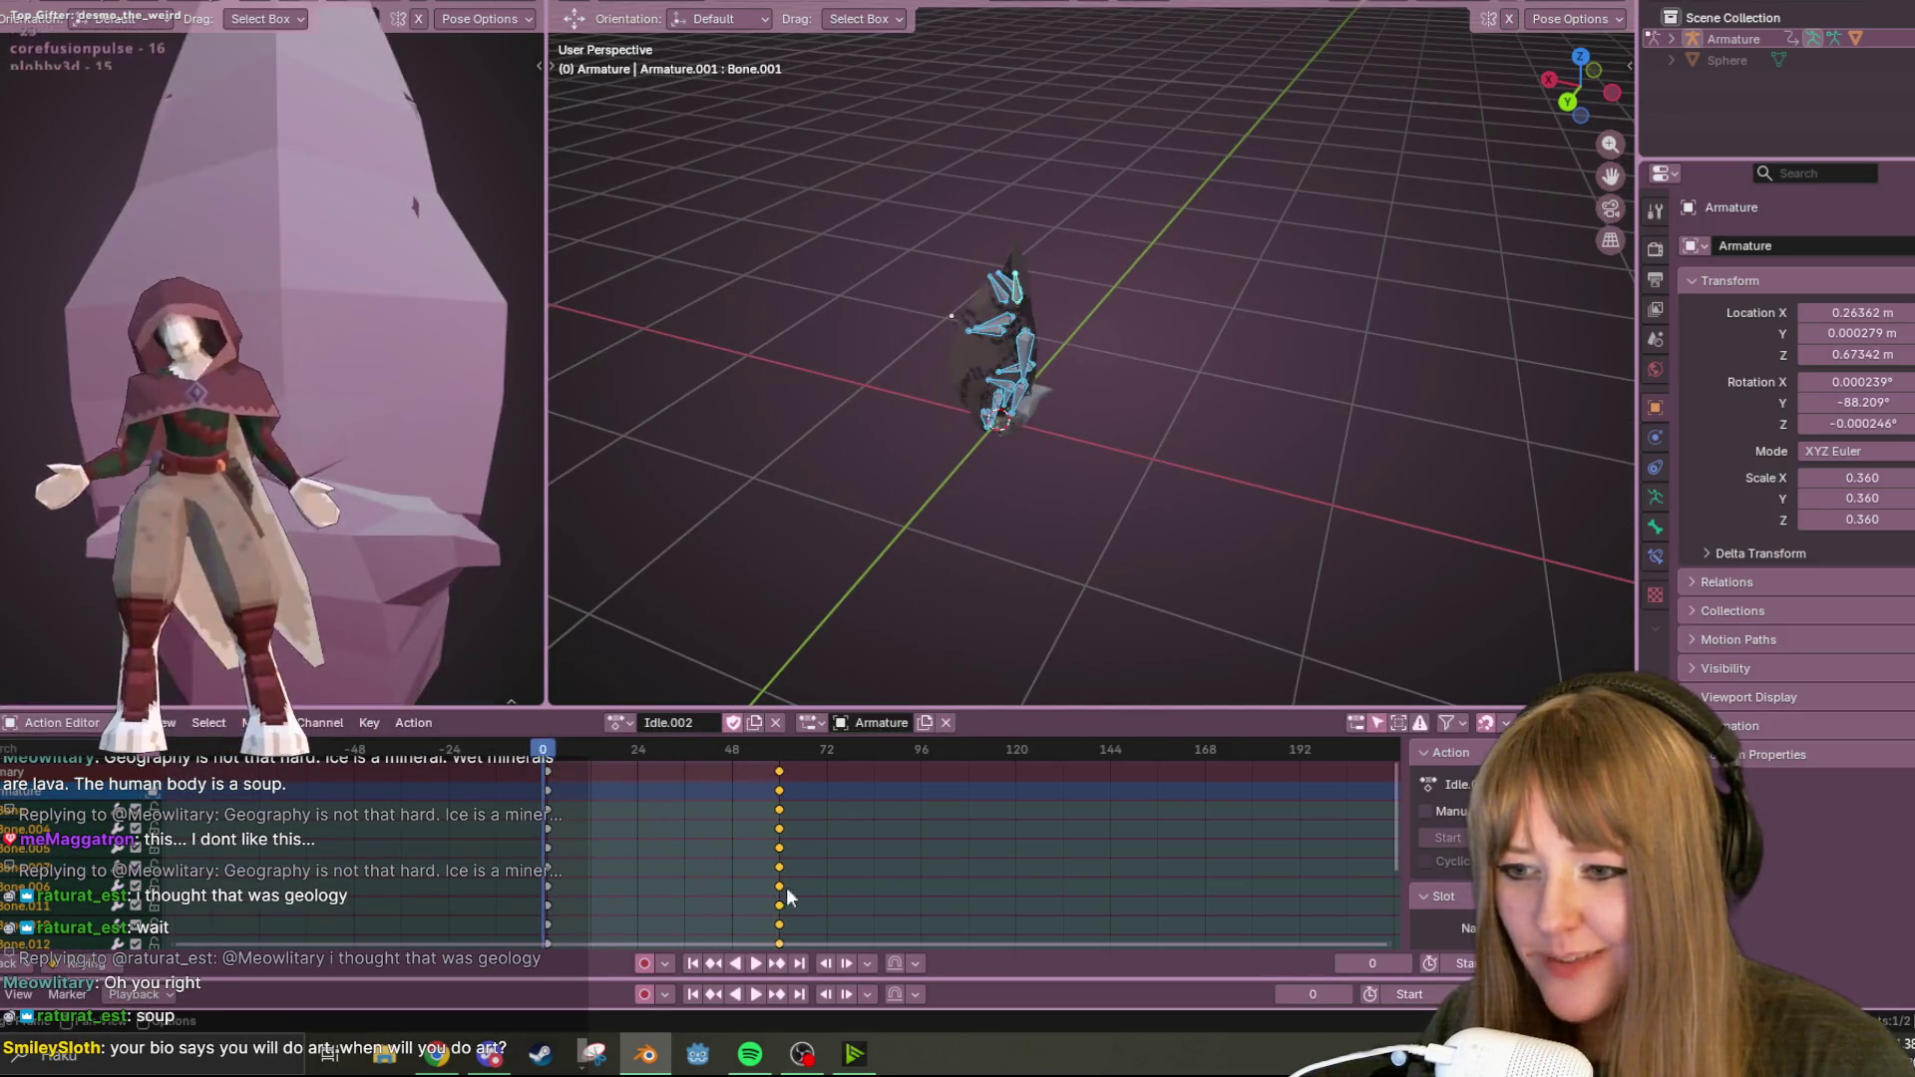
left_click(756, 963)
mouse_move(1157, 531)
middle_mouse_down()
mouse_move(1134, 432)
mouse_move(1173, 398)
middle_mouse_up()
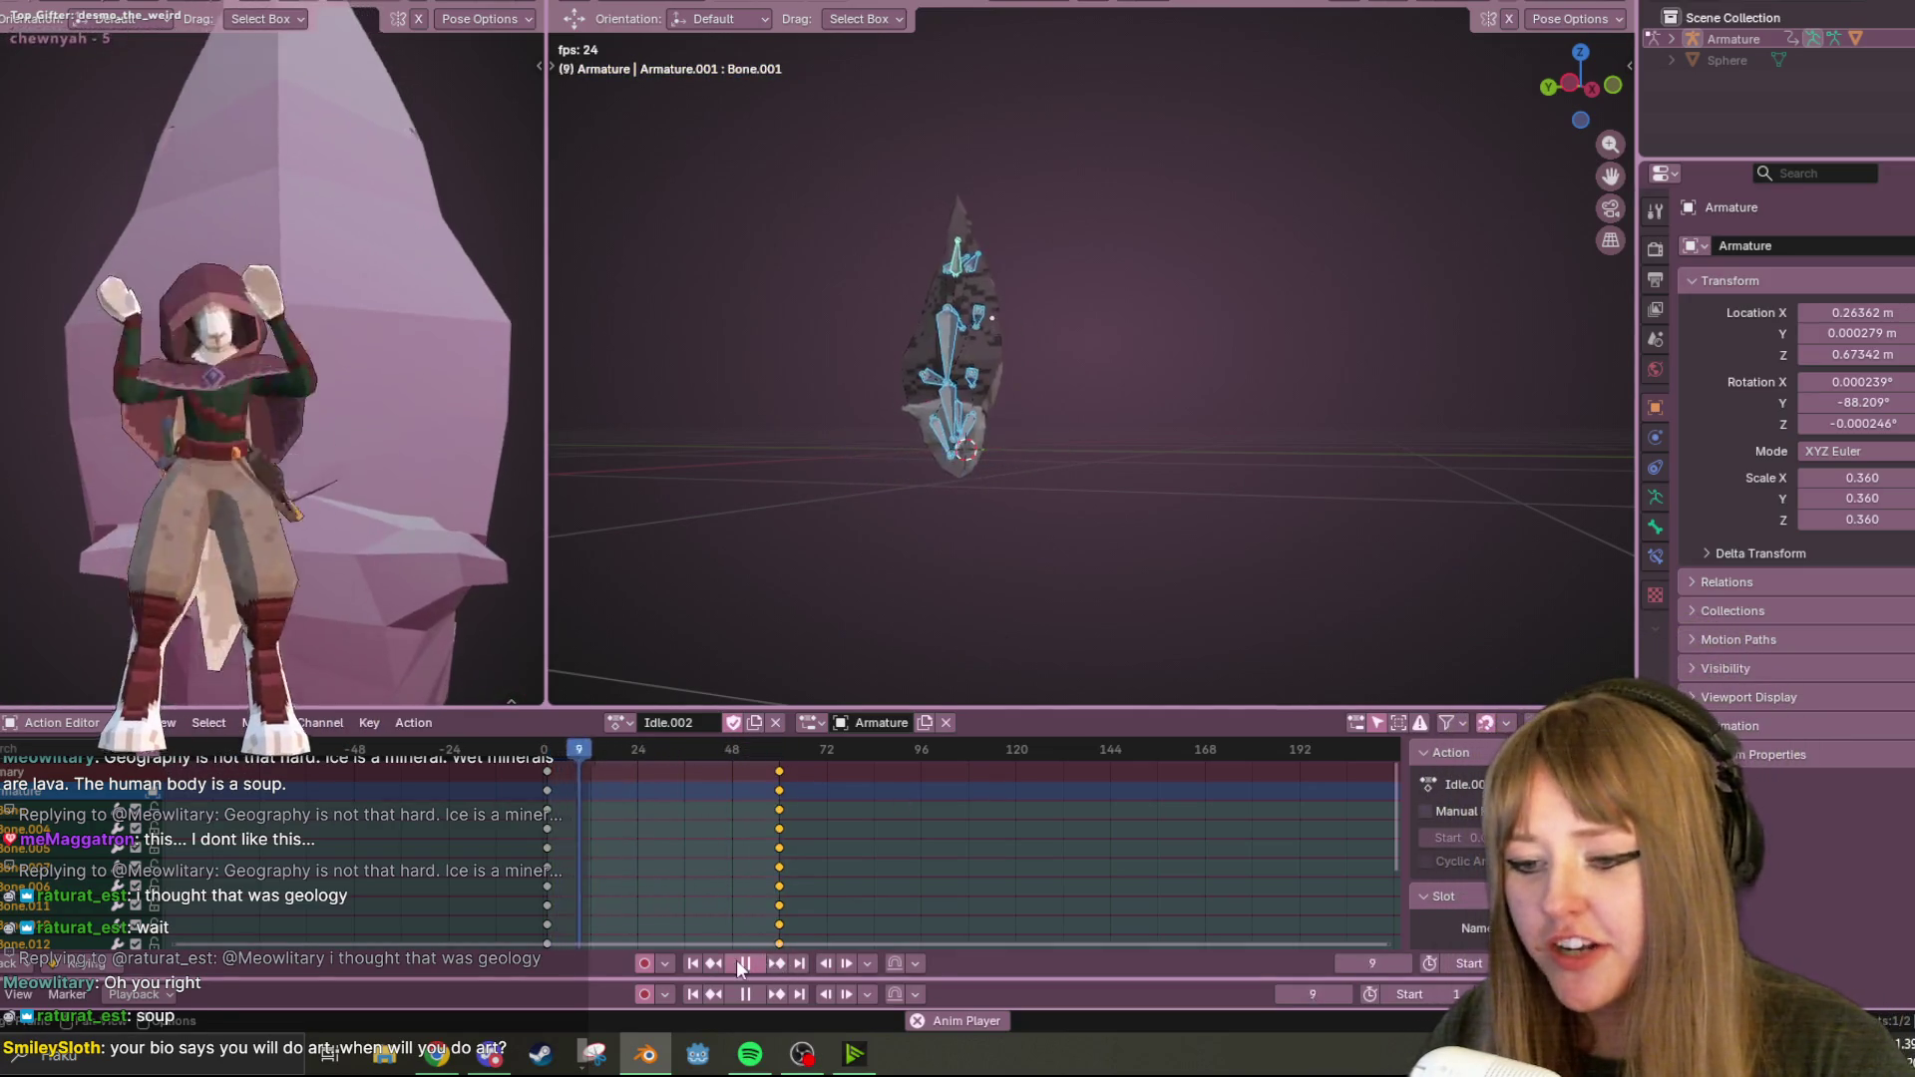
In Left view, move the later Idle.002 keyframes back to frame 24.
key("space")
left_click(1577, 88)
key("space")
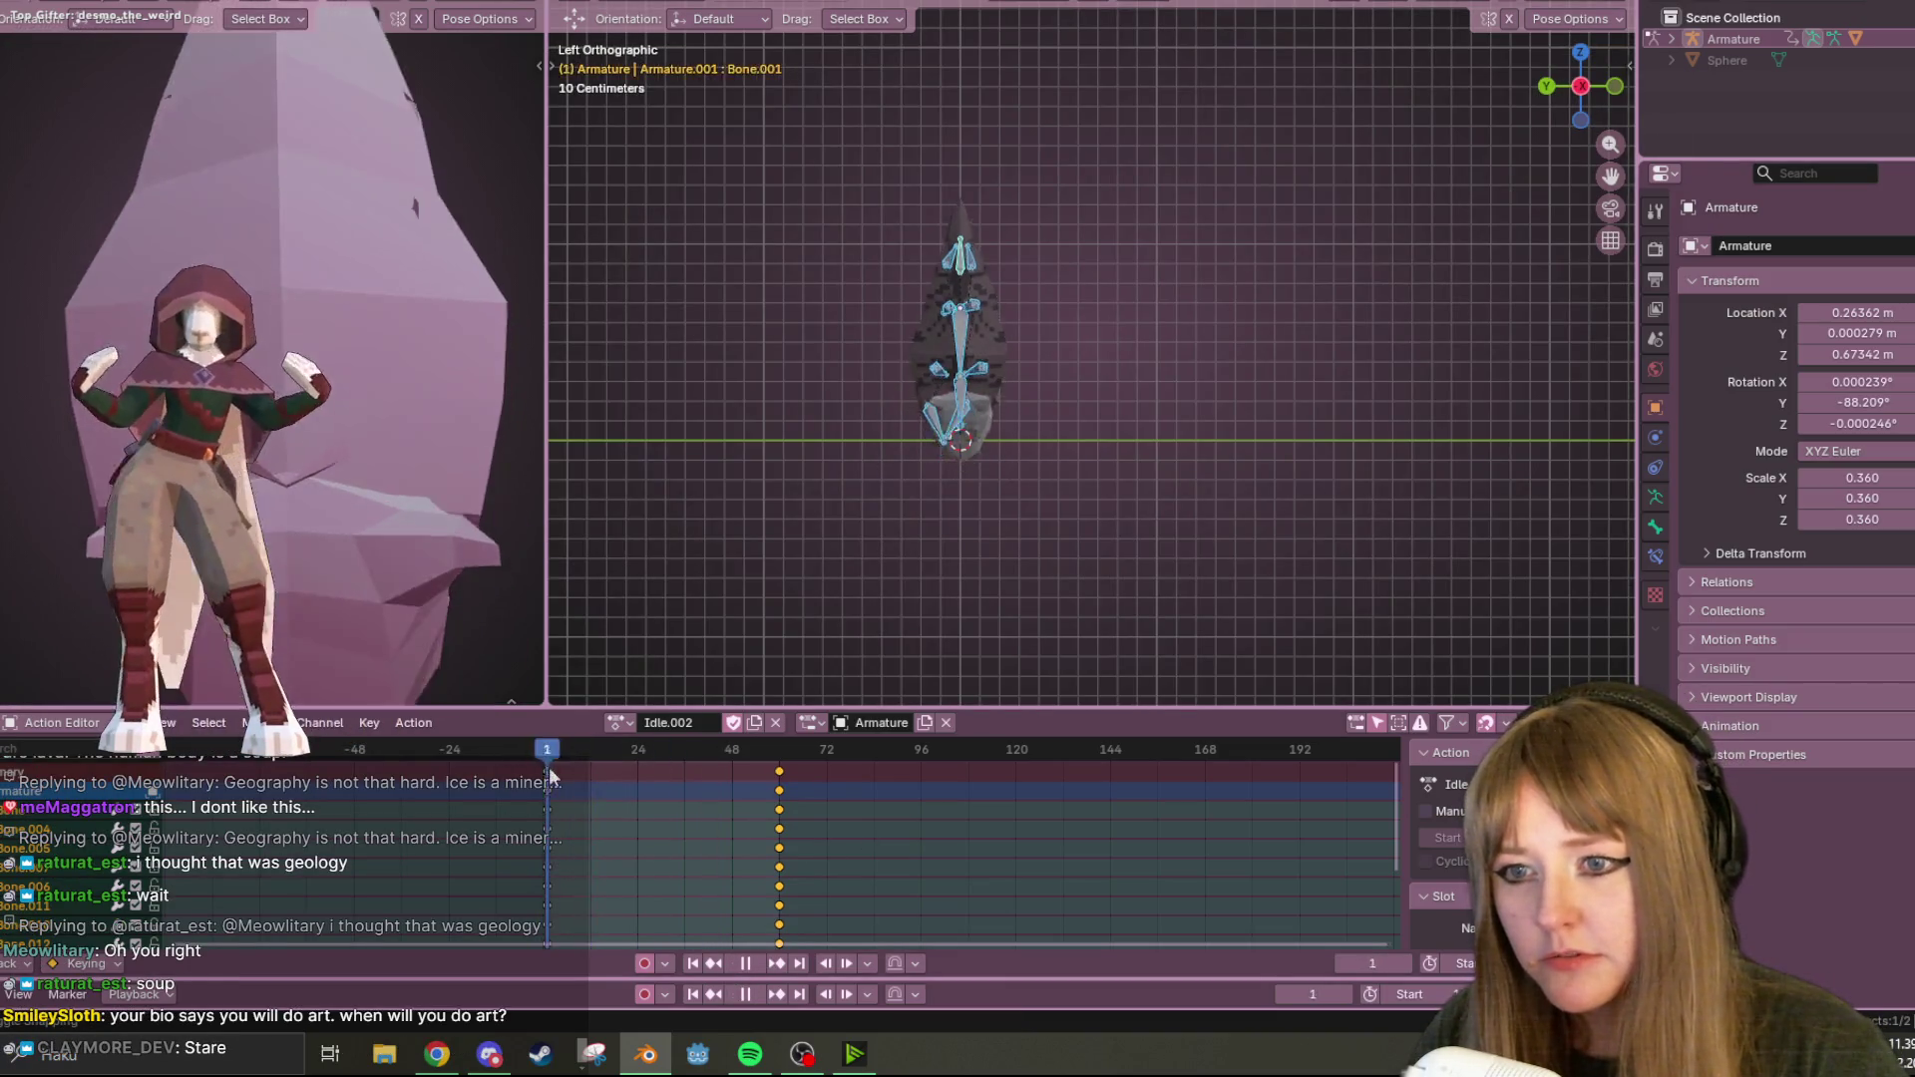
mouse_move(813, 750)
left_mouse_down()
mouse_move(741, 743)
mouse_move(776, 771)
mouse_move(673, 775)
left_mouse_up()
left_click(627, 777)
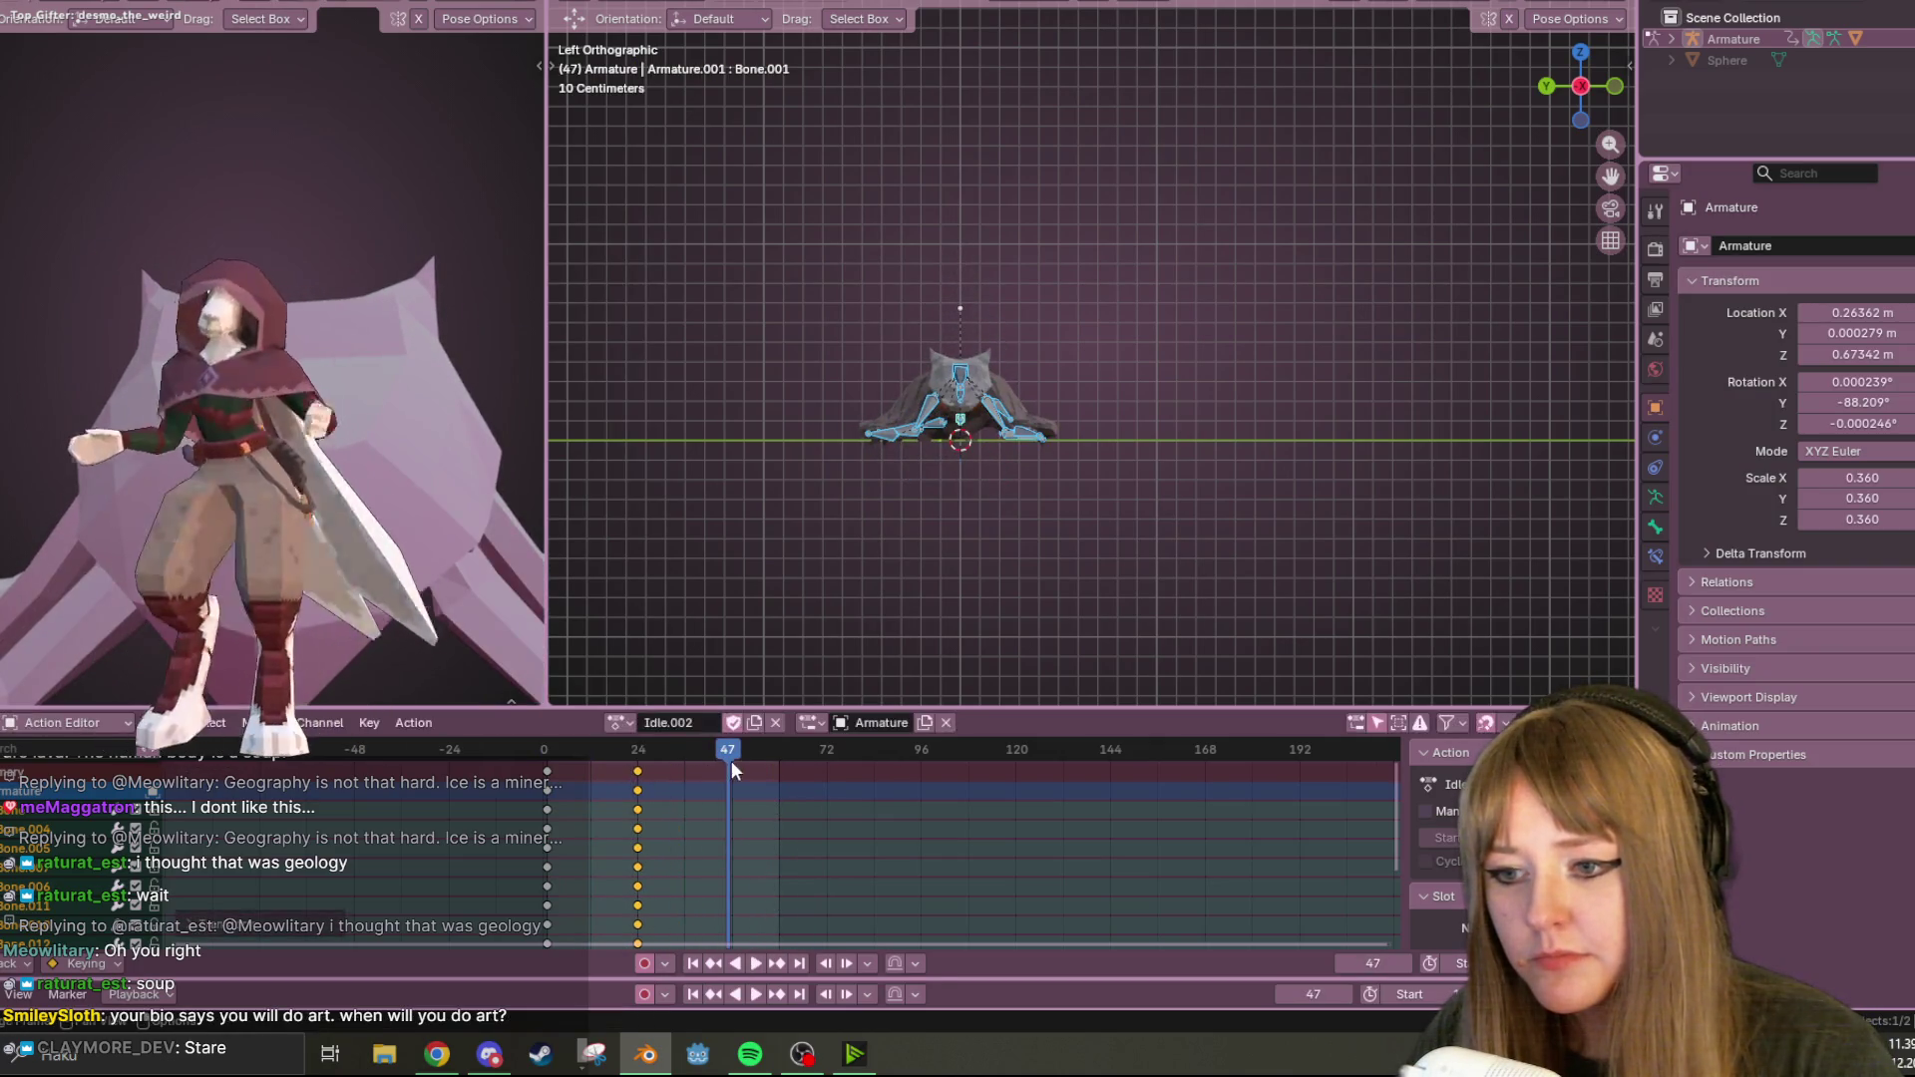
left_click(555, 749)
Play the shortened idle, stop at frame 41, recentre the armature, and open Windows search.
left_click(758, 965)
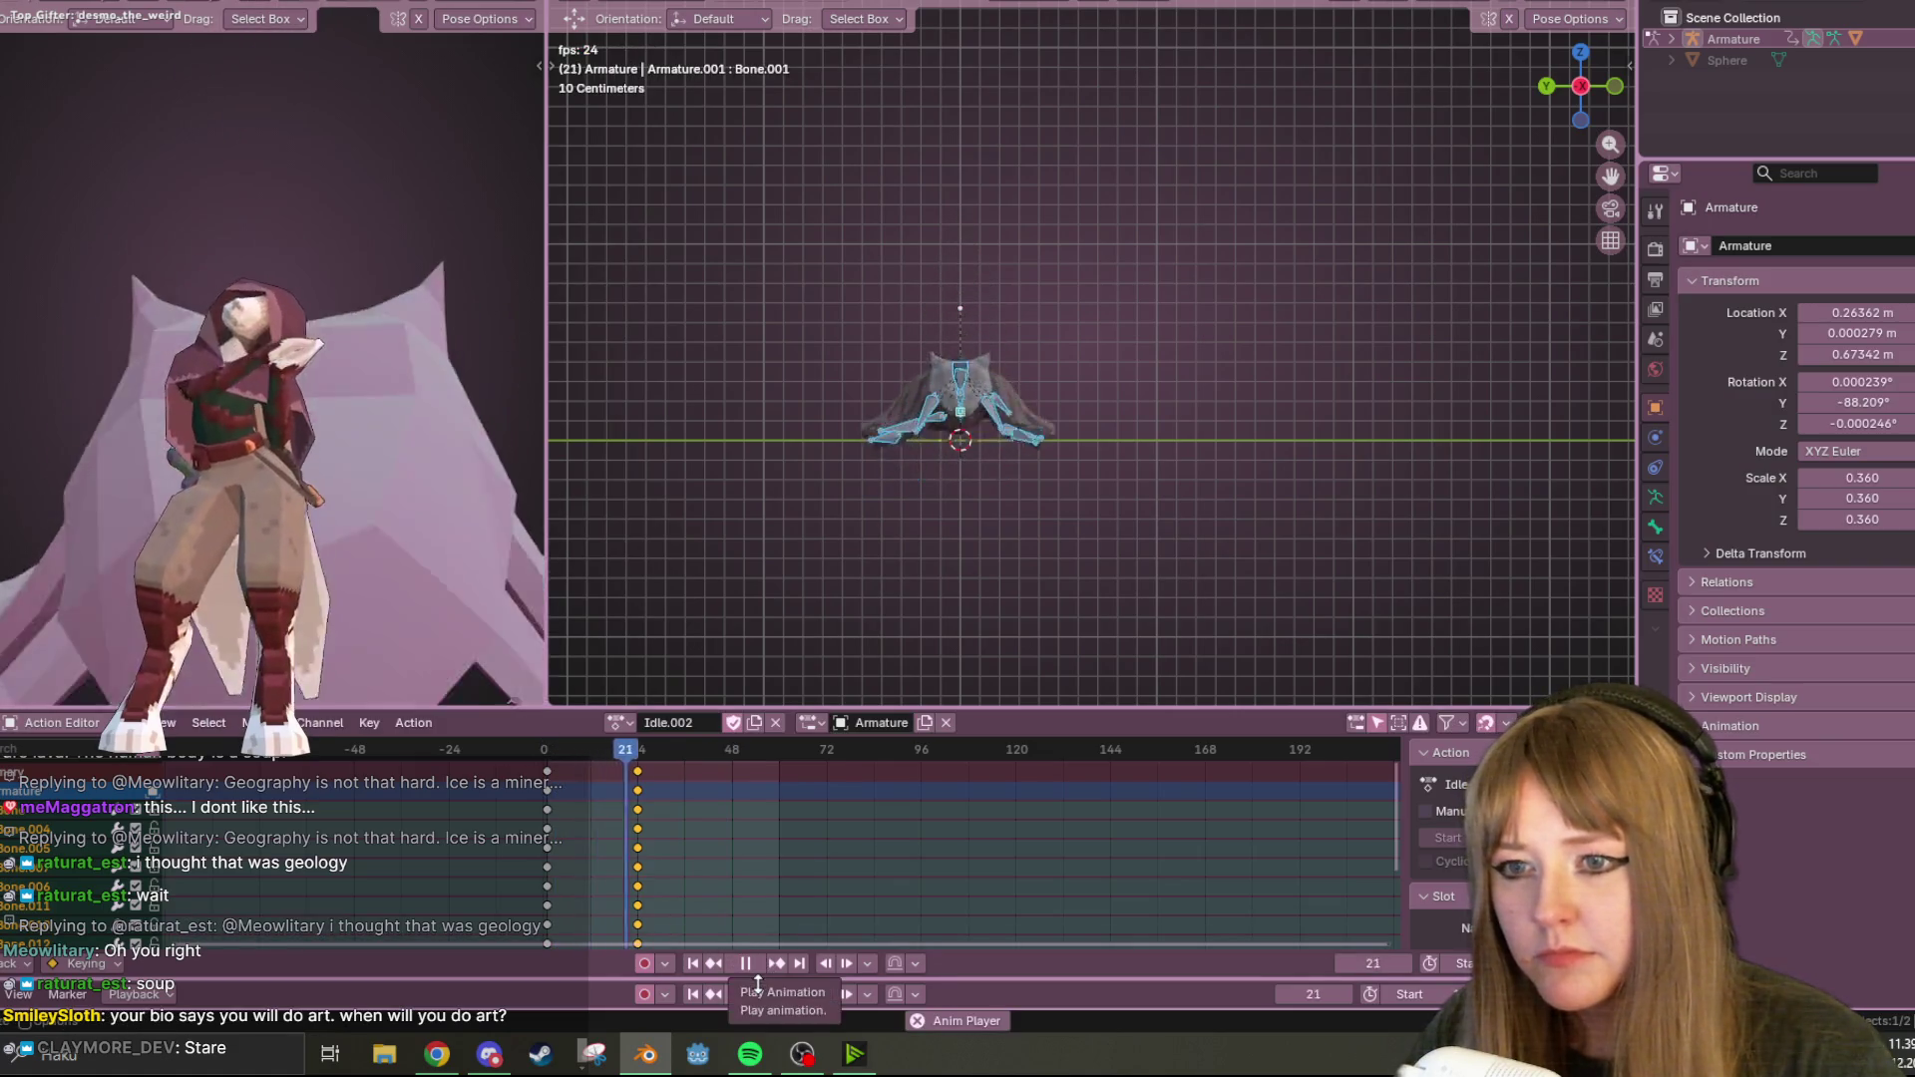
middle_click_drag(1469, 375, 1326, 294)
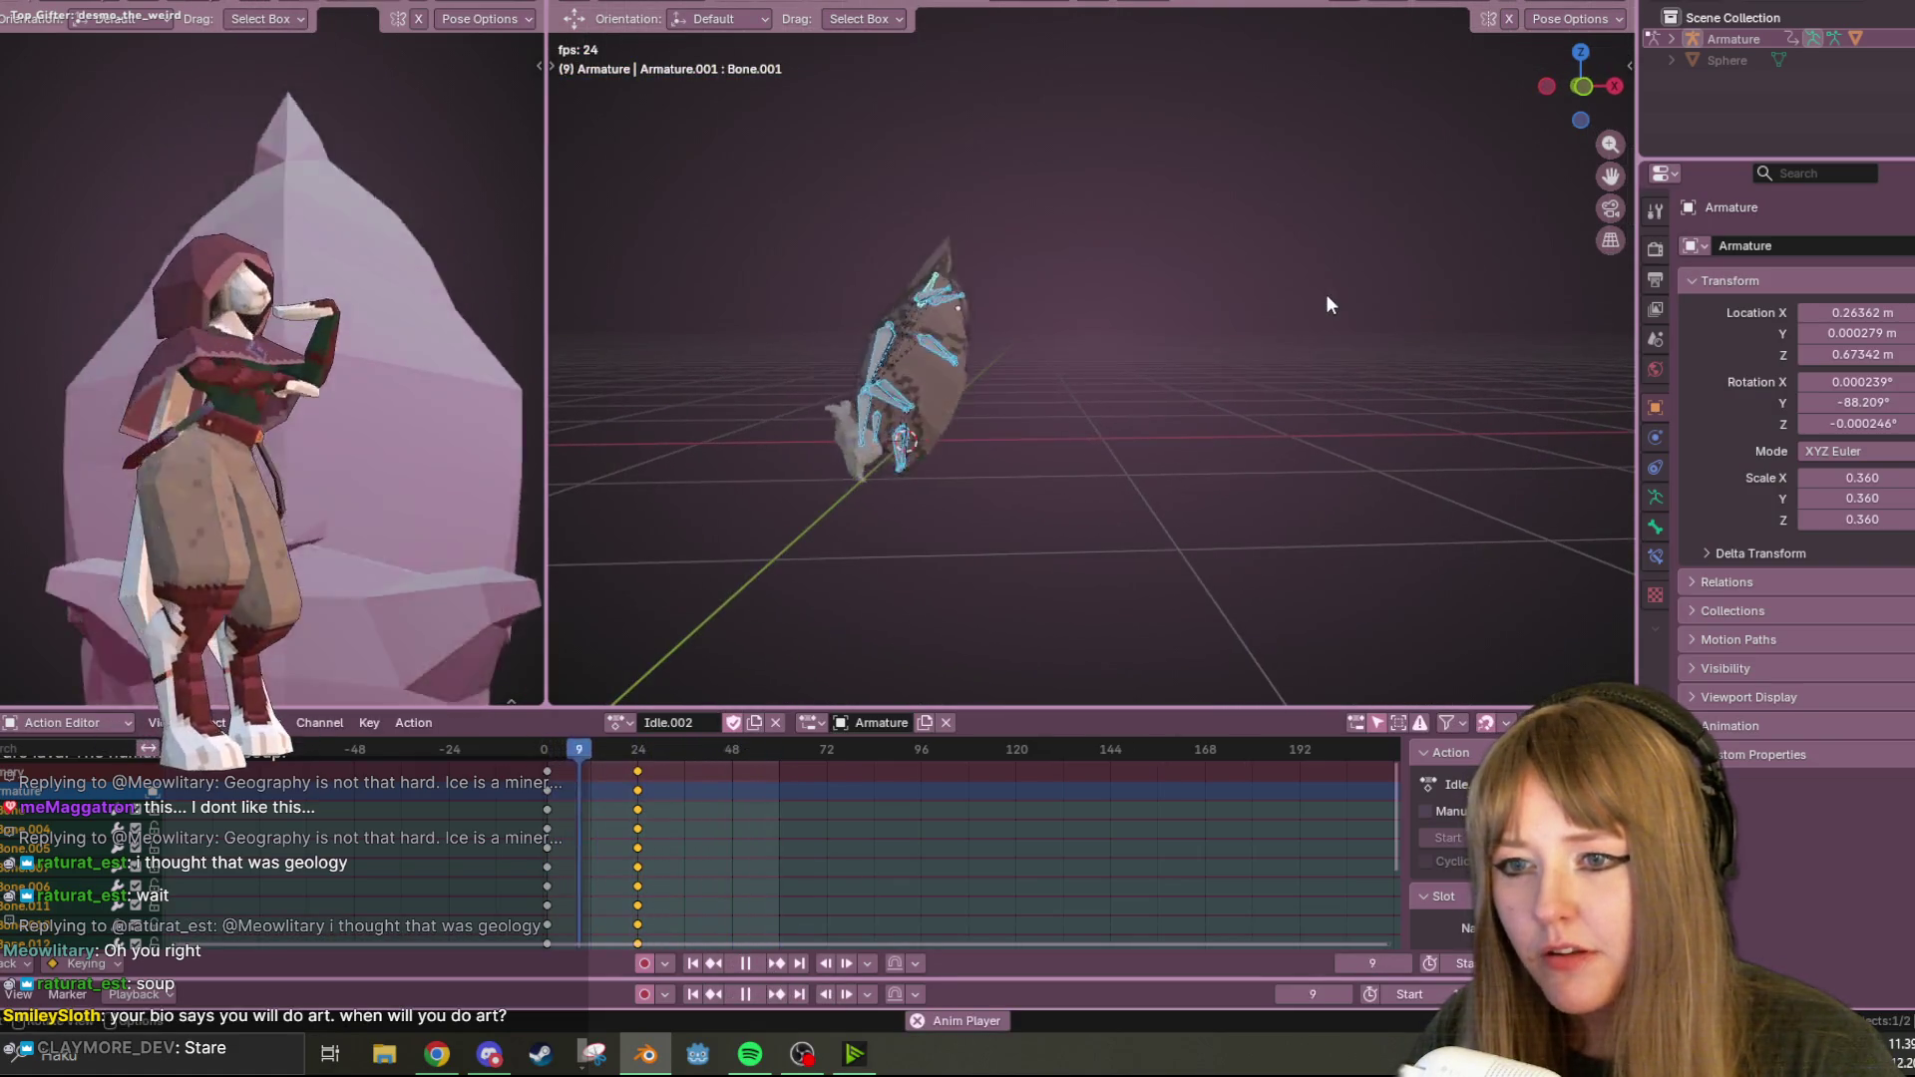
left_click(754, 968)
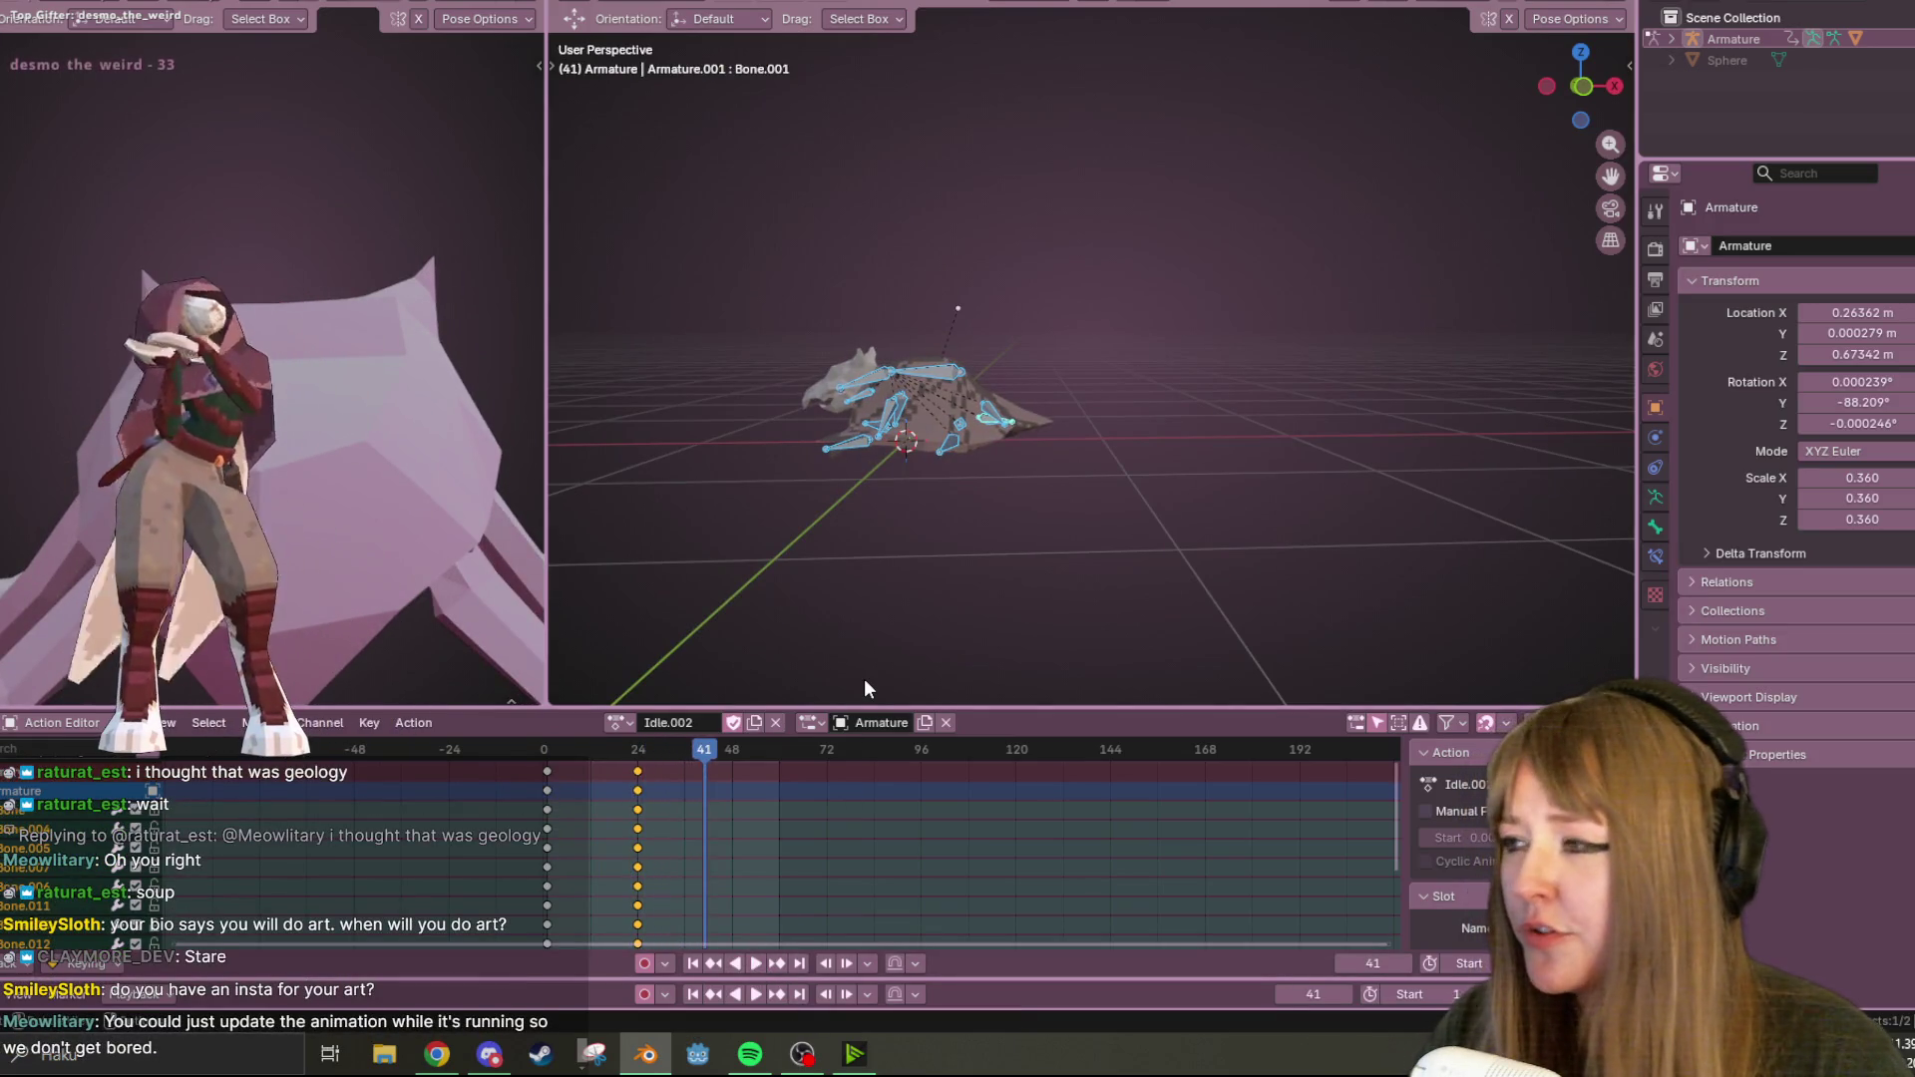
middle_click_drag(1030, 459, 1125, 363, "shift")
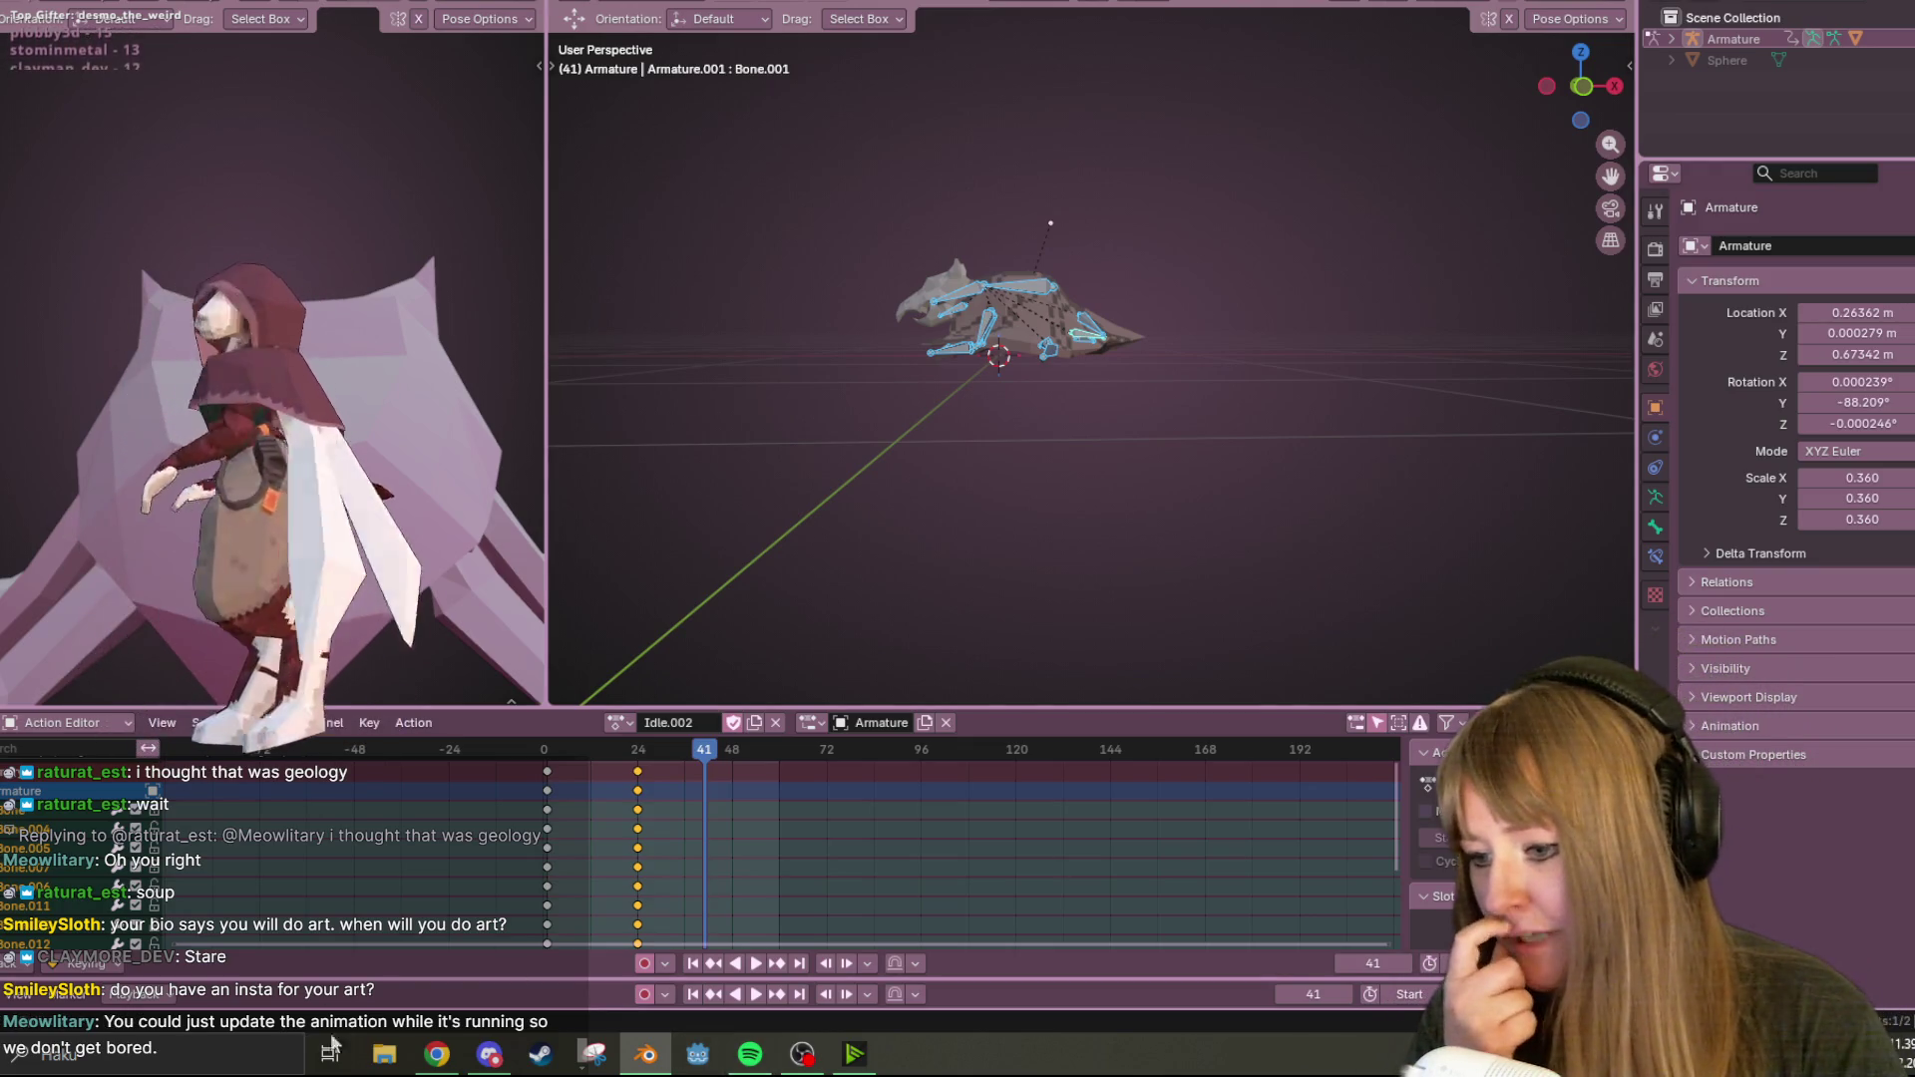
mouse_move(432, 1065)
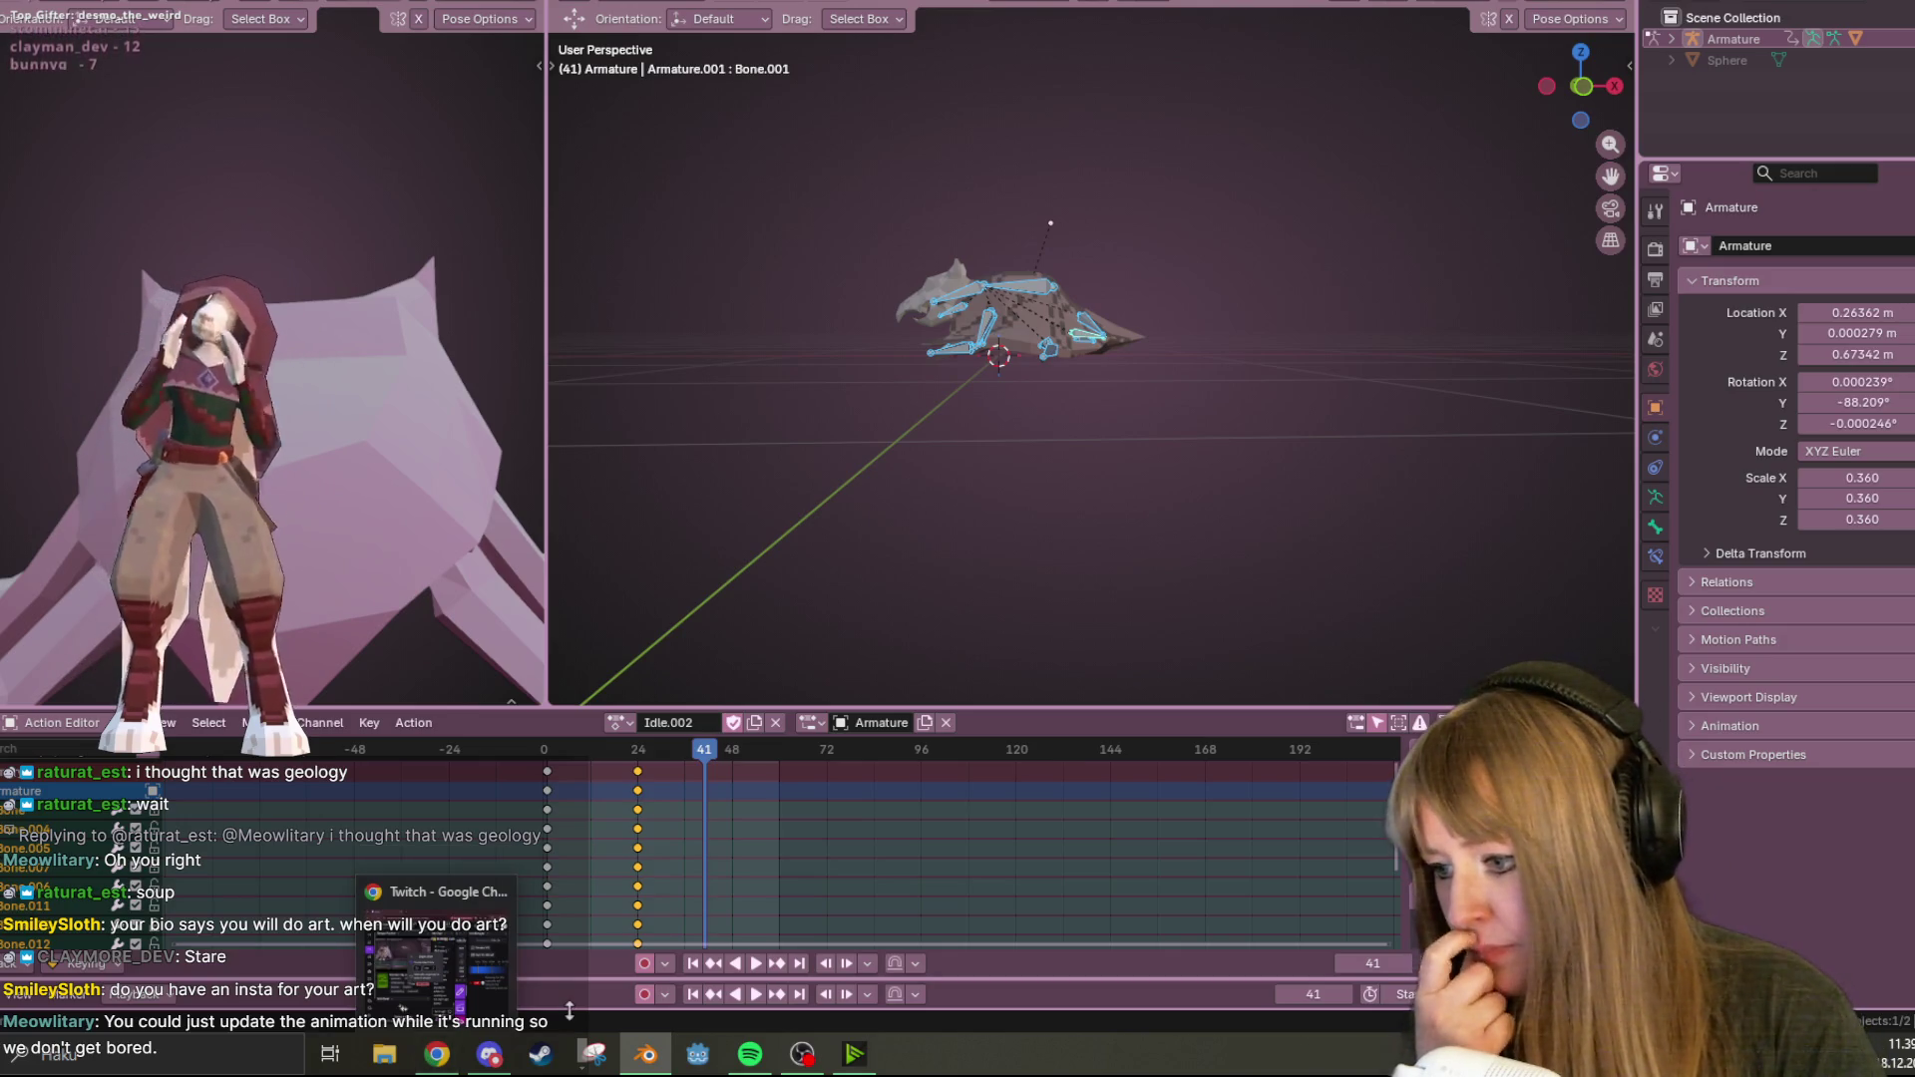
left_click(214, 1052)
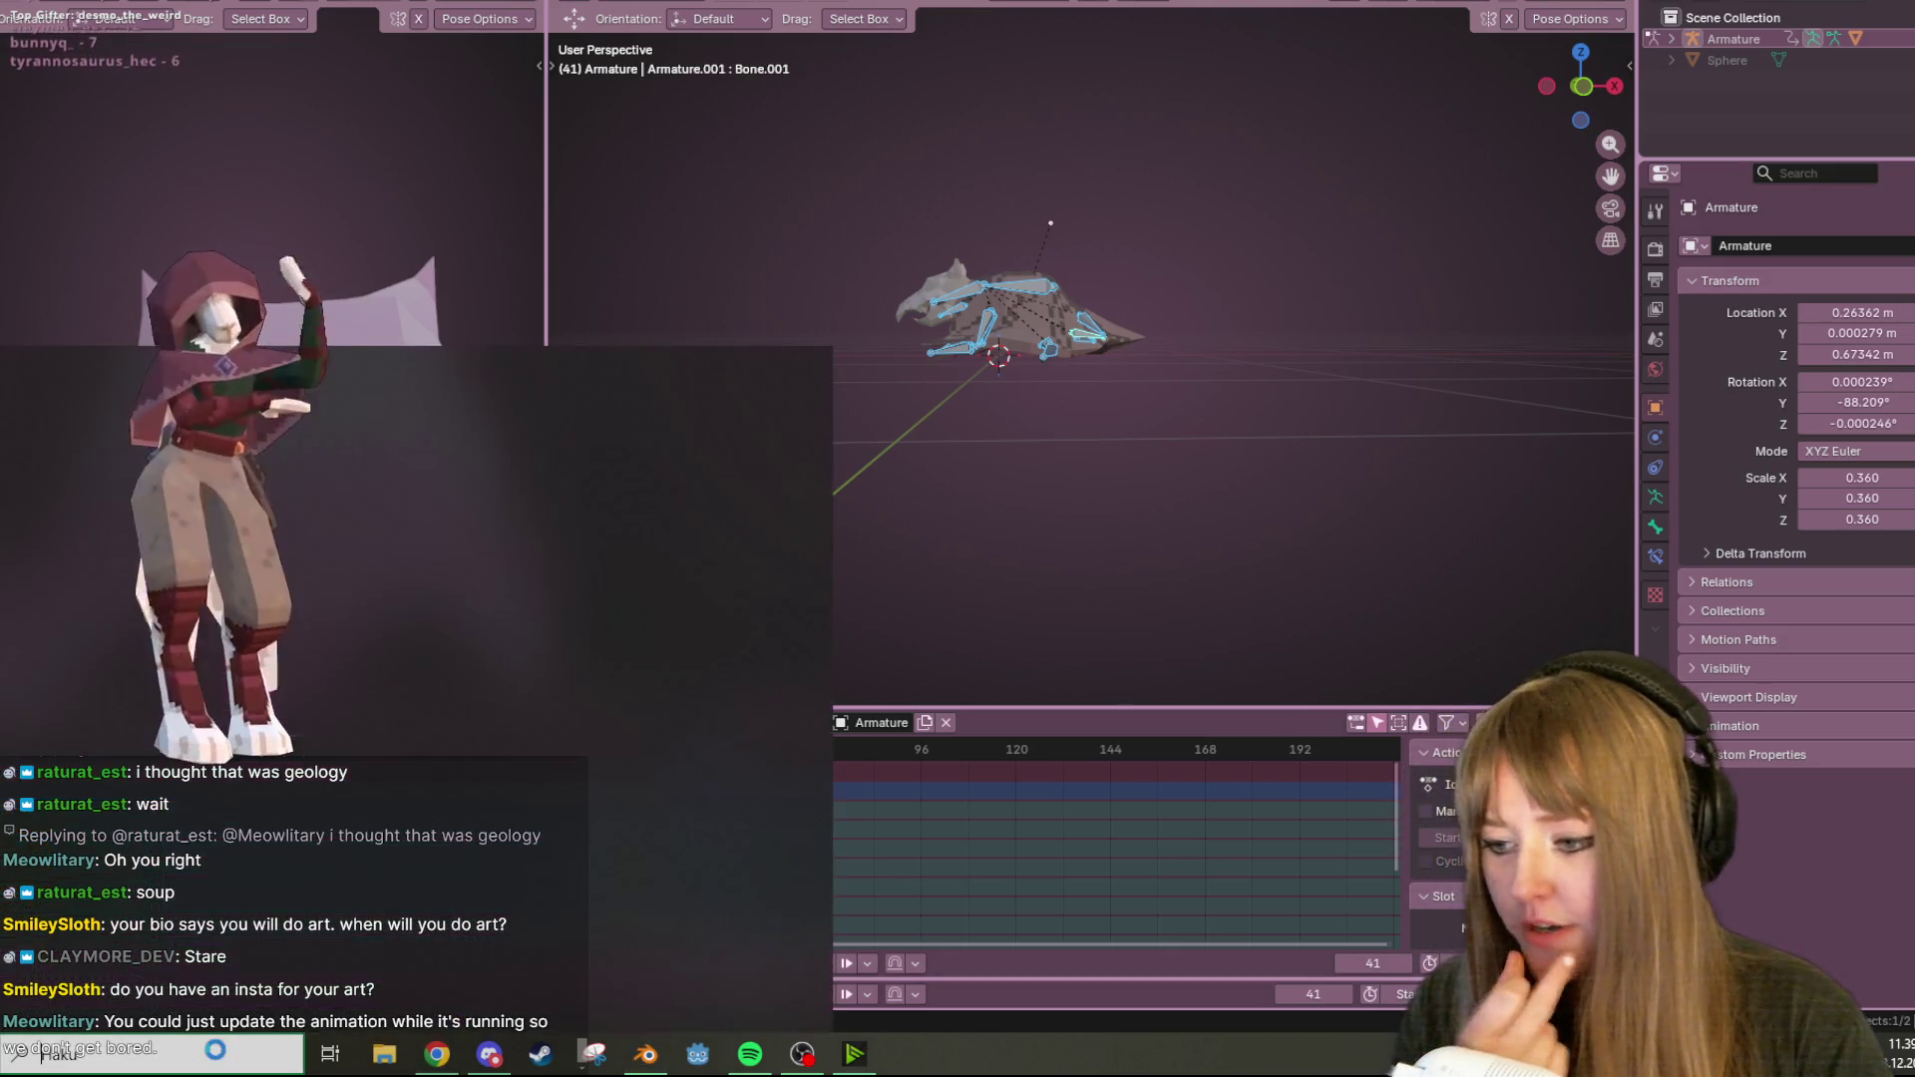
left_click(447, 1058)
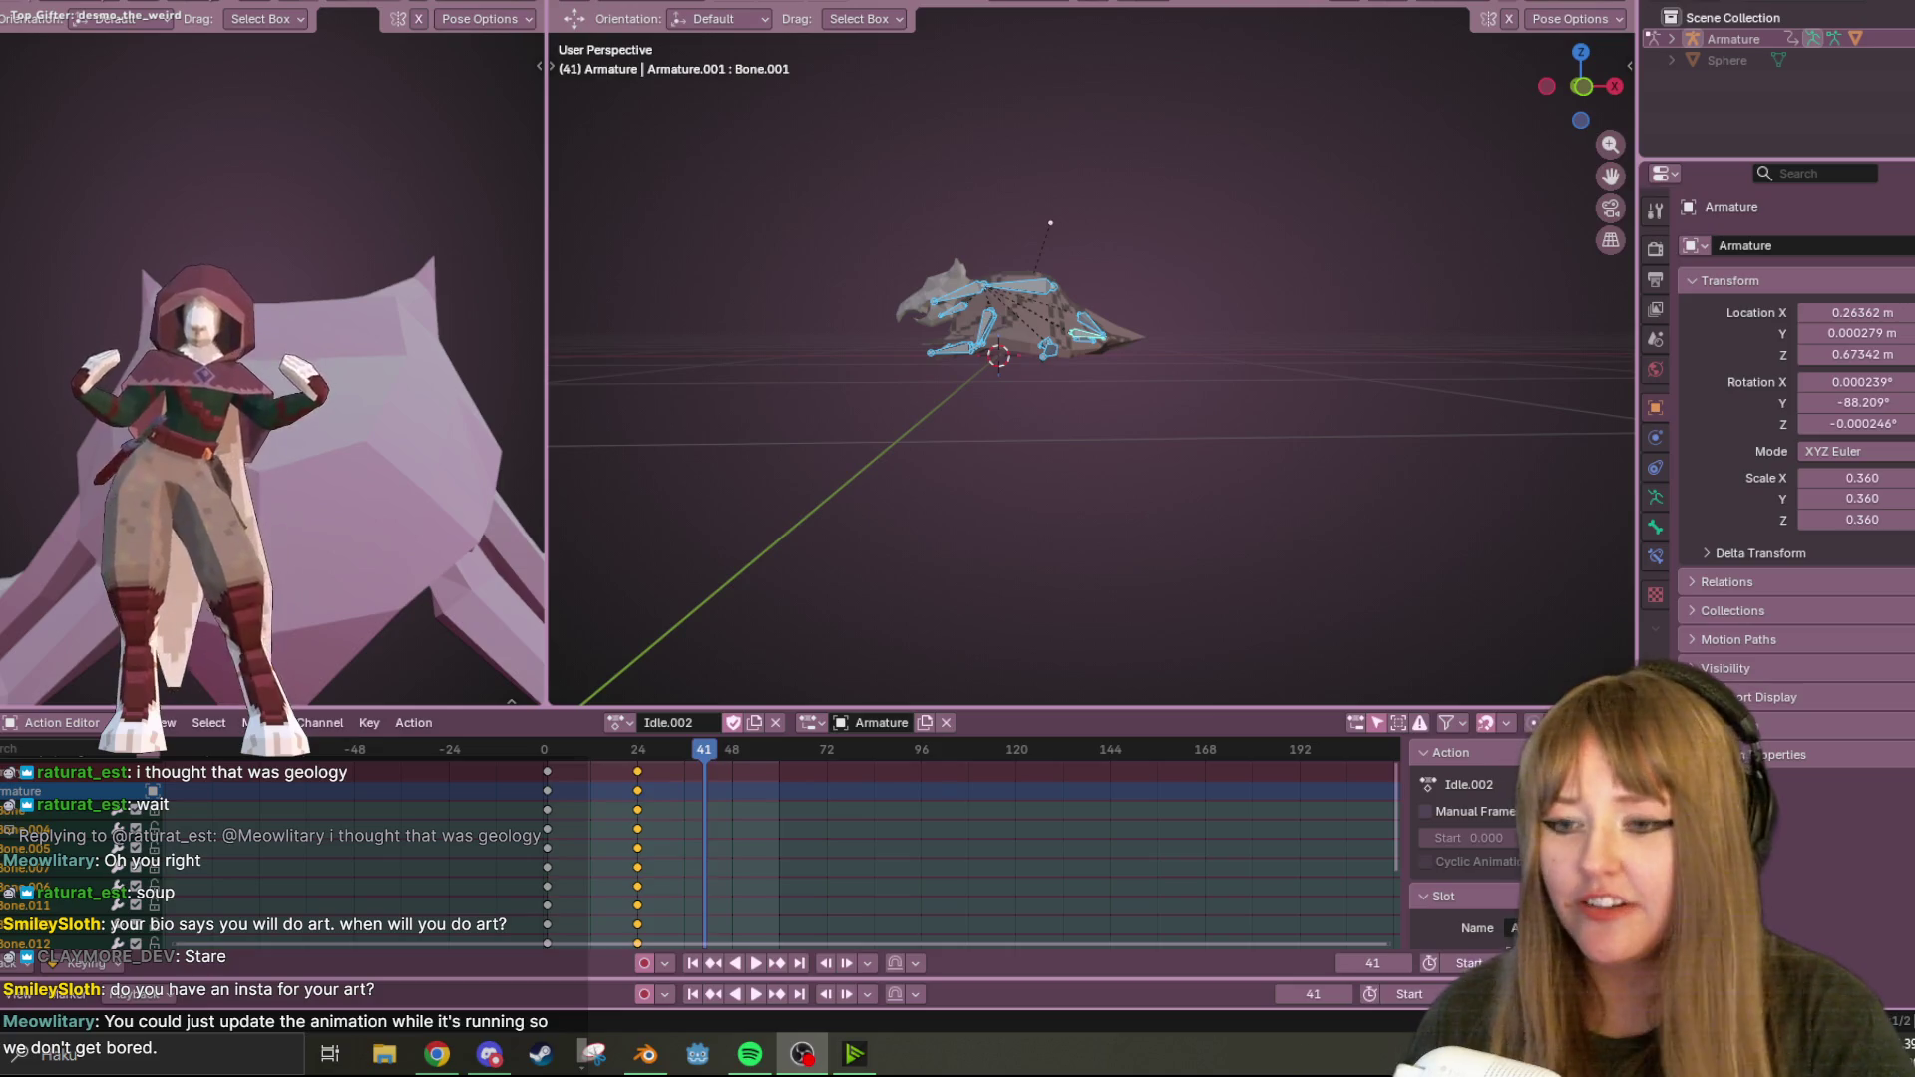
Play Idle.002 briefly, switch to Front view, rewind to frame 0 and select the frame-0 keys.
key("space")
mouse_move(987, 172)
middle_mouse_down()
mouse_move(1253, 278)
mouse_move(1380, 278)
mouse_move(1031, 688)
middle_mouse_up()
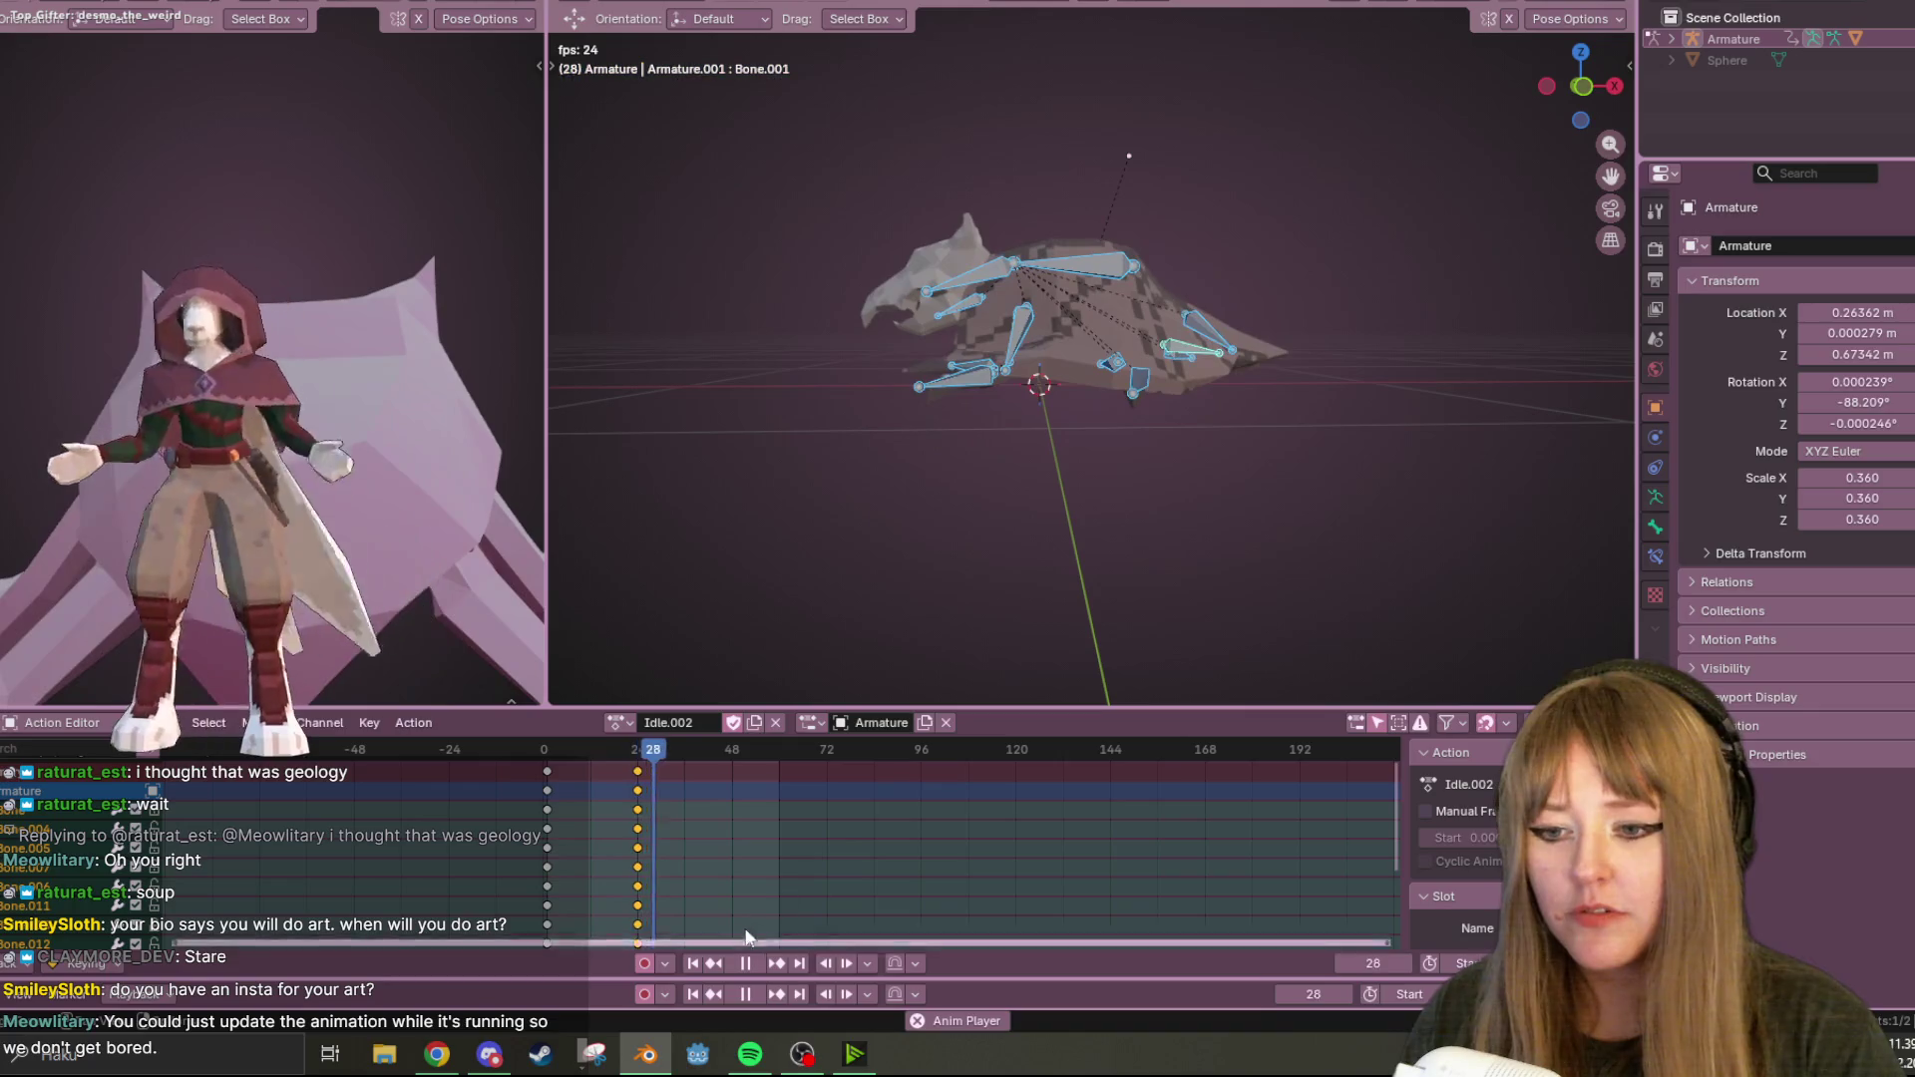
key("space")
left_click(1586, 86)
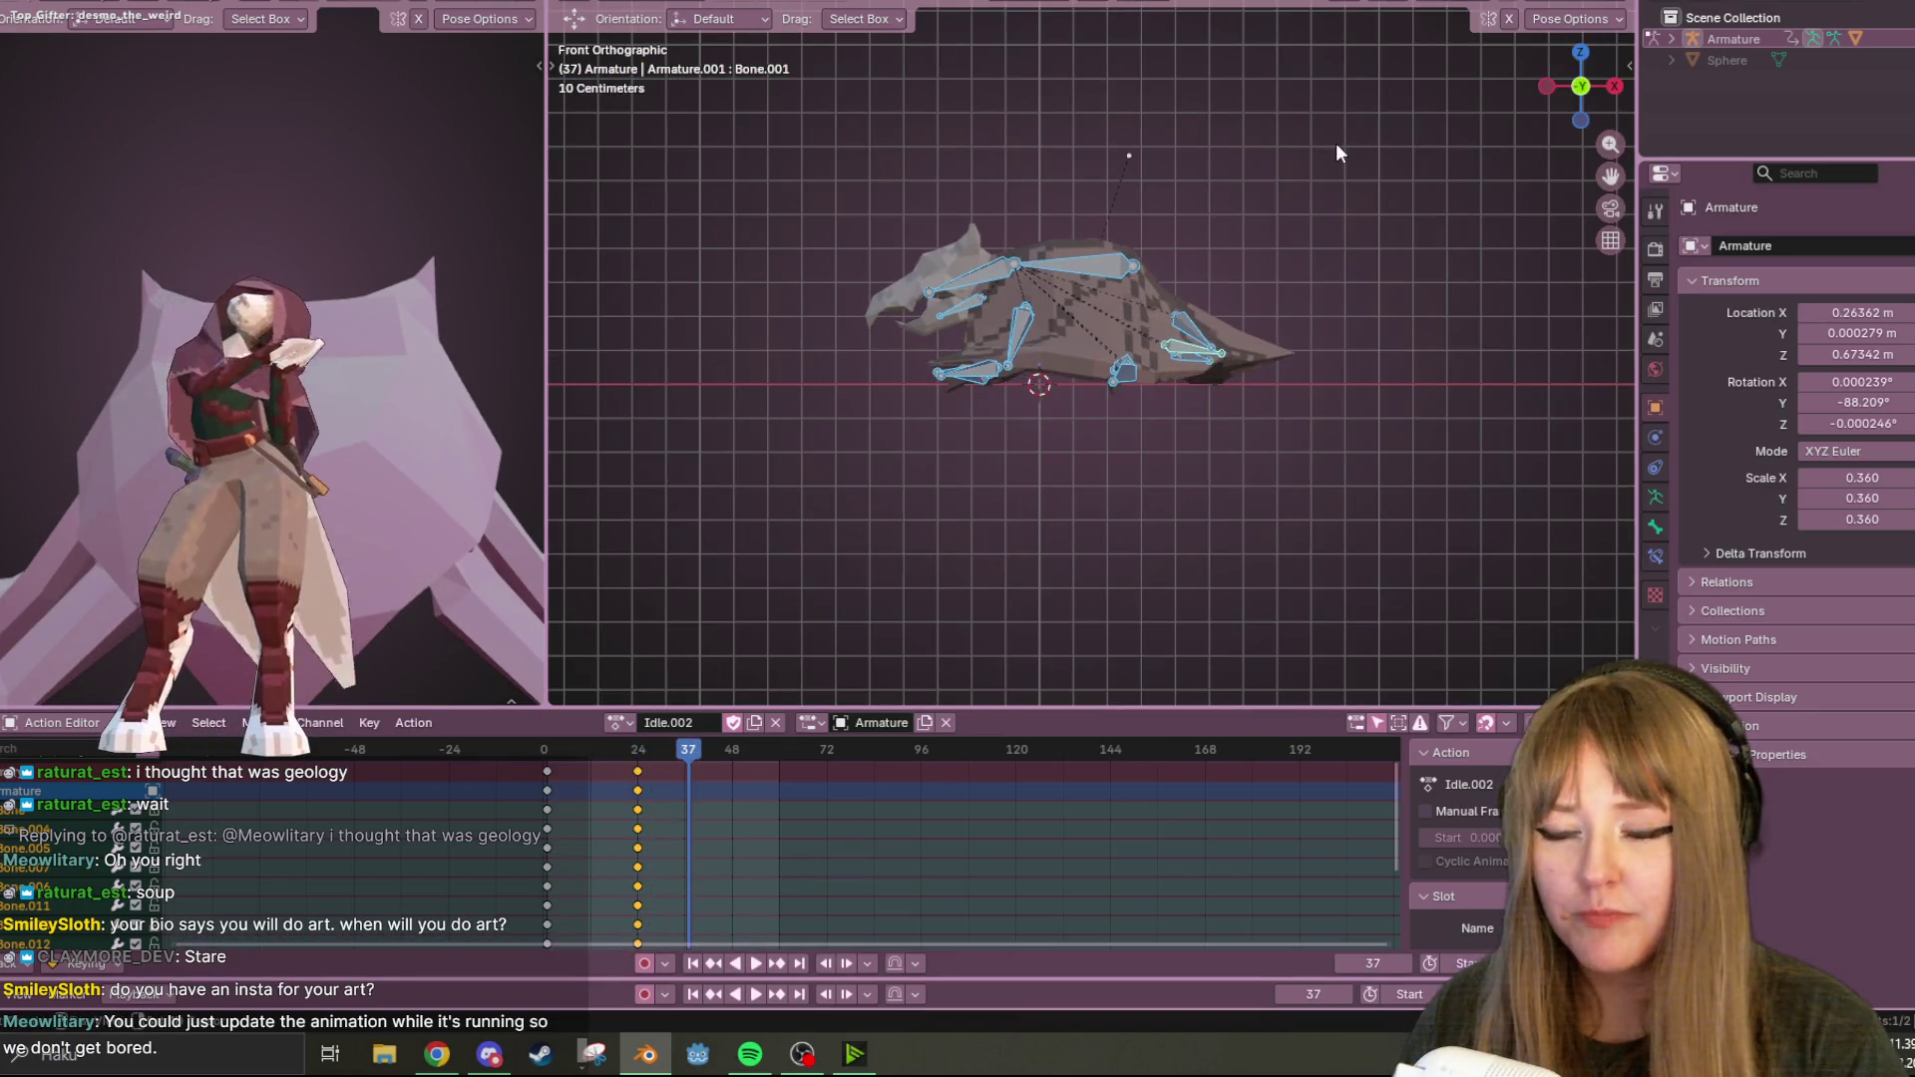
left_click_drag(645, 750, 513, 758)
key("space")
left_click(548, 770)
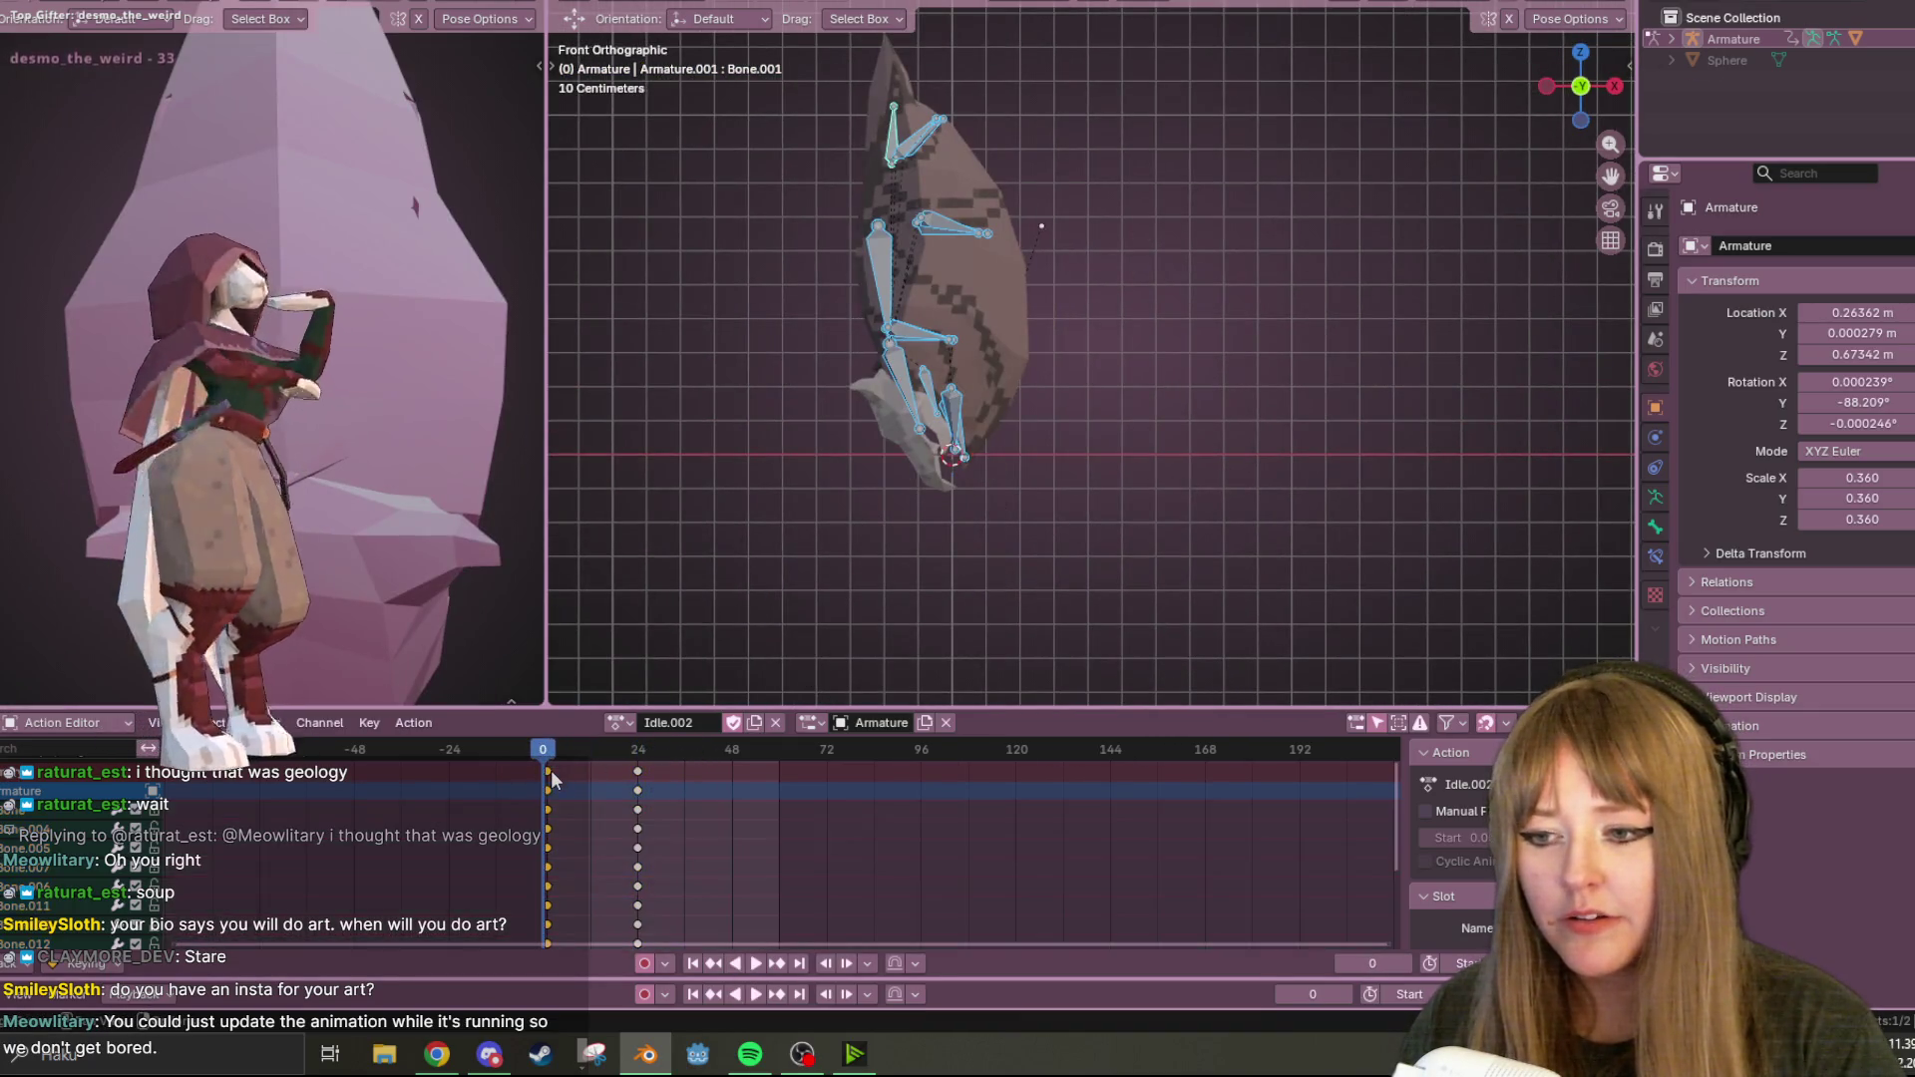
scroll(1037, 216, "down", 1)
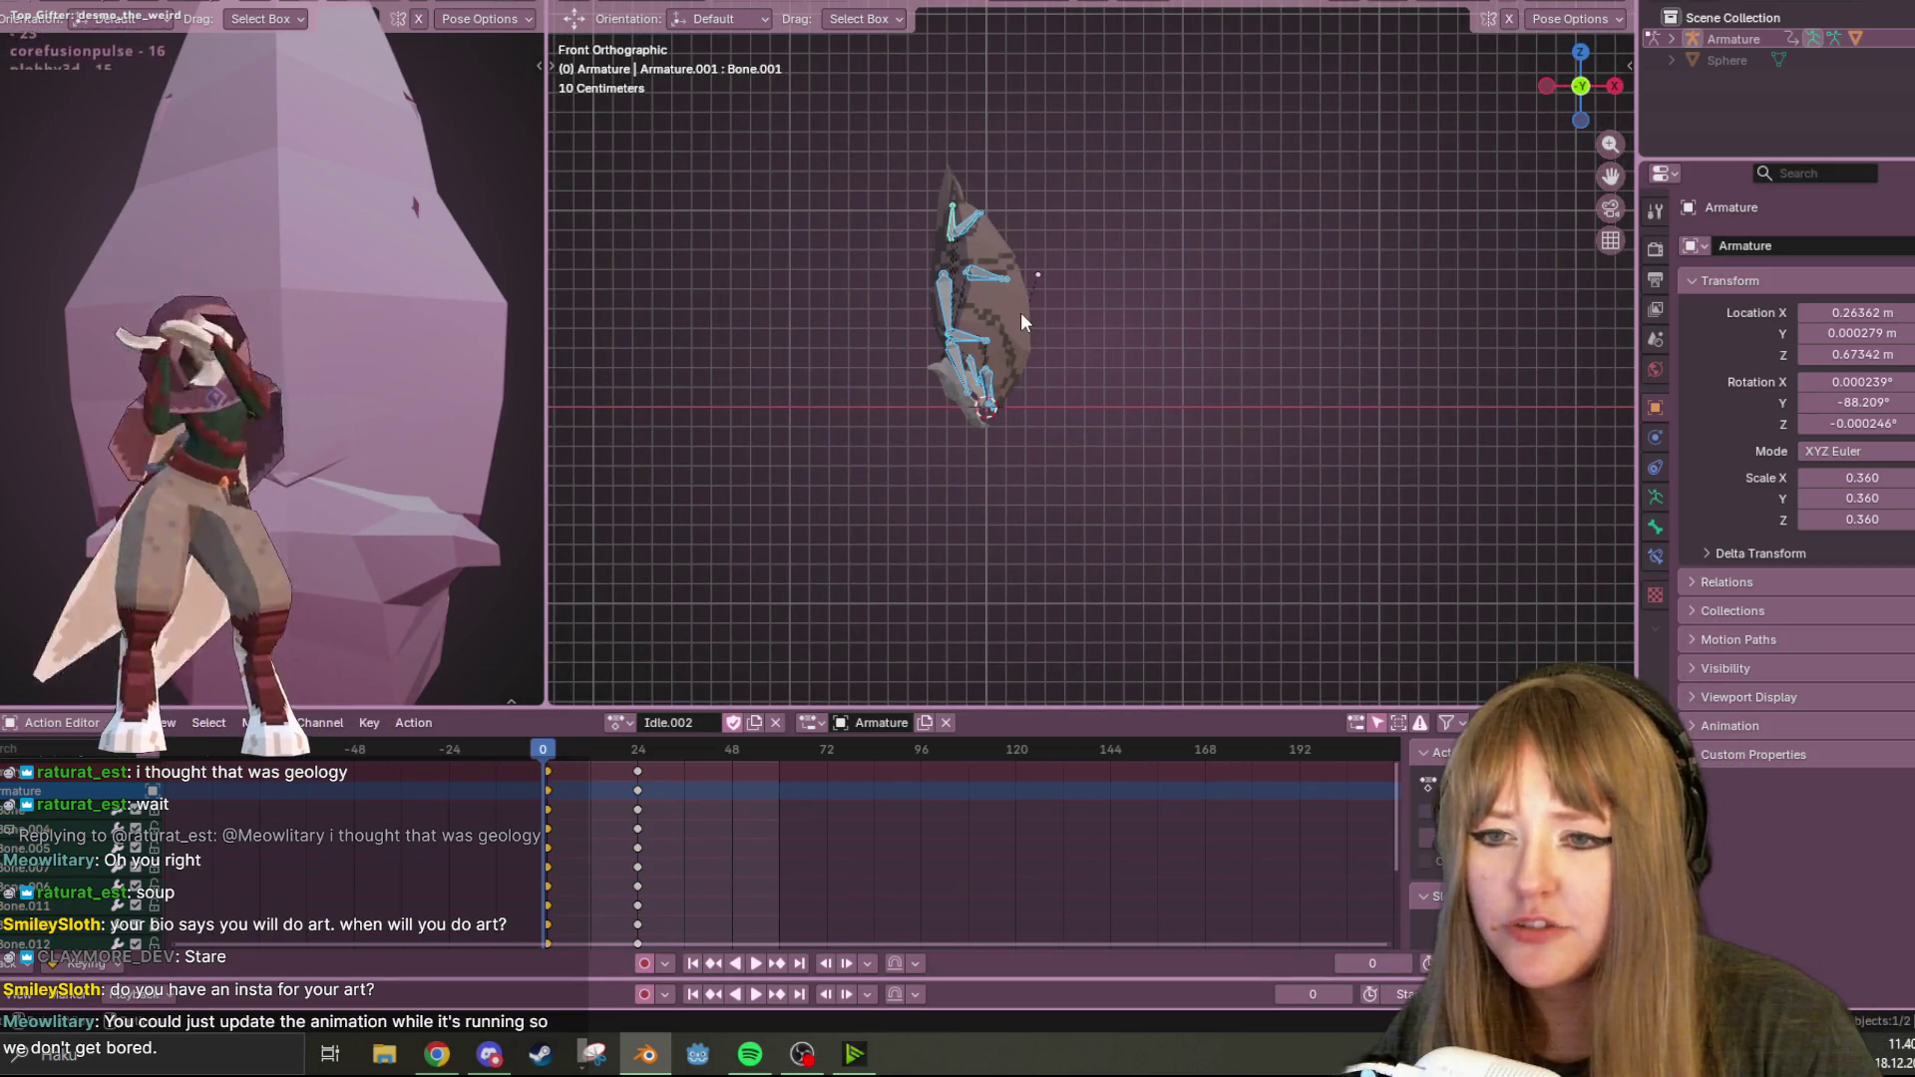